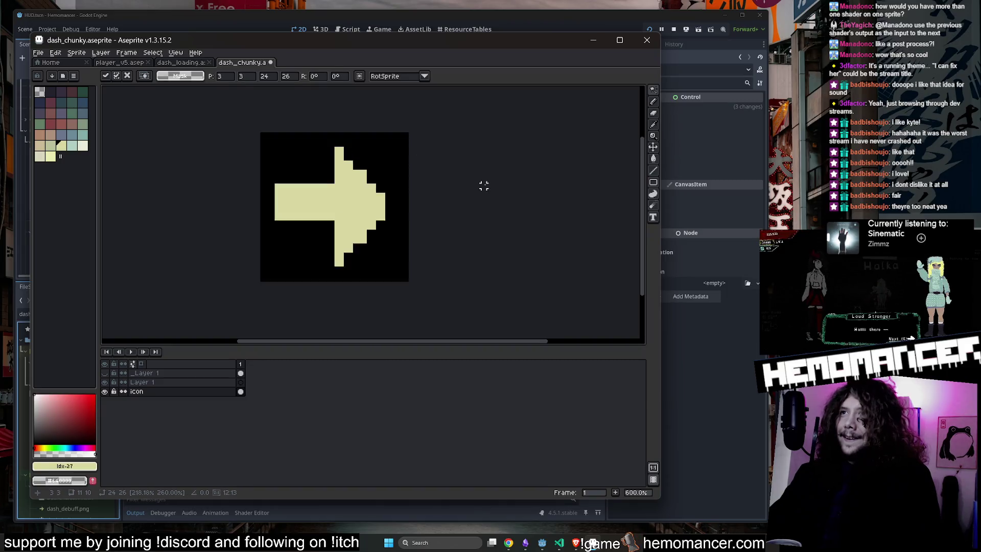
# Commit the moved yellow arrow pixels in place
pyautogui.press('Return')
pyautogui.scroll(1, 363, 185)
pyautogui.press('b')
pyautogui.scroll(3, 326, 111)
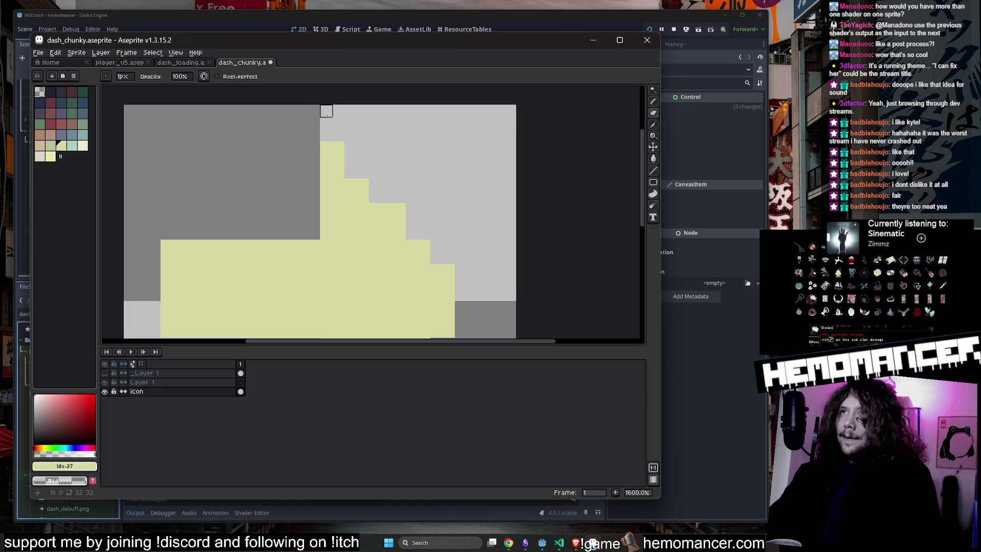
pyautogui.scroll(-3, 375, 147)
pyautogui.scroll(3, 336, 257)
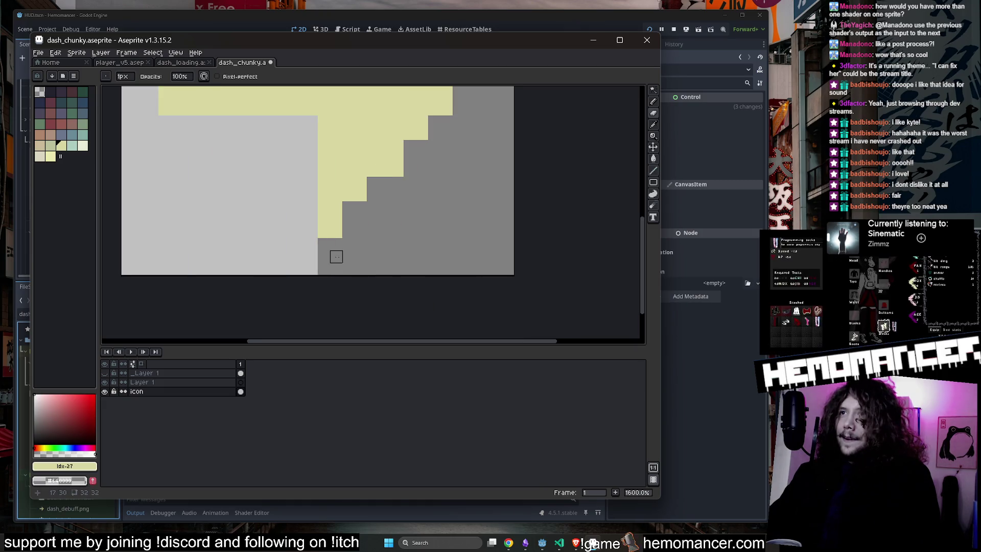
pyautogui.scroll(-5, 349, 232)
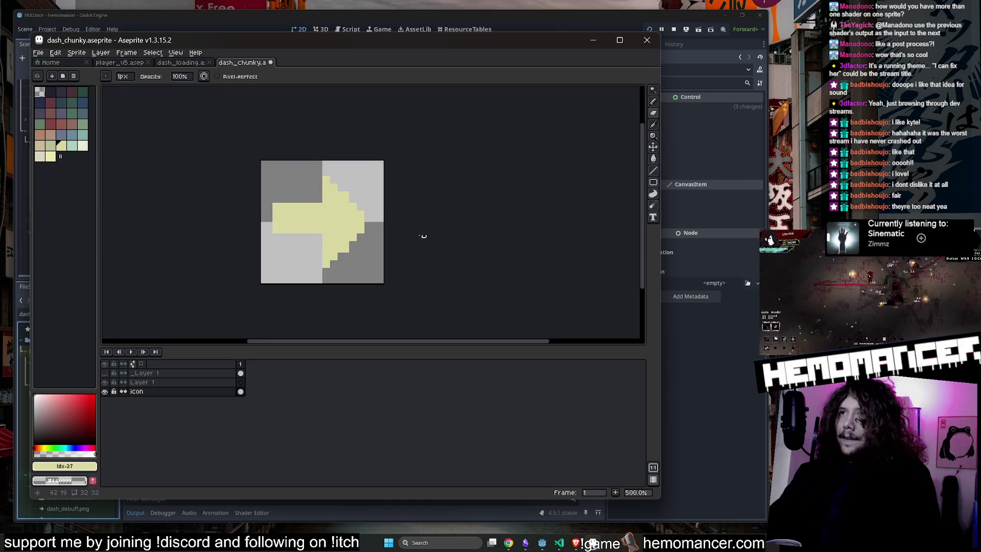
pyautogui.scroll(5, 423, 234)
# Erase the yellow pixels at the arrow tip and shrink the eraser brush to 2px
pyautogui.press('e')
pyautogui.click(365, 218)
pyautogui.press('-')
pyautogui.press('-')
pyautogui.press('-')
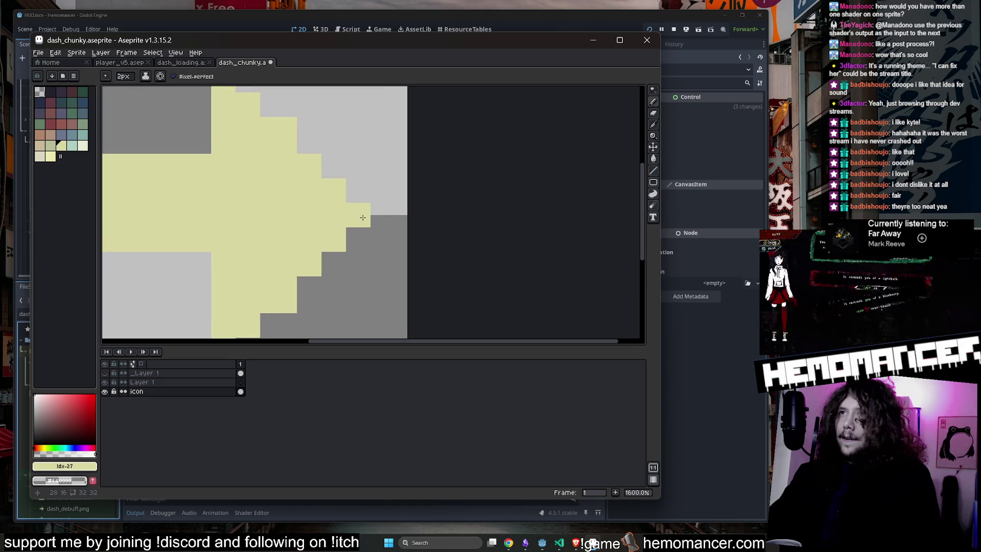
pyautogui.scroll(-5, 366, 218)
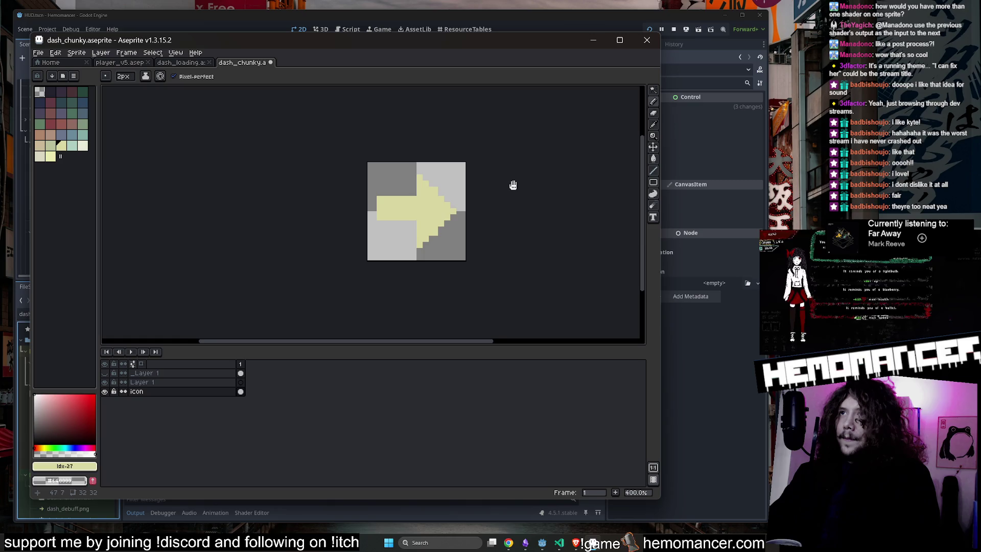
pyautogui.scroll(2, 510, 185)
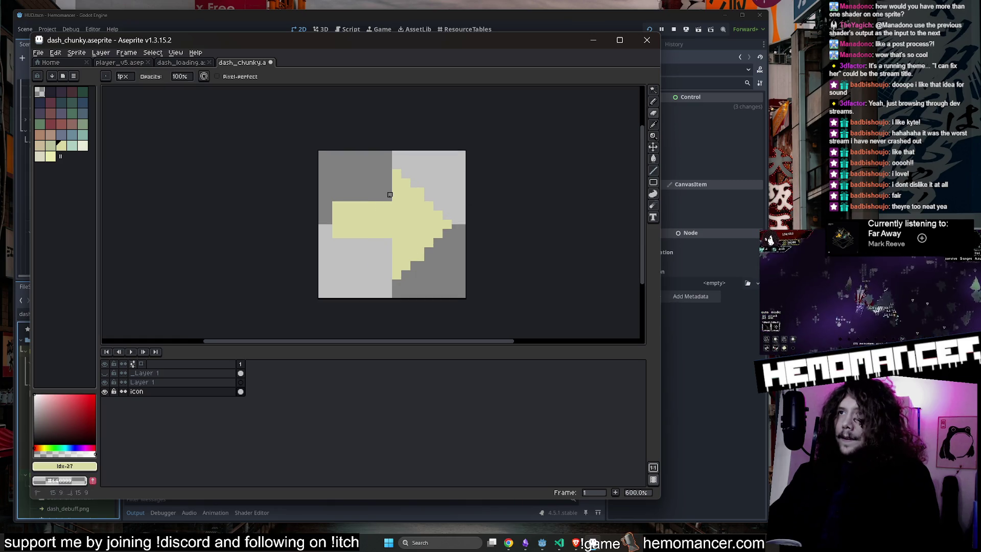
# Nudge the yellow shaft rectangle one pixel down-right, then deselect it
pyautogui.scroll(3, 404, 208)
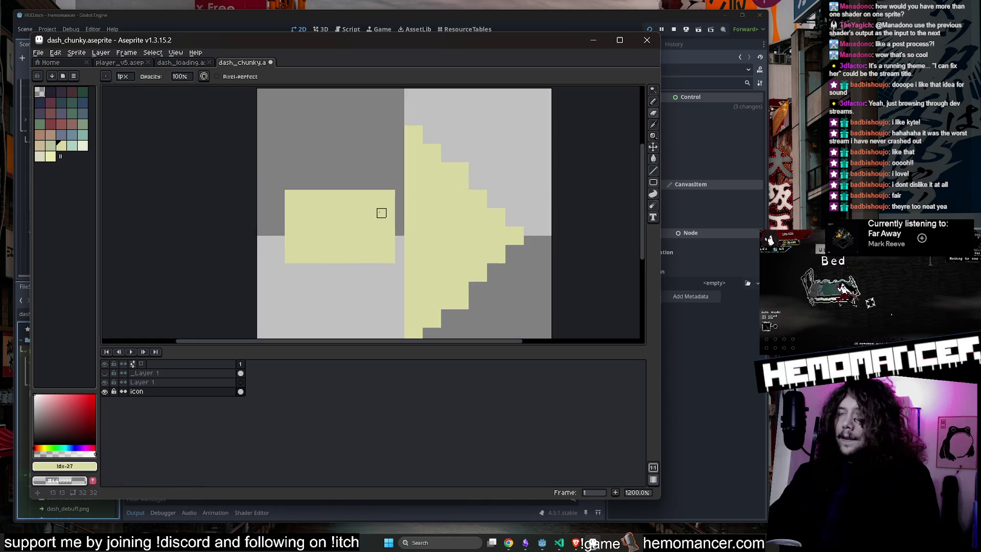
pyautogui.press('w')
pyautogui.click(335, 225)
pyautogui.moveTo(335, 225)
pyautogui.mouseDown()
pyautogui.moveTo(350, 252)
pyautogui.moveTo(354, 243)
pyautogui.mouseUp()
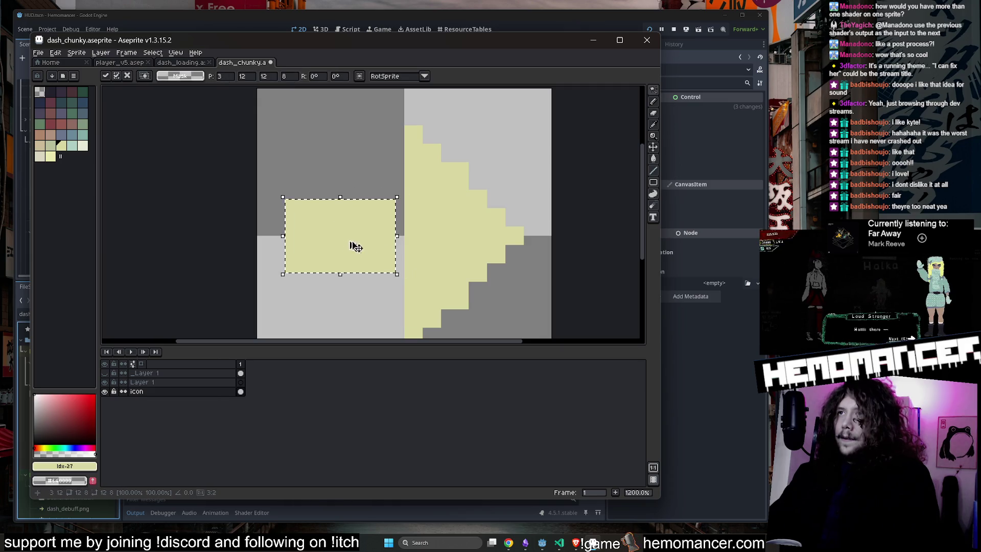
pyautogui.scroll(3, 398, 246)
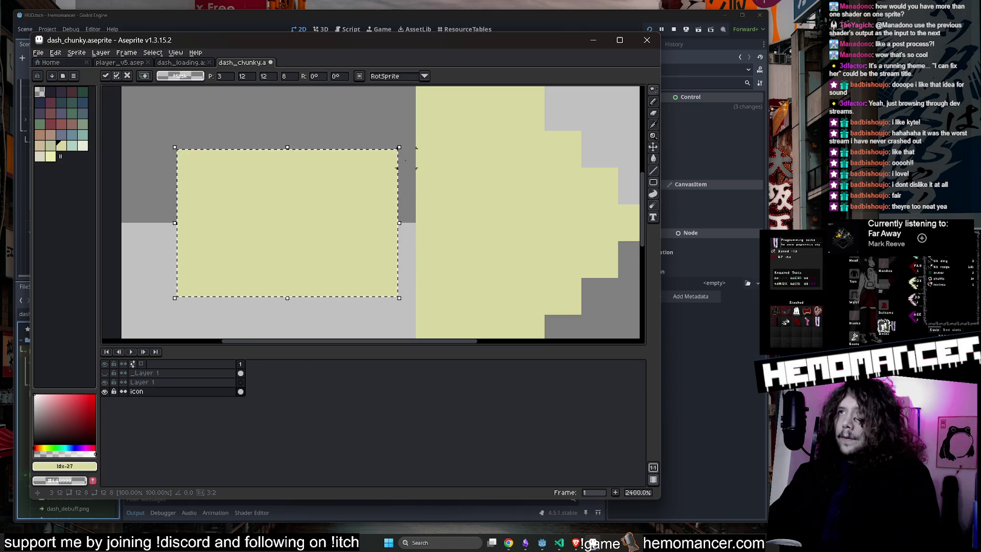
pyautogui.press('b')
pyautogui.scroll(-3, 405, 165)
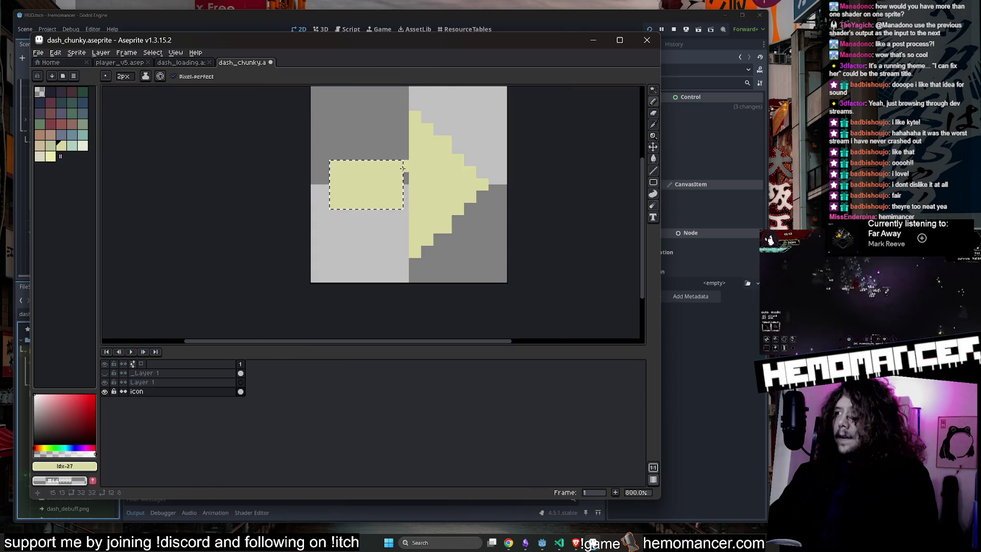
pyautogui.hotkey('ctrl', 'd')
# Paint yellow dabs on the arrow's right edge and shaft top, and save dash_chunky.aseprite
pyautogui.scroll(2, 355, 204)
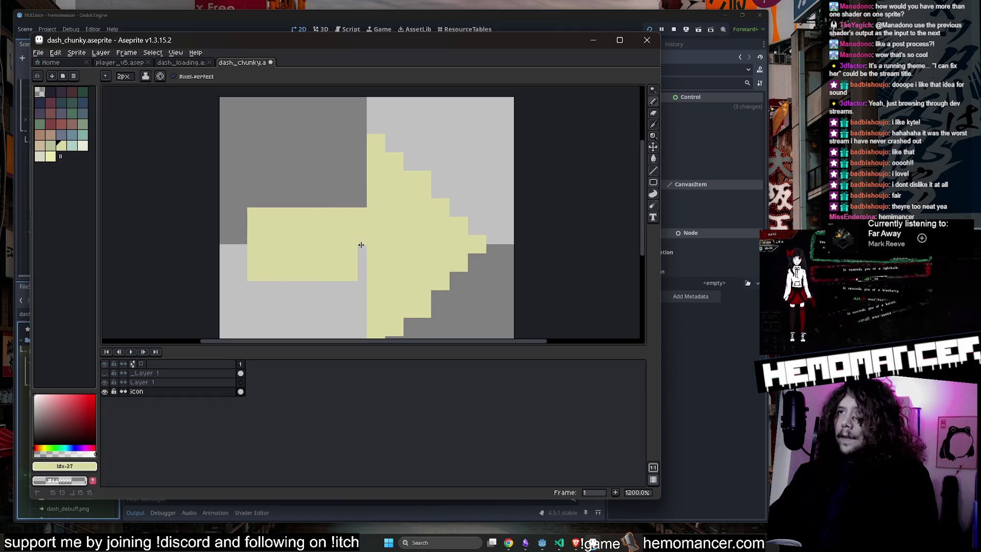
pyautogui.scroll(-3, 362, 273)
pyautogui.click(497, 217)
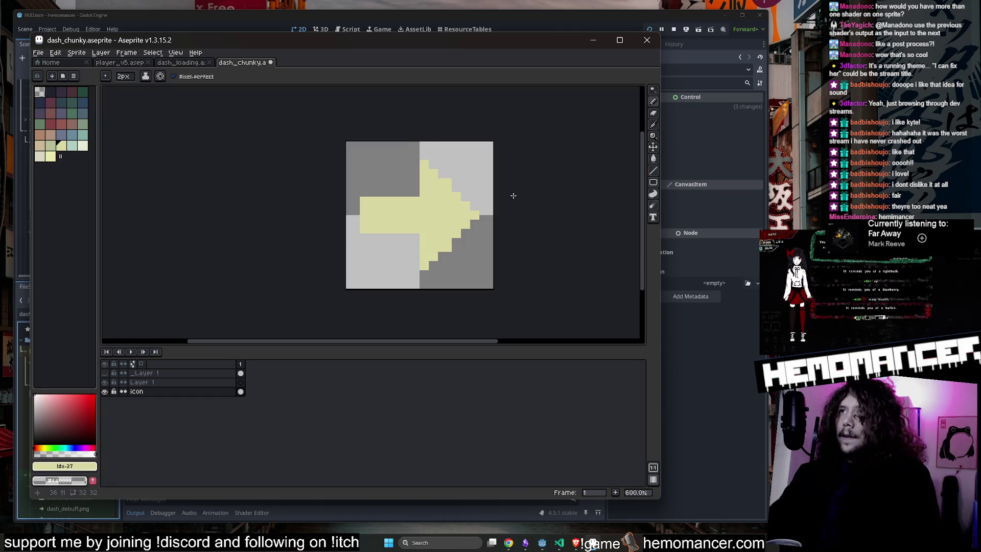
pyautogui.hotkey('ctrl', 's')
pyautogui.scroll(3, 404, 199)
pyautogui.click(404, 199)
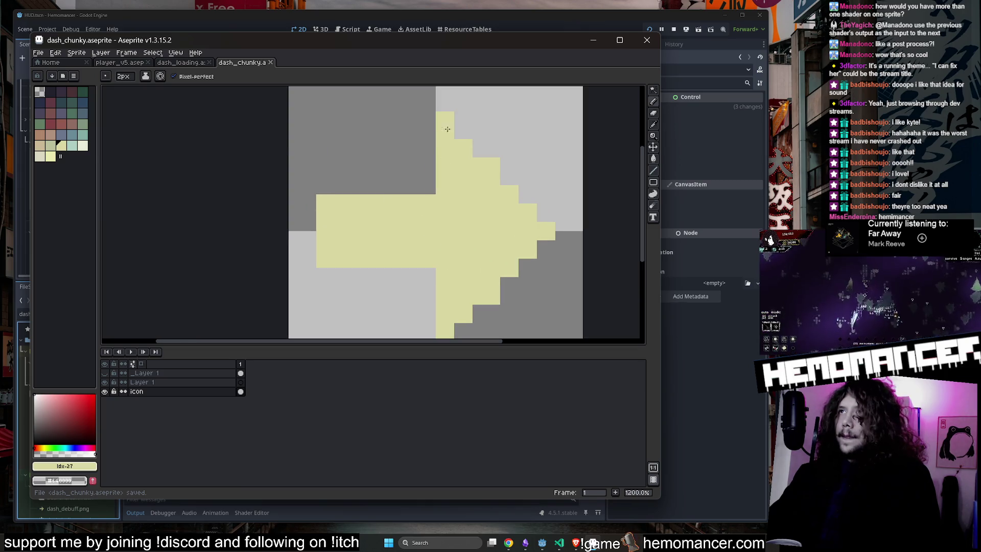
pyautogui.scroll(-4, 454, 149)
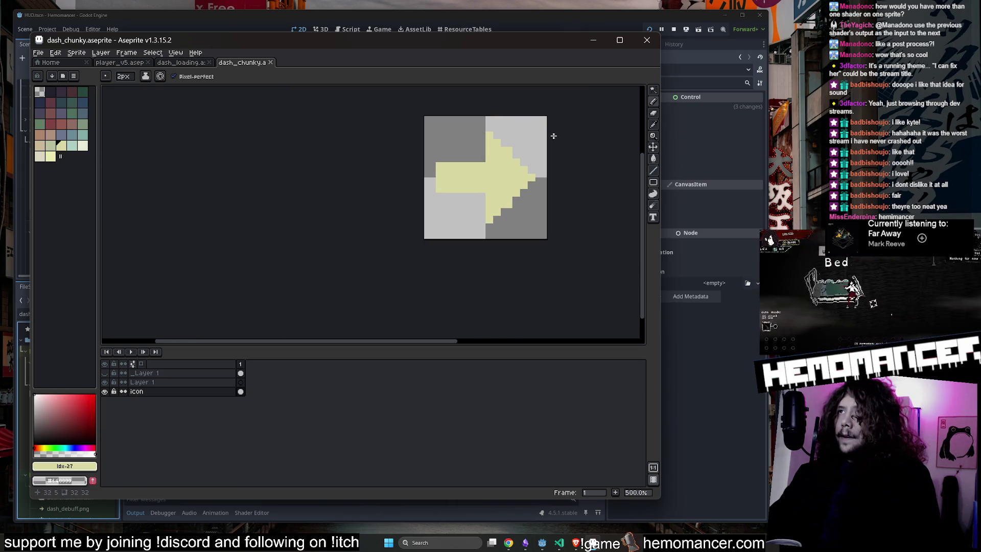
pyautogui.moveTo(552, 136); pyautogui.dragTo(464, 160)
pyautogui.scroll(2, 464, 160)
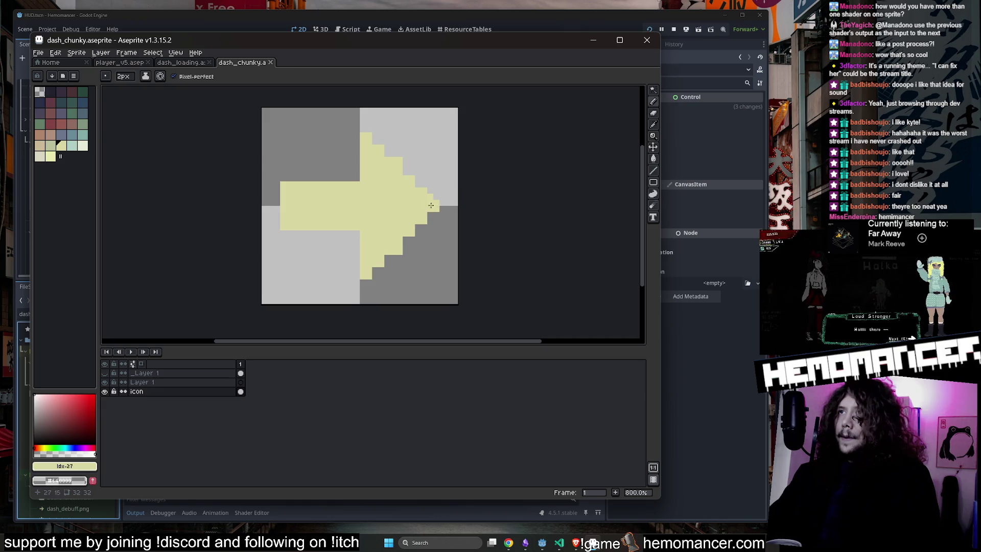
pyautogui.scroll(3, 434, 201)
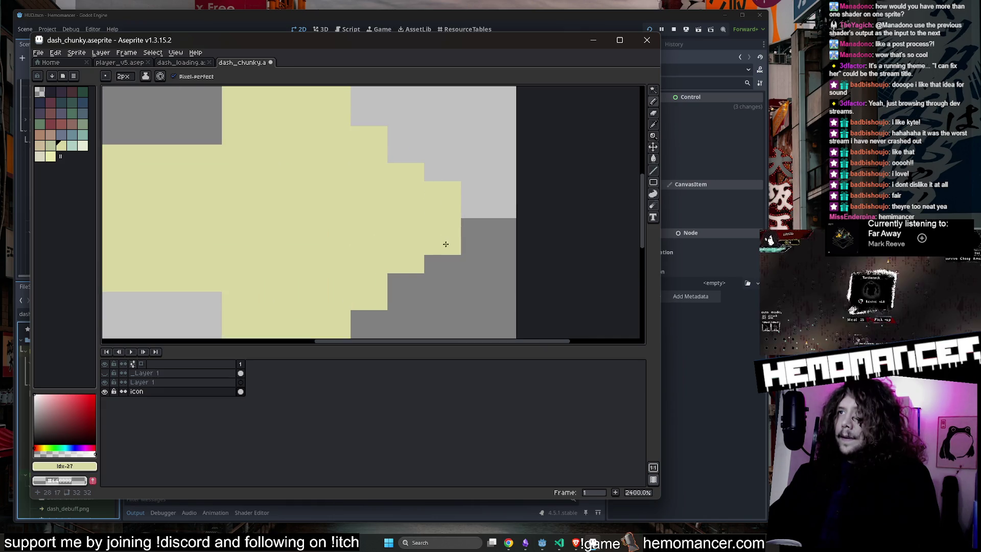
pyautogui.scroll(-4, 498, 188)
pyautogui.hotkey('ctrl', 's')
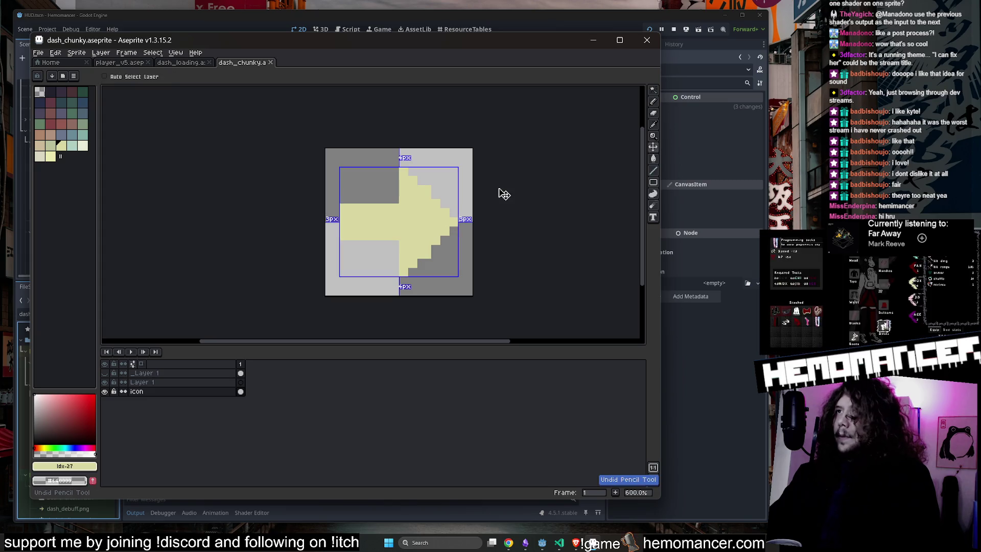
# In Godot, set the DashCount and DashCount2 textures to dash_chunky.aseprite
pyautogui.click(589, 41)
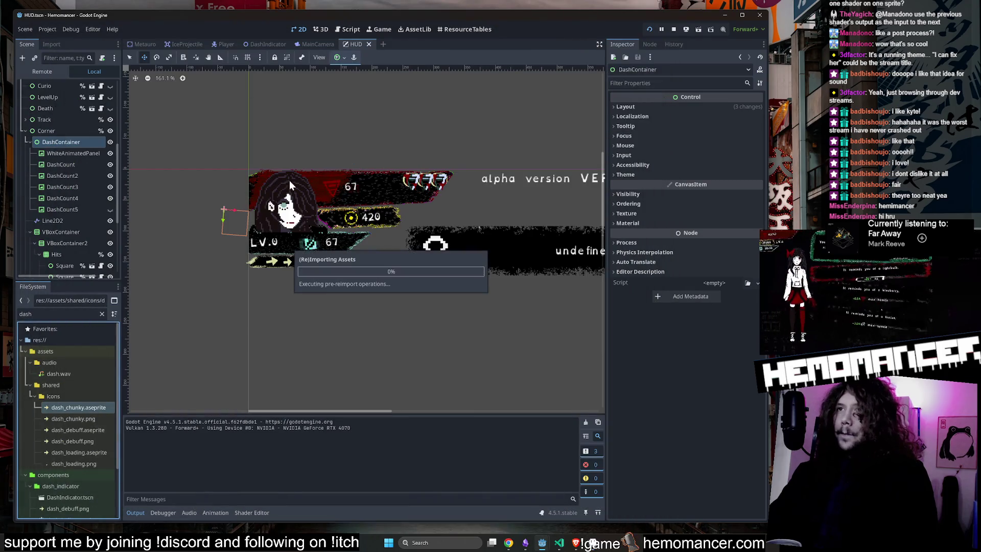
pyautogui.click(65, 164)
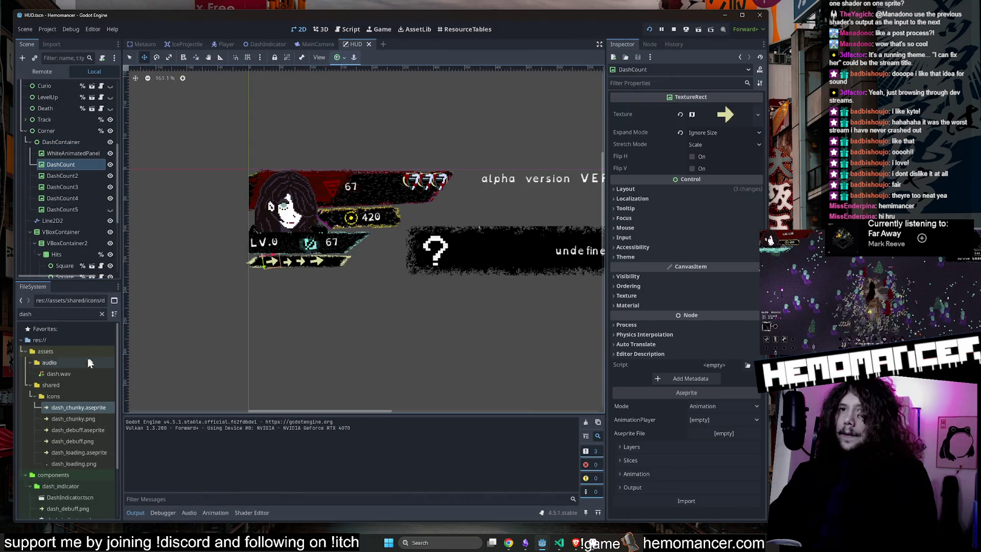
pyautogui.moveTo(79, 408); pyautogui.dragTo(729, 260)
pyautogui.moveTo(715, 109); pyautogui.dragTo(720, 114)
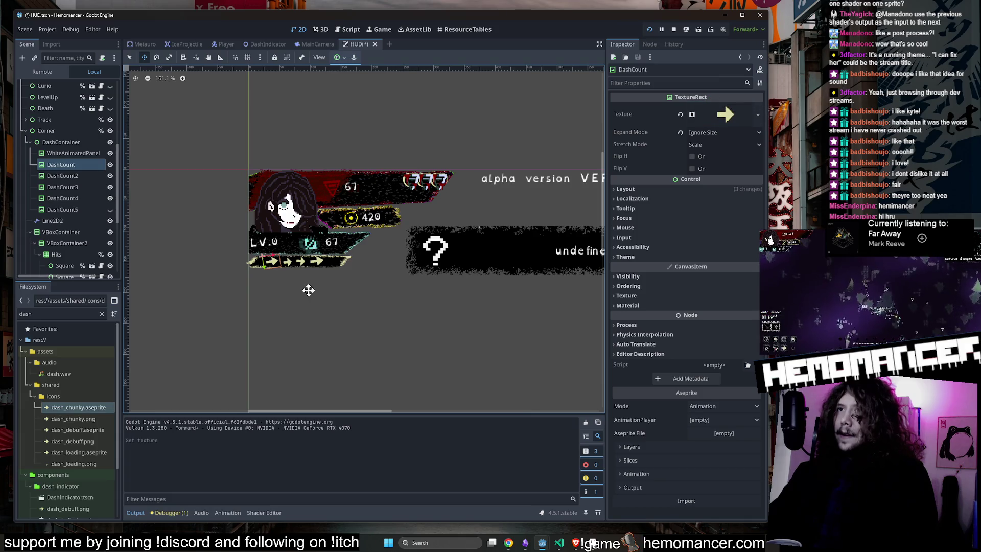
pyautogui.scroll(5, 289, 269)
pyautogui.moveTo(514, 274)
pyautogui.mouseDown()
pyautogui.moveTo(458, 289)
pyautogui.moveTo(327, 243)
pyautogui.mouseUp()
pyautogui.click(83, 178)
pyautogui.moveTo(77, 407)
pyautogui.mouseDown()
pyautogui.moveTo(317, 338)
pyautogui.moveTo(723, 114)
pyautogui.mouseUp()
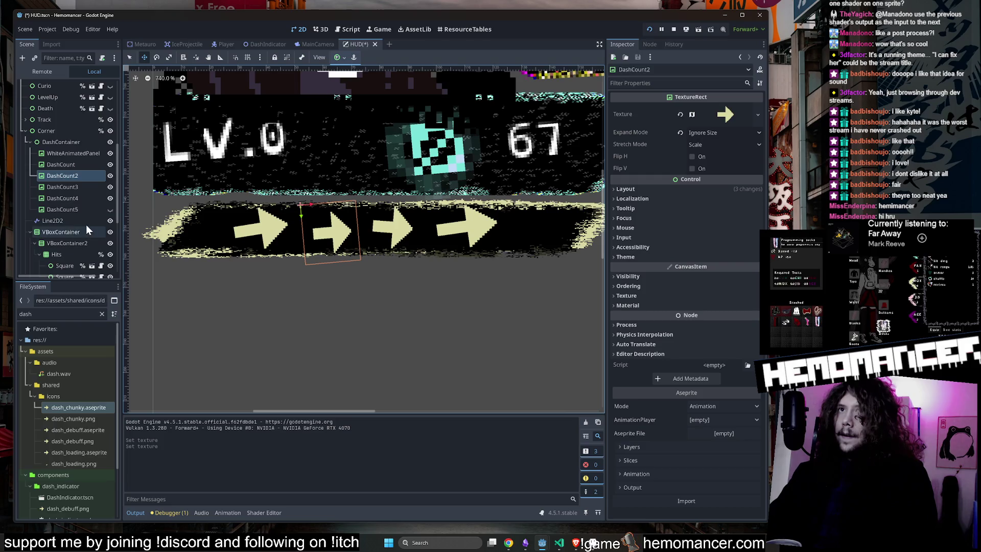
# Delete DashCount5, DashCount4, DashCount3 and DashCount2 from the dash bar
pyautogui.click(78, 209)
pyautogui.press('Delete')
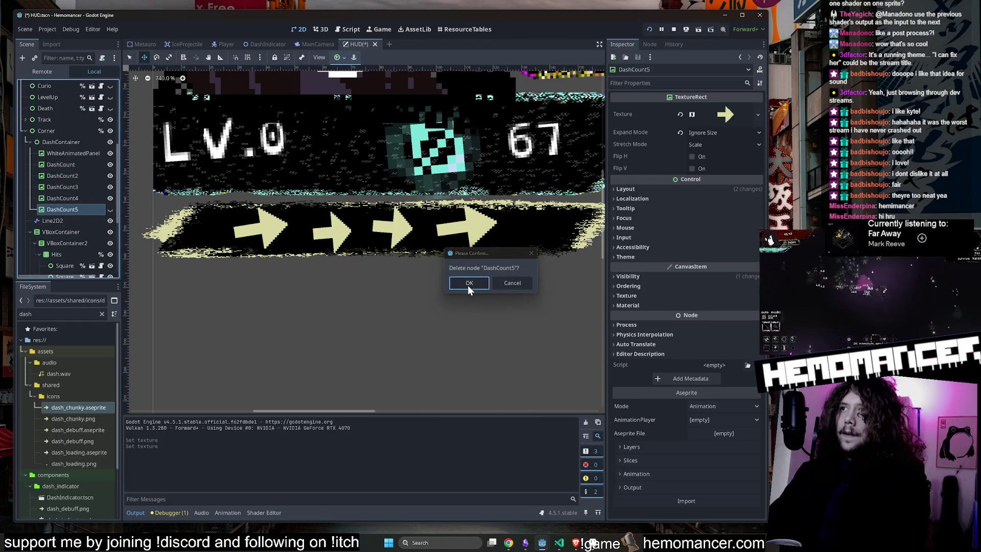
pyautogui.click(469, 283)
pyautogui.click(69, 198)
pyautogui.press('Delete')
pyautogui.press('Return')
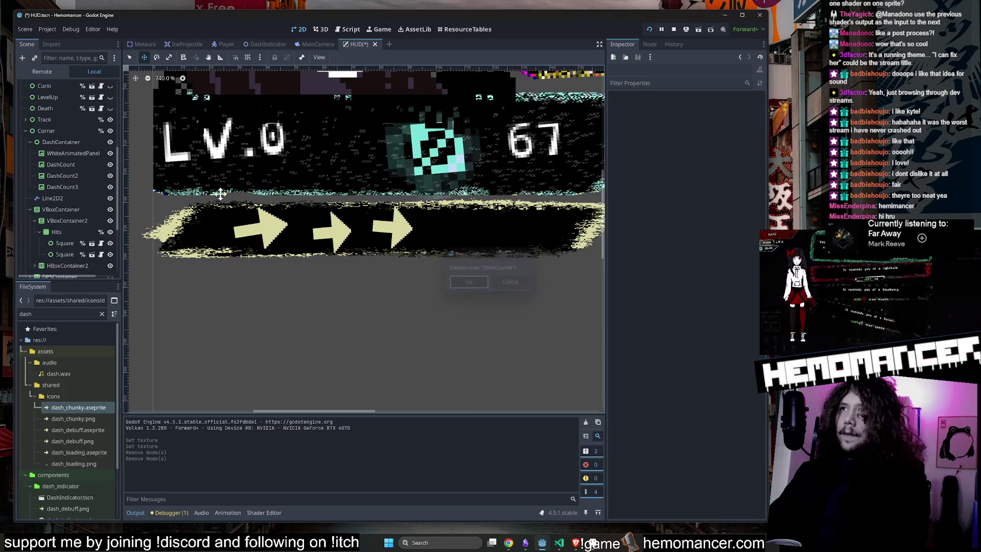
pyautogui.click(63, 186)
pyautogui.press('Delete')
pyautogui.click(458, 281)
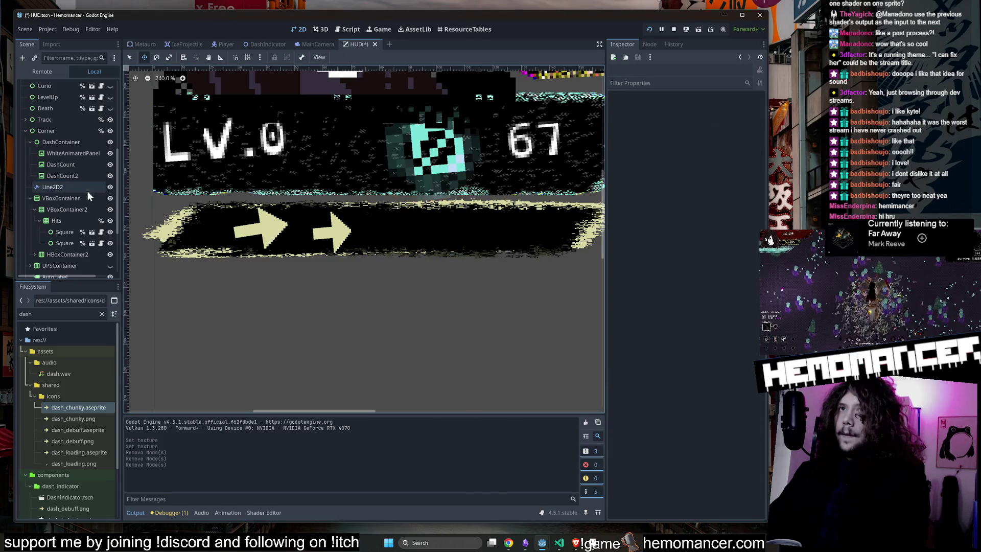
pyautogui.click(62, 175)
pyautogui.press('Delete')
pyautogui.click(461, 281)
pyautogui.click(63, 164)
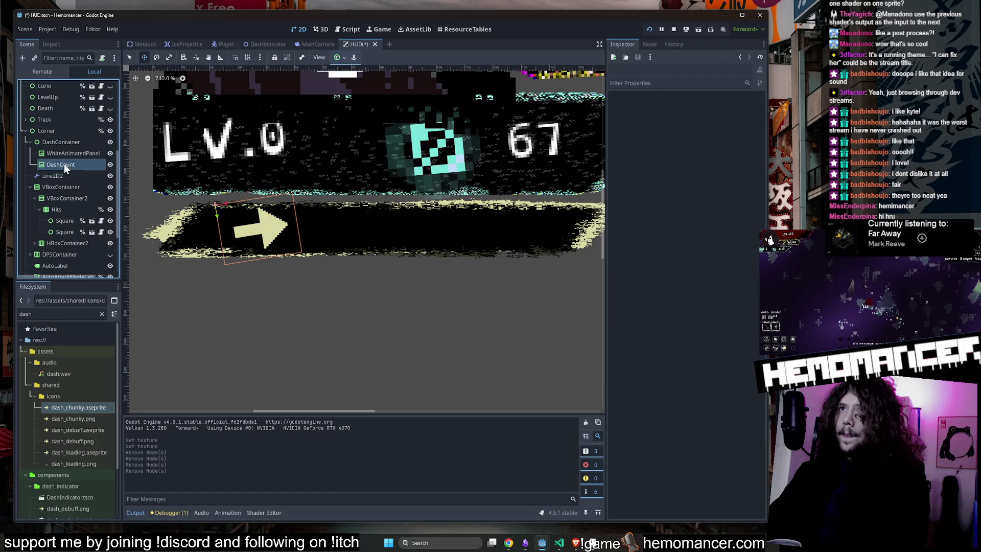
pyautogui.press('Delete')
# Keep the DashCount node, leaving its expand mode on Ignore Size
pyautogui.click(516, 283)
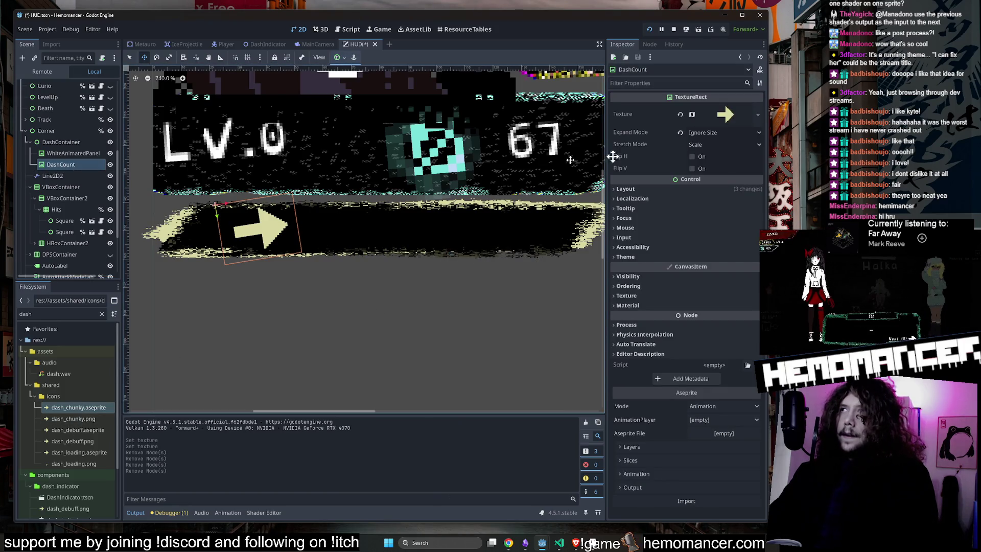
pyautogui.click(708, 133)
pyautogui.click(710, 145)
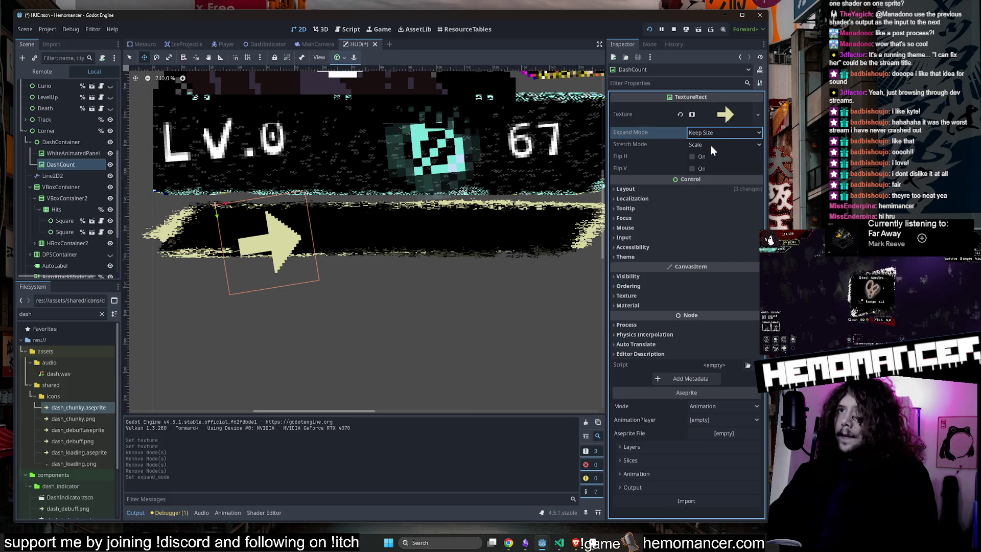
pyautogui.click(705, 133)
pyautogui.click(707, 152)
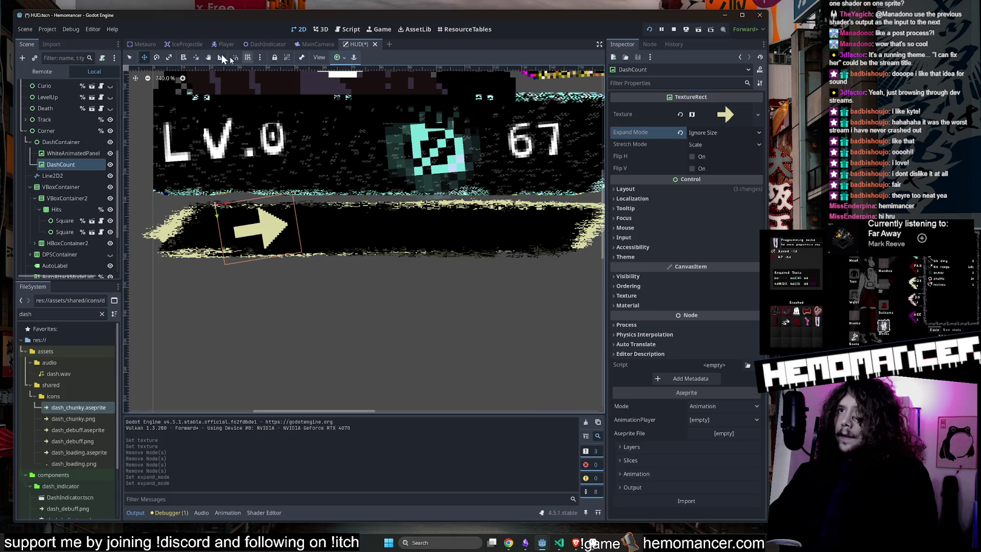
# Resize the DashCount arrow to 27×27 and place it in the dash bar
pyautogui.moveTo(302, 257)
pyautogui.mouseDown()
pyautogui.moveTo(299, 278)
pyautogui.moveTo(427, 317)
pyautogui.moveTo(344, 313)
pyautogui.moveTo(379, 310)
pyautogui.moveTo(532, 408)
pyautogui.moveTo(527, 397)
pyautogui.mouseUp()
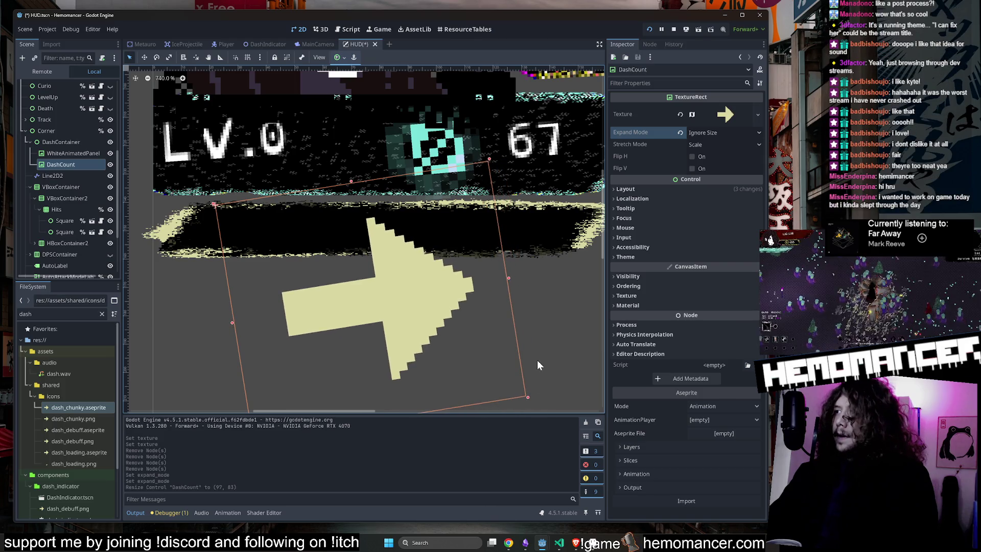
pyautogui.moveTo(406, 300)
pyautogui.mouseDown()
pyautogui.moveTo(336, 259)
pyautogui.moveTo(355, 256)
pyautogui.mouseUp()
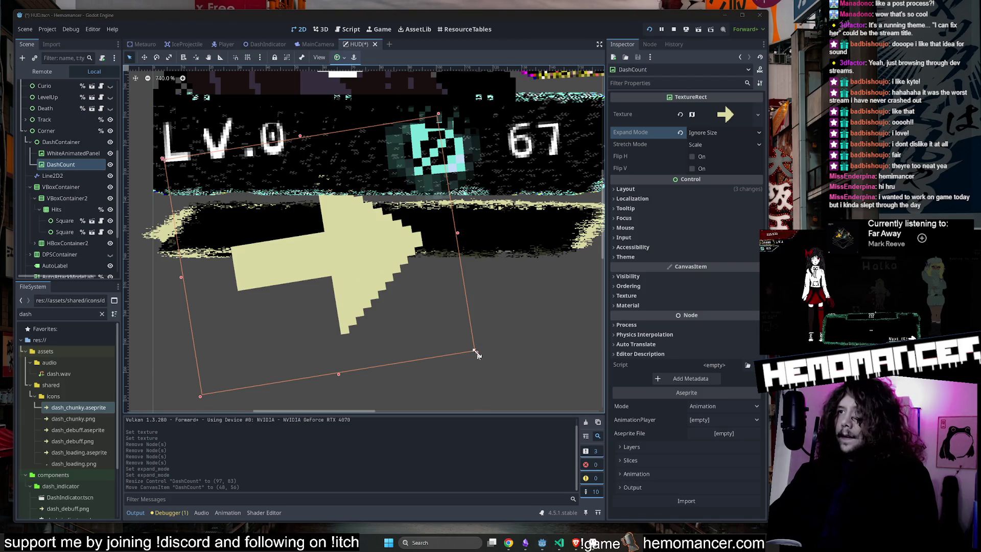
pyautogui.moveTo(476, 353)
pyautogui.mouseDown()
pyautogui.moveTo(455, 373)
pyautogui.moveTo(368, 287)
pyautogui.moveTo(306, 254)
pyautogui.mouseUp()
pyautogui.moveTo(240, 224); pyautogui.dragTo(256, 243)
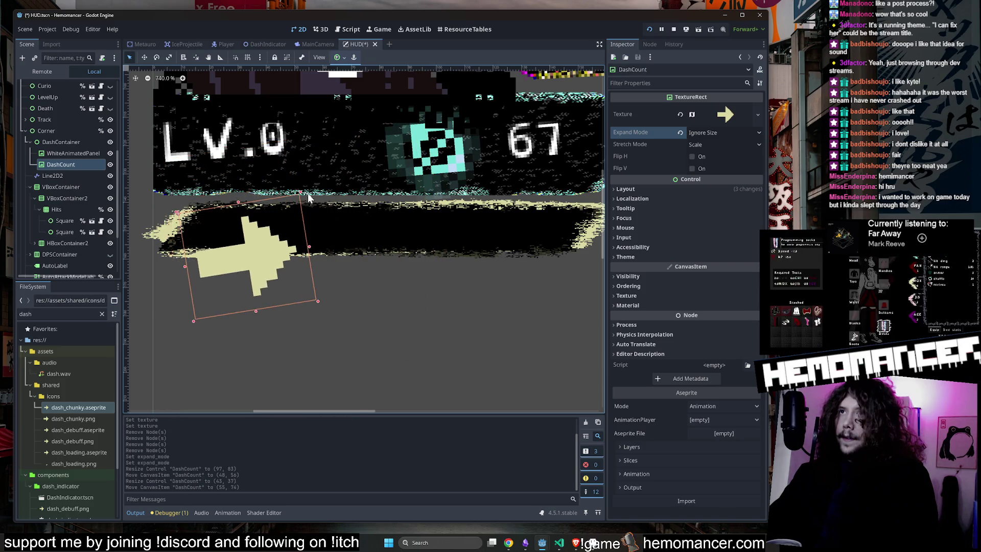
pyautogui.moveTo(302, 197); pyautogui.dragTo(259, 243)
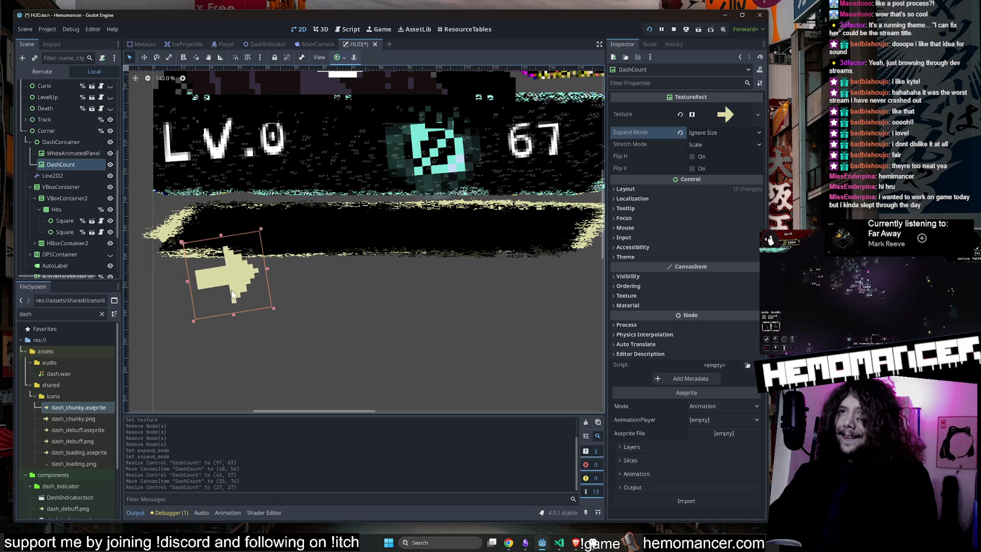
pyautogui.moveTo(231, 303)
pyautogui.mouseDown()
pyautogui.moveTo(236, 243)
pyautogui.moveTo(381, 238)
pyautogui.mouseUp()
# Duplicate the arrow as DashCount2, placed beside the first and tilted 9° clockwise
pyautogui.hotkey('ctrl', 'd')
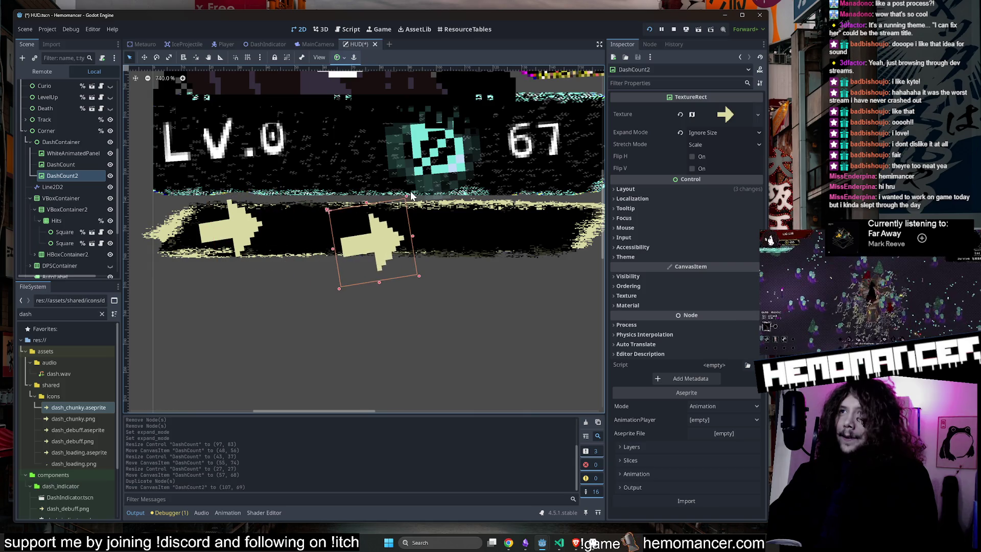
pyautogui.moveTo(476, 227)
pyautogui.mouseDown()
pyautogui.moveTo(486, 267)
pyautogui.moveTo(438, 219)
pyautogui.mouseUp()
pyautogui.moveTo(413, 312); pyautogui.dragTo(350, 318)
pyautogui.click(131, 57)
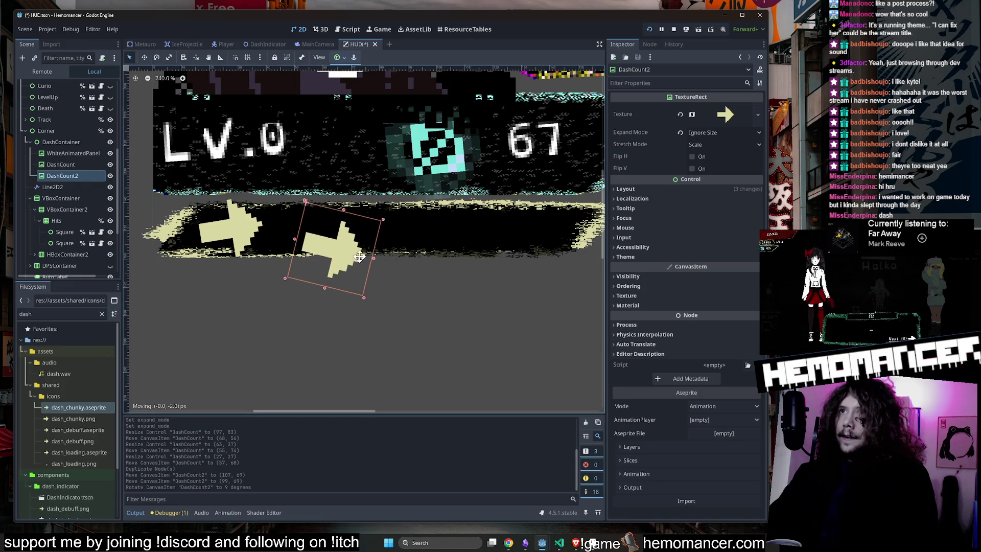
pyautogui.moveTo(370, 279)
pyautogui.mouseDown()
pyautogui.moveTo(336, 252)
pyautogui.moveTo(393, 231)
pyautogui.moveTo(372, 232)
pyautogui.mouseUp()
# Duplicate it again as DashCount3 and open player_v5.aseprite in Aseprite
pyautogui.hotkey('ctrl', 'd')
pyautogui.click(597, 547)
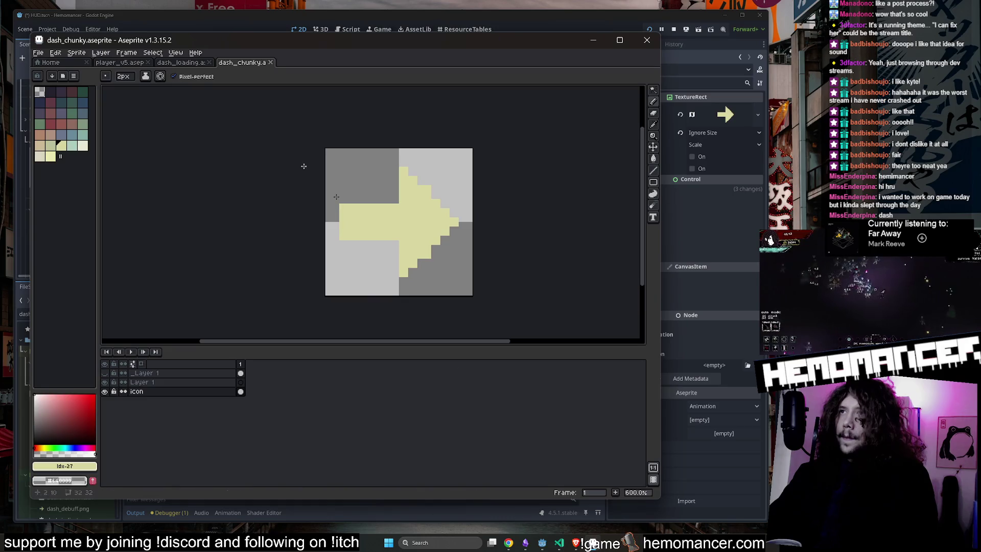
pyautogui.click(120, 62)
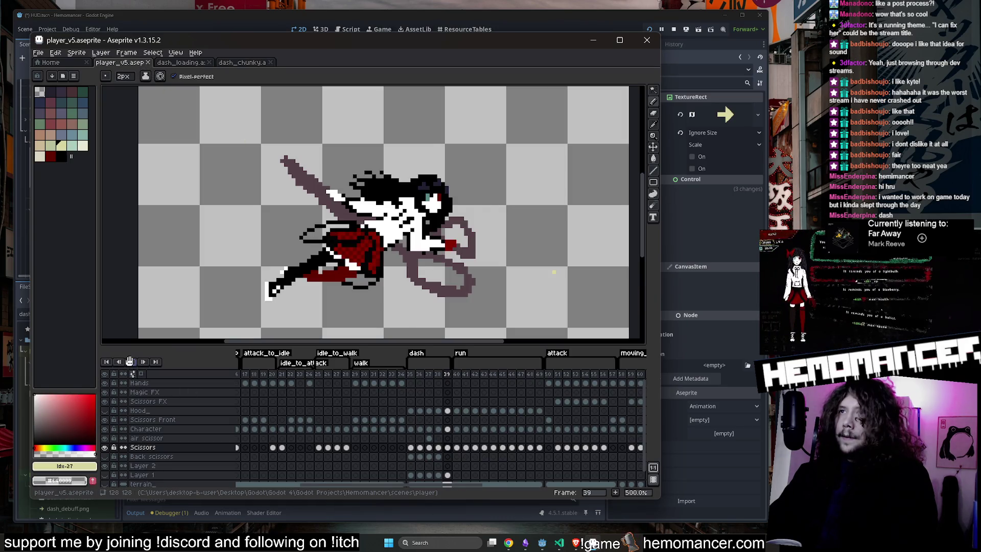
# Play back and inspect the player sprite's dash animation frames
pyautogui.click(130, 361)
pyautogui.doubleClick(417, 353)
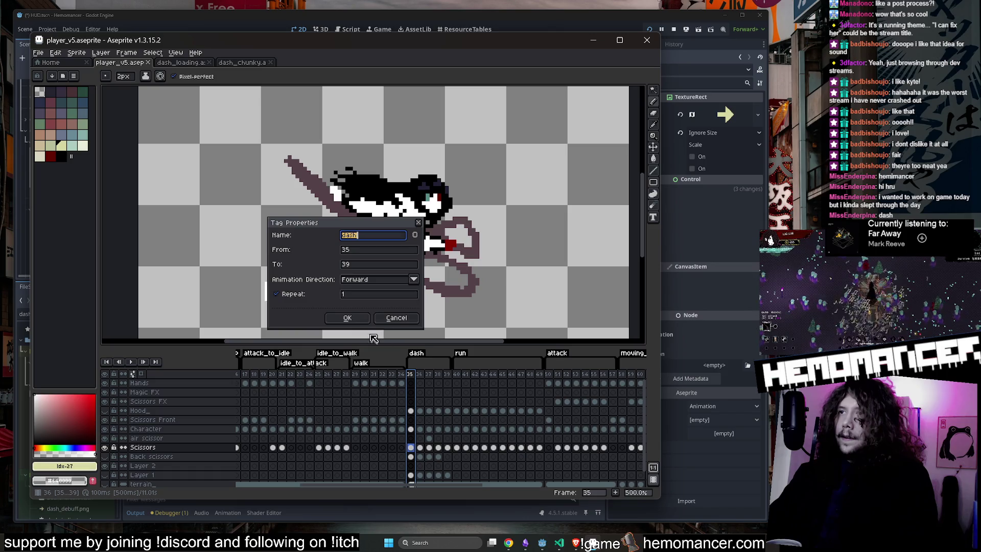
pyautogui.click(346, 318)
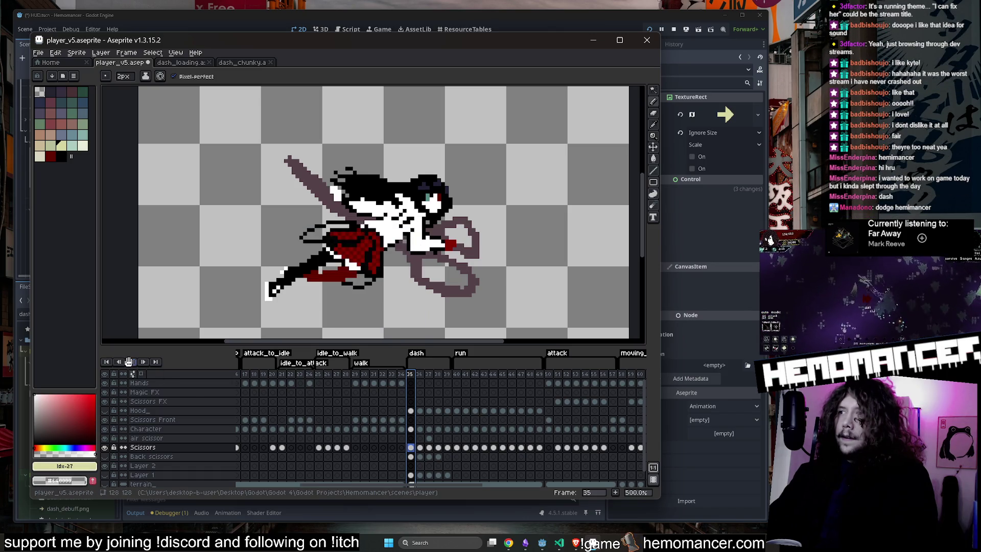
pyautogui.click(128, 362)
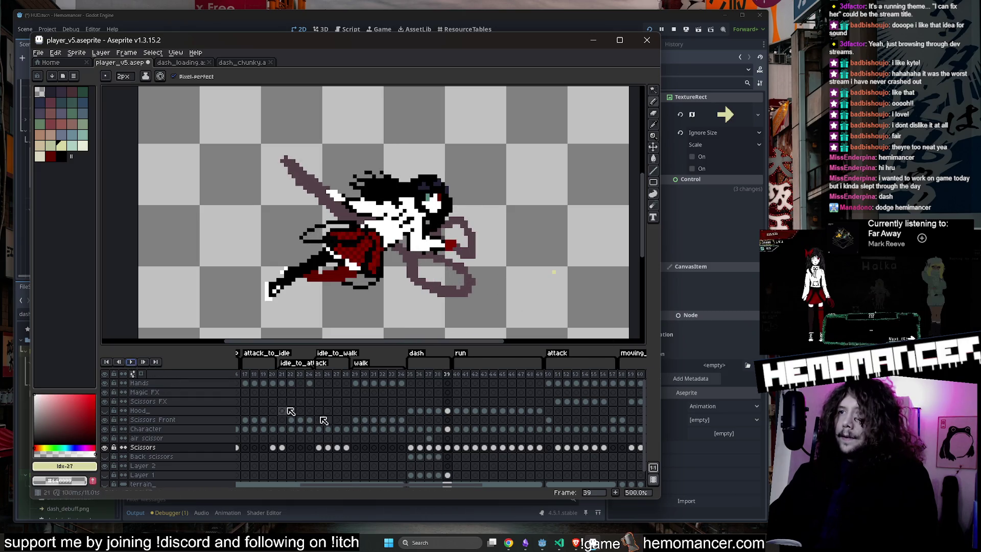
pyautogui.click(410, 448)
pyautogui.press('e')
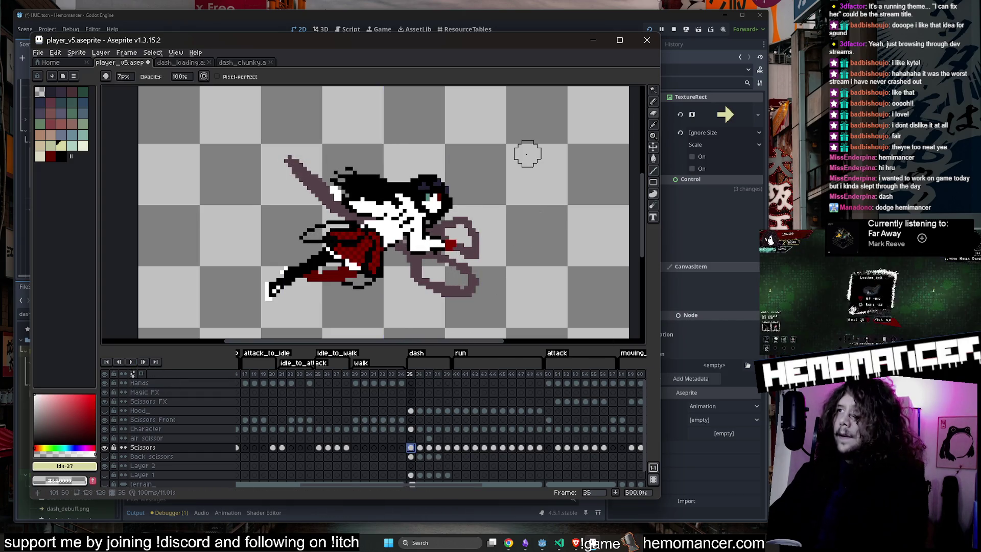
pyautogui.press('Return')
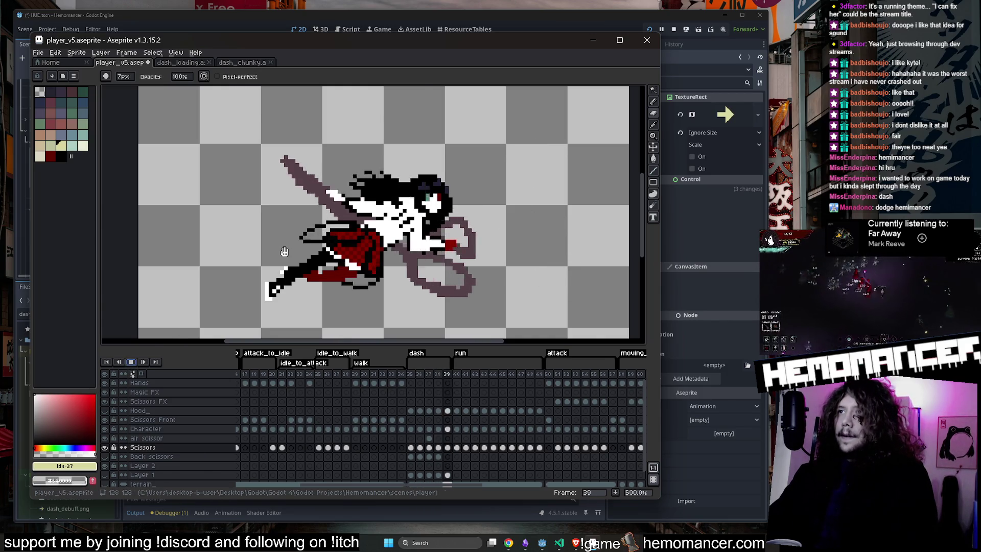
pyautogui.scroll(-2, 272, 261)
pyautogui.scroll(2, 310, 229)
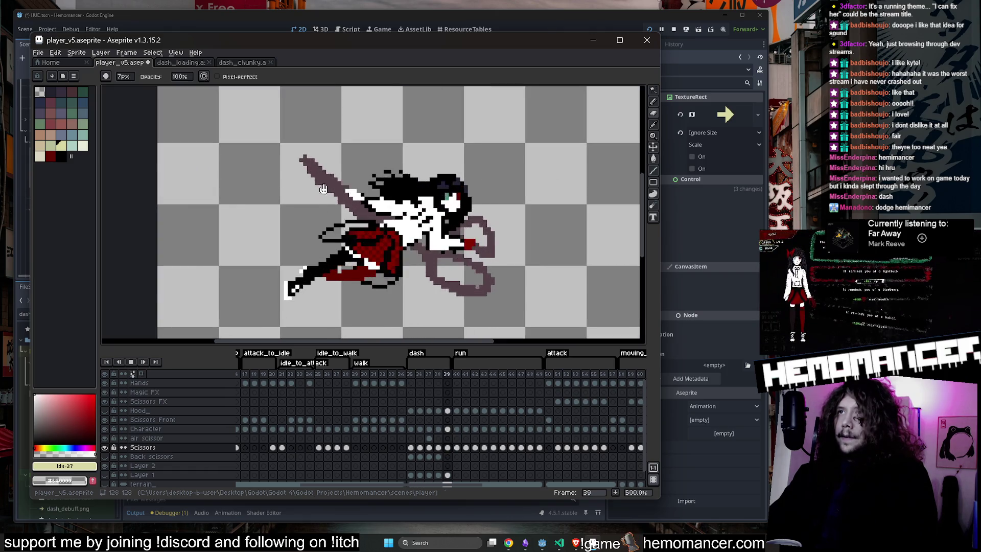
pyautogui.moveTo(347, 211); pyautogui.dragTo(345, 220)
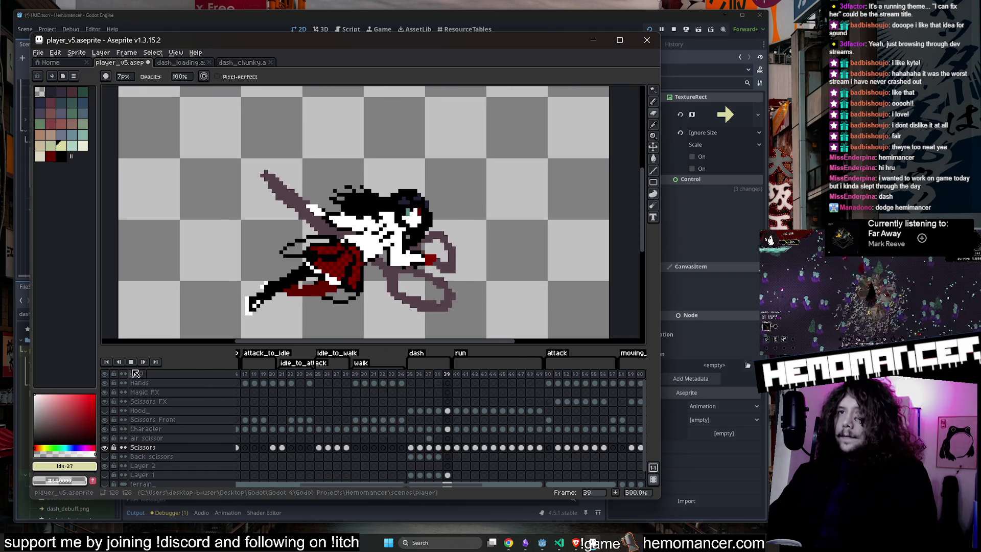
# Set the dash tag (frames 35–39) to repeat endlessly in Tag Properties
pyautogui.doubleClick(417, 353)
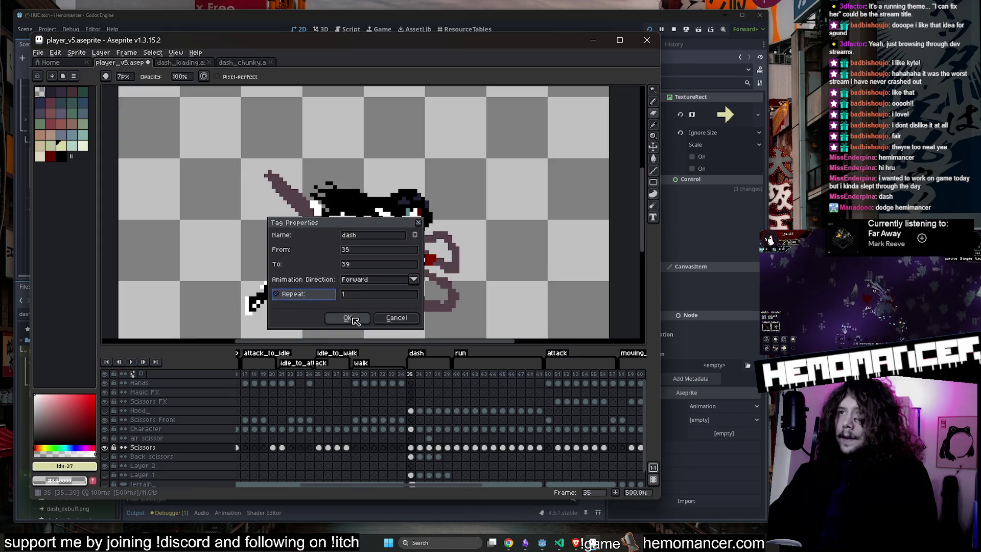
pyautogui.click(348, 317)
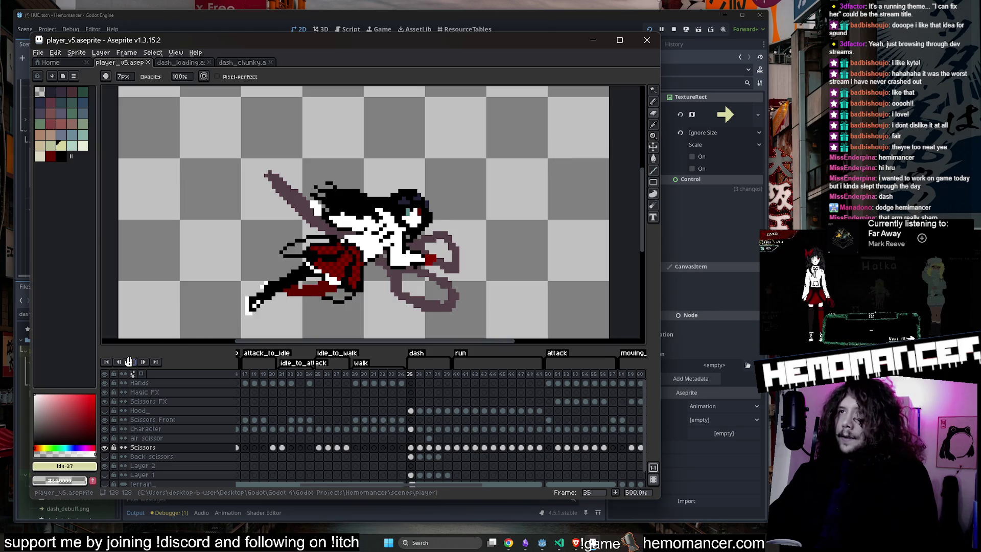
pyautogui.click(130, 362)
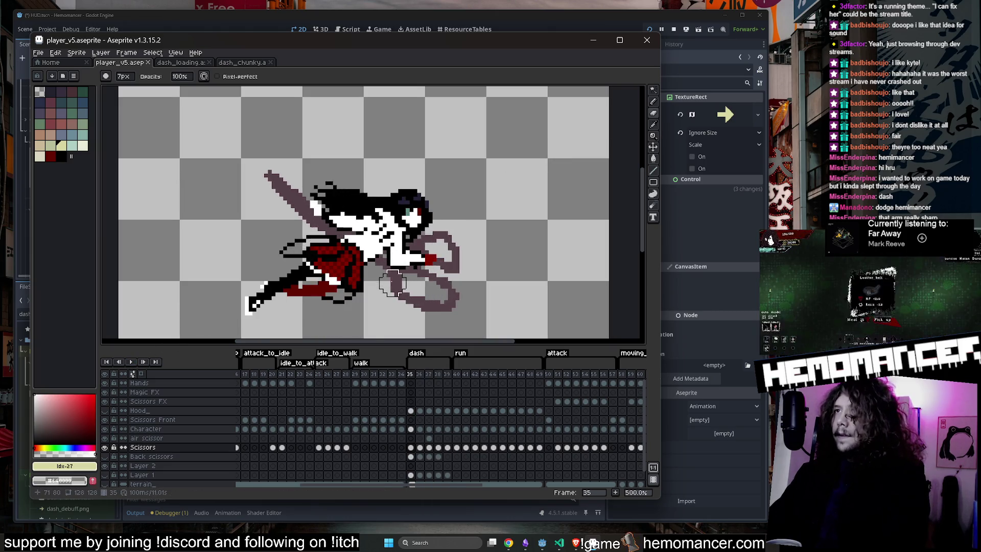
pyautogui.doubleClick(416, 354)
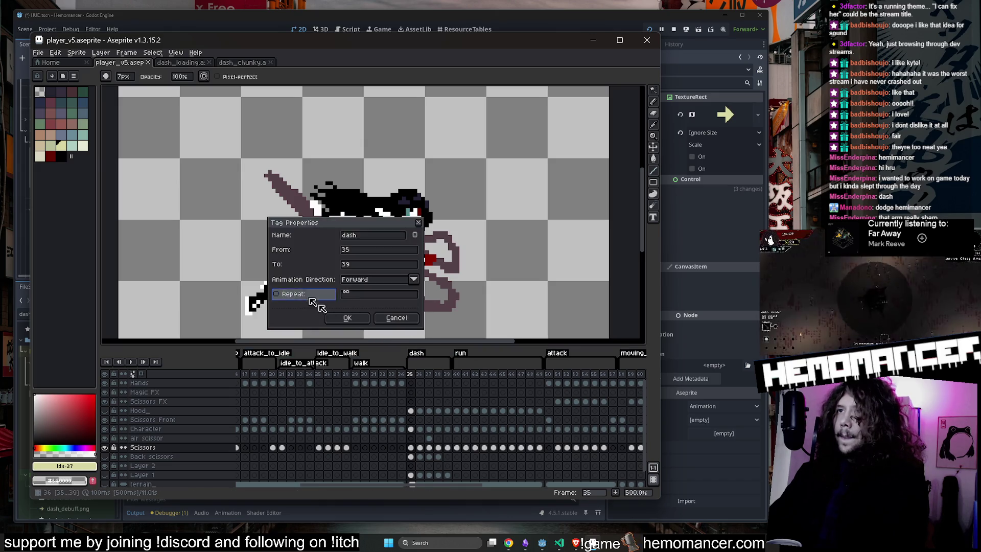
pyautogui.press('Return')
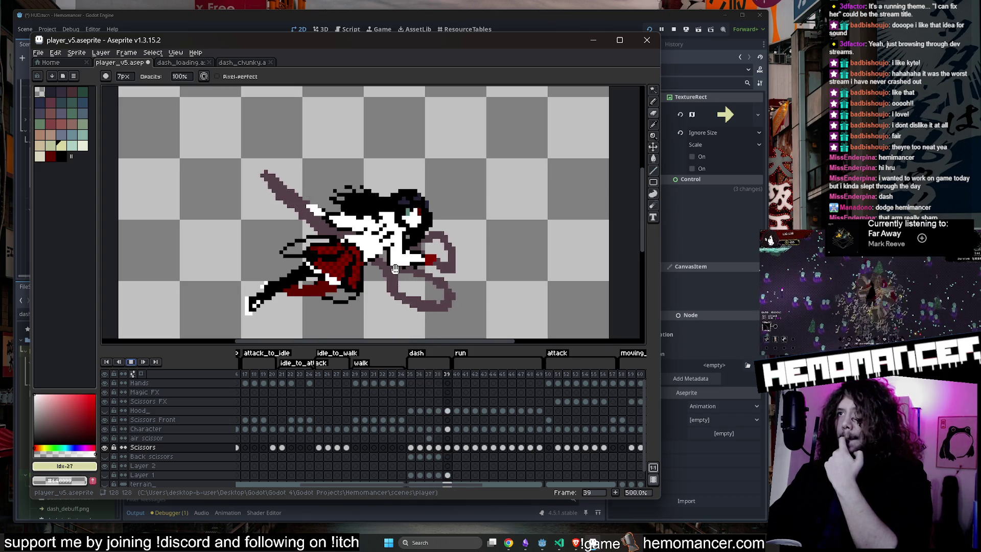
# Recheck and confirm the dash tag's looping setting, then minimize Aseprite back to Godot
pyautogui.scroll(2, 395, 269)
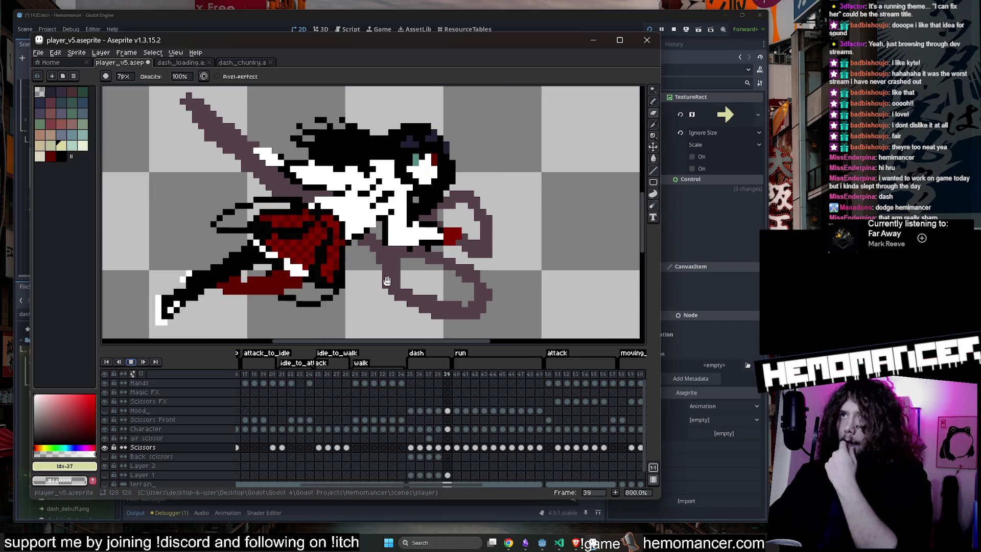
pyautogui.scroll(-1, 390, 267)
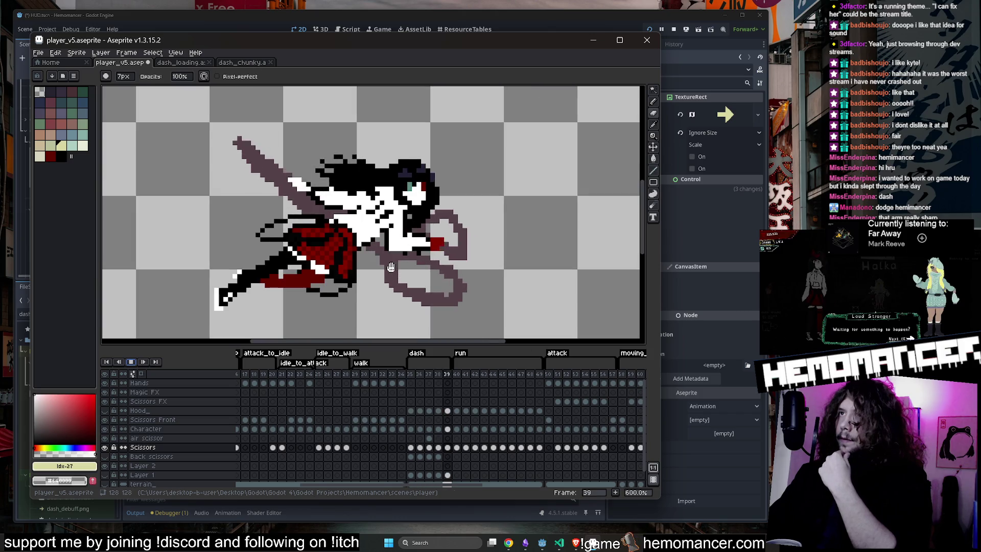
pyautogui.scroll(3, 337, 258)
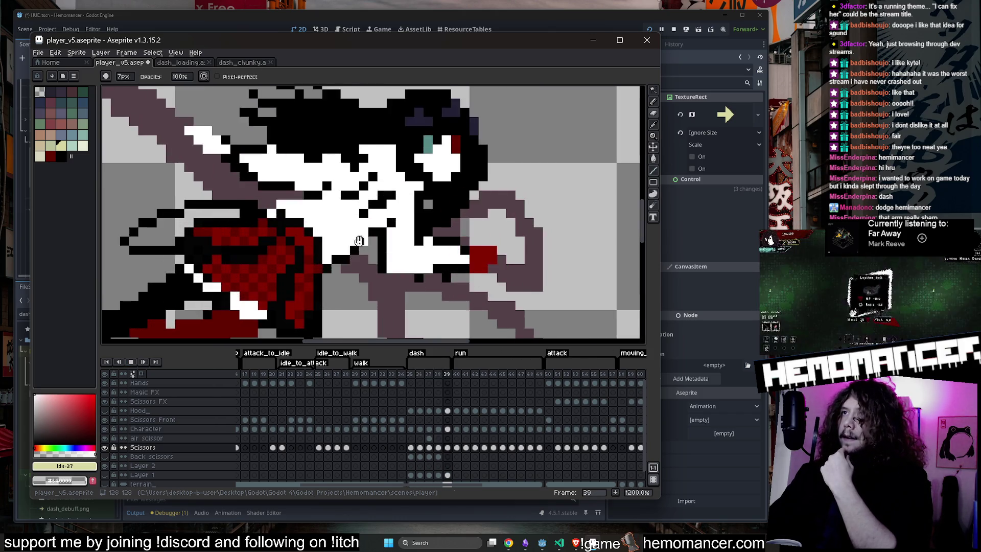
pyautogui.scroll(-2, 336, 258)
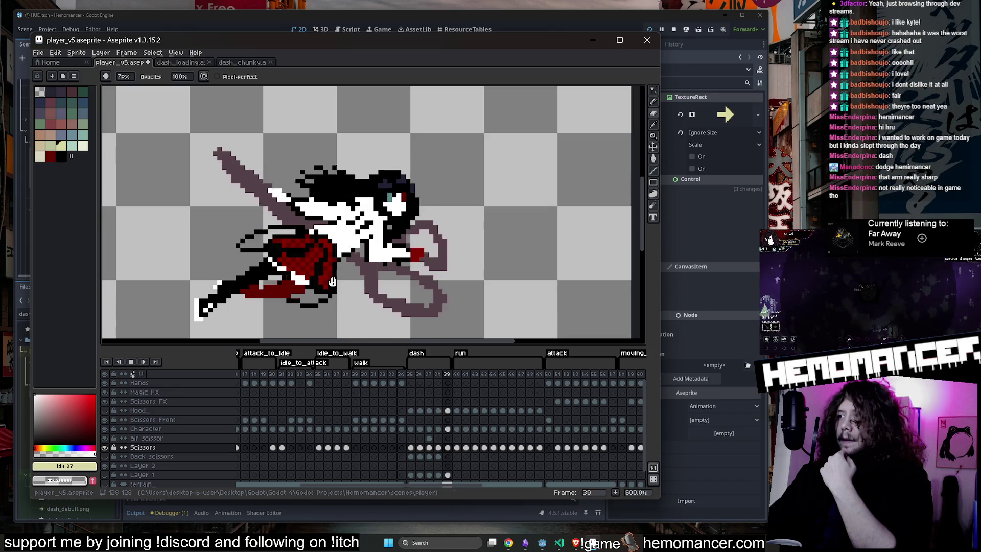
pyautogui.scroll(-2, 438, 240)
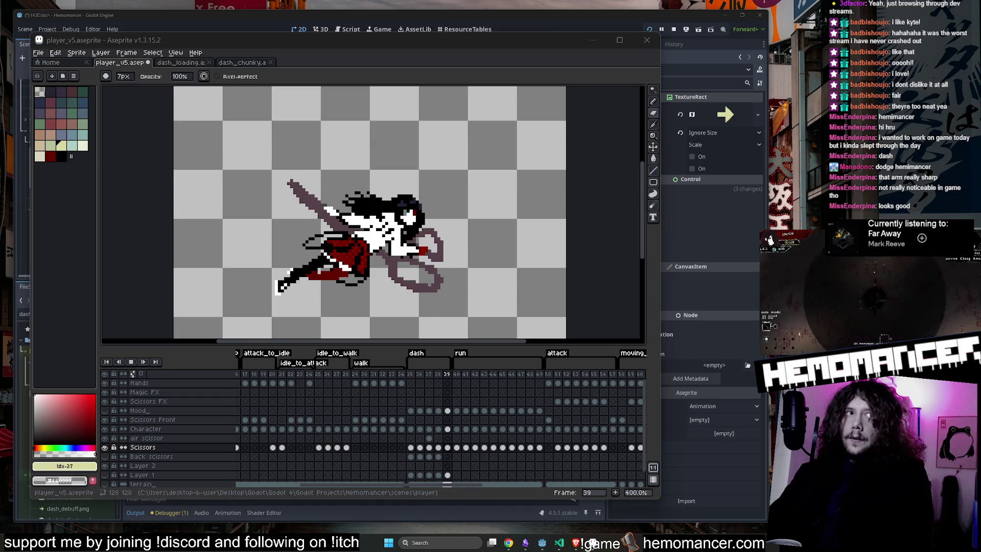
pyautogui.doubleClick(420, 352)
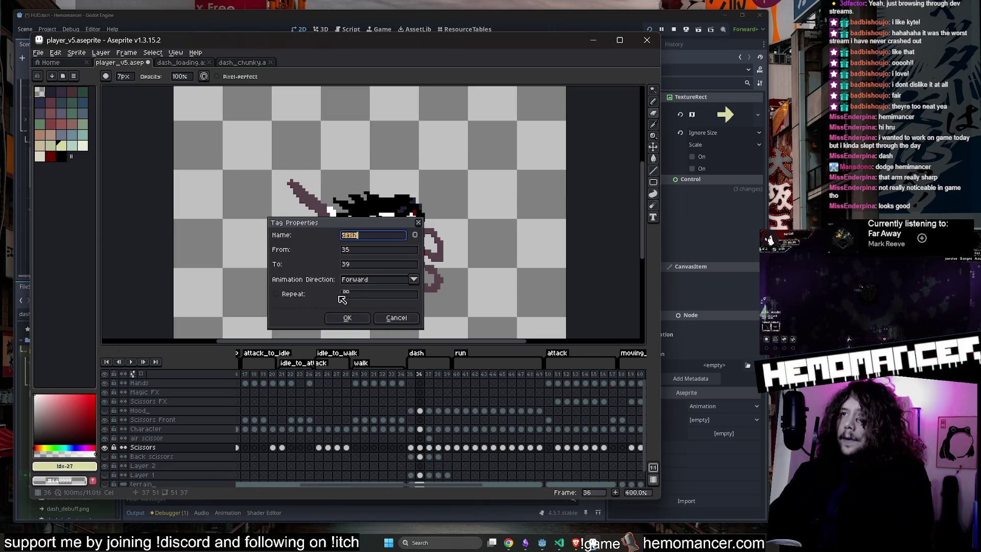
pyautogui.click(353, 319)
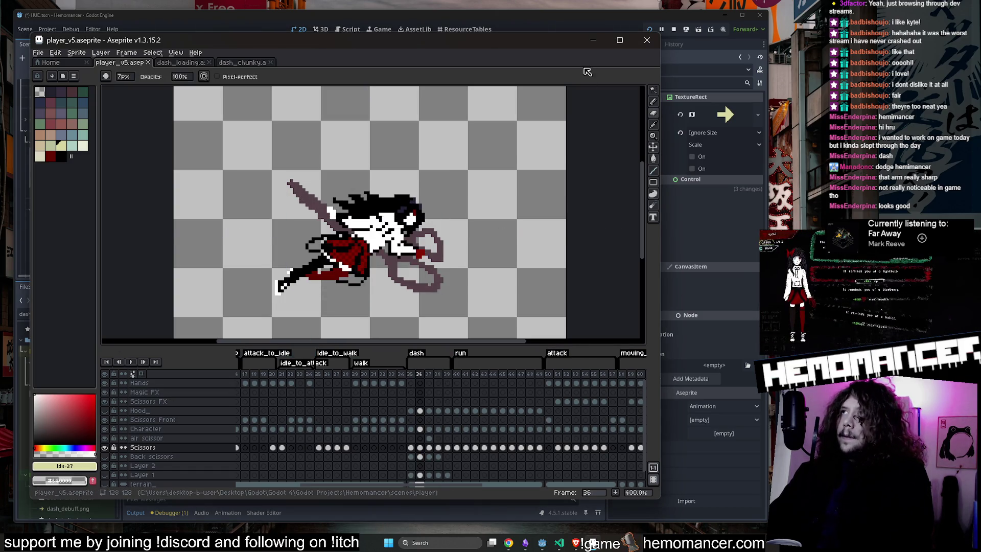
pyautogui.click(595, 41)
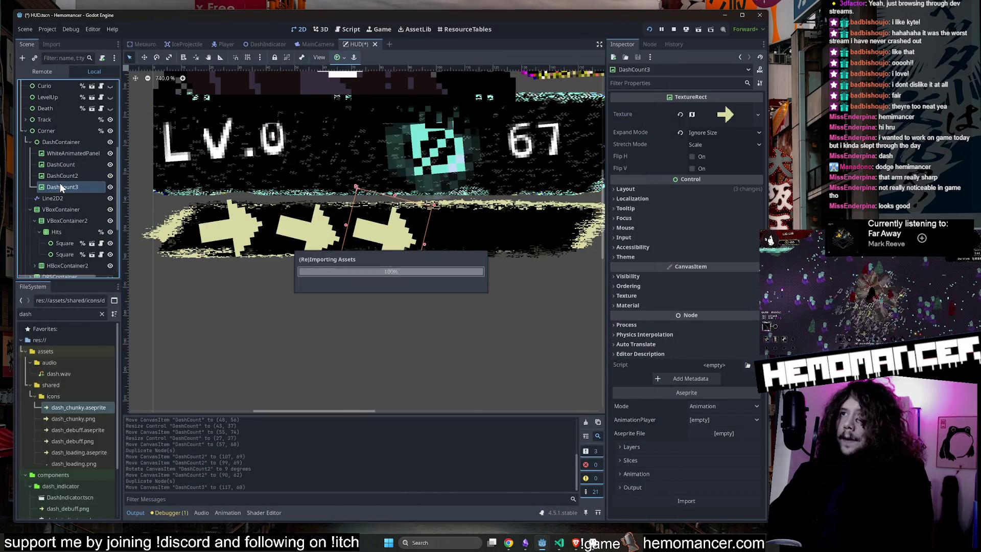
# Add a fourth arrow, DashCount4, at the bar's right end, tilted -2°
pyautogui.click(83, 184)
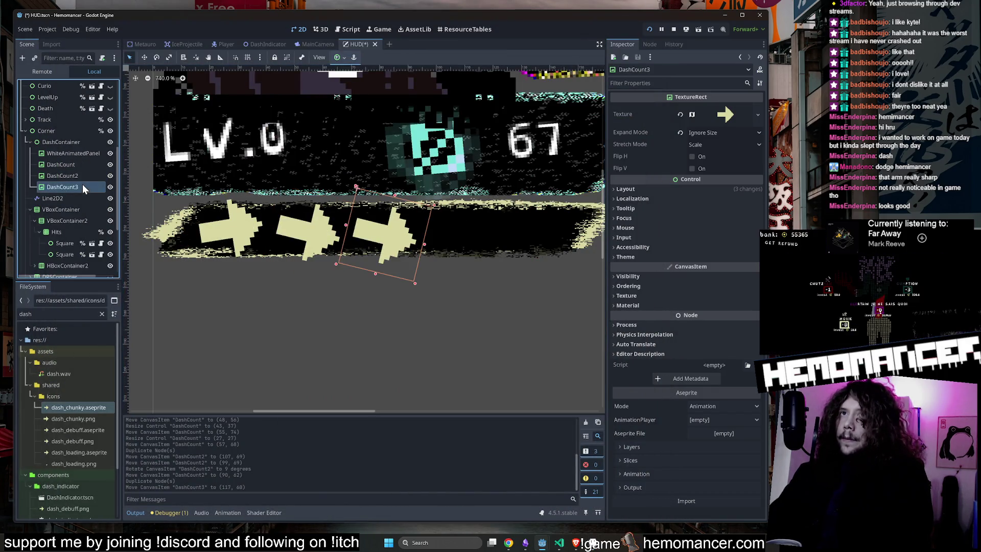
pyautogui.hotkey('ctrl', 'd')
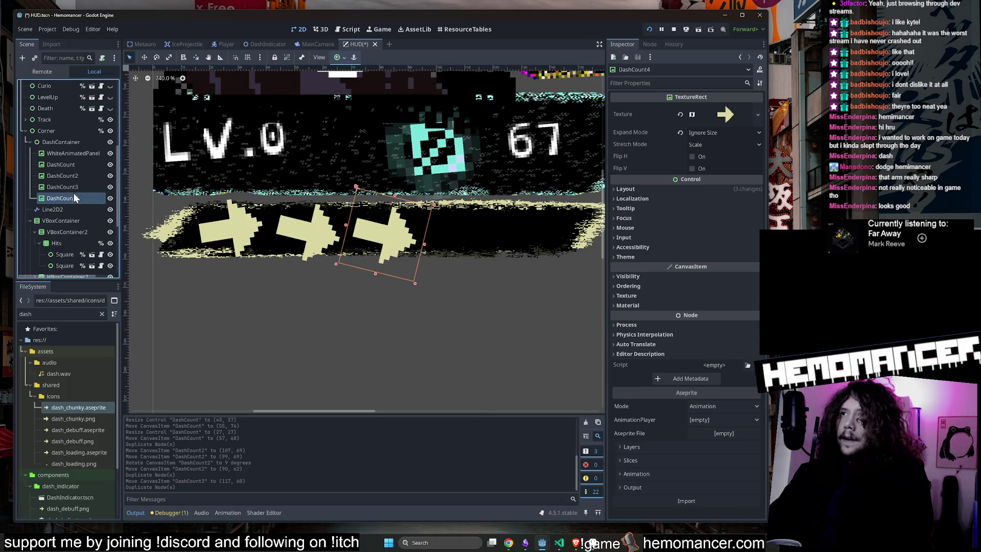
pyautogui.press('w')
pyautogui.moveTo(236, 90); pyautogui.dragTo(313, 91)
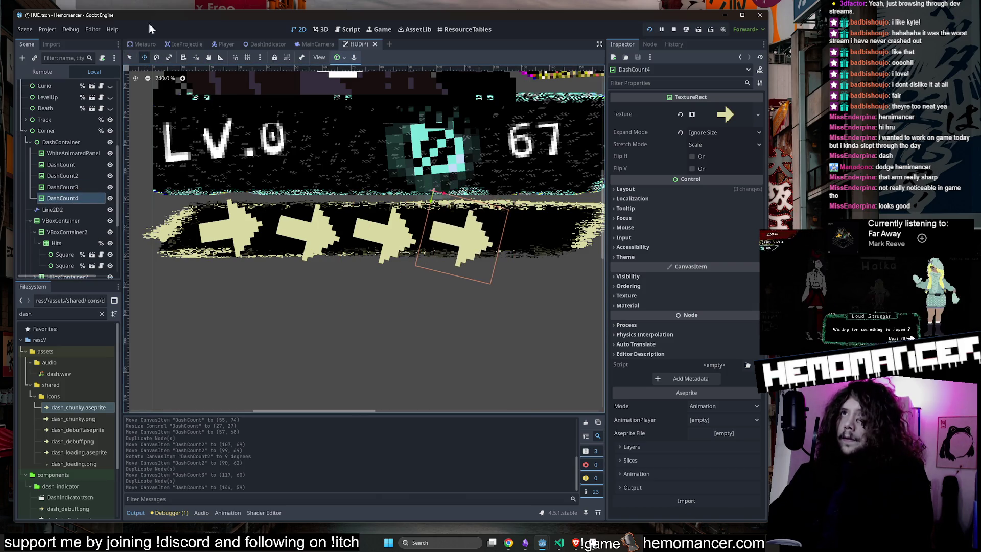
pyautogui.press('e')
pyautogui.moveTo(474, 193)
pyautogui.mouseDown()
pyautogui.moveTo(455, 214)
pyautogui.moveTo(437, 193)
pyautogui.moveTo(470, 212)
pyautogui.mouseUp()
pyautogui.press('w')
# Fine-tune the dash arrows' positions in the bar and run the game with F5
pyautogui.click(62, 186)
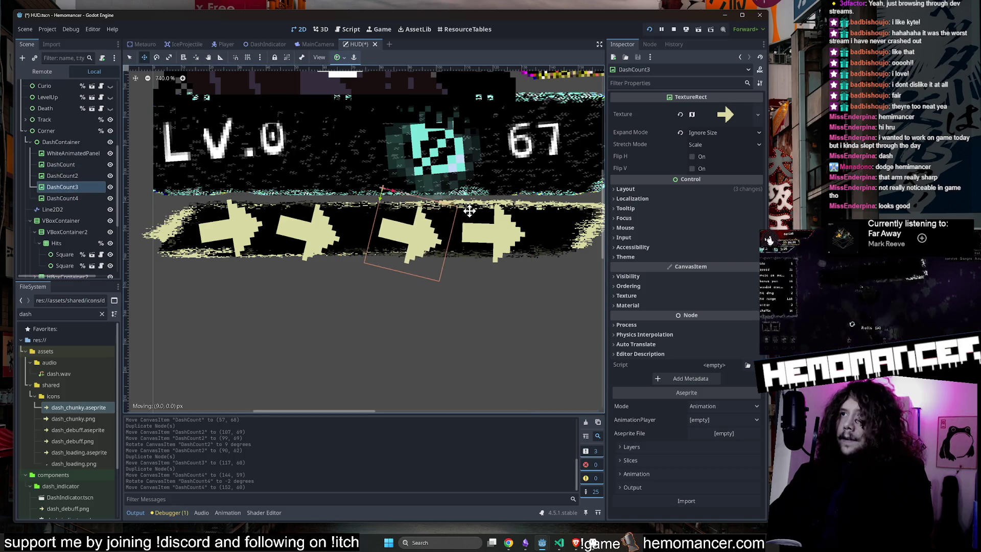
pyautogui.scroll(-5, 463, 243)
pyautogui.hscroll(3, 356, 238)
pyautogui.click(57, 164)
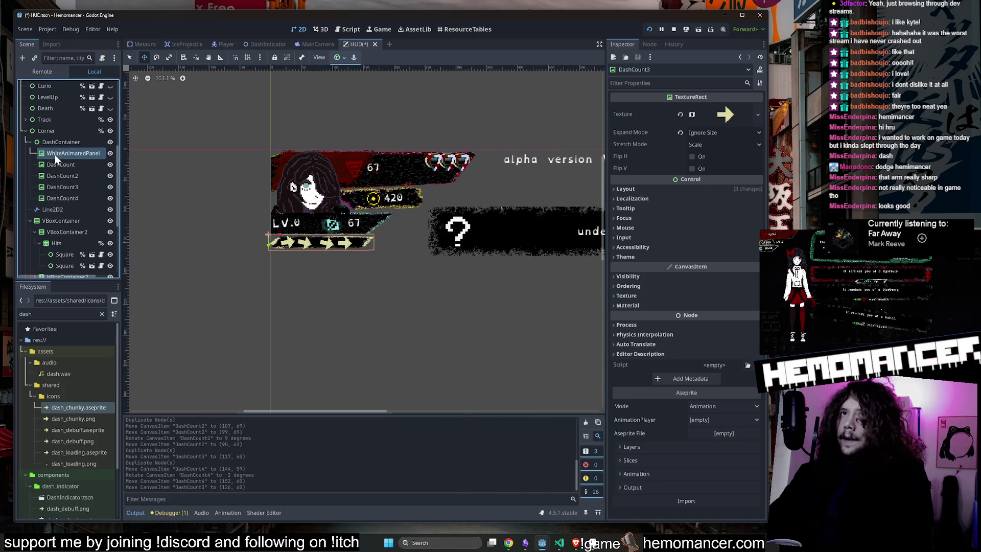
pyautogui.scroll(2, 204, 205)
pyautogui.moveTo(346, 247); pyautogui.dragTo(332, 255)
pyautogui.click(62, 175)
pyautogui.click(75, 197)
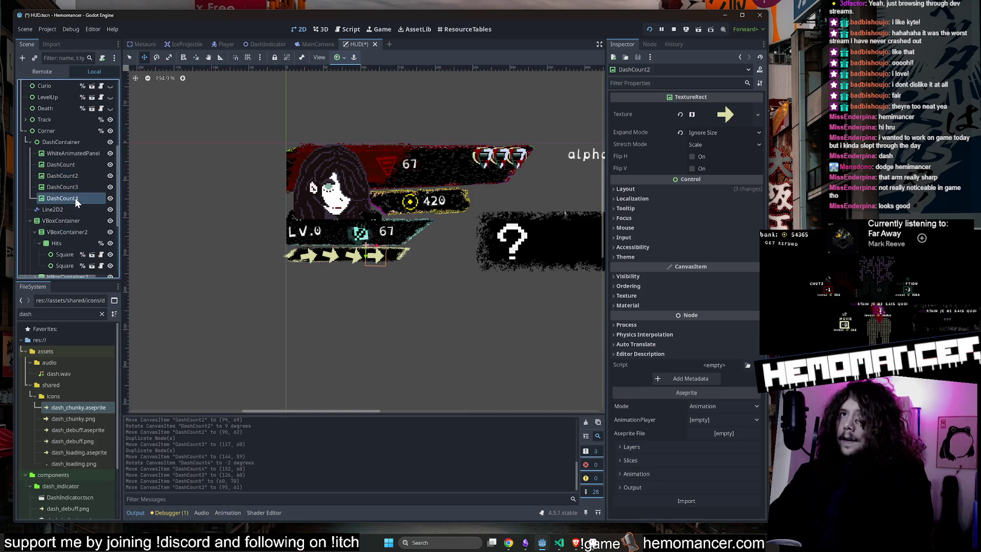
pyautogui.scroll(3, 374, 280)
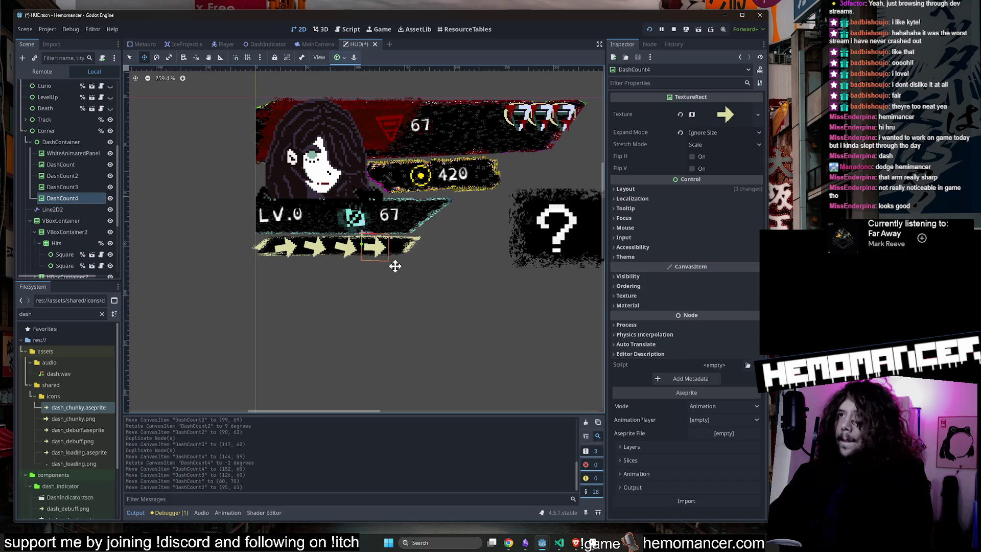
pyautogui.press('F5')
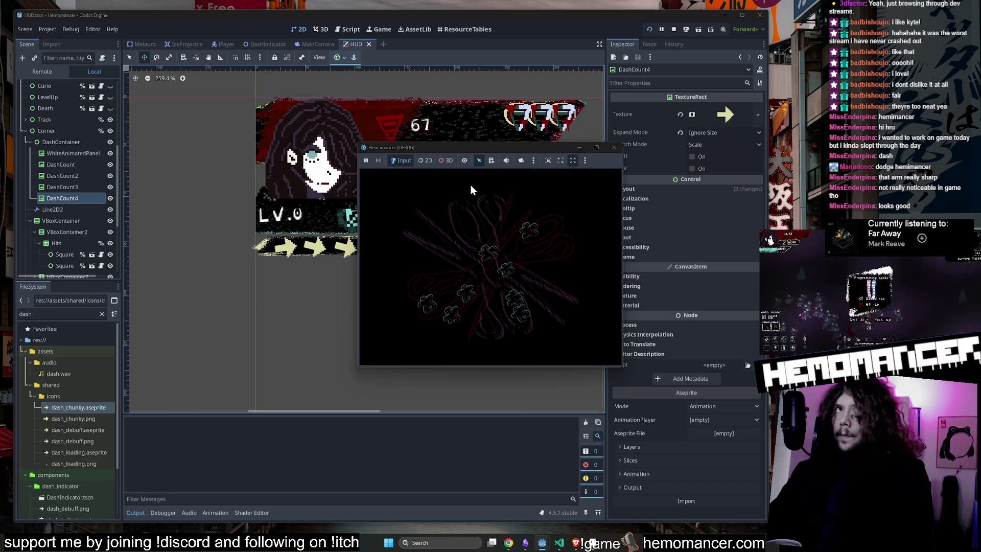
# Maximize the game, start a new run, travel from the signpole and move around
pyautogui.click(600, 147)
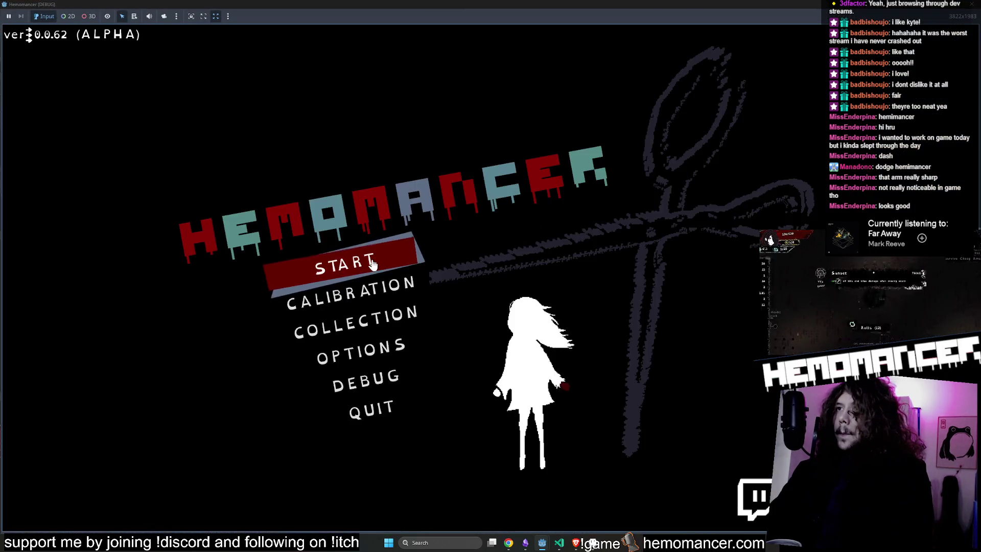
pyautogui.click(372, 258)
pyautogui.press('e')
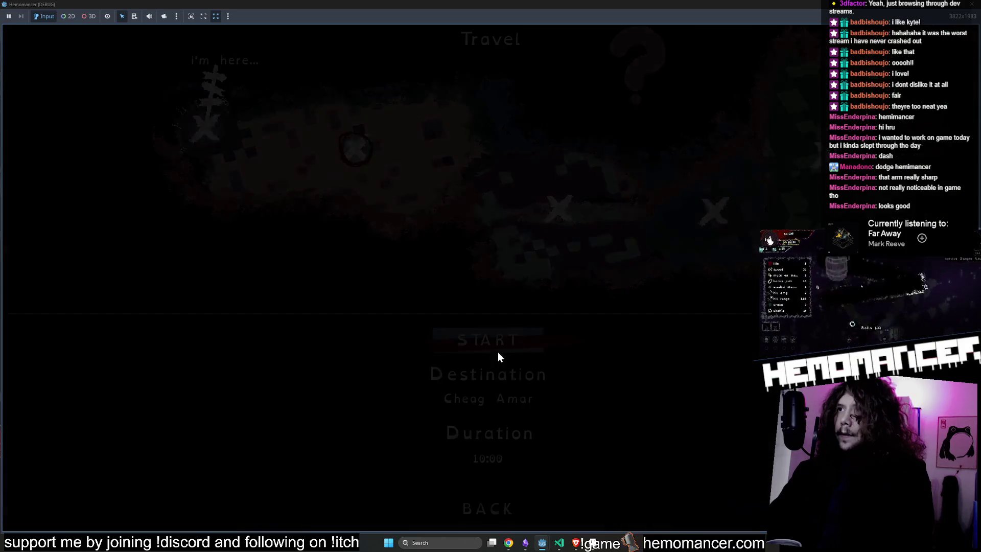
pyautogui.press('e')
pyautogui.hotkey('w', 'd')
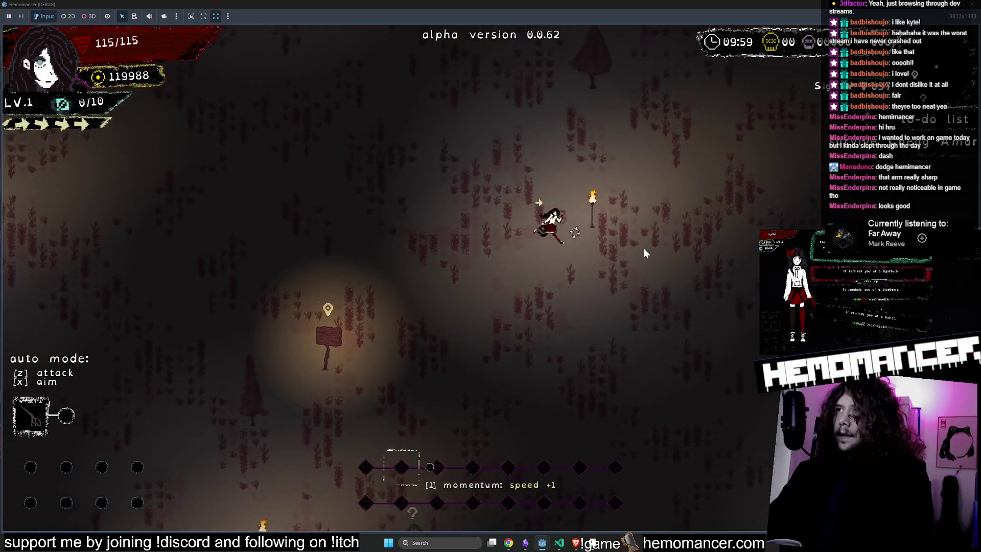
pyautogui.hotkey('w', 'd')
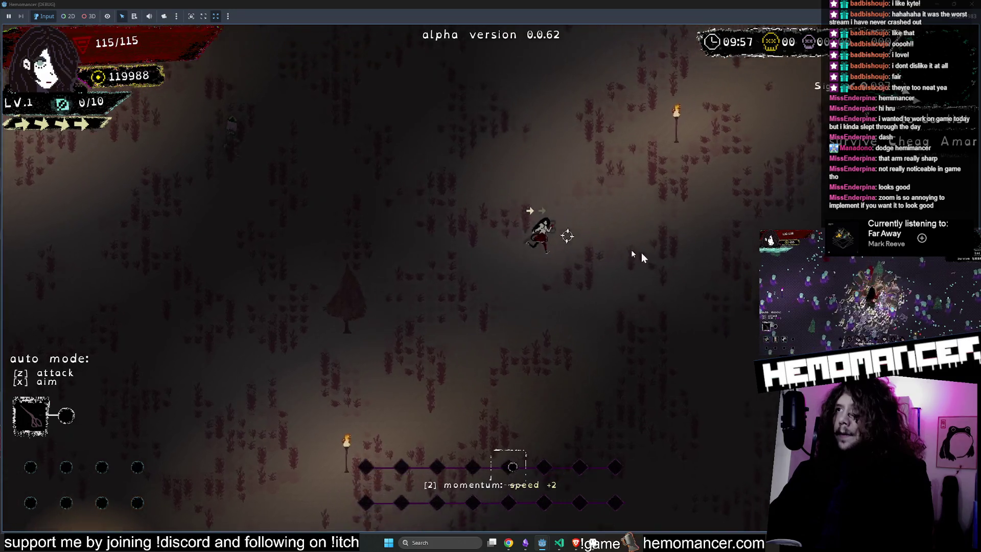
pyautogui.hotkey('w', 'd')
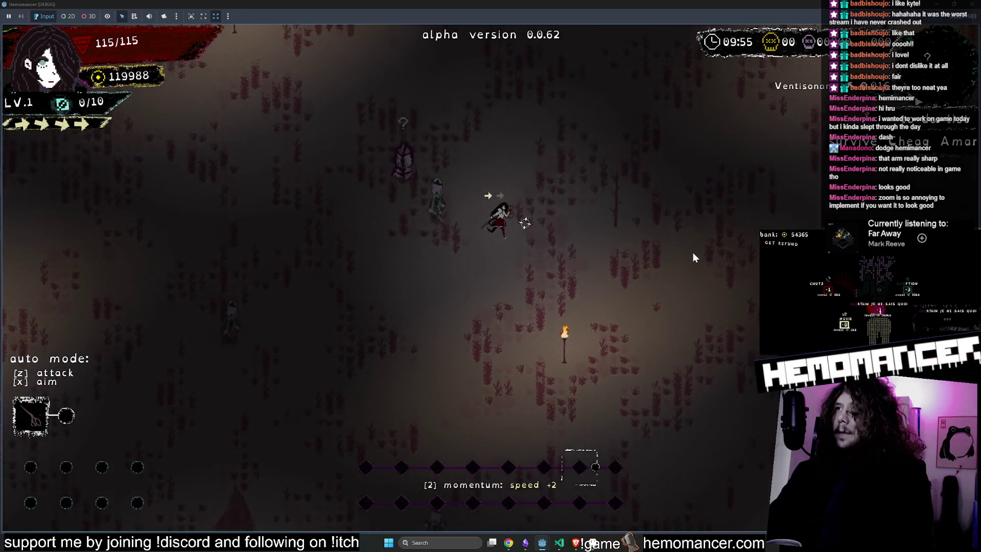
pyautogui.hotkey('s', 'd')
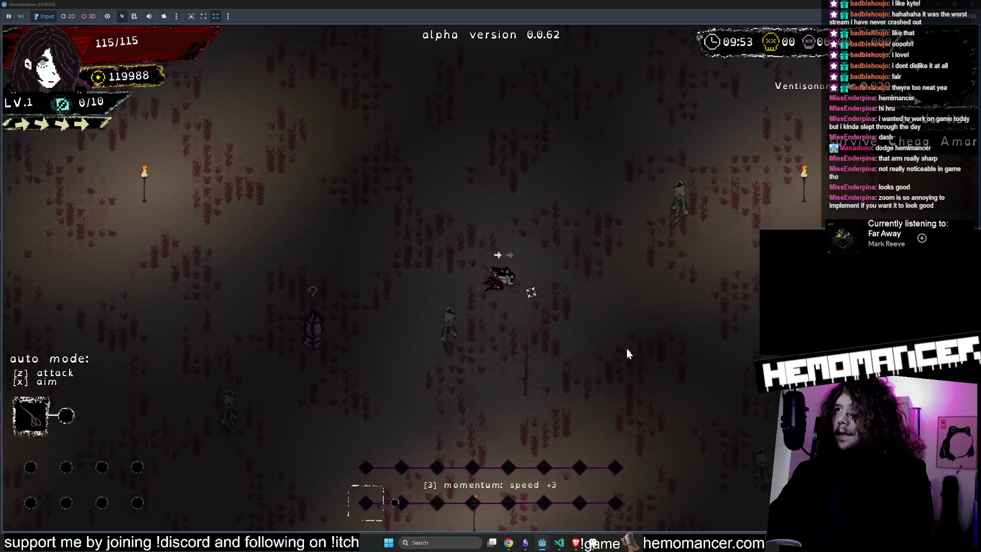
pyautogui.hotkey('w', 'a')
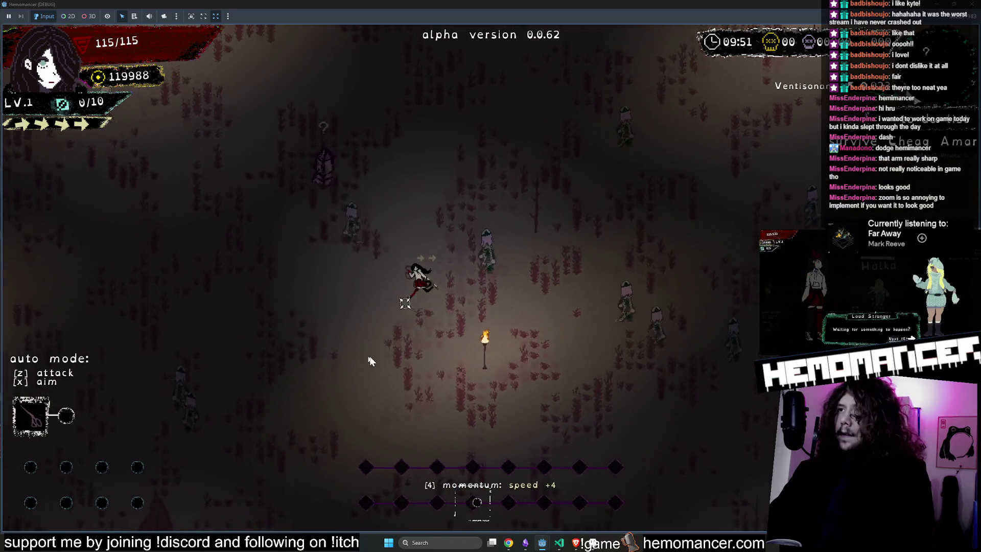
# Relaunch the game, enlarge its window and continue the saved run
pyautogui.press('w')
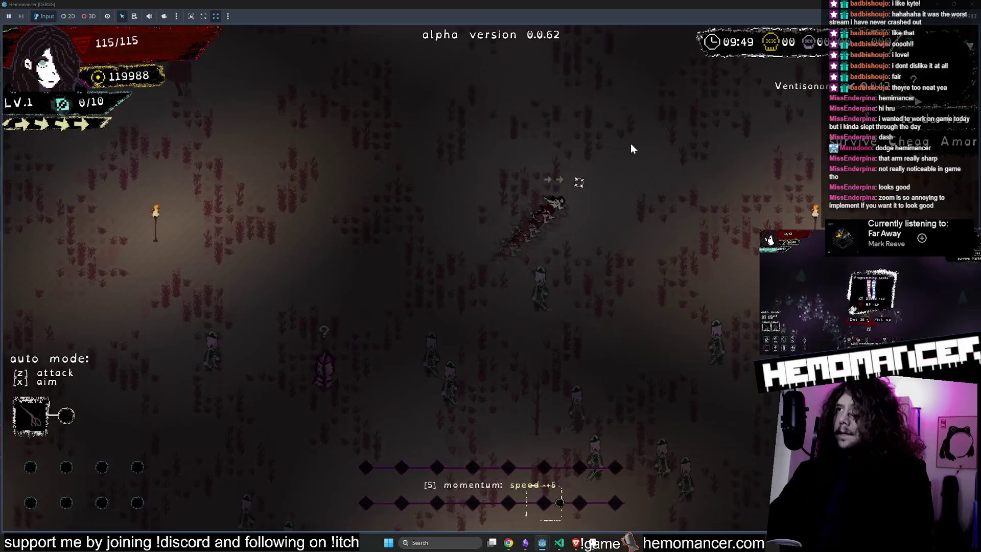
pyautogui.press('F5')
pyautogui.moveTo(489, 51)
pyautogui.mouseDown()
pyautogui.moveTo(409, 56)
pyautogui.moveTo(396, 46)
pyautogui.moveTo(232, 30)
pyautogui.mouseUp()
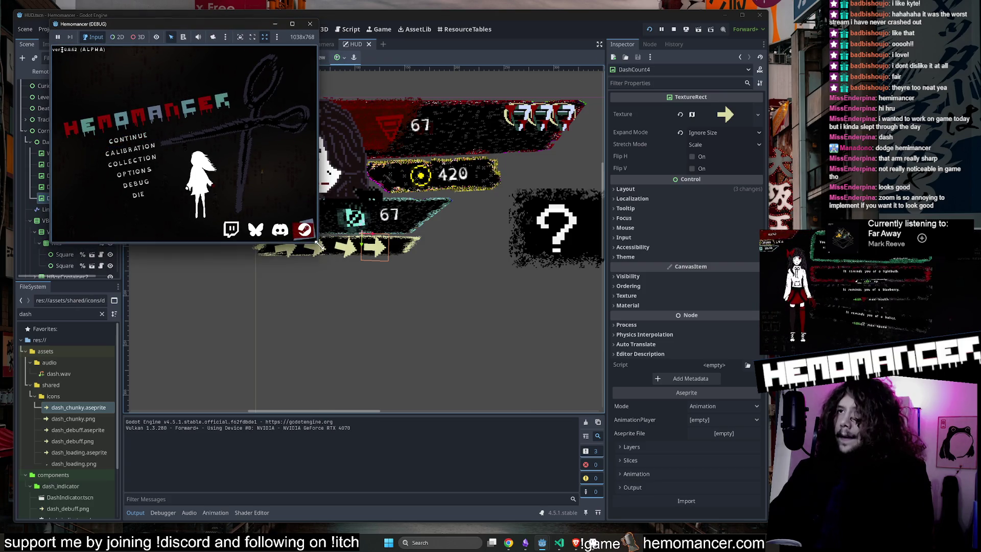
pyautogui.moveTo(319, 245); pyautogui.dragTo(750, 497)
pyautogui.click(265, 260)
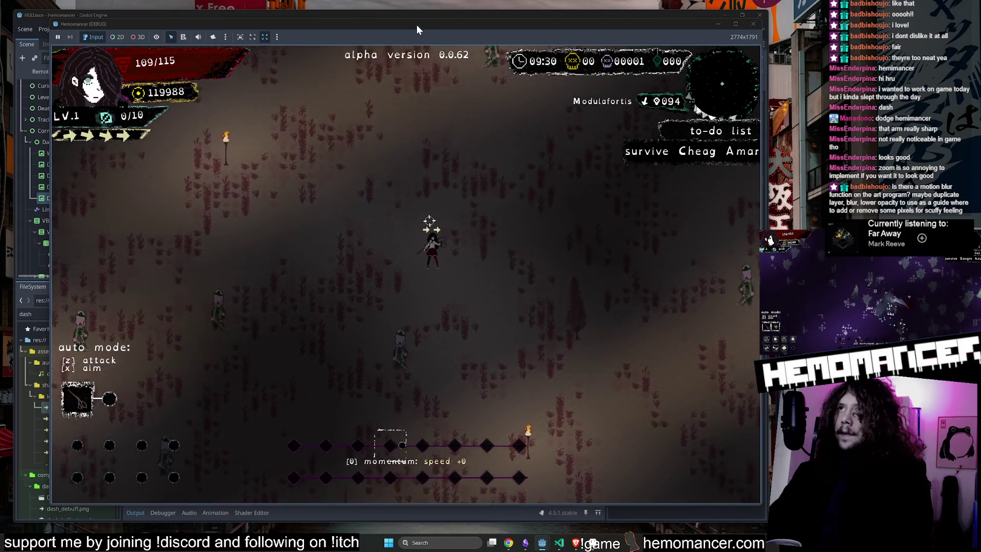
# Stop the running game and drag DashContainer right and down on the canvas
pyautogui.press('Escape')
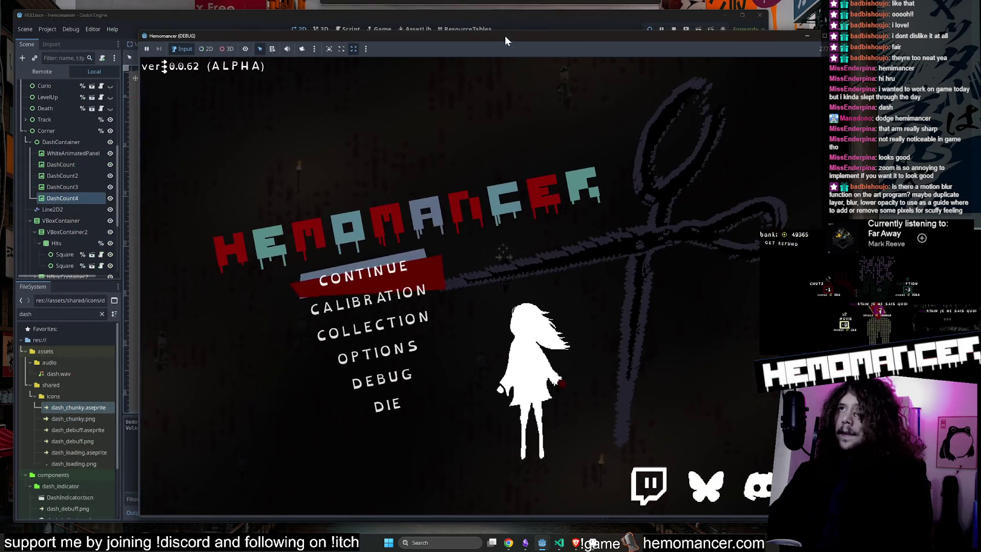
pyautogui.press('F8')
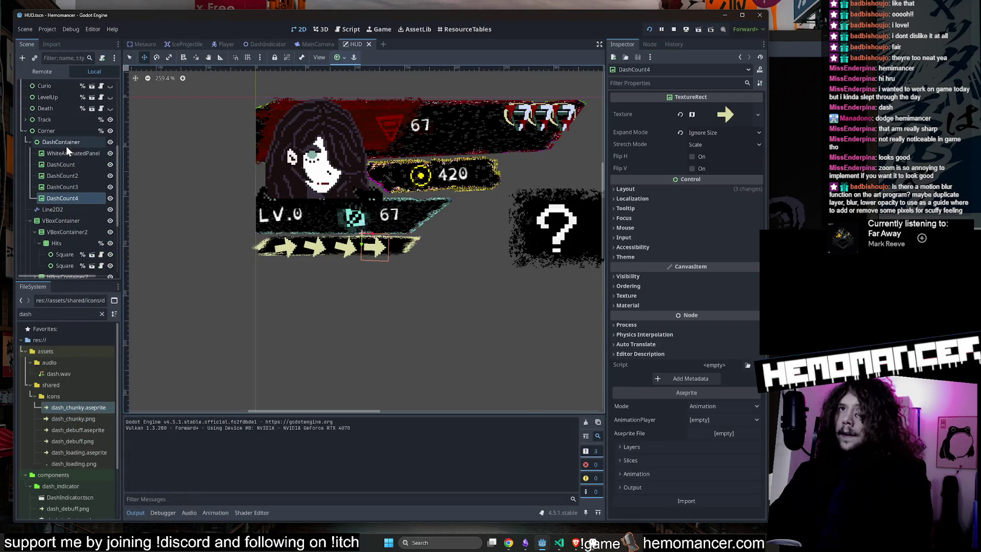
pyautogui.click(69, 152)
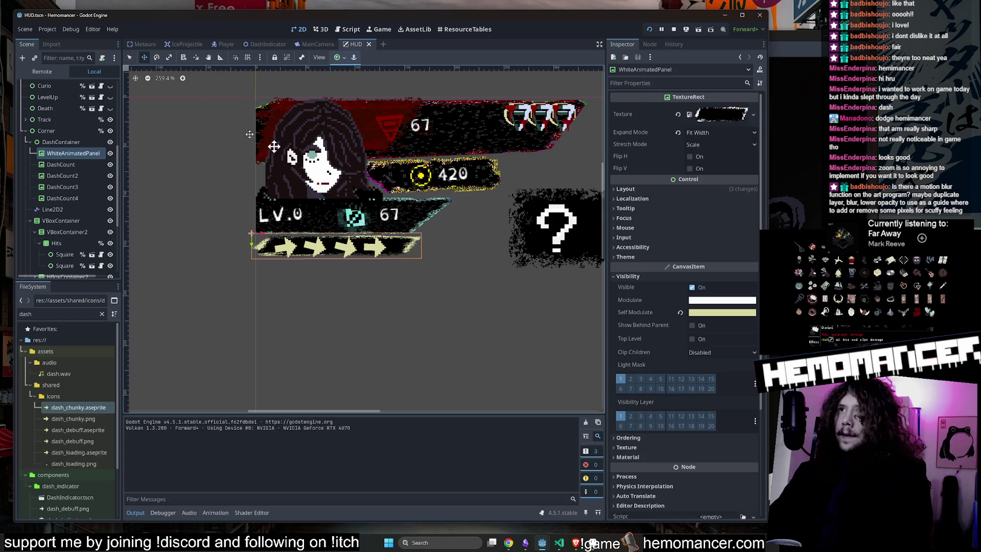
pyautogui.click(72, 141)
pyautogui.moveTo(432, 177); pyautogui.dragTo(462, 203)
# Nudge DashContainer into its new HUD position with the Select tool and run the game
pyautogui.click(59, 163)
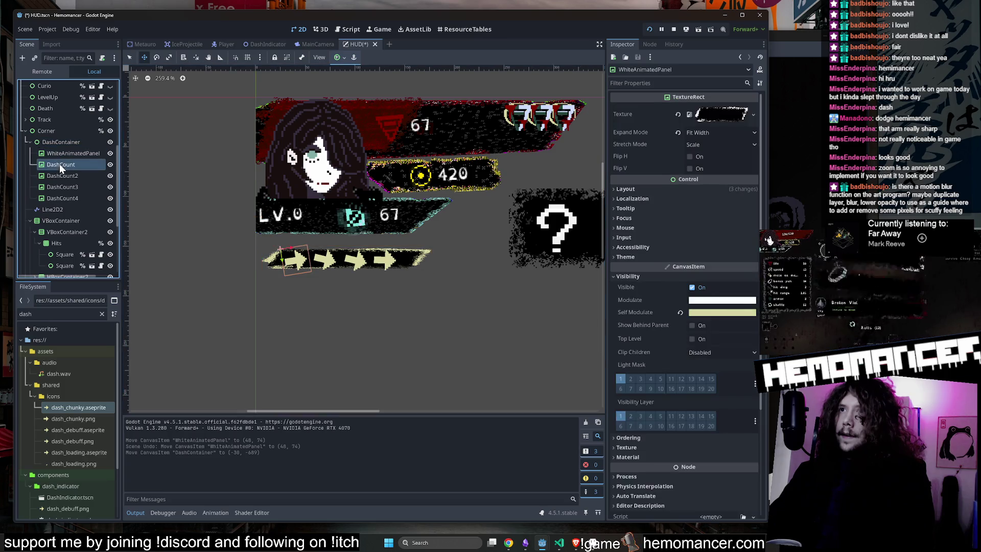
pyautogui.click(74, 154)
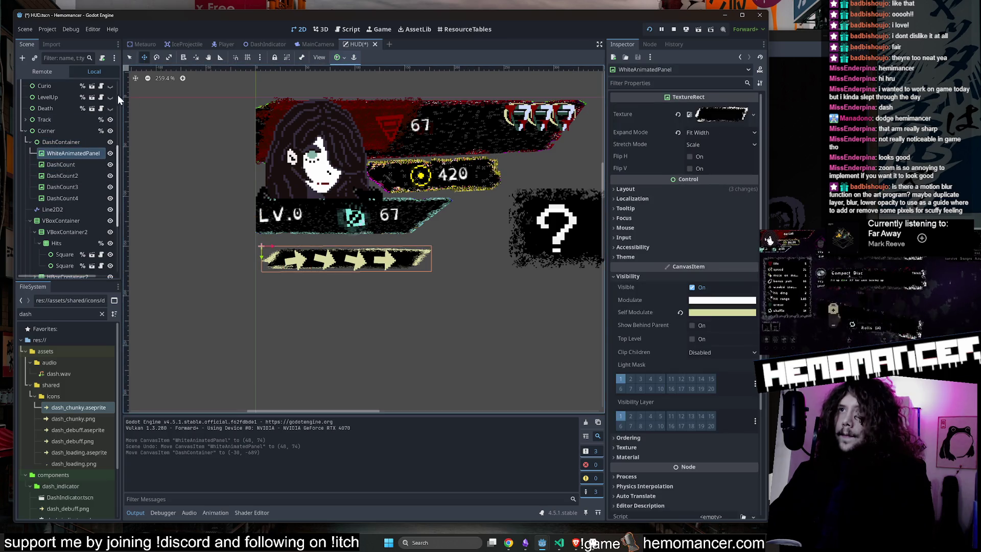
pyautogui.click(130, 59)
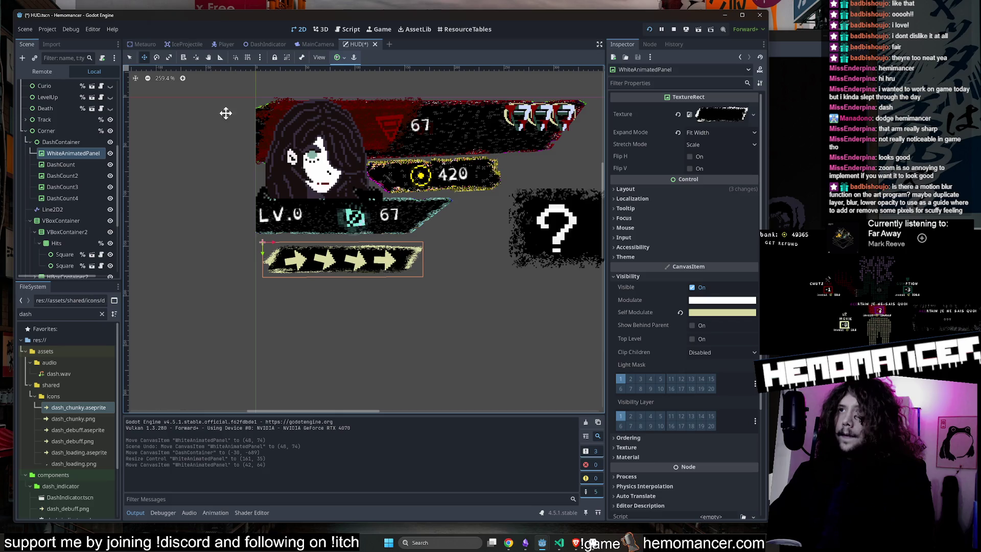
pyautogui.click(56, 142)
pyautogui.moveTo(341, 188); pyautogui.dragTo(341, 188)
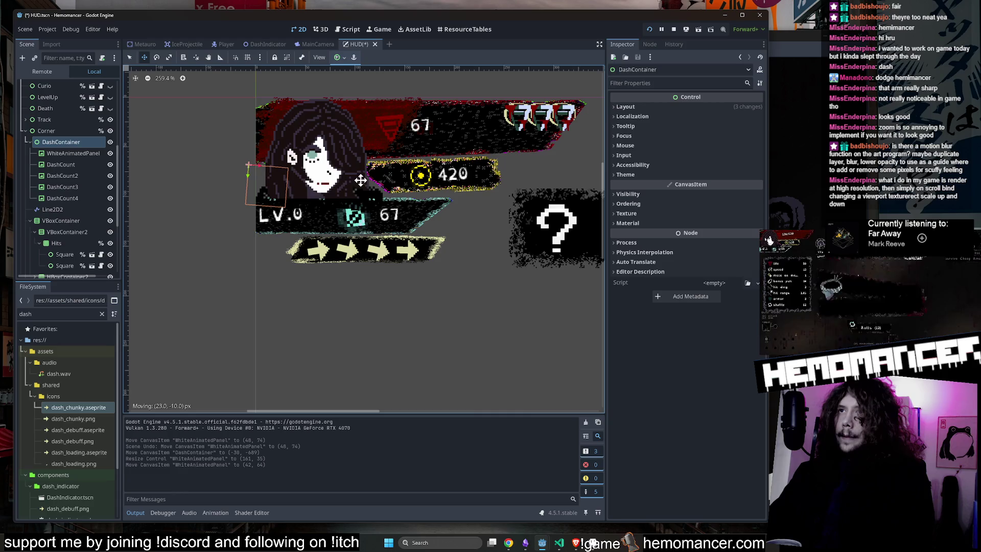
pyautogui.moveTo(360, 180); pyautogui.dragTo(360, 180)
pyautogui.scroll(-8, 248, 213)
pyautogui.press('F5')
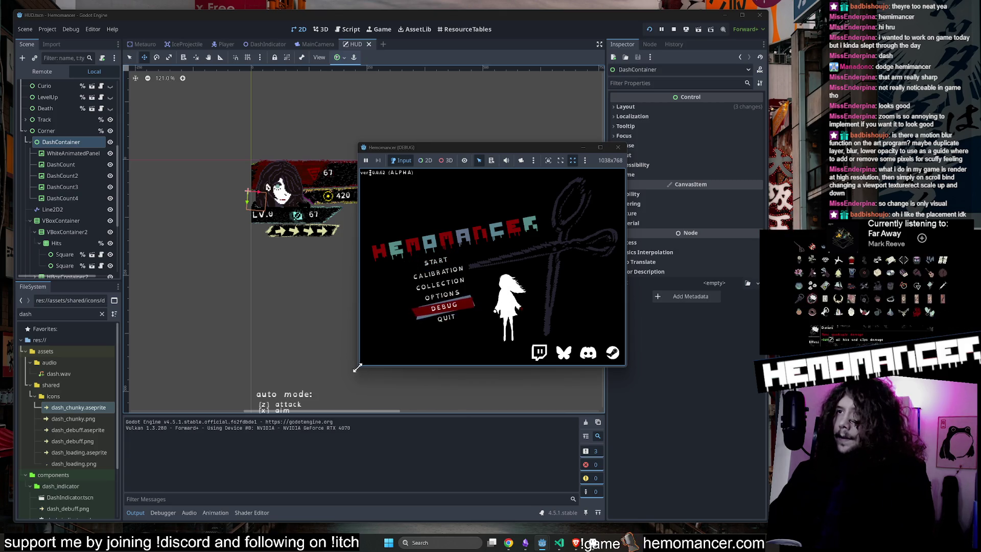
# Enlarge the debug window, start a new run and travel to Cheag Amar
pyautogui.moveTo(358, 368); pyautogui.dragTo(62, 504)
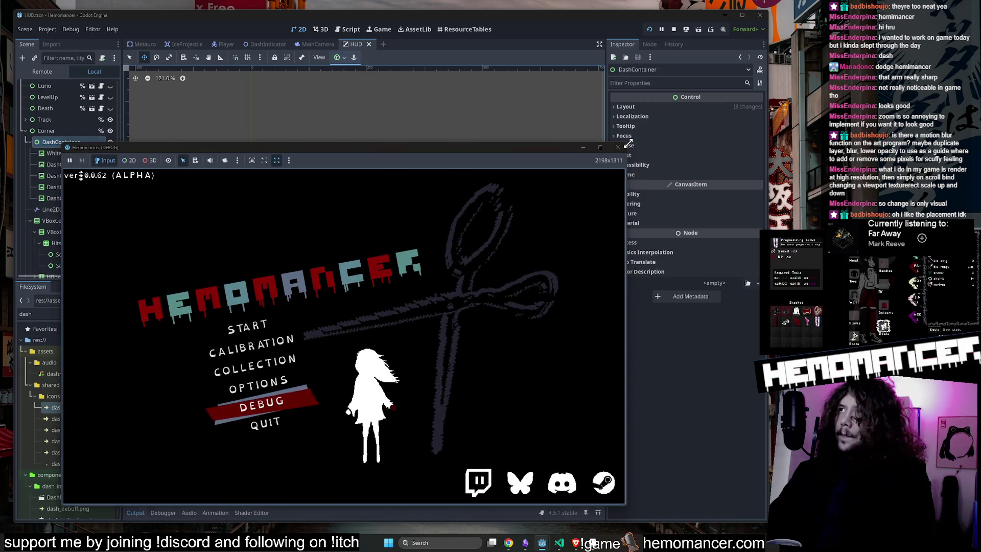
pyautogui.moveTo(628, 144); pyautogui.dragTo(748, 23)
pyautogui.click(332, 264)
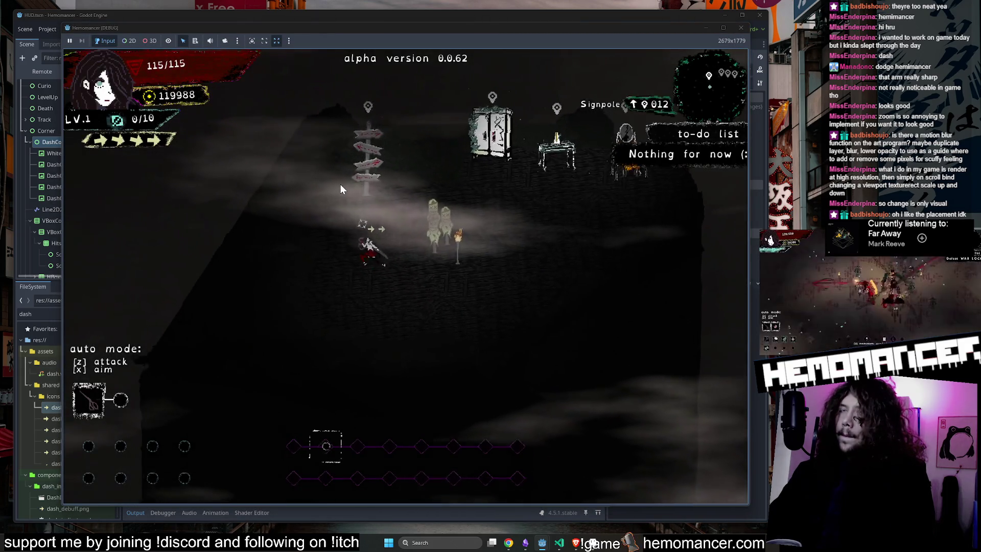
pyautogui.press('e')
pyautogui.click(390, 333)
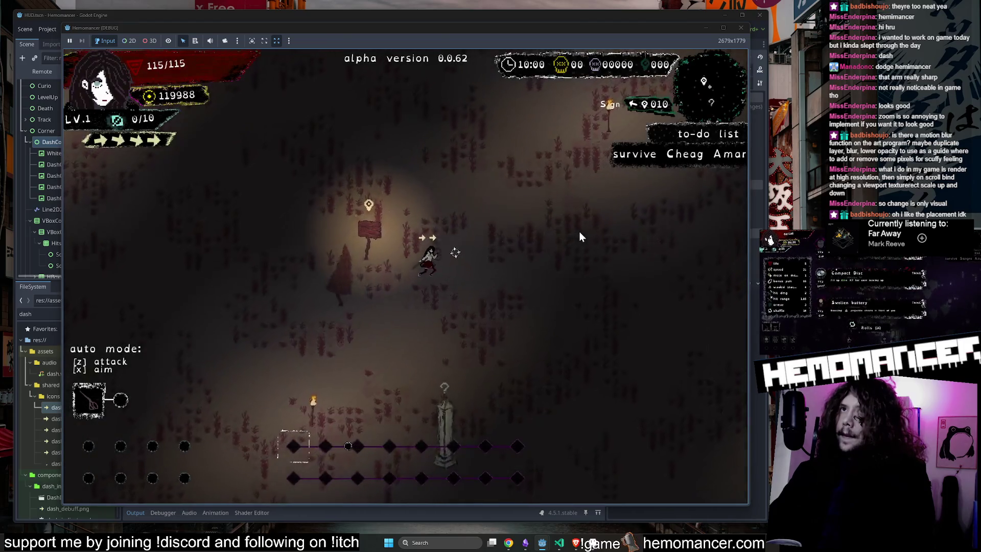
# Run the player around the level with WASD, then stop the game
pyautogui.press('w')
pyautogui.press('d')
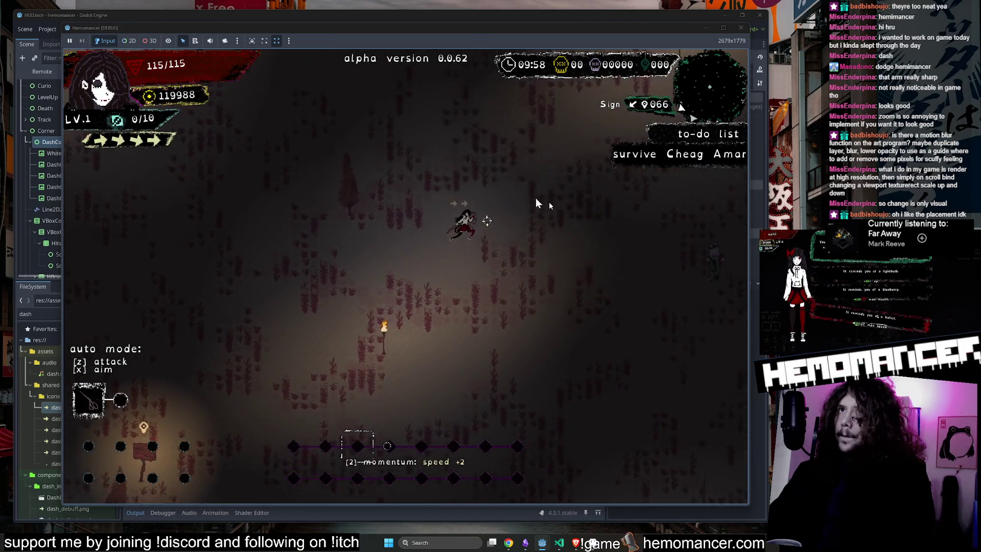
pyautogui.press('s')
pyautogui.press('a')
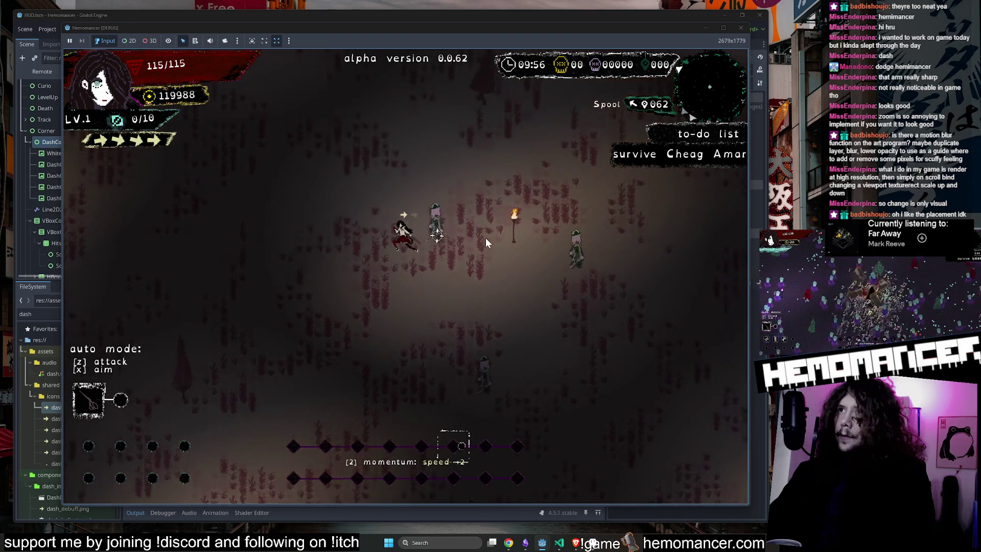
pyautogui.press('w')
pyautogui.press('d')
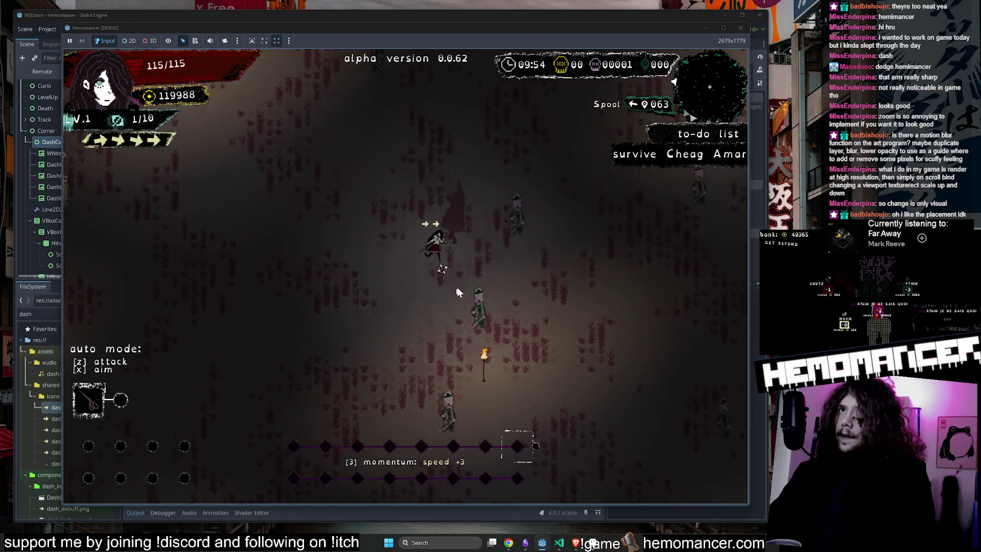
pyautogui.press('w')
pyautogui.press('d')
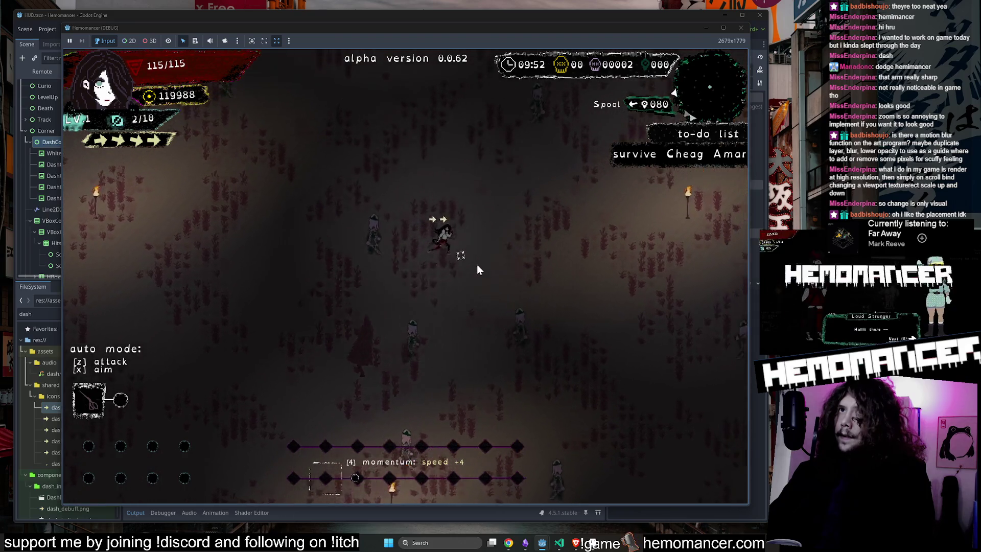
pyautogui.press('w')
pyautogui.press('d')
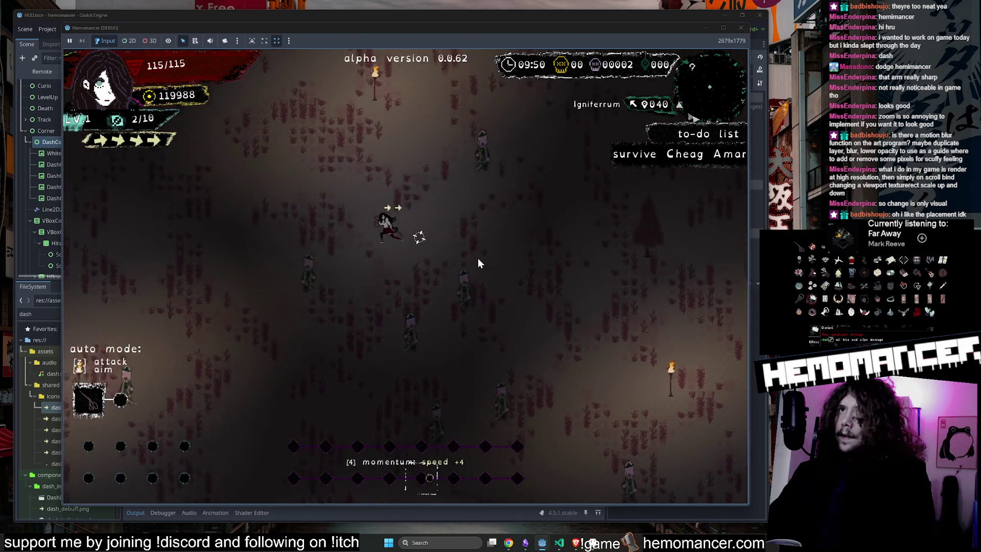
pyautogui.press('w')
pyautogui.press('d')
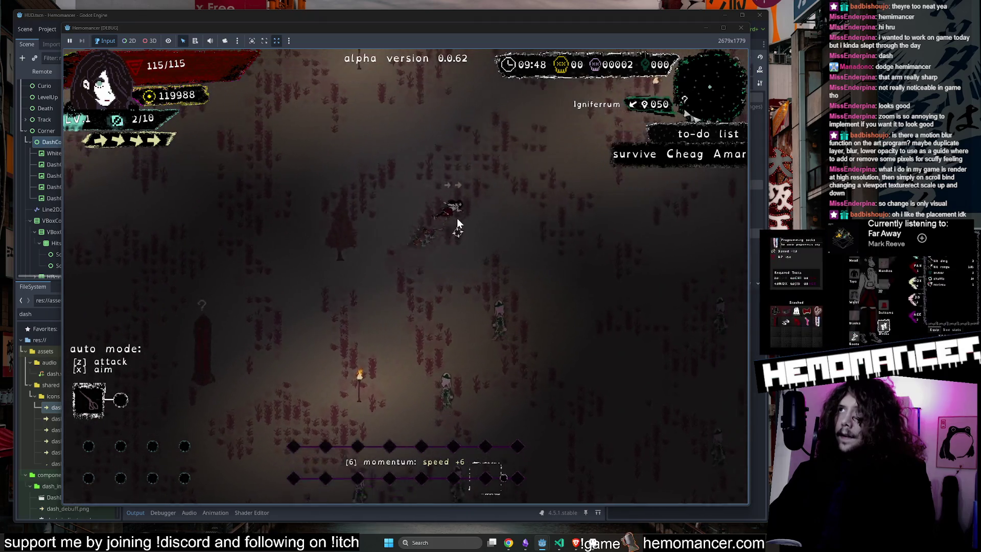
pyautogui.press('w')
pyautogui.press('d')
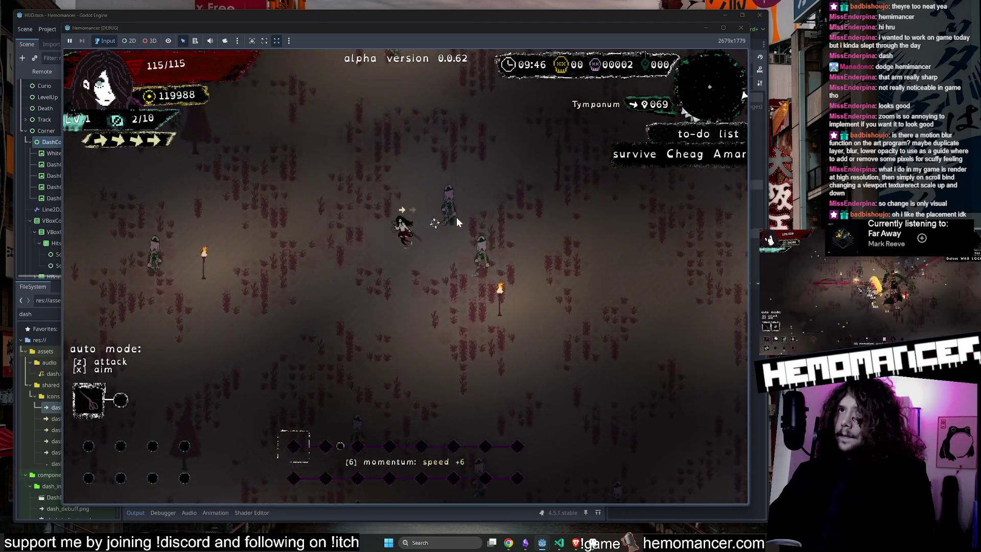
pyautogui.click(741, 28)
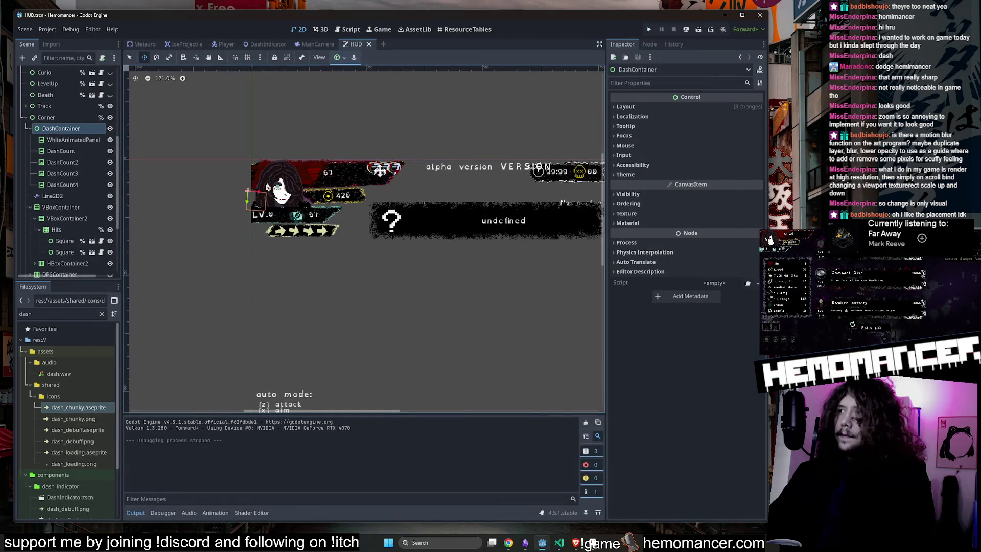
# Move DashContainer under TopLeftPanel and rotate the dash arrows to 37 degrees
pyautogui.click(70, 119)
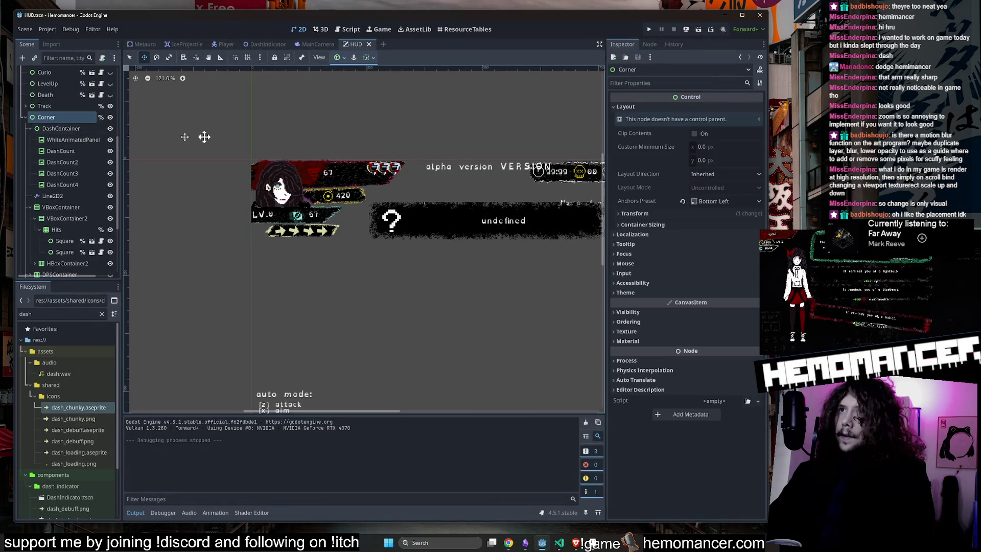
pyautogui.click(63, 131)
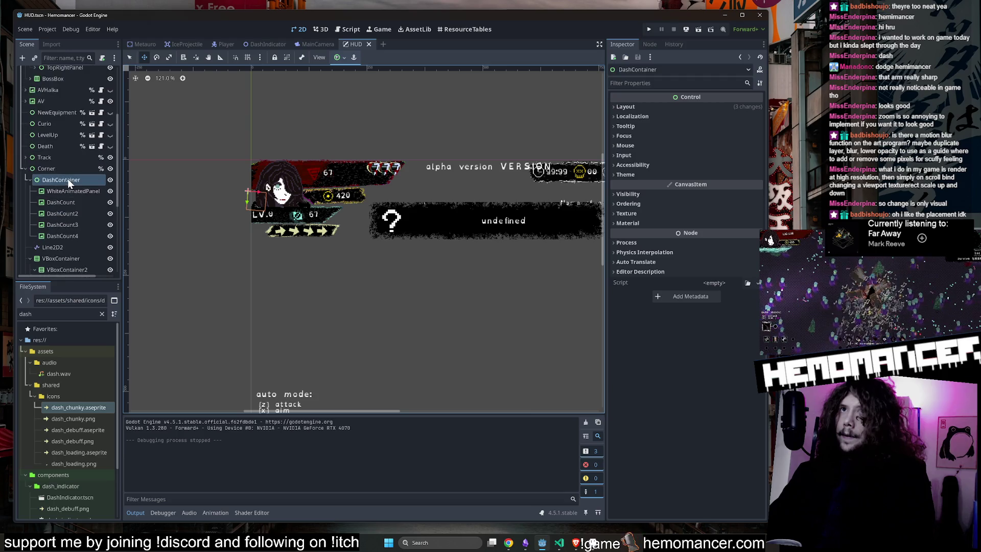
pyautogui.scroll(-3, 227, 200)
pyautogui.click(57, 196)
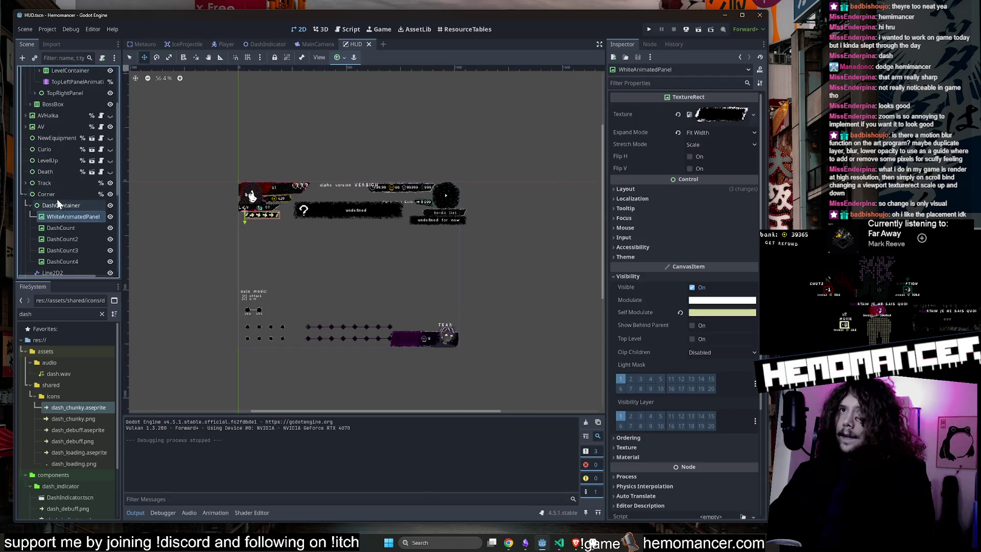
pyautogui.moveTo(56, 205)
pyautogui.mouseDown()
pyautogui.moveTo(69, 164)
pyautogui.moveTo(68, 59)
pyautogui.moveTo(74, 113)
pyautogui.mouseUp()
pyautogui.scroll(4, 241, 164)
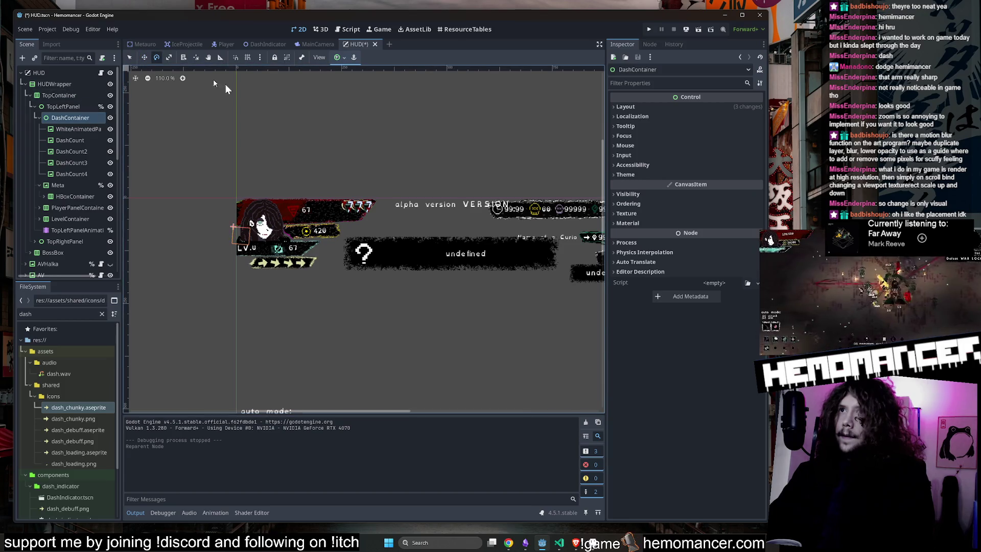
pyautogui.moveTo(389, 223); pyautogui.dragTo(380, 228)
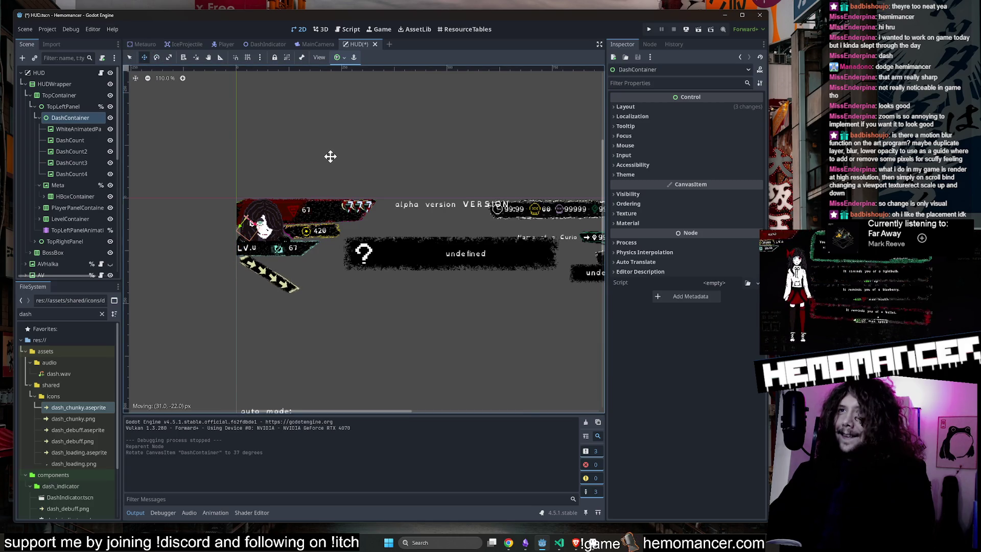
# Tilt the ExperienceBar about 12.7 degrees with the Rotate tool, then save and run
pyautogui.scroll(3, 216, 210)
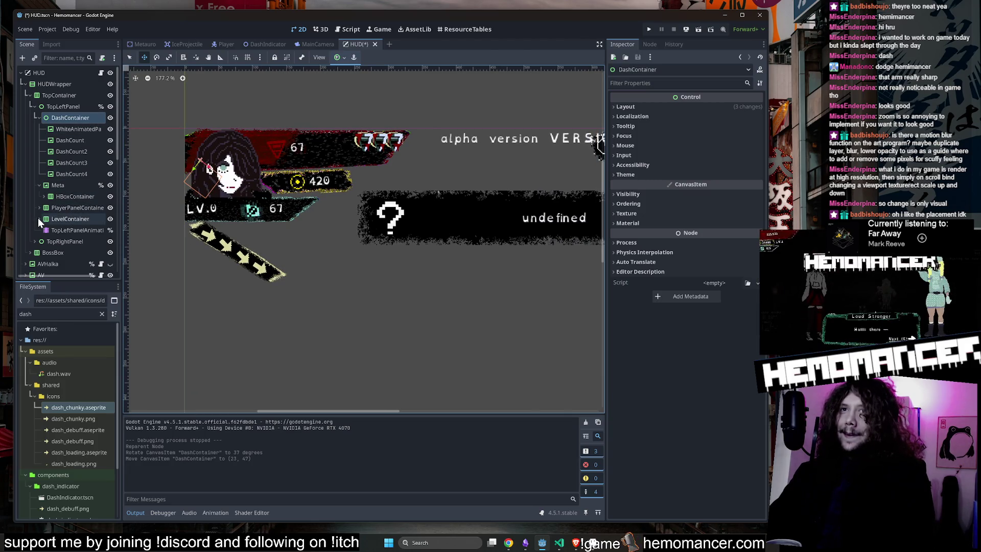
pyautogui.scroll(-1, 49, 180)
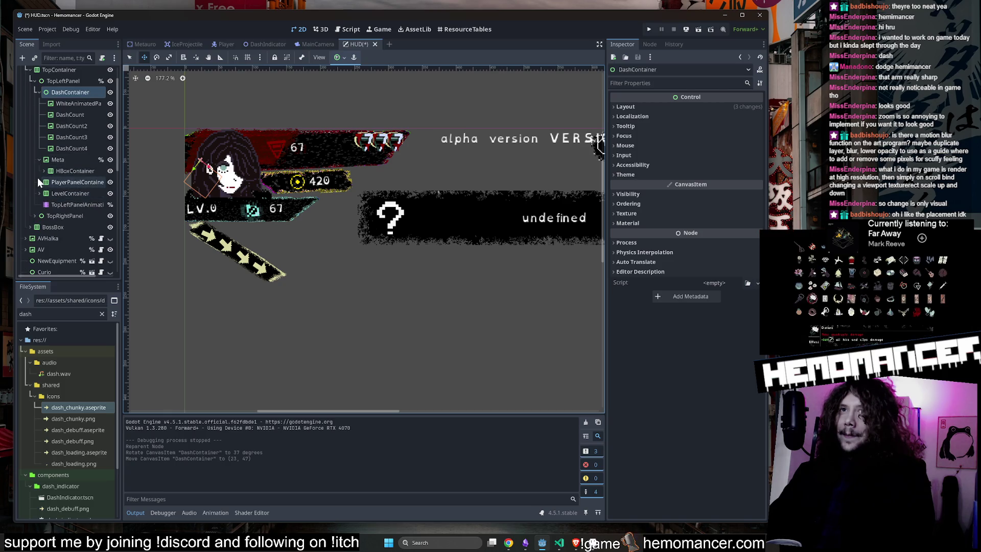
pyautogui.click(39, 182)
pyautogui.scroll(-3, 81, 225)
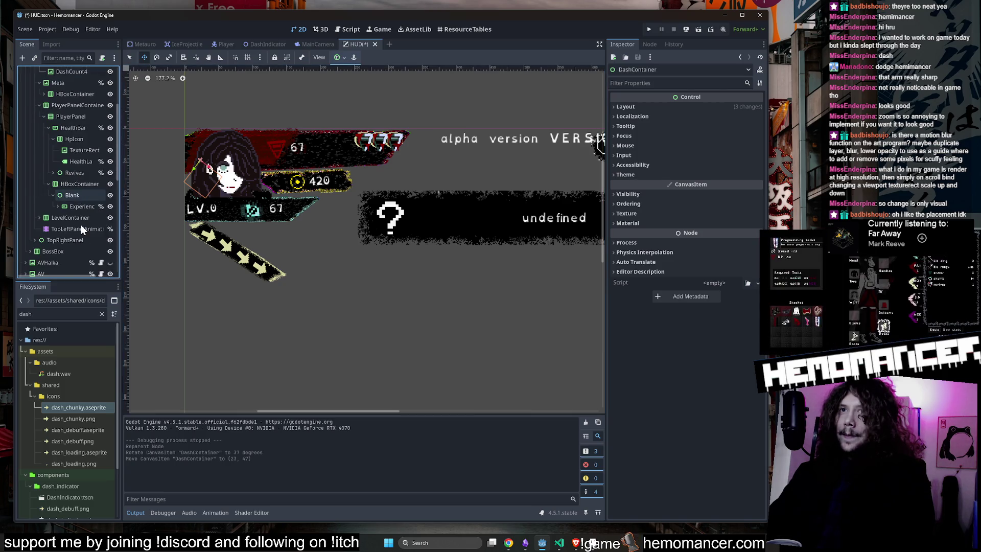
pyautogui.click(72, 196)
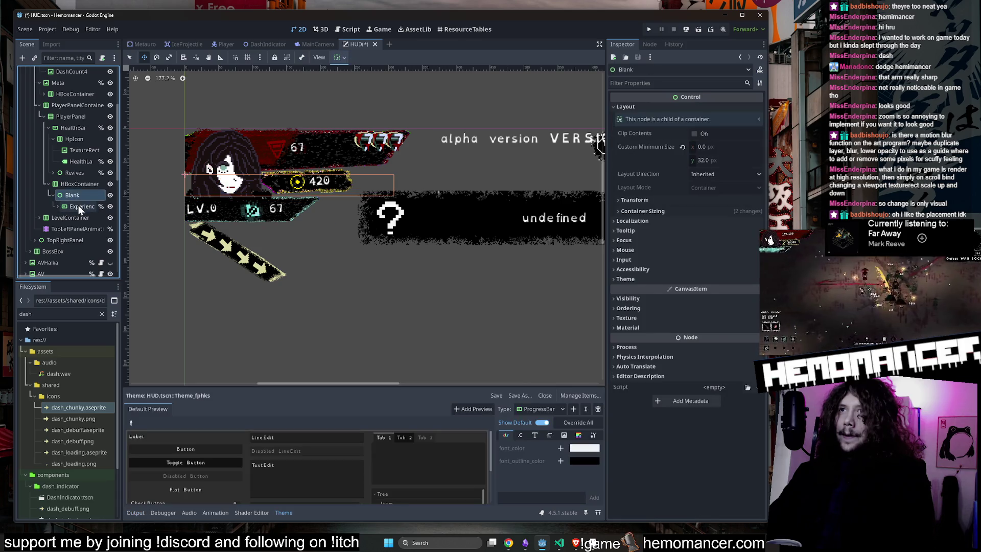
pyautogui.click(78, 205)
pyautogui.click(78, 195)
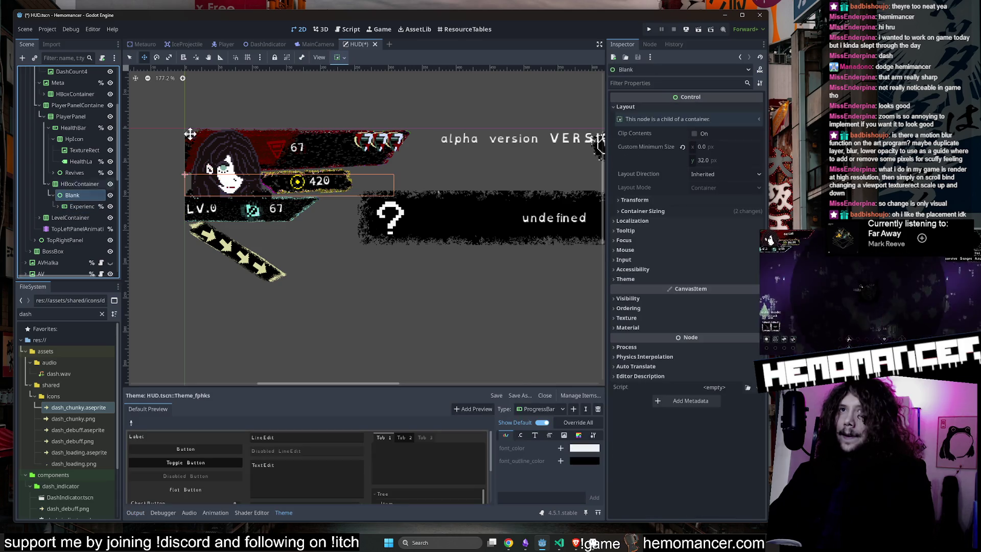
pyautogui.click(156, 58)
pyautogui.click(349, 109)
pyautogui.click(66, 196)
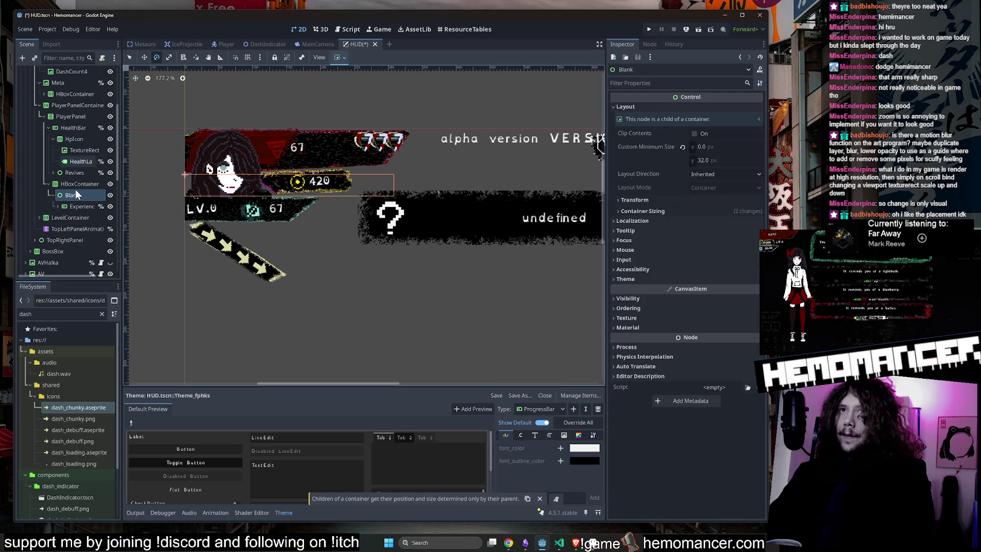
pyautogui.press('Down')
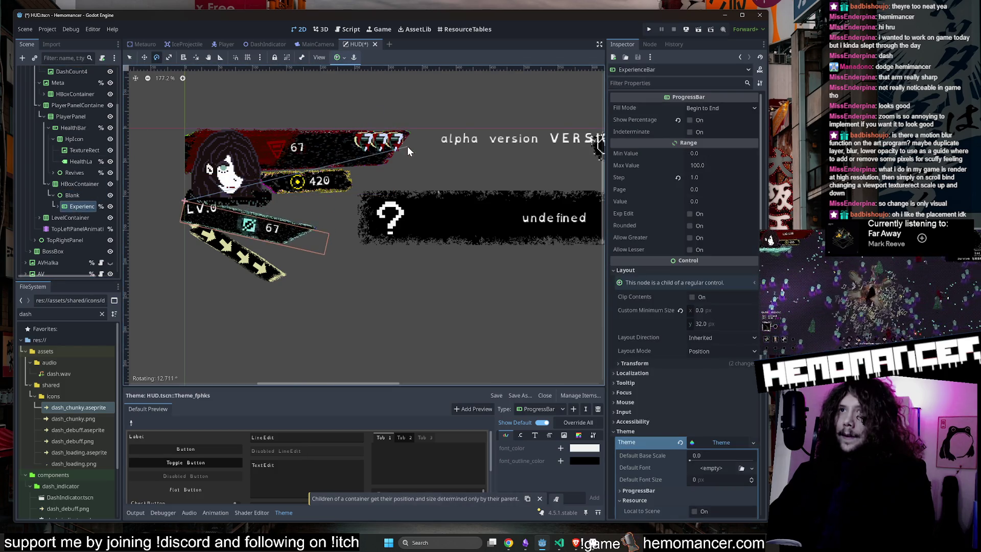
pyautogui.scroll(-5, 382, 116)
pyautogui.press('F5')
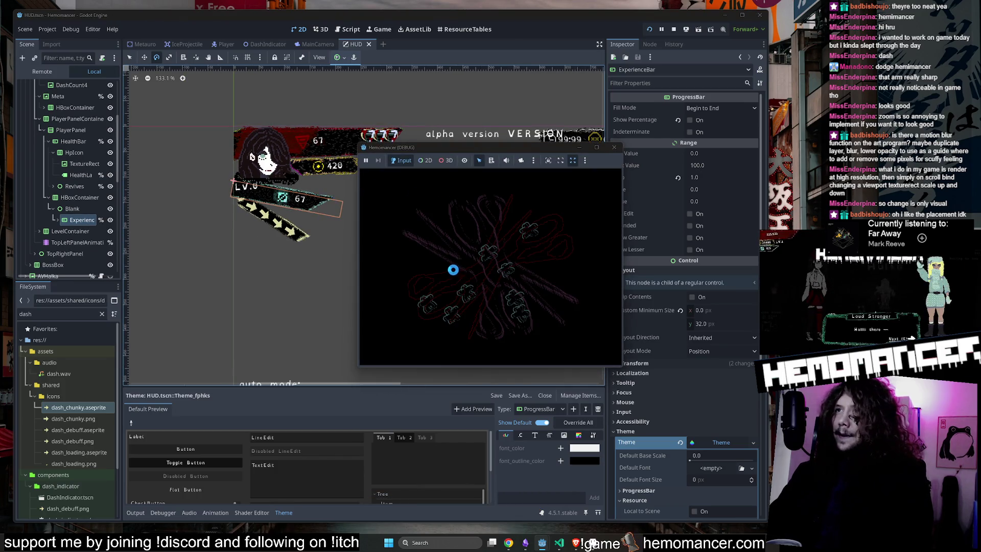
# Maximize the game, travel to Cheag Amar, walk up-right briefly, then stop the game with F8
pyautogui.click(435, 262)
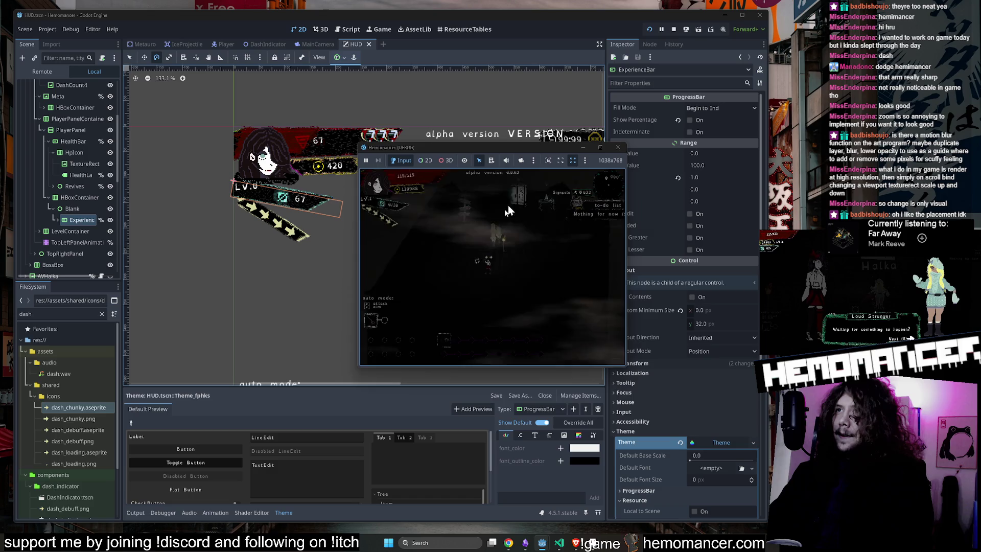
pyautogui.click(600, 147)
pyautogui.click(373, 258)
pyautogui.press('e')
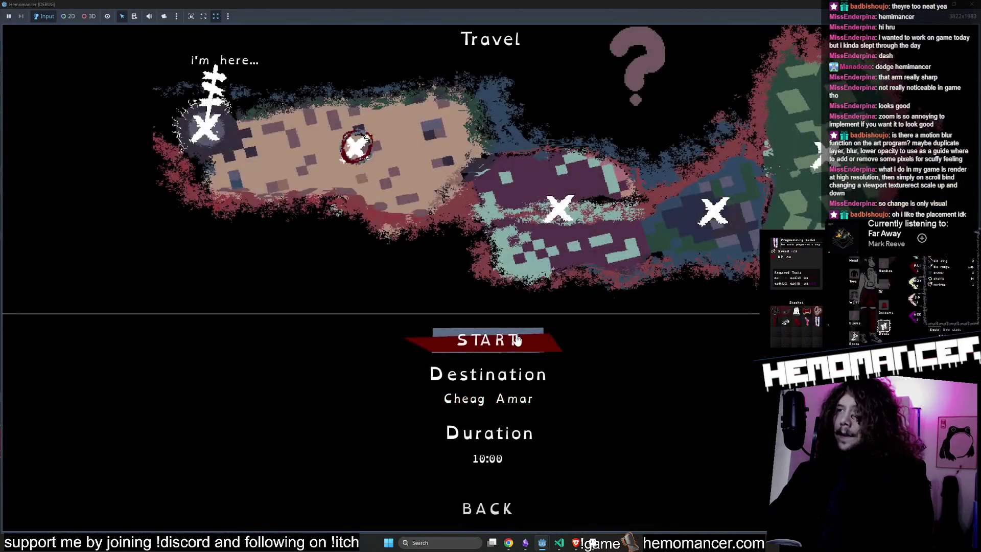
pyautogui.press('Return')
pyautogui.hotkey('w', 'd')
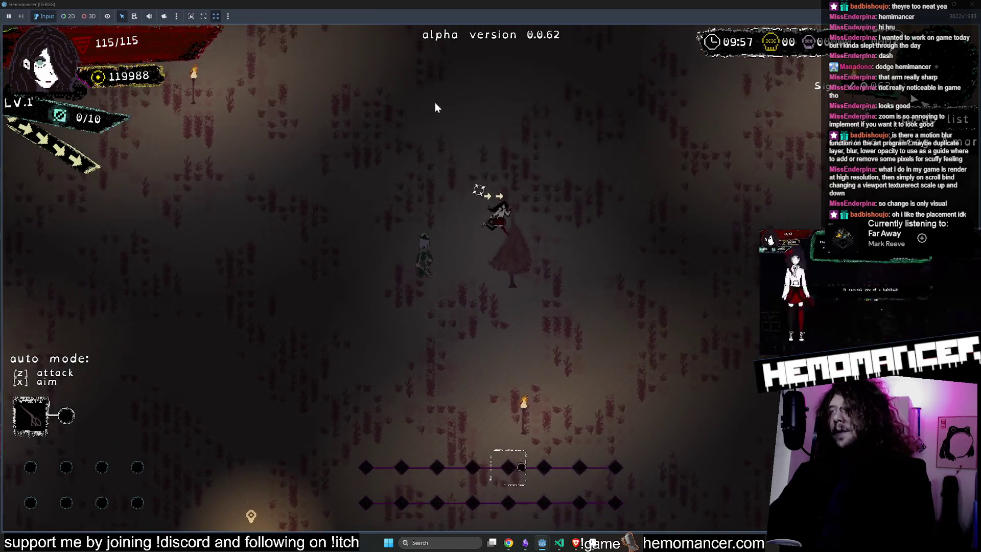
pyautogui.press('F8')
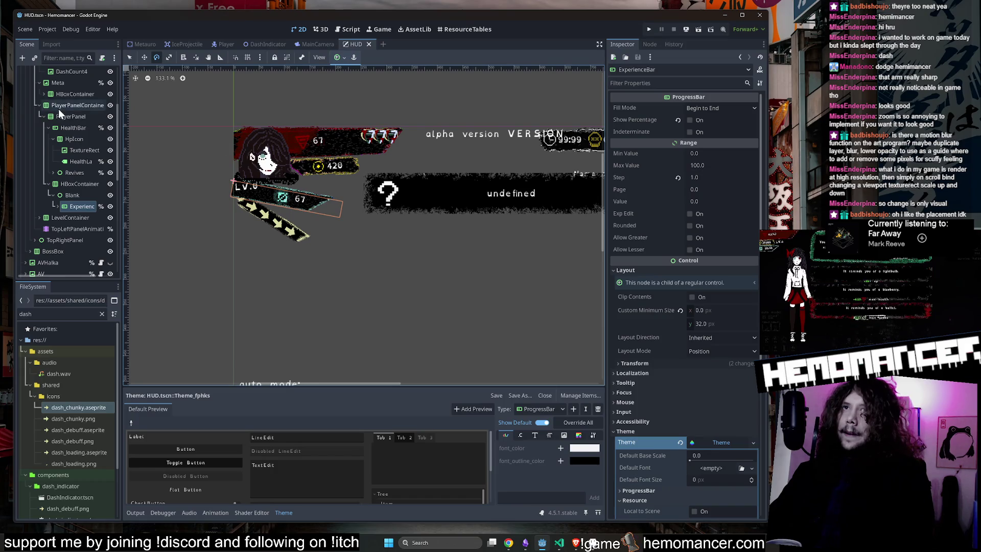
# Tilt the Meta coin counter about 17 degrees and run the game again
pyautogui.scroll(5, 78, 119)
pyautogui.click(73, 159)
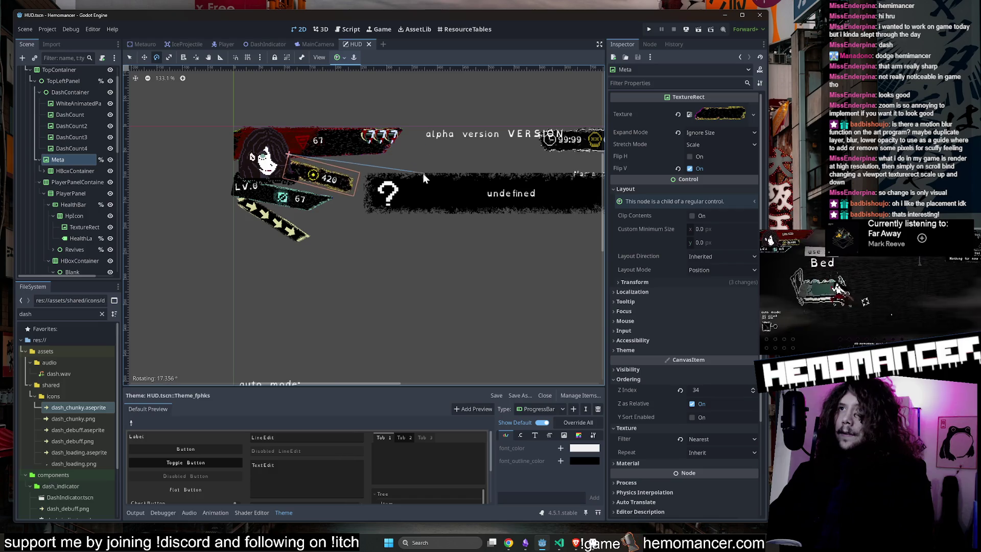
pyautogui.press('F5')
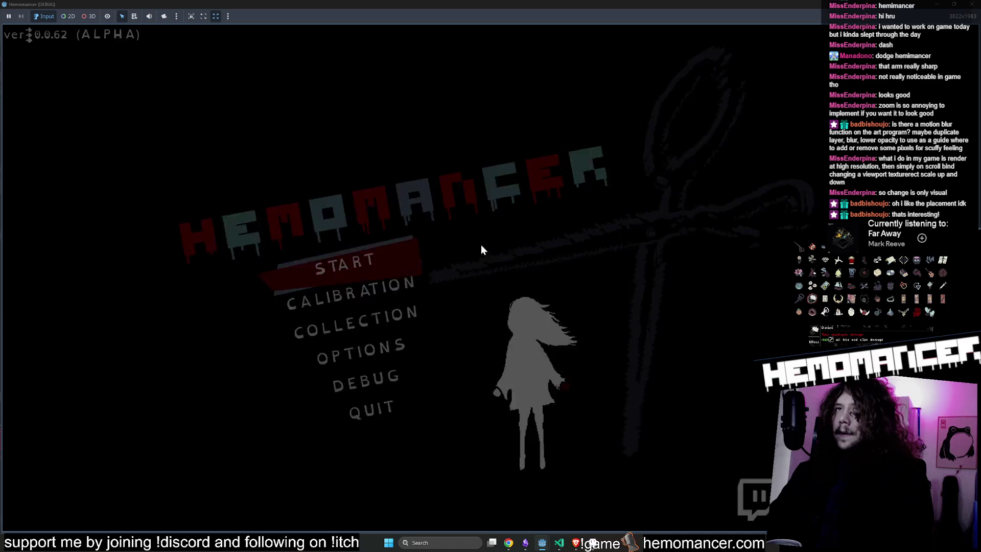
# Start the game and travel to the new area from the signpost
pyautogui.press('Return')
pyautogui.press('e')
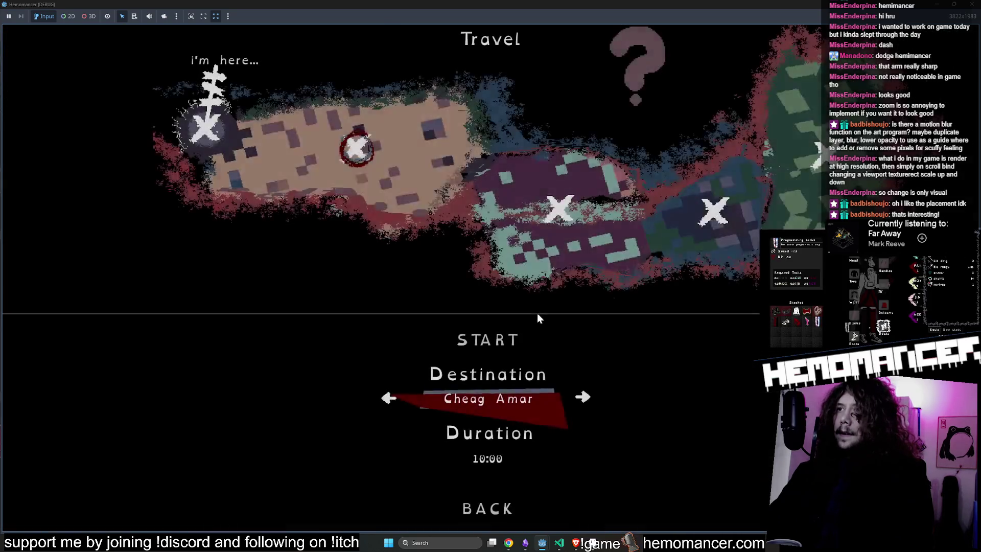
pyautogui.press('Return')
# Run the character around the level with the arrow keys, collecting experience
pyautogui.press('Up')
pyautogui.press('Right')
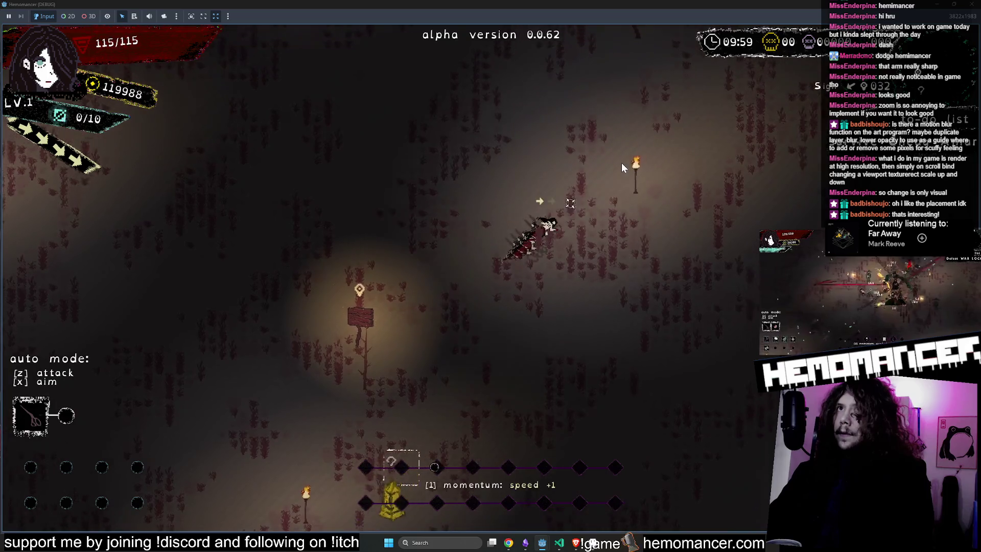
pyautogui.press('Up')
pyautogui.press('Right')
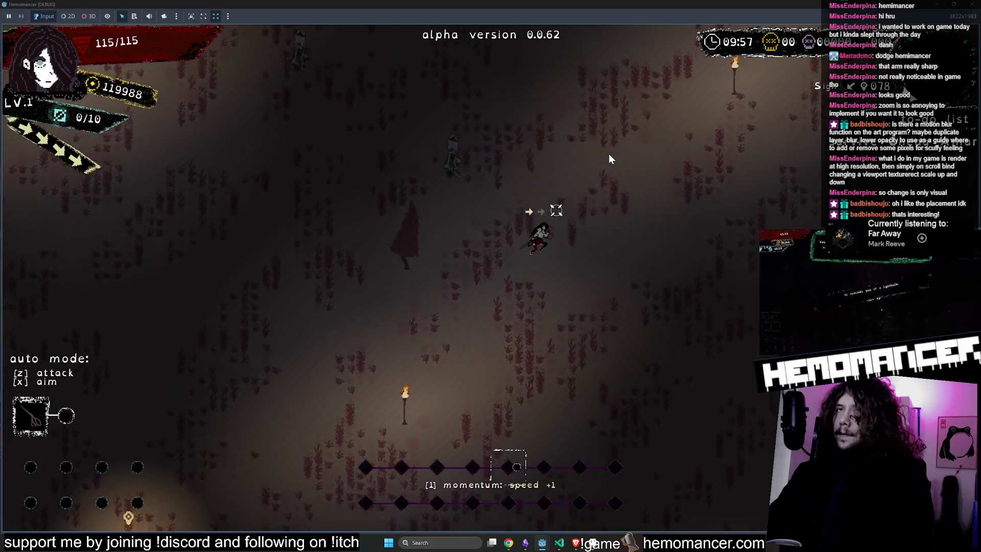
pyautogui.press('Up')
pyautogui.press('Right')
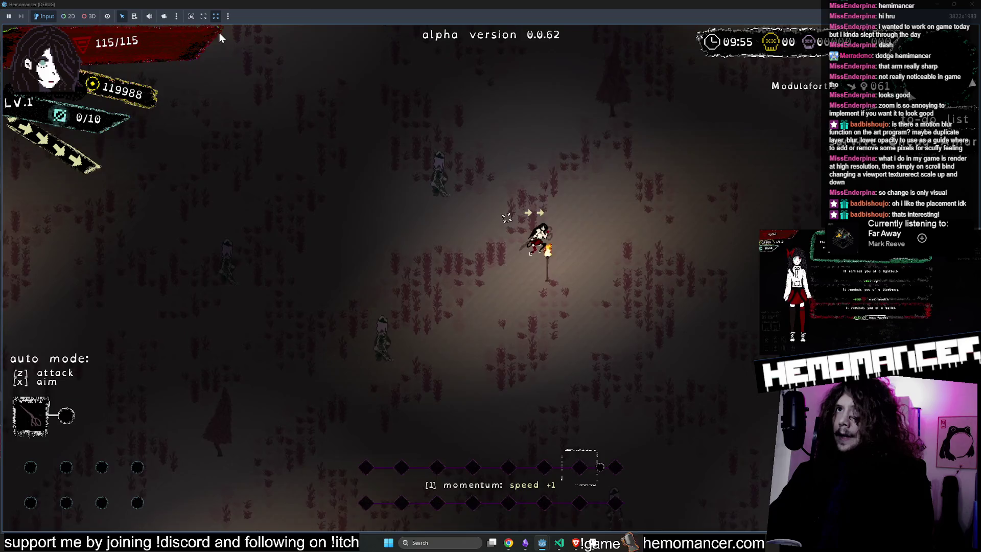
pyautogui.press('Down')
pyautogui.press('Left')
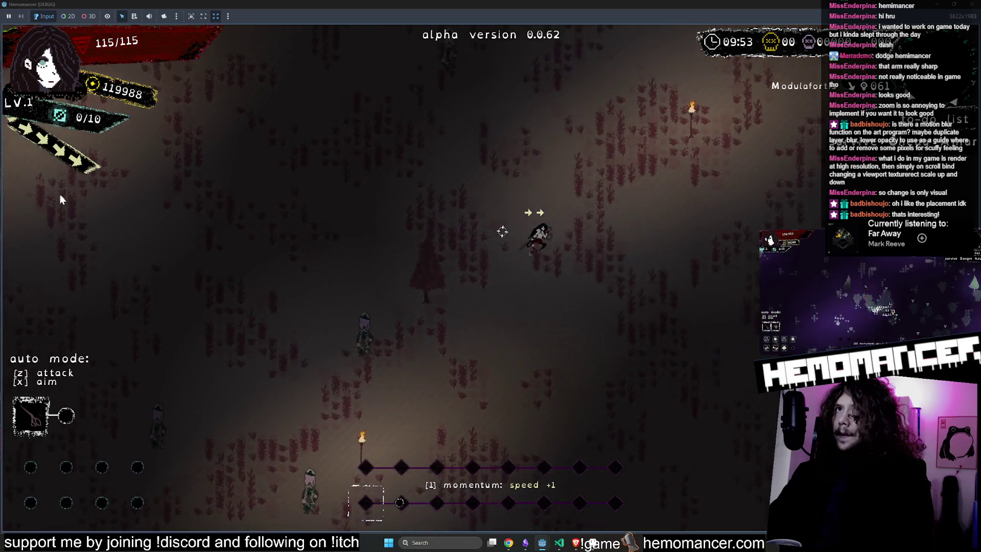
pyautogui.press('Up')
pyautogui.press('Left')
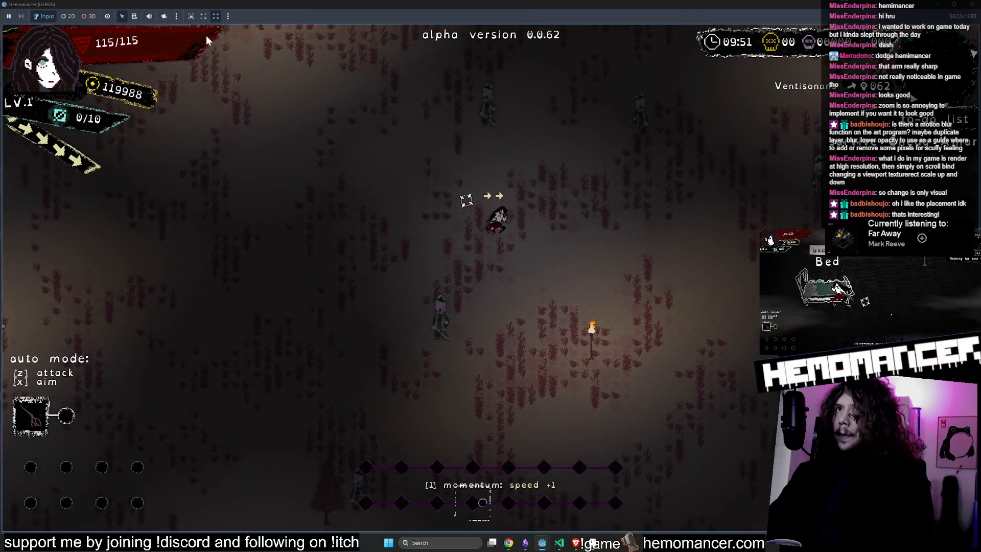
pyautogui.press('Up')
pyautogui.press('Left')
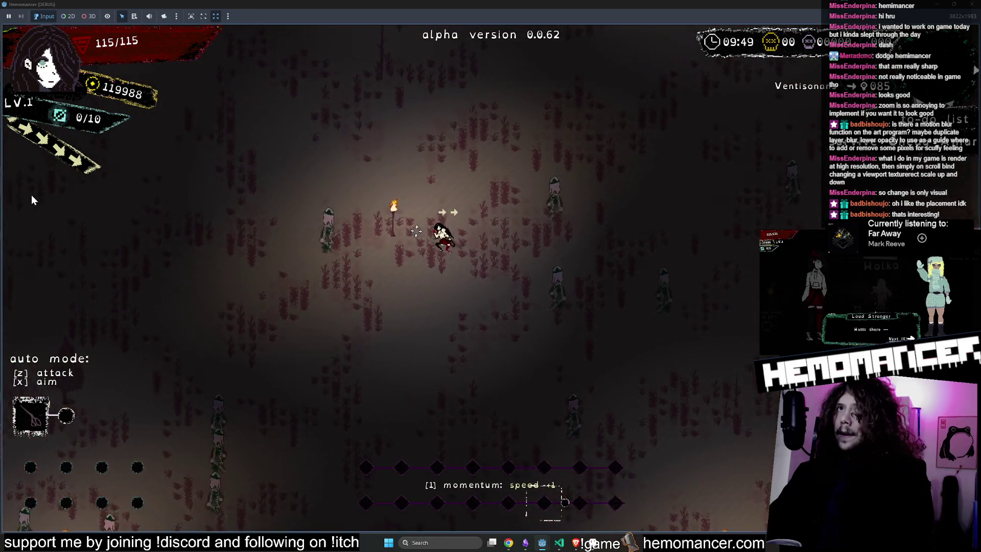
pyautogui.press('Down')
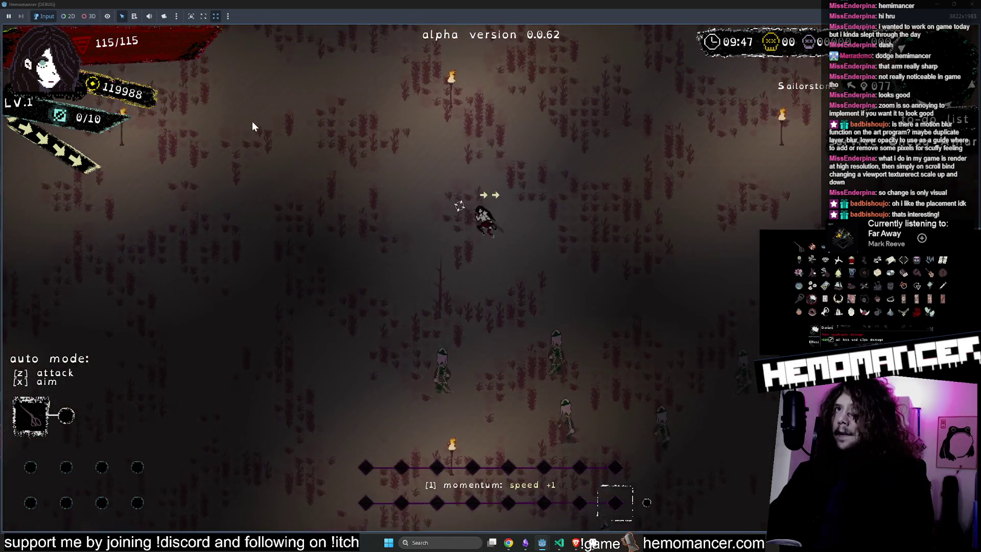
pyautogui.press('Up')
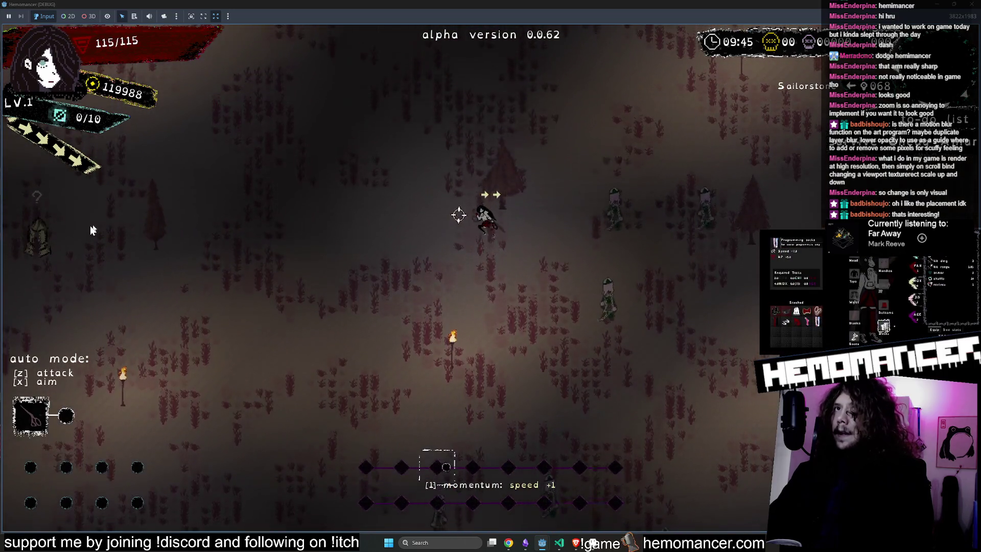
pyautogui.press('Up')
pyautogui.press('Right')
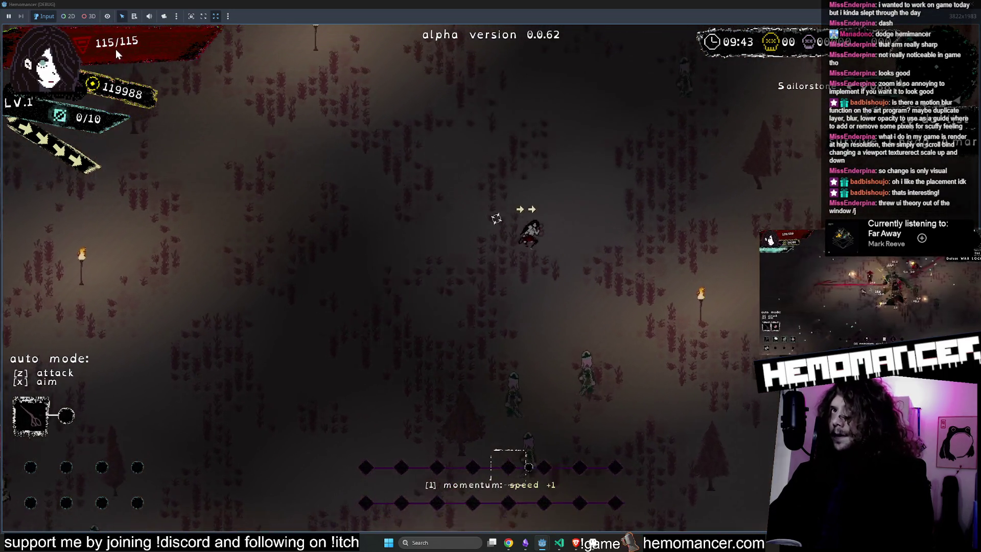
pyautogui.press('Up')
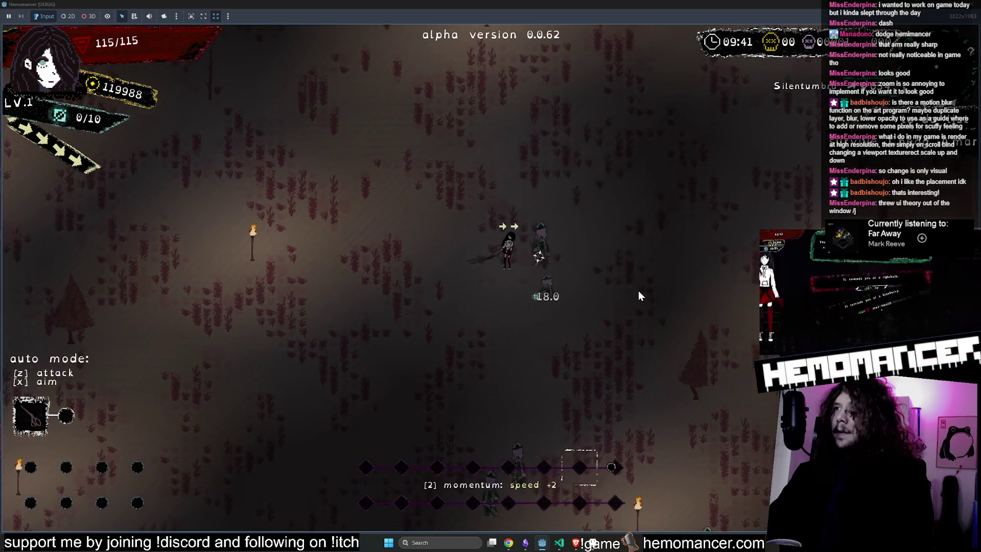
pyautogui.press('Up')
pyautogui.press('Right')
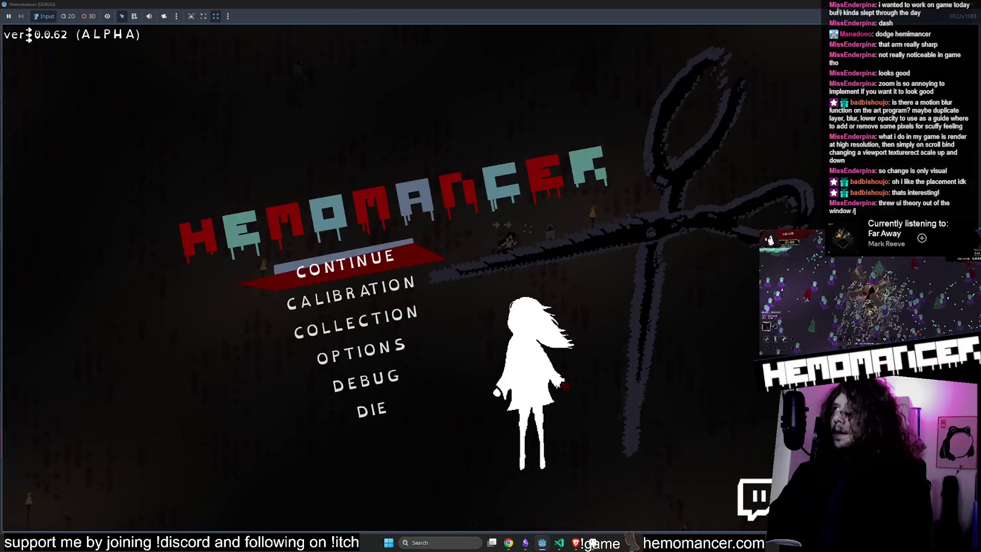
# Resize the game window, continue to the level-up pick, then close the game
pyautogui.moveTo(593, 6)
pyautogui.mouseDown()
pyautogui.moveTo(594, 100)
pyautogui.moveTo(501, 93)
pyautogui.moveTo(277, 32)
pyautogui.mouseUp()
pyautogui.moveTo(318, 249)
pyautogui.mouseDown()
pyautogui.moveTo(771, 522)
pyautogui.moveTo(753, 514)
pyautogui.mouseUp()
pyautogui.click(295, 270)
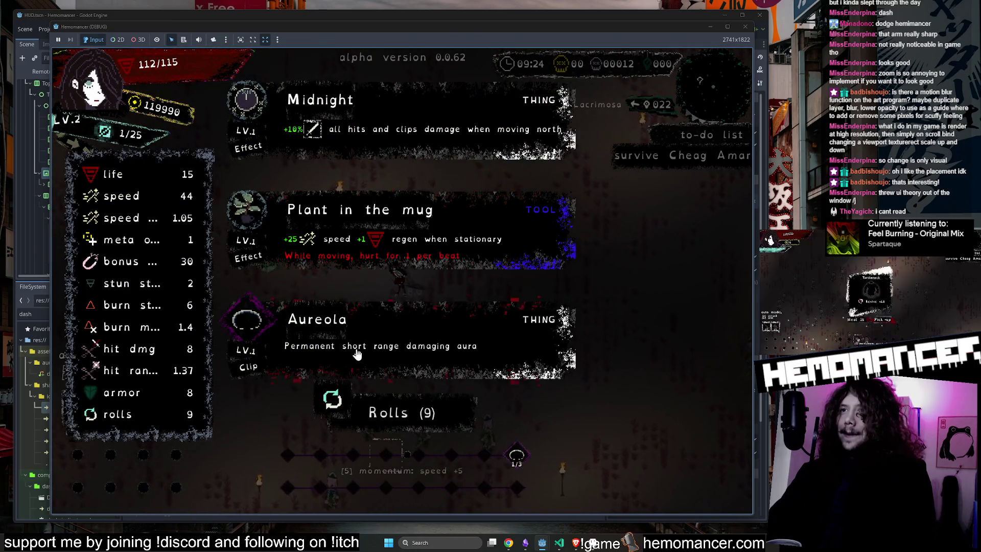
pyautogui.click(381, 199)
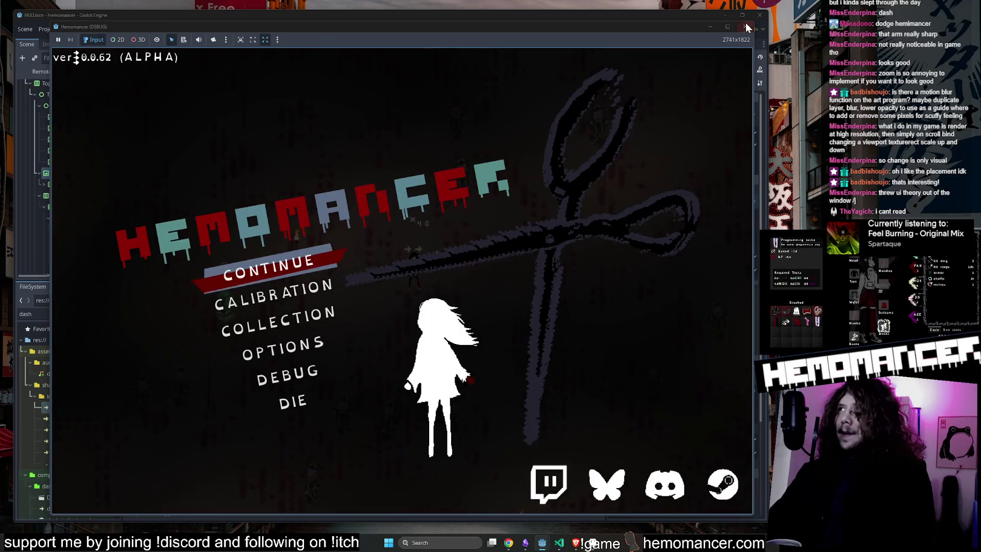
pyautogui.click(746, 26)
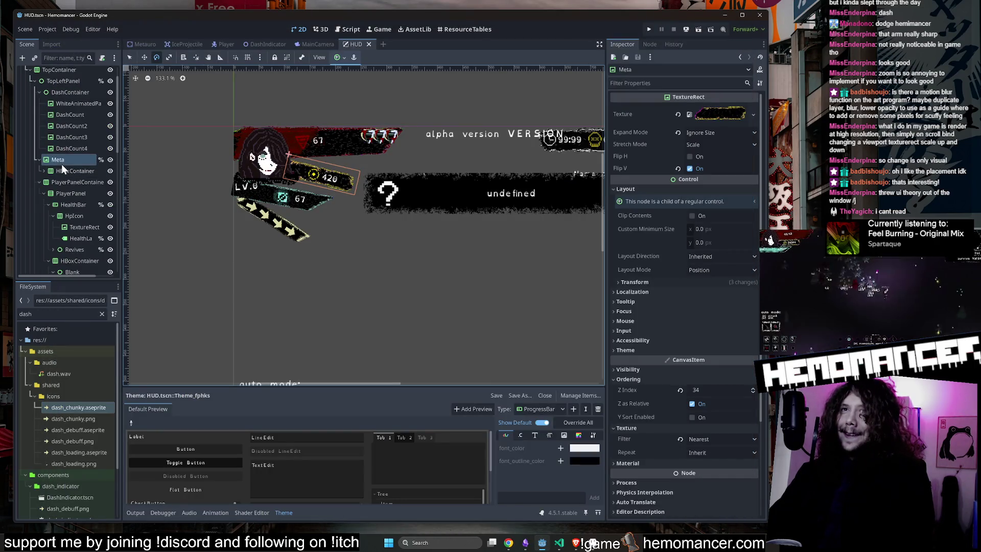
# Review the ExperienceBar, ExpIcon and player bars container nodes in the Scene dock
pyautogui.scroll(-5, 84, 183)
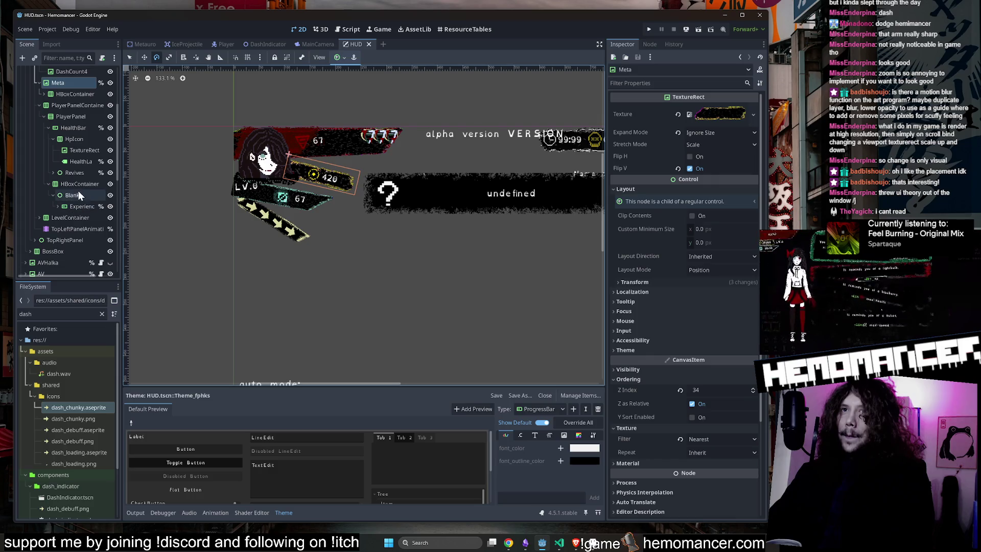
pyautogui.click(78, 192)
pyautogui.click(79, 204)
pyautogui.scroll(5, 165, 176)
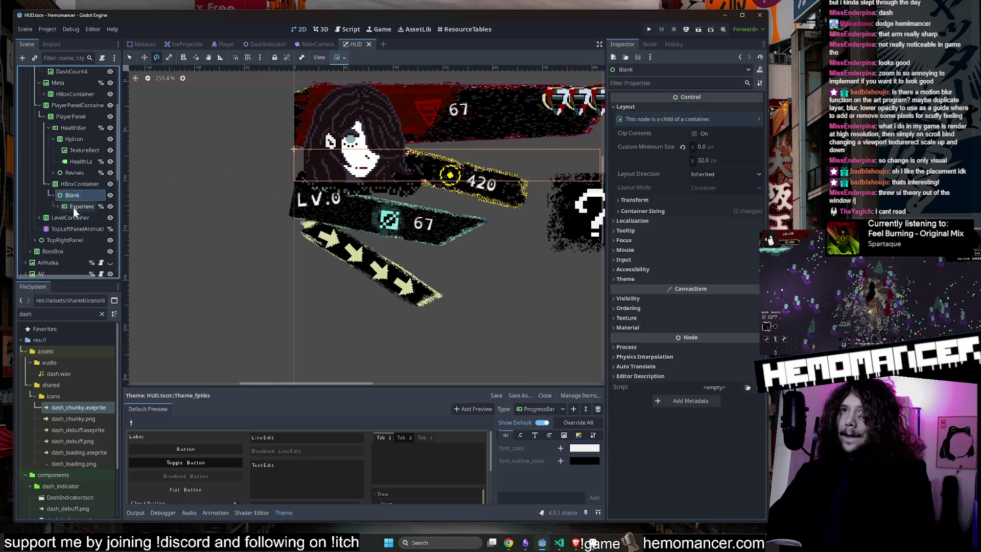
pyautogui.click(57, 207)
pyautogui.click(81, 217)
pyautogui.click(79, 206)
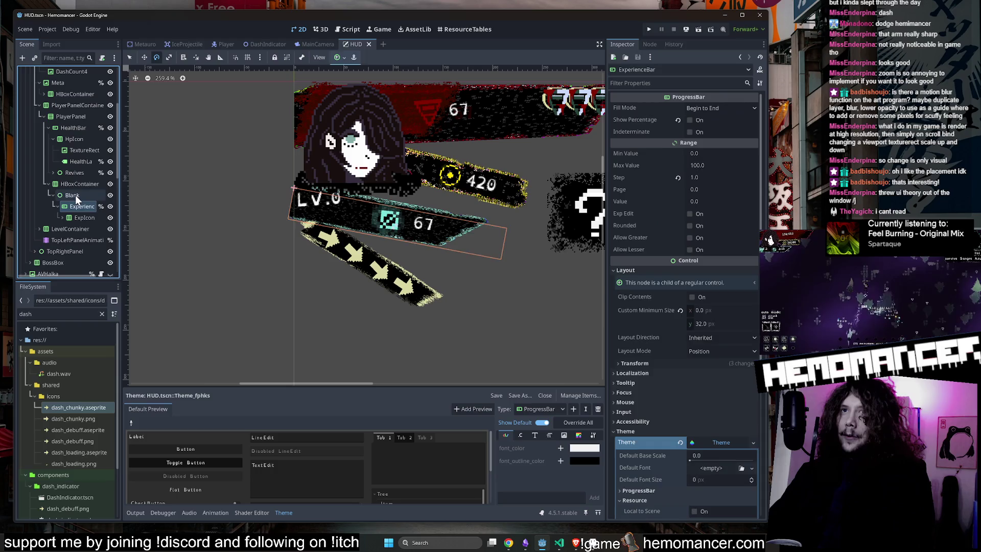
pyautogui.click(75, 195)
pyautogui.click(77, 206)
pyautogui.click(67, 218)
pyautogui.click(61, 217)
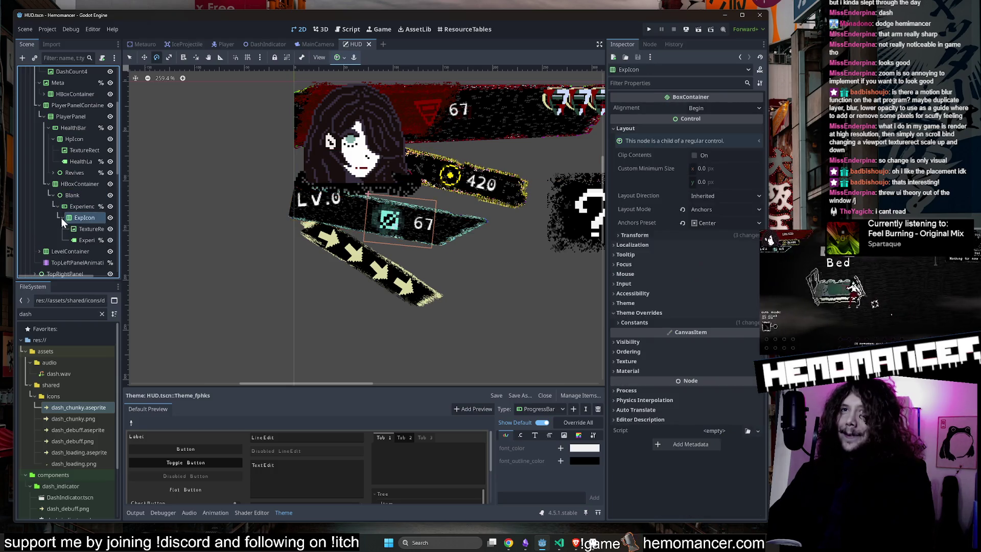
pyautogui.click(81, 238)
pyautogui.click(72, 217)
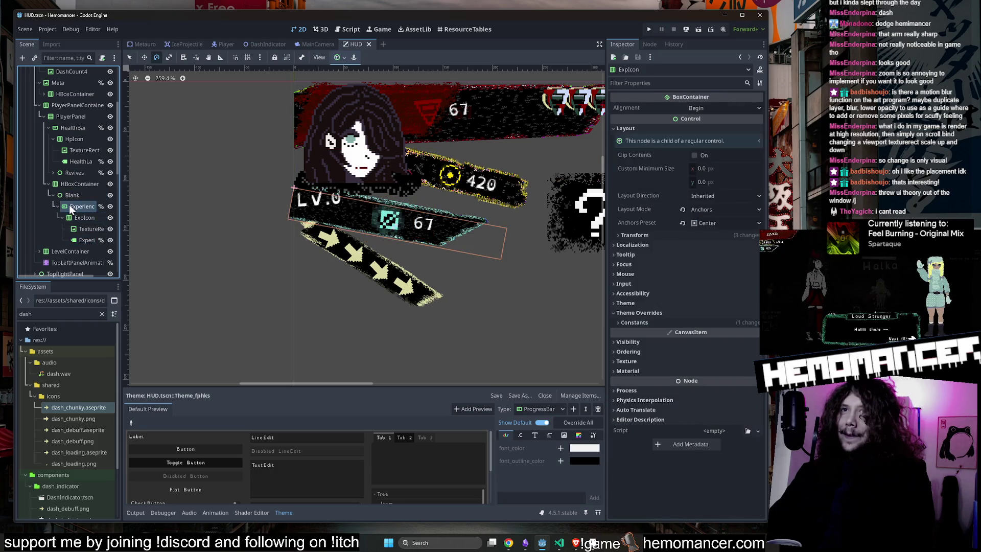
pyautogui.click(69, 204)
pyautogui.click(69, 183)
pyautogui.scroll(3, 74, 173)
pyautogui.scroll(3, 74, 173)
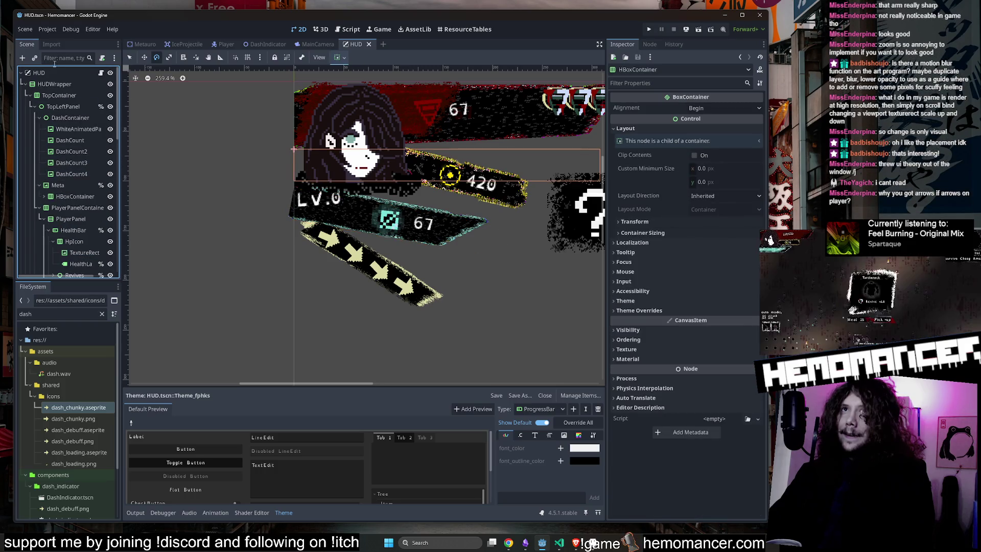
# Inspect the AV portrait, LevelLabel and LevelContainer, picking overlapping nodes via right-click
pyautogui.click(325, 203)
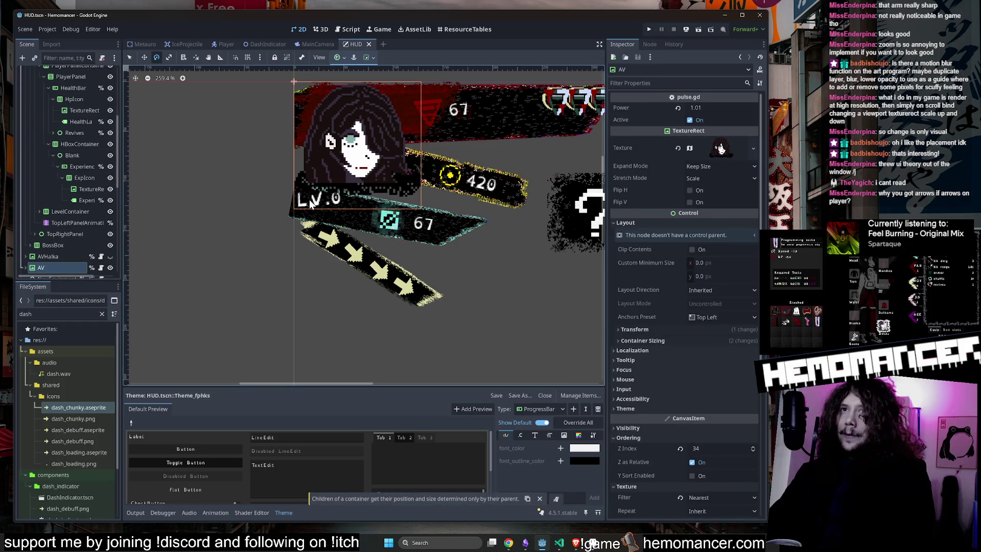
pyautogui.rightClick(305, 202)
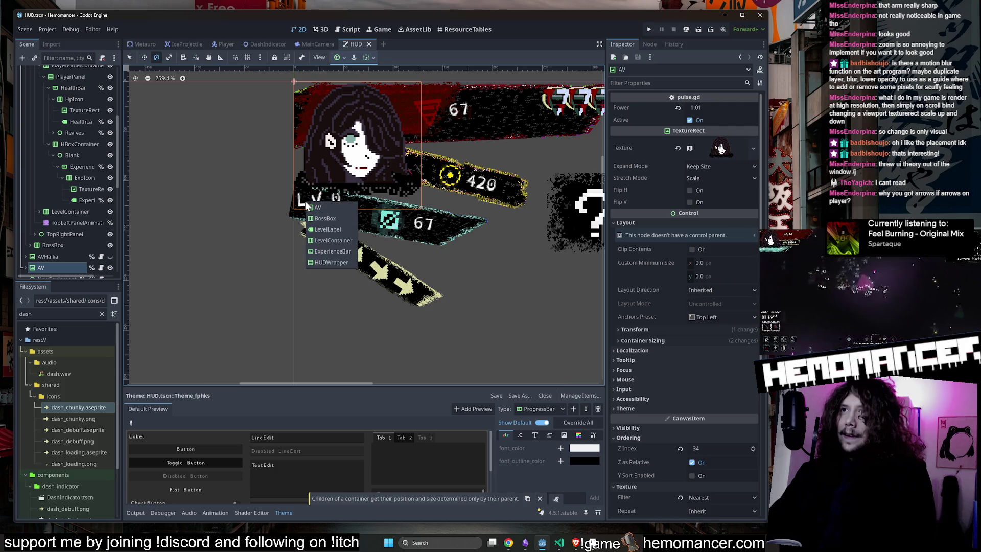
pyautogui.click(349, 228)
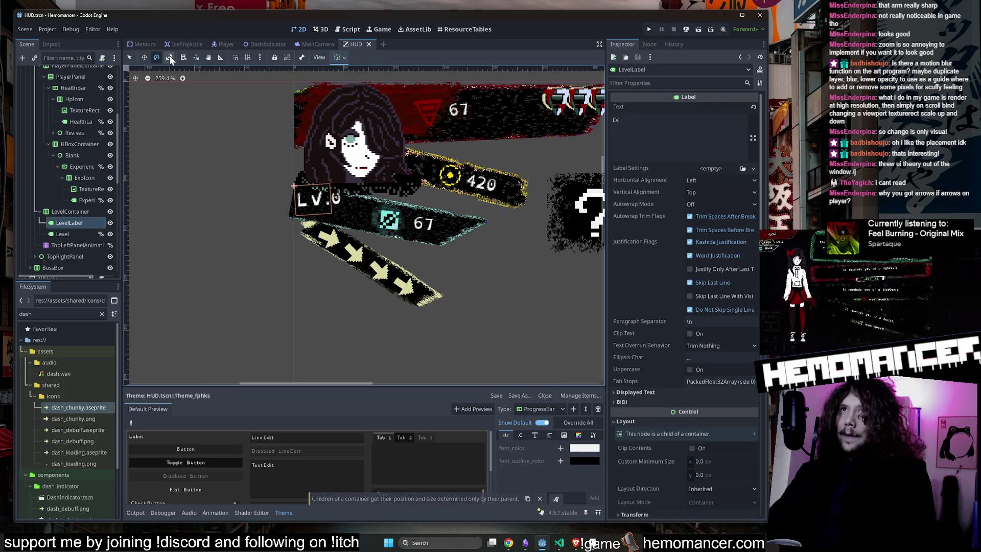
pyautogui.click(325, 123)
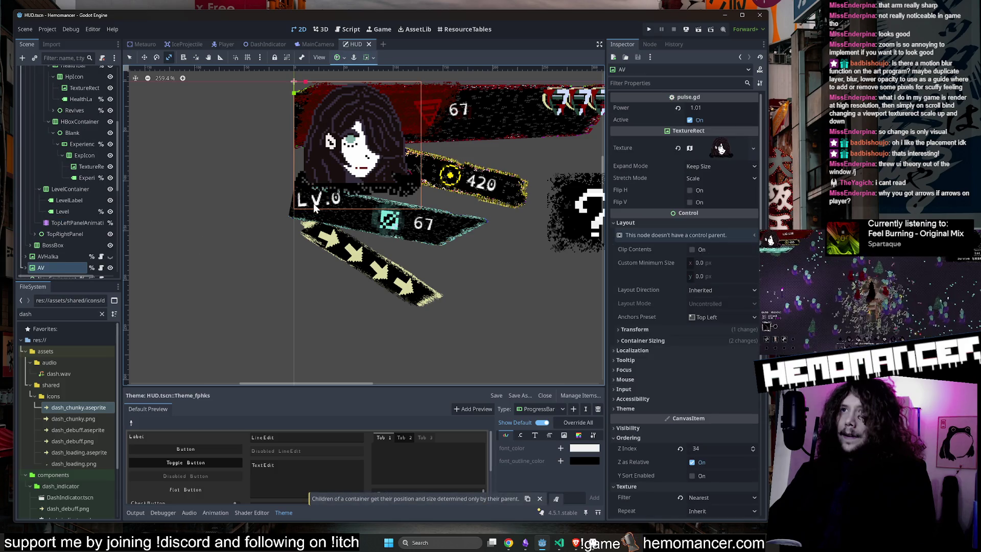
pyautogui.click(349, 234)
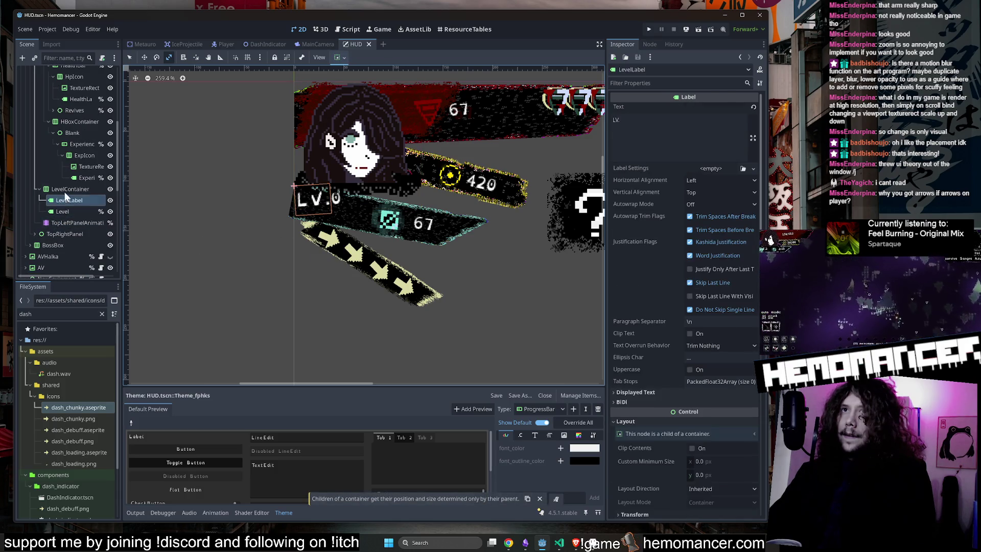
pyautogui.click(65, 189)
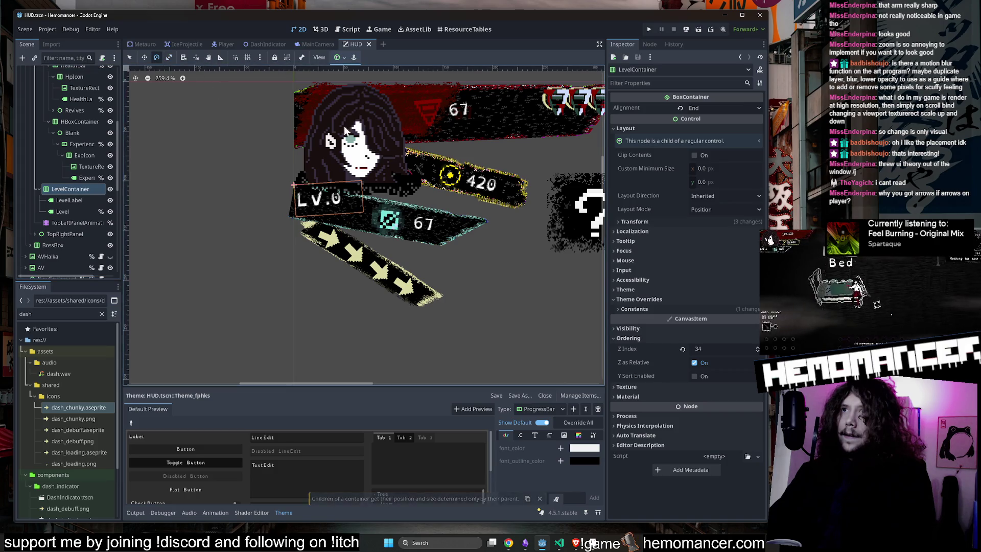
pyautogui.scroll(-2, 198, 175)
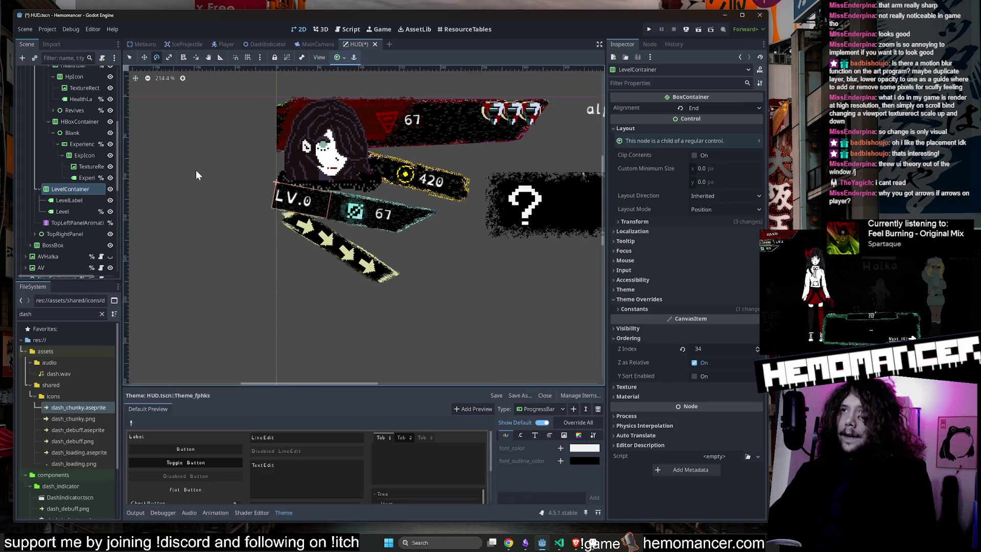
pyautogui.scroll(-1, 195, 170)
# Save and run the project, stretch the debug window, and start the trip to Sangre Azul
pyautogui.press('F5')
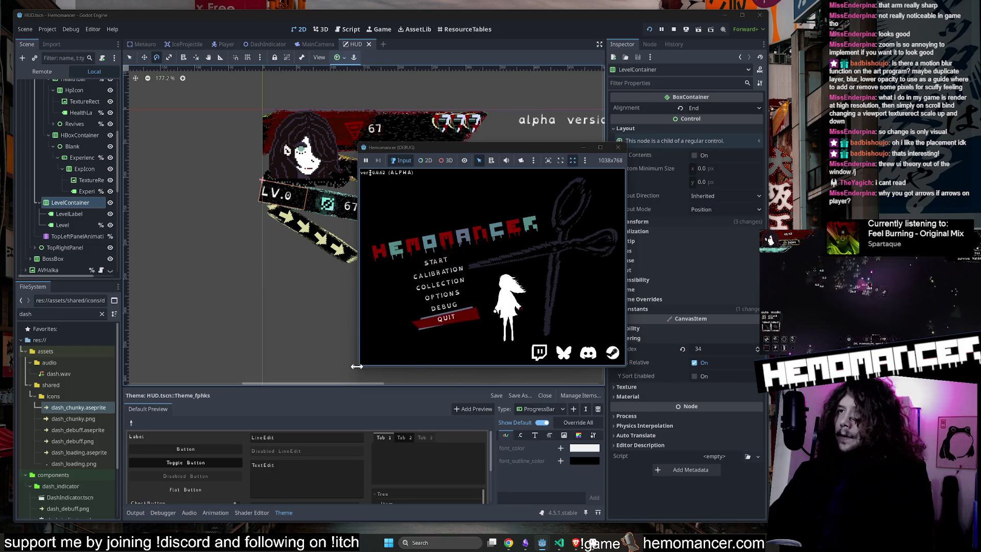
pyautogui.moveTo(357, 369)
pyautogui.mouseDown()
pyautogui.moveTo(154, 449)
pyautogui.moveTo(16, 526)
pyautogui.mouseUp()
pyautogui.moveTo(628, 142)
pyautogui.mouseDown()
pyautogui.moveTo(729, 31)
pyautogui.moveTo(760, 20)
pyautogui.mouseUp()
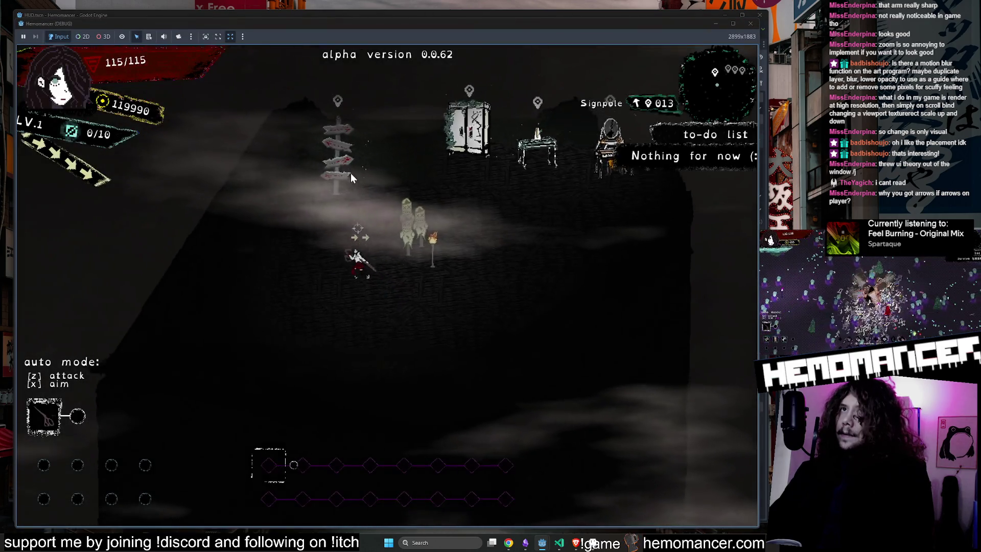
pyautogui.click(350, 173)
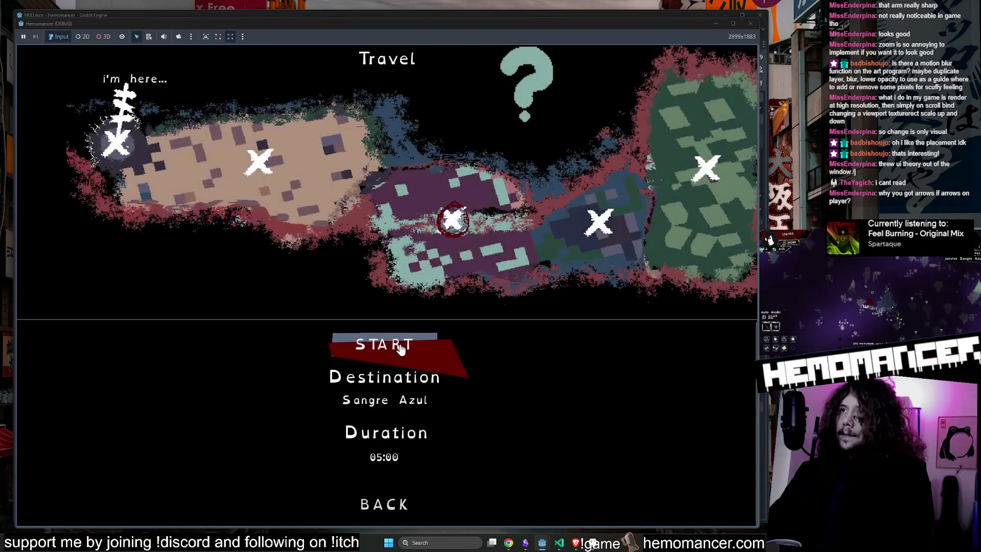
pyautogui.click(394, 341)
# Roam the forest up-right and past Lacrimosa, dashing to stack momentum to speed +6
pyautogui.hotkey('w', 'd')
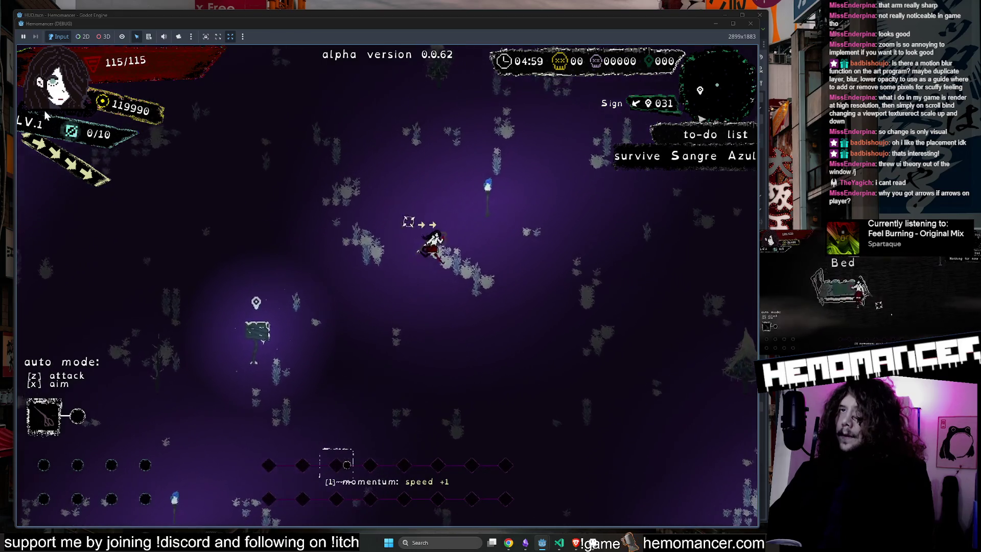
pyautogui.hotkey('w', 'd')
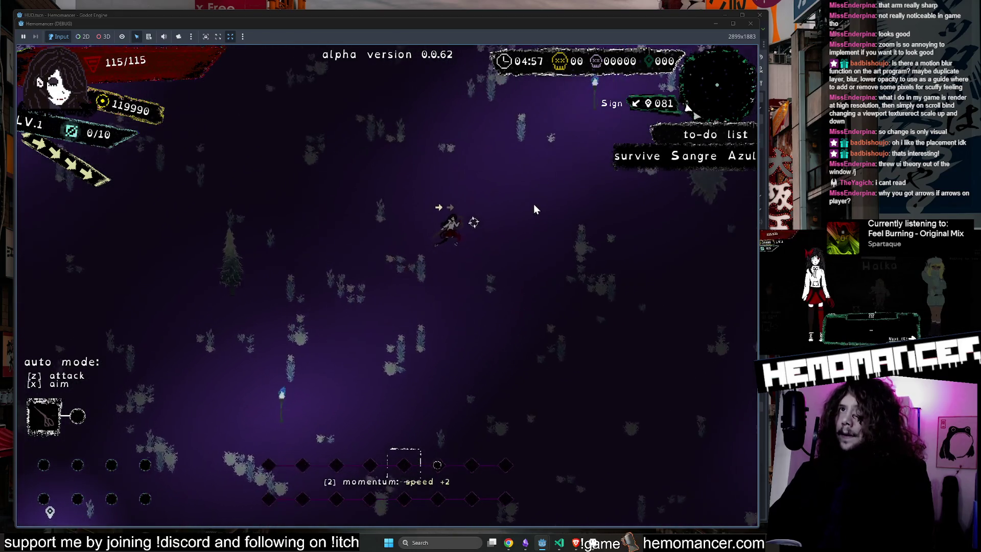
pyautogui.hotkey('w', 'a')
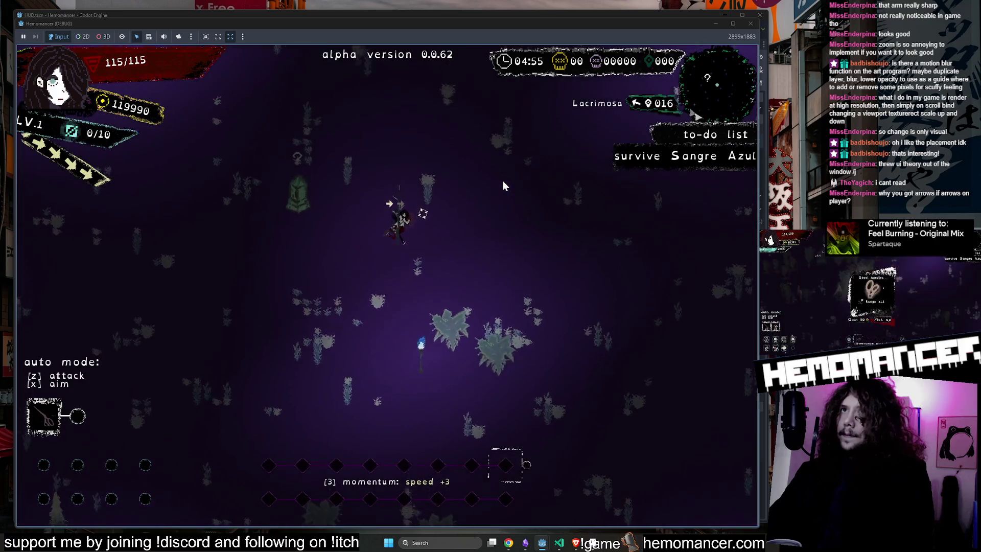
pyautogui.hotkey('w', 'd')
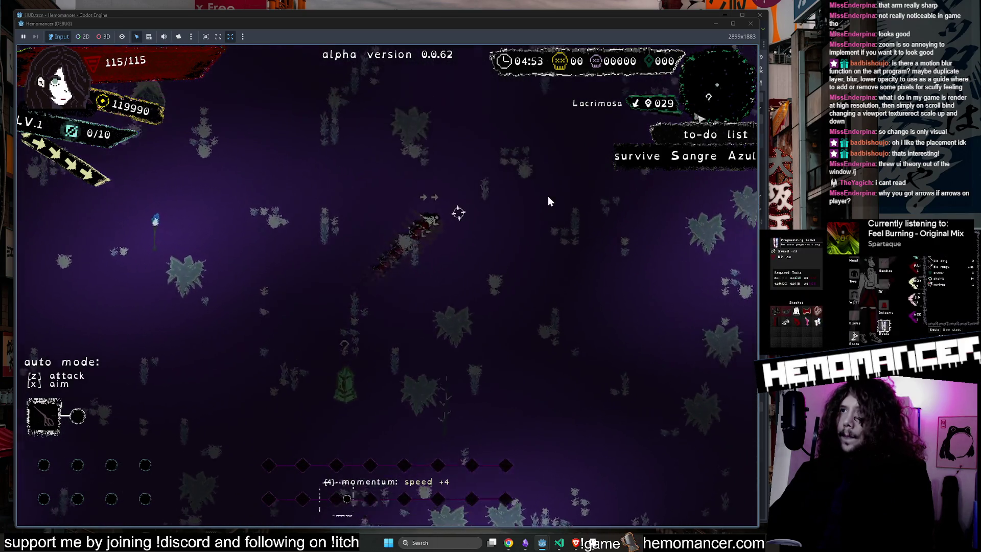
# Dash right, then run the player up past Dry Well and Silentumbra onto the Gravestone
pyautogui.press('d')
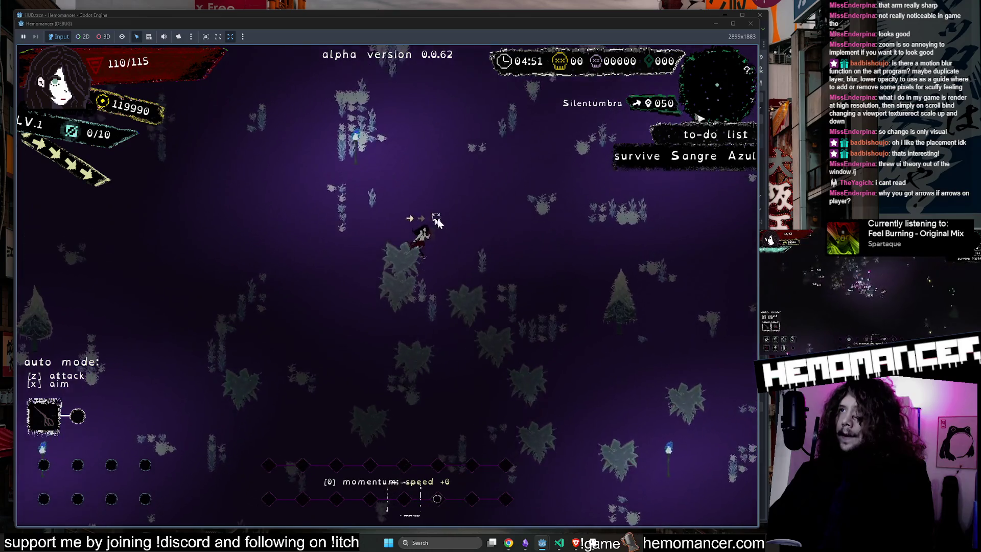
pyautogui.press('d')
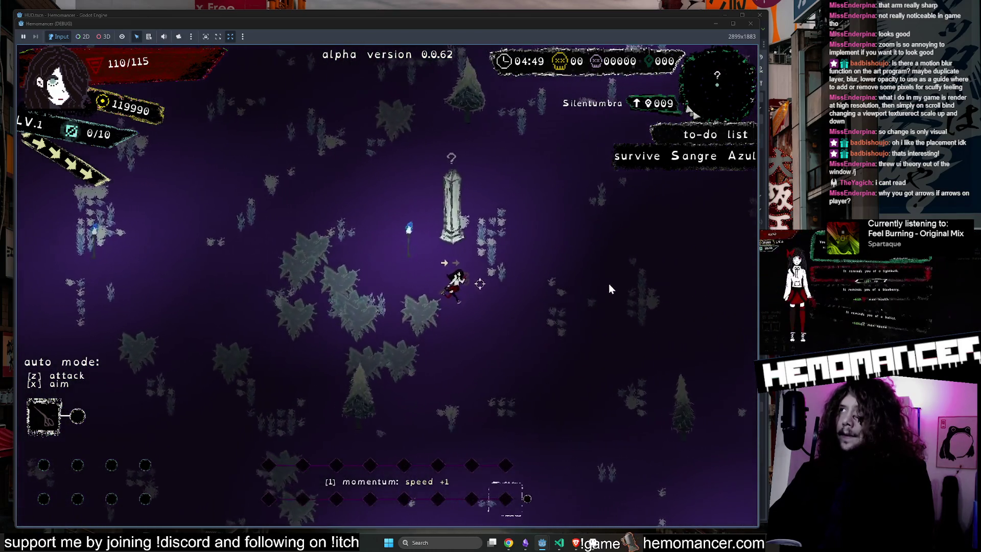
pyautogui.press('d')
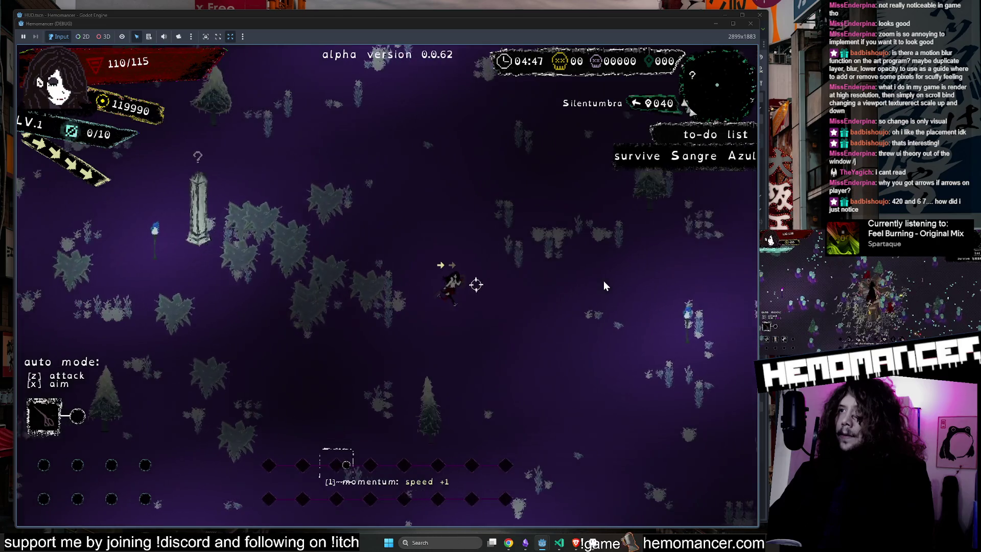
pyautogui.press('d')
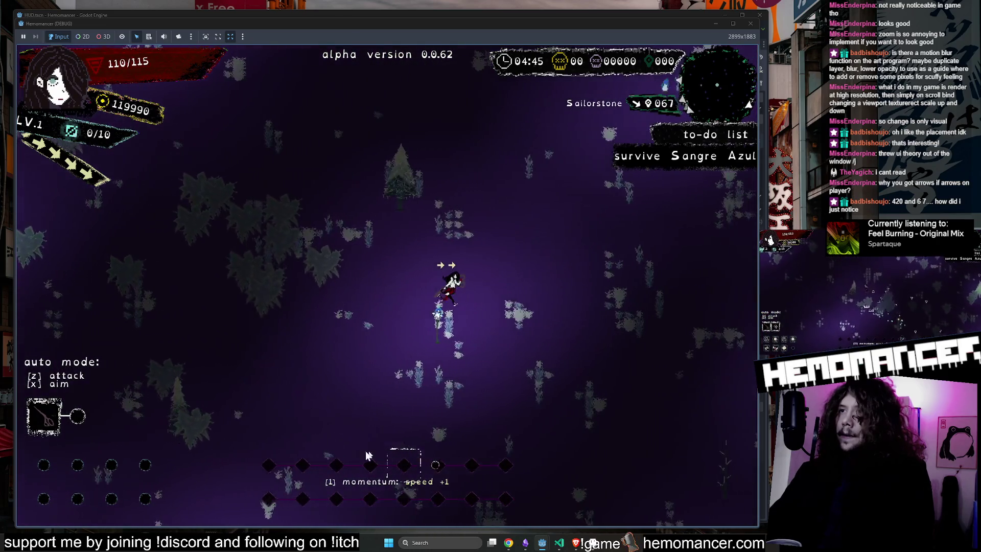
pyautogui.press('d')
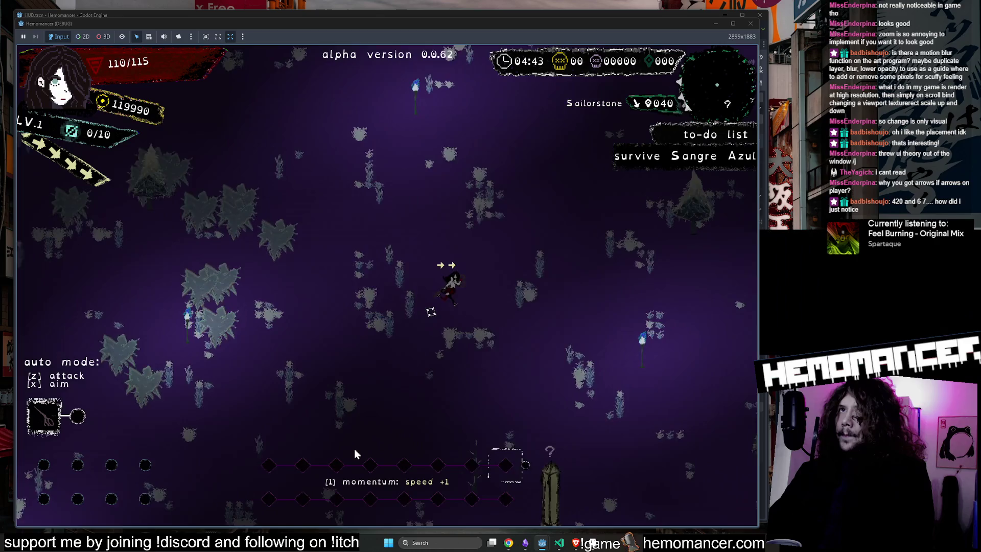
pyautogui.press('d')
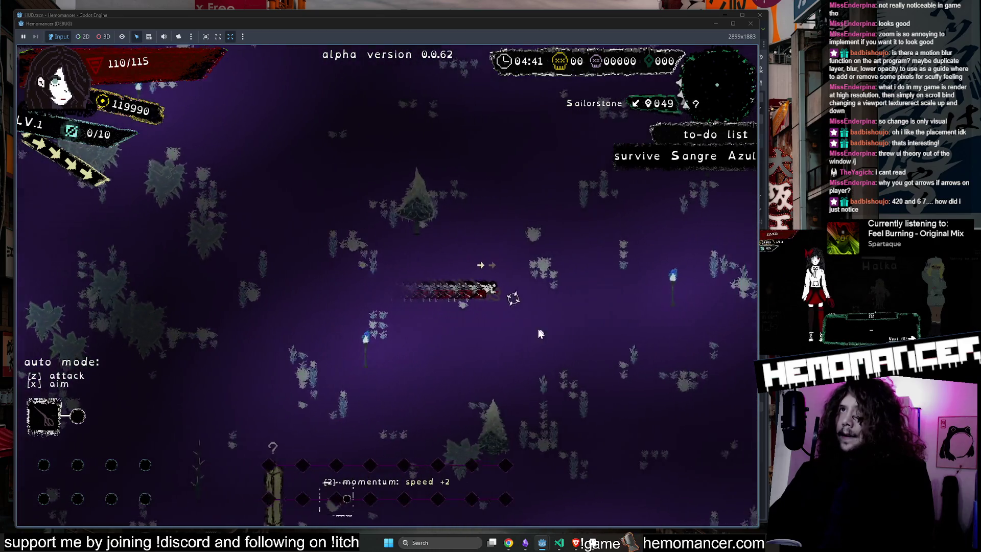
pyautogui.press('d')
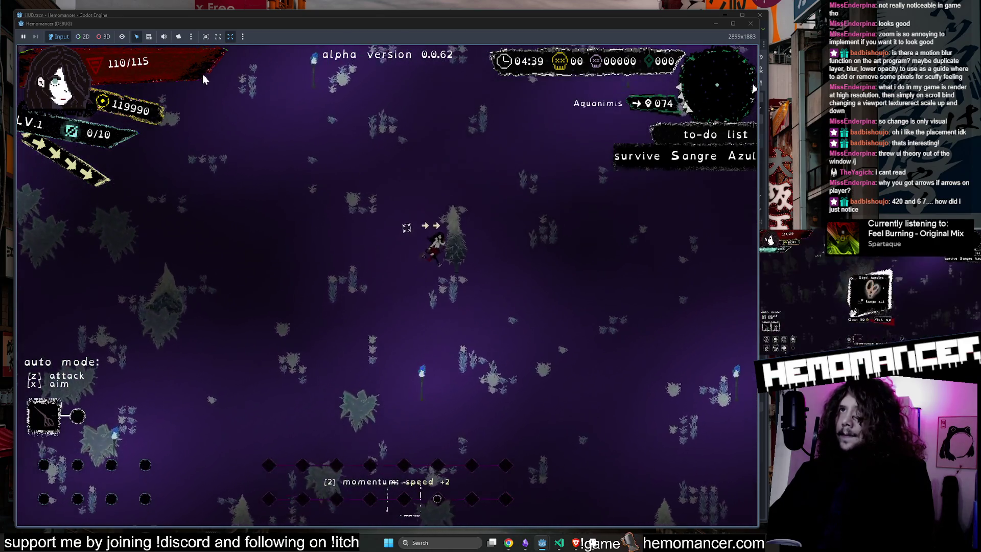
pyautogui.press('w')
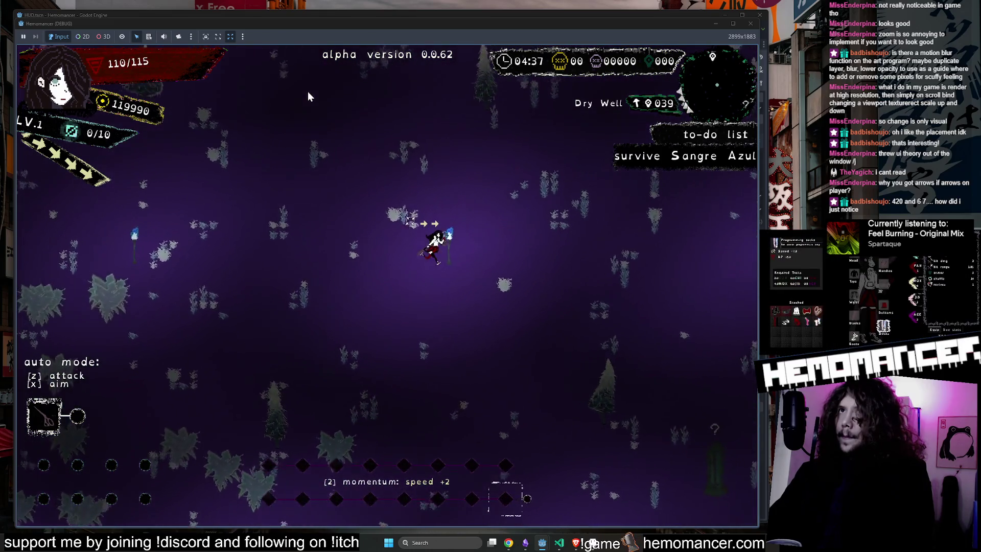
pyautogui.press('d')
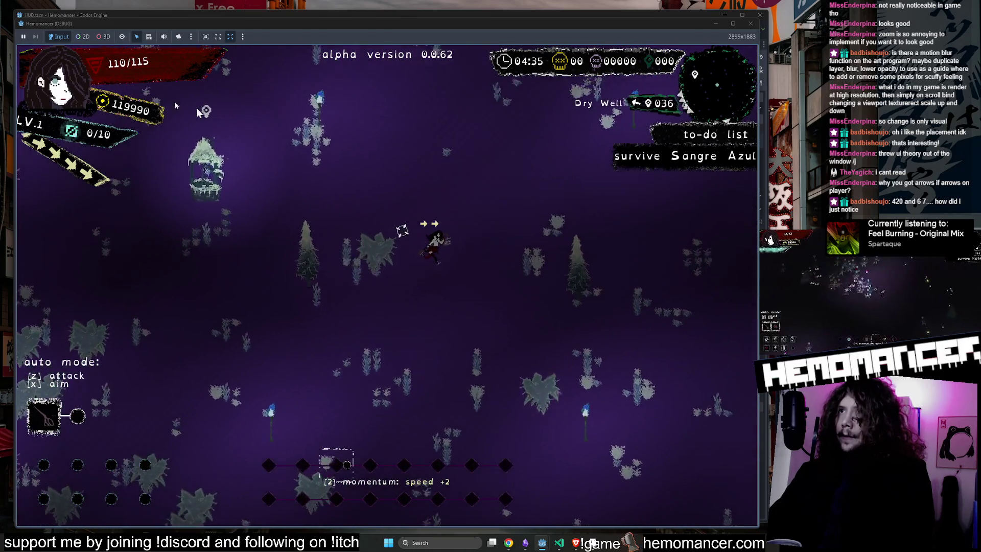
pyautogui.press('w')
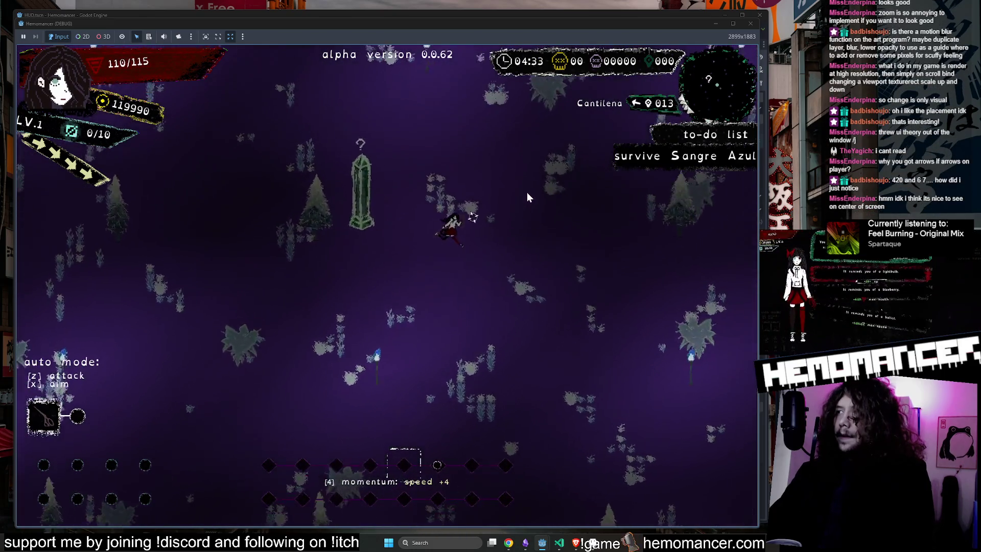
pyautogui.press('w')
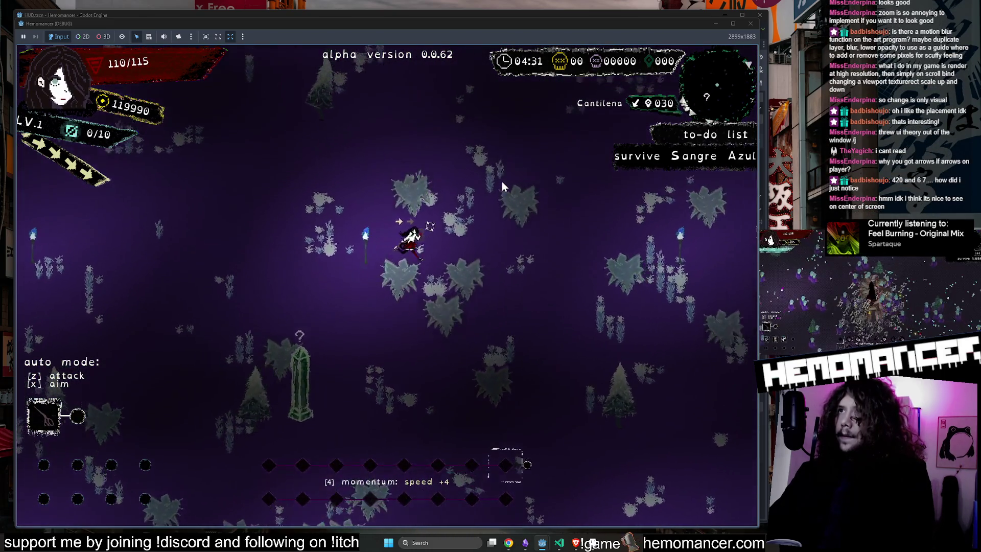
pyautogui.press('w')
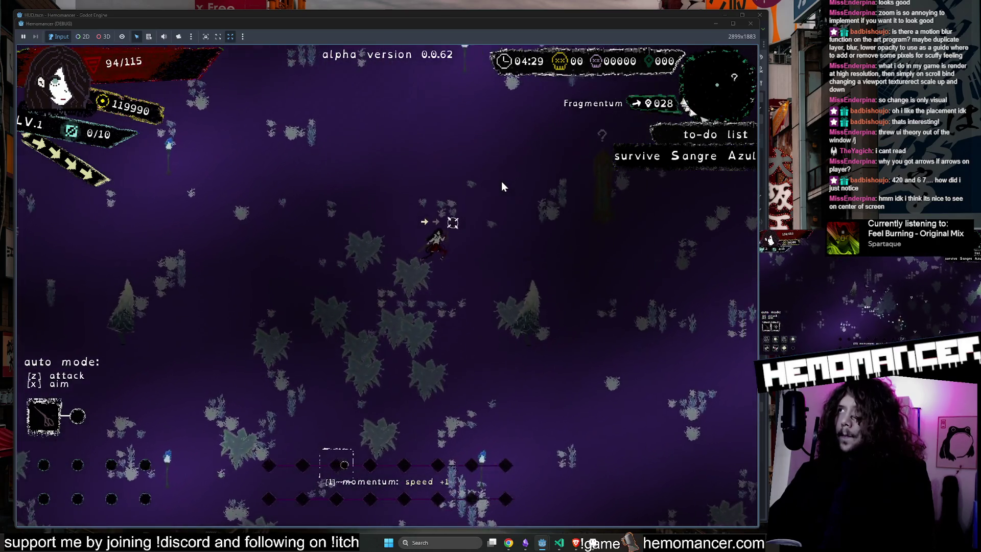
pyautogui.press('w')
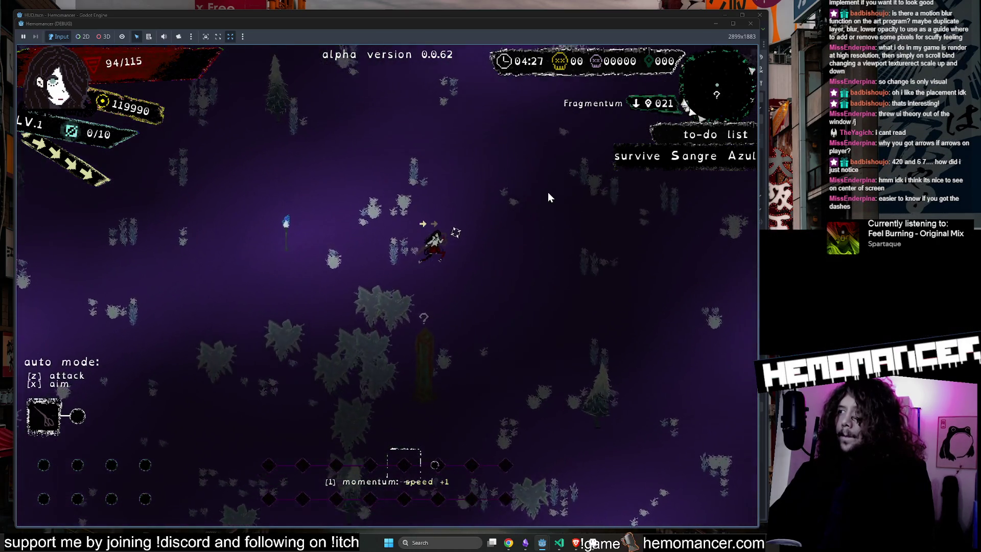
pyautogui.press('s')
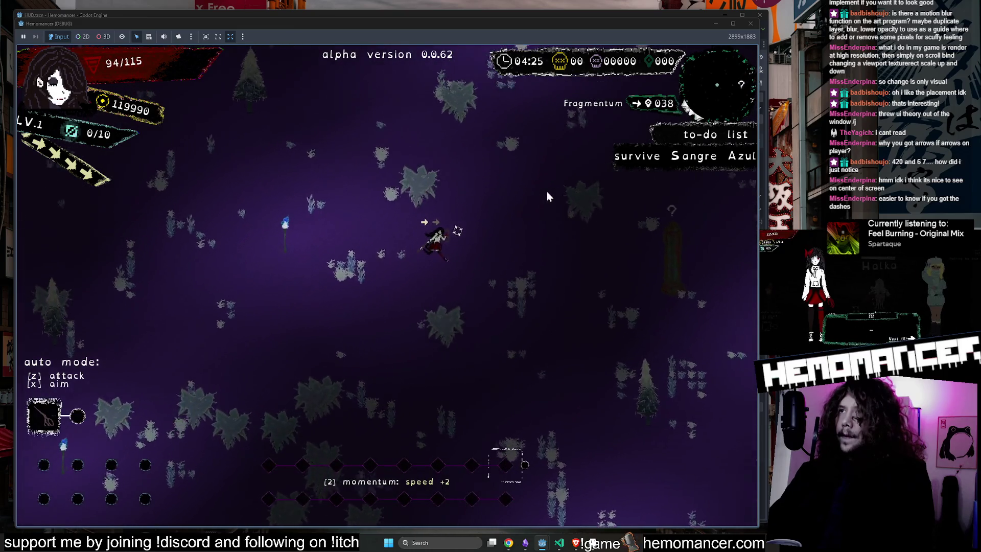
pyautogui.press('d')
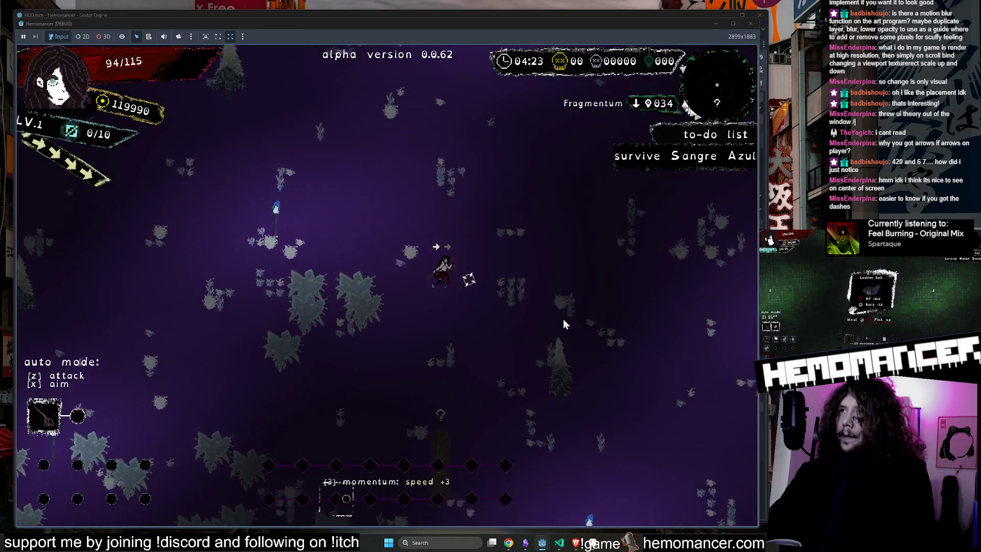
pyautogui.press('w')
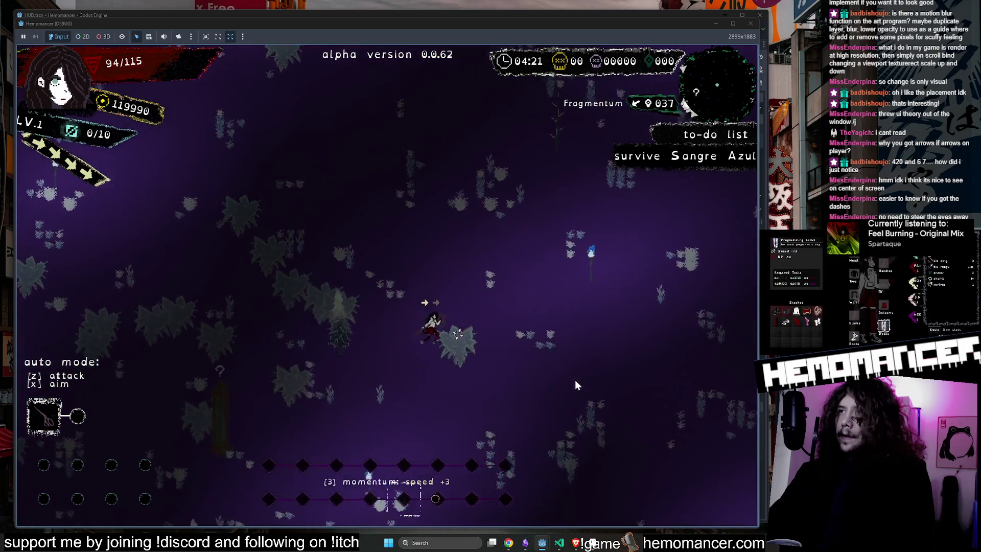
pyautogui.press('w')
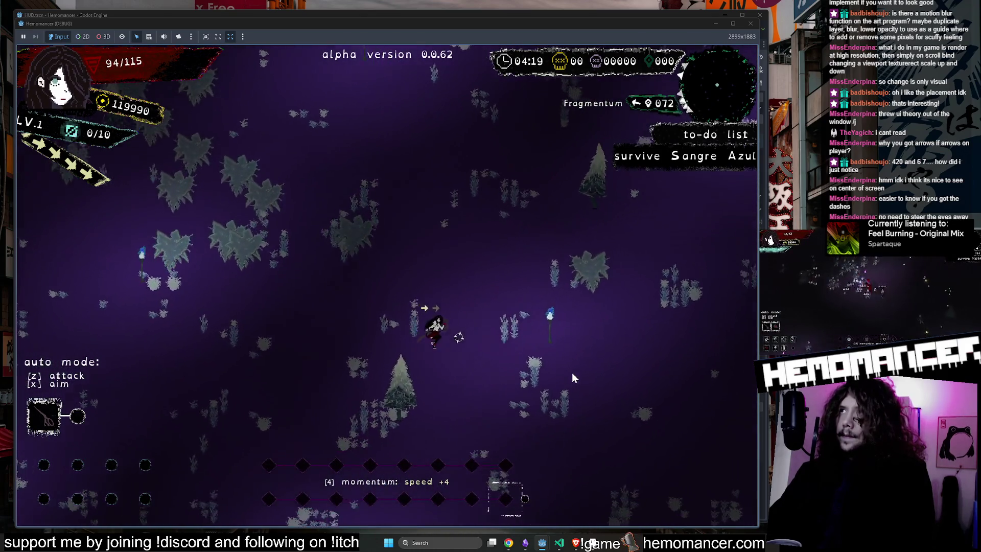
pyautogui.press('d')
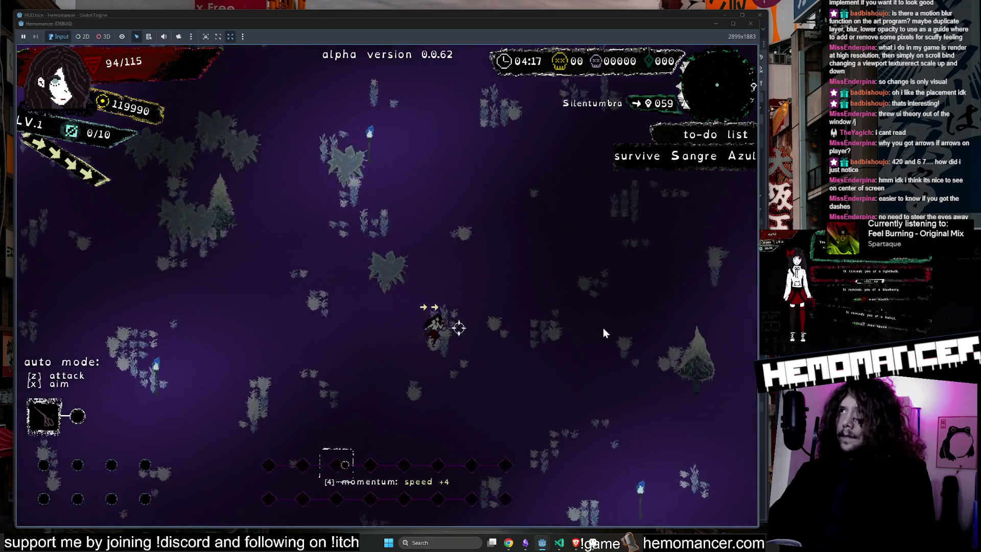
pyautogui.press('d')
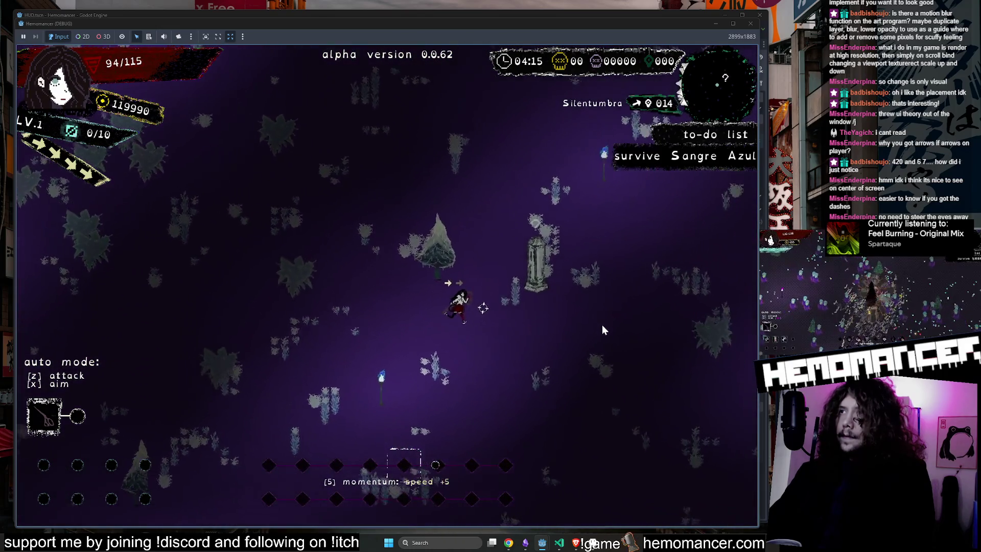
pyautogui.press('d')
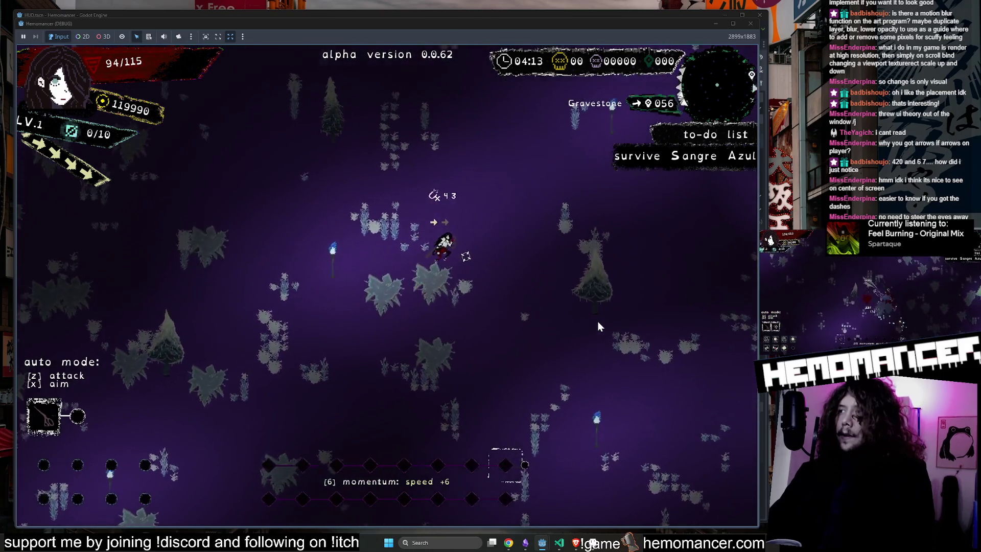
pyautogui.press('d')
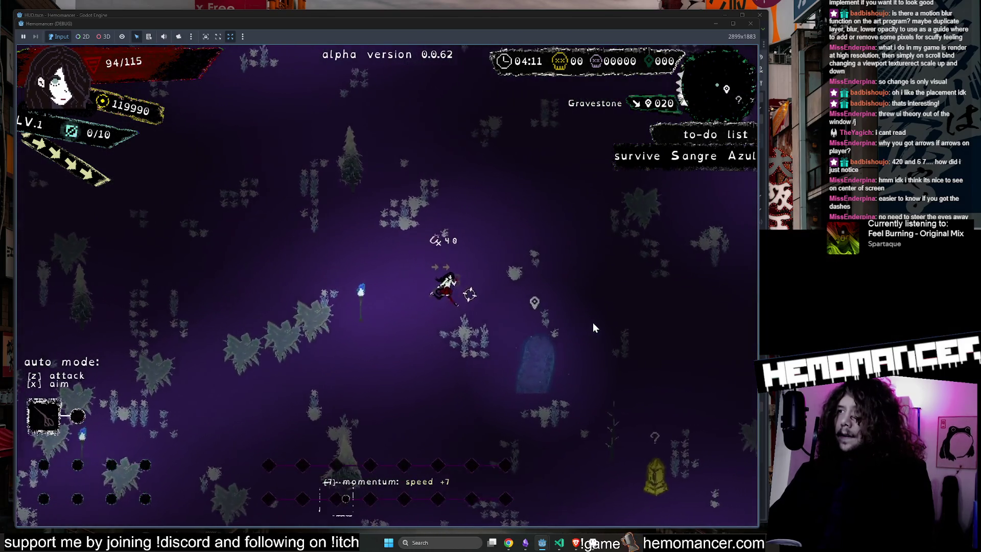
# Run down-right past the golden and green pillars toward Lacrimosa, Metauro and Sailorstone
pyautogui.press('d')
pyautogui.press('s')
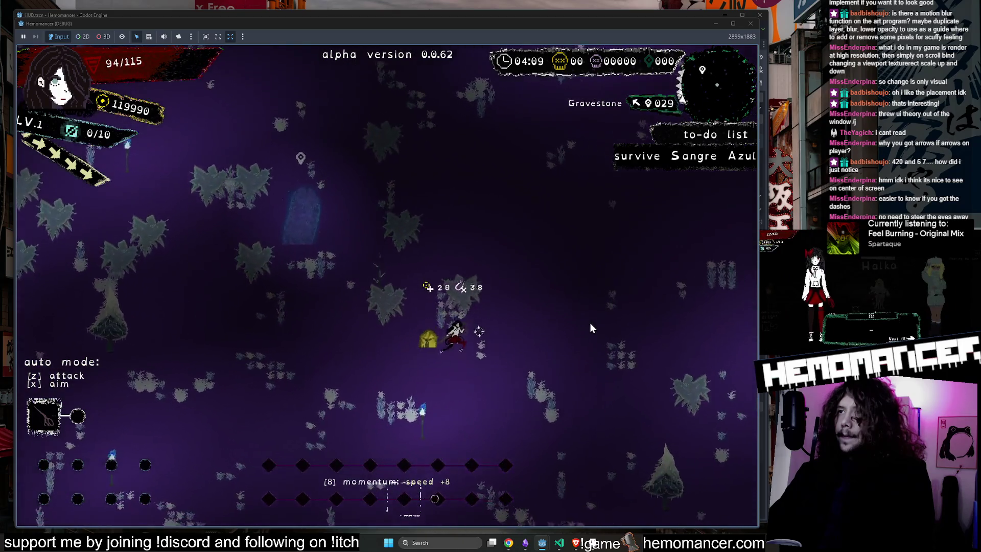
pyautogui.press('d')
pyautogui.press('s')
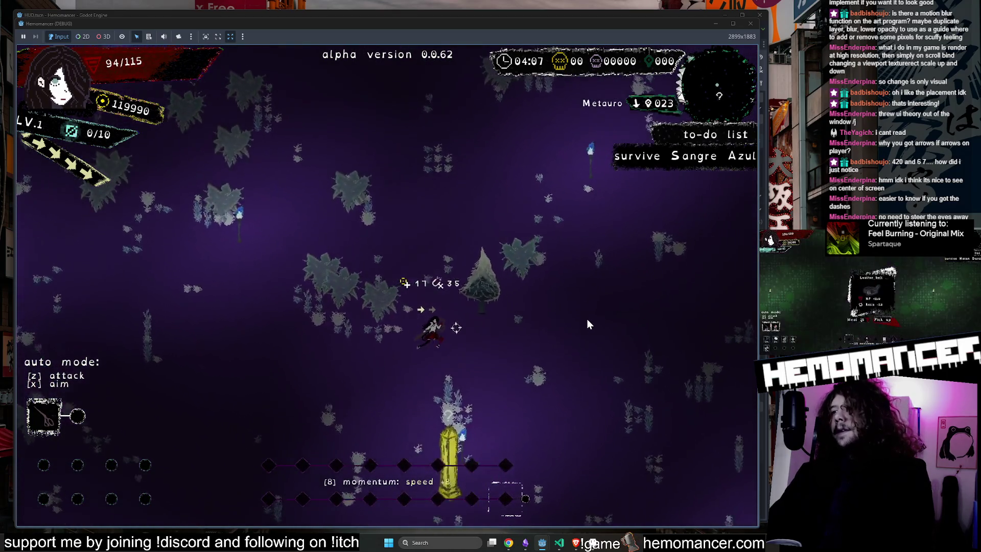
pyautogui.press('d')
pyautogui.press('s')
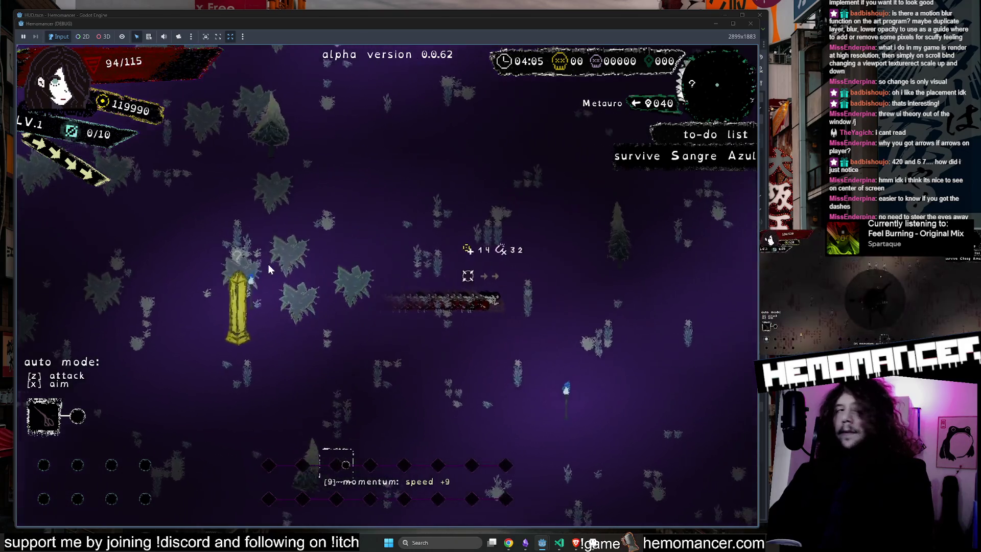
pyautogui.press('d')
pyautogui.press('w')
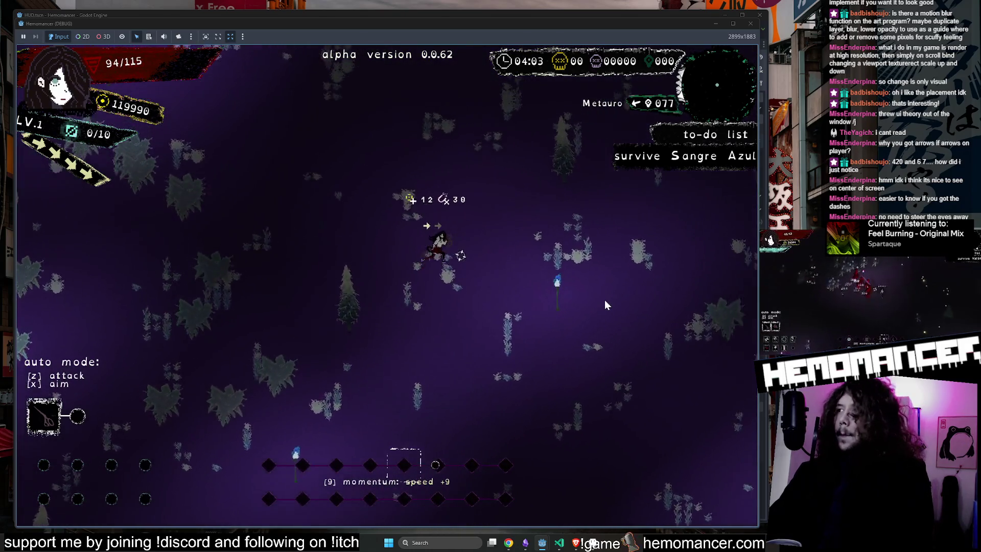
pyautogui.press('d')
pyautogui.press('w')
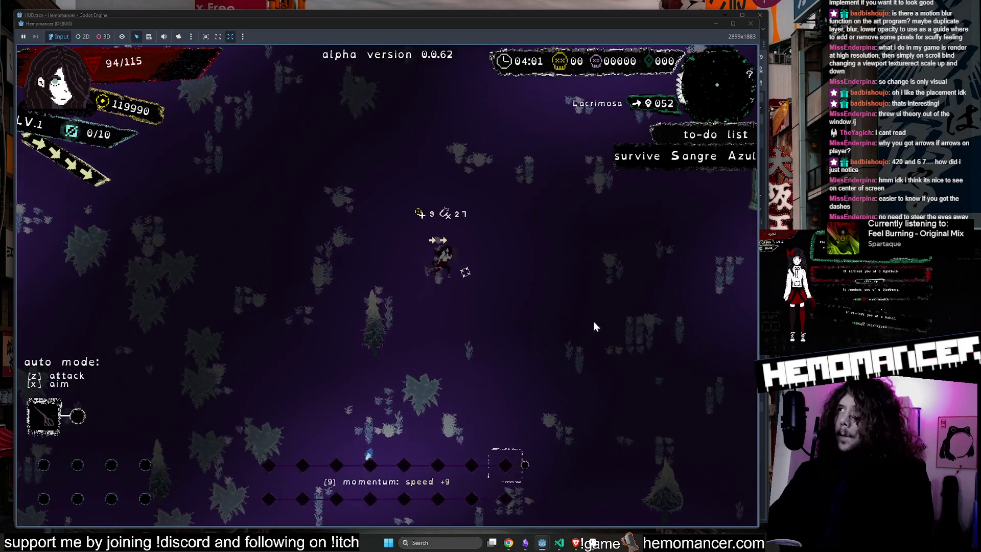
pyautogui.press('d')
pyautogui.press('s')
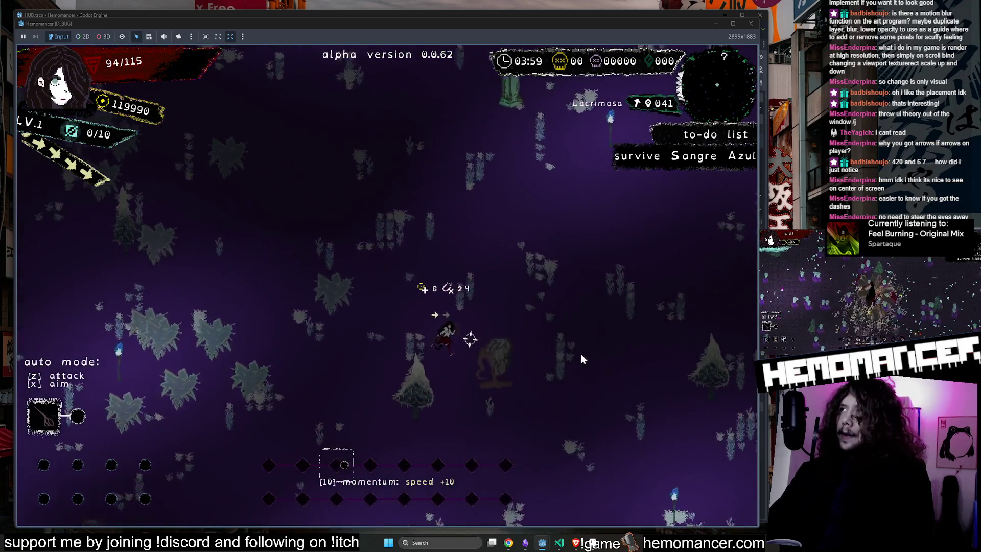
pyautogui.press('d')
pyautogui.press('w')
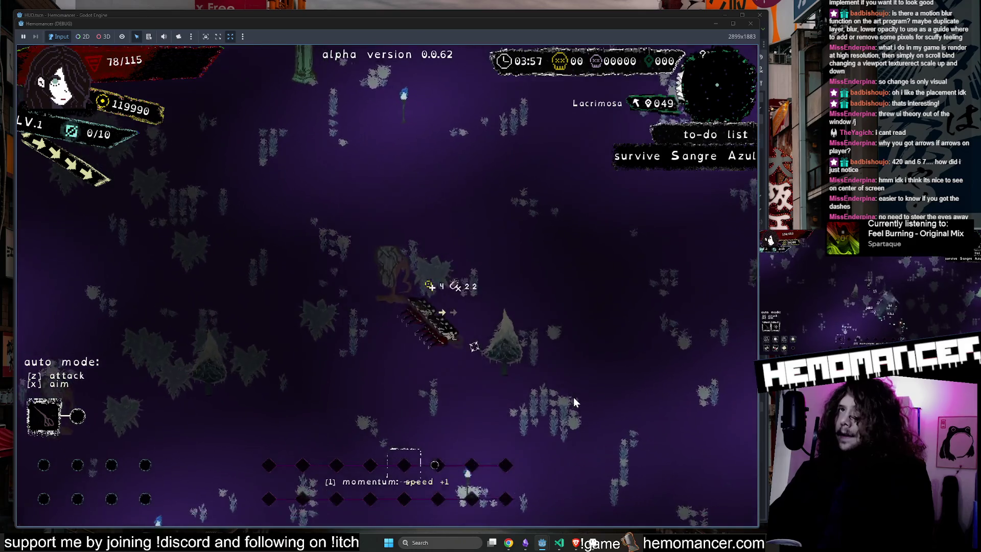
pyautogui.press('d')
pyautogui.press('s')
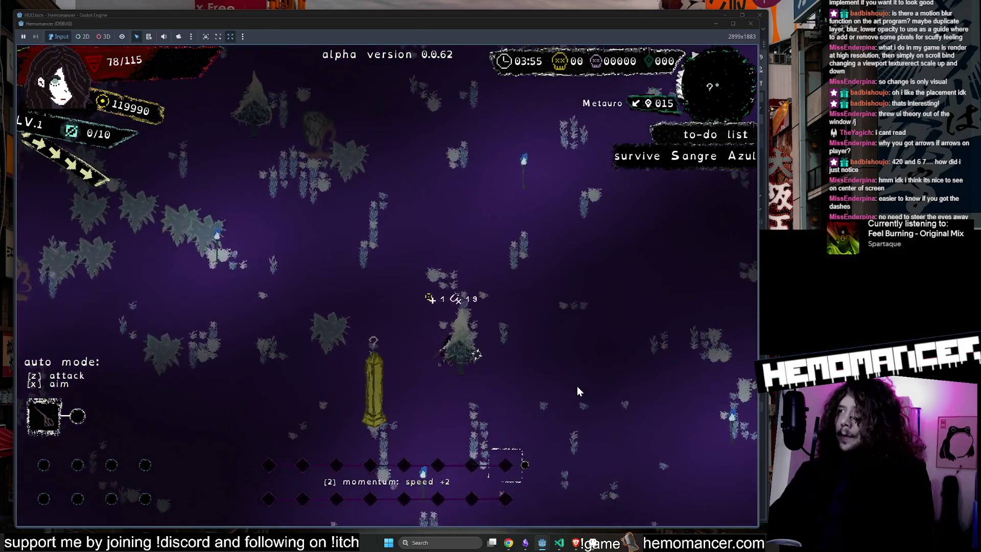
pyautogui.press('d')
pyautogui.press('s')
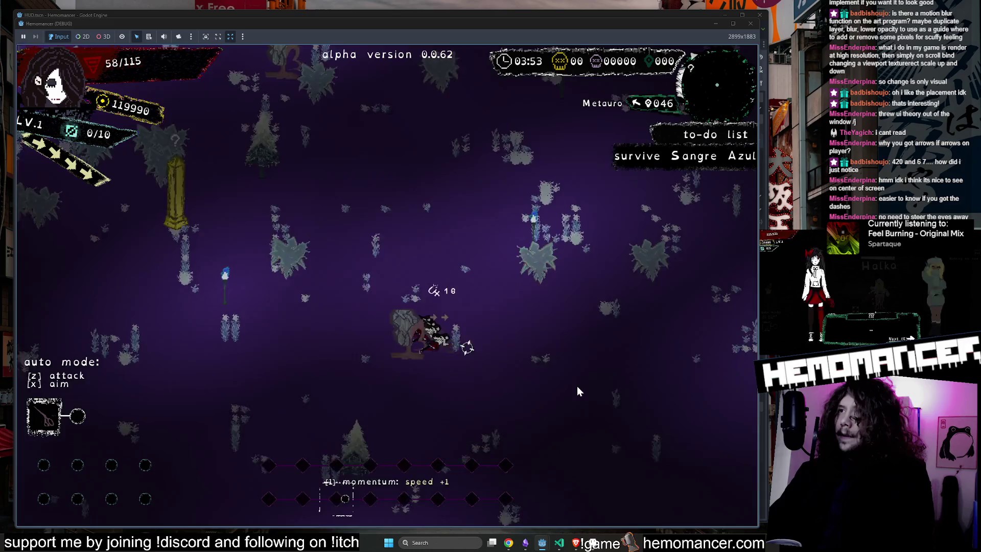
pyautogui.press('d')
pyautogui.press('w')
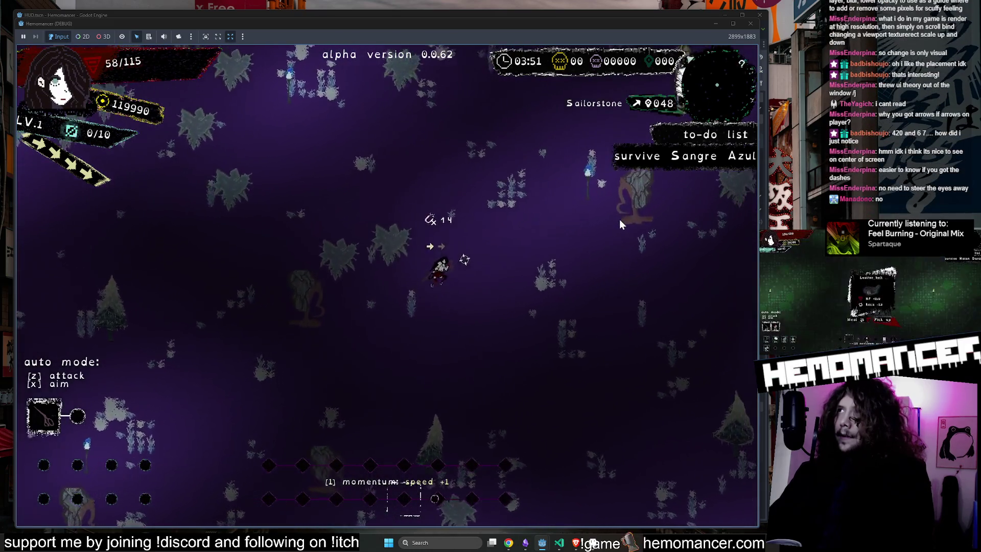
pyautogui.press('d')
pyautogui.press('w')
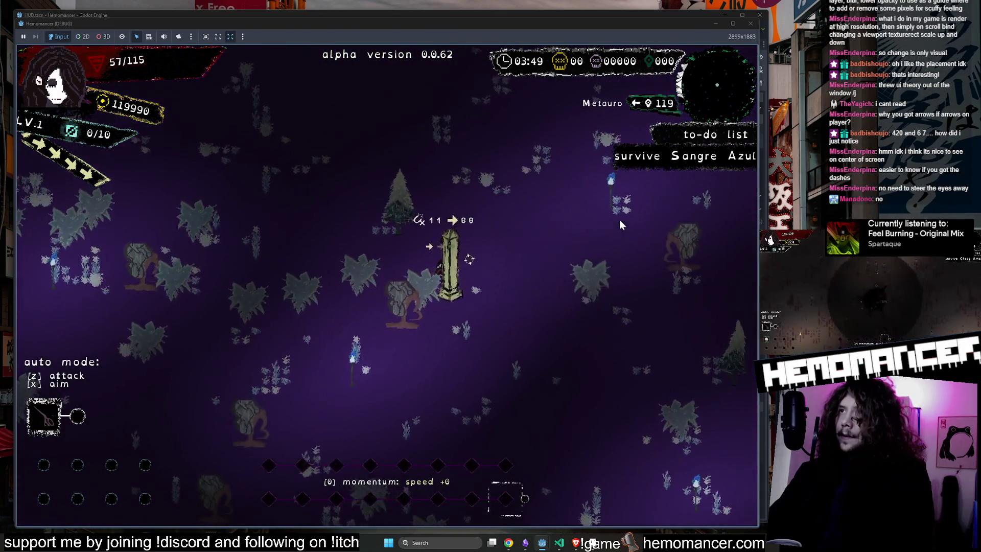
# Keep dashing through the forest past Fragmentum, Aquanimis, Modulafortis and Metauro, building momentum
pyautogui.press('d')
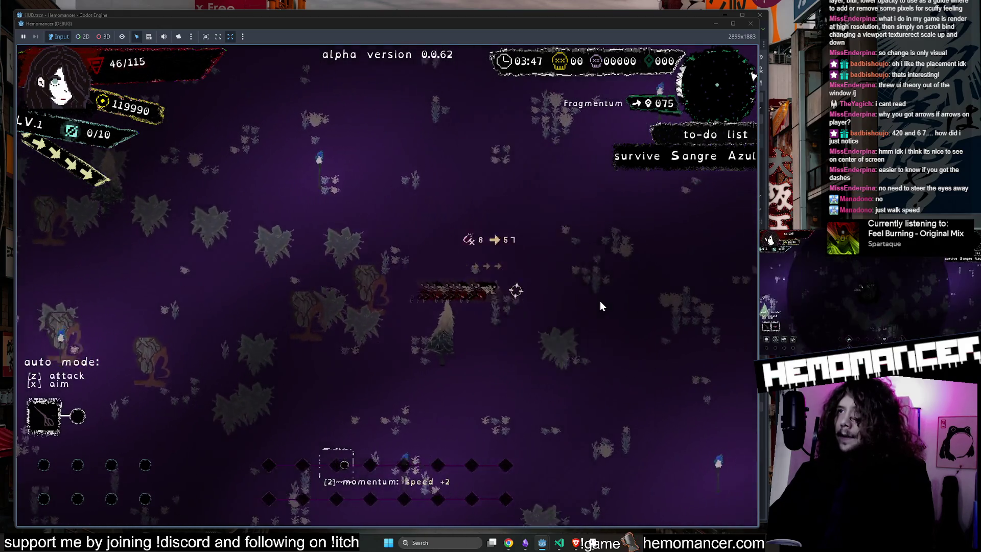
pyautogui.press('d')
pyautogui.press('w')
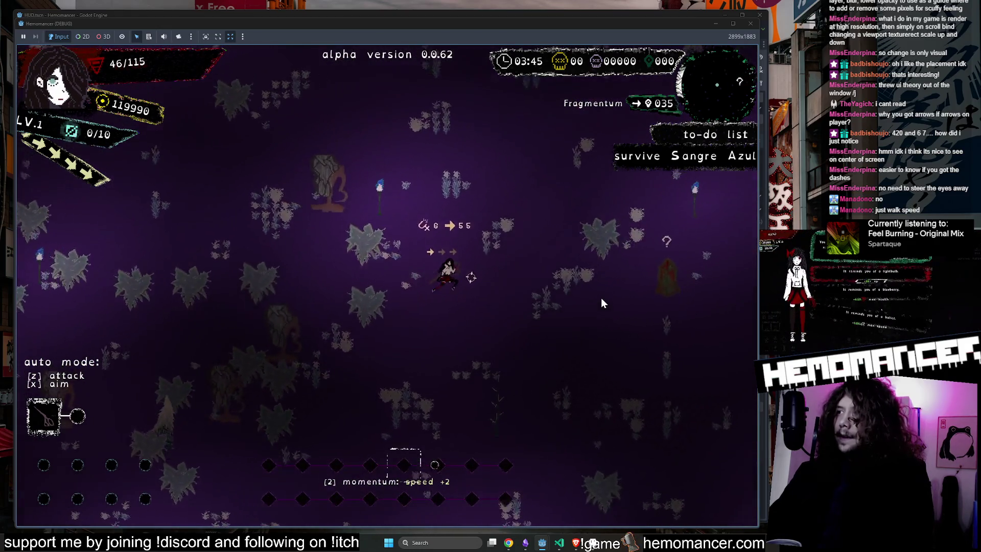
pyautogui.press('w')
pyautogui.press('a')
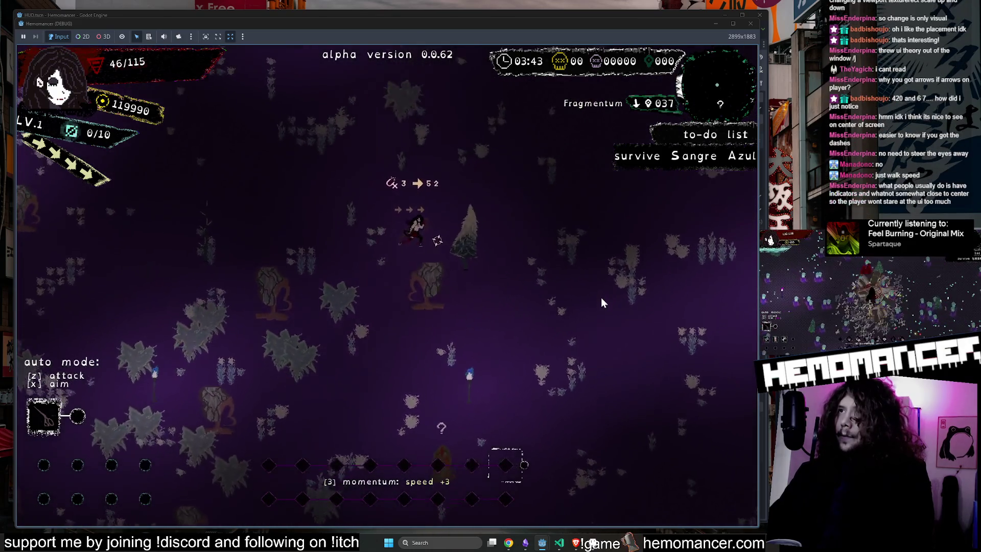
pyautogui.press('d')
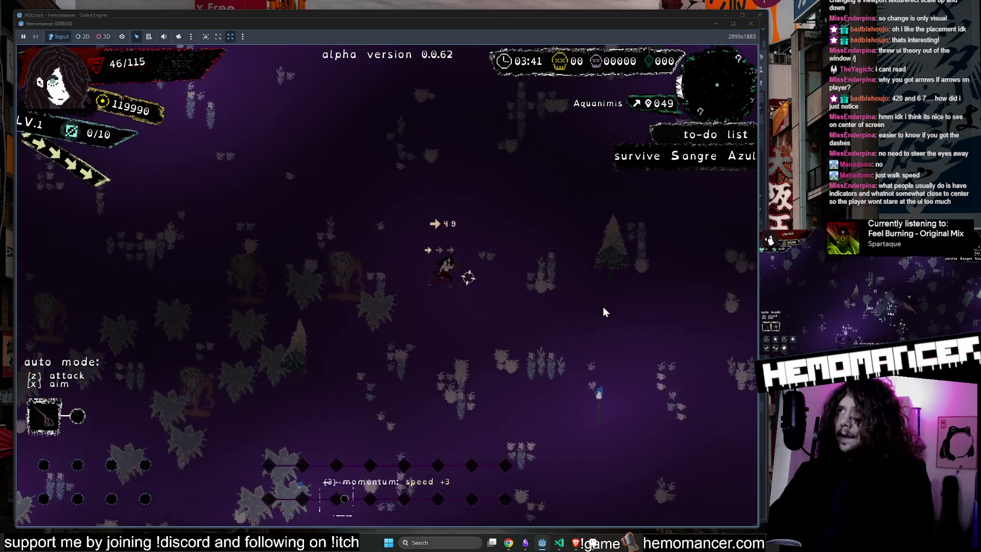
pyautogui.press('d')
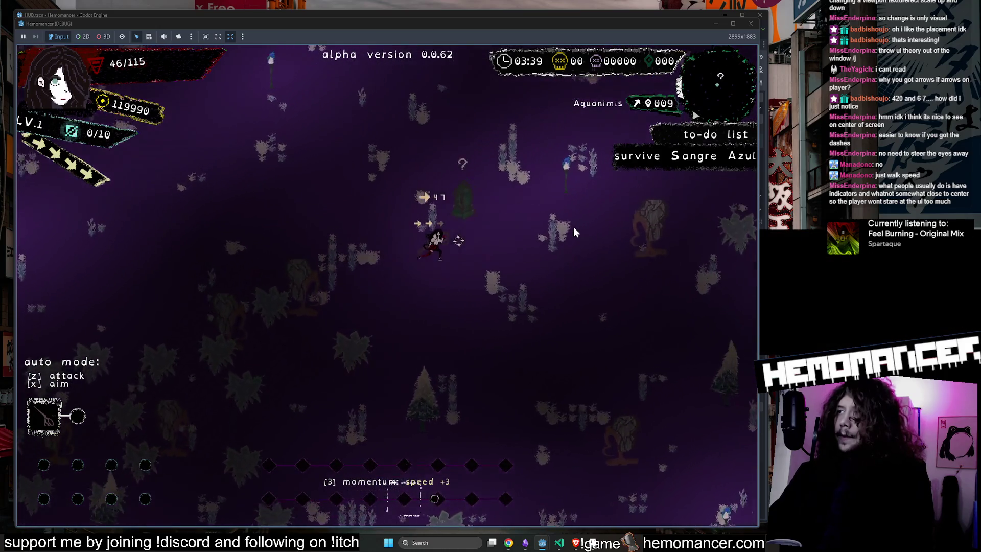
pyautogui.press('d')
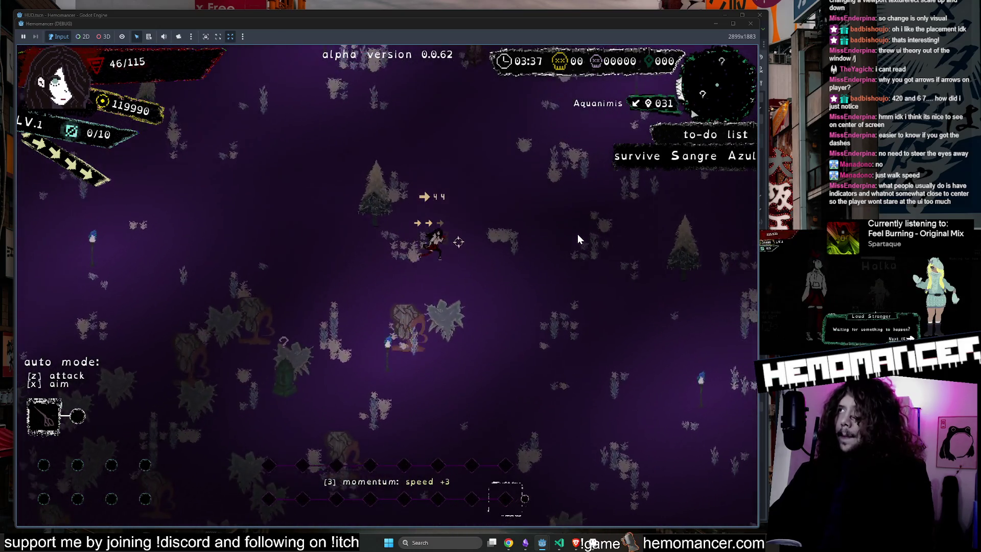
pyautogui.press('d')
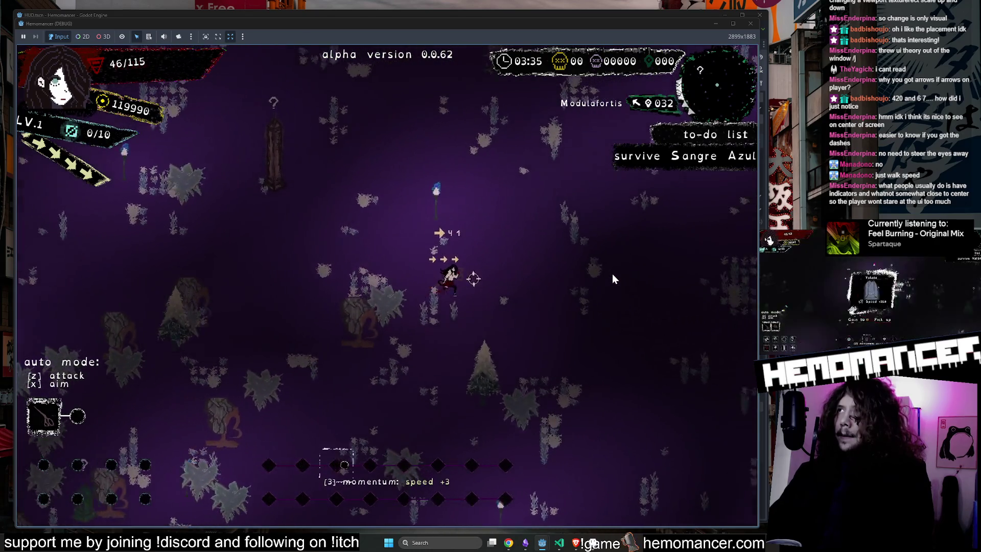
pyautogui.press('d')
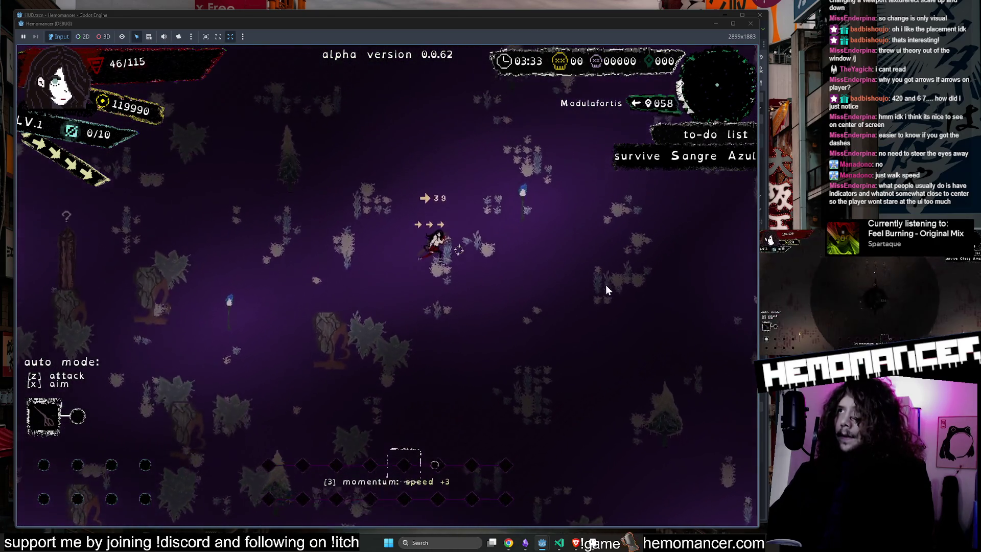
pyautogui.press('d')
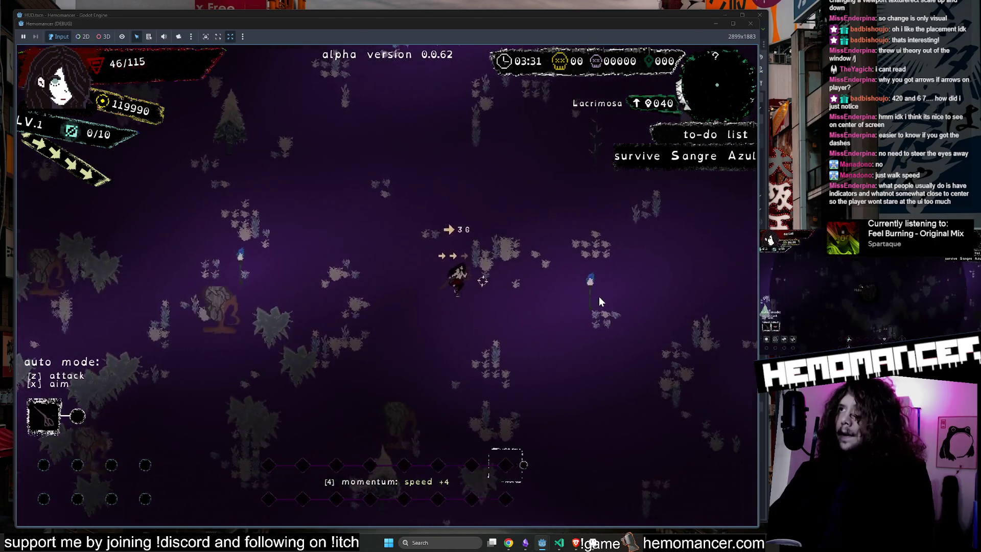
pyautogui.press('d')
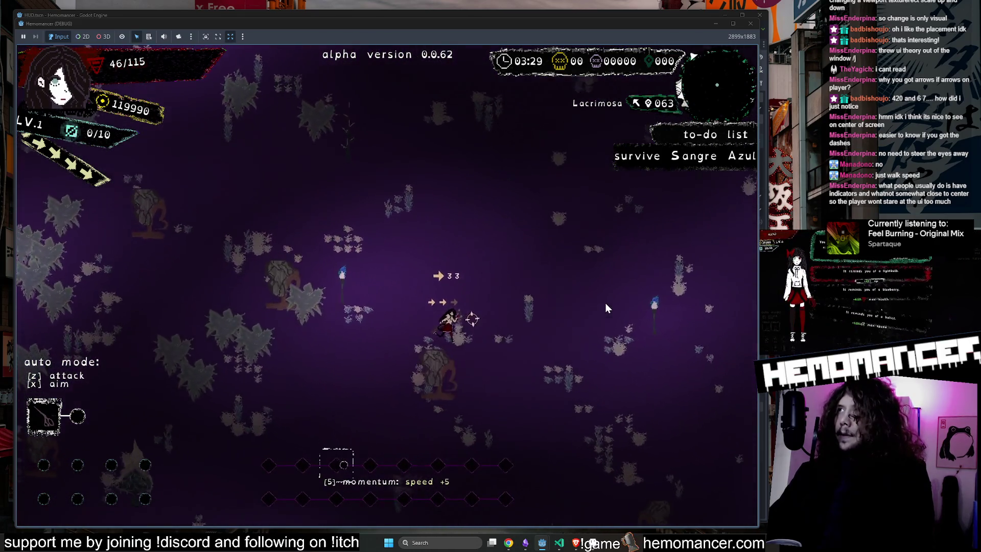
pyautogui.press('d')
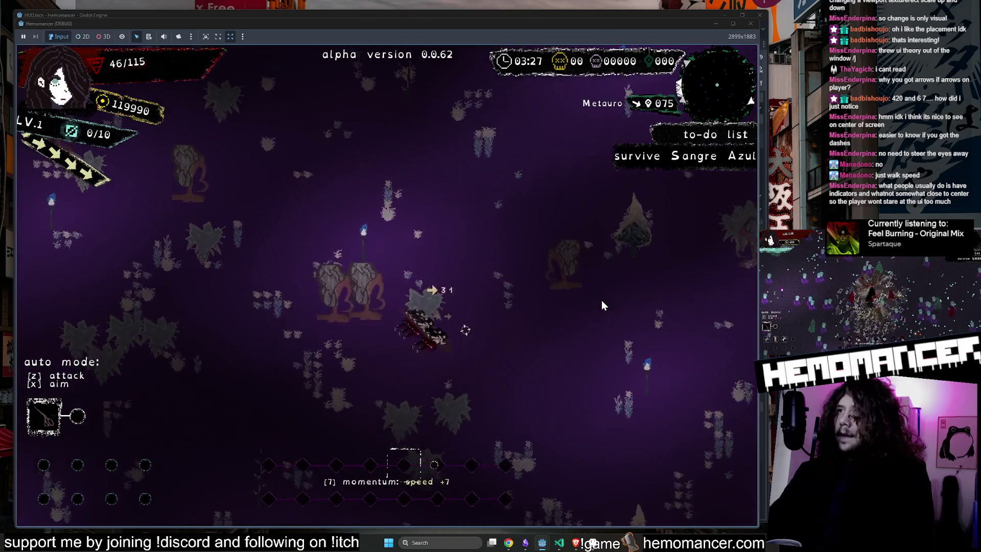
pyautogui.press('d')
pyautogui.press('s')
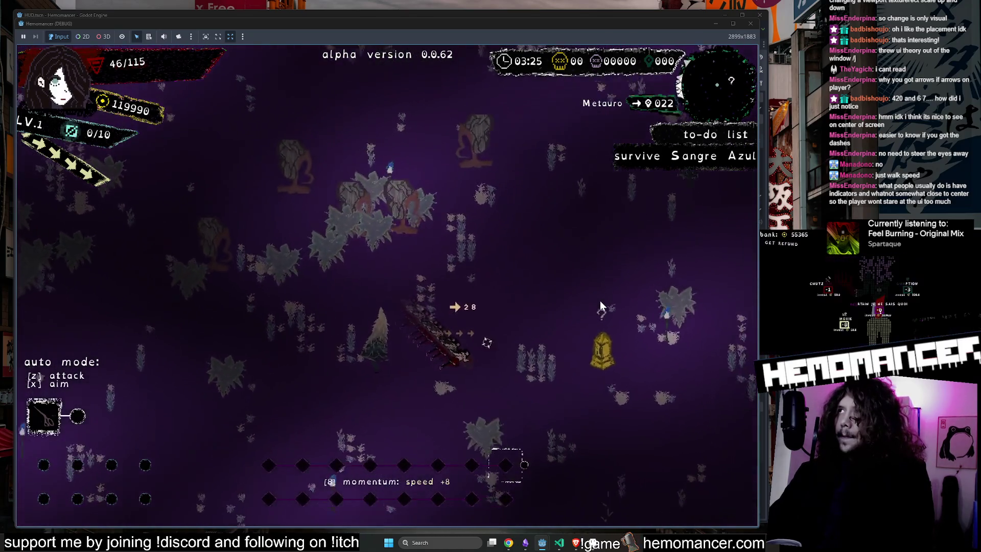
pyautogui.press('d')
pyautogui.press('s')
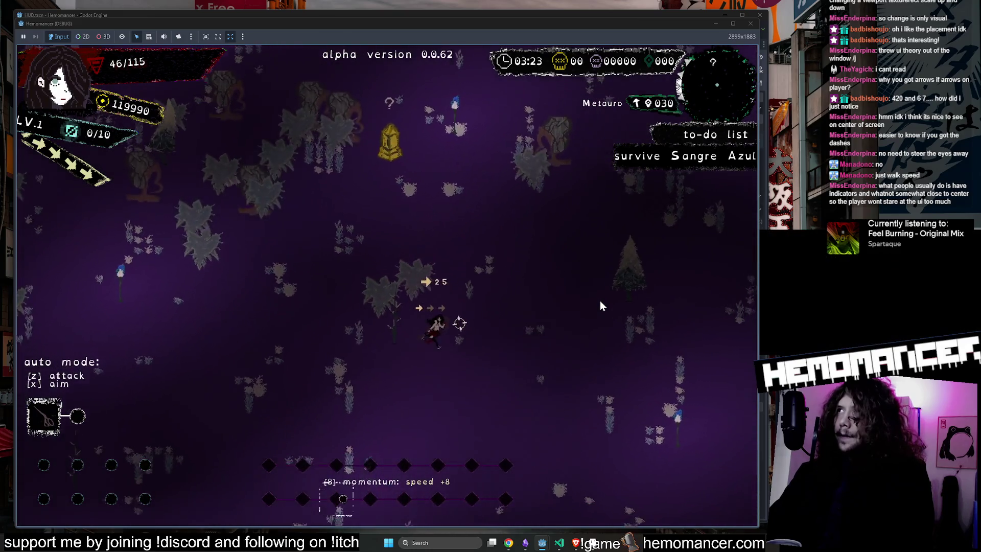
# Walk into the Brazier, confirm the trash can option, and stop the game
pyautogui.press('d')
pyautogui.press('s')
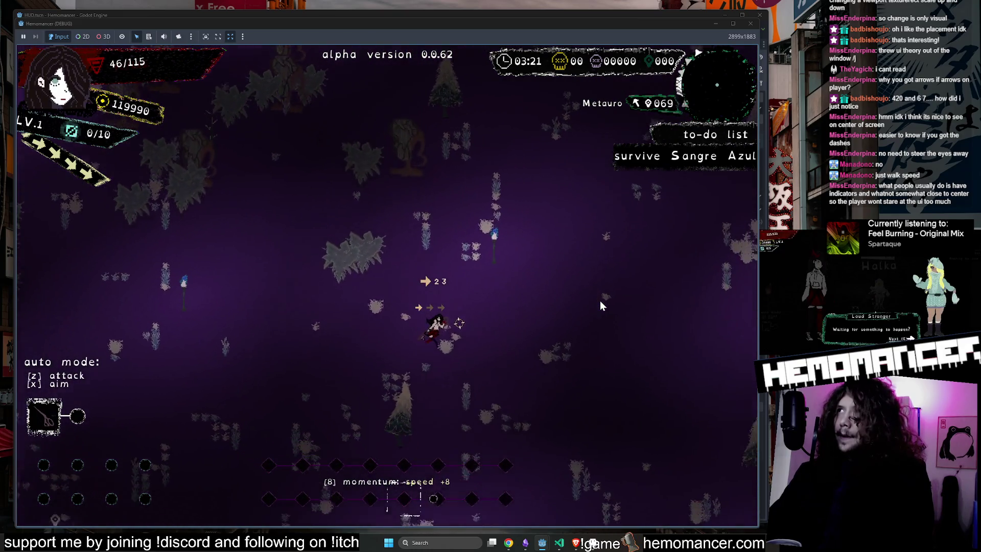
pyautogui.press('d')
pyautogui.press('s')
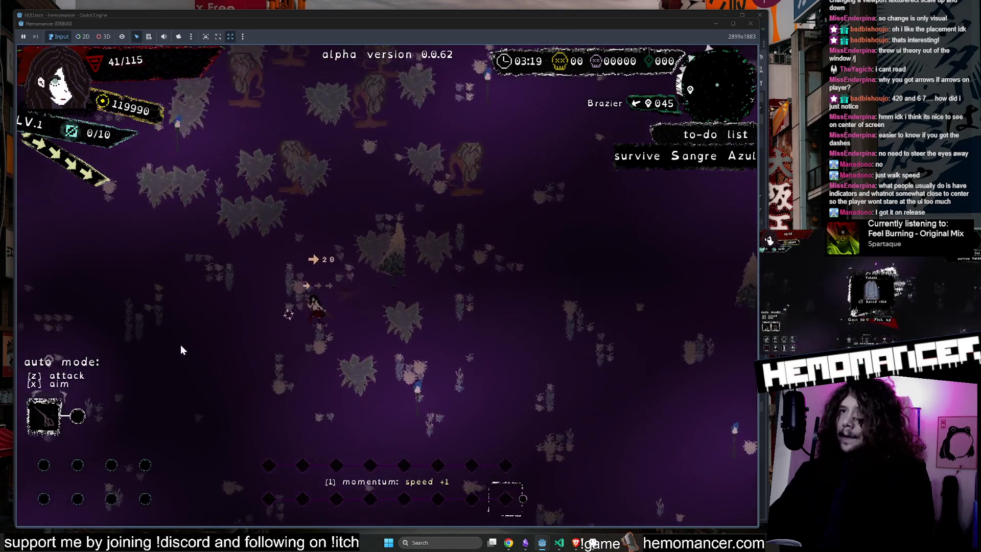
pyautogui.press('a')
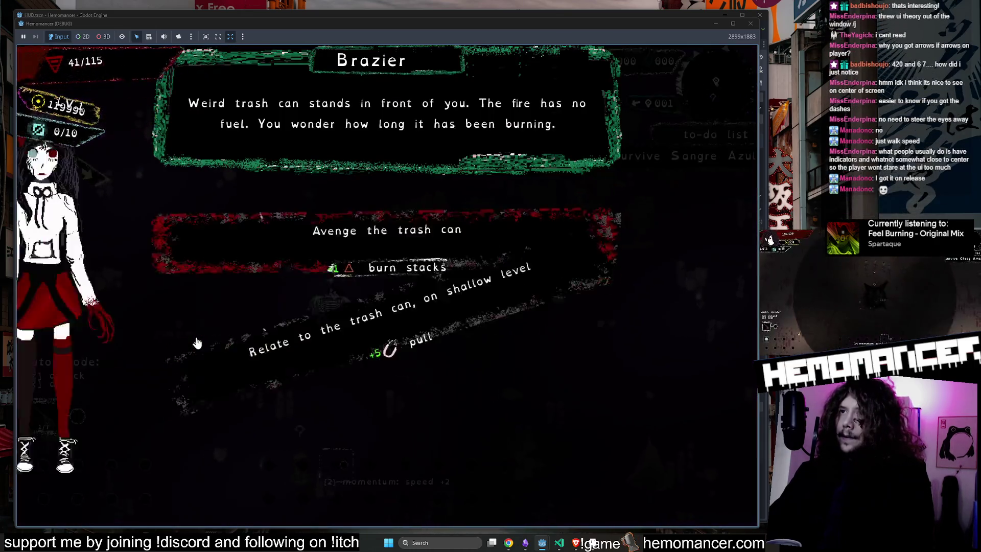
pyautogui.press('w')
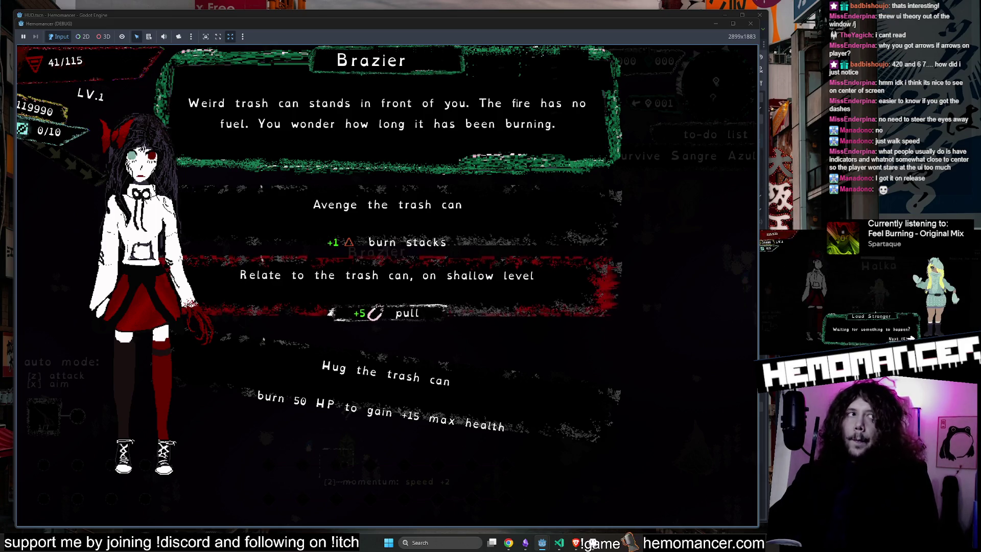
pyautogui.click(277, 304)
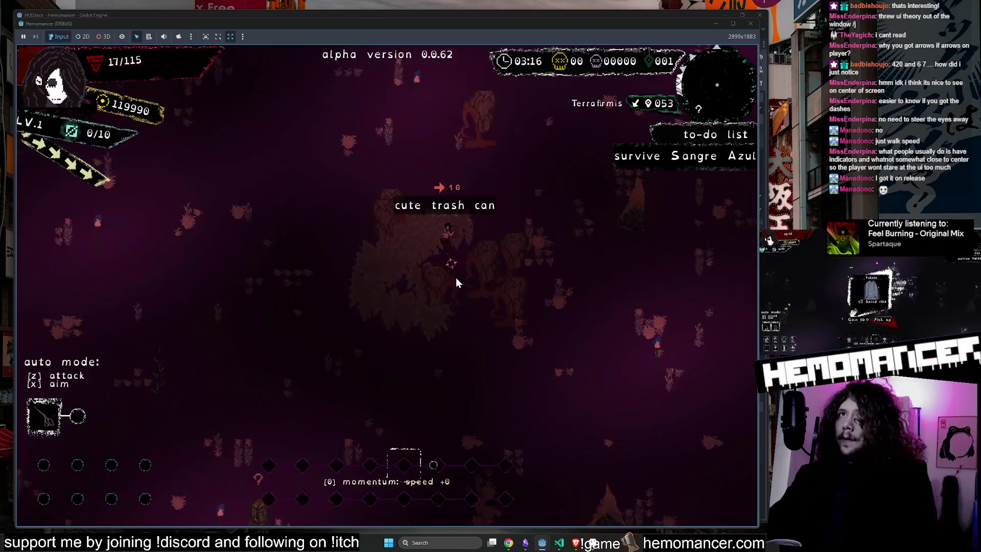
pyautogui.click(751, 23)
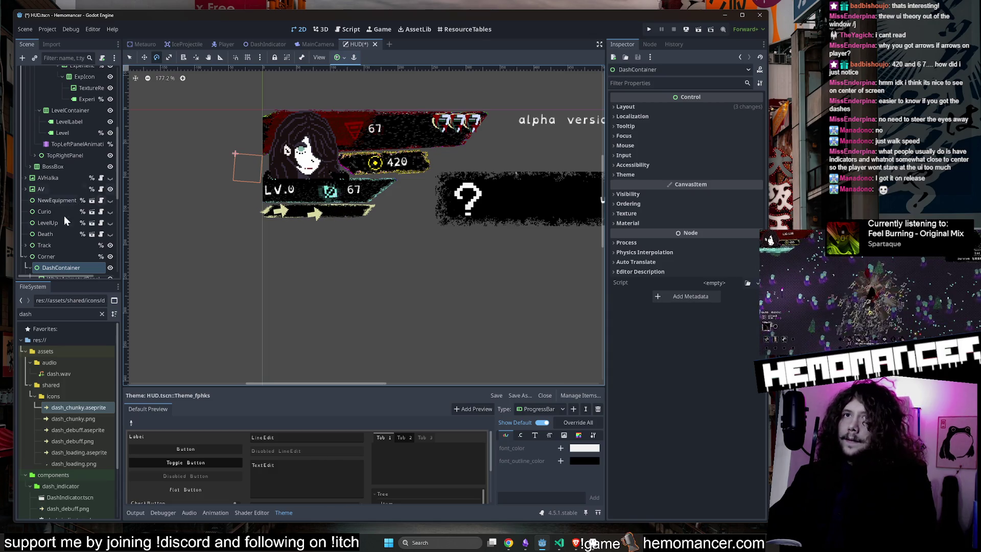
# Hide the DashContainer node in the HUD scene and save HUD.tscn
pyautogui.click(49, 258)
pyautogui.scroll(-3, 68, 255)
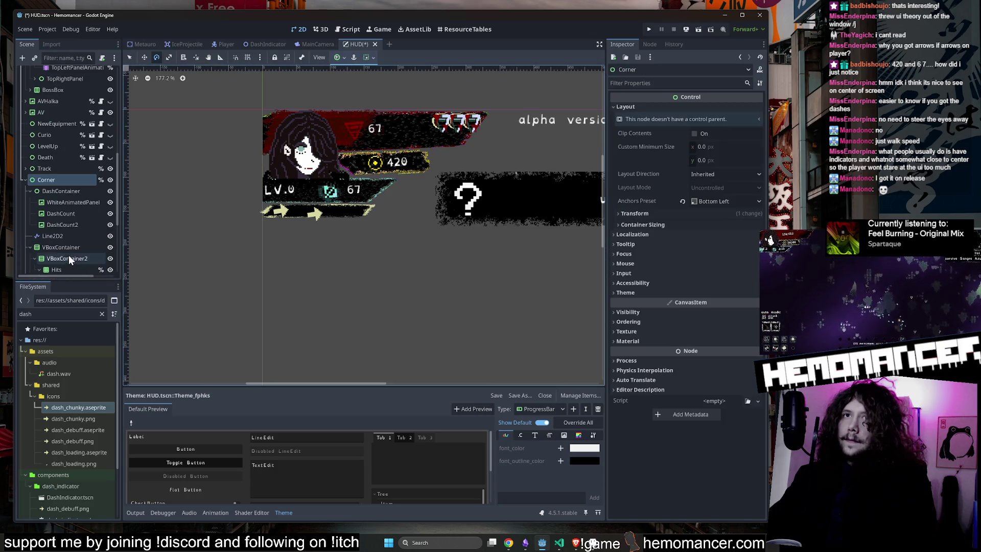
pyautogui.click(57, 193)
pyautogui.click(110, 191)
pyautogui.hotkey('ctrl', 's')
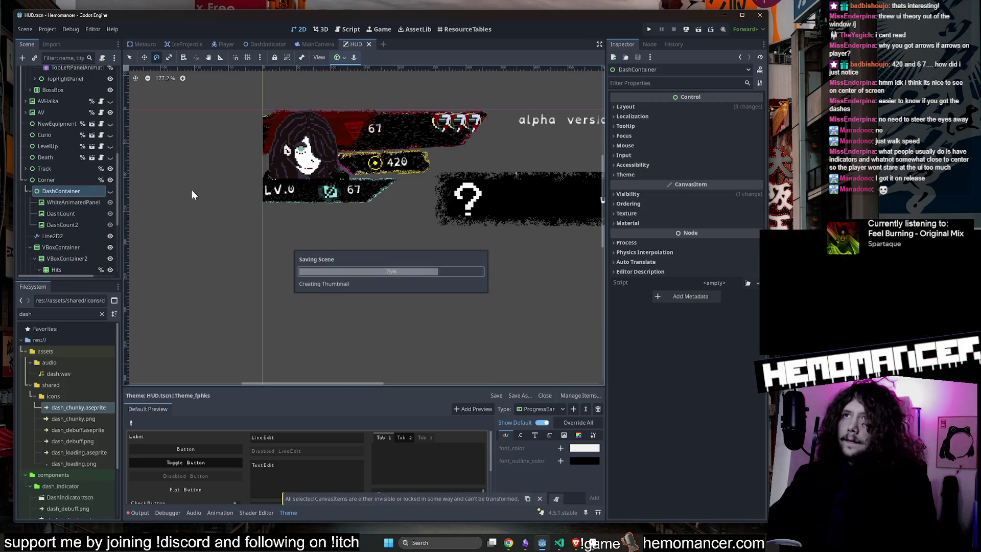
# Relaunch the game with F5, maximize its window, and walk to the signpost
pyautogui.scroll(-4, 190, 193)
pyautogui.press('F5')
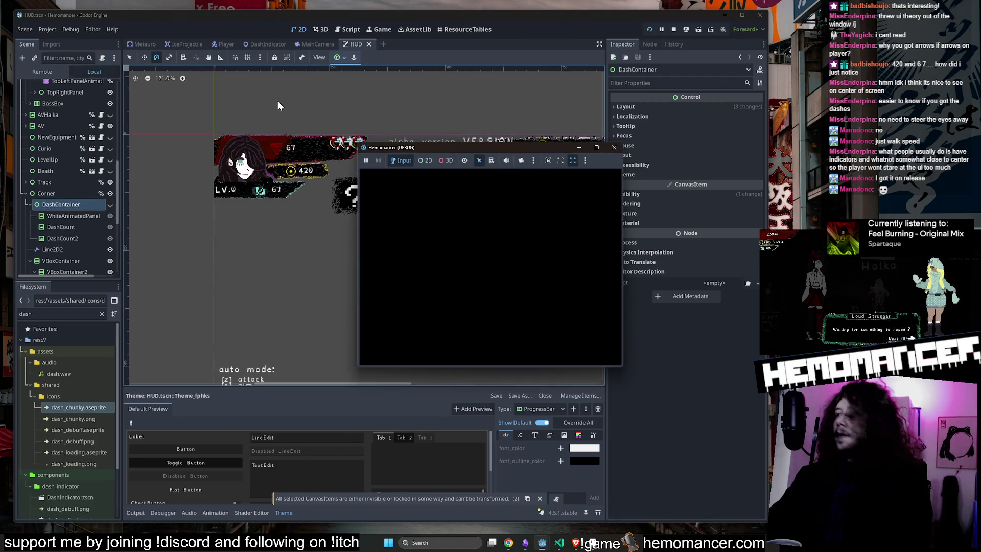
pyautogui.click(601, 147)
pyautogui.press('Return')
pyautogui.press('Up')
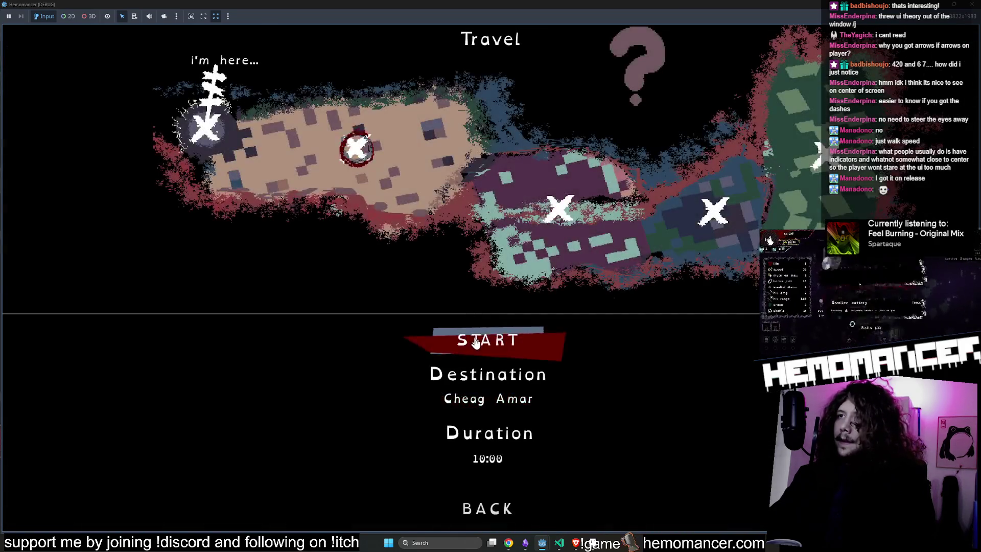
# Travel to Cheag Amar and move up-right through the enemies into a new area
pyautogui.press('Return')
pyautogui.press('Up')
pyautogui.press('Up')
pyautogui.press('Right')
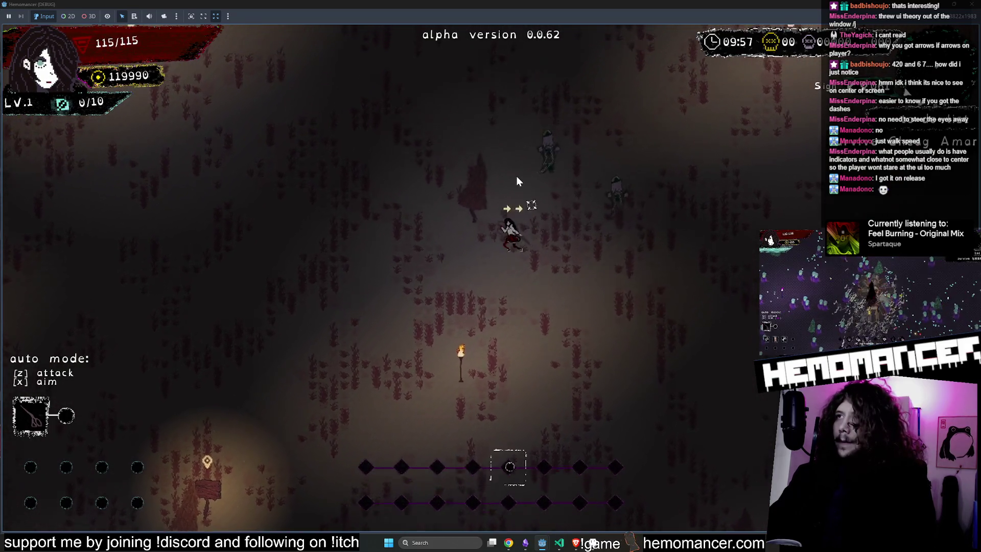
pyautogui.press('Right')
pyautogui.press('Up')
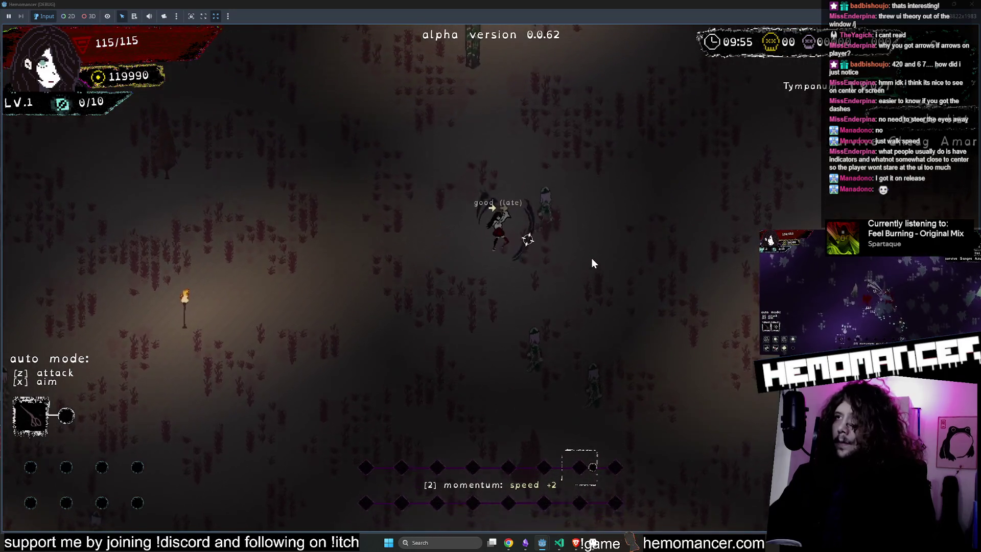
pyautogui.press('Up')
pyautogui.press('Right')
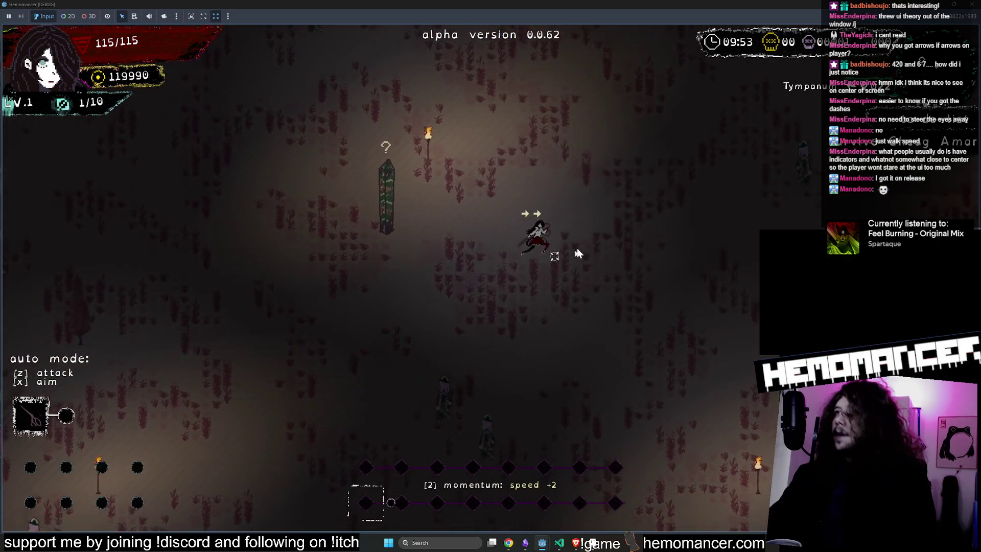
pyautogui.press('Up')
pyautogui.press('Right')
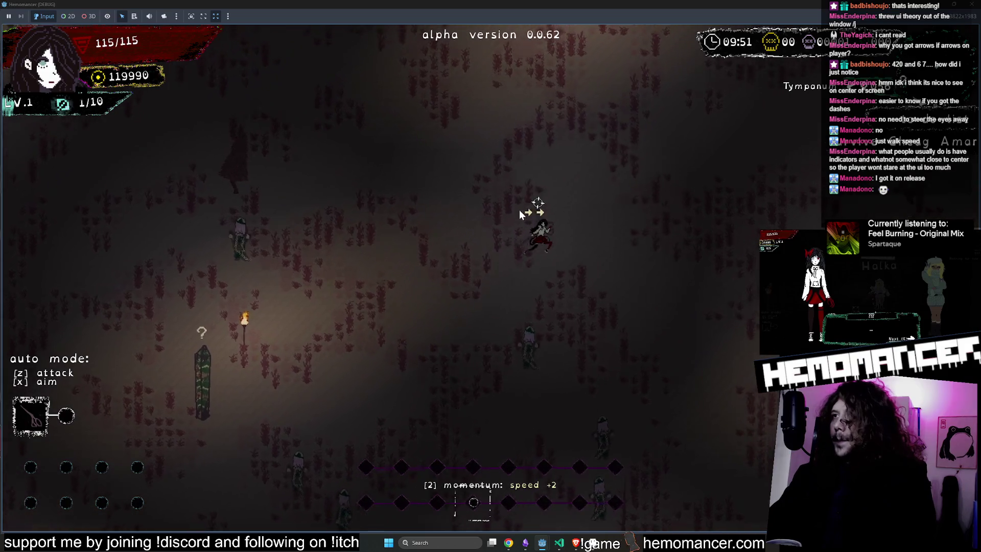
pyautogui.press('Up')
pyautogui.press('Right')
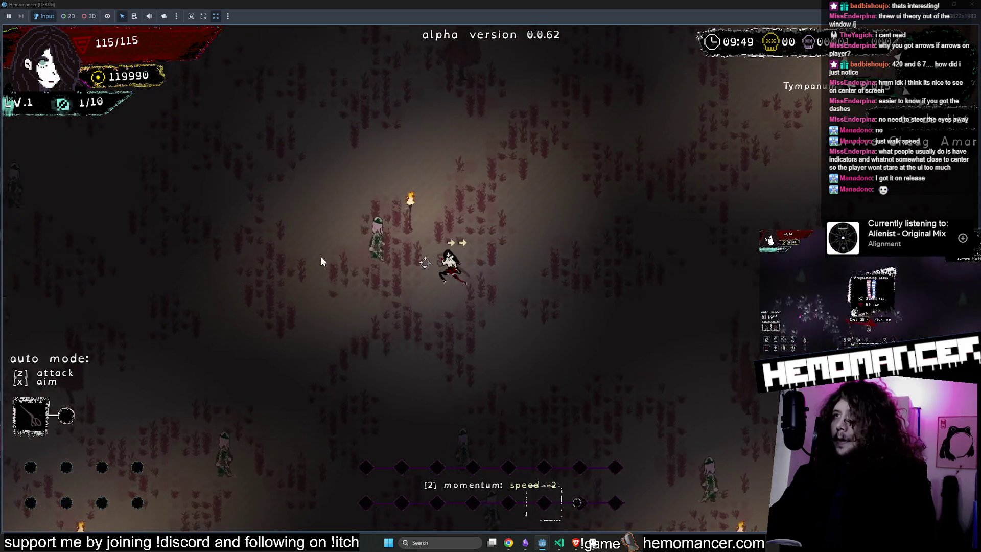
pyautogui.press('Right')
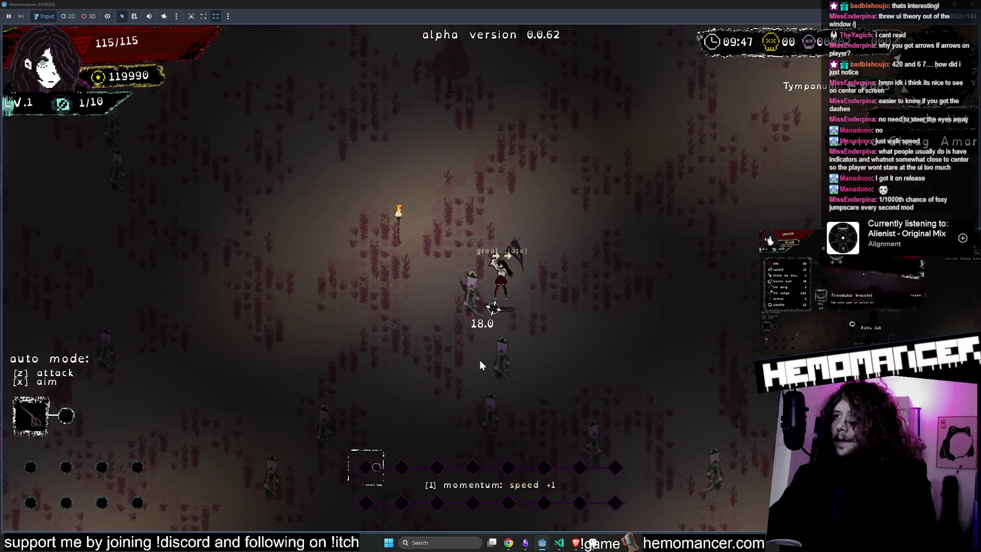
pyautogui.press('Up')
pyautogui.press('Right')
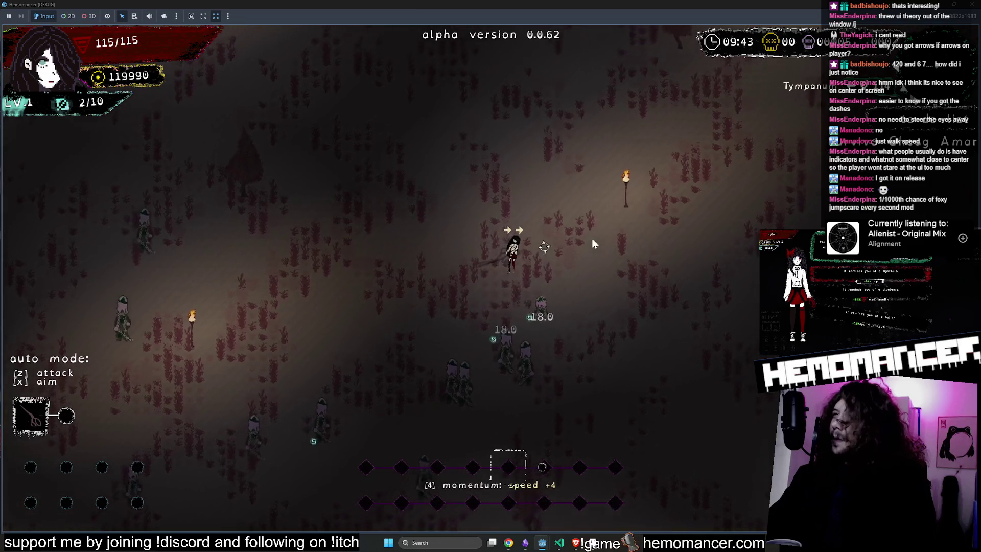
pyautogui.press('space')
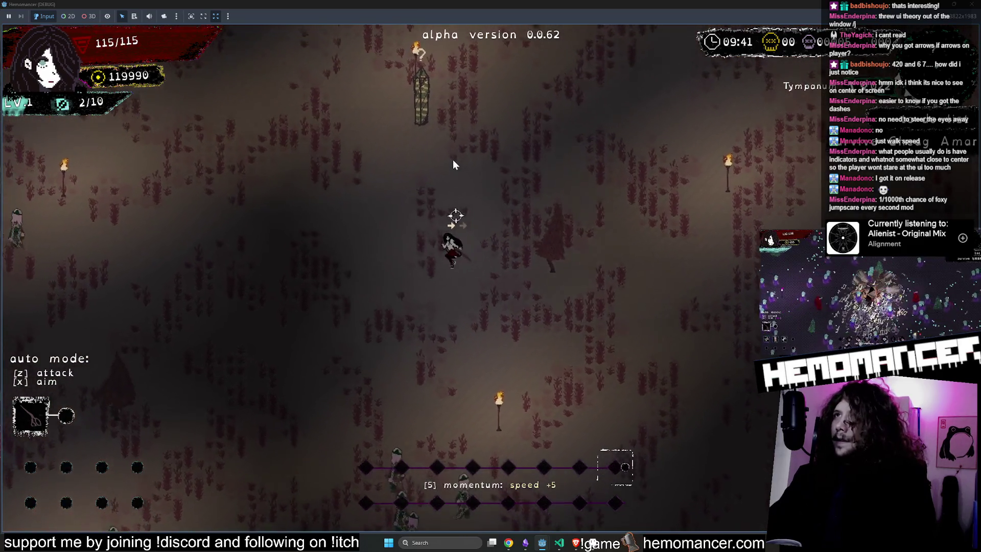
# End the run via pause menu Die > Yes, check the hub wardrobe, then stop the game
pyautogui.press('Escape')
pyautogui.click(372, 408)
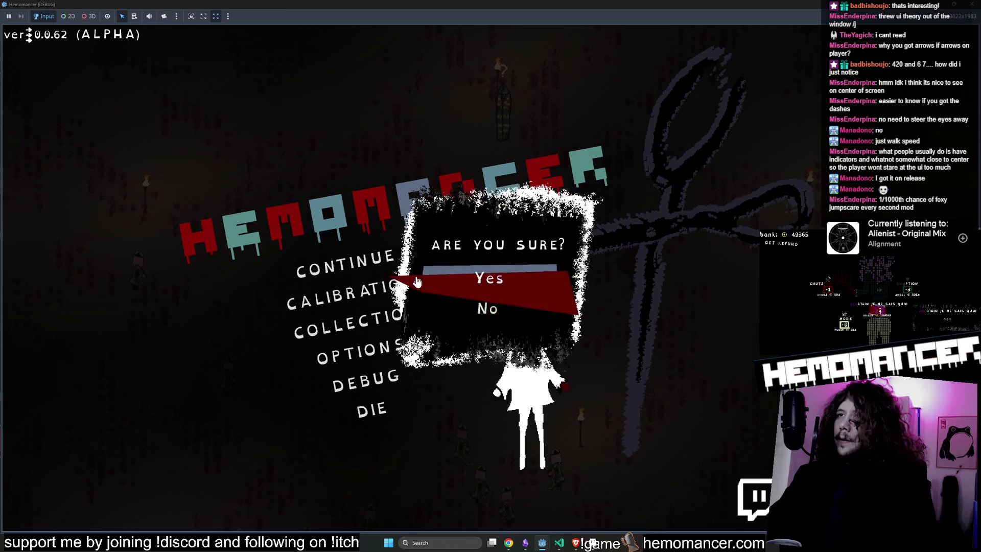
pyautogui.click(475, 279)
pyautogui.press('e')
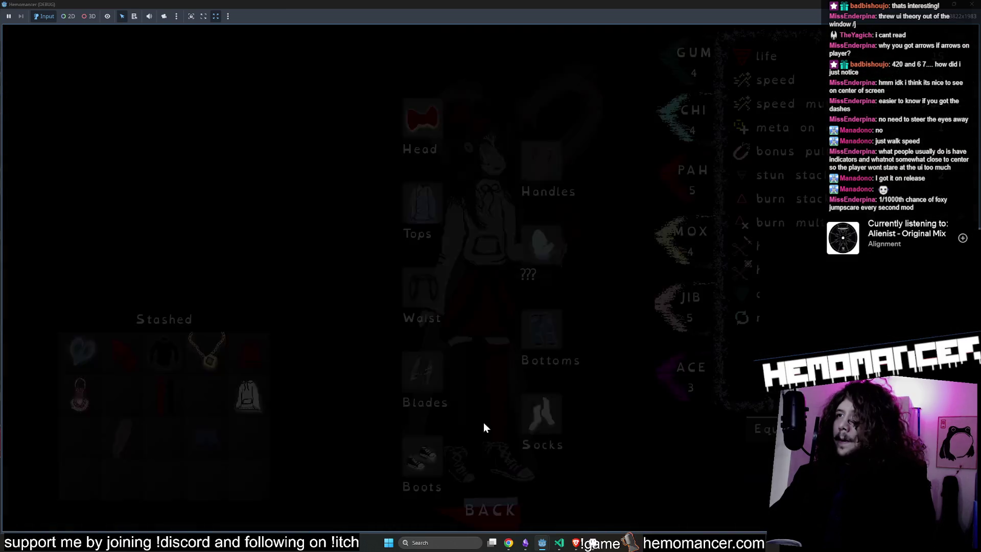
pyautogui.click(491, 503)
pyautogui.press('Down')
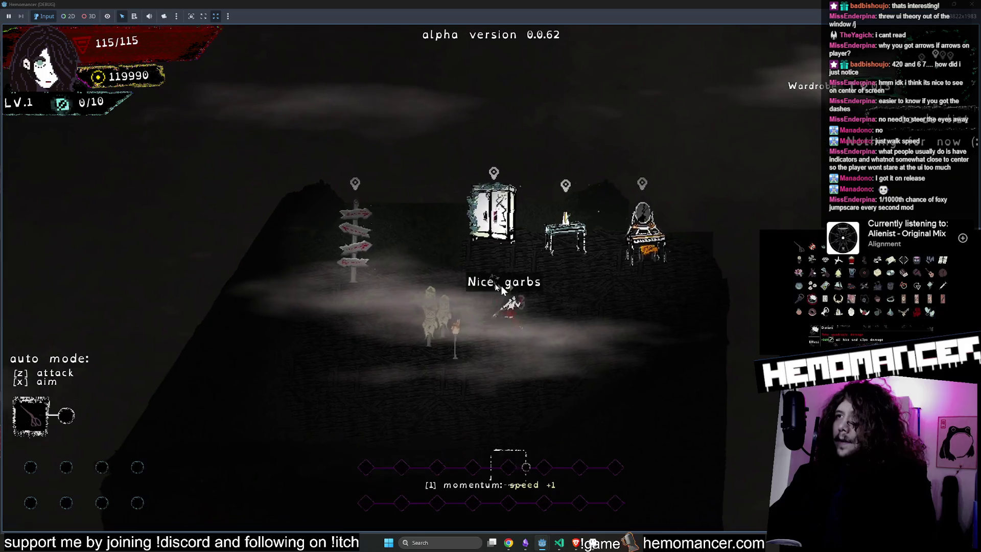
pyautogui.press('Up')
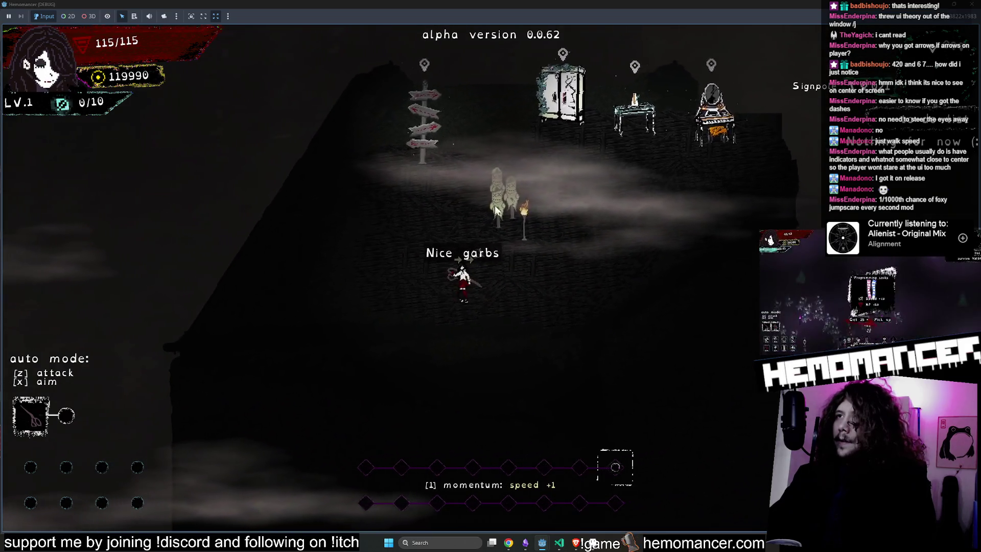
pyautogui.press('Right')
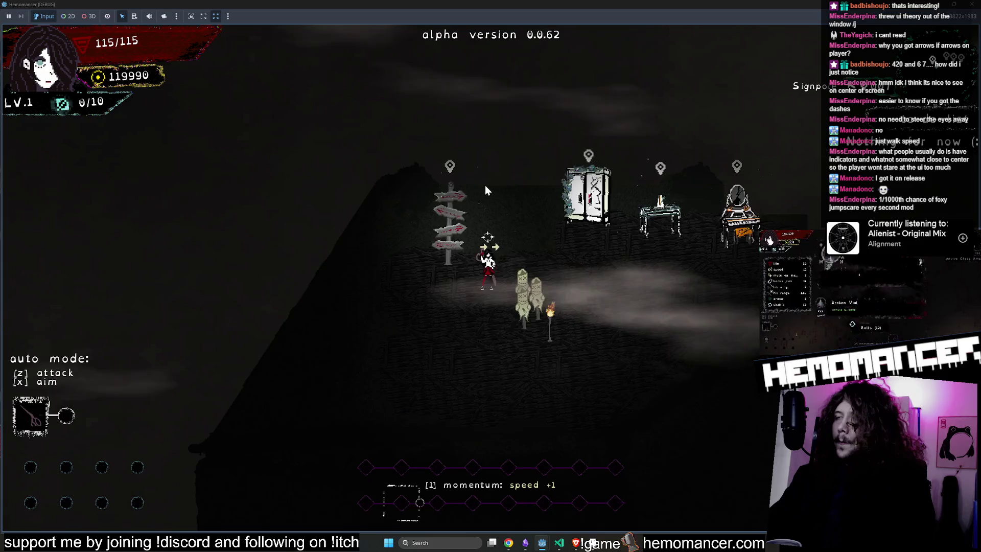
pyautogui.press('F8')
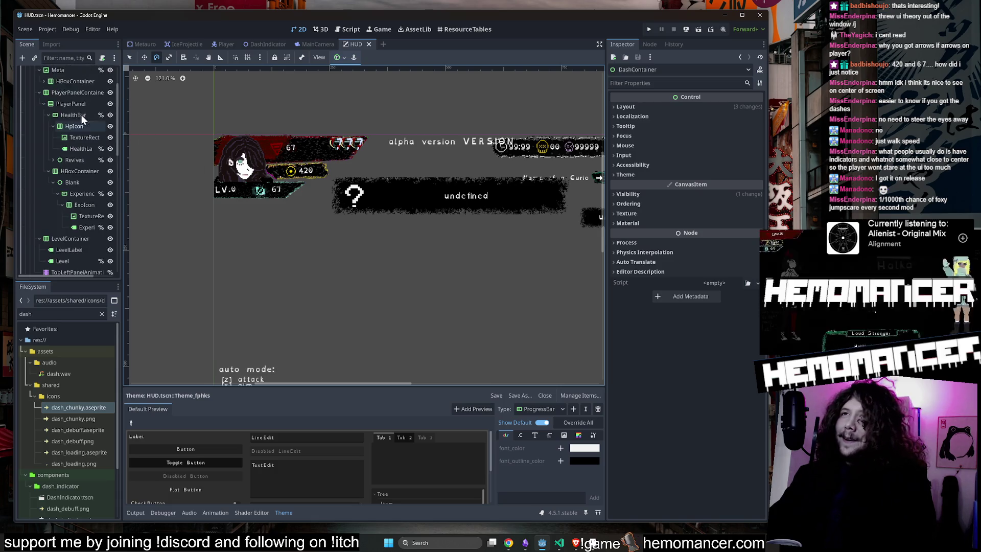
# Scroll the HUD scene tree and zoom the canvas out
pyautogui.scroll(3, 81, 115)
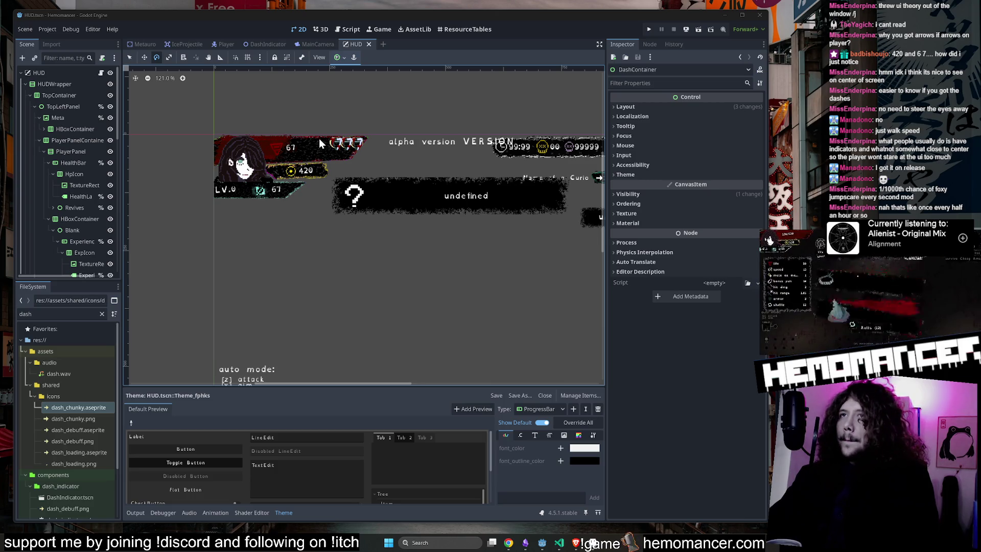
pyautogui.scroll(-1, 221, 178)
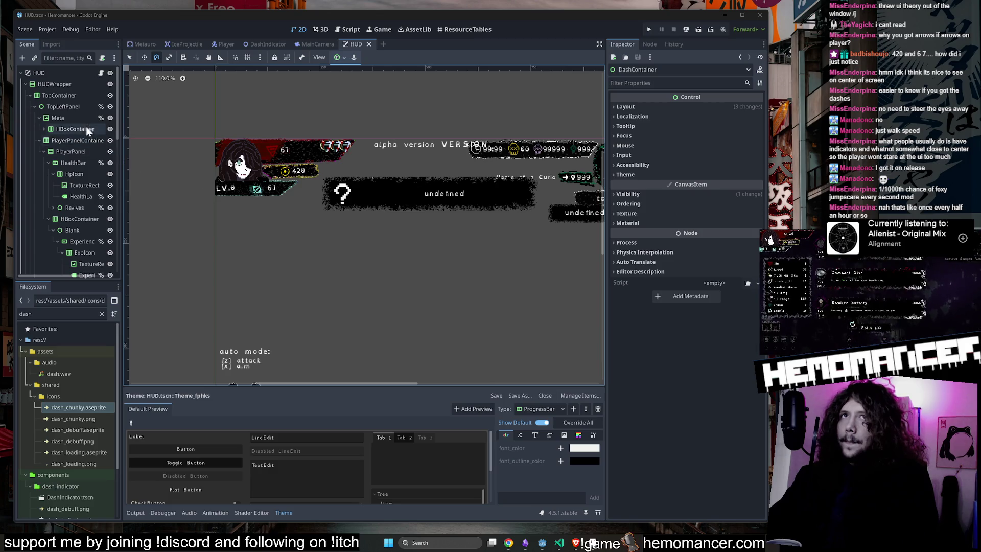
pyautogui.scroll(-2, 85, 124)
# In the Player scene, drag DashIndicator down below the player's feet and run the game
pyautogui.click(226, 45)
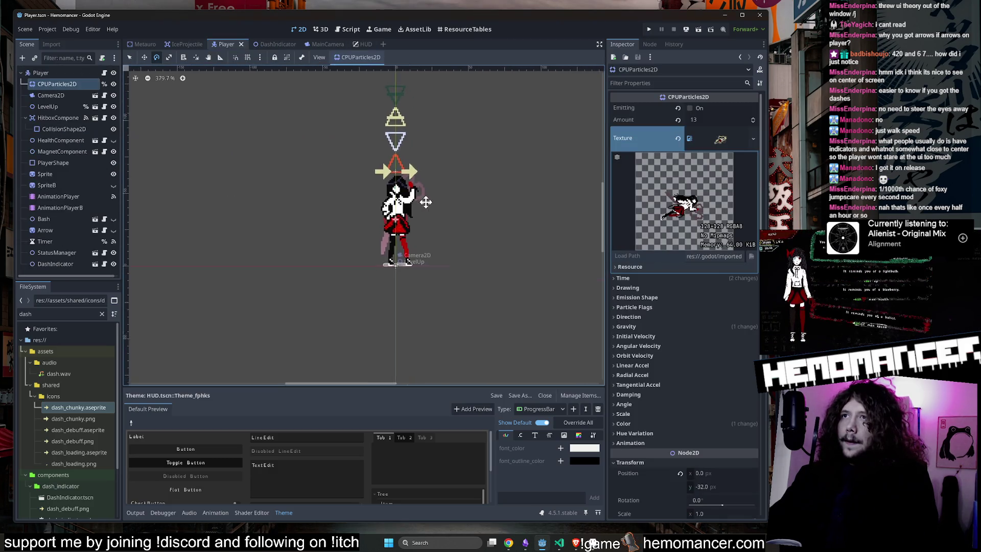
pyautogui.click(54, 264)
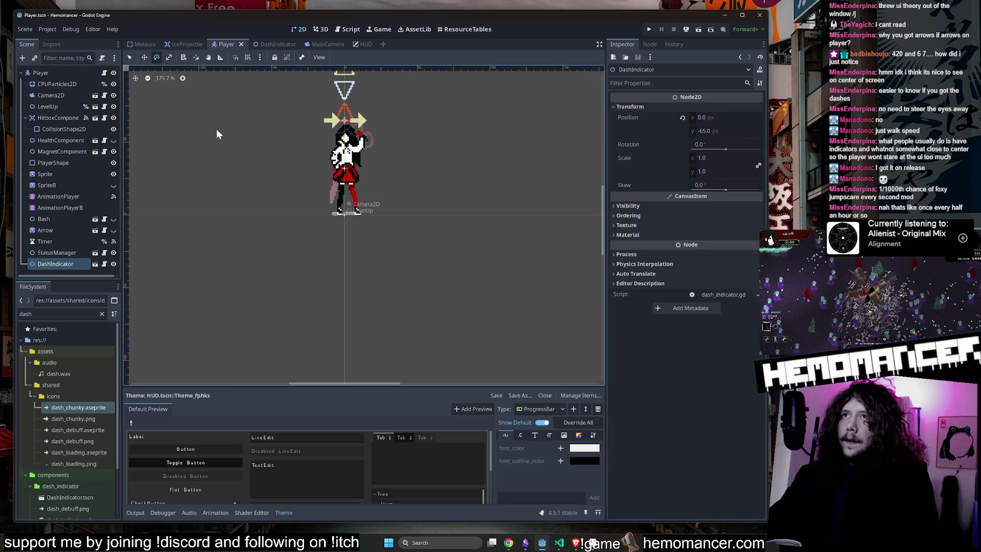
pyautogui.moveTo(359, 116); pyautogui.dragTo(356, 222)
pyautogui.scroll(5, 356, 222)
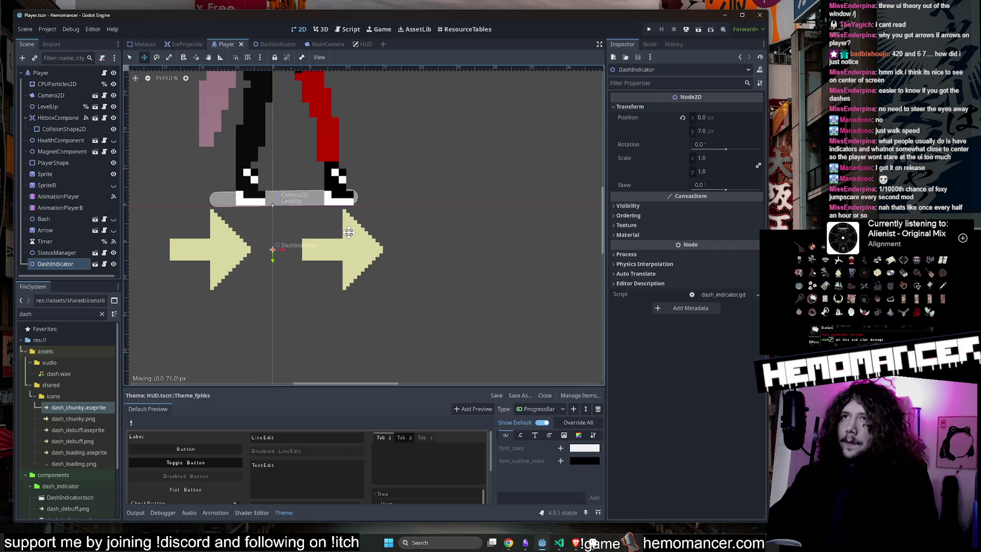
pyautogui.scroll(-5, 348, 233)
pyautogui.press('F5')
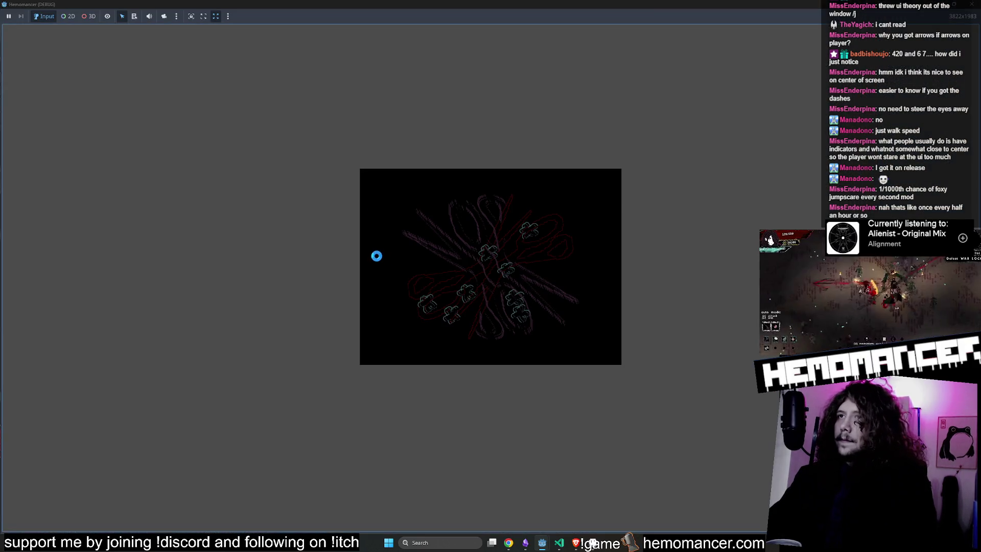
# Start a trip from the title menu and travel map, walk briefly, then stop the game
pyautogui.press('Return')
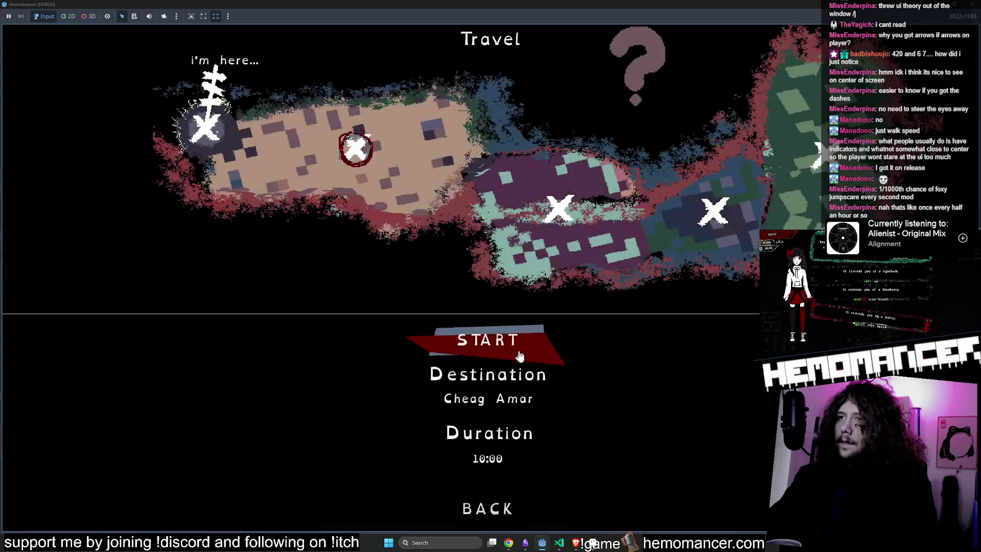
pyautogui.click(548, 345)
pyautogui.press('Right')
pyautogui.press('Up')
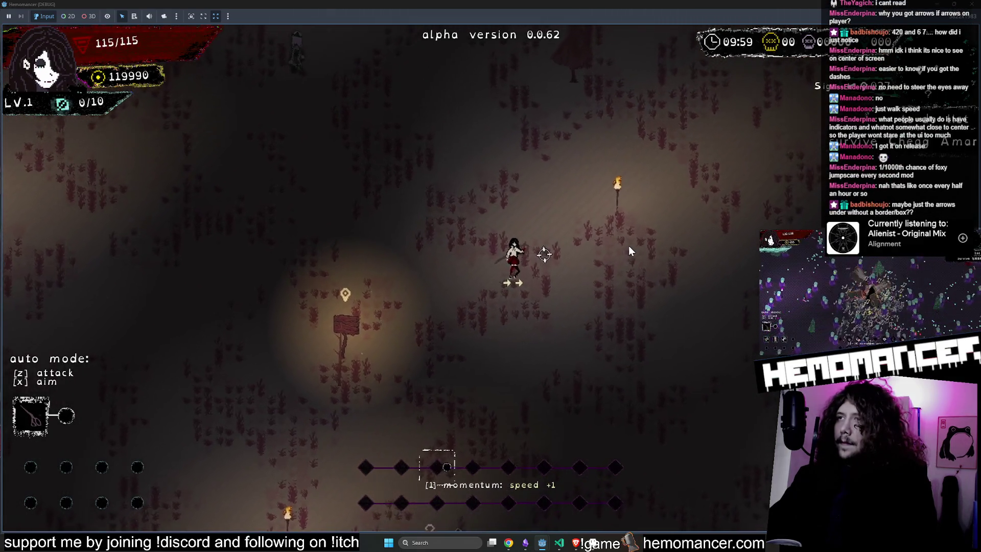
pyautogui.press('Down')
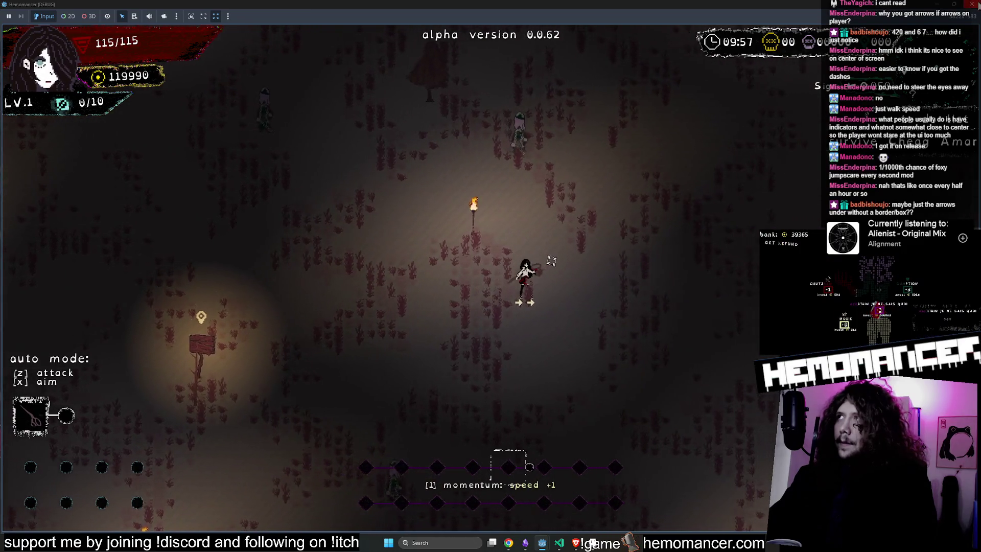
pyautogui.press('F8')
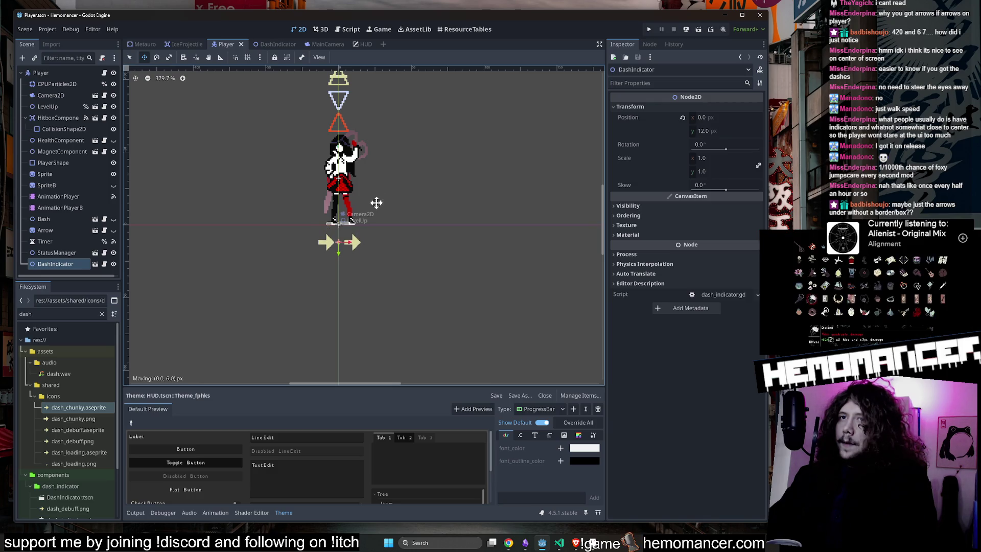
# Save the Player scene and relaunch Hemomancer with F5
pyautogui.press('F5')
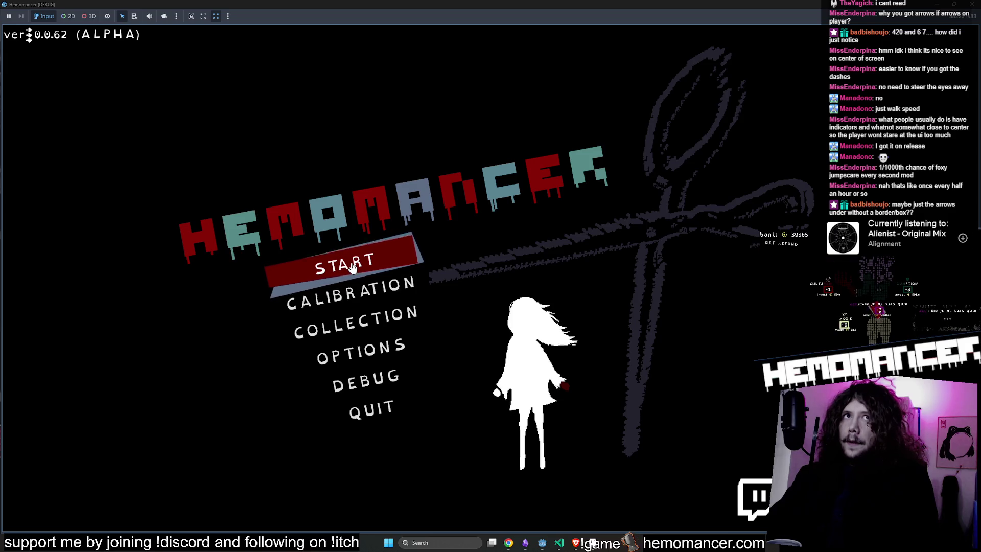
# Start a new forest run and run the character around through enemies
pyautogui.click(352, 267)
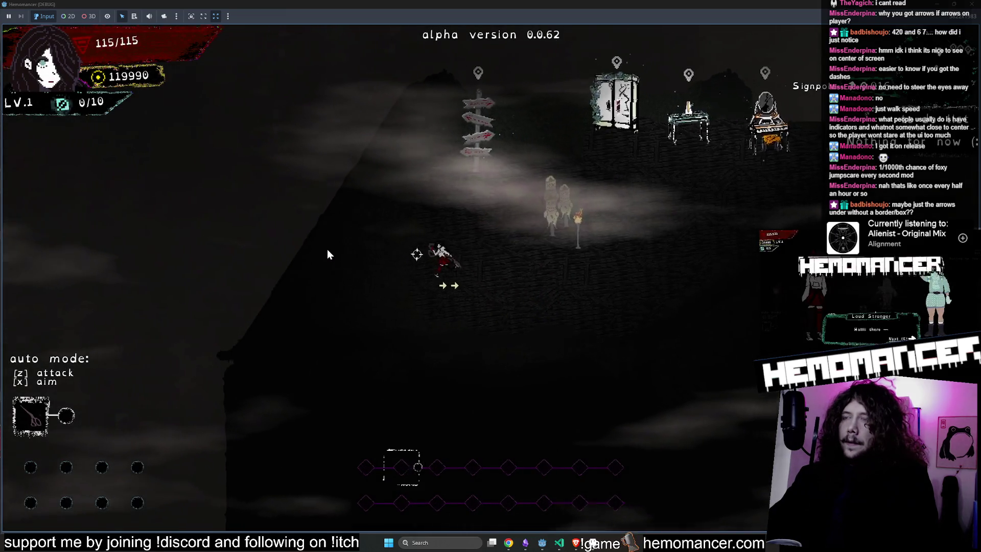
pyautogui.press('e')
pyautogui.press('e')
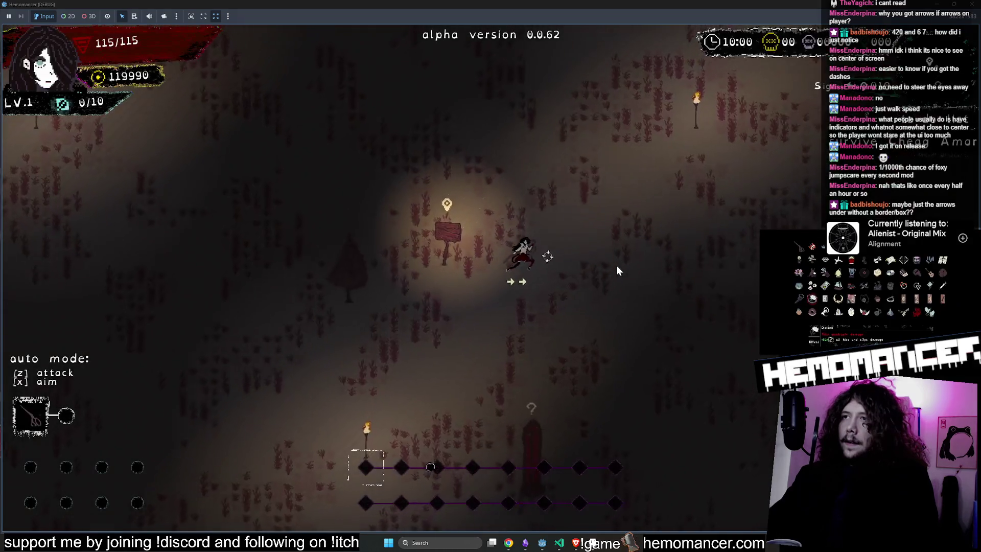
pyautogui.hotkey('w', 'd')
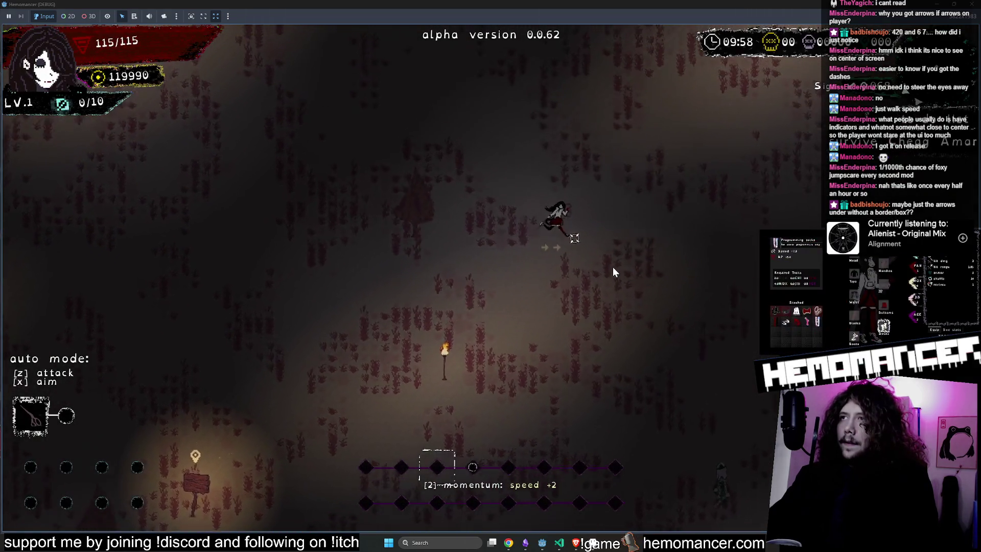
pyautogui.hotkey('w', 'd')
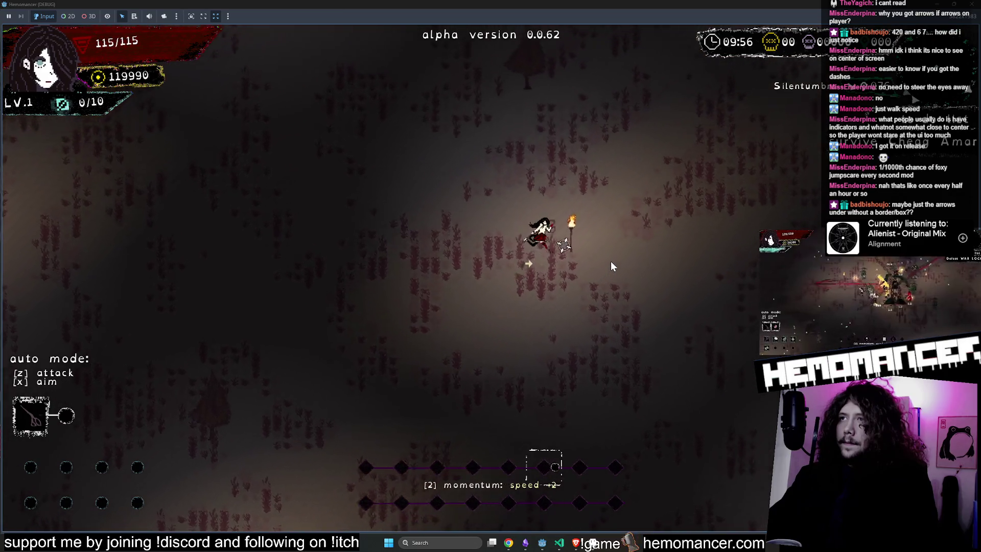
pyautogui.hotkey('w', 'd')
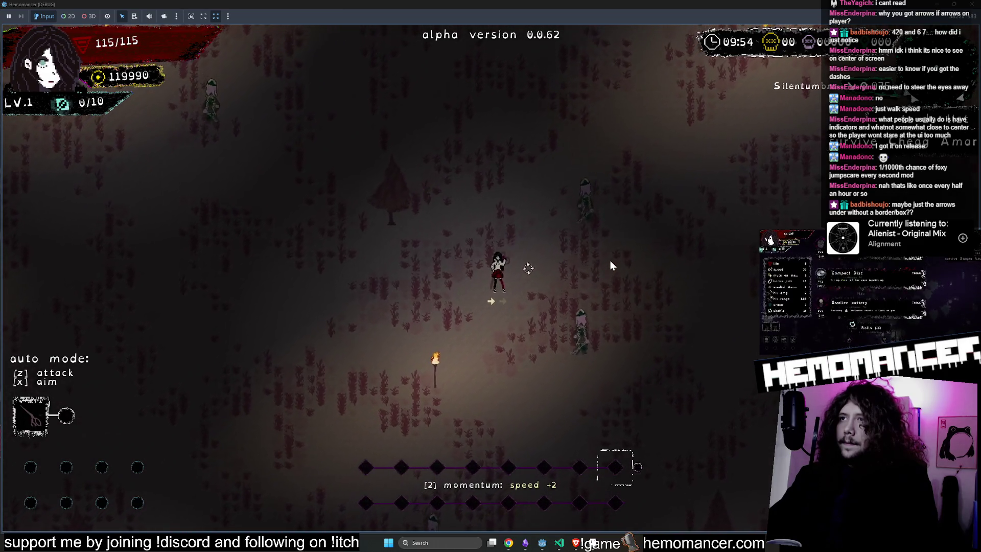
pyautogui.press('a')
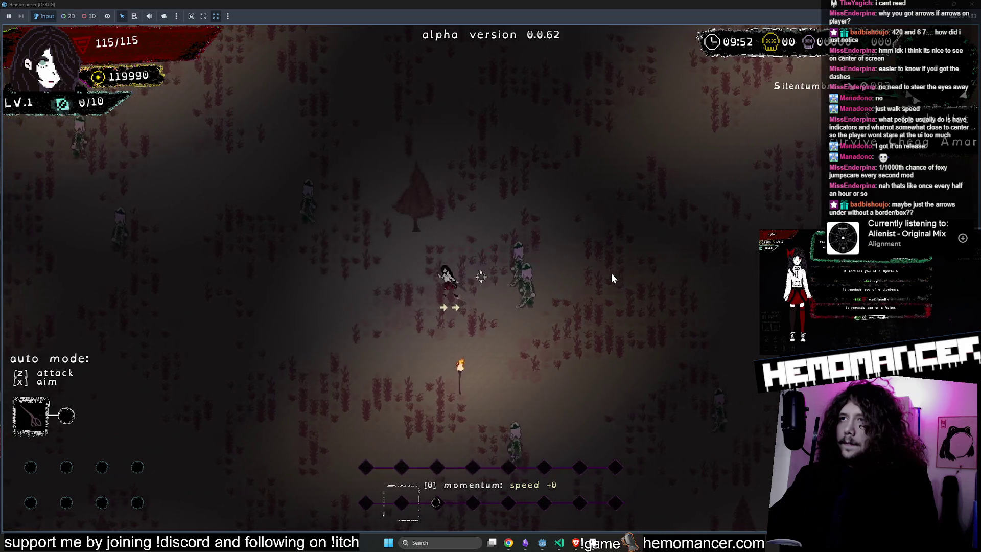
pyautogui.hotkey('w', 'd')
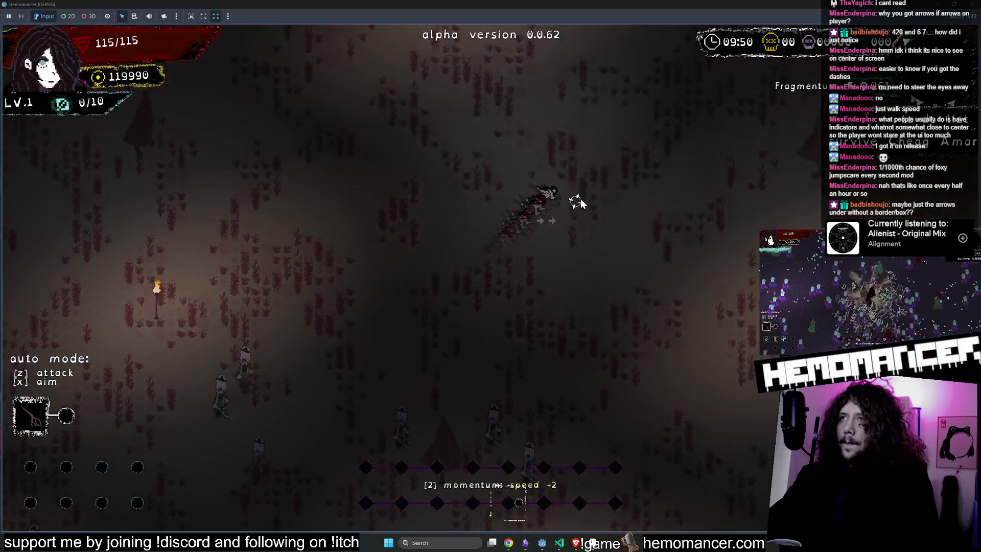
pyautogui.hotkey('w', 'd')
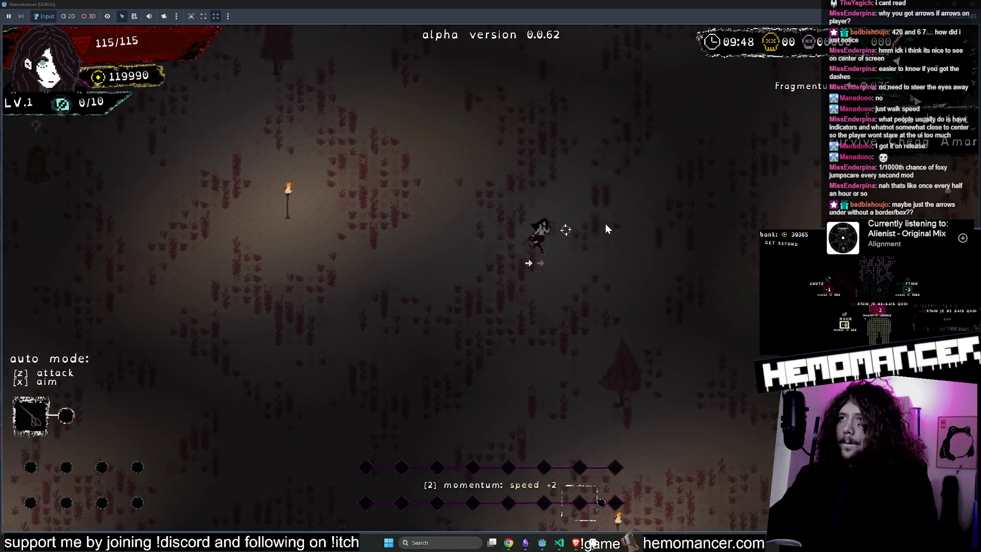
pyautogui.press('d')
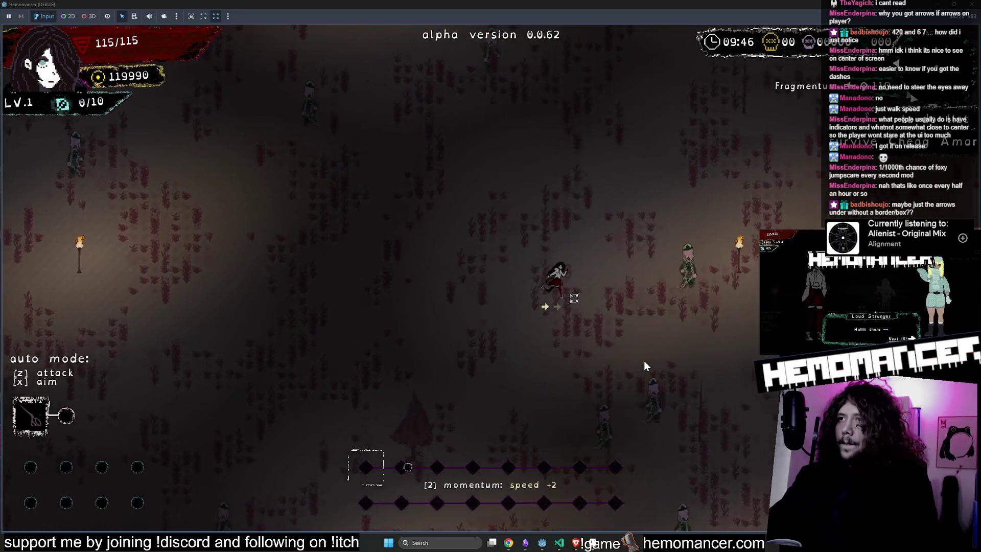
pyautogui.press('a')
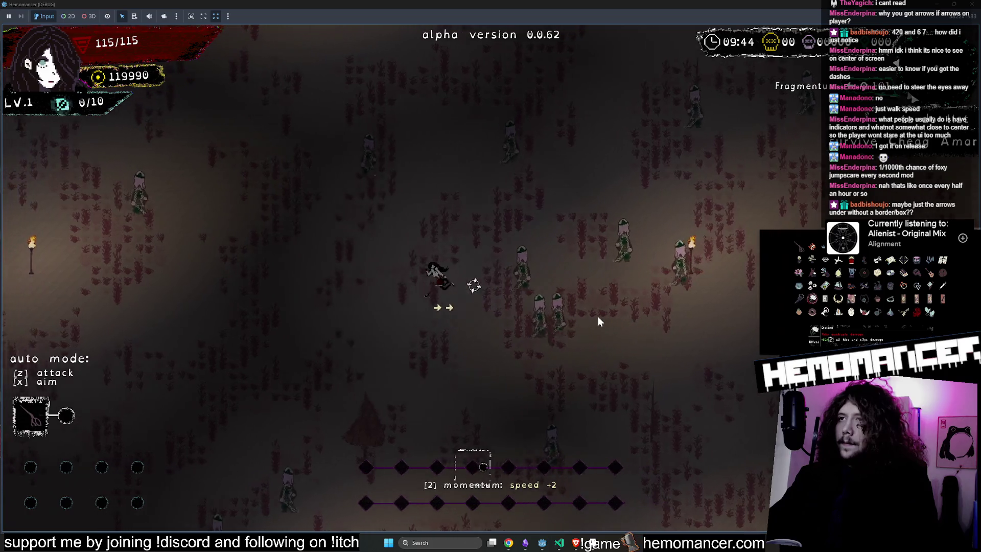
pyautogui.press('a')
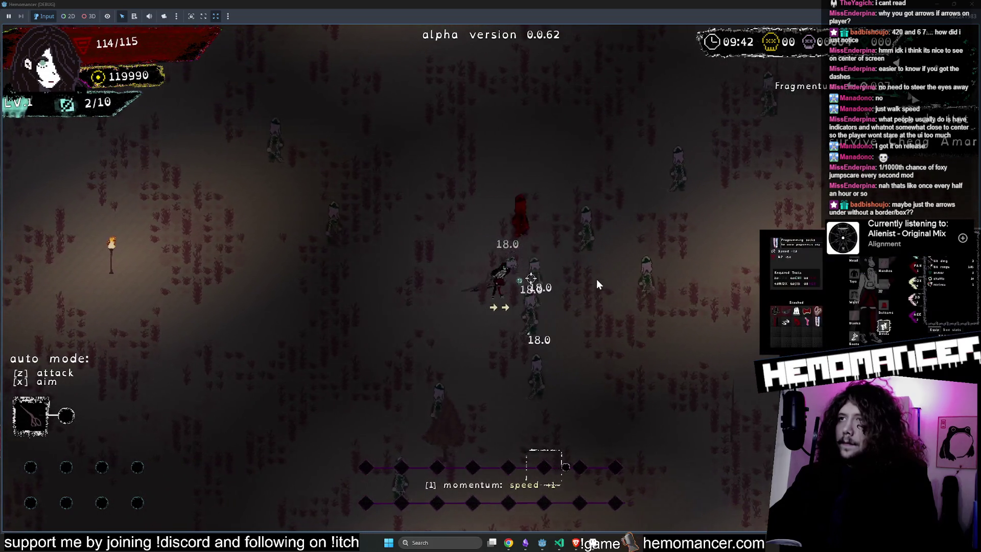
pyautogui.press('d')
pyautogui.press('w')
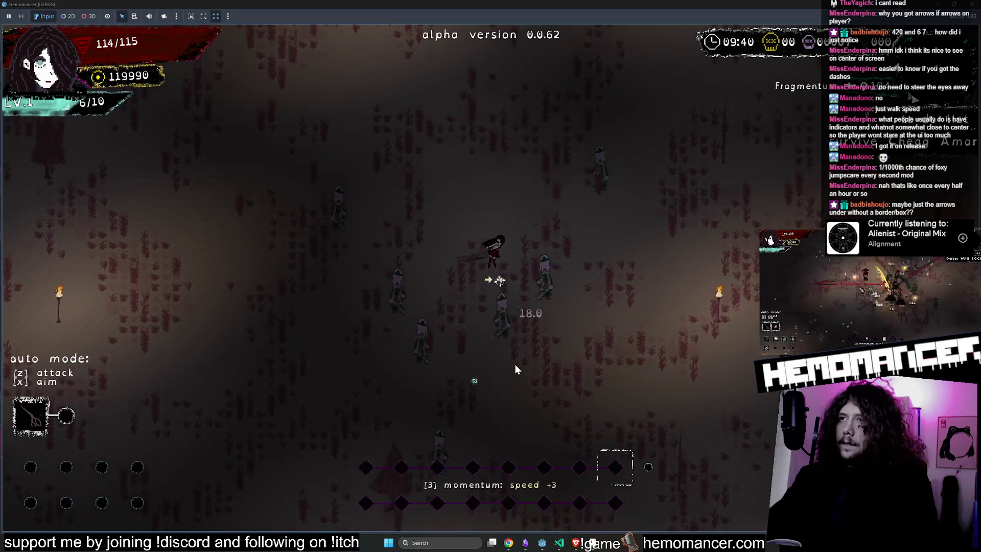
pyautogui.press('w')
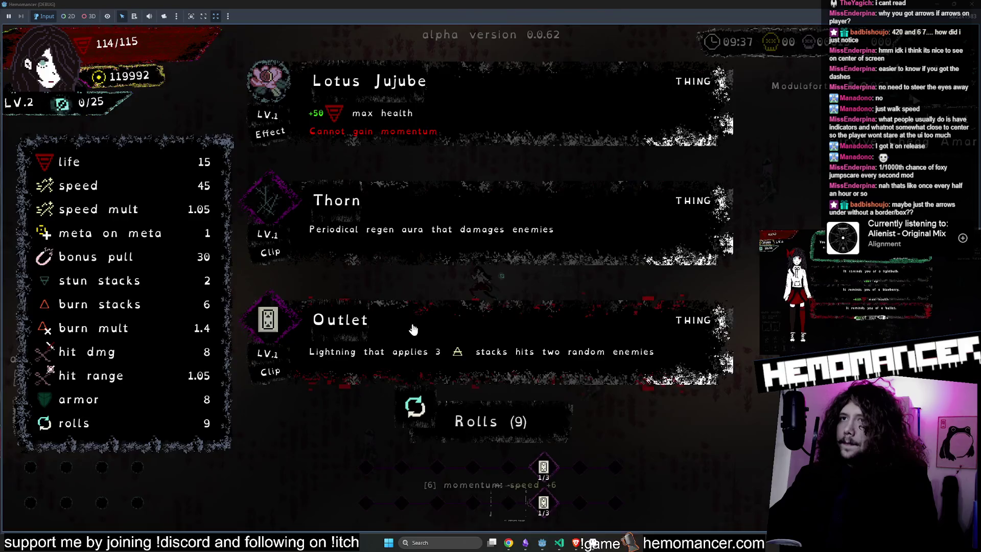
# Pick the Outlet level-up item, keep moving in all directions, then stop the playtest with F8
pyautogui.click(605, 370)
pyautogui.press('s')
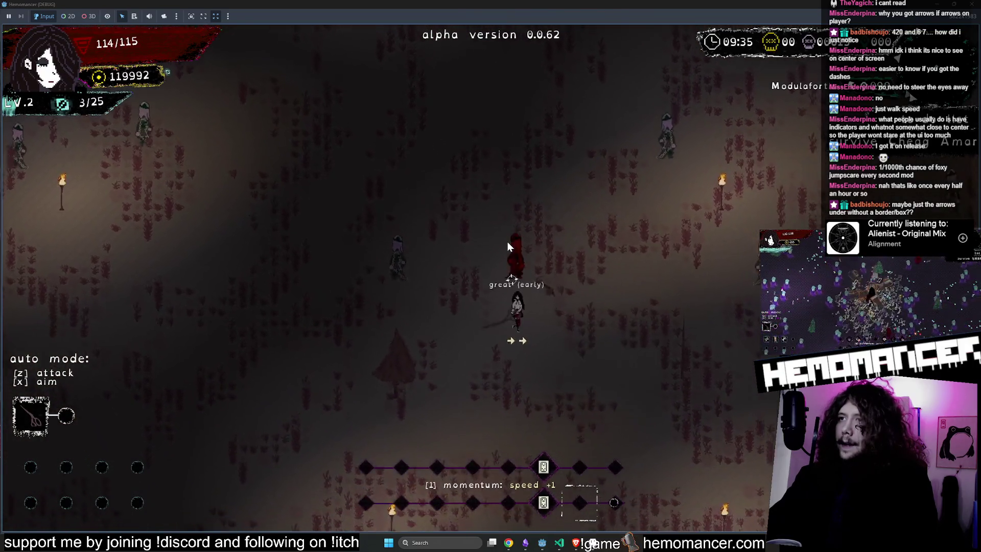
pyautogui.press('s')
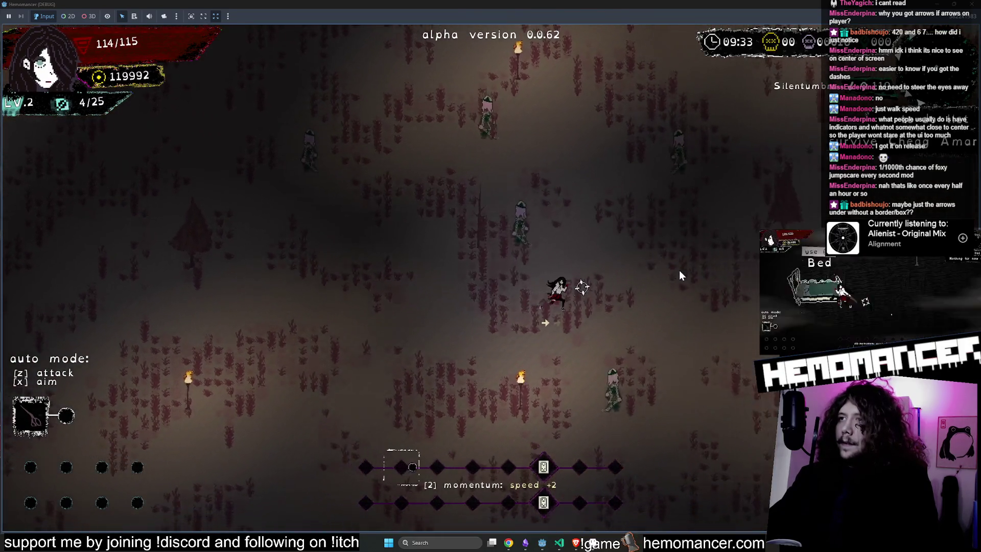
pyautogui.press('a')
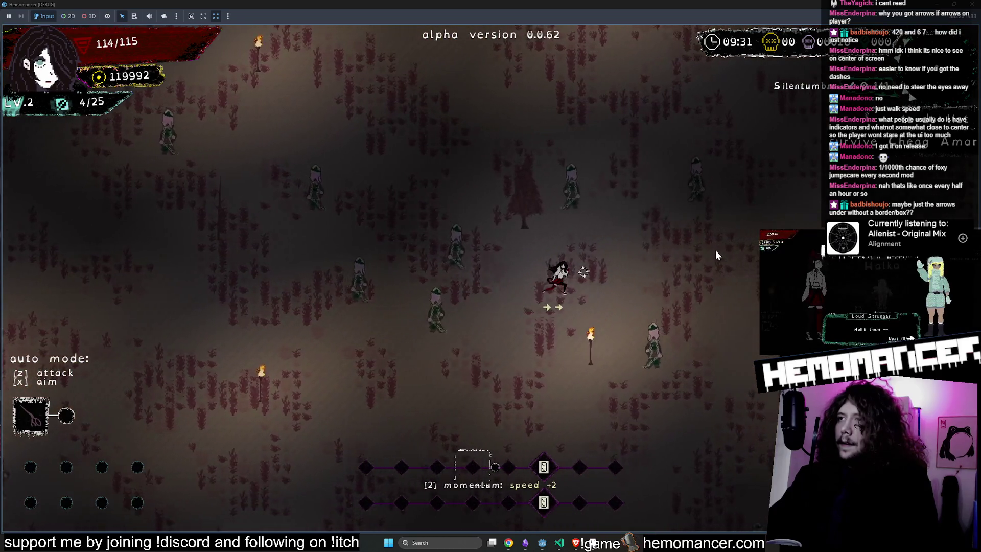
pyautogui.press('w')
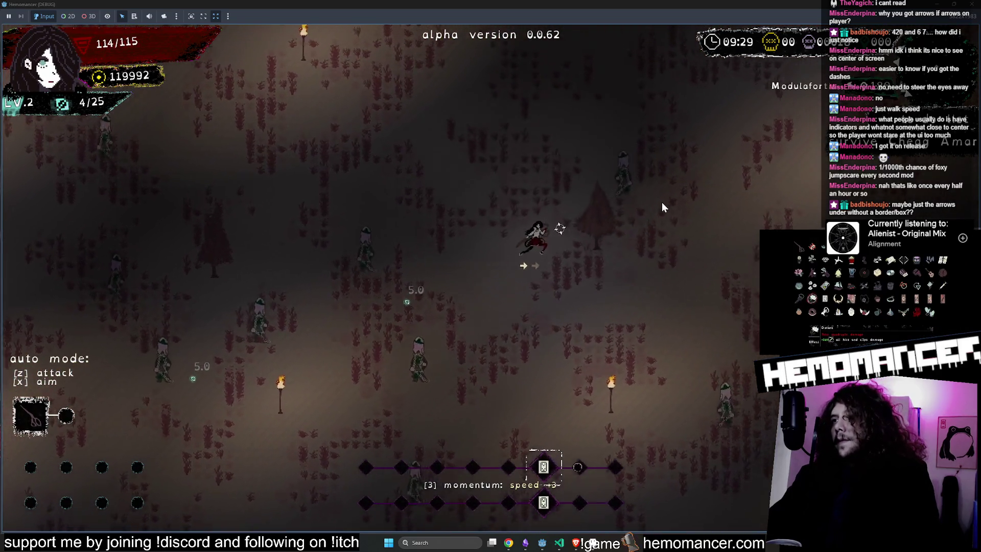
pyautogui.press('w')
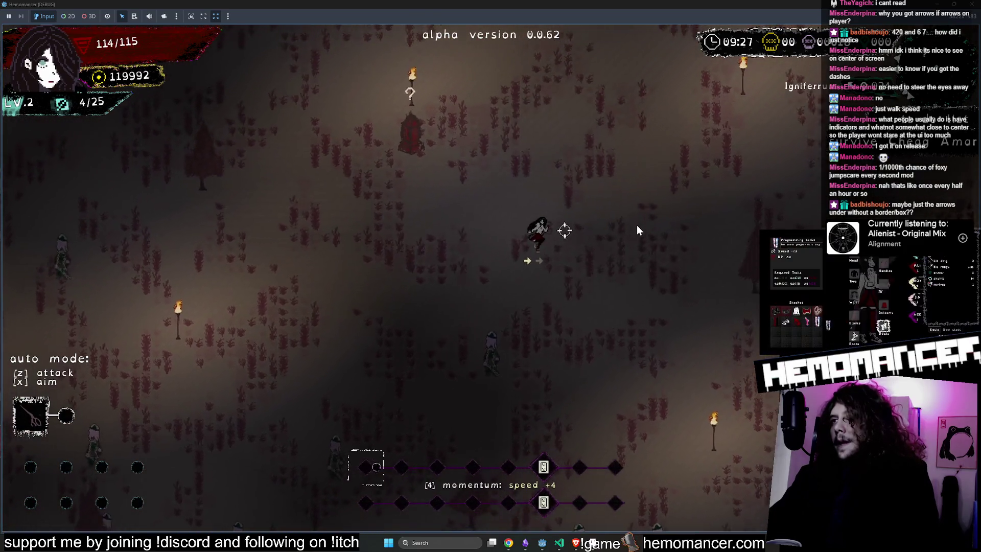
pyautogui.press('w')
pyautogui.press('d')
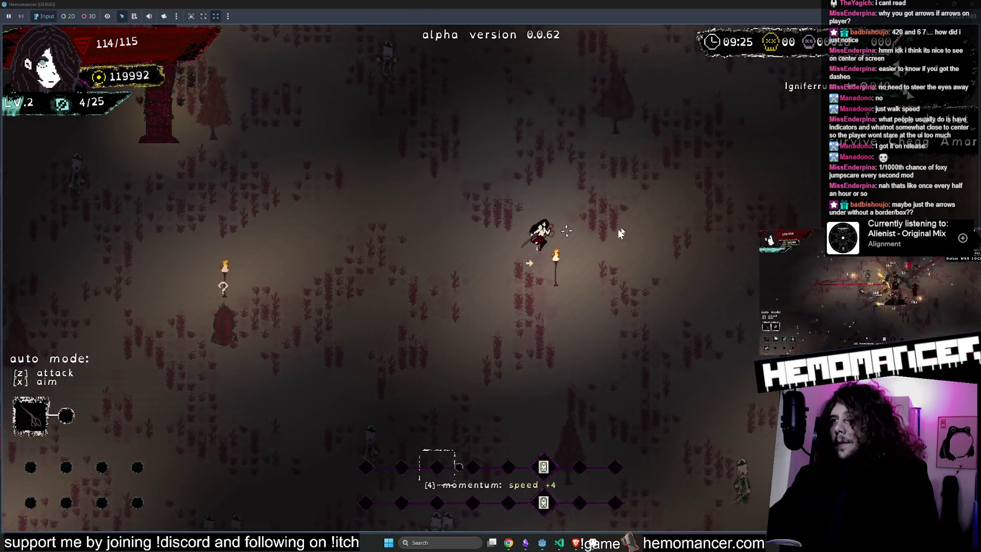
pyautogui.press('w')
pyautogui.press('a')
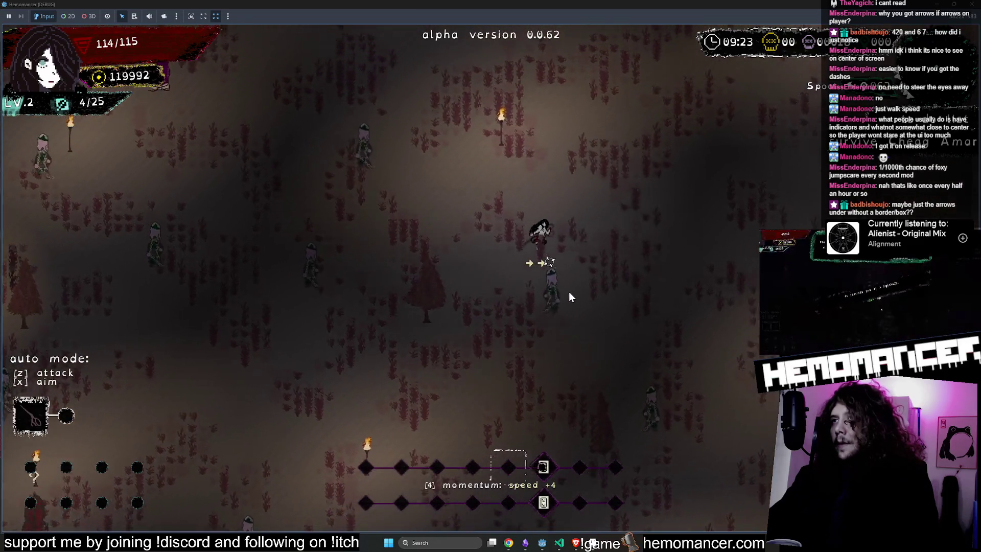
pyautogui.press('s')
pyautogui.press('d')
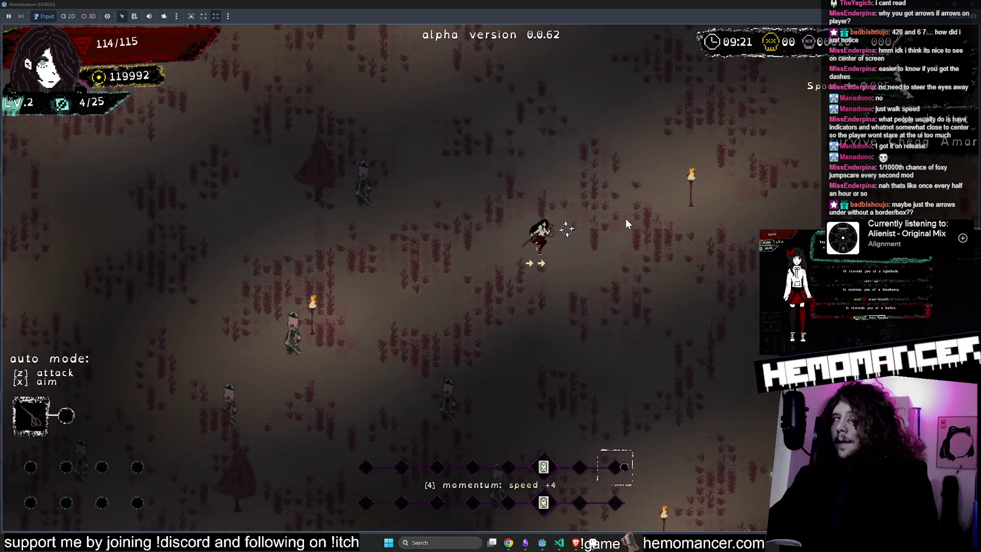
pyautogui.press('w')
pyautogui.press('d')
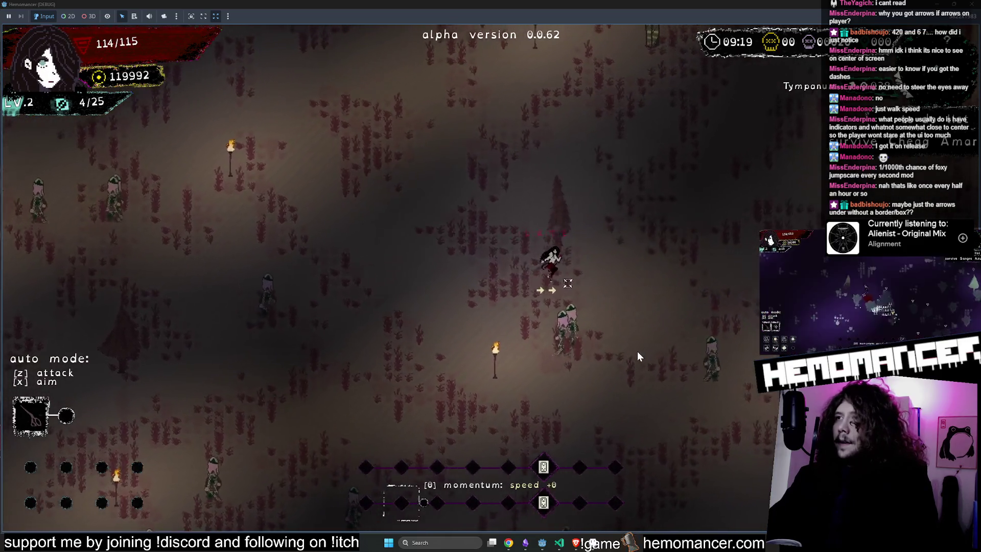
pyautogui.press('d')
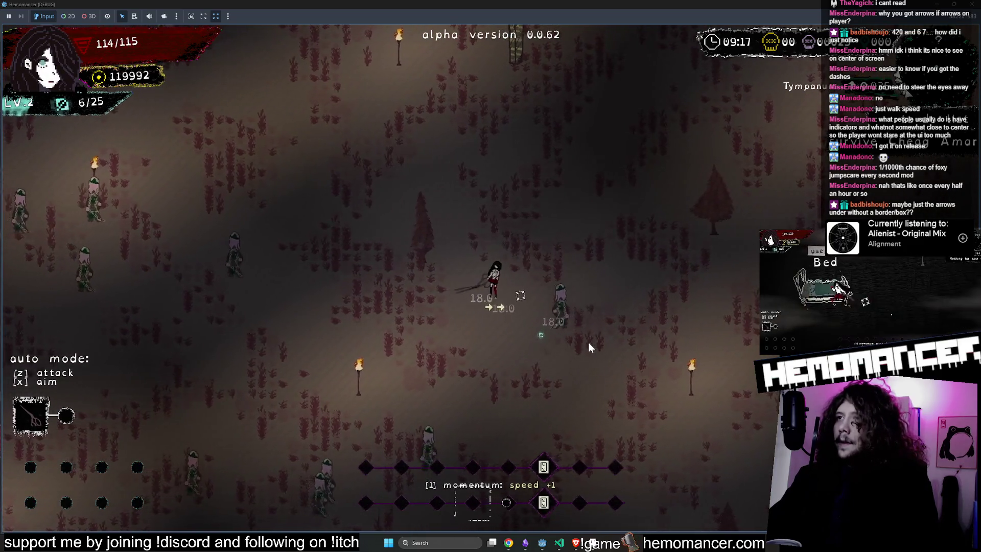
pyautogui.press('d')
pyautogui.press('s')
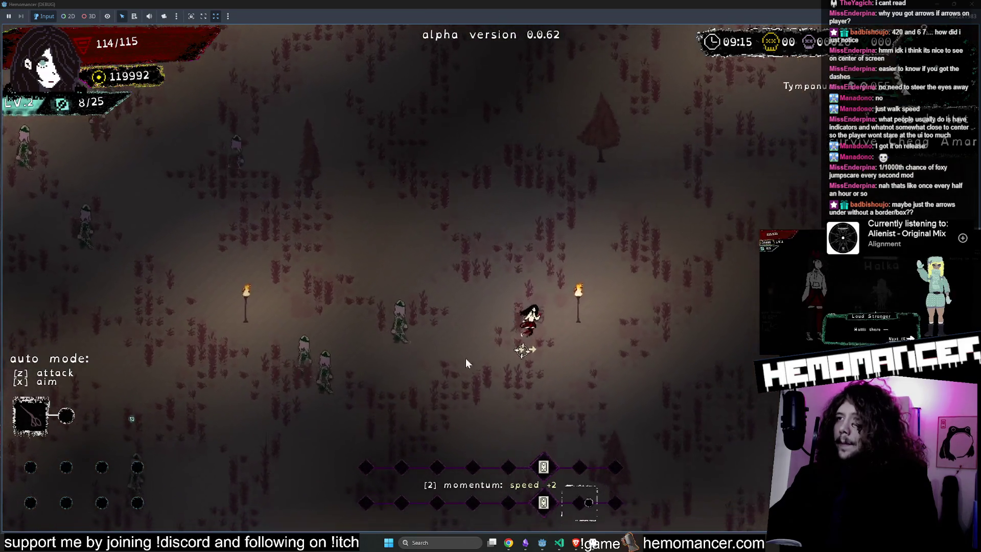
pyautogui.press('s')
pyautogui.press('a')
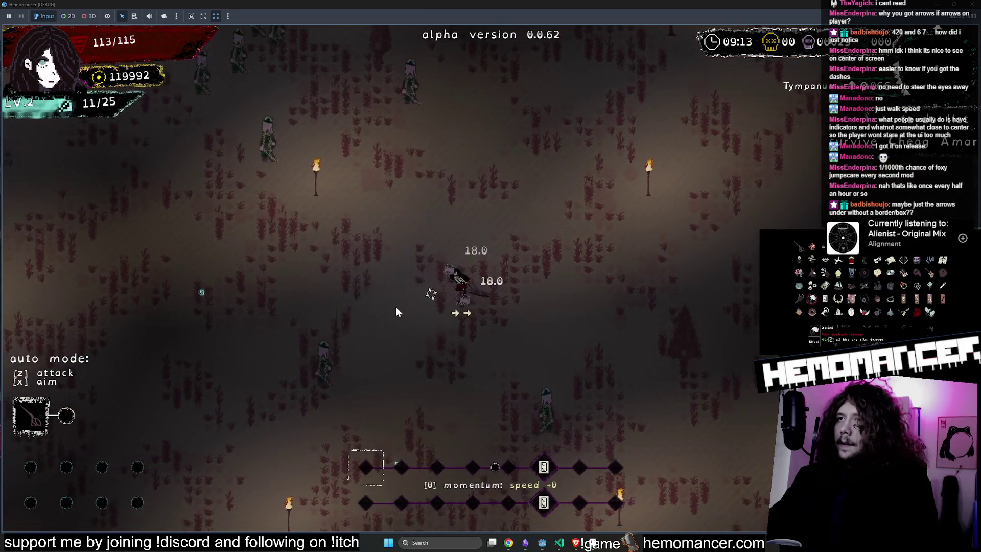
pyautogui.press('d')
pyautogui.press('s')
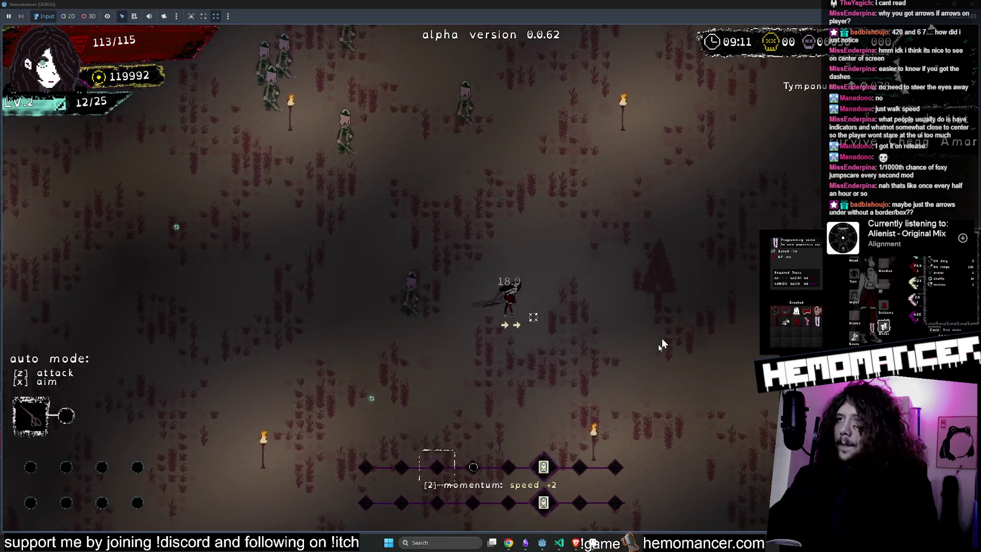
pyautogui.press('d')
pyautogui.press('w')
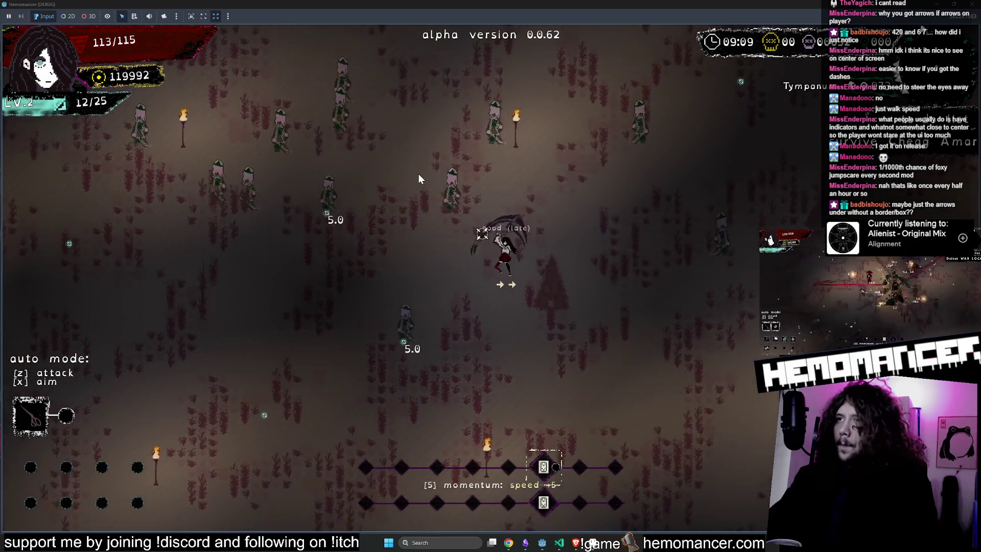
pyautogui.press('w')
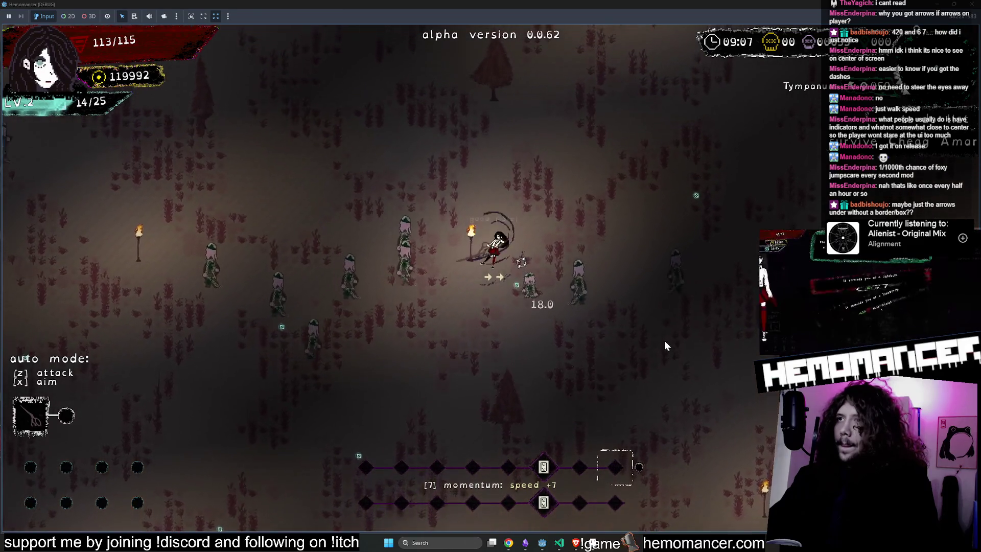
pyautogui.press('w')
pyautogui.press('d')
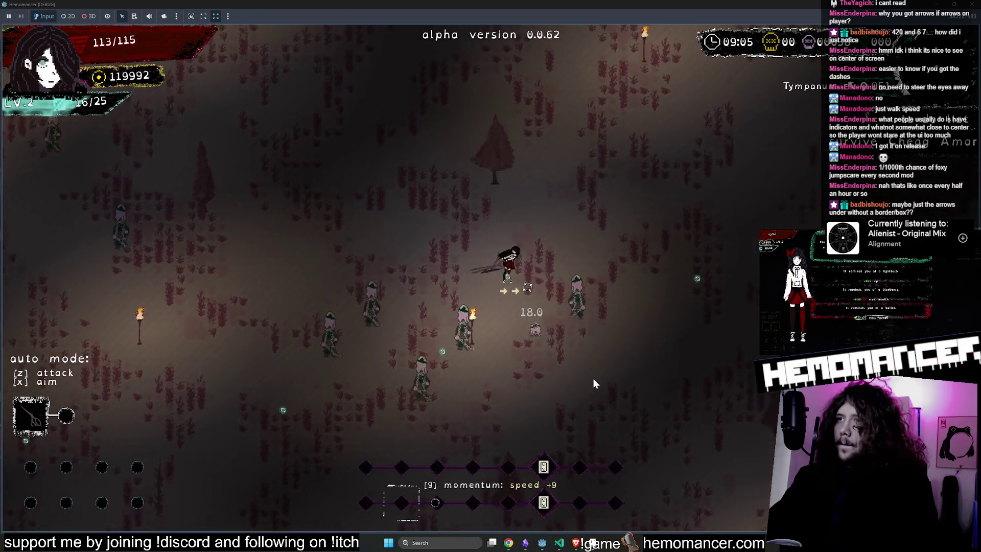
pyautogui.press('w')
pyautogui.press('d')
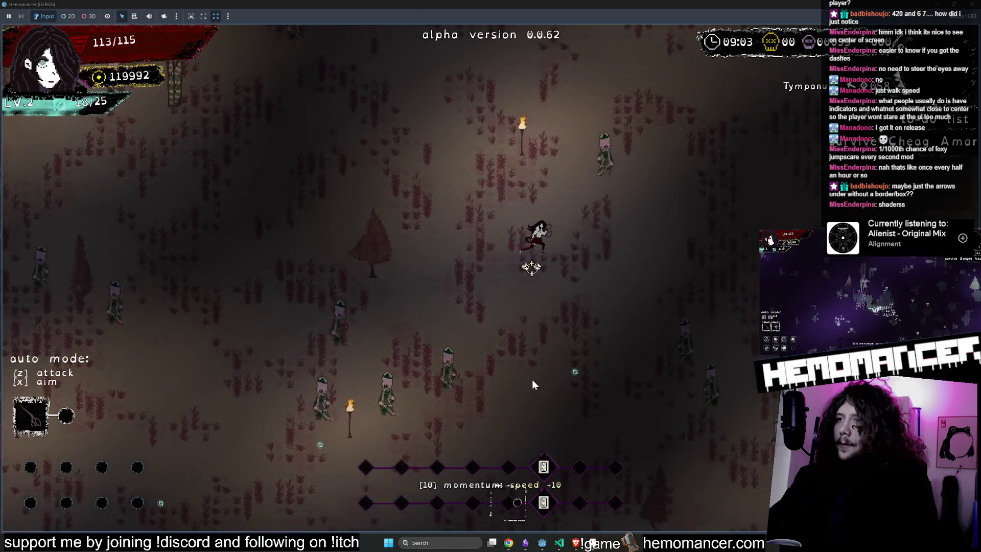
pyautogui.press('F8')
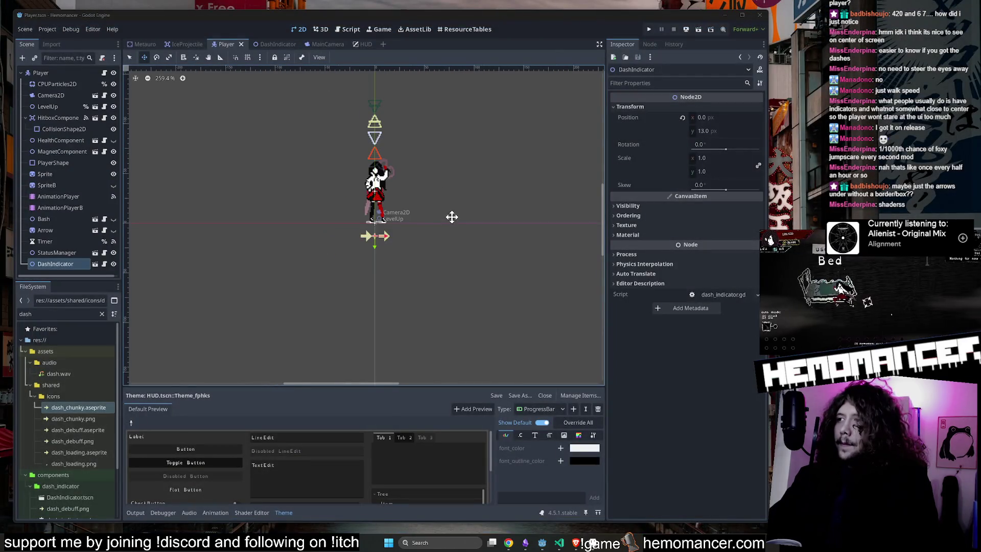
# Open the HUD scene and nudge DashContainer down 1 px
pyautogui.moveTo(515, 182); pyautogui.dragTo(483, 199)
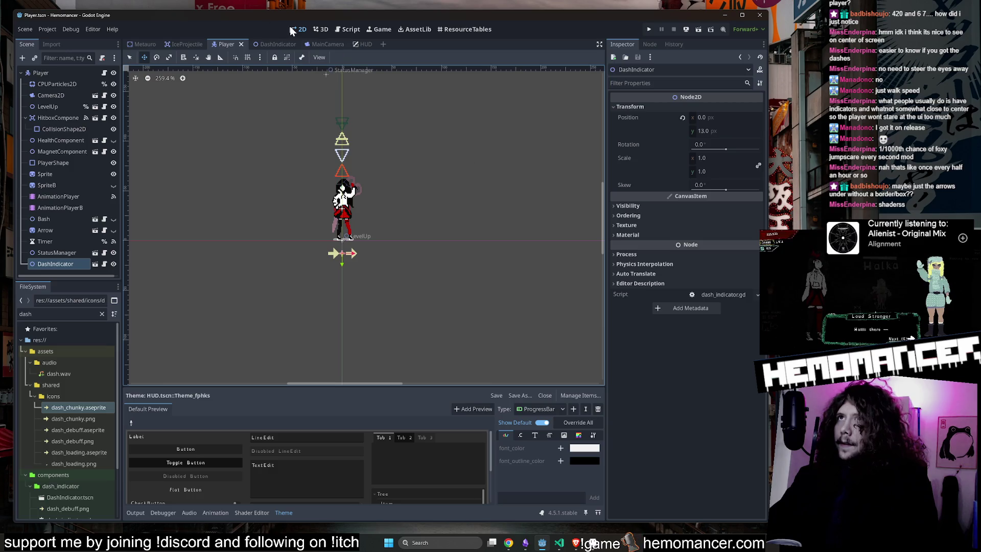
pyautogui.click(363, 44)
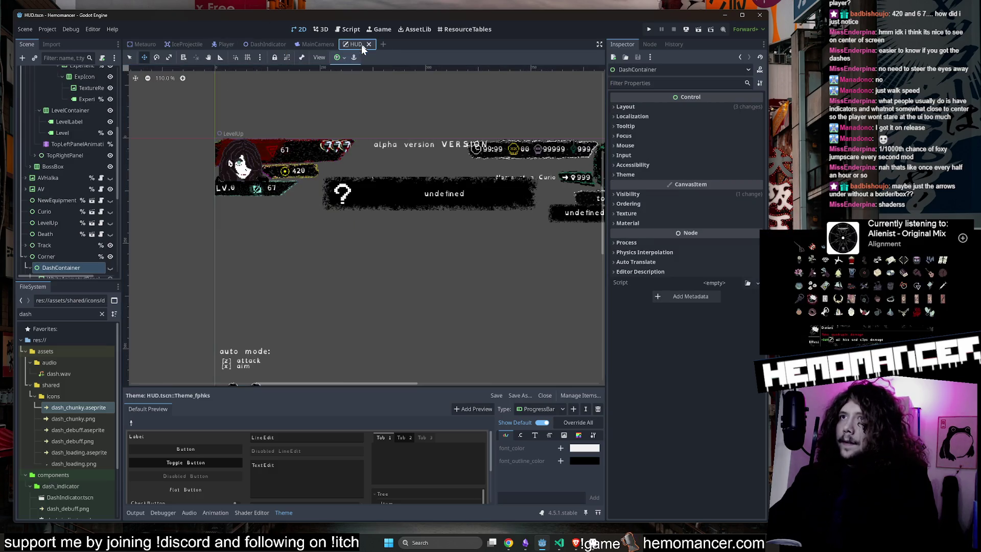
pyautogui.moveTo(235, 218); pyautogui.dragTo(195, 155)
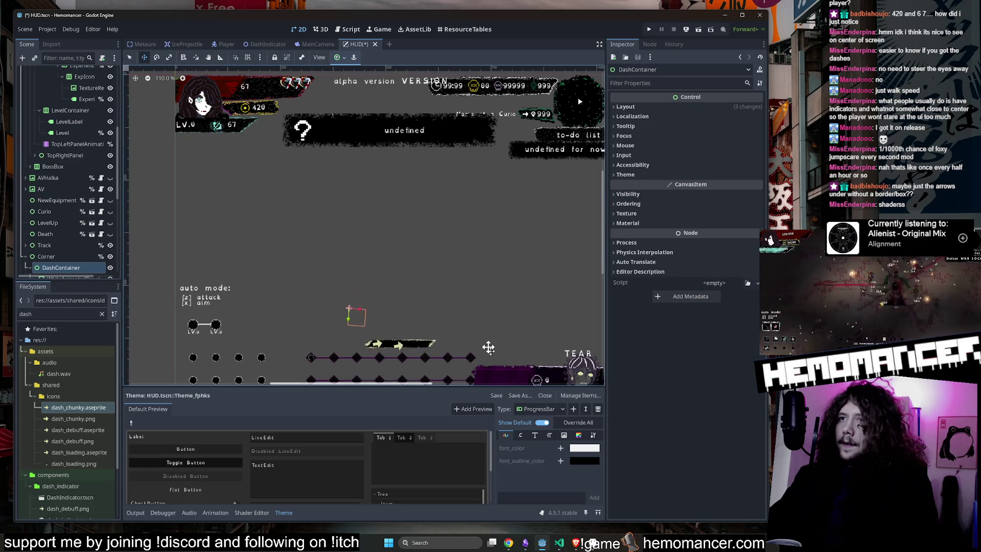
pyautogui.scroll(5, 395, 215)
pyautogui.scroll(8, 406, 217)
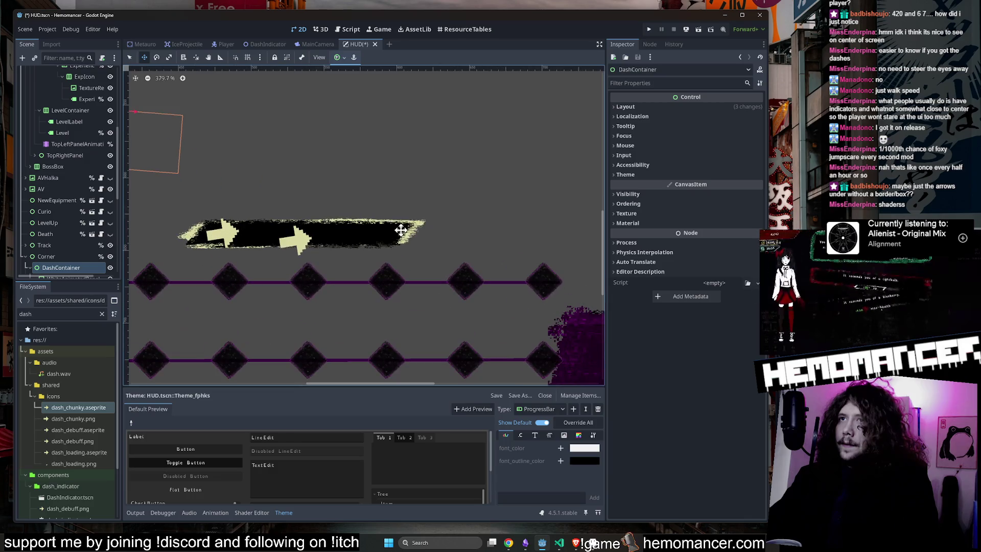
pyautogui.moveTo(390, 230); pyautogui.dragTo(391, 228)
pyautogui.scroll(-4, 413, 202)
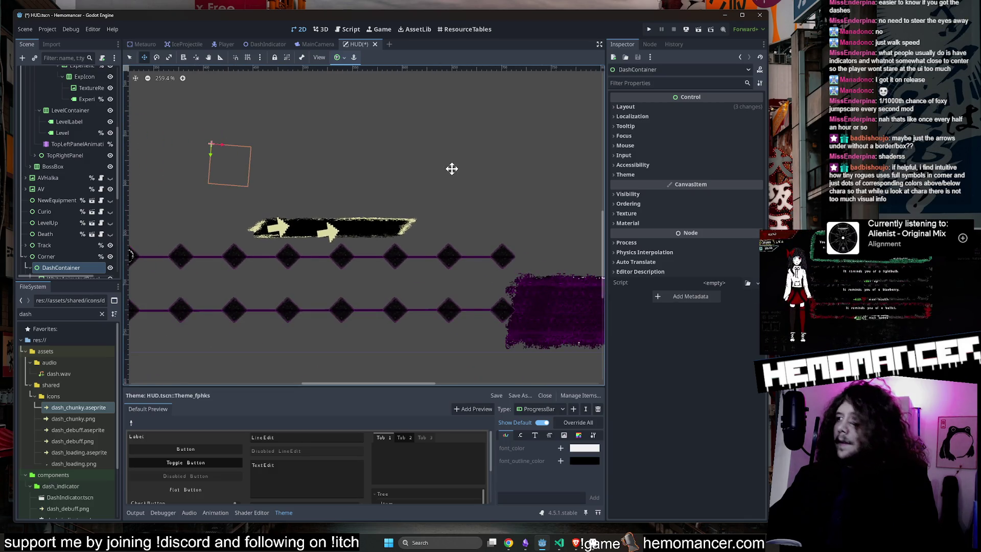
# Frame the dash bar, then show Tiny Rogues' Steam patch notes in Chrome over the editor
pyautogui.moveTo(452, 166); pyautogui.dragTo(480, 182)
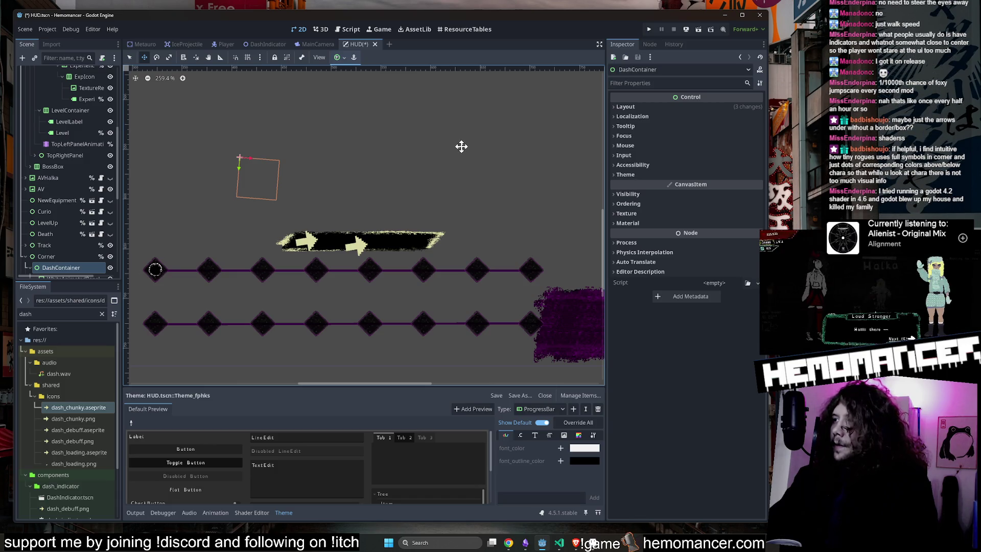
pyautogui.moveTo(461, 146); pyautogui.dragTo(492, 177)
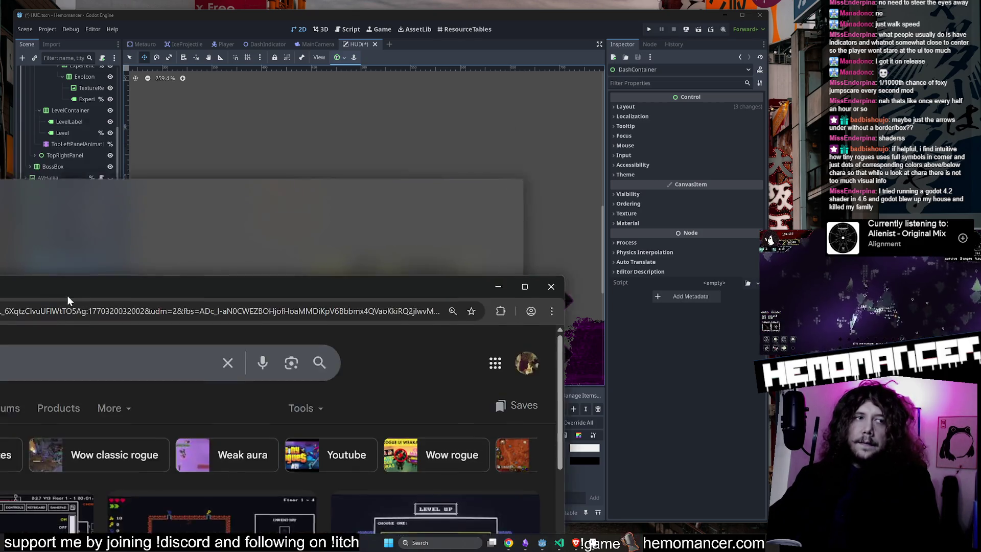
pyautogui.moveTo(68, 296)
pyautogui.mouseDown()
pyautogui.moveTo(351, 97)
pyautogui.moveTo(343, 49)
pyautogui.mouseUp()
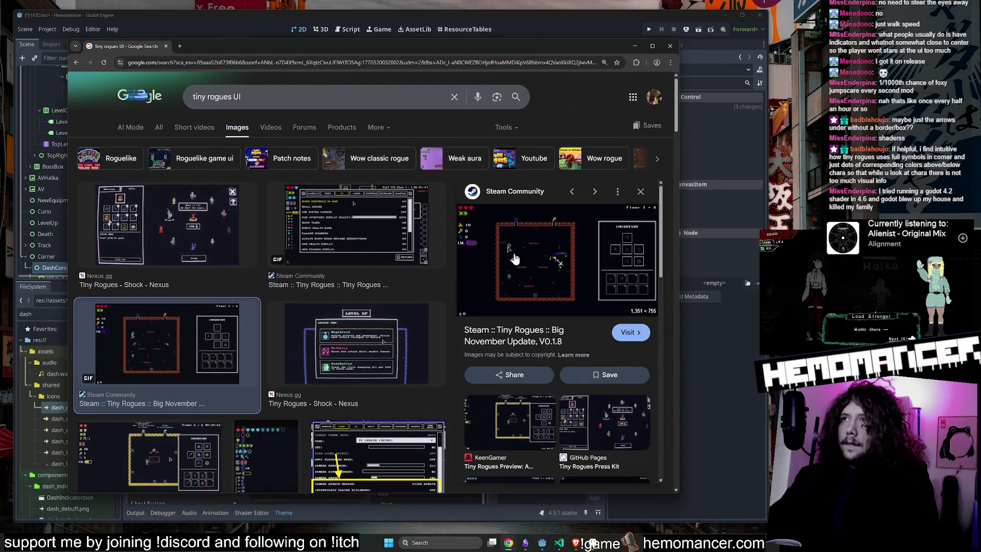
pyautogui.click(205, 46)
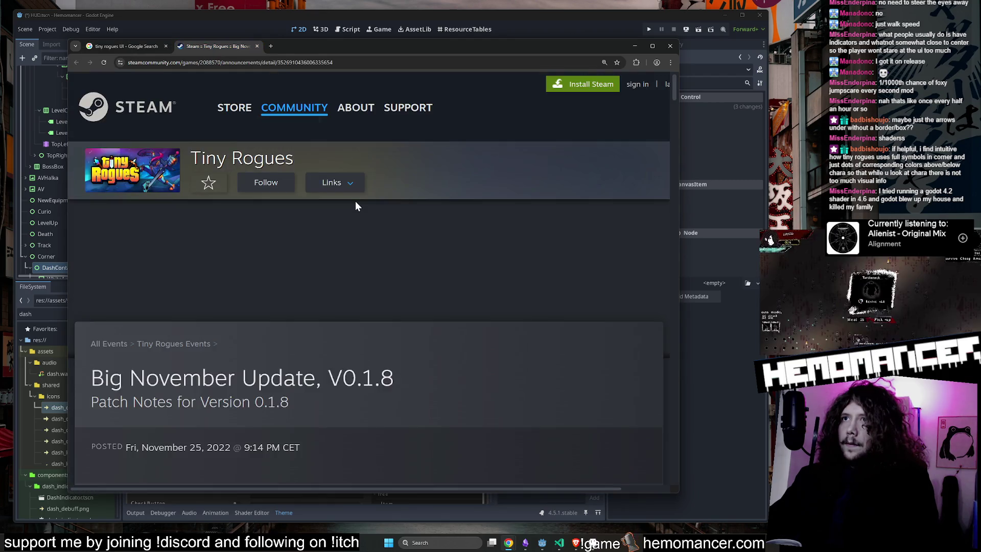
# Read through the Big November Update V0.1.8 patch notes, then return to the tiny rogues UI image results
pyautogui.scroll(-5, 356, 200)
pyautogui.scroll(5, 347, 201)
pyautogui.scroll(-8, 336, 207)
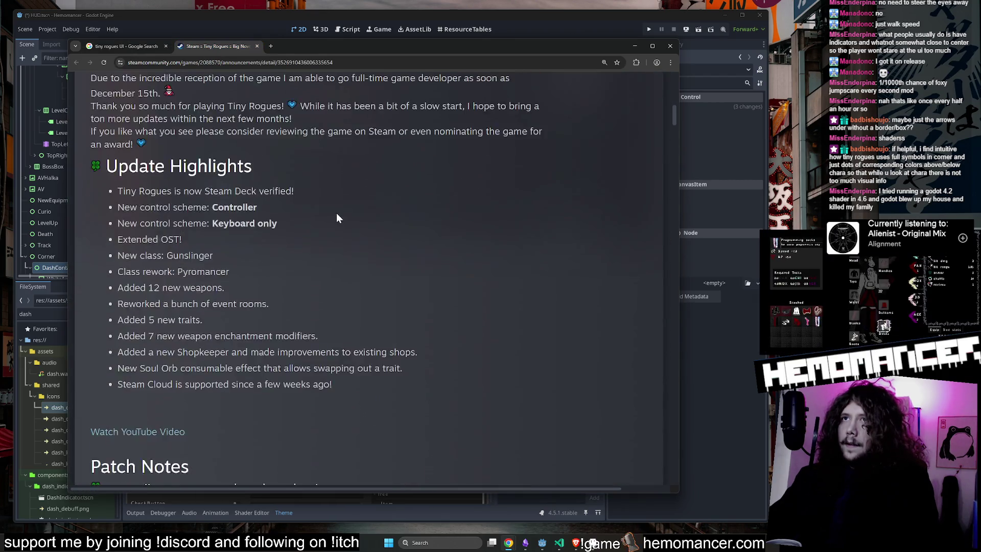
pyautogui.scroll(9, 352, 246)
pyautogui.scroll(-15, 366, 275)
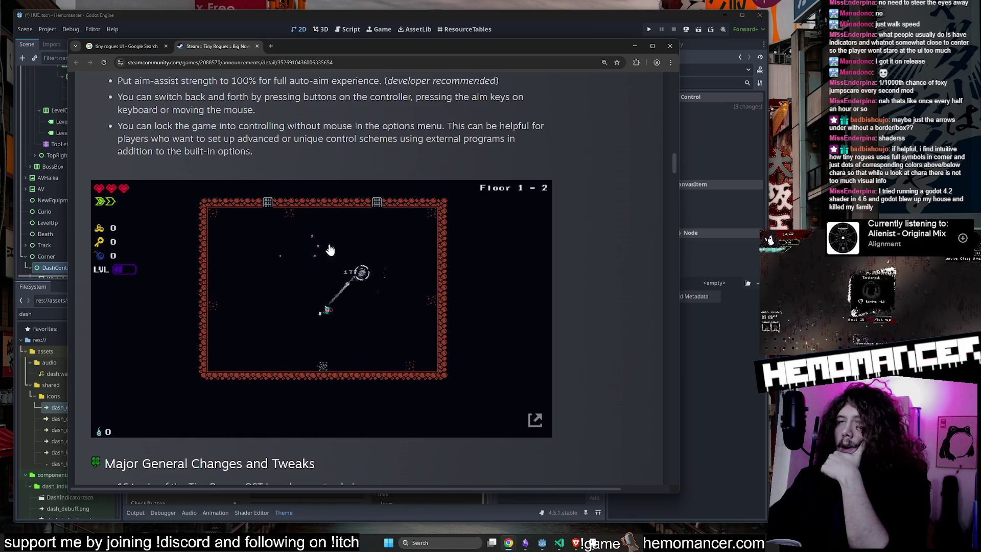
pyautogui.scroll(-15, 347, 258)
pyautogui.scroll(-4, 388, 262)
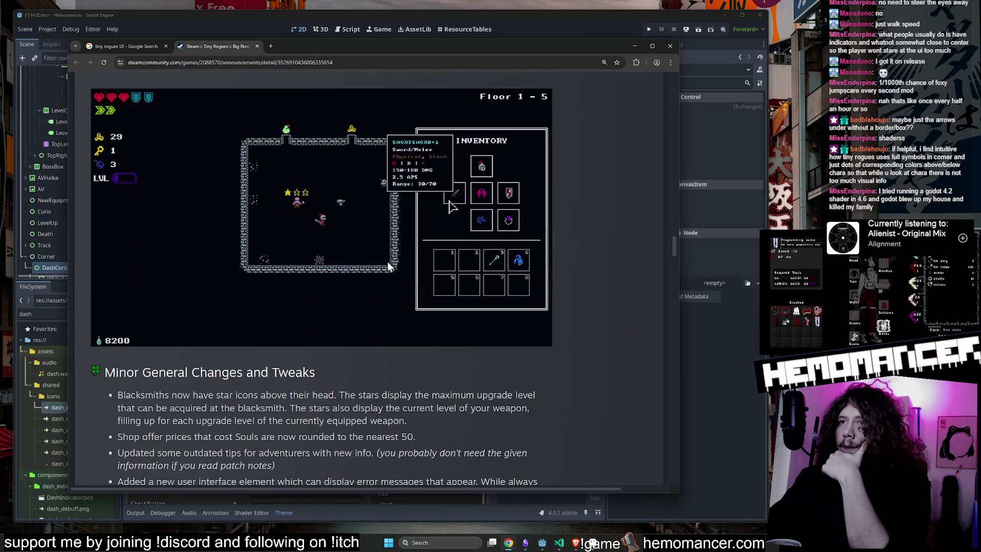
pyautogui.scroll(2, 337, 284)
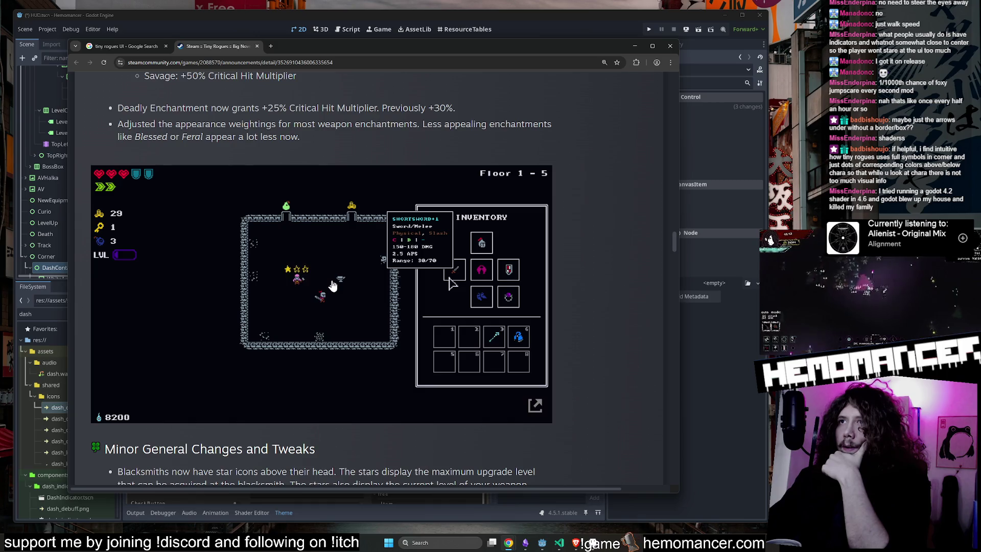
pyautogui.scroll(-10, 359, 279)
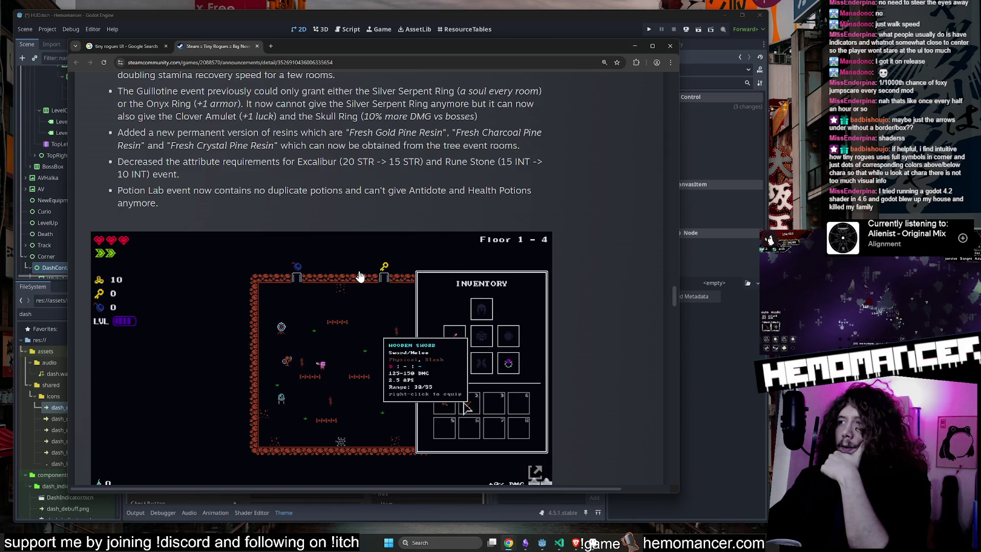
pyautogui.scroll(-1, 359, 276)
pyautogui.scroll(-2, 360, 275)
pyautogui.scroll(1, 360, 276)
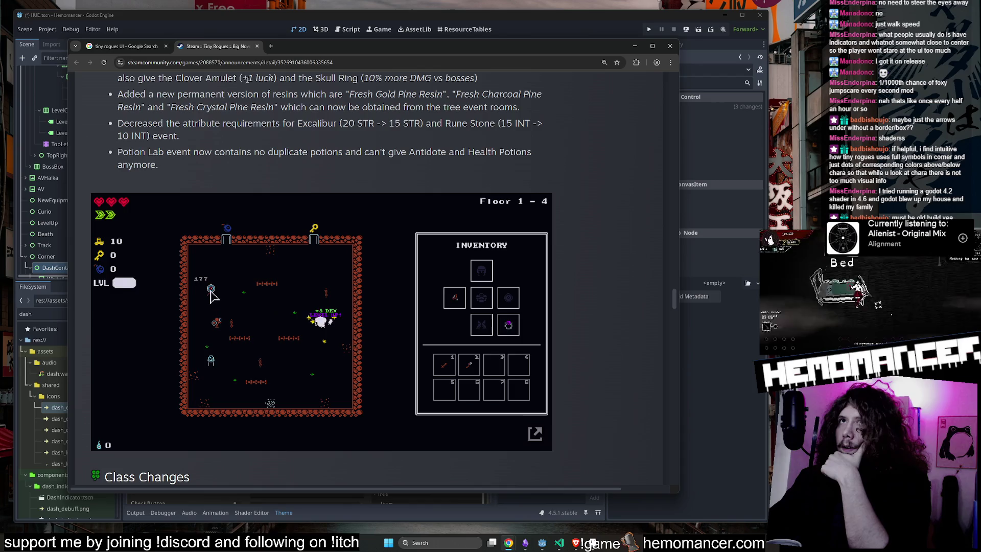
pyautogui.click(141, 48)
# Find the G2A Tiny Rogues image result and open its store page in a new tab
pyautogui.scroll(-5, 396, 241)
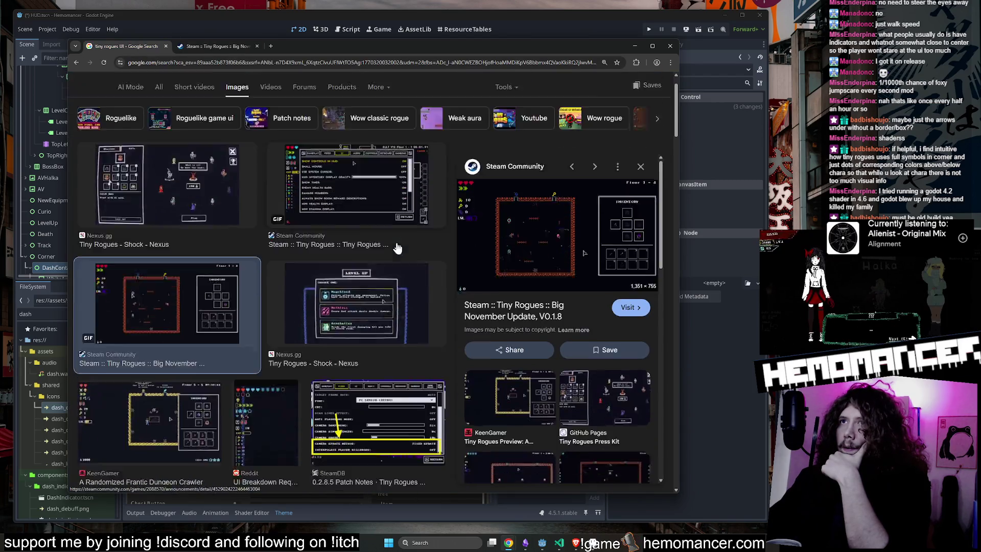
pyautogui.scroll(-2, 396, 226)
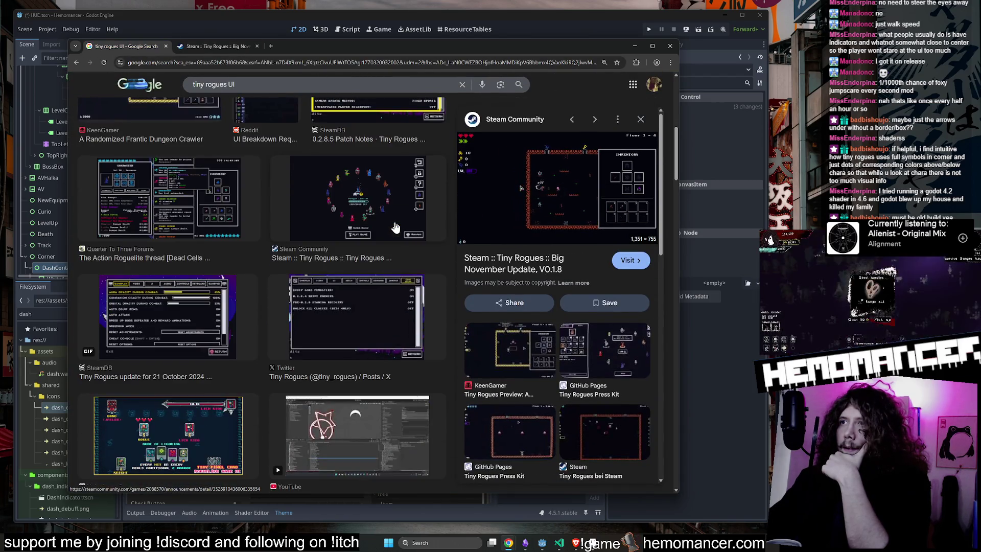
pyautogui.scroll(-5, 498, 299)
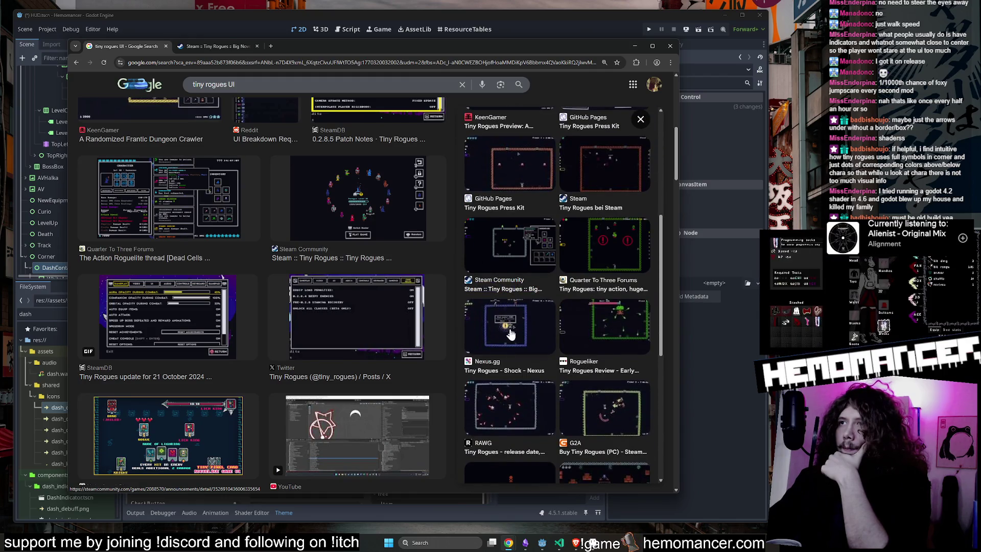
pyautogui.scroll(-2, 511, 335)
pyautogui.click(590, 302)
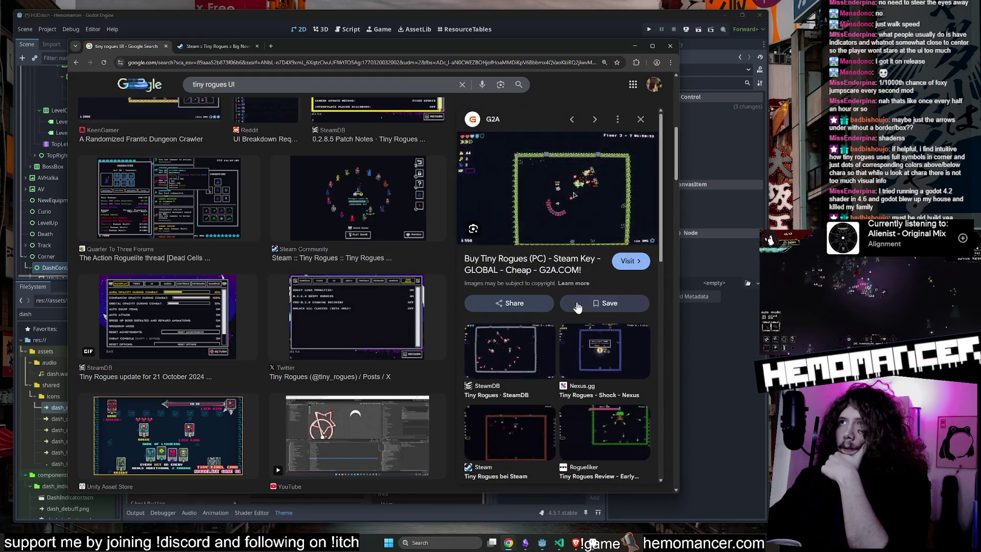
pyautogui.click(544, 190)
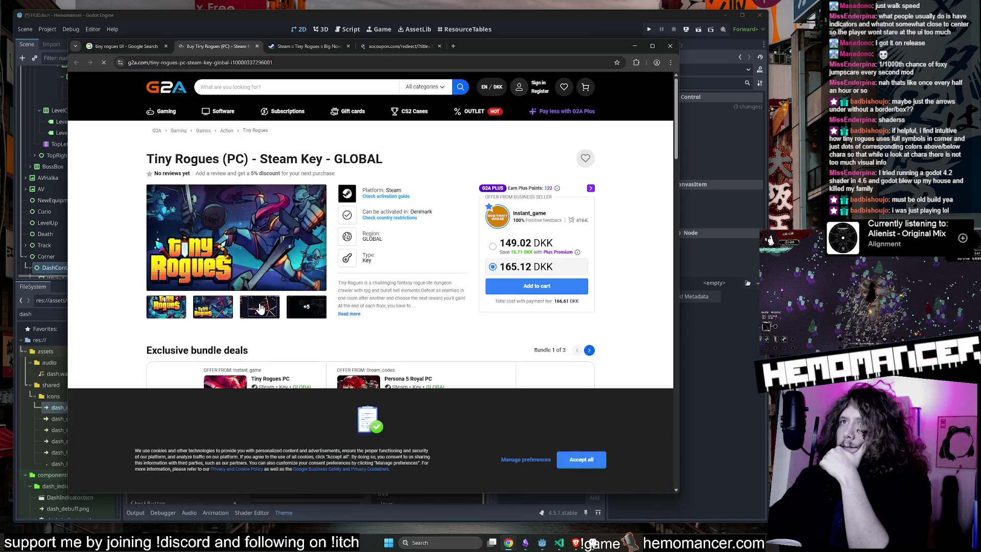
# View the product screenshots full-screen and zoom the page to 110%
pyautogui.click(261, 309)
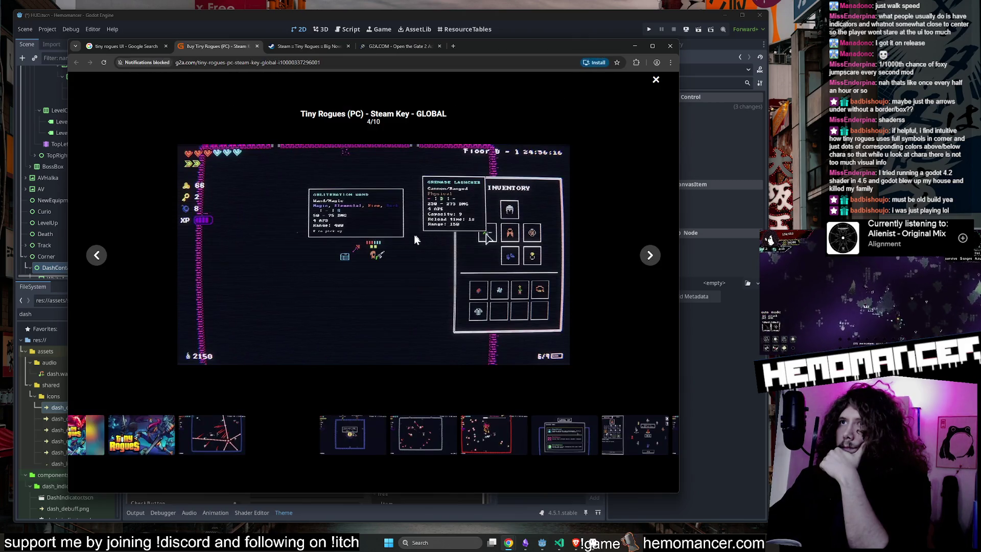
pyautogui.hotkey('ctrl', '+')
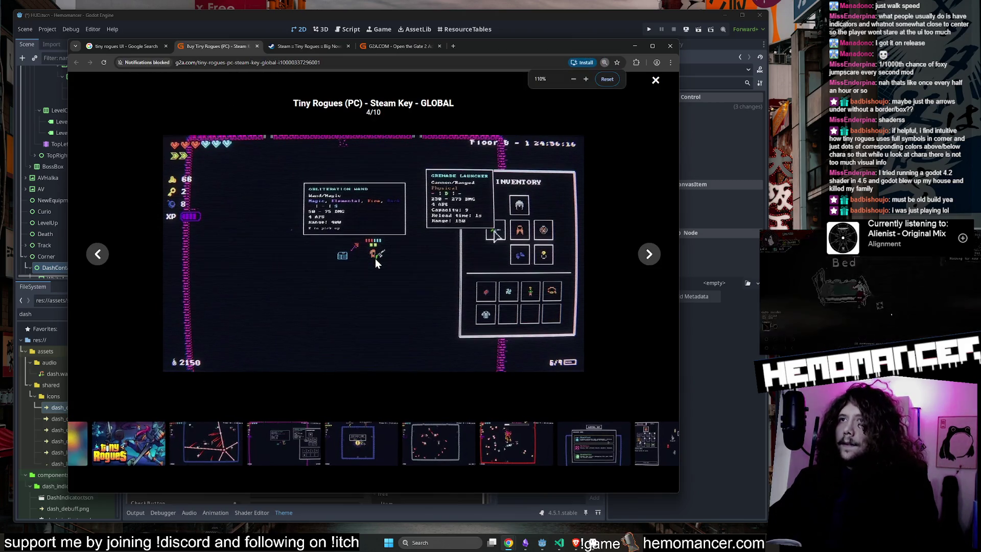
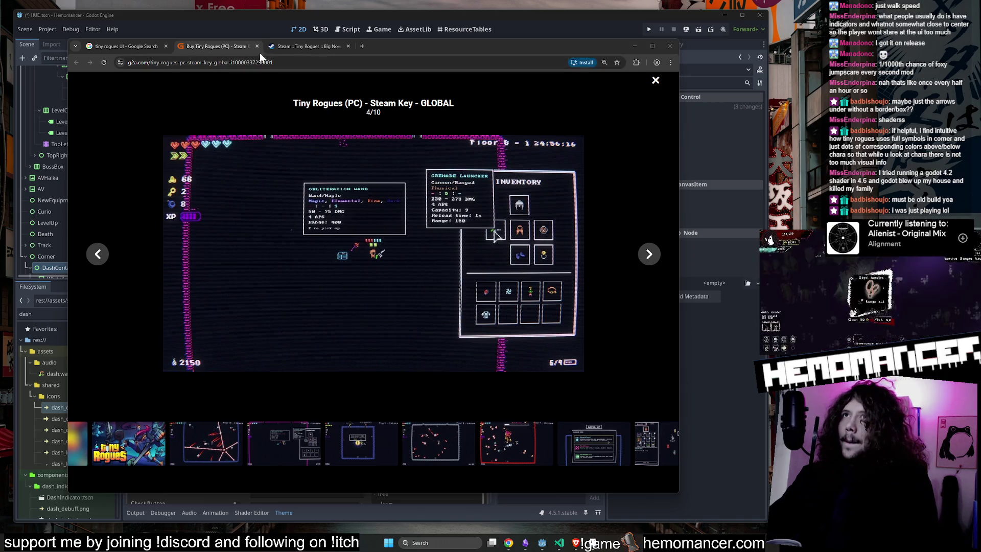
# Close the Steam and G2A store tabs and the Chrome window
pyautogui.middleClick(312, 46)
pyautogui.middleClick(227, 44)
pyautogui.click(670, 46)
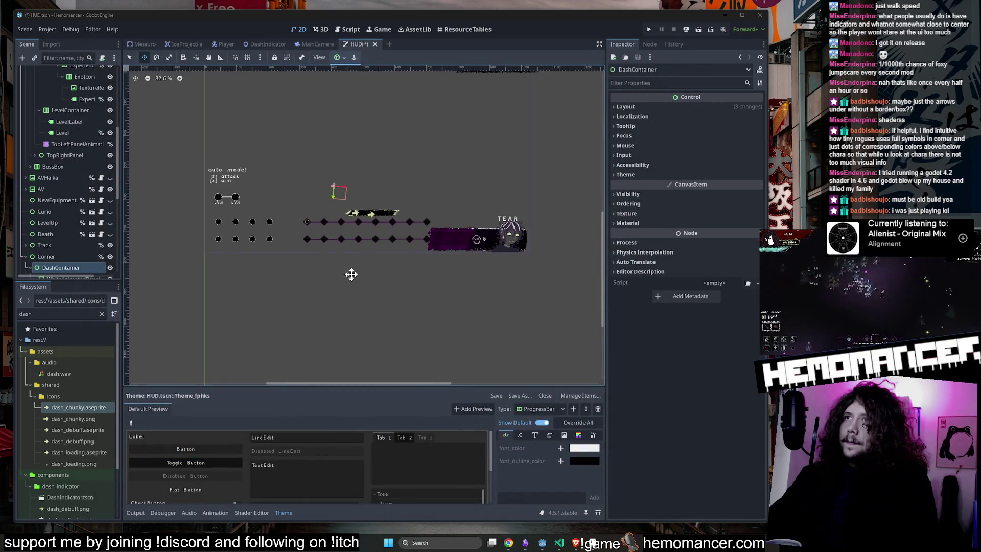
# Run the Hemomancer game in debug from the Player scene
pyautogui.click(315, 44)
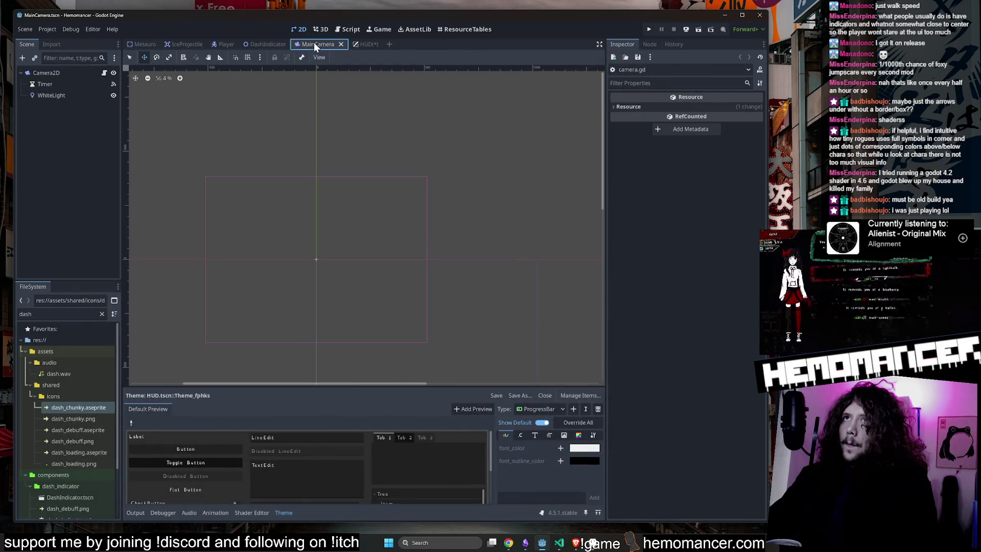
pyautogui.click(223, 45)
pyautogui.press('F5')
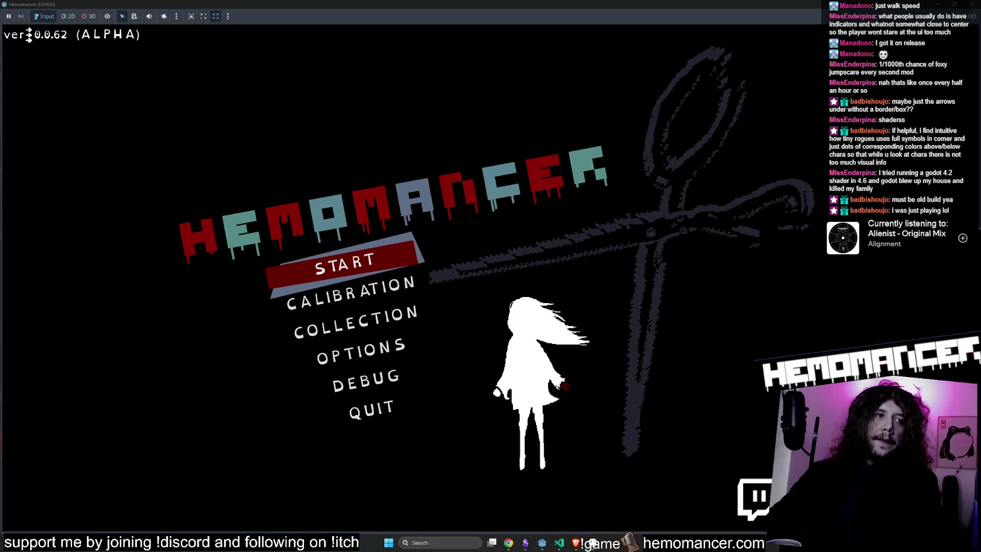
# Start gameplay and capture a Snipping Tool snip around the player and its dash arrows
pyautogui.press('Print')
pyautogui.press('Up')
pyautogui.press('Up')
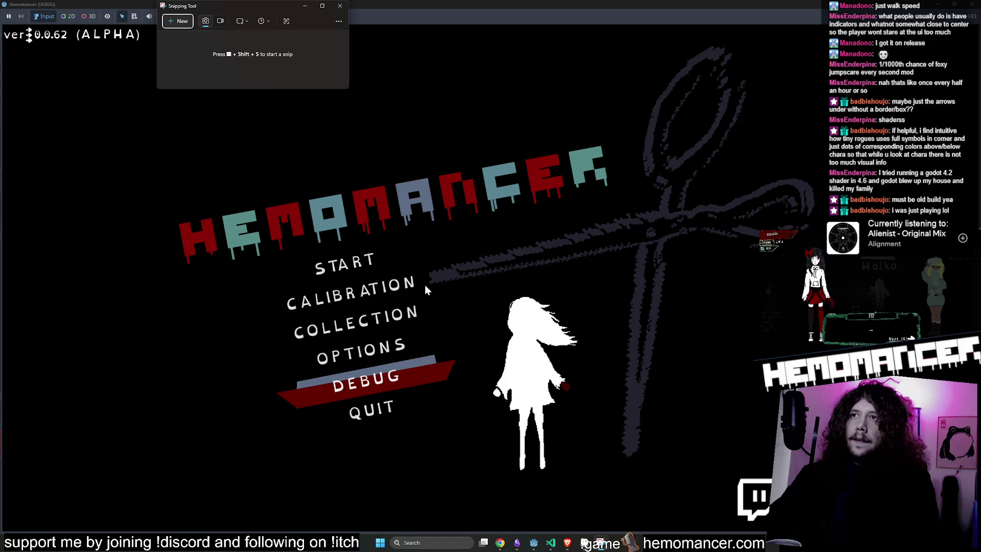
pyautogui.press('Down')
pyautogui.press('Down')
pyautogui.press('Return')
pyautogui.press('Right')
pyautogui.press('Down')
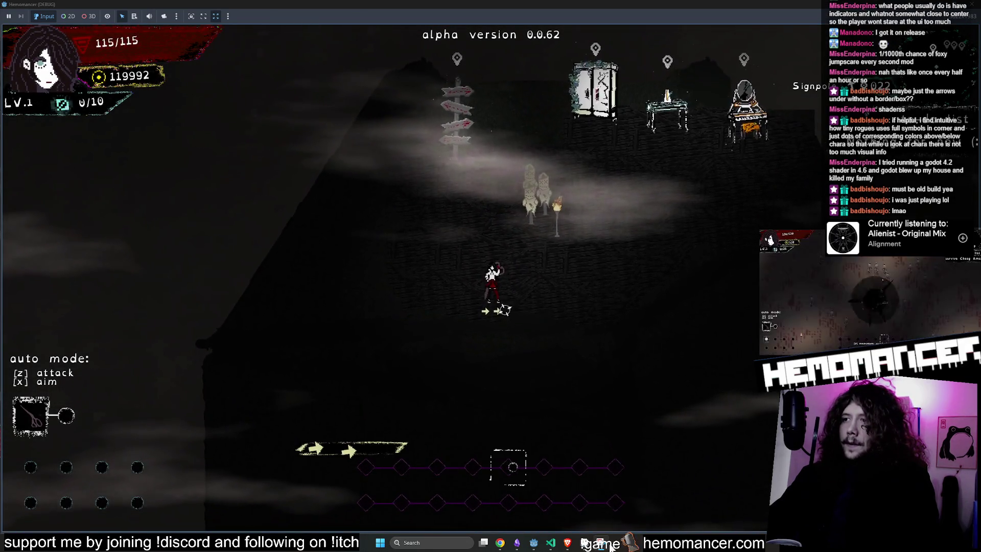
pyautogui.press('Escape')
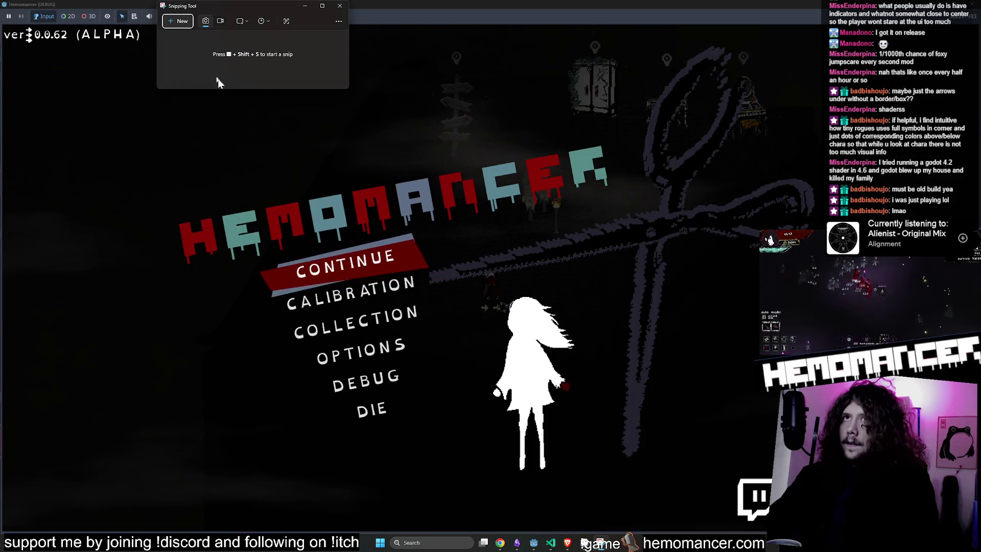
pyautogui.click(263, 22)
pyautogui.click(273, 36)
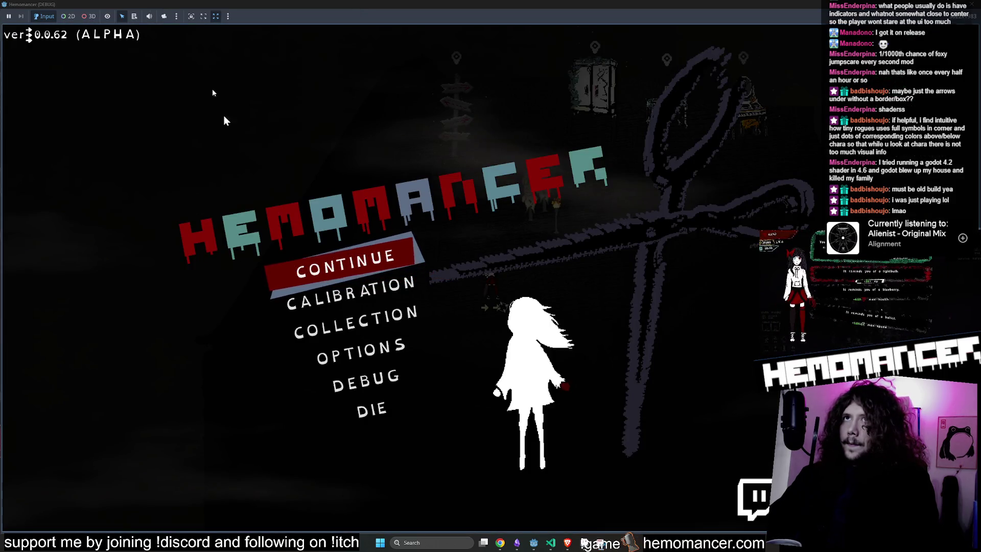
pyautogui.press('Return')
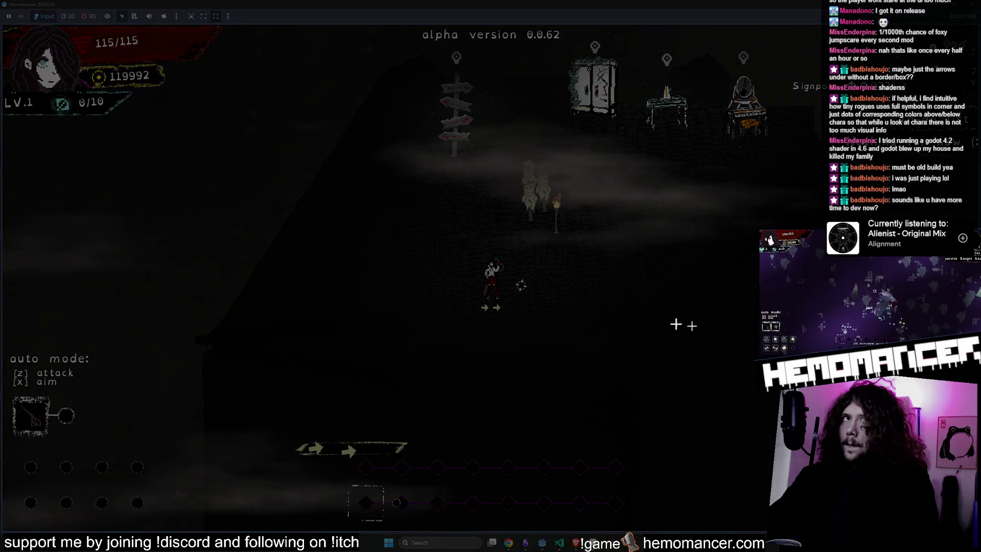
pyautogui.moveTo(477, 258); pyautogui.dragTo(529, 322)
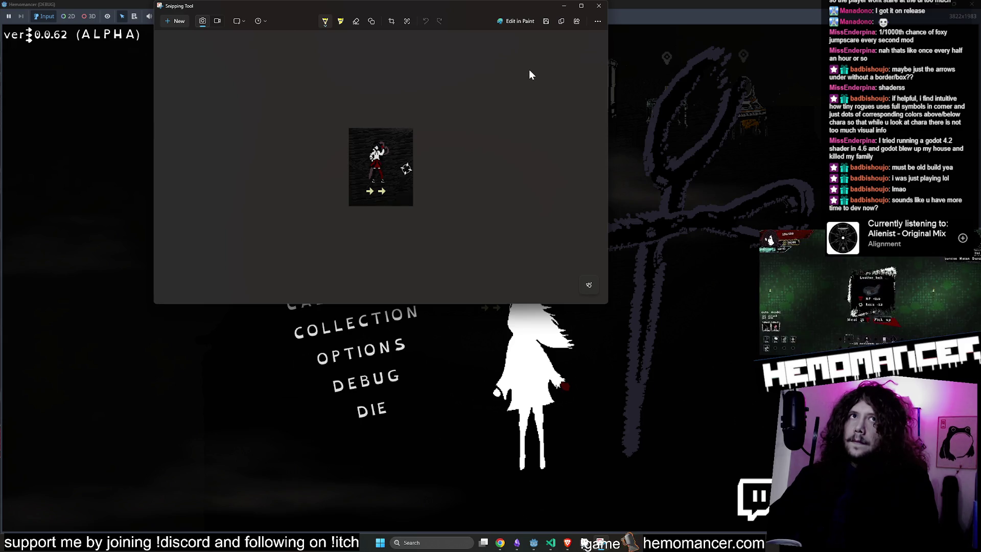
# Close the game, enlarge and zoom the snip, and paint over the dash arrows
pyautogui.click(939, 8)
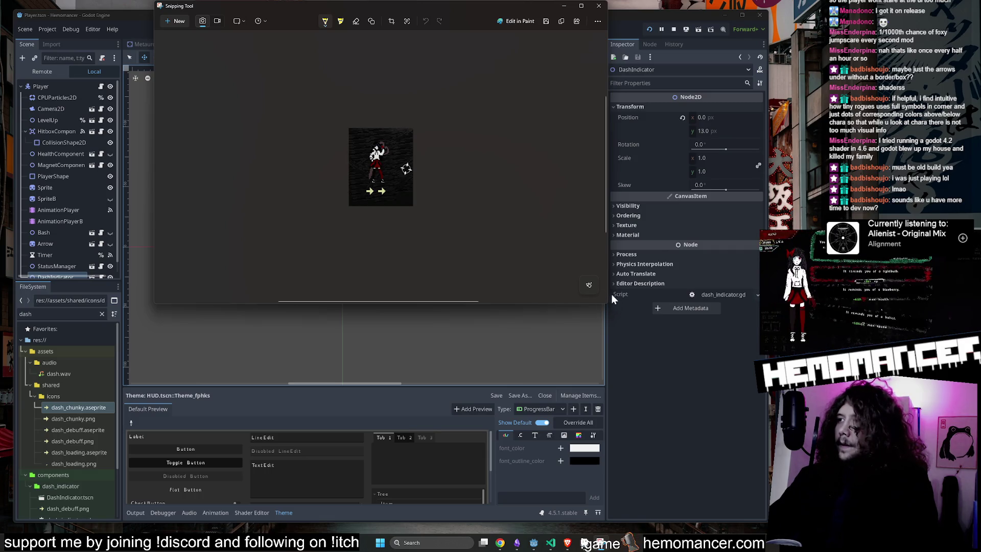
pyautogui.moveTo(608, 305)
pyautogui.mouseDown()
pyautogui.moveTo(681, 438)
pyautogui.moveTo(736, 465)
pyautogui.mouseUp()
pyautogui.scroll(2, 438, 245)
pyautogui.scroll(3, 439, 245)
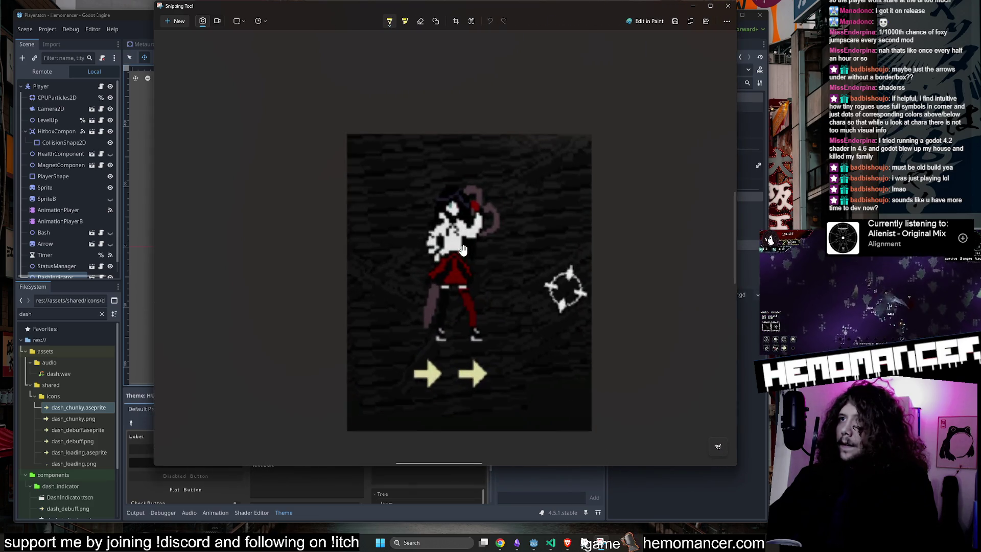
pyautogui.scroll(-2, 445, 139)
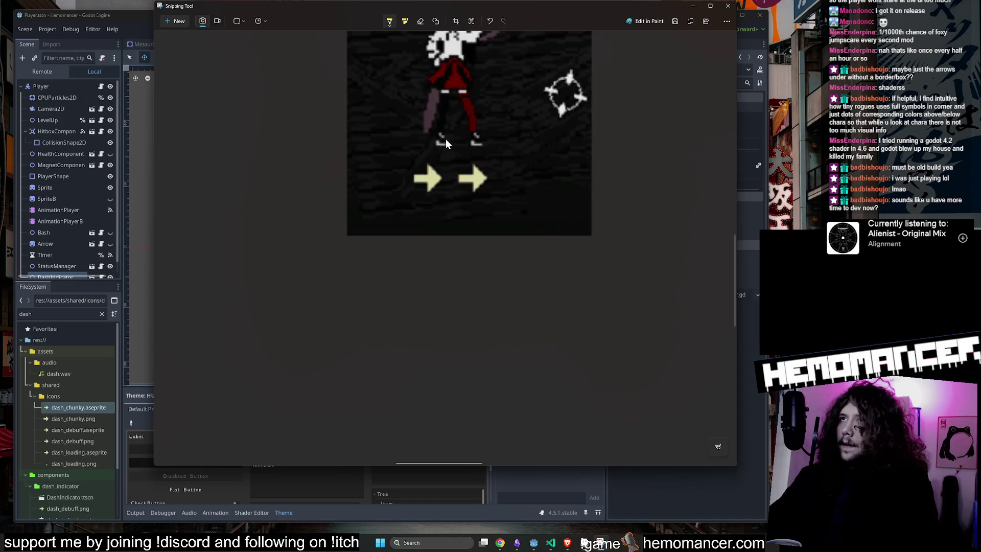
pyautogui.scroll(2, 446, 139)
pyautogui.hotkey('ctrl', 'z')
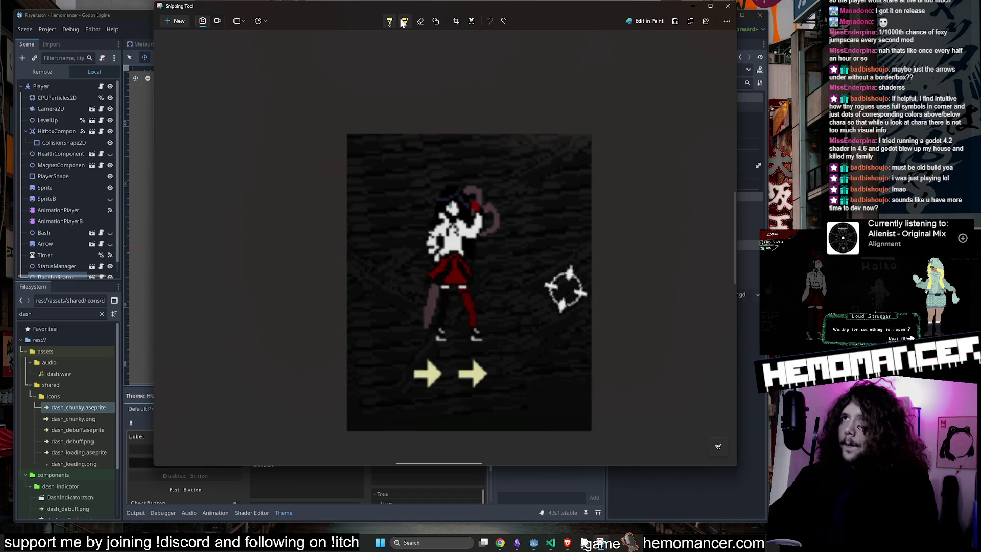
pyautogui.click(390, 22)
pyautogui.click(469, 321)
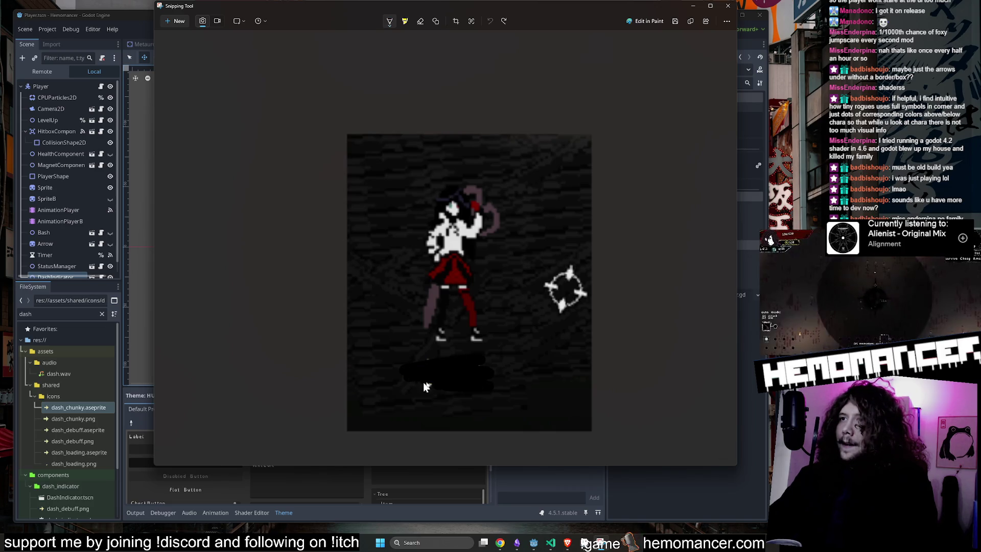
# Draw yellow dots above the player's head, undoing stray strokes
pyautogui.click(393, 21)
pyautogui.click(421, 79)
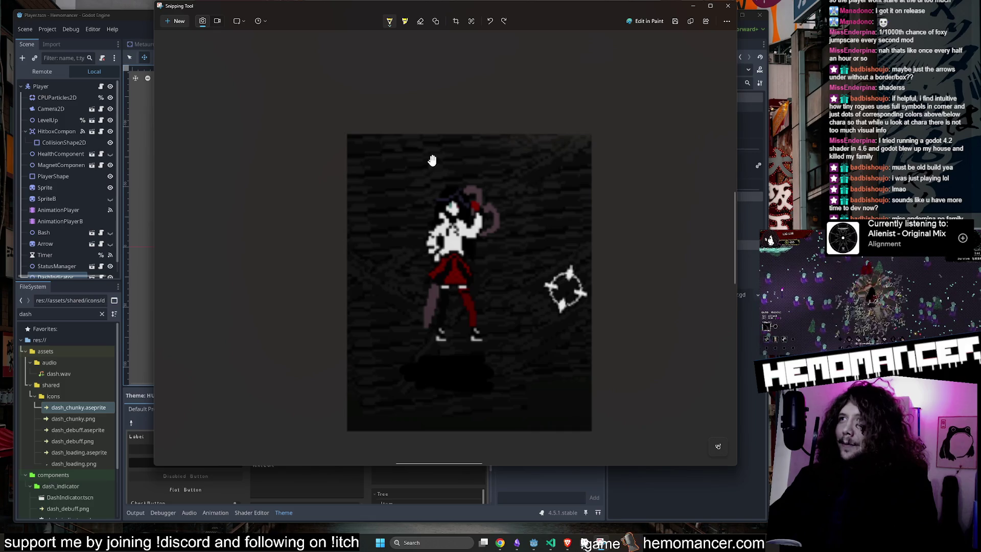
pyautogui.keyDown('ctrl'); pyautogui.scroll(-1, 433, 160); pyautogui.keyUp('ctrl')
pyautogui.scroll(1, 475, 181)
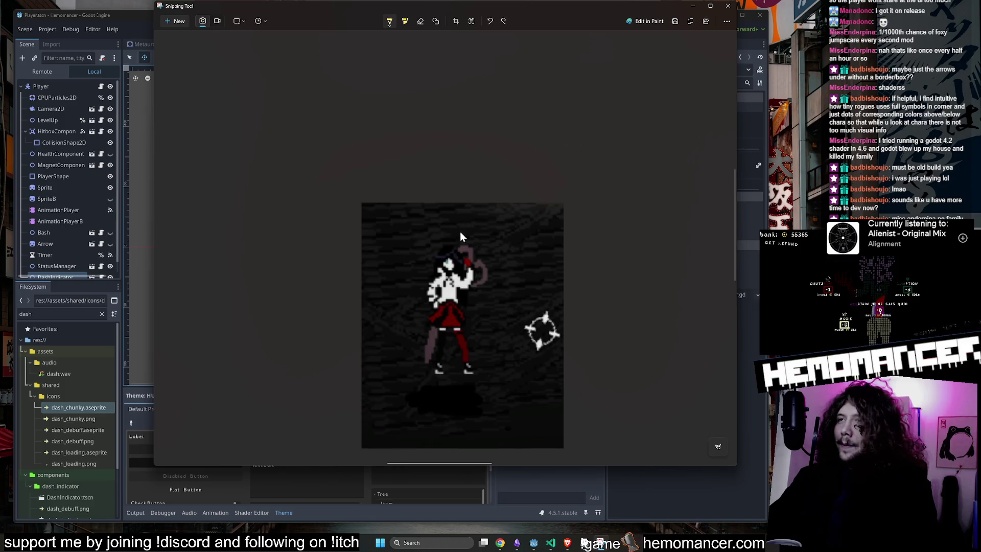
pyautogui.keyDown('ctrl'); pyautogui.scroll(1, 460, 232); pyautogui.keyUp('ctrl')
pyautogui.moveTo(429, 228); pyautogui.dragTo(431, 229)
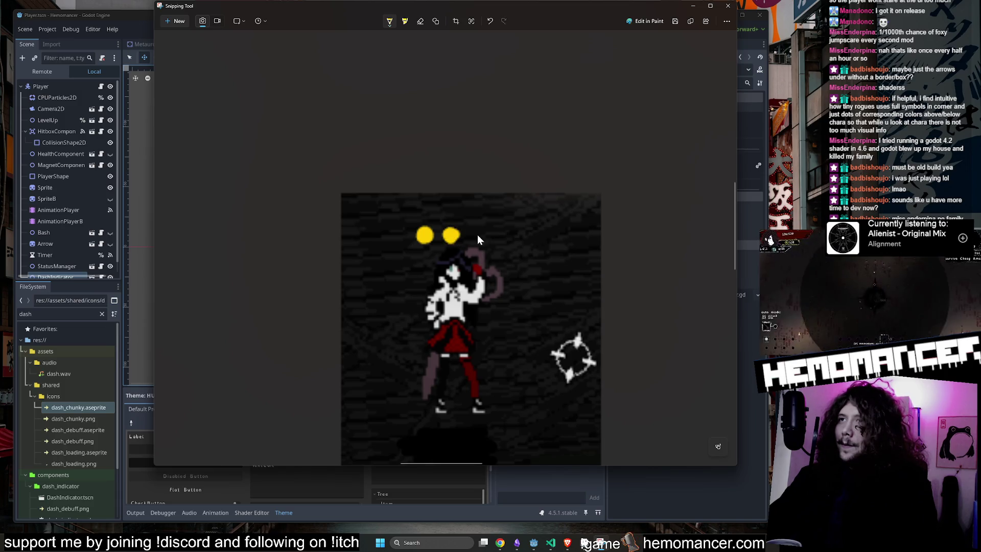
pyautogui.scroll(-3, 485, 225)
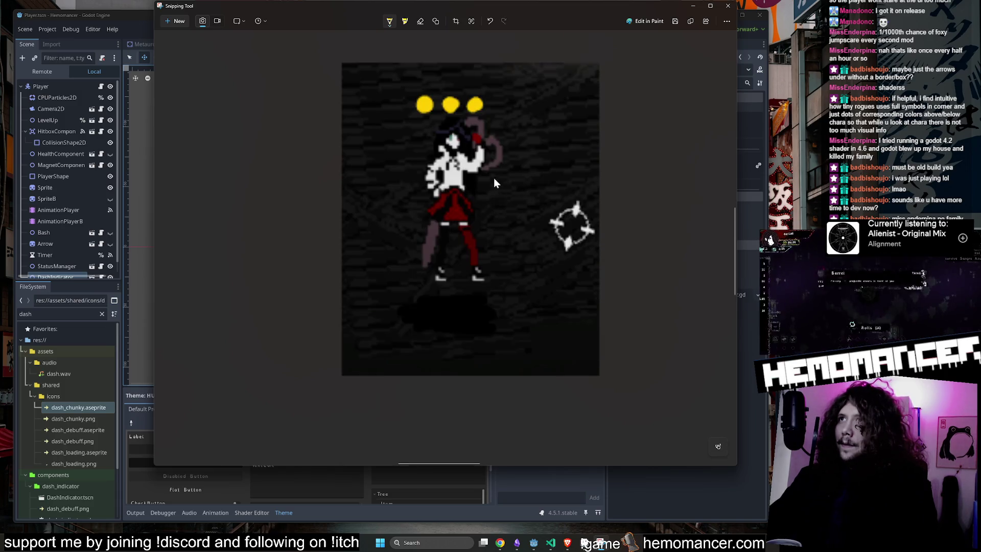
pyautogui.scroll(3, 490, 199)
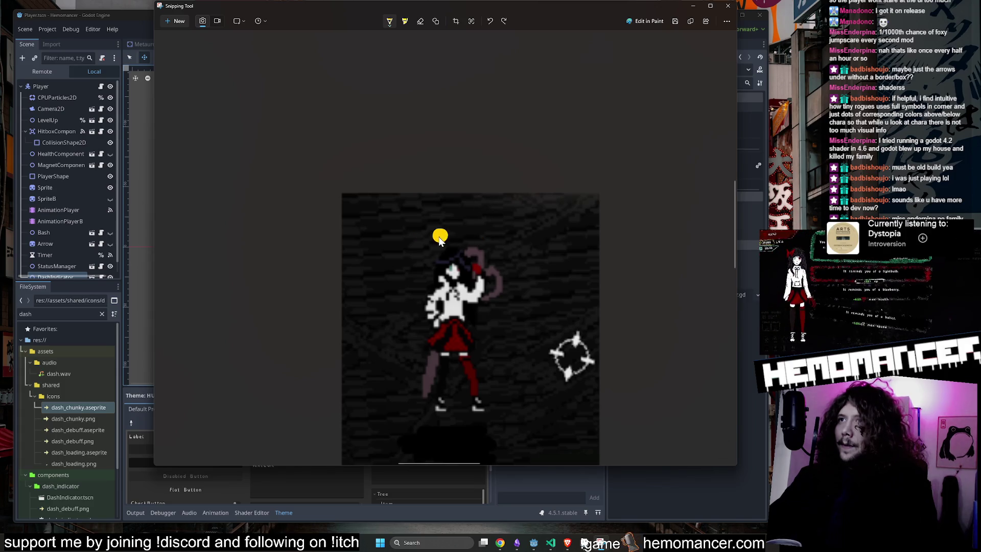
pyautogui.hotkey('ctrl', 'z')
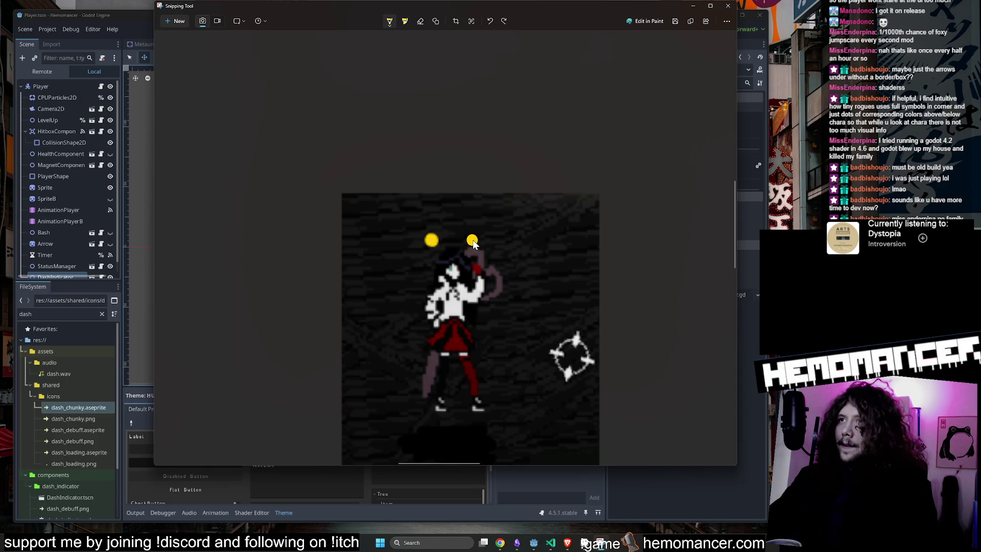
pyautogui.scroll(-3, 491, 235)
pyautogui.scroll(3, 492, 221)
pyautogui.scroll(-3, 498, 210)
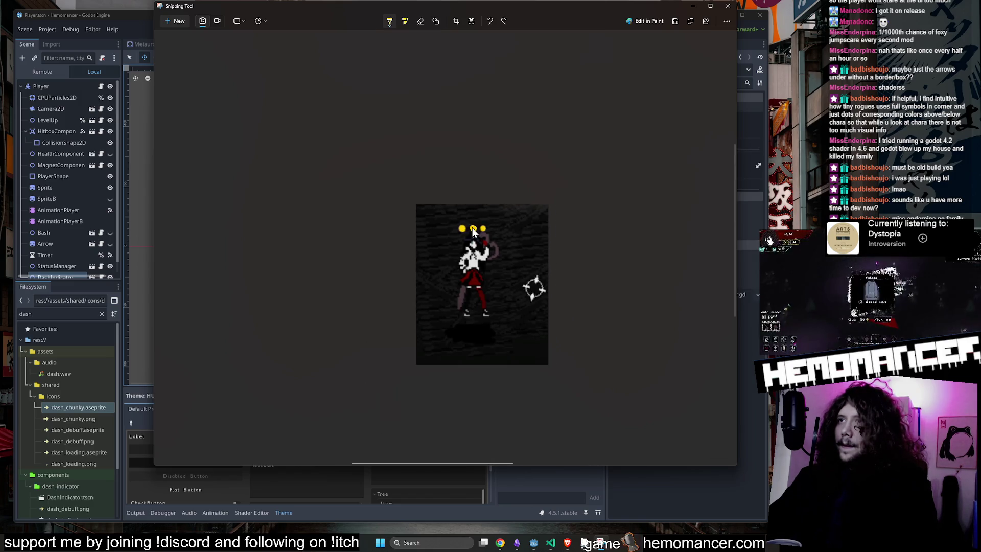
pyautogui.scroll(-2, 585, 208)
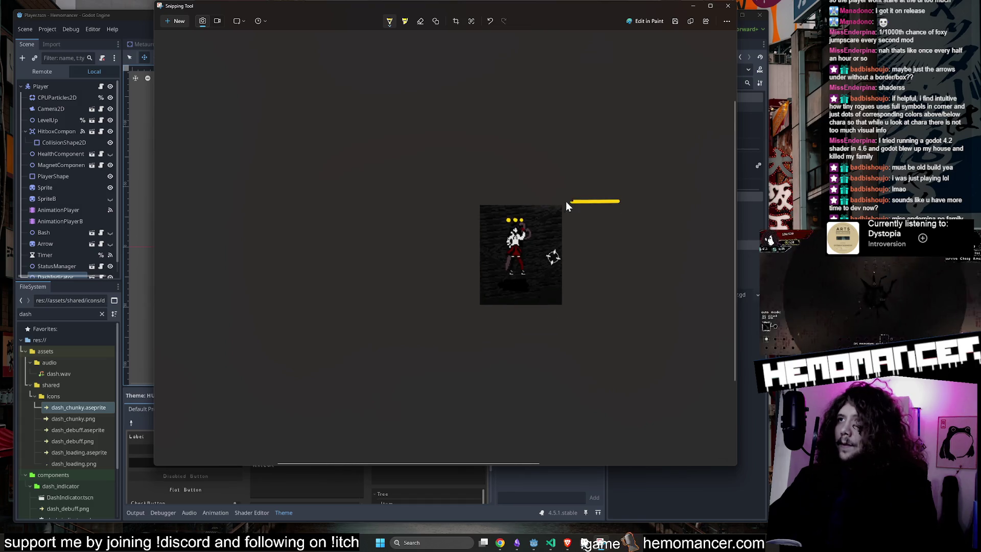
pyautogui.hotkey('ctrl', 'z')
pyautogui.scroll(2, 568, 217)
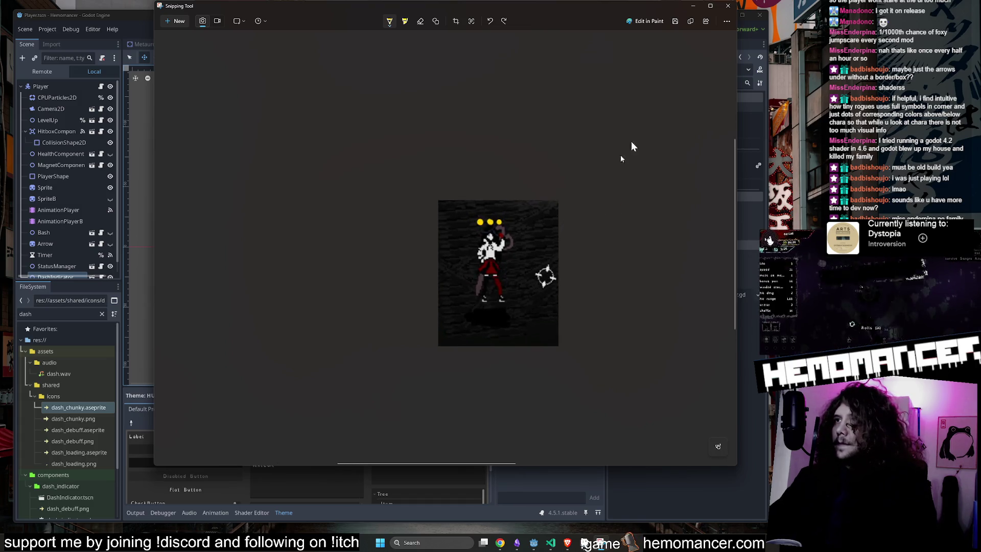
# Close Snipping Tool and open dash_chunky.aseprite in Aseprite from Godot's FileSystem
pyautogui.click(729, 11)
pyautogui.rightClick(93, 407)
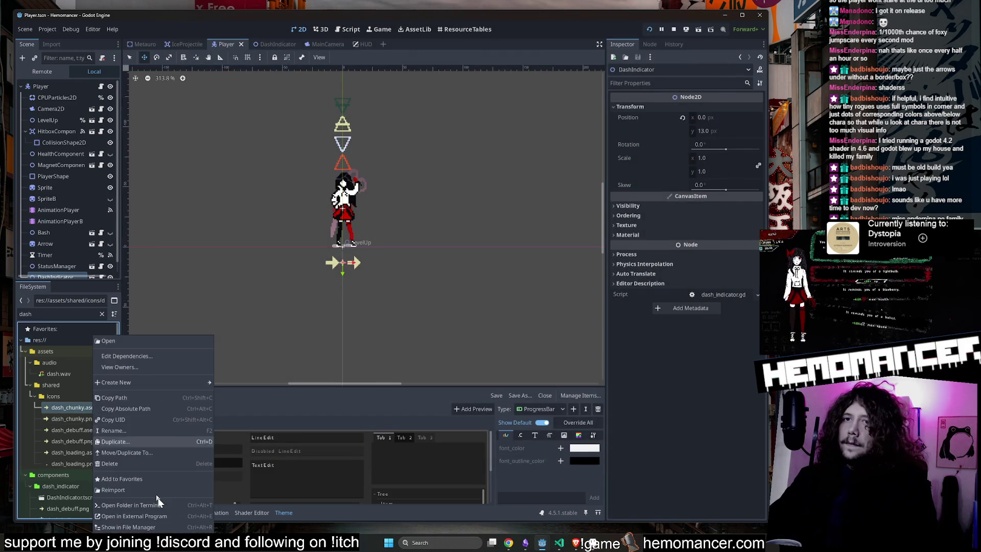
pyautogui.click(163, 516)
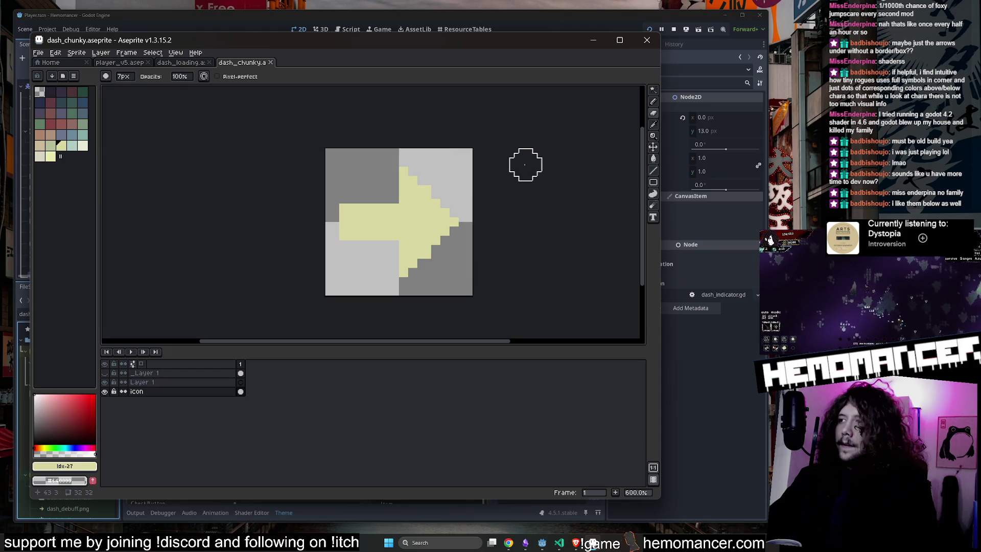
pyautogui.moveTo(526, 160); pyautogui.dragTo(547, 170)
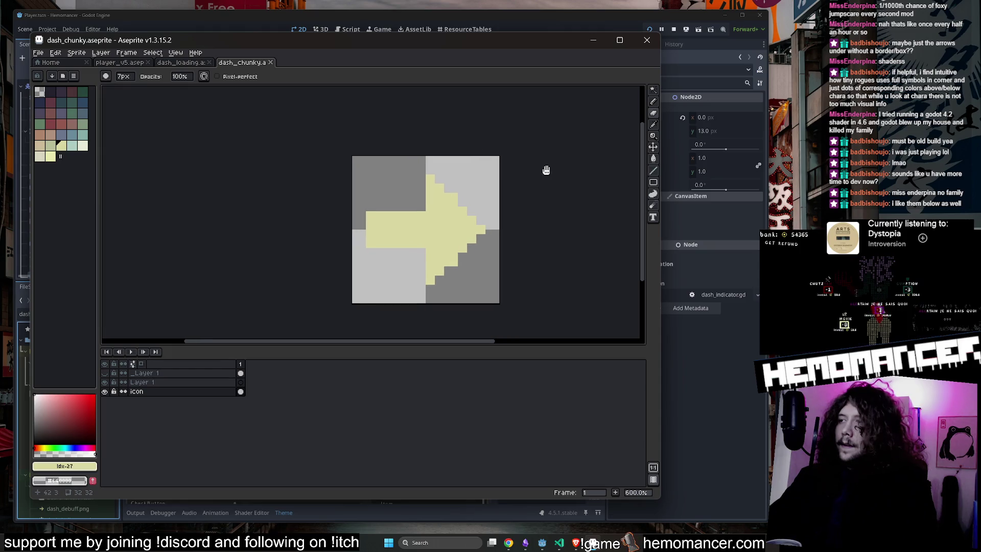
pyautogui.scroll(1, 428, 181)
# Paste a horizontally flipped copy of the yellow arrow and position it to form a diamond
pyautogui.press('w')
pyautogui.click(436, 245)
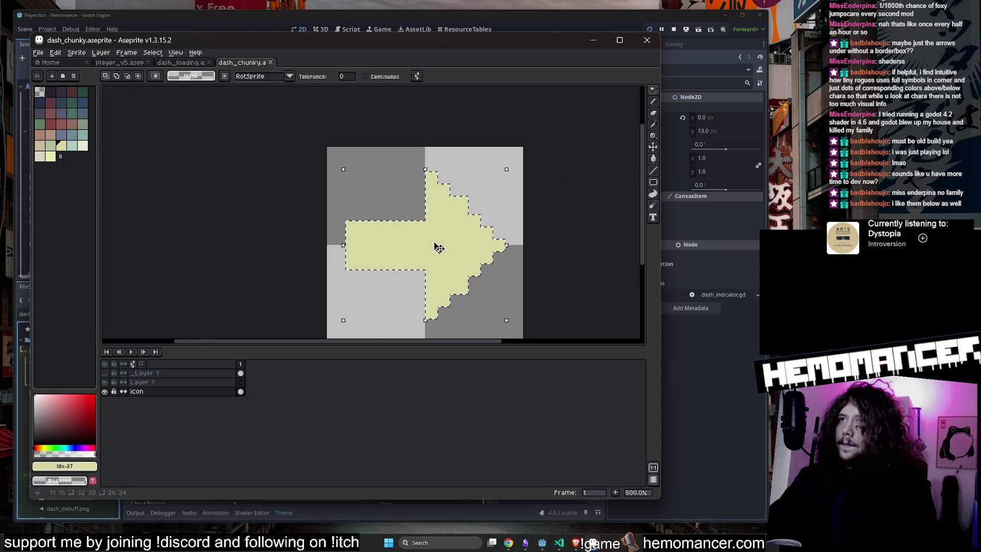
pyautogui.scroll(-2, 466, 219)
pyautogui.scroll(1, 466, 218)
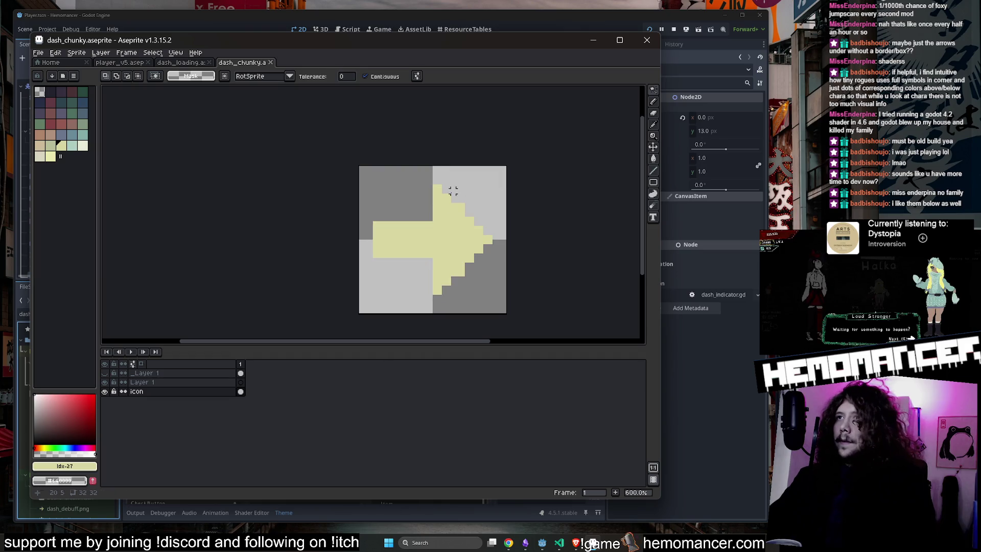
pyautogui.hotkey('ctrl', 'c')
pyautogui.hotkey('ctrl', 'v')
pyautogui.hotkey('shift', 'h')
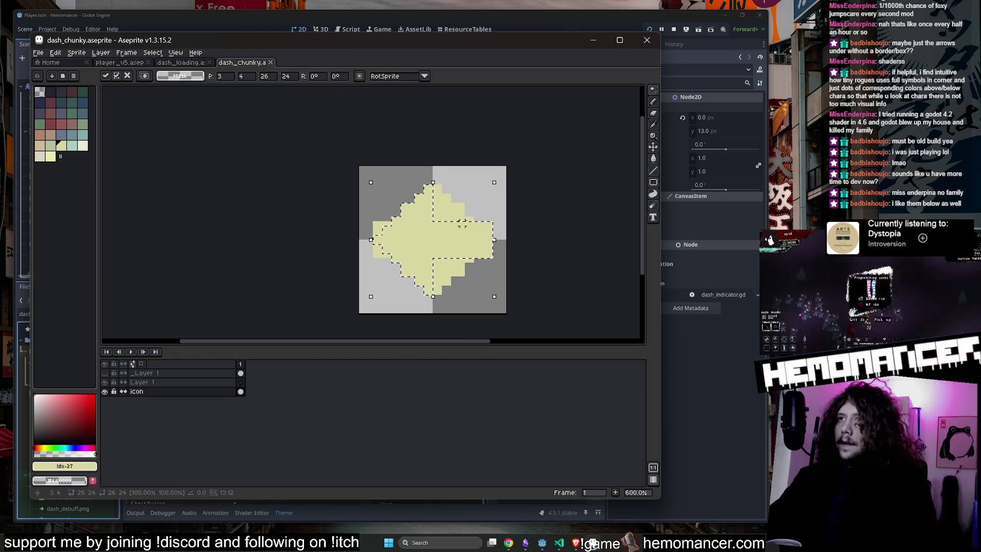
pyautogui.moveTo(462, 224); pyautogui.dragTo(448, 243)
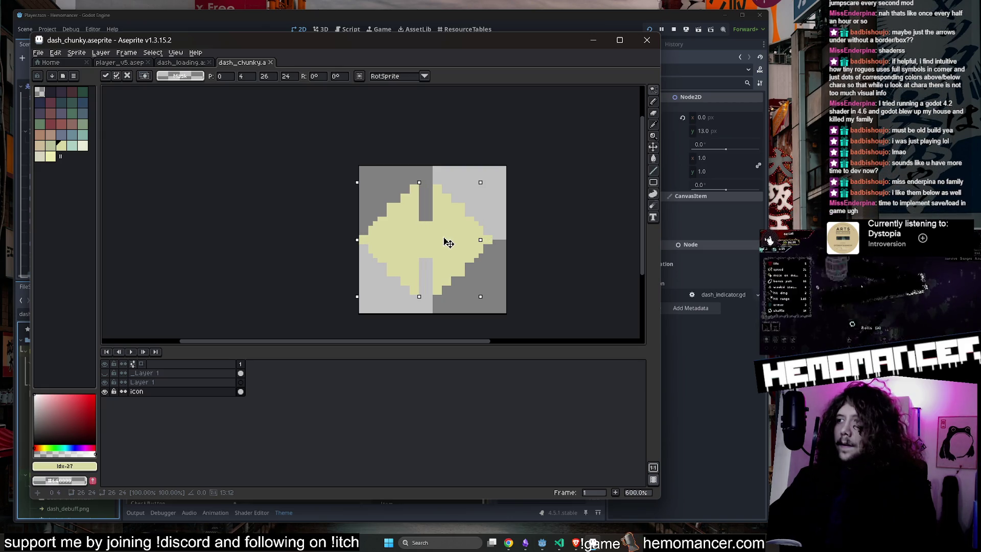
pyautogui.moveTo(450, 243); pyautogui.dragTo(462, 242)
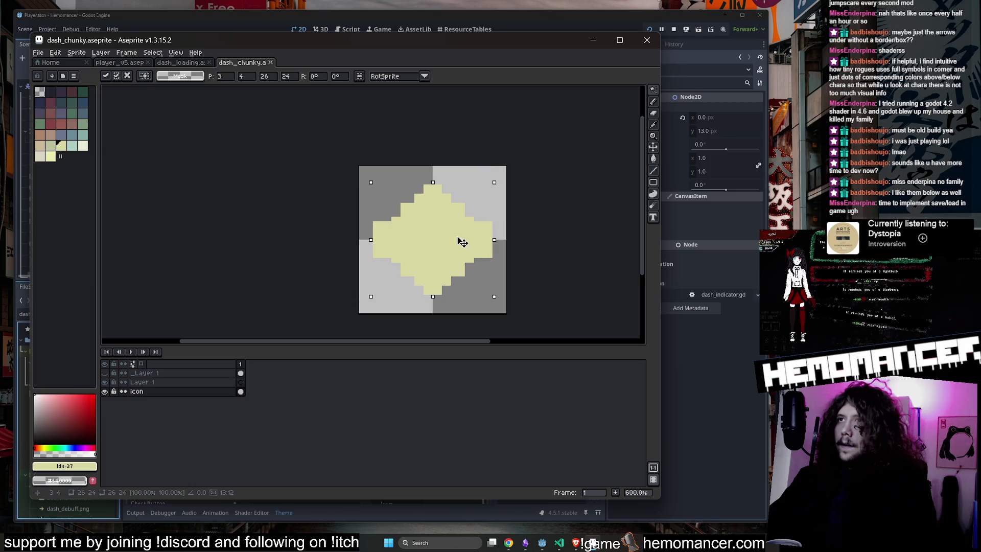
pyautogui.press('b')
# Refine the diamond's edges with a 5px brush and eraser, undoing the last erase
pyautogui.scroll(4, 513, 229)
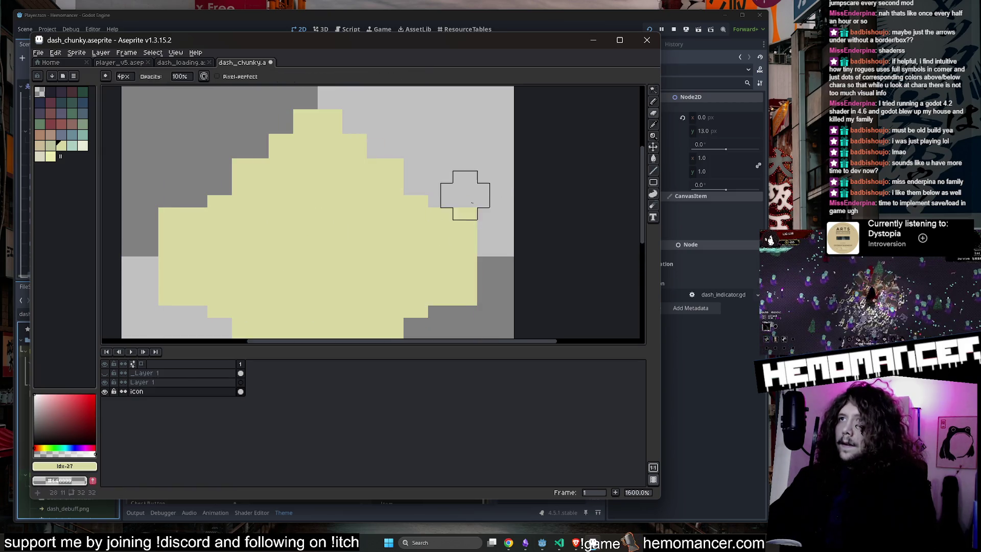
pyautogui.scroll(-2, 483, 226)
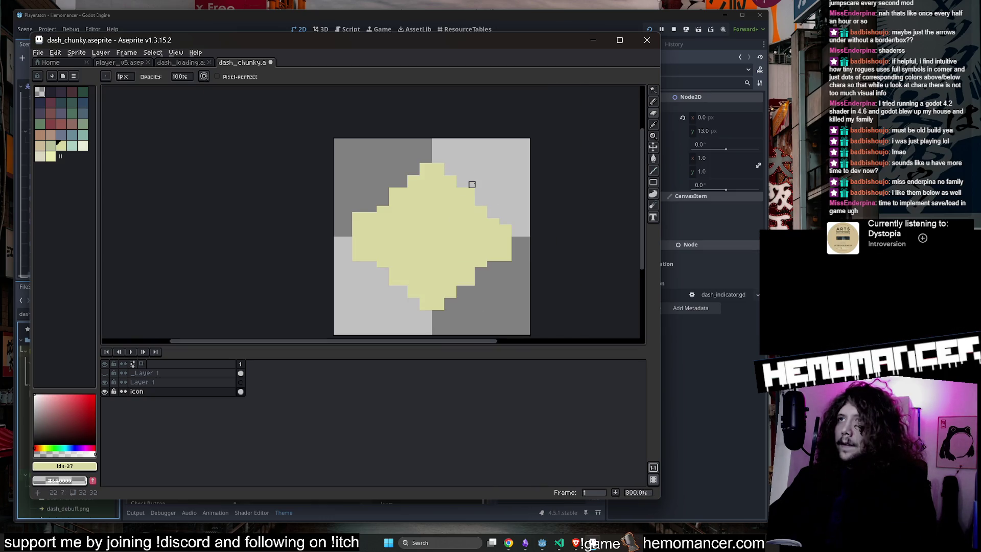
pyautogui.press('+')
pyautogui.press('+')
pyautogui.press('+')
pyautogui.moveTo(417, 171); pyautogui.dragTo(365, 227)
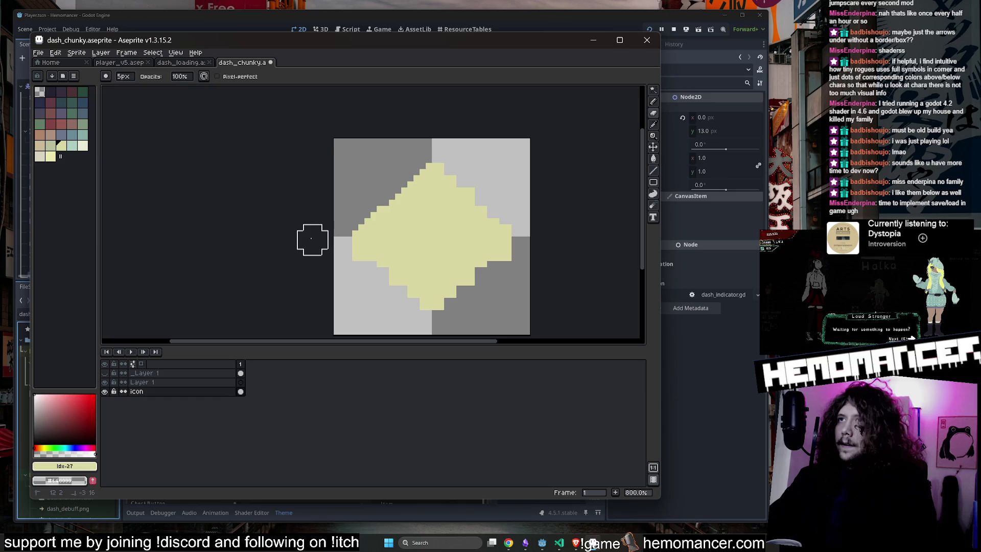
pyautogui.hotkey('ctrl', 'z')
pyautogui.scroll(-2, 331, 220)
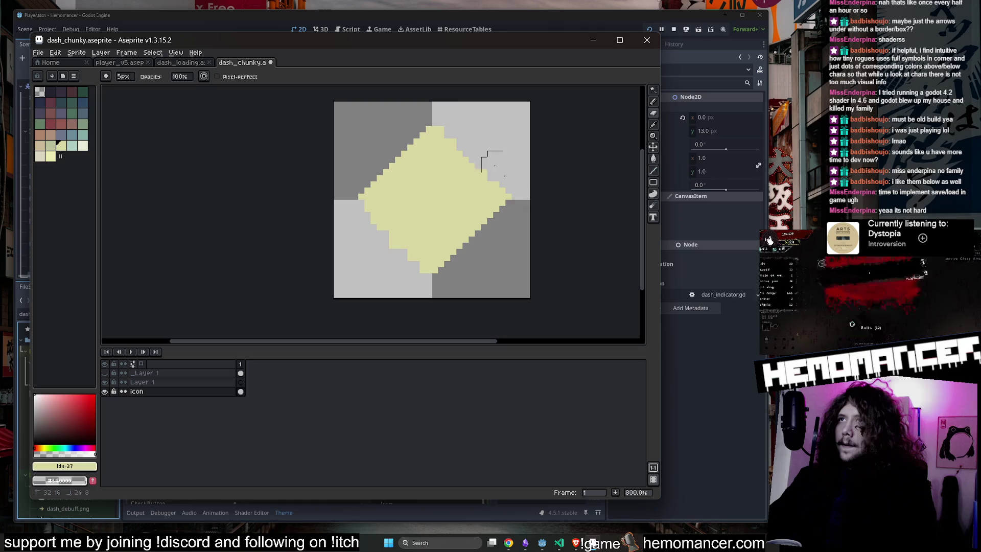
pyautogui.press('+')
pyautogui.press('+')
pyautogui.press('+')
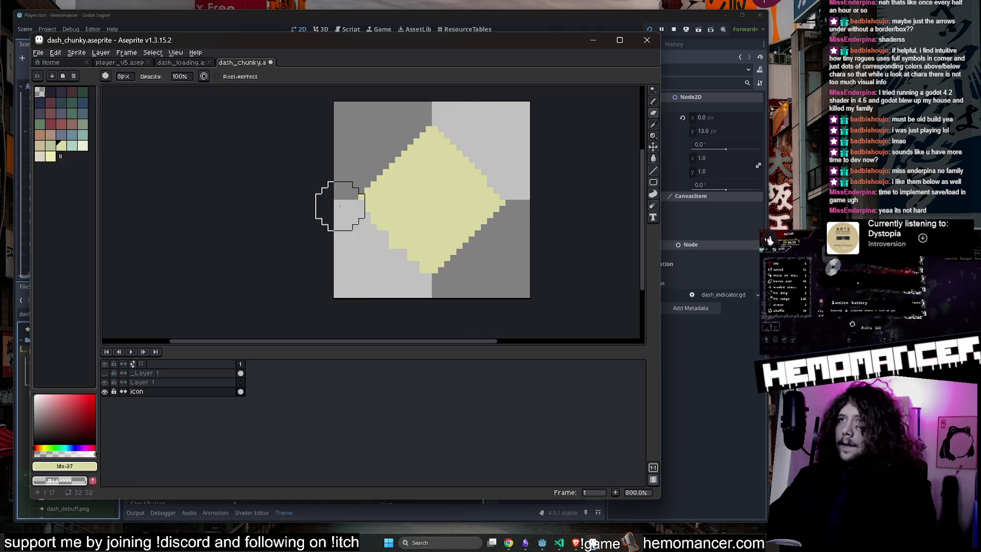
pyautogui.hotkey('ctrl', 'z')
pyautogui.hotkey('ctrl', 'z')
pyautogui.hotkey('ctrl', 'z')
pyautogui.hotkey('ctrl', 'z')
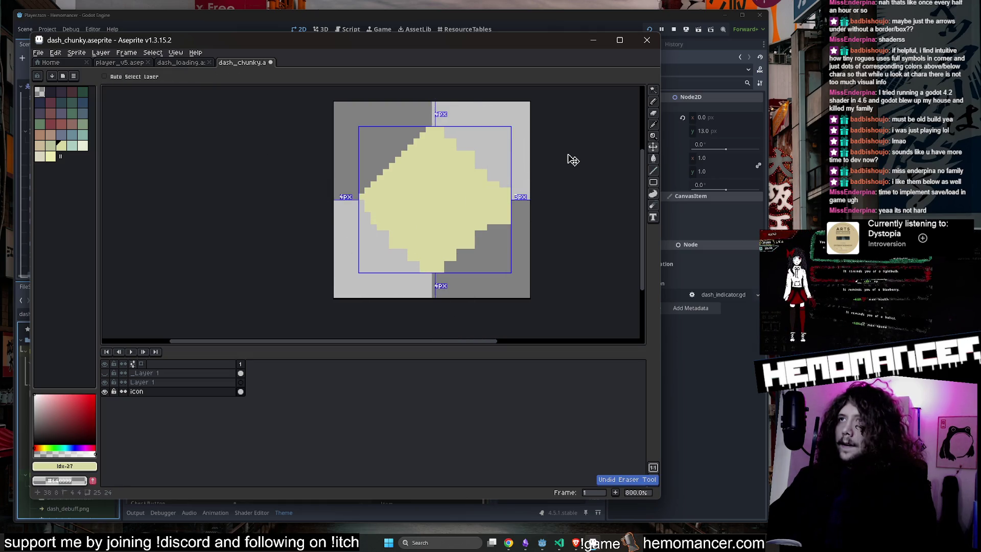
# Nudge blocks of the diamond's left and right edge pixels with rectangular selections
pyautogui.press('m')
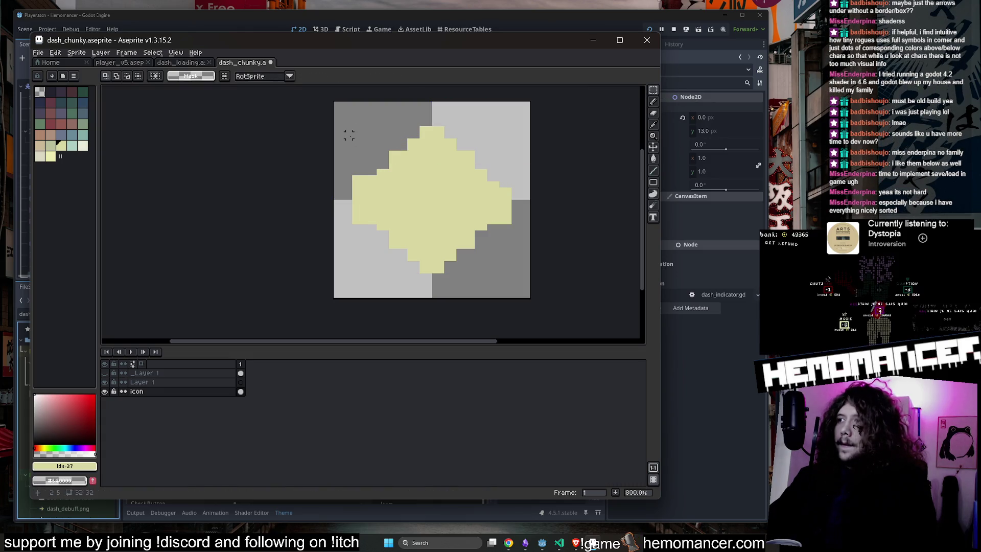
pyautogui.moveTo(337, 153)
pyautogui.mouseDown()
pyautogui.moveTo(372, 198)
pyautogui.moveTo(378, 186)
pyautogui.moveTo(403, 238)
pyautogui.mouseUp()
pyautogui.hotkey('ctrl', 'd')
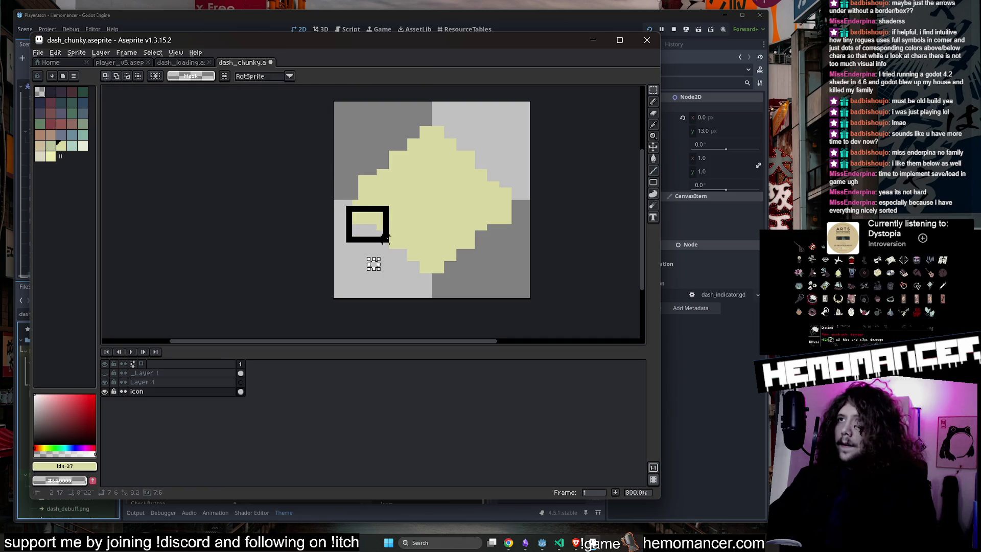
pyautogui.hotkey('ctrl', 'd')
pyautogui.moveTo(481, 201)
pyautogui.mouseDown()
pyautogui.moveTo(512, 235)
pyautogui.moveTo(494, 226)
pyautogui.moveTo(515, 212)
pyautogui.moveTo(498, 217)
pyautogui.moveTo(504, 225)
pyautogui.mouseUp()
pyautogui.hotkey('ctrl', 'd')
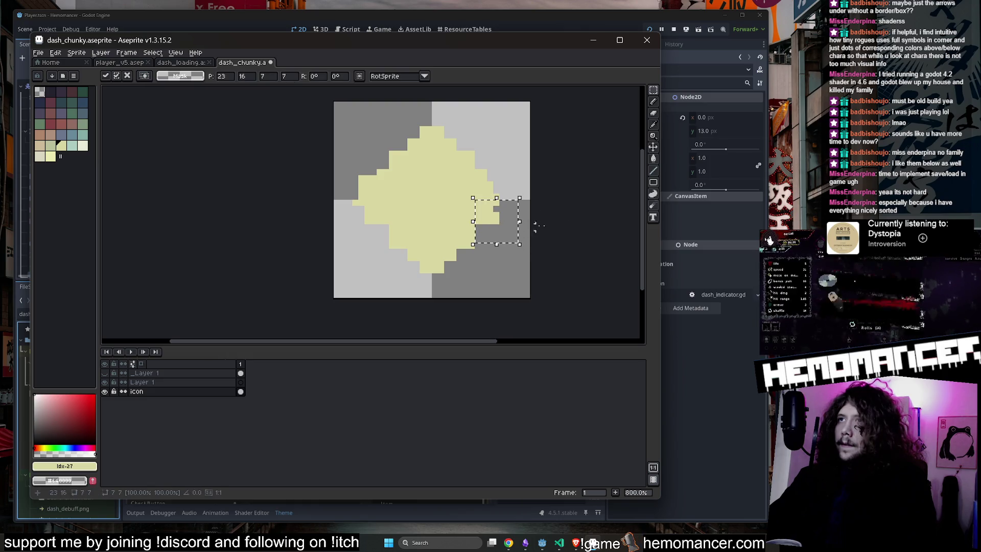
pyautogui.hotkey('ctrl', 'd')
# Shrink, centre and rotate the shape, then scale it to 38×41 pixels
pyautogui.scroll(-3, 536, 225)
pyautogui.moveTo(653, 89); pyautogui.dragTo(610, 93)
pyautogui.scroll(2, 378, 141)
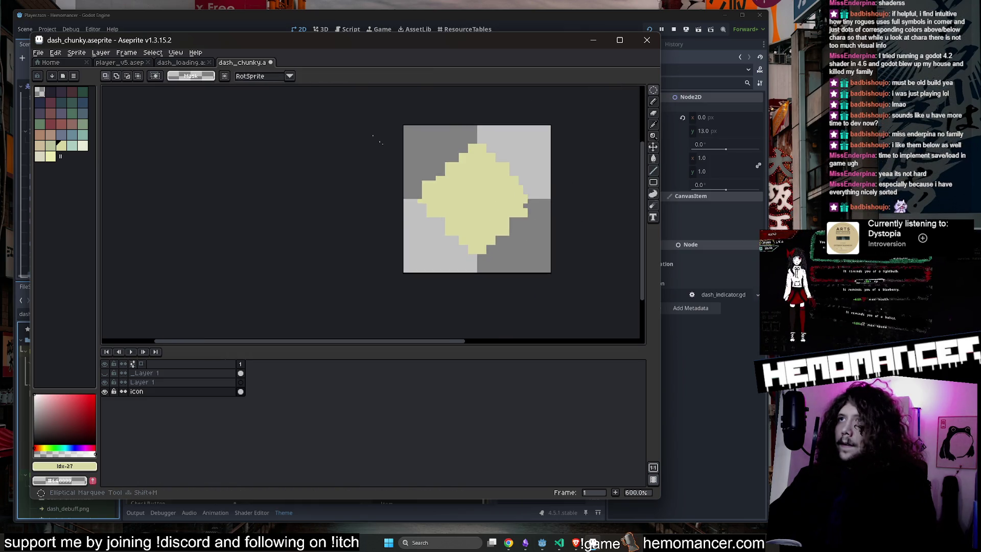
pyautogui.hotkey('ctrl', 'a')
pyautogui.moveTo(551, 125)
pyautogui.mouseDown()
pyautogui.moveTo(477, 139)
pyautogui.moveTo(483, 192)
pyautogui.mouseUp()
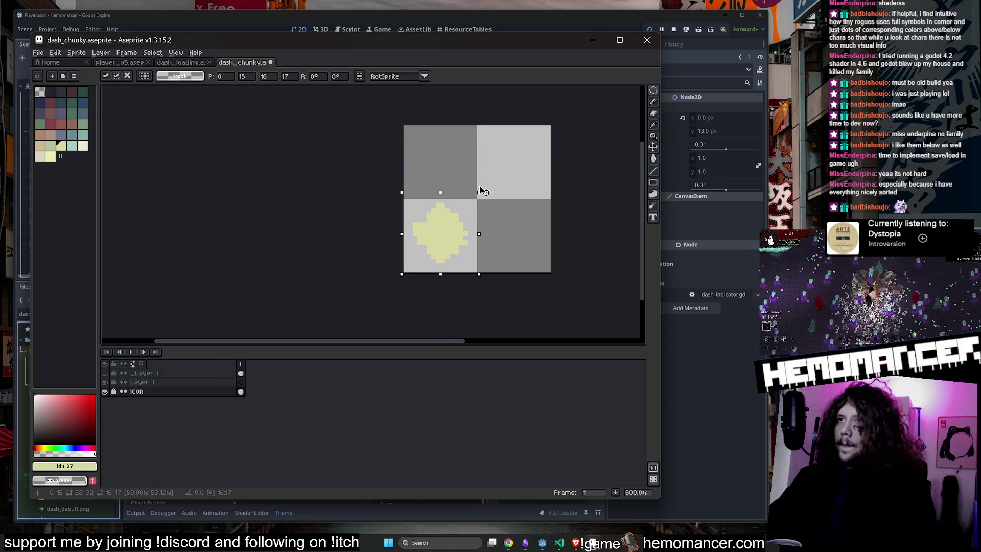
pyautogui.moveTo(478, 275)
pyautogui.mouseDown()
pyautogui.moveTo(495, 213)
pyautogui.moveTo(493, 162)
pyautogui.mouseUp()
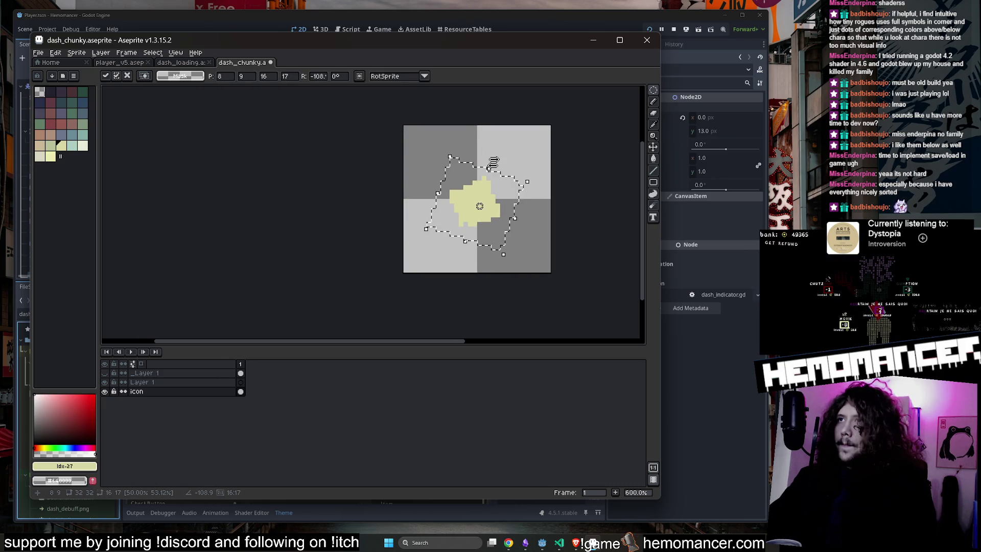
pyautogui.press('Return')
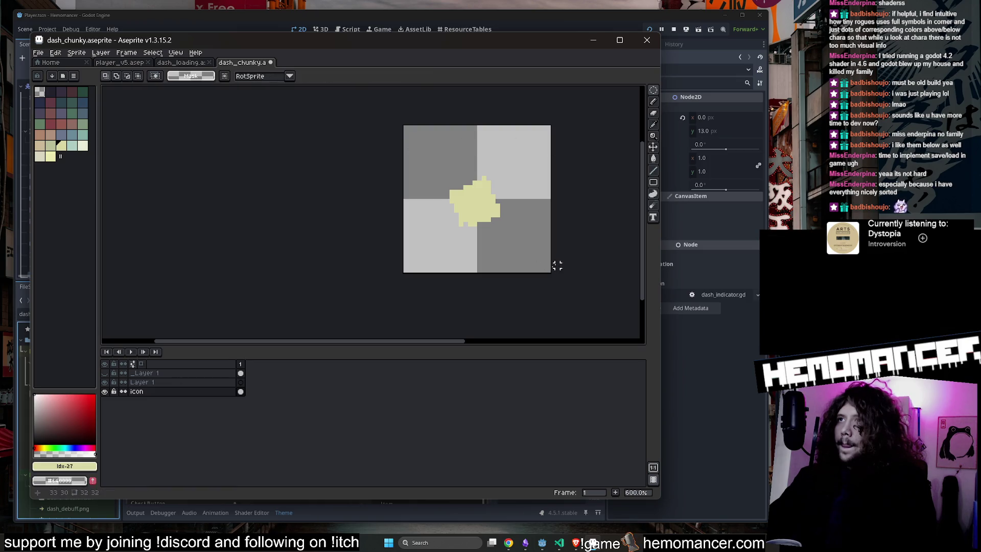
pyautogui.hotkey('ctrl', 'a')
pyautogui.moveTo(550, 125); pyautogui.dragTo(583, 96)
pyautogui.moveTo(531, 178); pyautogui.dragTo(521, 187)
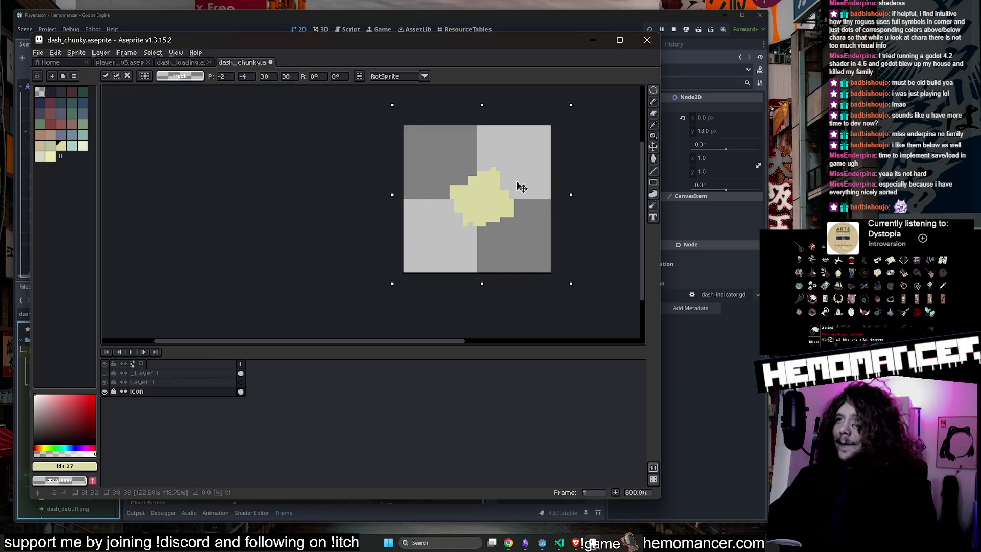
pyautogui.moveTo(571, 105)
pyautogui.mouseDown()
pyautogui.moveTo(562, 99)
pyautogui.moveTo(567, 120)
pyautogui.mouseUp()
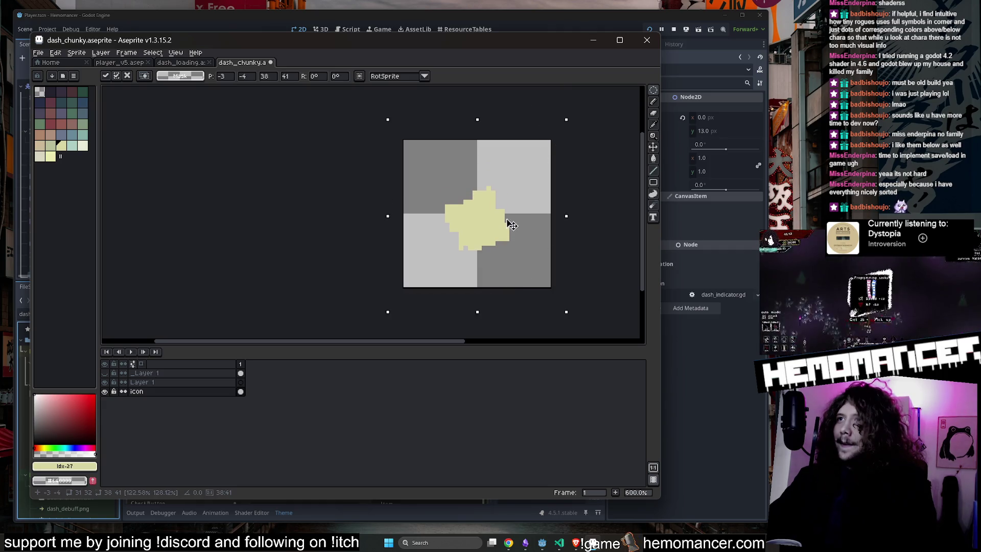
pyautogui.scroll(3, 511, 225)
pyautogui.press('b')
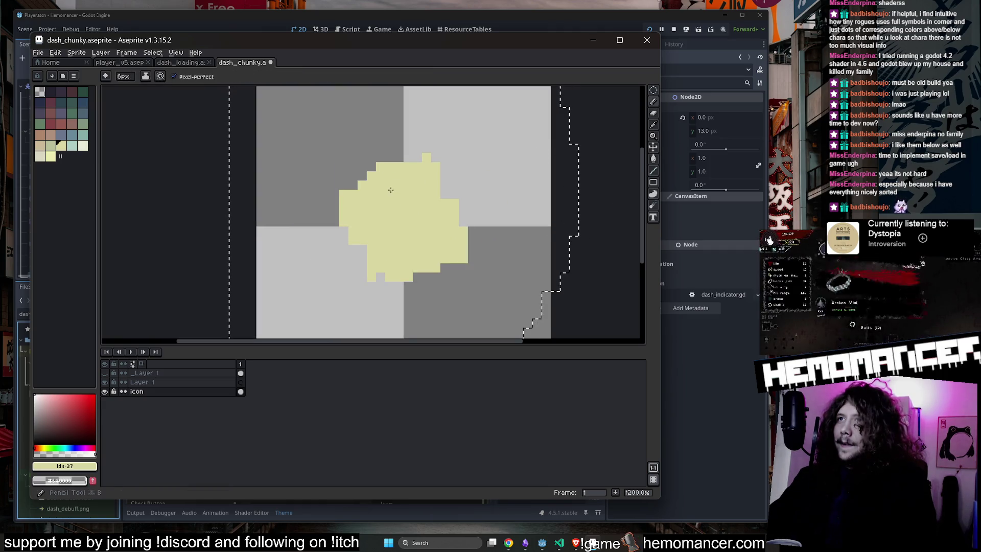
# Shift the yellow blob one pixel left and save the sprite
pyautogui.scroll(7, 396, 204)
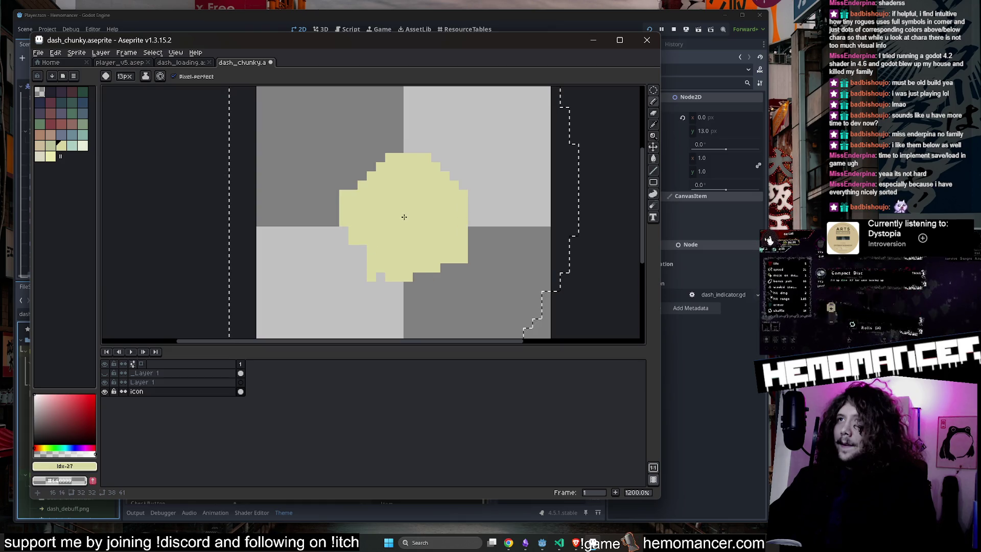
pyautogui.scroll(-4, 404, 217)
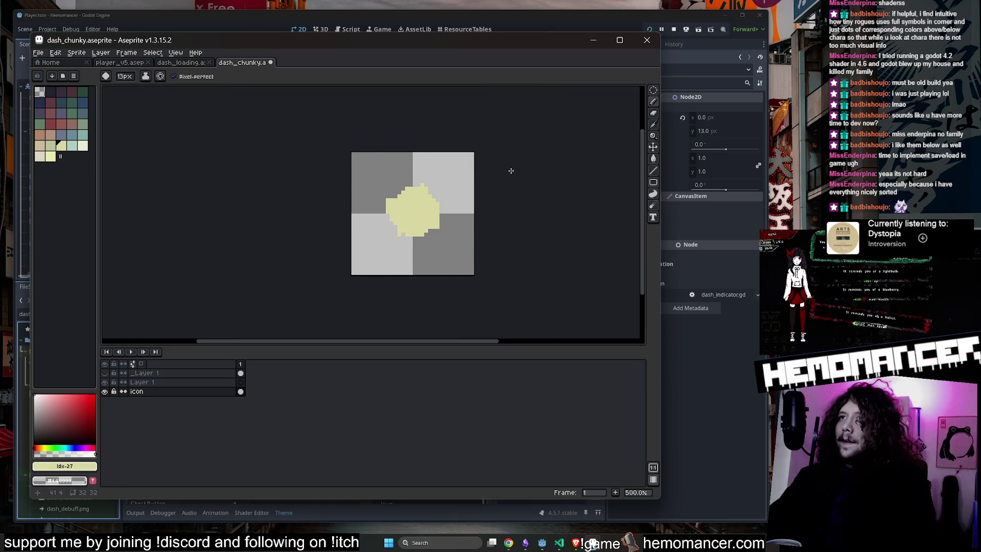
pyautogui.hotkey('ctrl', 'a')
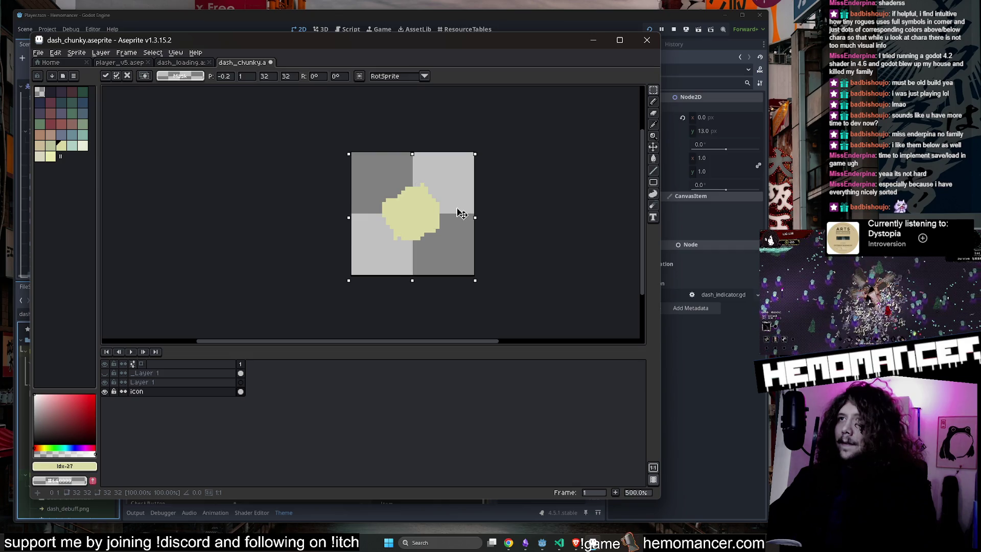
pyautogui.moveTo(457, 208); pyautogui.dragTo(458, 209)
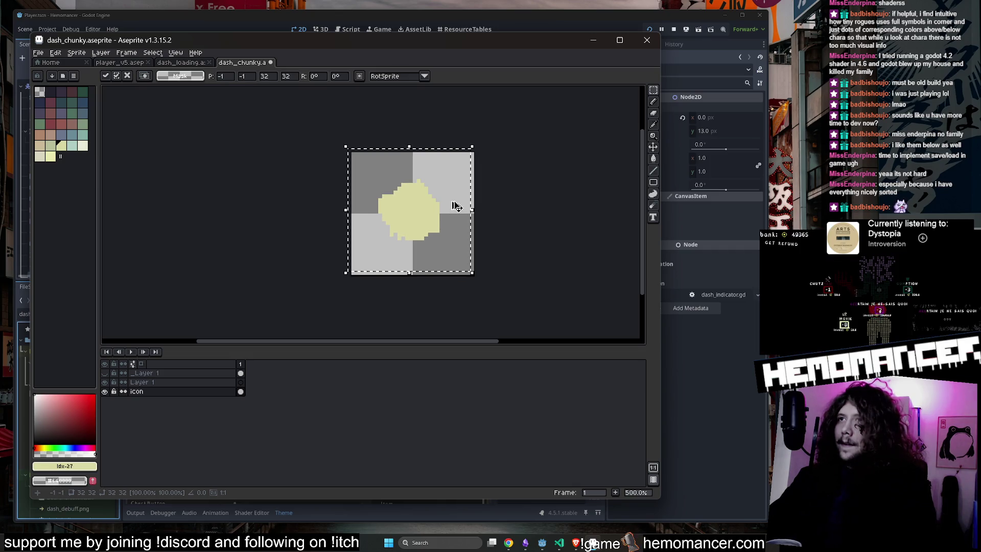
pyautogui.scroll(-2, 510, 182)
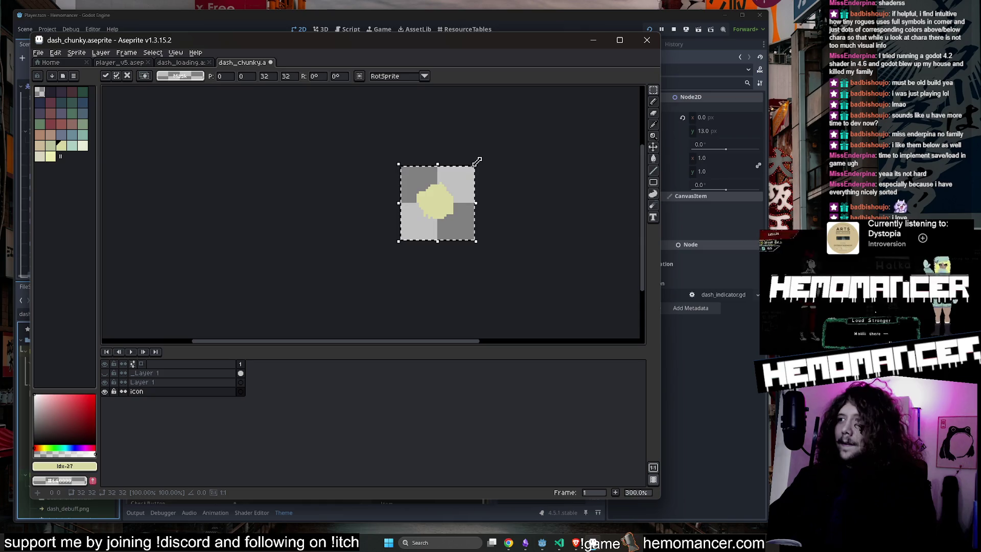
pyautogui.scroll(1, 477, 162)
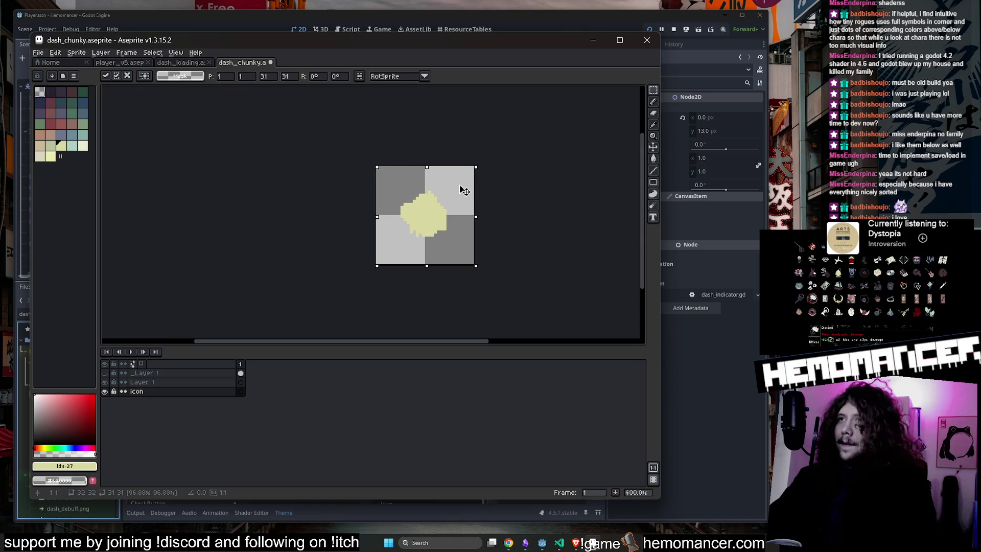
pyautogui.hotkey('ctrl', 'd')
pyautogui.hotkey('ctrl', 's')
# Touch up individual pixels, save dash_chunky.aseprite again, and close Aseprite
pyautogui.scroll(1, 522, 186)
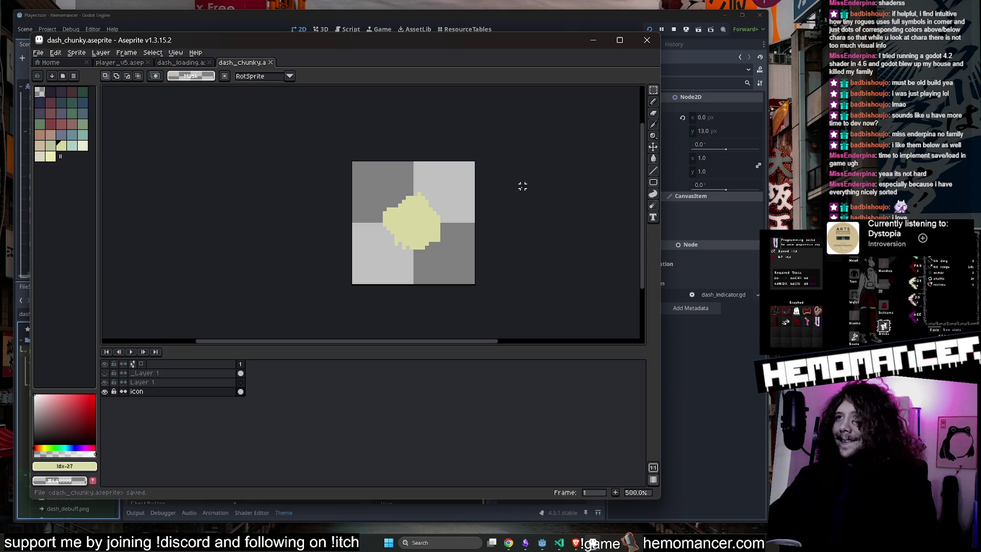
pyautogui.press('b')
pyautogui.scroll(5, 416, 237)
pyautogui.scroll(-5, 416, 236)
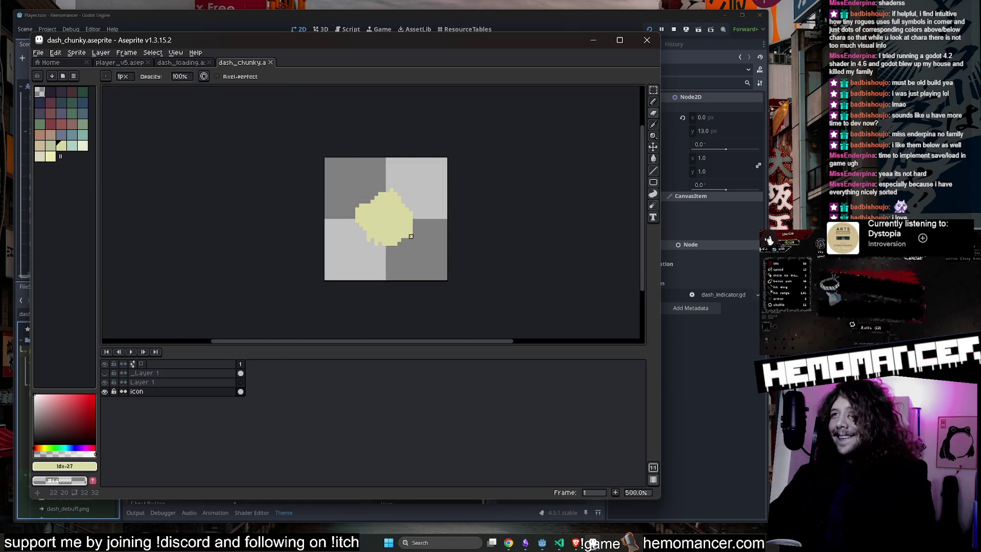
pyautogui.scroll(8, 422, 225)
pyautogui.scroll(-6, 475, 205)
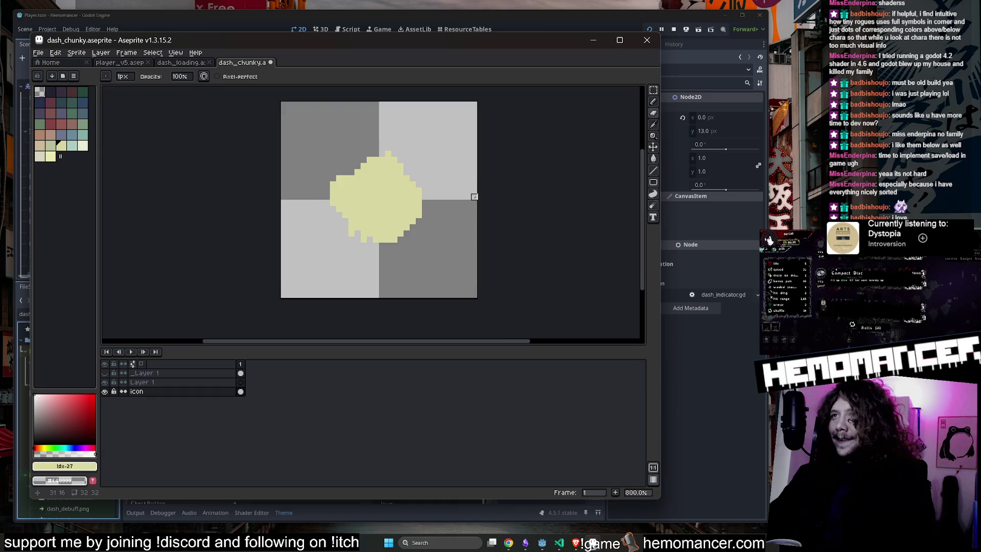
pyautogui.hotkey('ctrl', 's')
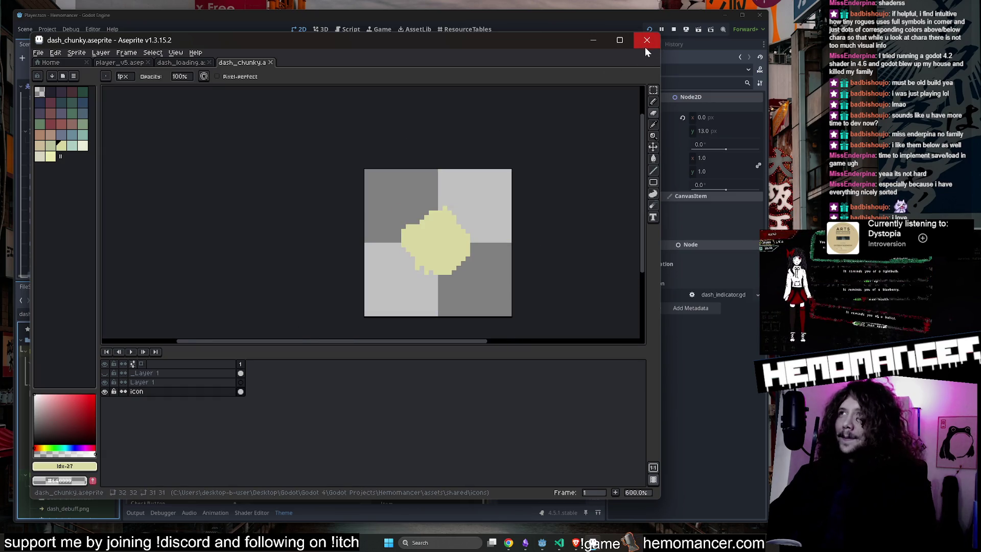
pyautogui.click(647, 45)
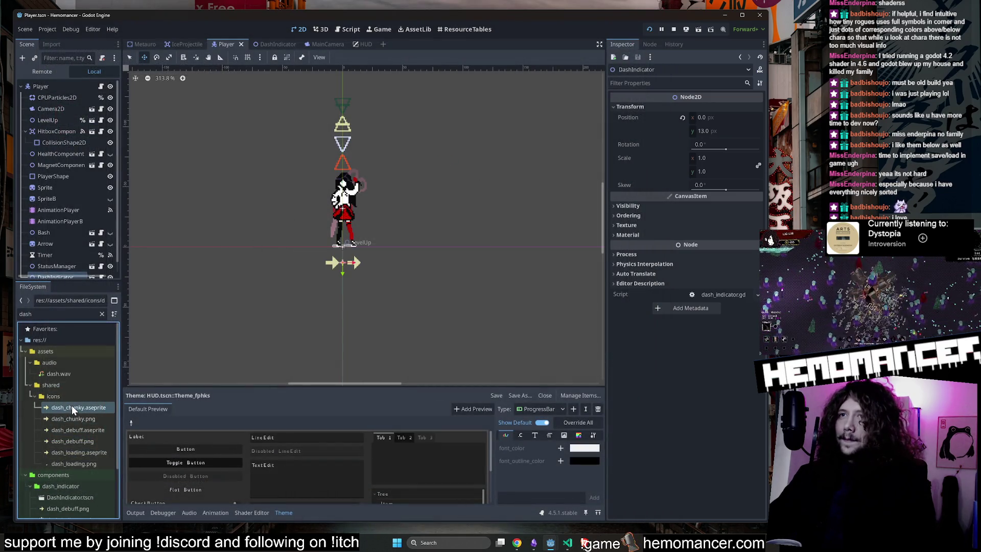
# In the DashIndicator scene, assign dash_chunky.aseprite to Charge0 and reimport it
pyautogui.moveTo(71, 407); pyautogui.dragTo(272, 310)
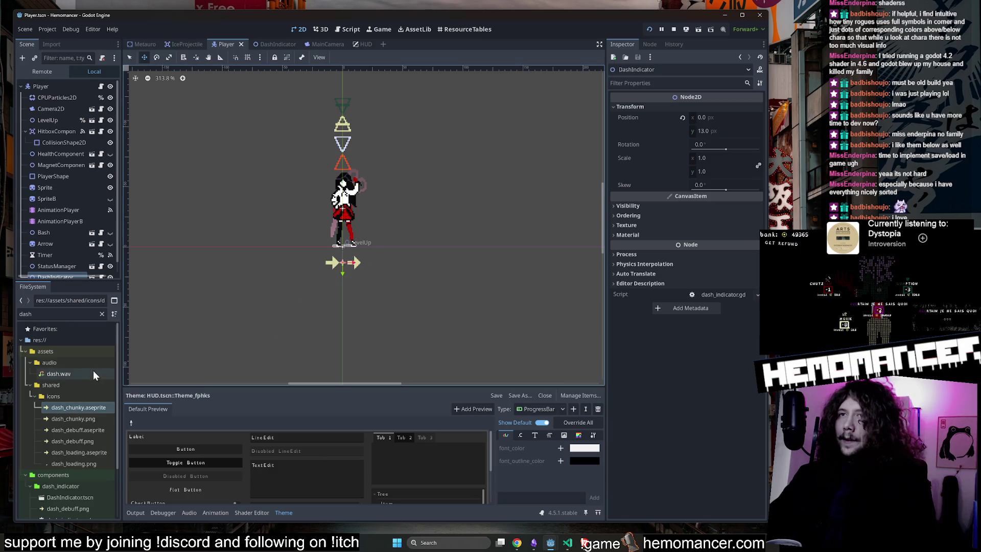
pyautogui.click(269, 44)
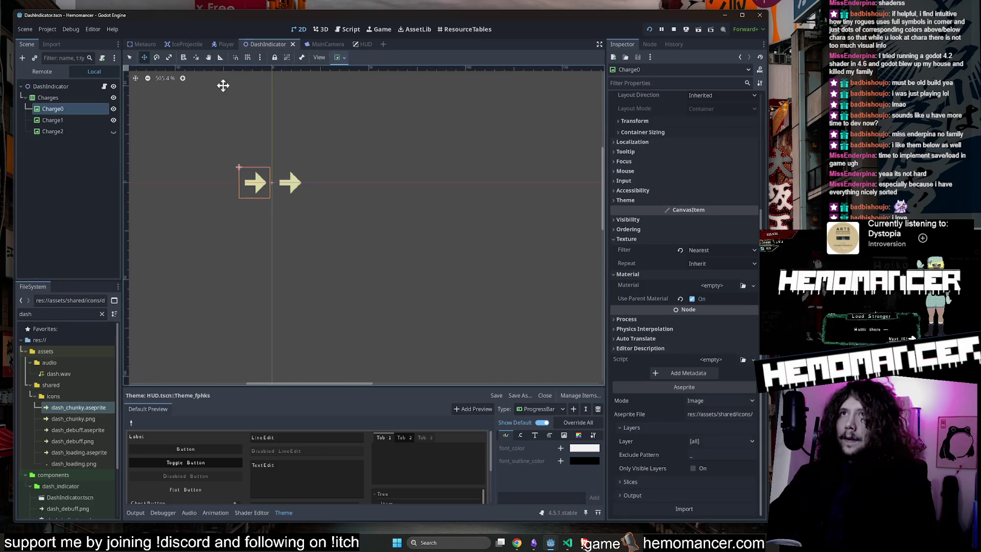
pyautogui.scroll(1, 685, 307)
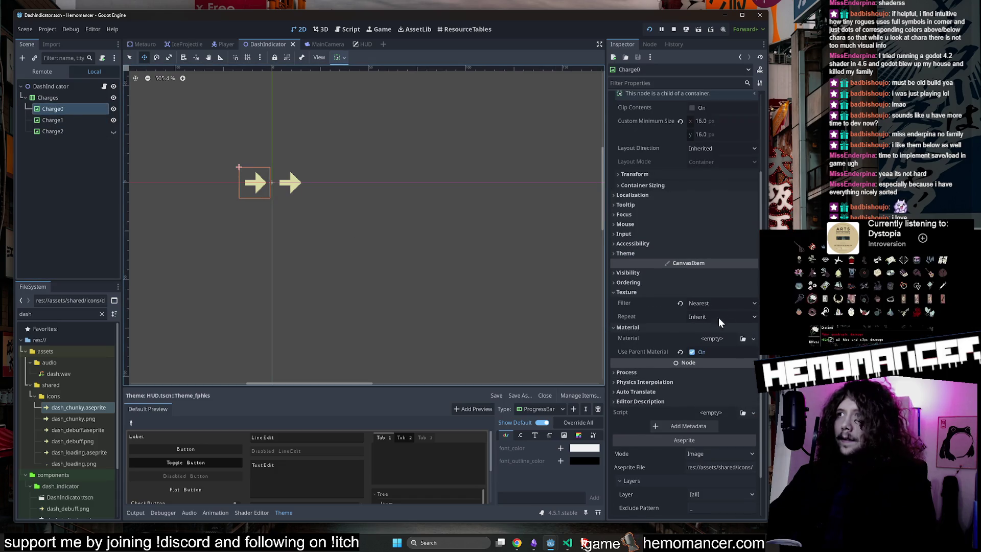
pyautogui.moveTo(97, 408)
pyautogui.mouseDown()
pyautogui.moveTo(685, 461)
pyautogui.moveTo(725, 481)
pyautogui.mouseUp()
pyautogui.scroll(-1, 724, 481)
pyautogui.click(709, 505)
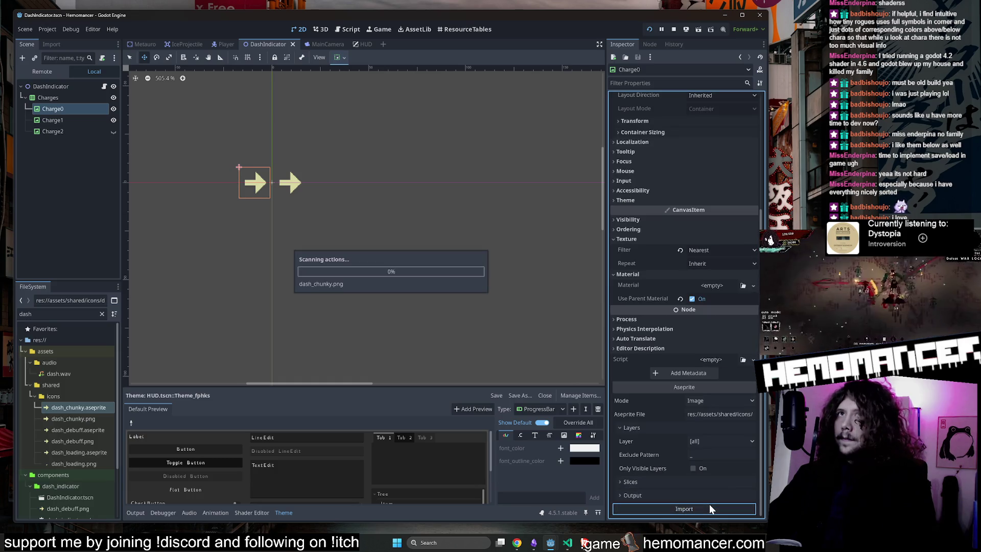
# Reimport the chunky dash sprite for the second and third charge icons
pyautogui.click(85, 119)
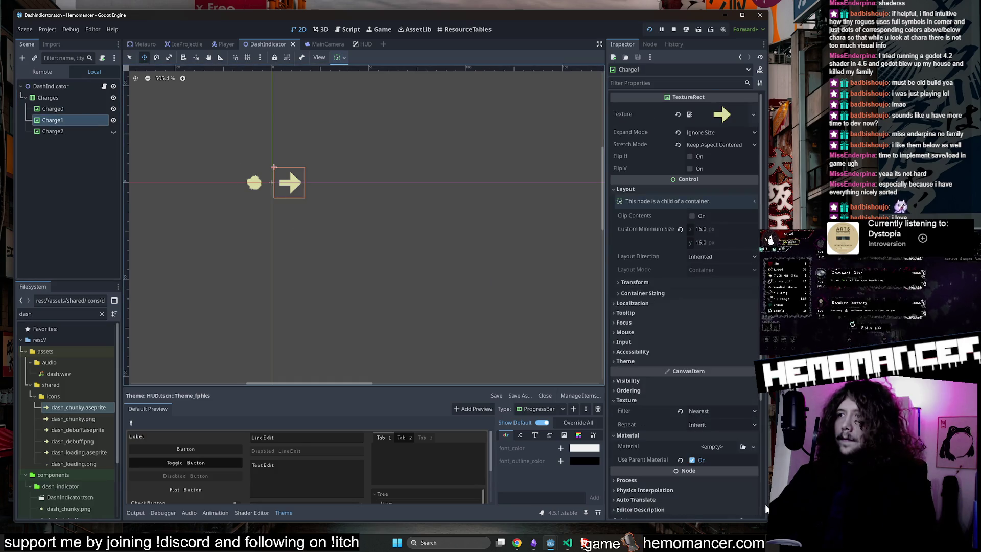
pyautogui.click(708, 506)
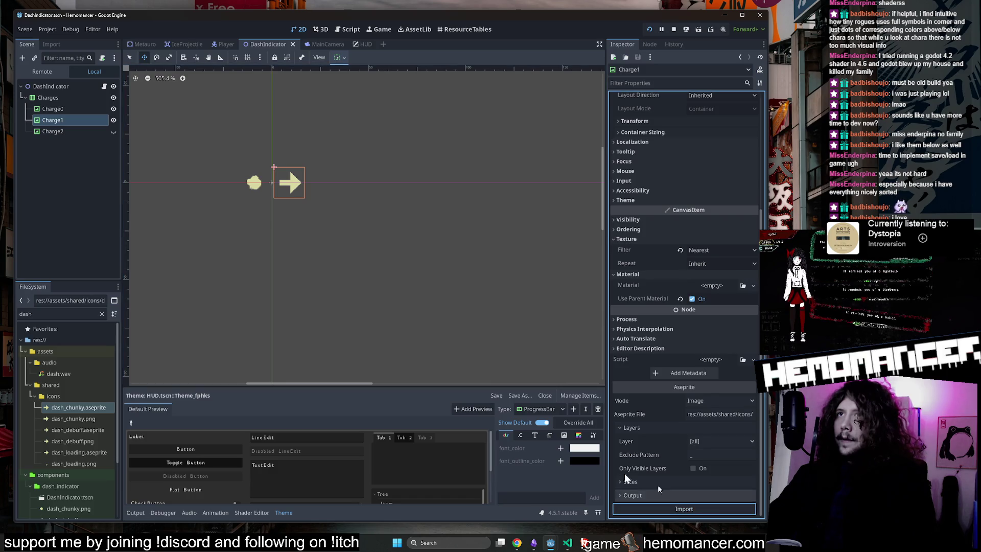
pyautogui.click(711, 509)
pyautogui.click(111, 134)
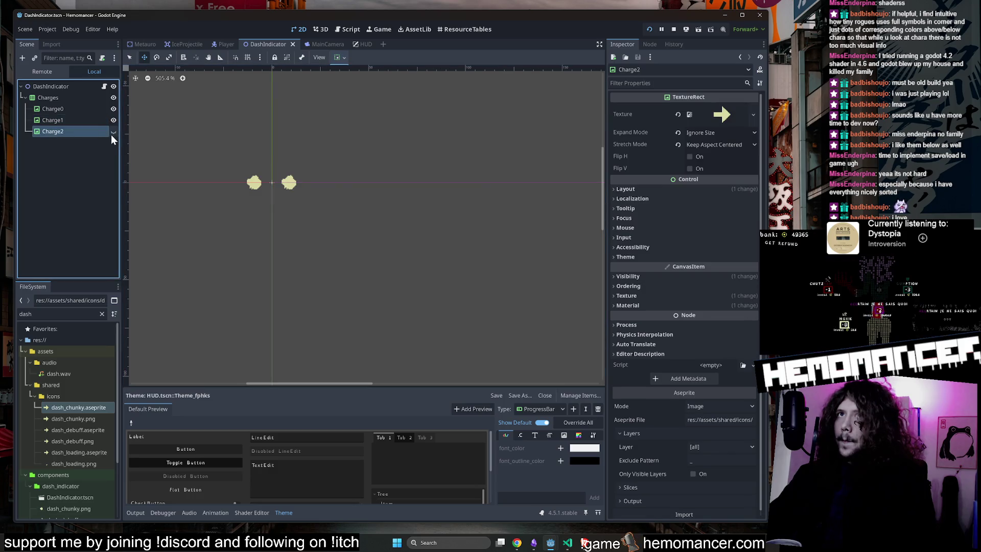
pyautogui.click(112, 131)
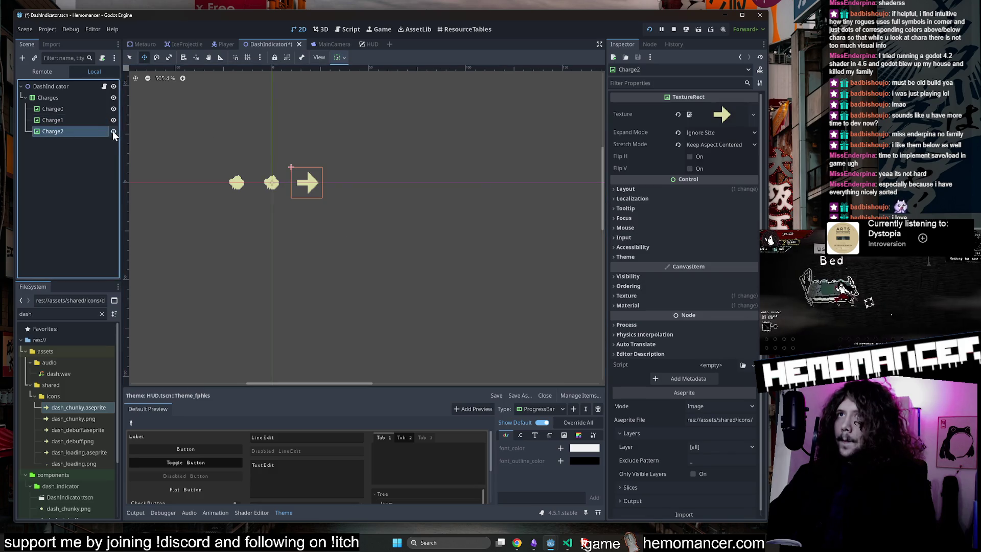
pyautogui.click(92, 407)
pyautogui.click(710, 514)
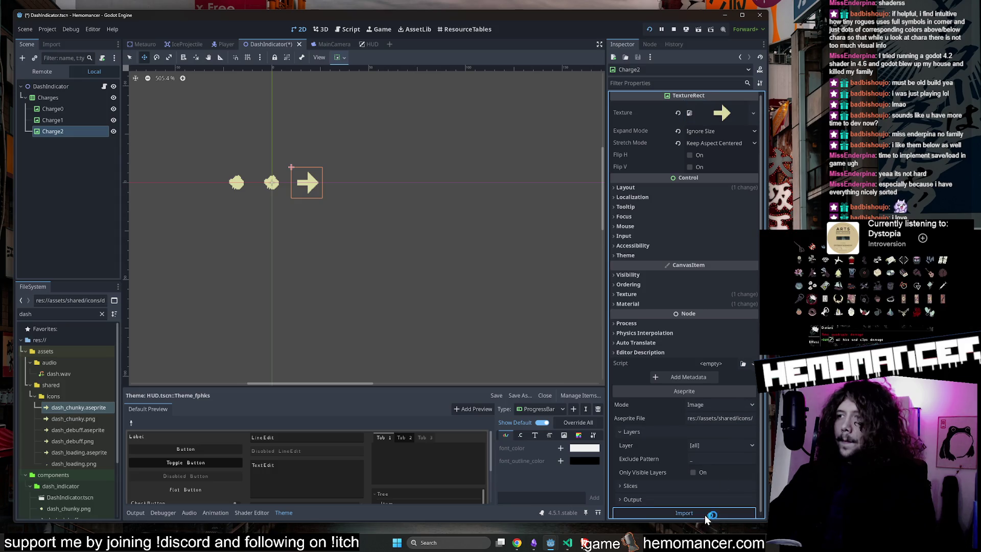
pyautogui.click(113, 131)
# Set the Charges container's Separation constant override to 0
pyautogui.scroll(3, 229, 185)
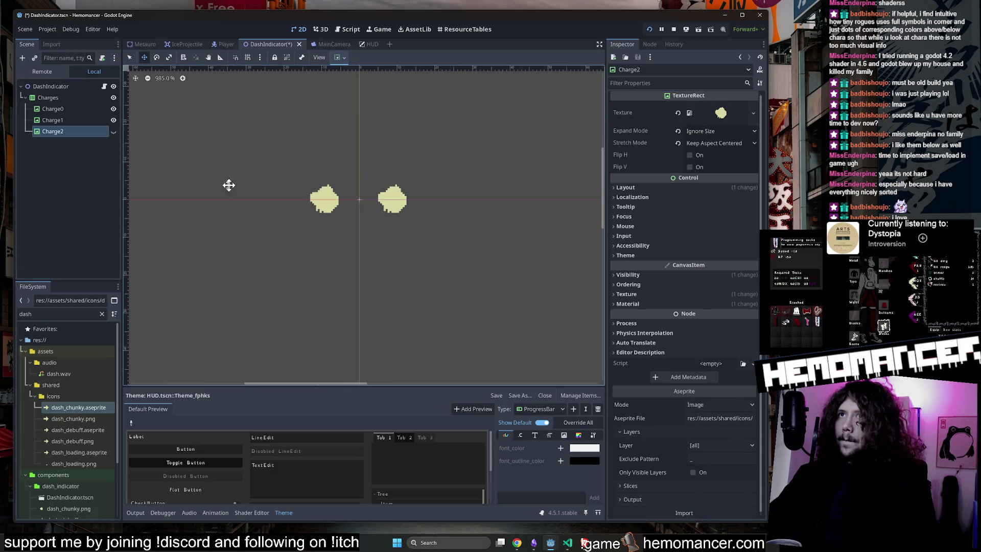
pyautogui.click(56, 98)
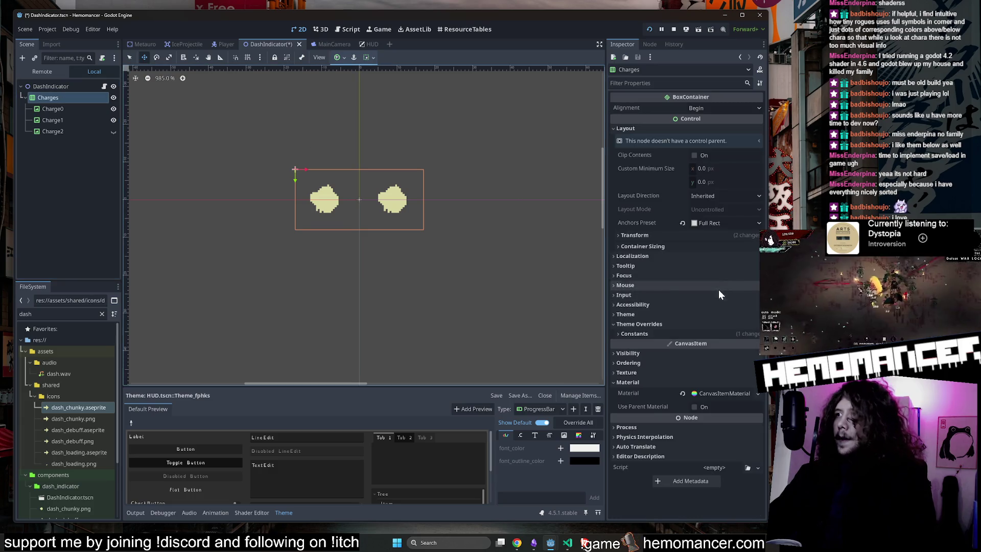
pyautogui.click(653, 333)
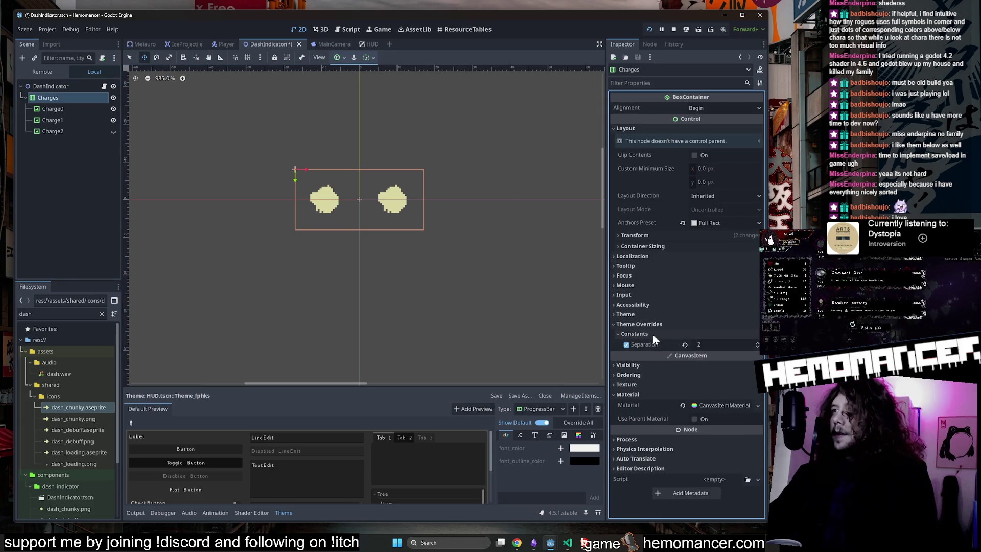
pyautogui.click(711, 345)
pyautogui.write('0')
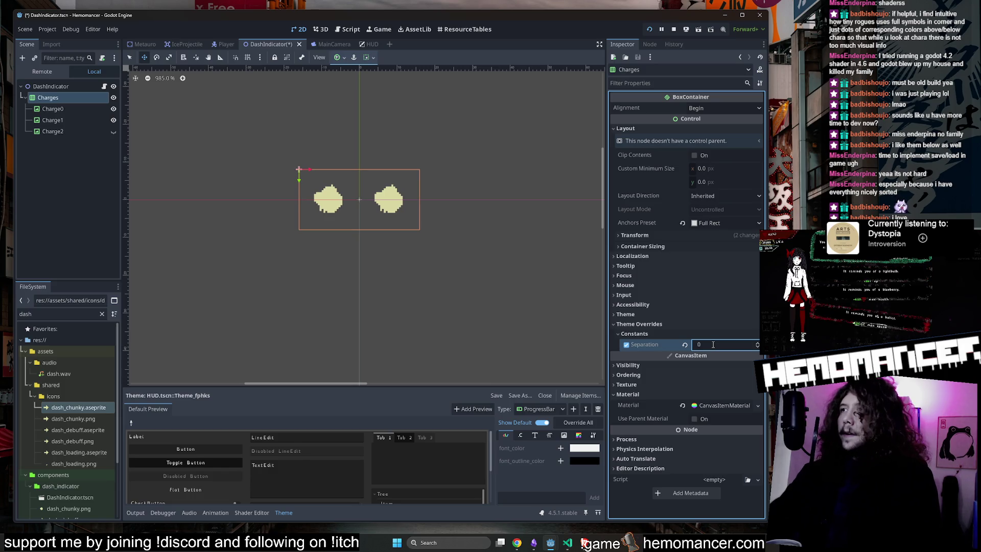
pyautogui.press('Return')
# Open dash_chunky.aseprite in the external program Aseprite
pyautogui.rightClick(89, 408)
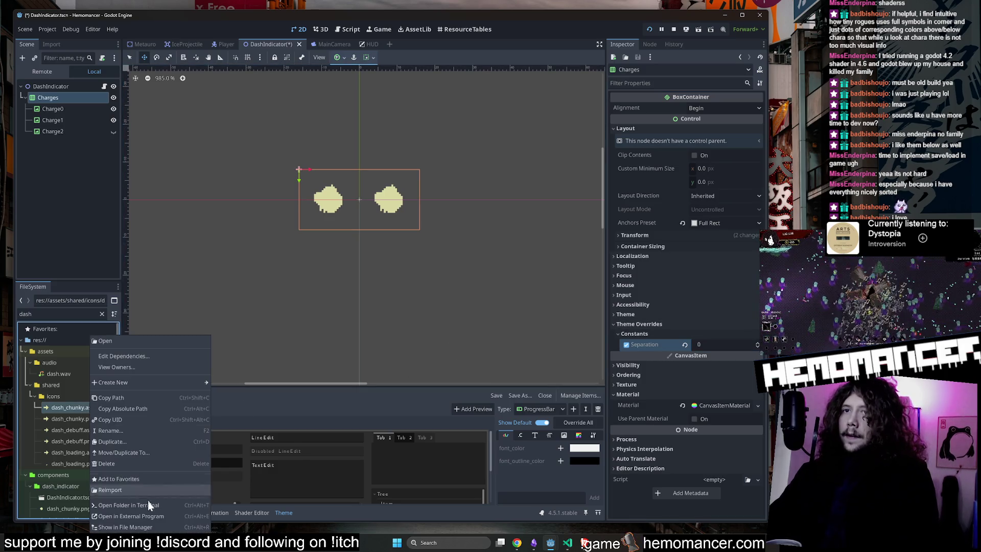
pyautogui.click(152, 511)
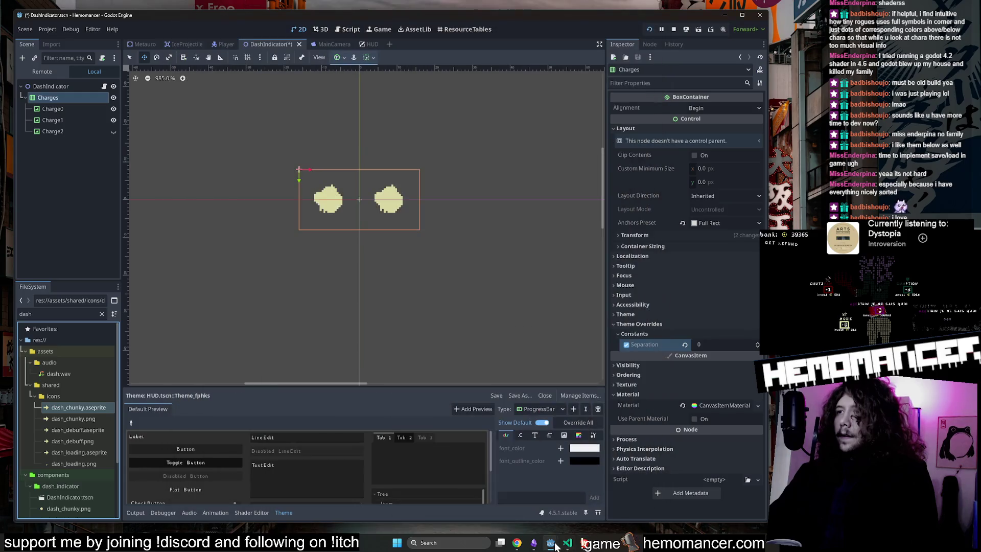
pyautogui.moveTo(556, 545)
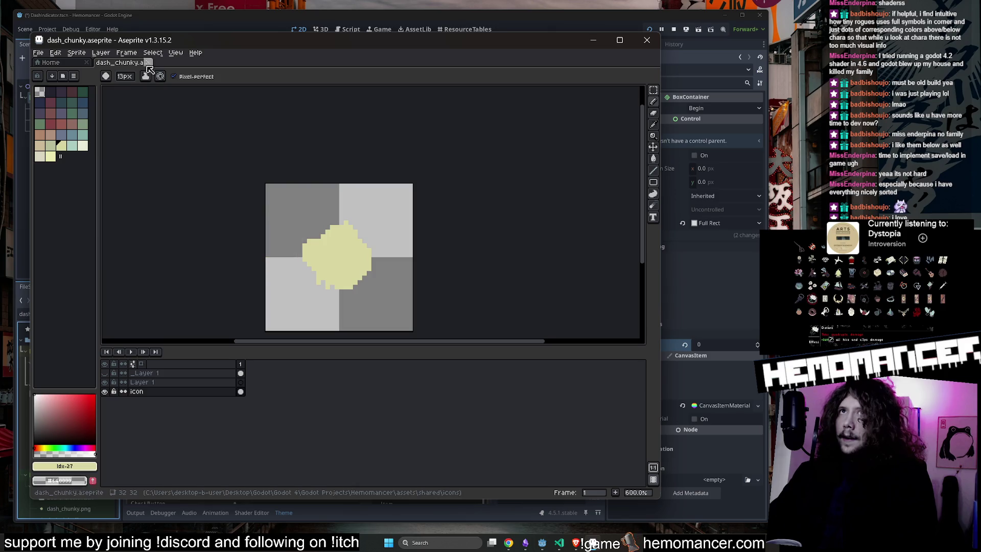
# Resize the dash_chunky canvas to 16×16 px via Canvas Size, save, and quit Aseprite
pyautogui.click(76, 52)
pyautogui.click(88, 104)
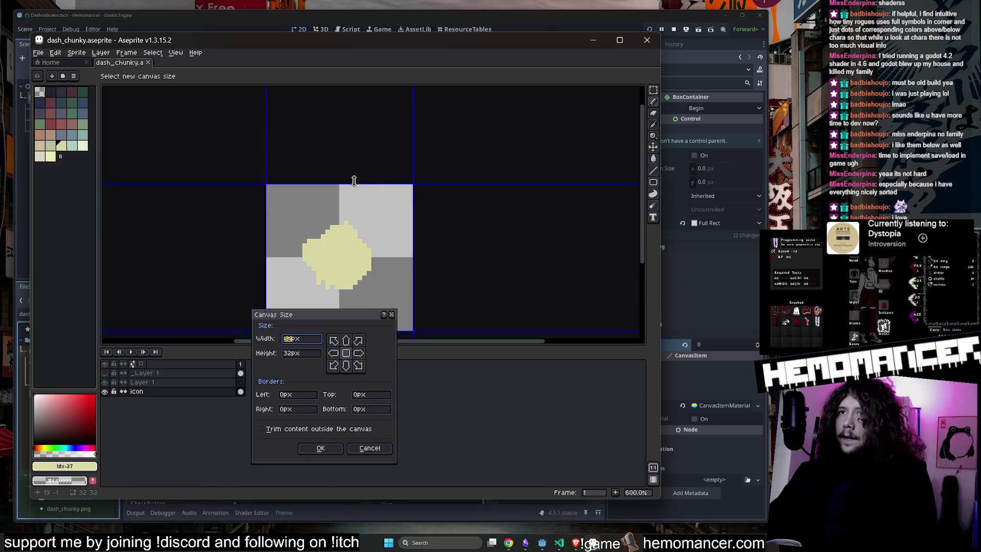
pyautogui.write('16')
pyautogui.press('Tab')
pyautogui.write('6')
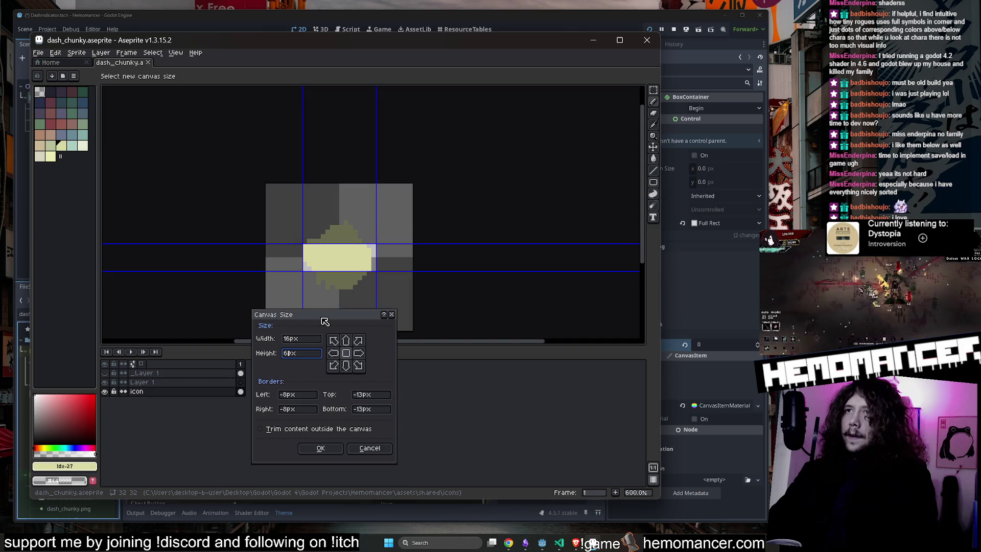
pyautogui.write('1')
pyautogui.scroll(5, 285, 226)
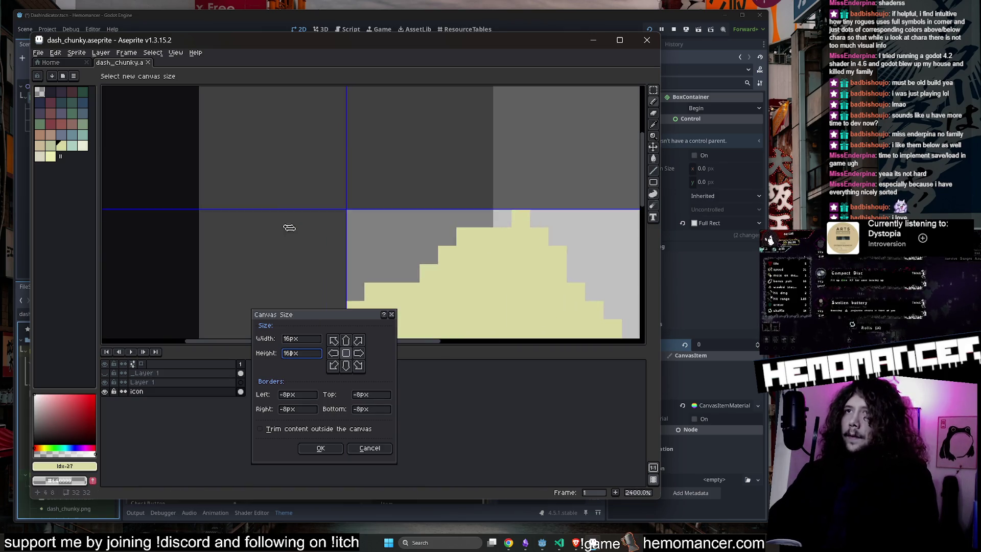
pyautogui.scroll(-2, 286, 145)
pyautogui.click(320, 448)
pyautogui.scroll(-3, 399, 256)
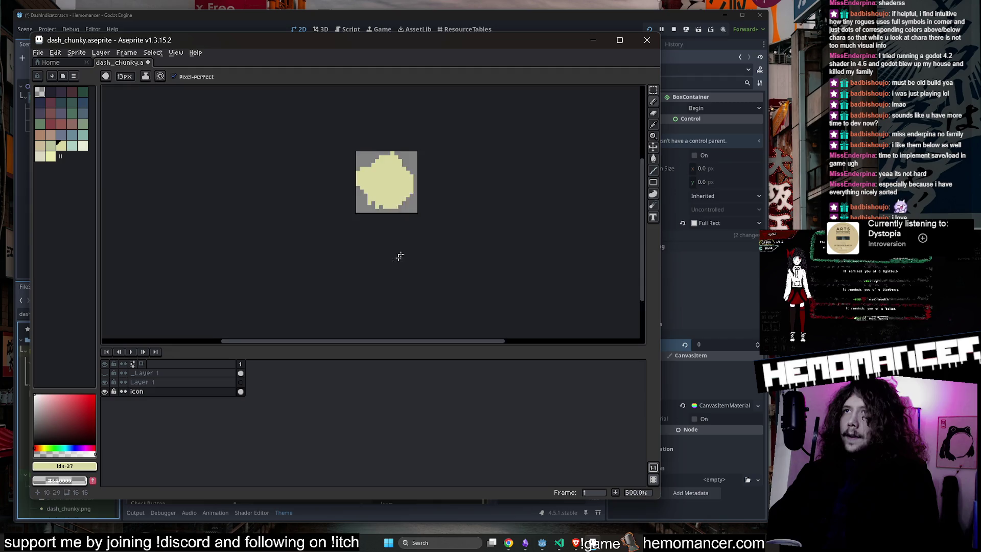
pyautogui.hotkey('ctrl', 's')
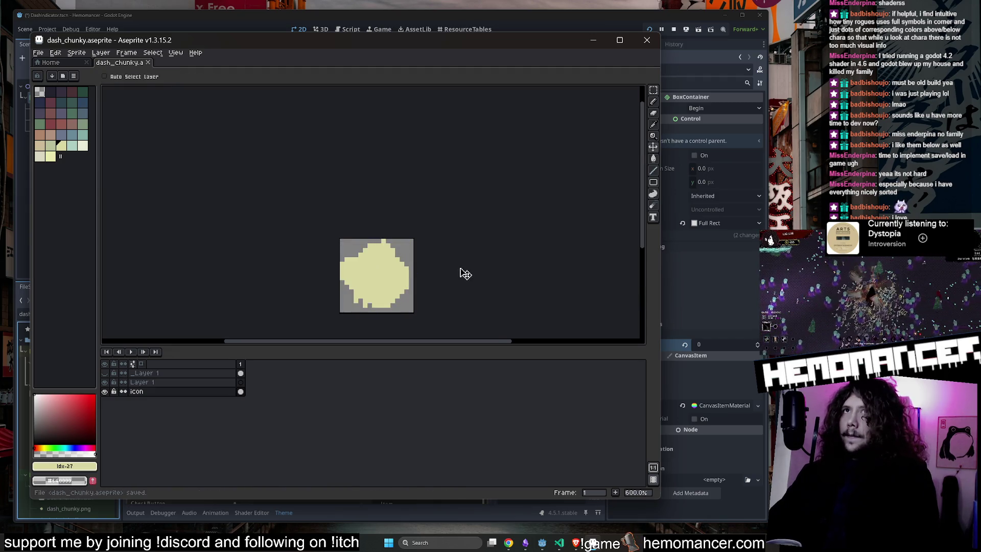
pyautogui.hotkey('ctrl', 'q')
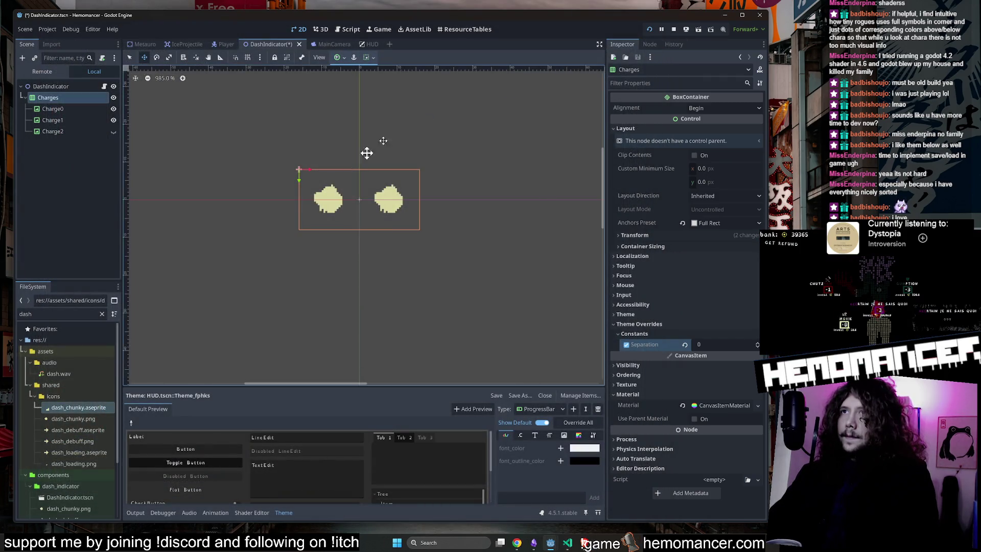
# Reimport the updated dash sprite from Charge0 and save the DashIndicator scene
pyautogui.click(69, 108)
pyautogui.scroll(-5, 682, 393)
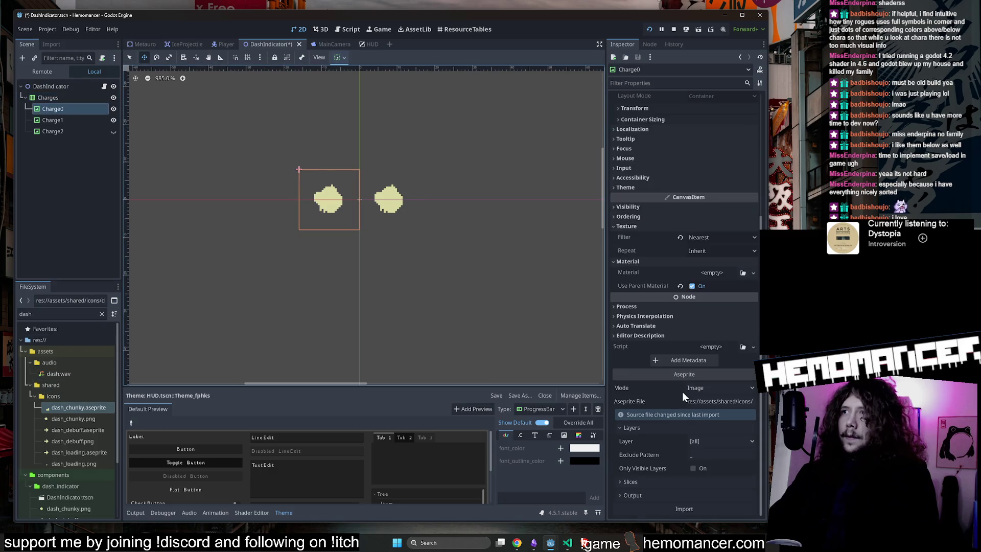
pyautogui.click(697, 514)
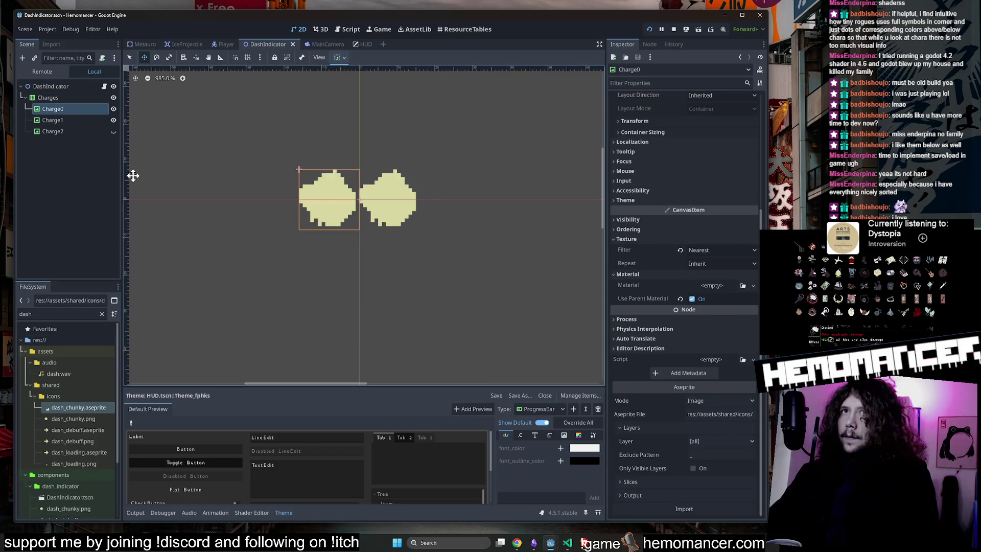
pyautogui.click(65, 120)
pyautogui.hotkey('ctrl', 's')
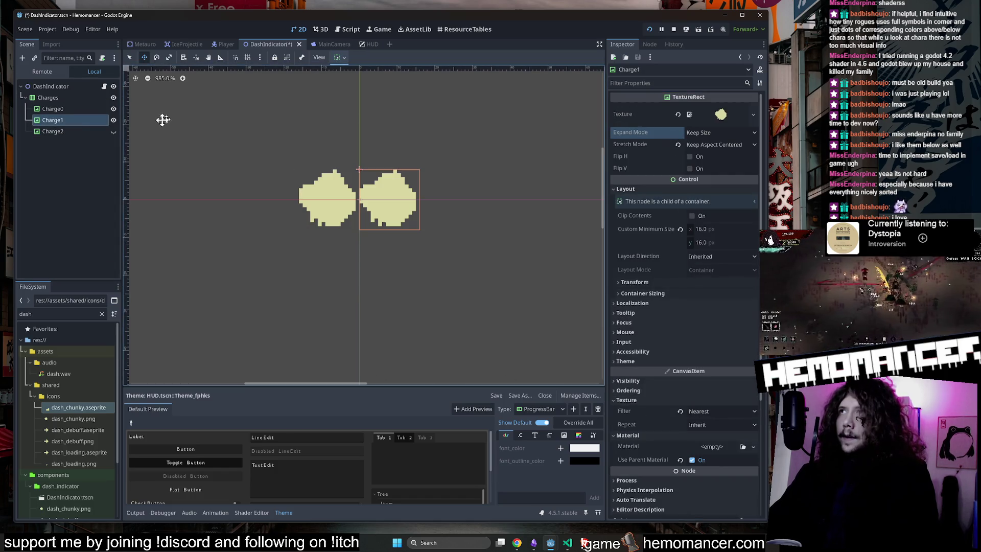
# Reset Charge0's expand mode to Keep Size and reimport dash_chunky.aseprite
pyautogui.click(84, 110)
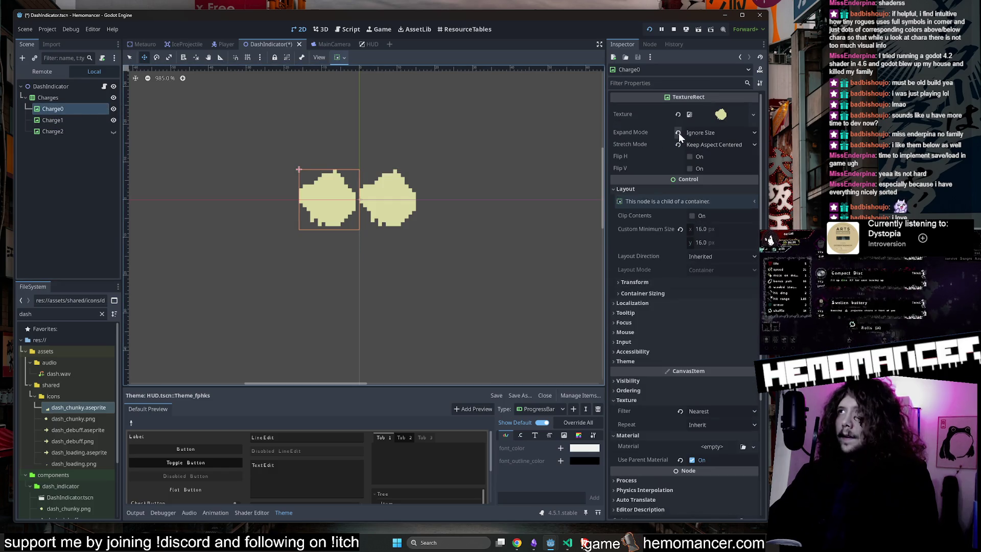
pyautogui.click(678, 133)
pyautogui.click(75, 131)
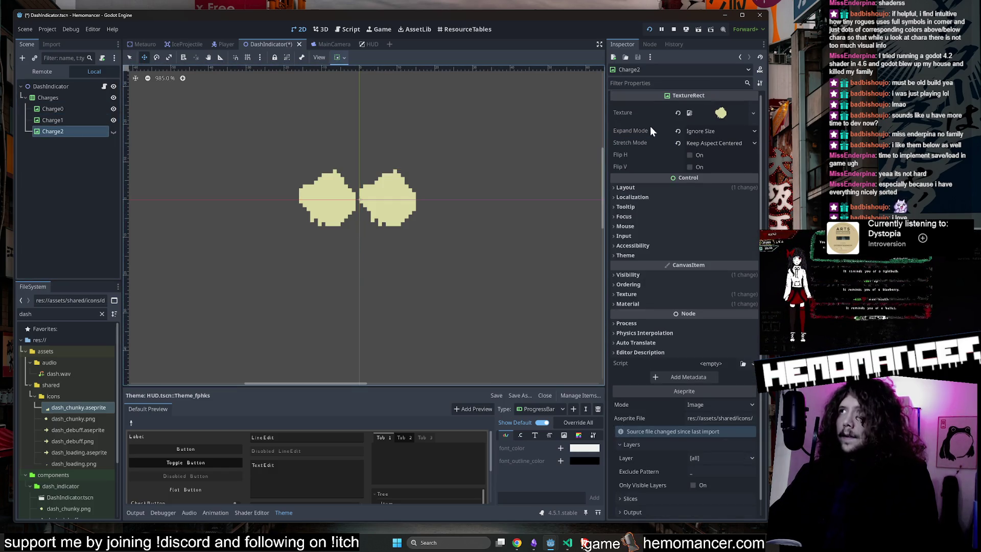
pyautogui.scroll(-3, 590, 347)
pyautogui.click(78, 407)
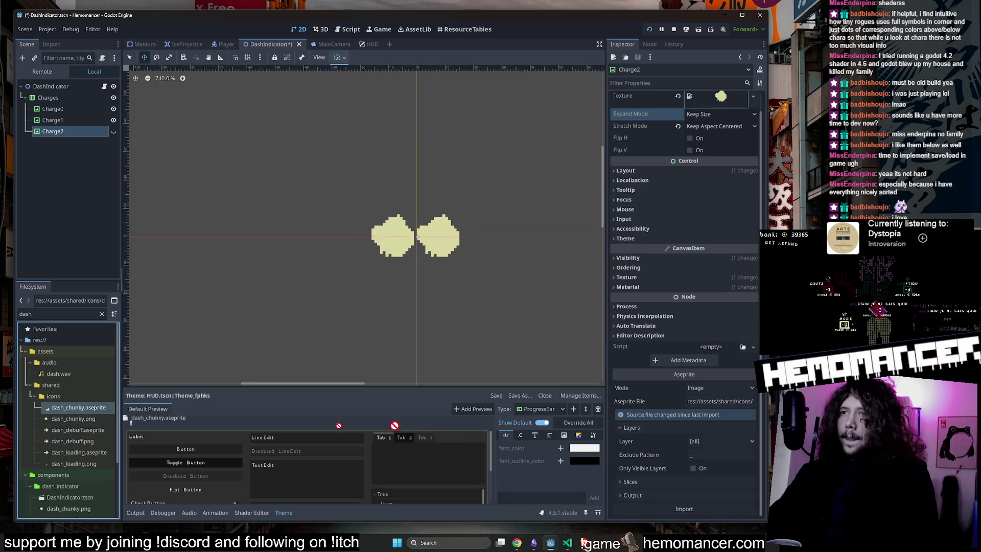
pyautogui.click(705, 508)
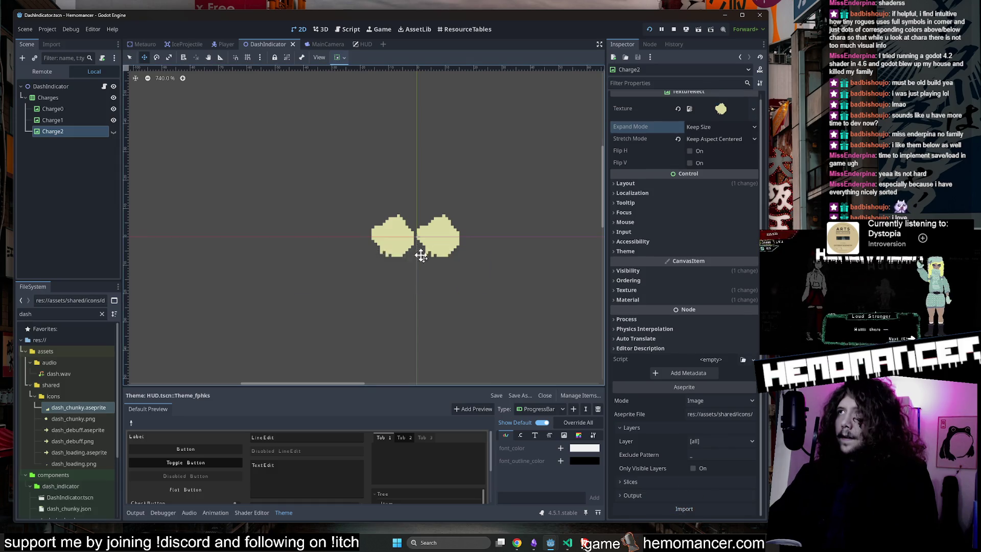
# Reset the Charges container's transform size and recommit its width
pyautogui.click(101, 98)
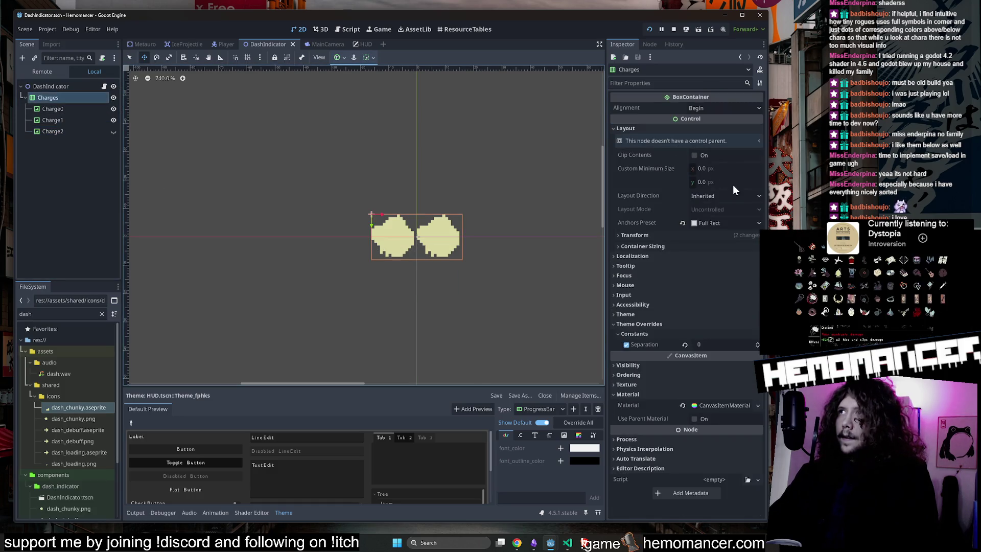
pyautogui.click(679, 235)
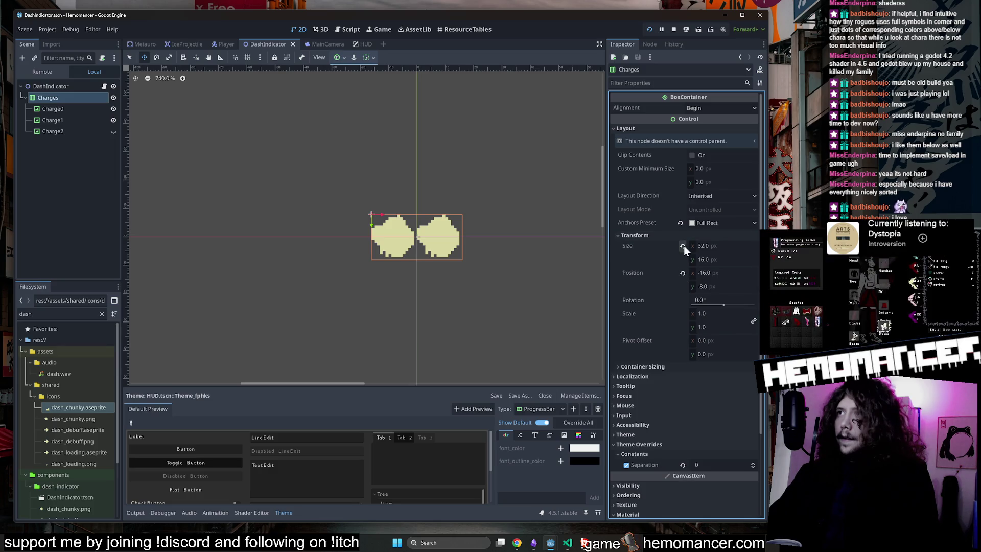
pyautogui.click(683, 247)
pyautogui.click(726, 245)
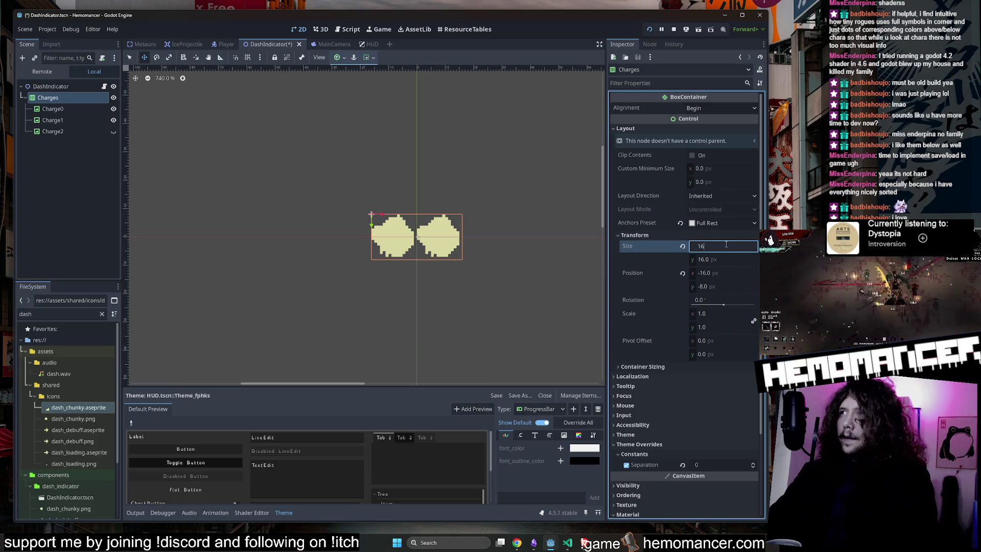
pyautogui.press('Return')
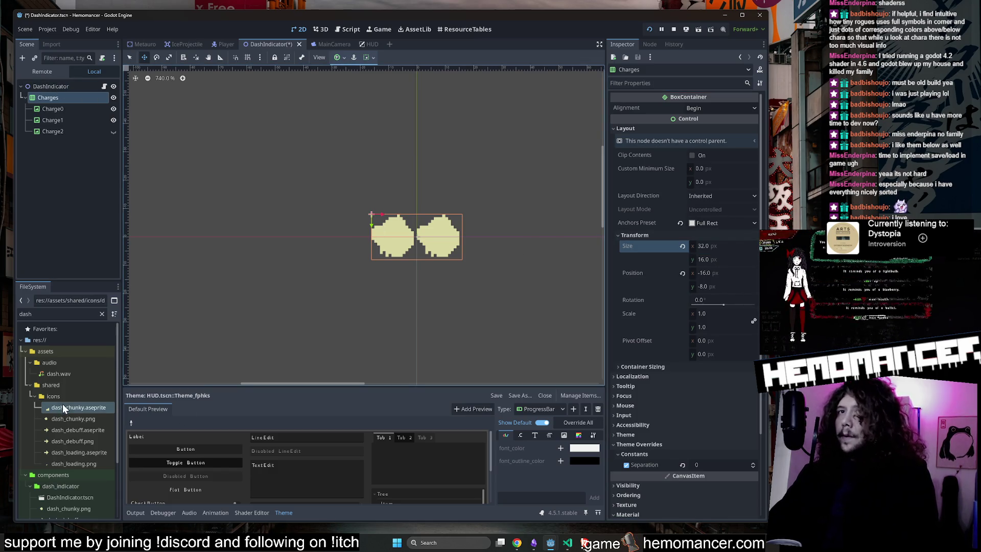
# Make Charge2 visible and bring all three charge icons into view
pyautogui.click(113, 131)
pyautogui.moveTo(510, 162); pyautogui.dragTo(393, 167)
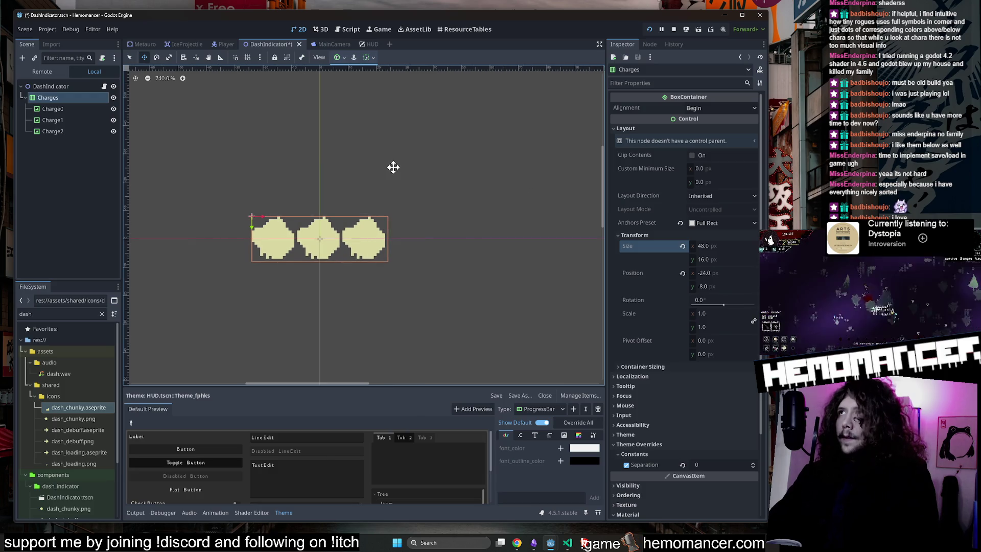
pyautogui.click(73, 108)
pyautogui.click(67, 131)
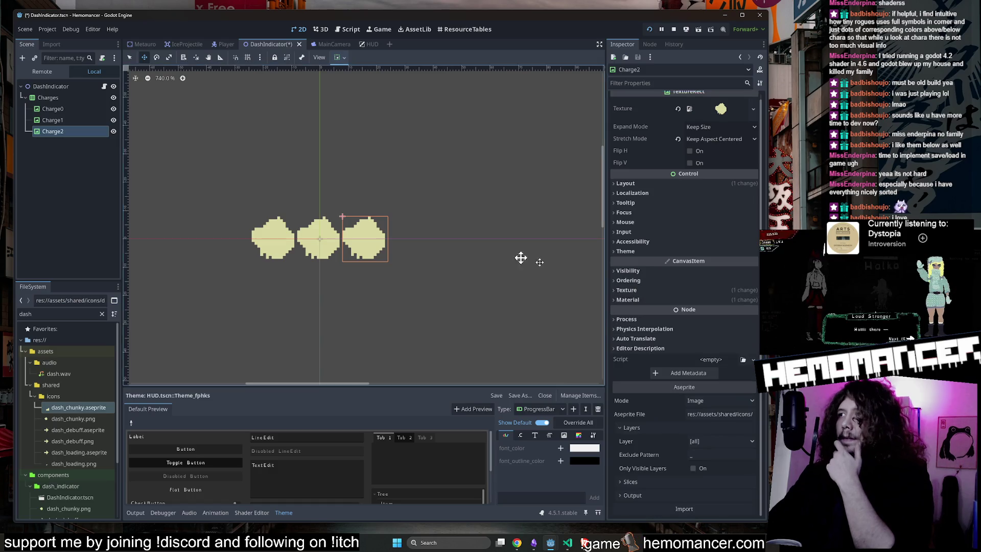
pyautogui.hotkey('alt', 'Tab')
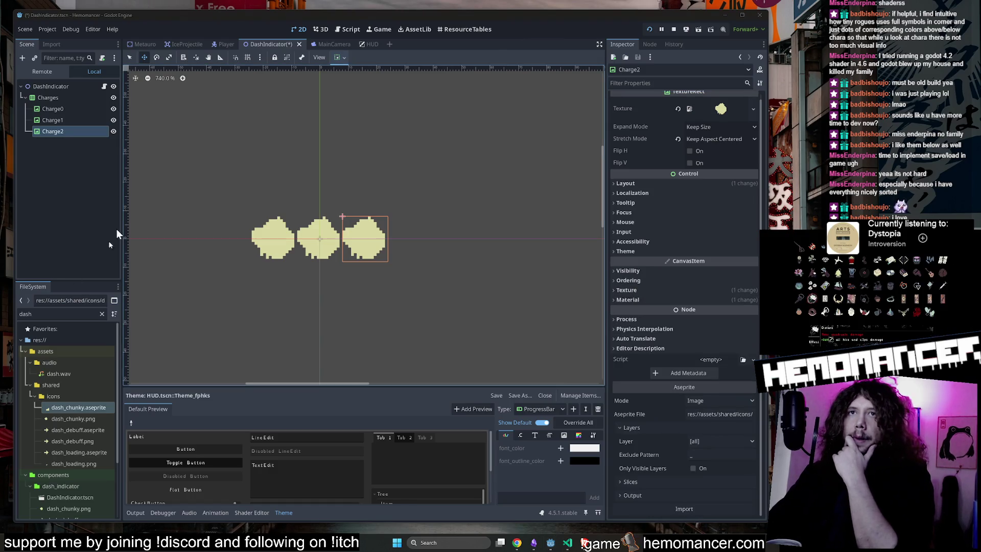
# Revert Charge0's stretch mode to Scale and clear Charge2's custom minimum size to 0
pyautogui.click(52, 109)
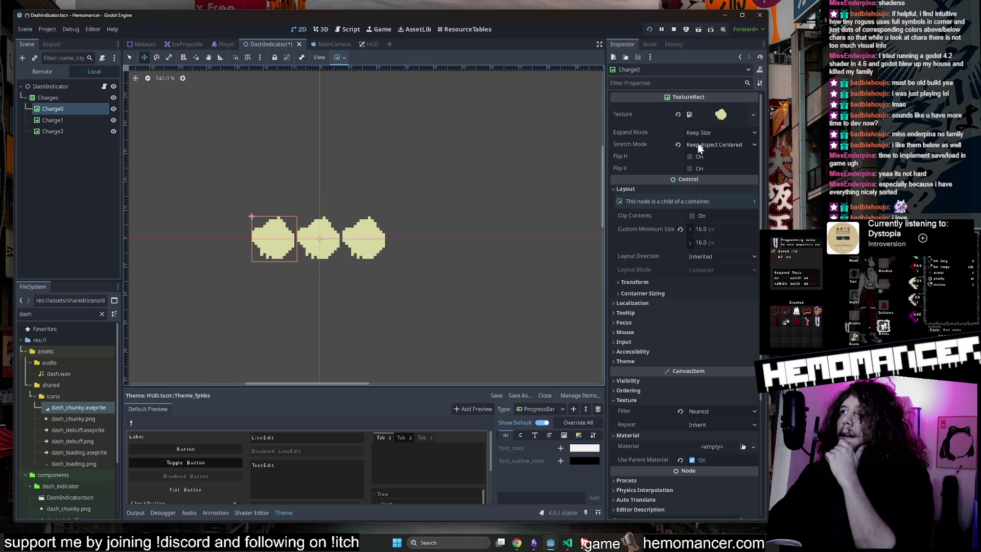
pyautogui.click(678, 144)
pyautogui.click(77, 119)
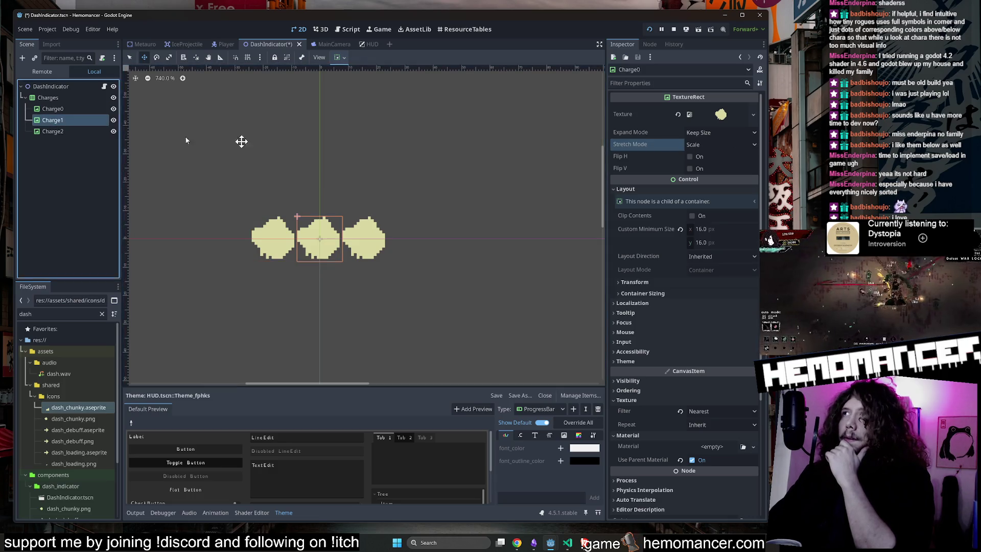
pyautogui.press('Down')
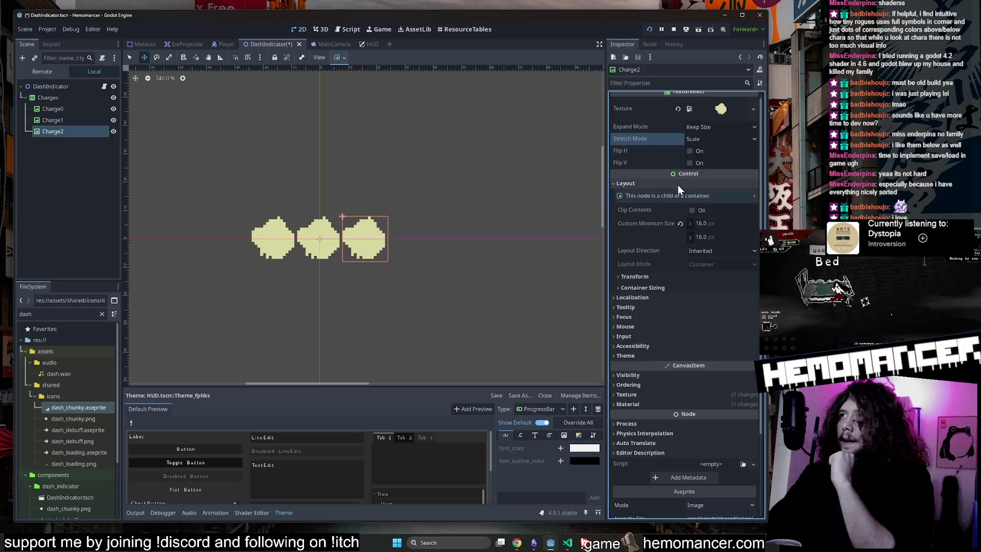
pyautogui.click(681, 224)
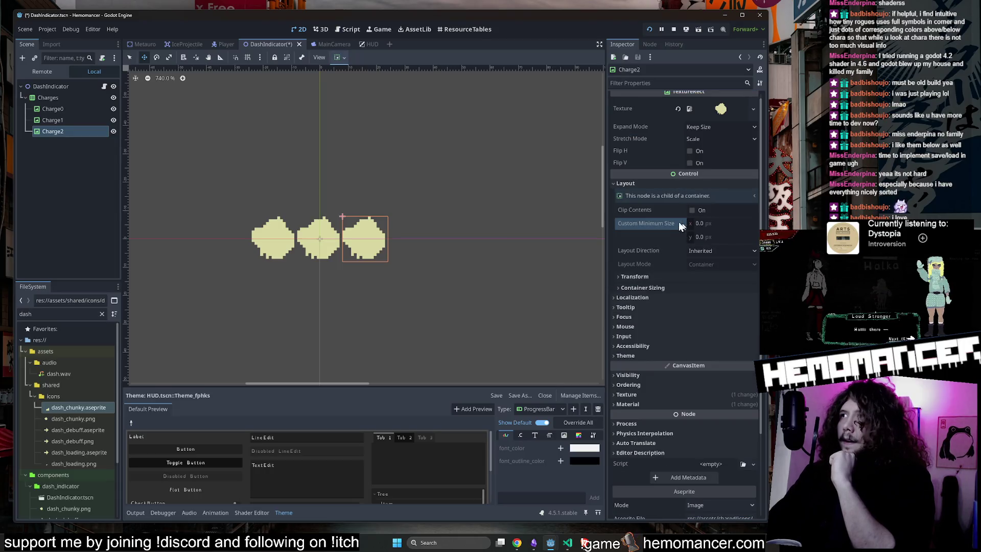
pyautogui.click(85, 119)
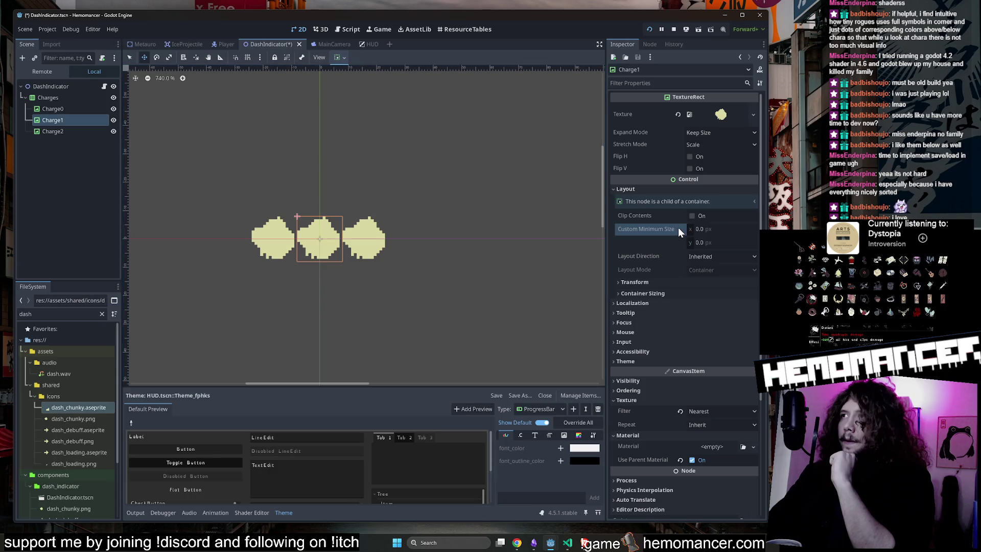
pyautogui.click(57, 110)
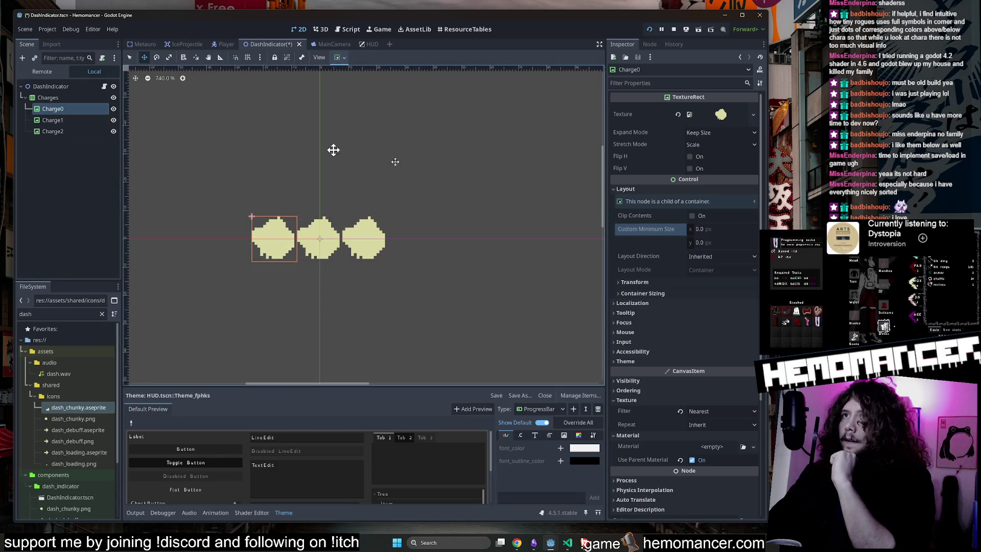
# Reset the Charges container position and try anchor presets, ending on Full Rect
pyautogui.click(26, 95)
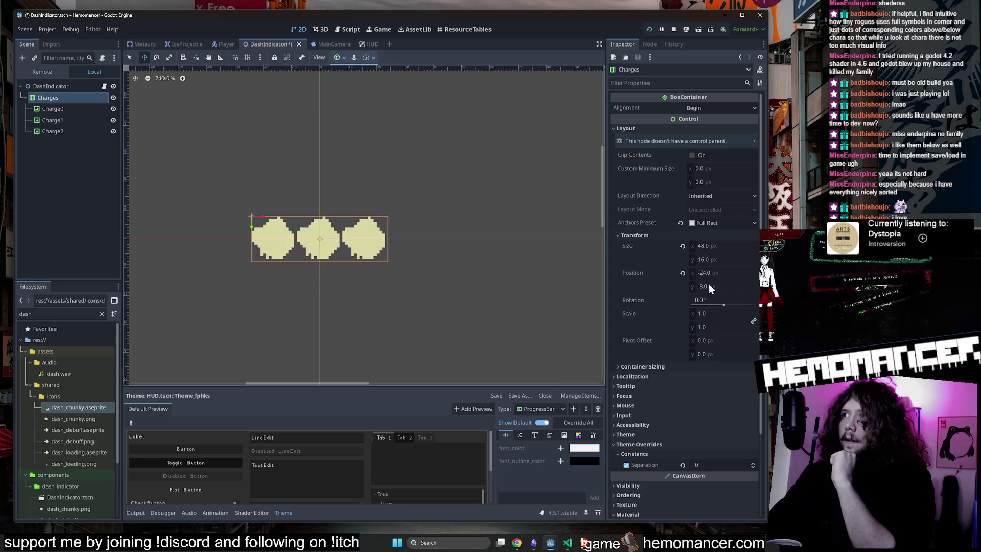
pyautogui.click(683, 273)
pyautogui.hotkey('ctrl', 'z')
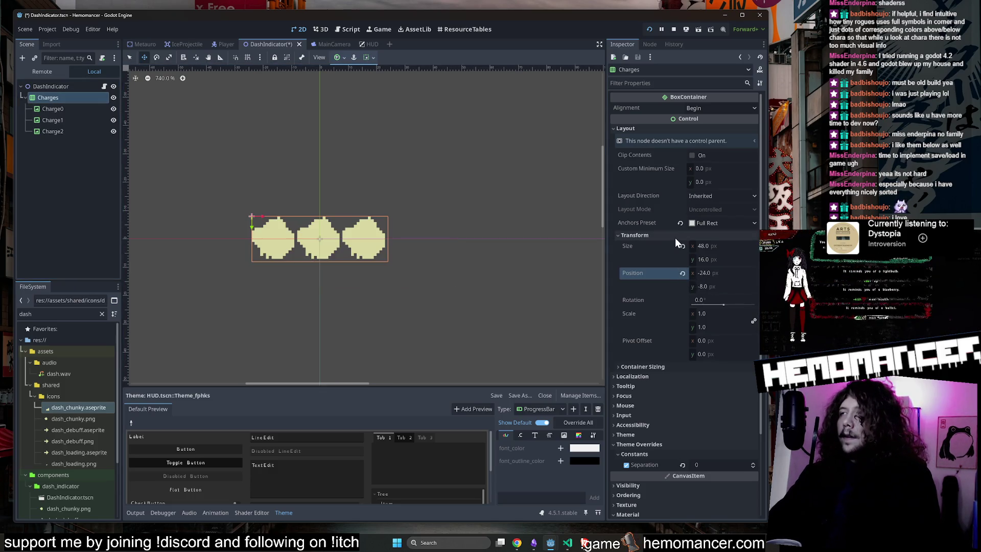
pyautogui.click(682, 274)
pyautogui.click(680, 222)
pyautogui.click(707, 223)
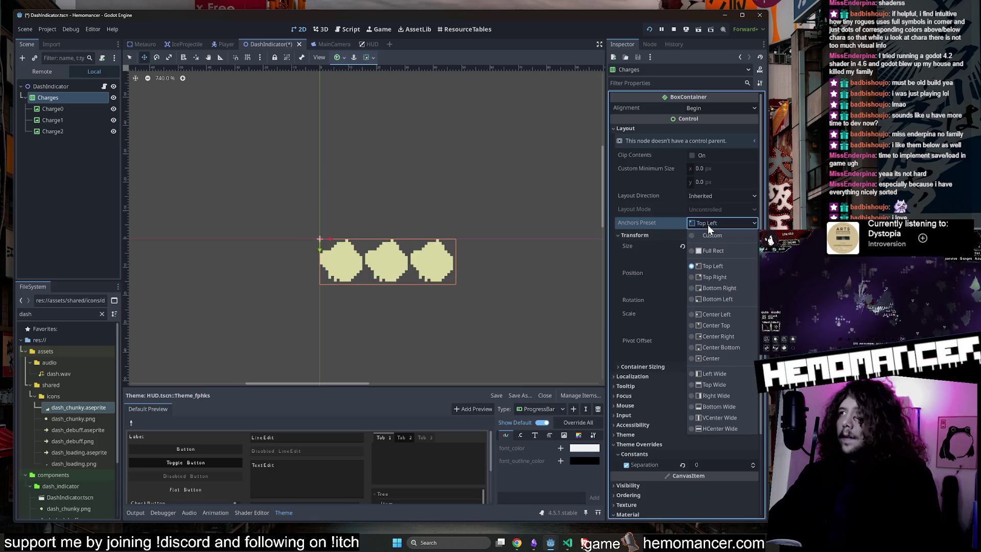
pyautogui.click(723, 251)
pyautogui.scroll(-3, 713, 311)
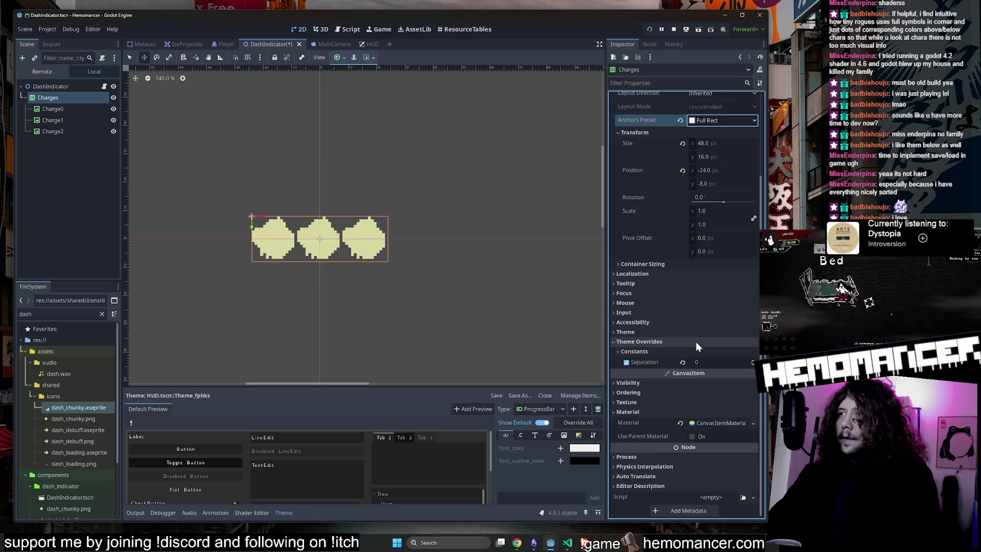
# Try Charge0's Fit Height, Fit Width Proportional and Ignore Size expand modes, returning to Keep Size
pyautogui.click(77, 109)
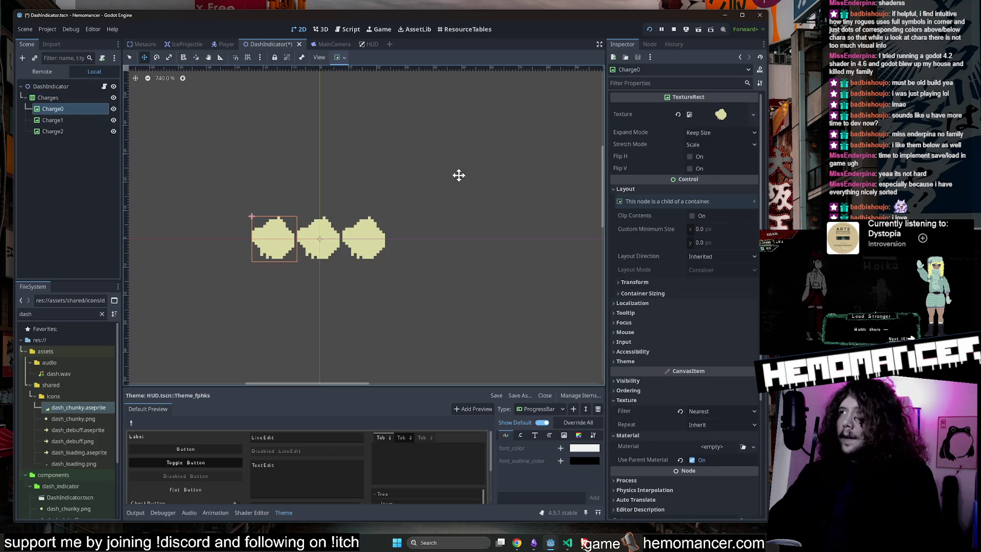
pyautogui.click(712, 133)
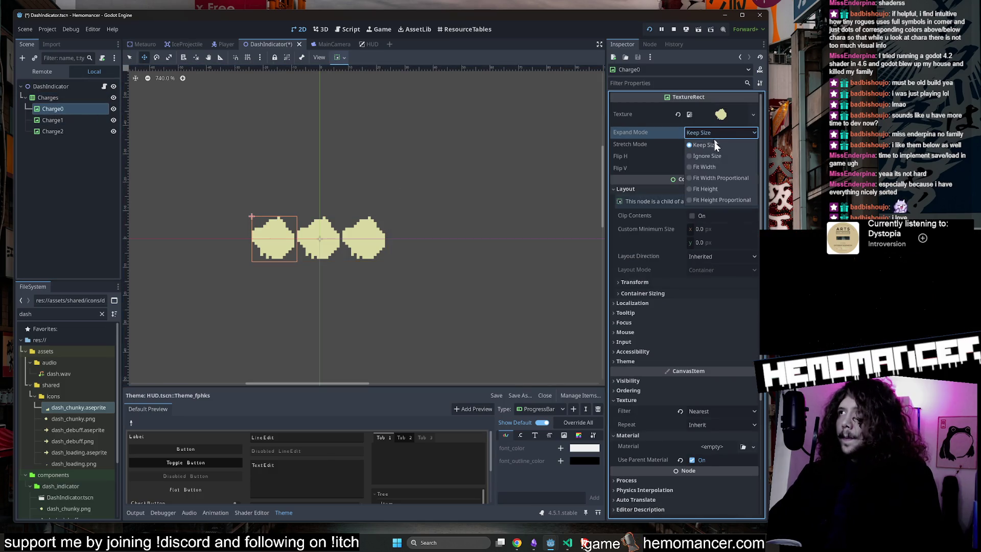
pyautogui.click(716, 185)
pyautogui.click(713, 133)
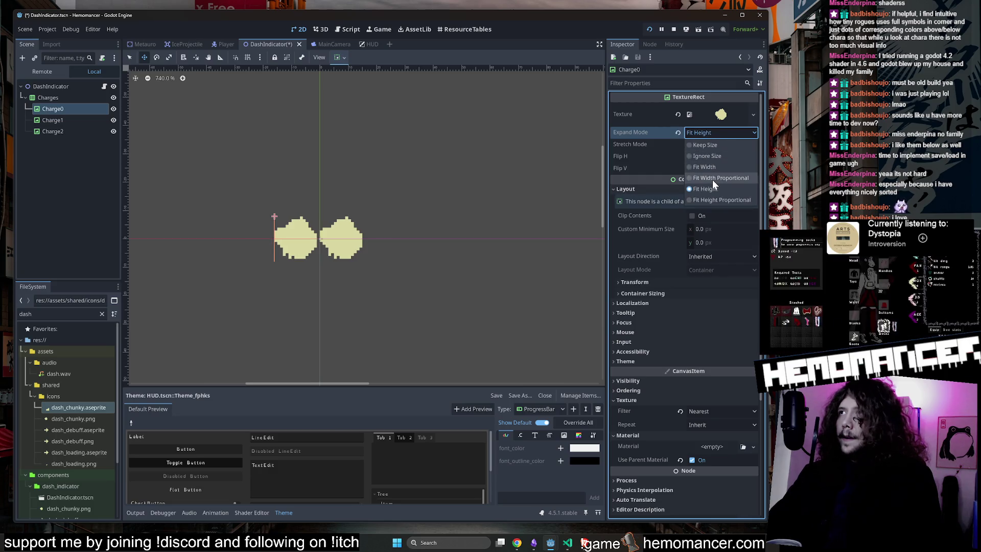
pyautogui.click(713, 177)
pyautogui.click(707, 133)
pyautogui.click(708, 148)
pyautogui.click(708, 134)
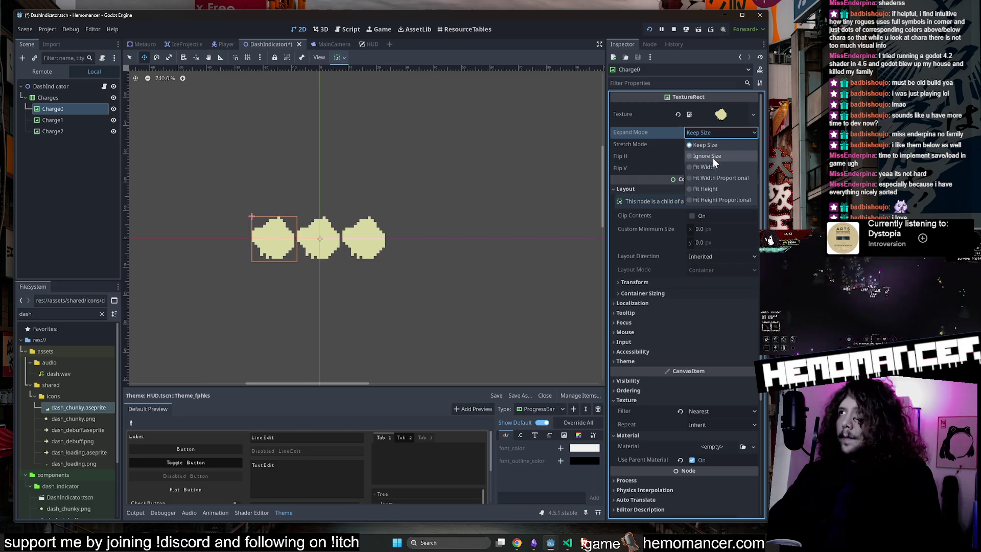
pyautogui.click(713, 158)
pyautogui.click(709, 134)
pyautogui.click(701, 147)
pyautogui.scroll(-1, 488, 204)
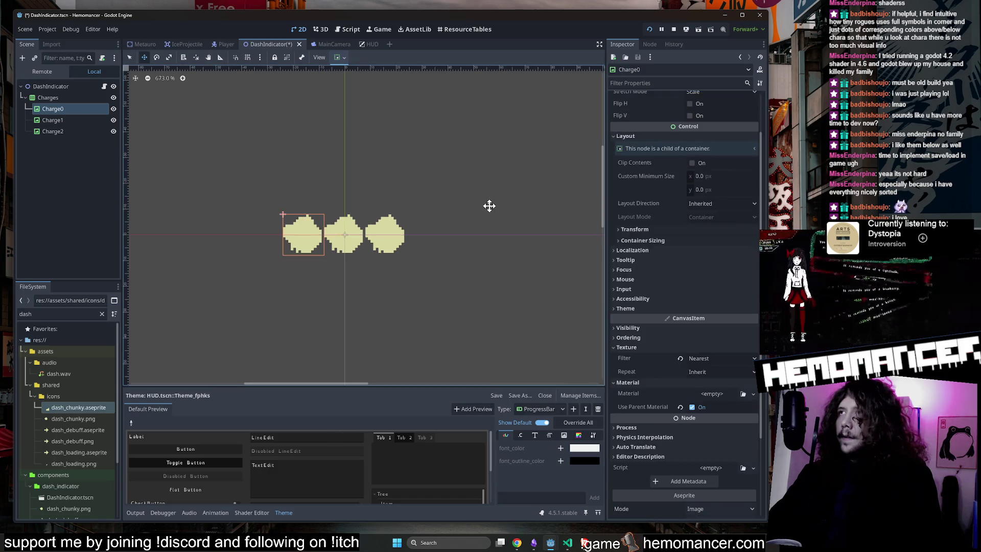
pyautogui.scroll(-6, 465, 216)
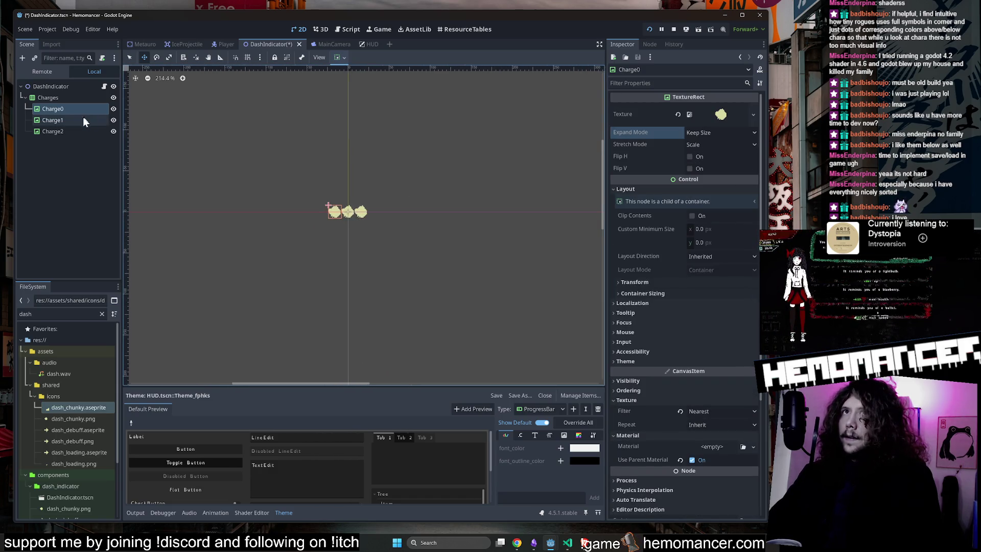
pyautogui.click(72, 101)
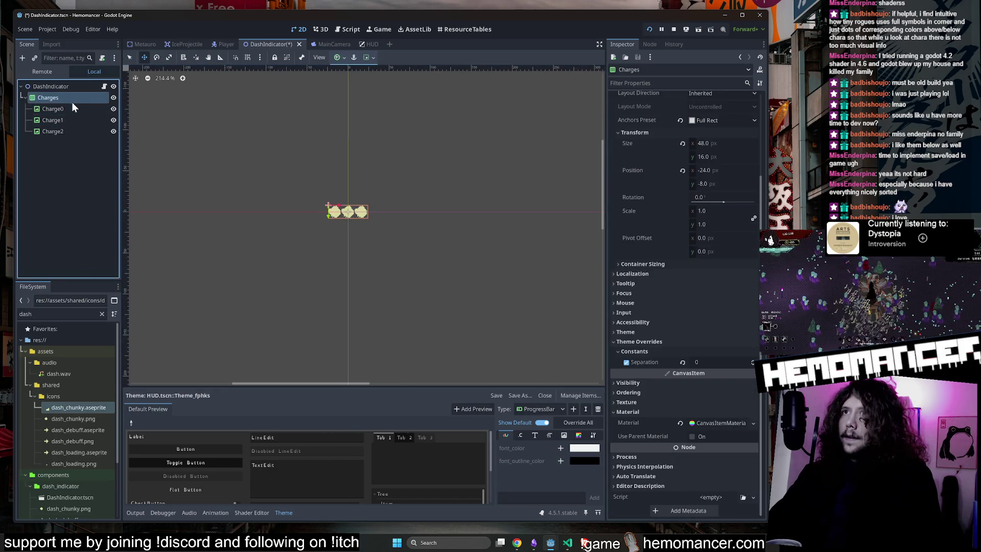
# In the Player scene, drag DashIndicator to (0, 8) below the character, save, and return to DashIndicator
pyautogui.click(224, 44)
pyautogui.scroll(-1, 77, 263)
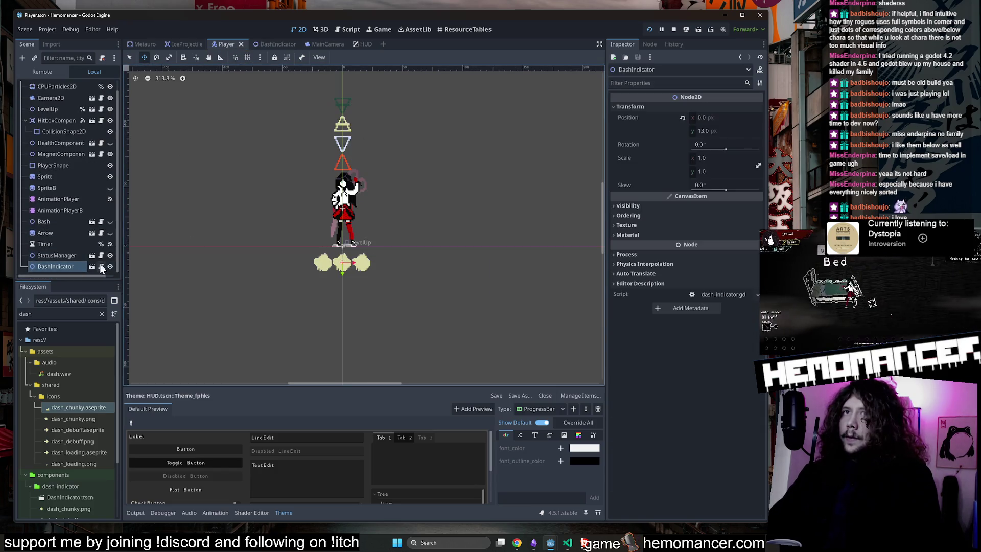
pyautogui.scroll(8, 375, 268)
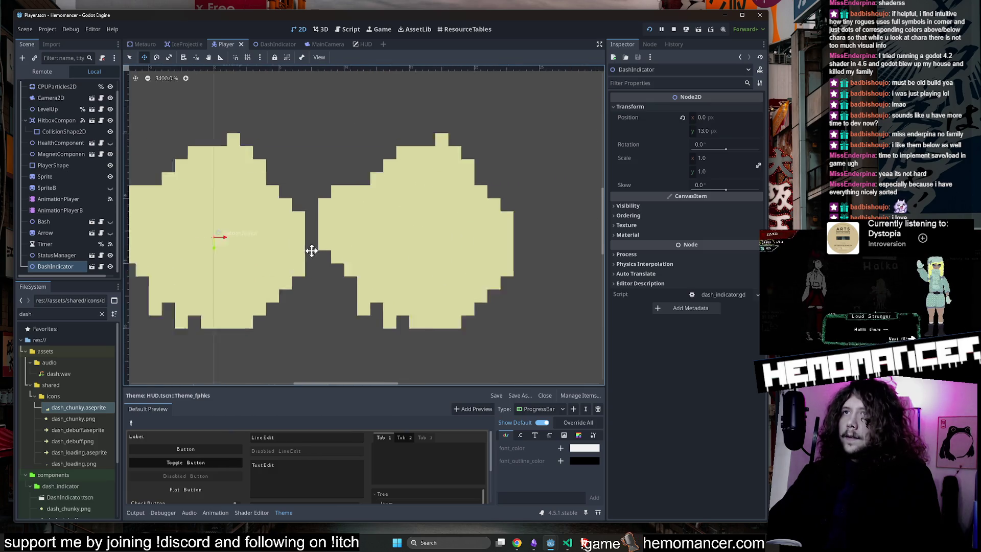
pyautogui.scroll(-8, 313, 252)
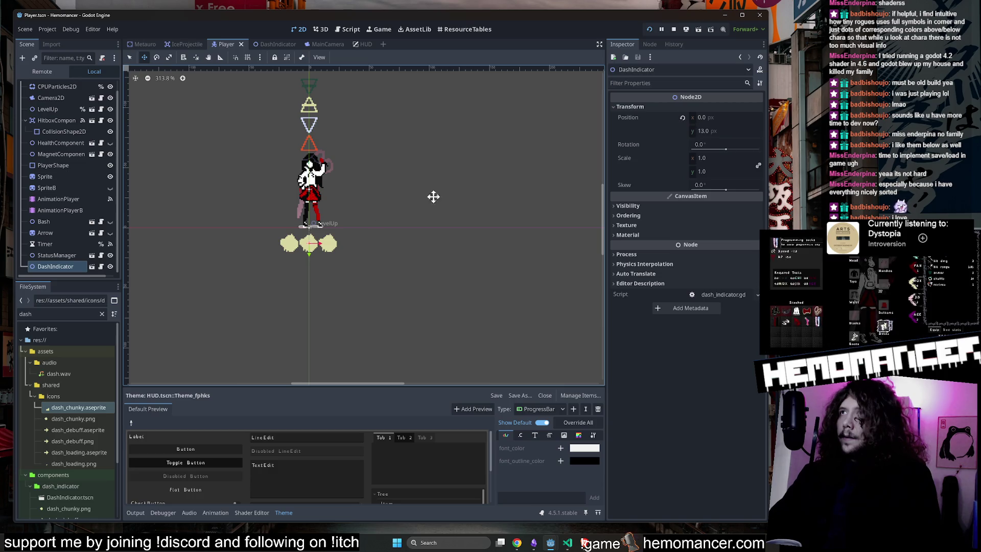
pyautogui.moveTo(340, 136); pyautogui.dragTo(342, 135)
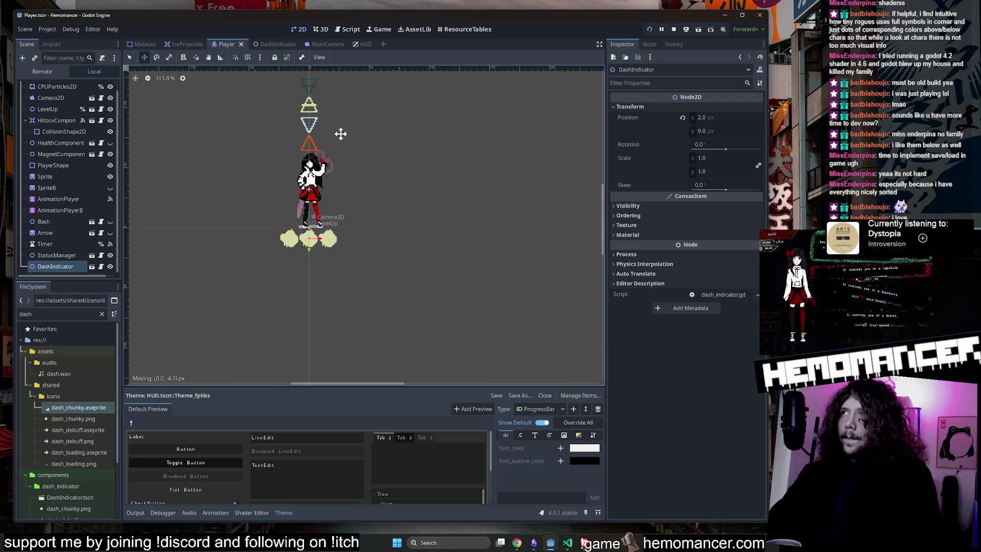
pyautogui.moveTo(340, 133); pyautogui.dragTo(340, 134)
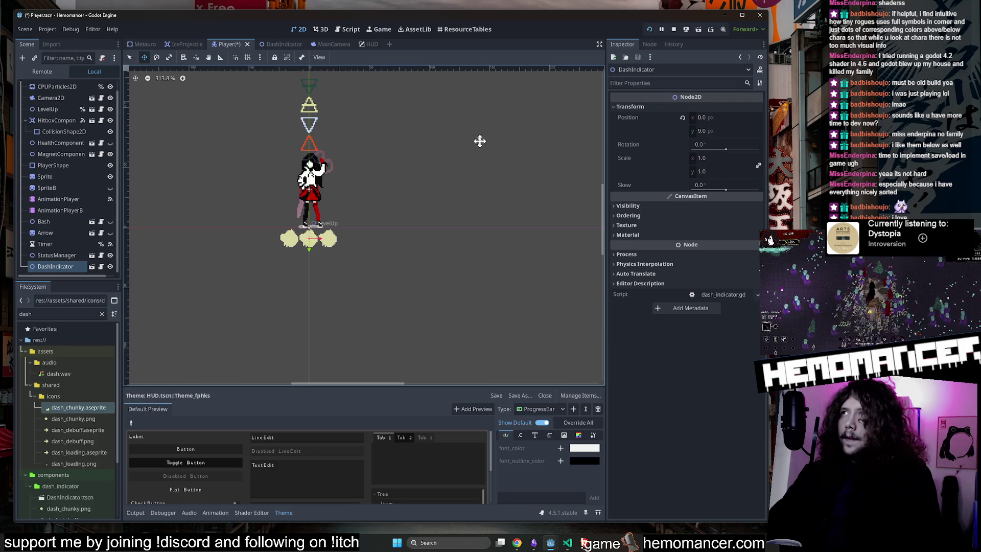
pyautogui.moveTo(398, 146); pyautogui.dragTo(398, 147)
pyautogui.hotkey('ctrl', 's')
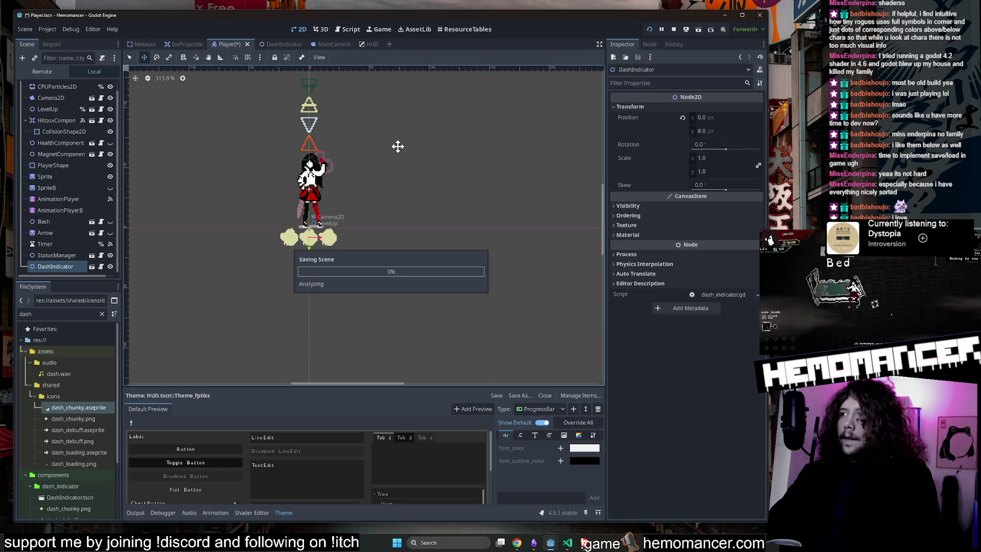
pyautogui.click(91, 266)
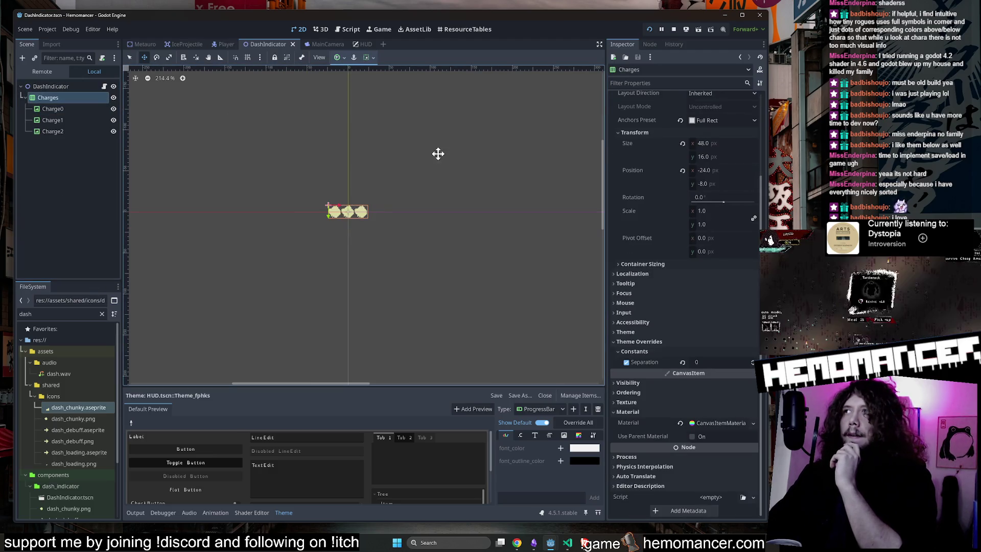
# Leave the Charges width at 48, collapse theme override and visibility sections, and reselect Charges
pyautogui.scroll(5, 311, 189)
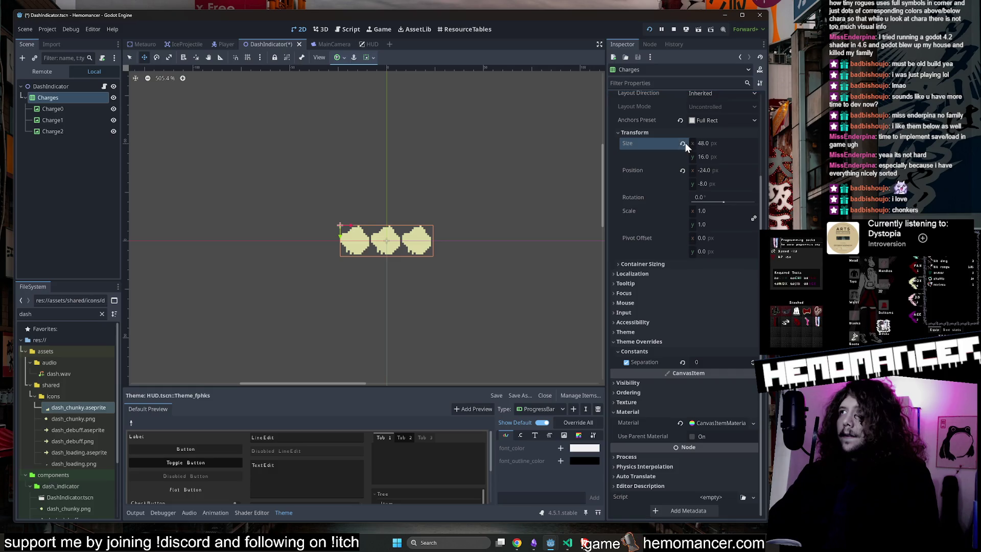
pyautogui.click(727, 144)
pyautogui.write('3')
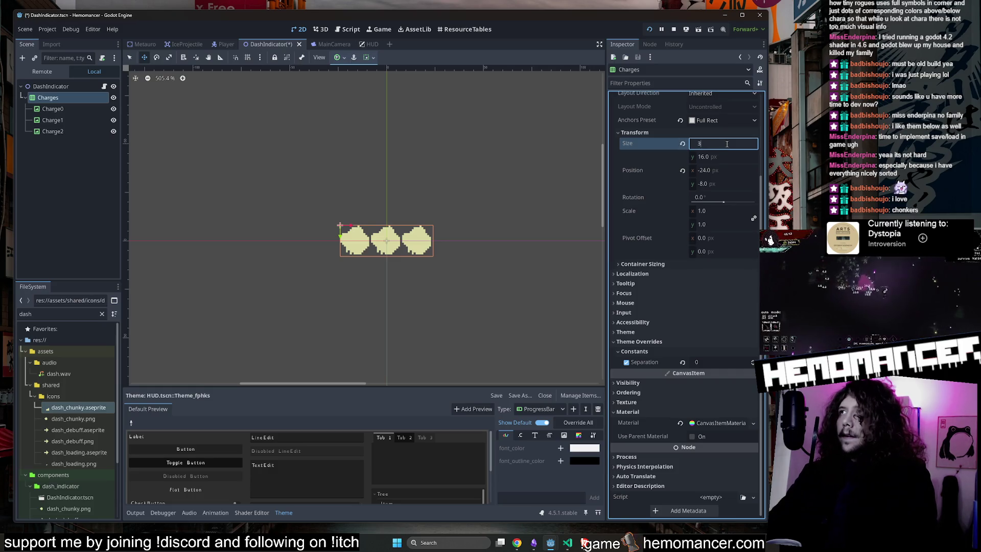
pyautogui.press('Return')
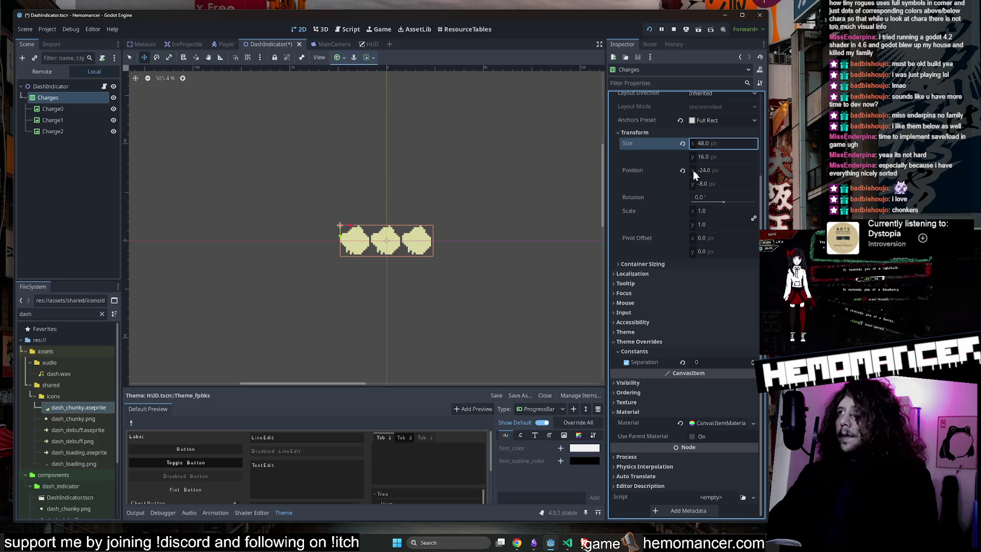
pyautogui.click(686, 338)
pyautogui.scroll(3, 500, 254)
pyautogui.scroll(3, 706, 241)
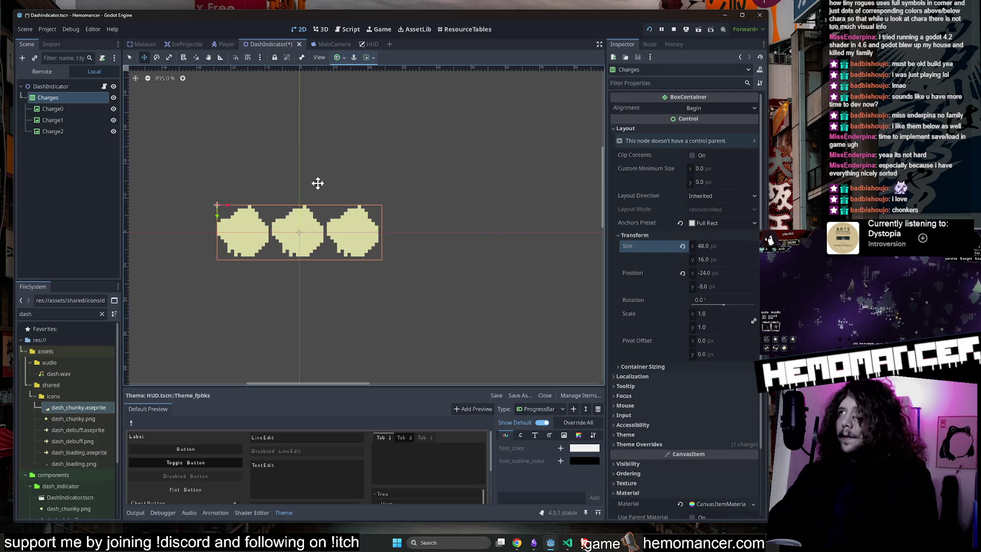
pyautogui.click(50, 85)
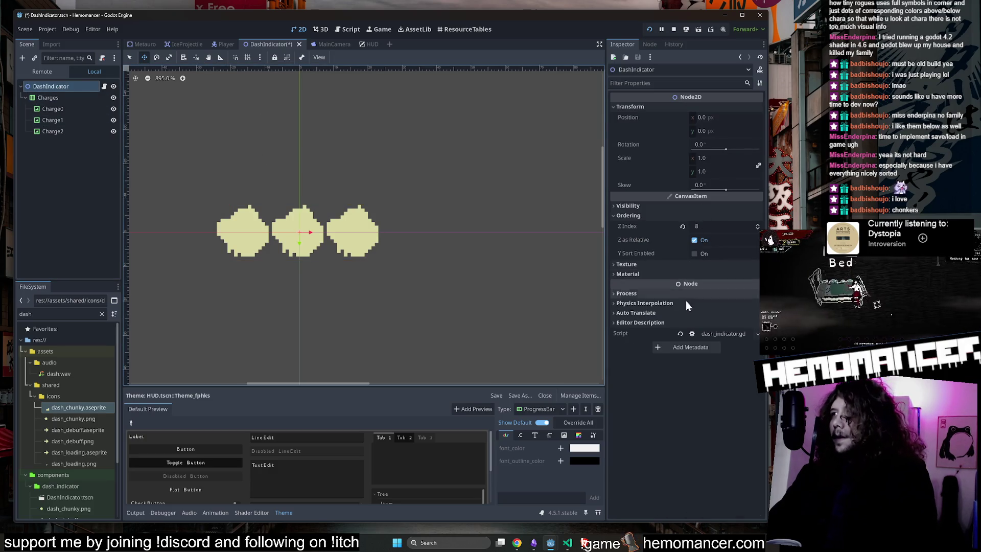
pyautogui.click(652, 214)
pyautogui.click(652, 206)
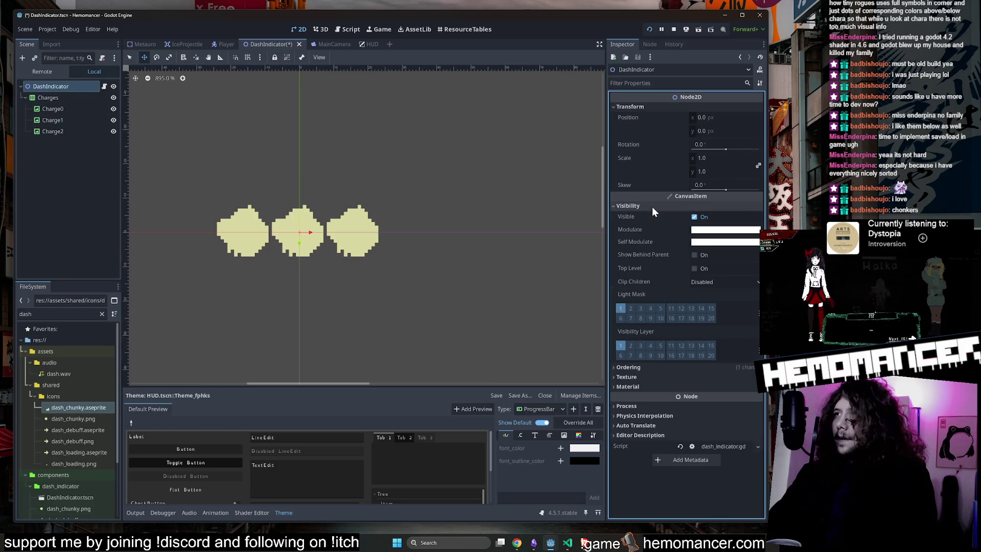
pyautogui.click(652, 206)
pyautogui.click(55, 99)
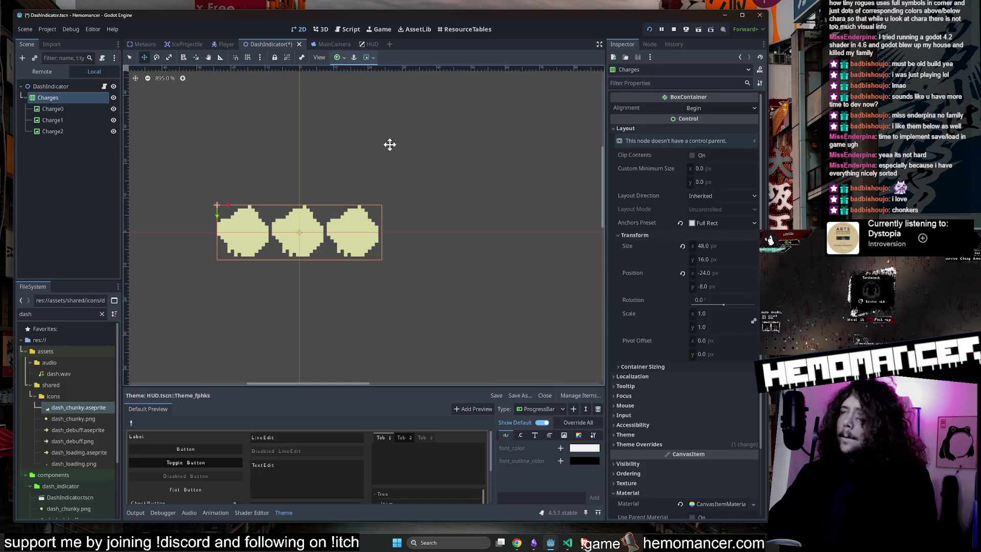
pyautogui.scroll(-3, 705, 237)
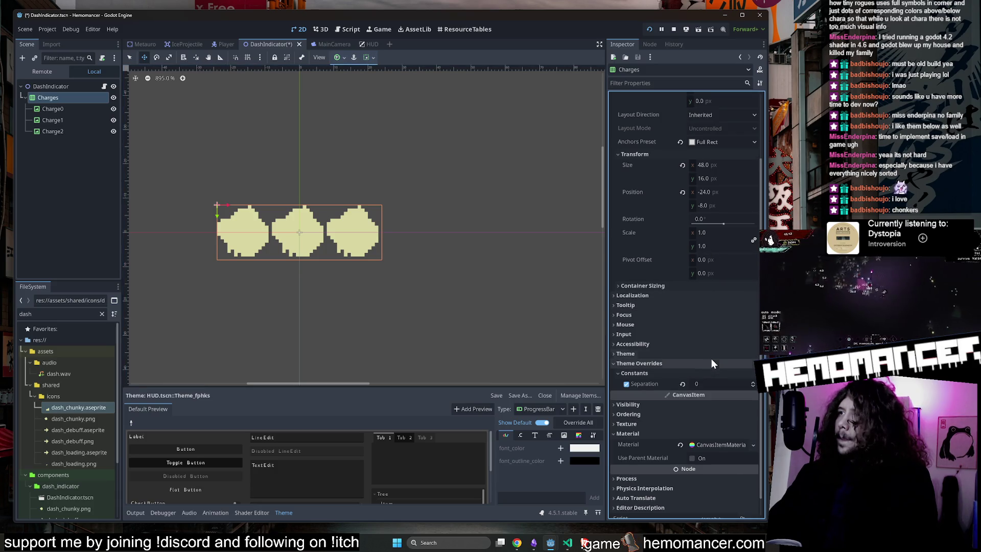
# Try a 0.5 scale on Charges, reset it to 1, and start widening it to 124
pyautogui.click(720, 233)
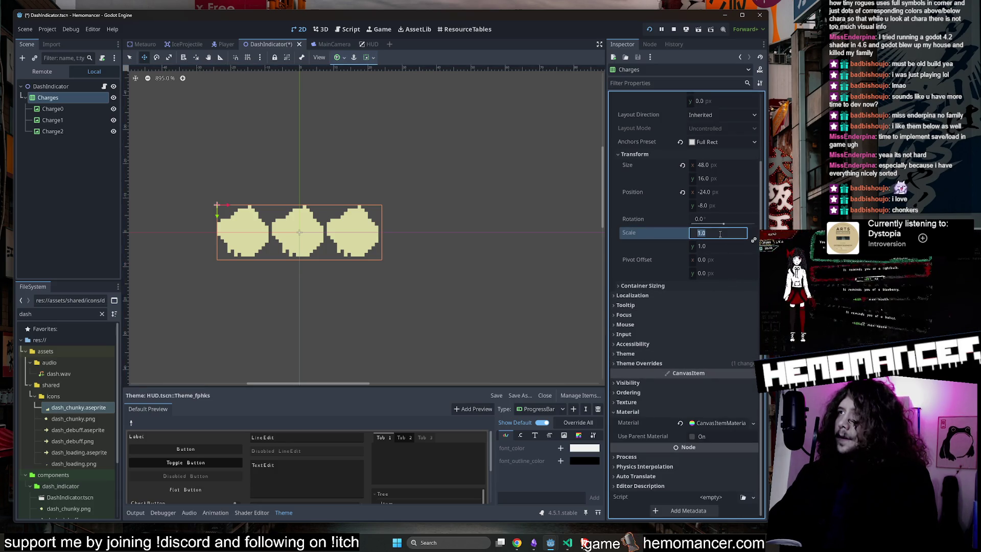
pyautogui.write('0.5')
pyautogui.press('Return')
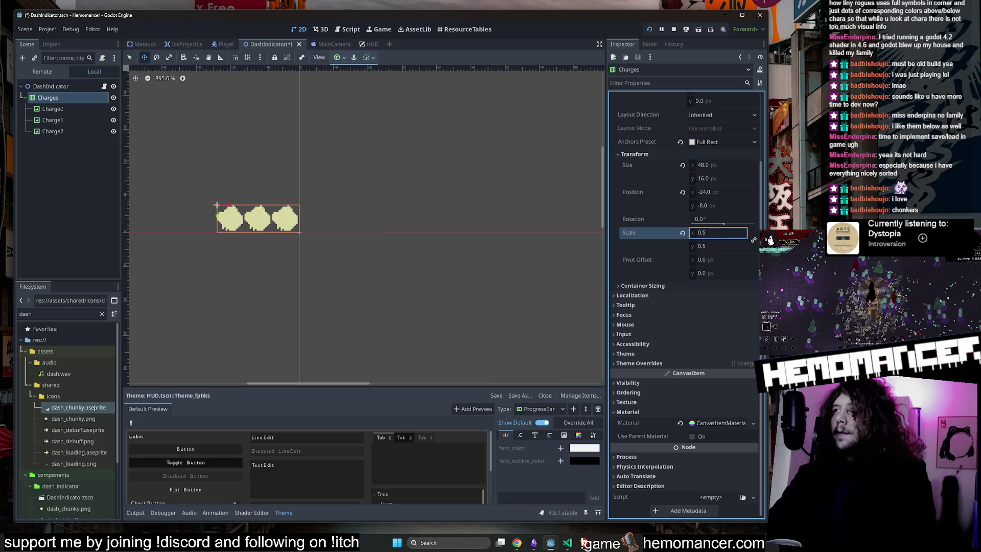
pyautogui.click(682, 233)
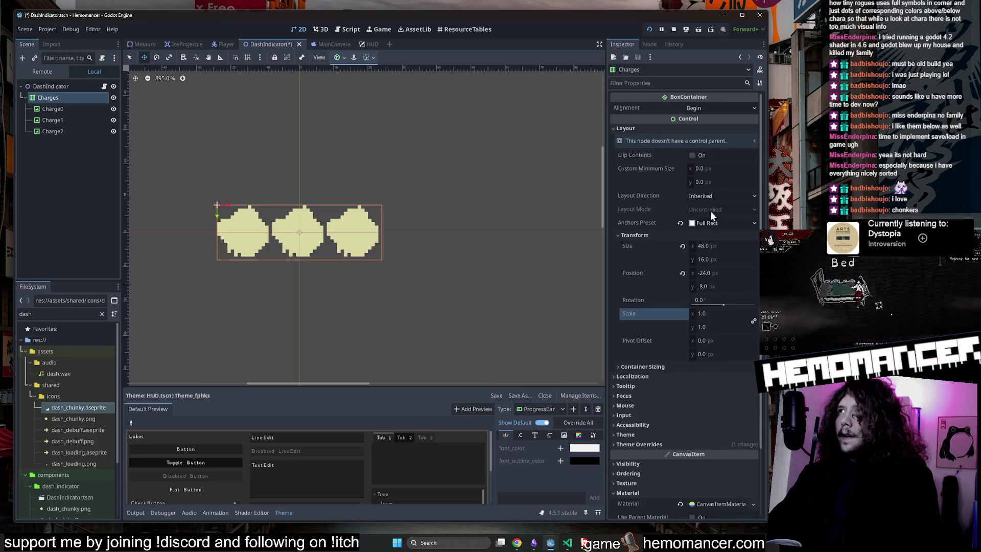
pyautogui.click(705, 167)
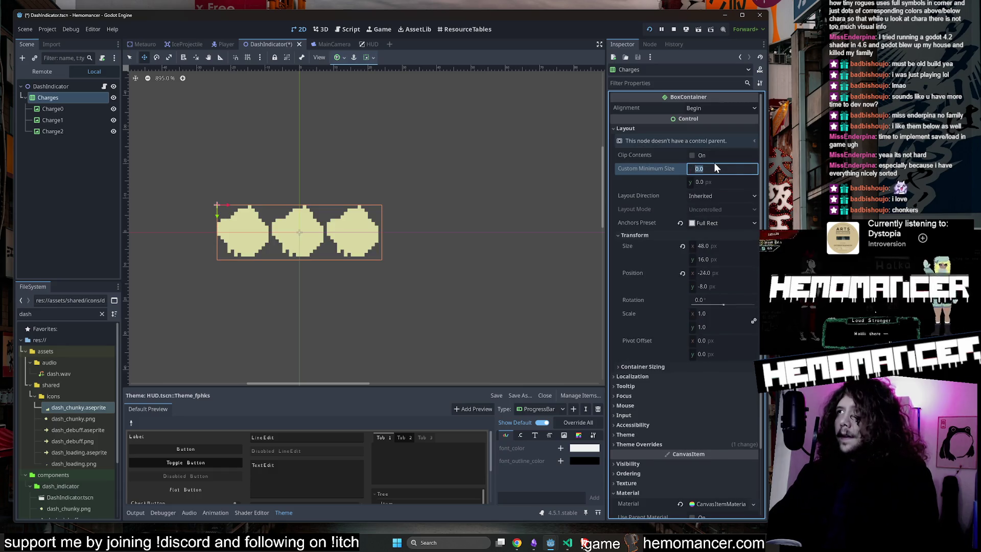
pyautogui.click(722, 246)
pyautogui.write('12')
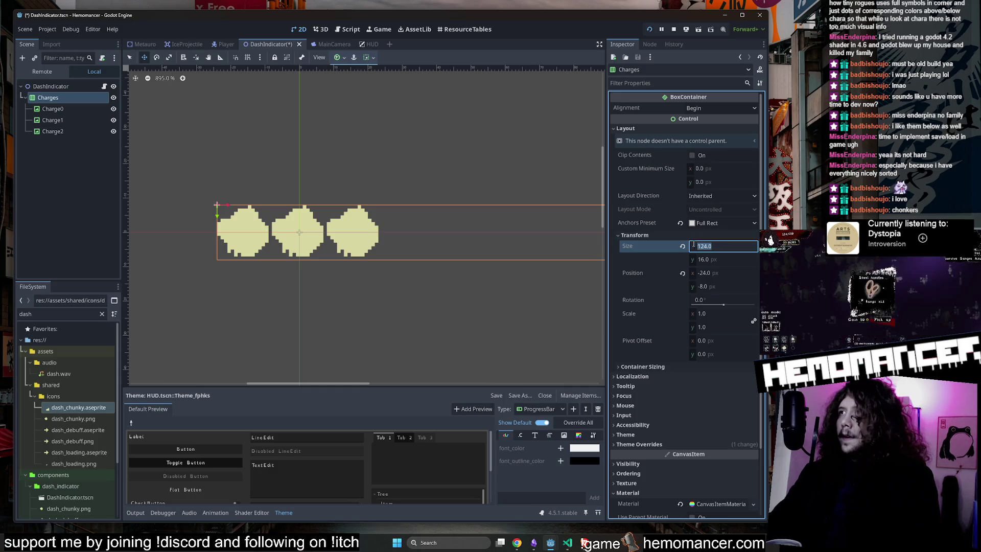
# Restore the Charges width to 48 and inspect Charge0 and Charge1's properties
pyautogui.click(682, 246)
pyautogui.click(60, 112)
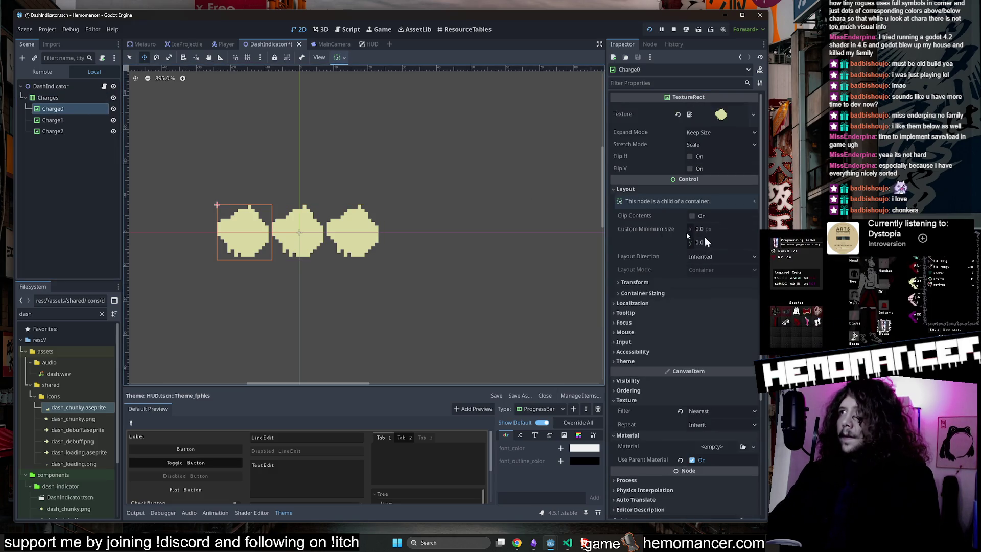
pyautogui.click(667, 282)
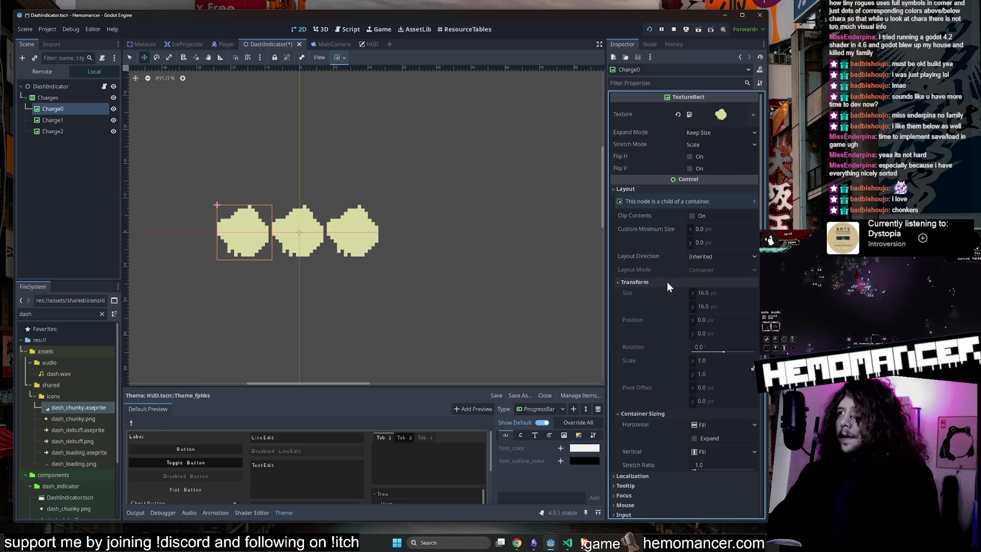
pyautogui.click(665, 292)
pyautogui.click(51, 121)
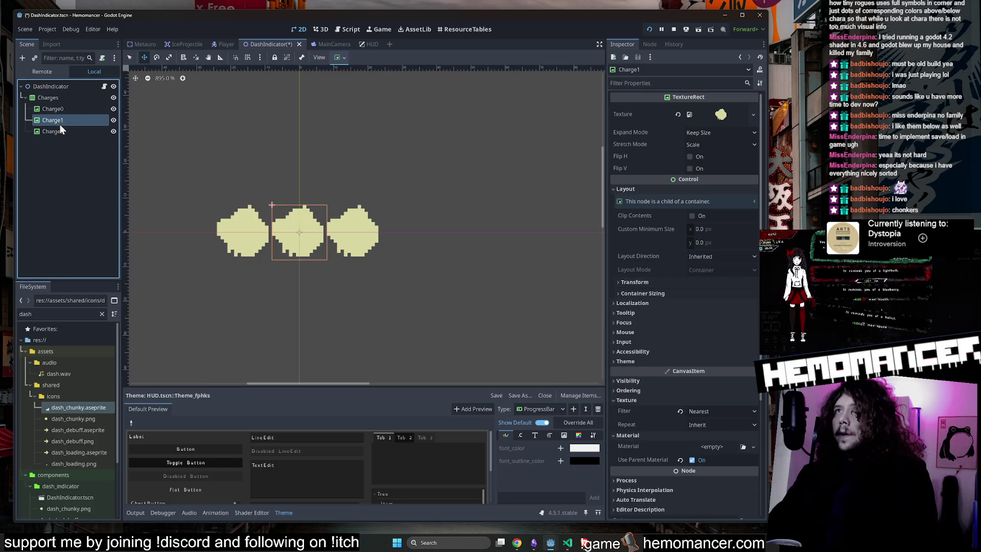
pyautogui.scroll(-3, 663, 235)
# Move Charge2 out of Charges under DashIndicator, then undo the reparent
pyautogui.click(45, 129)
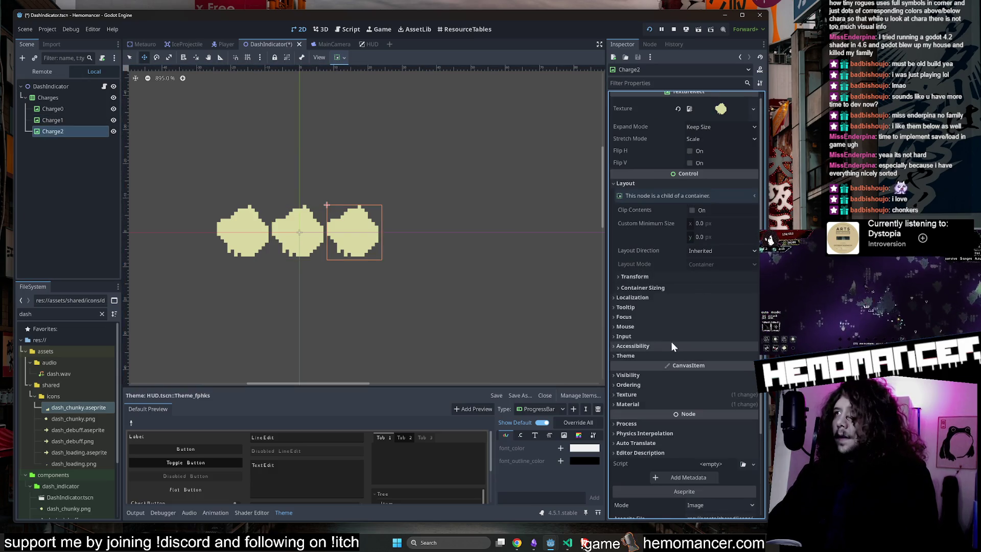
pyautogui.scroll(-3, 667, 317)
pyautogui.scroll(2, 720, 268)
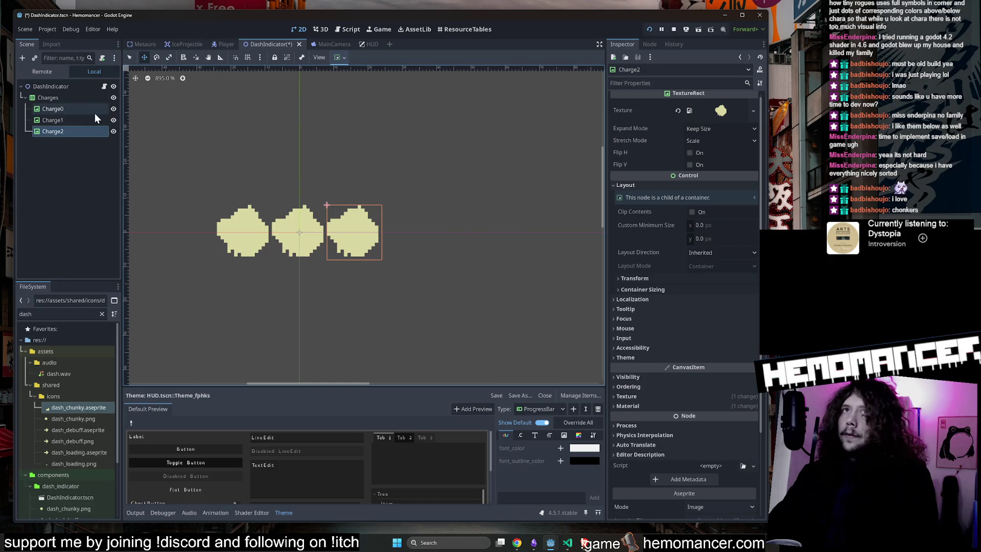
pyautogui.moveTo(75, 135); pyautogui.dragTo(61, 85)
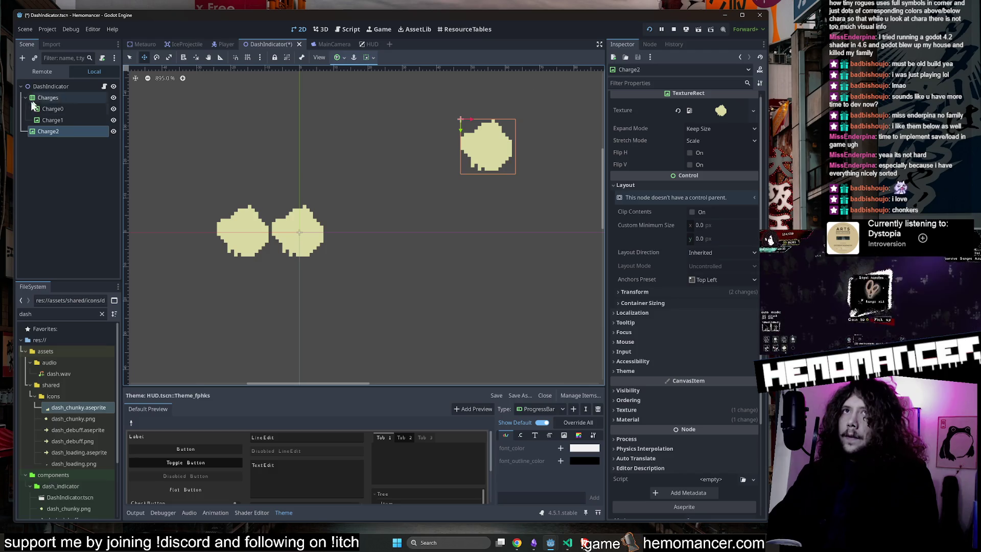
pyautogui.hotkey('ctrl', 'z')
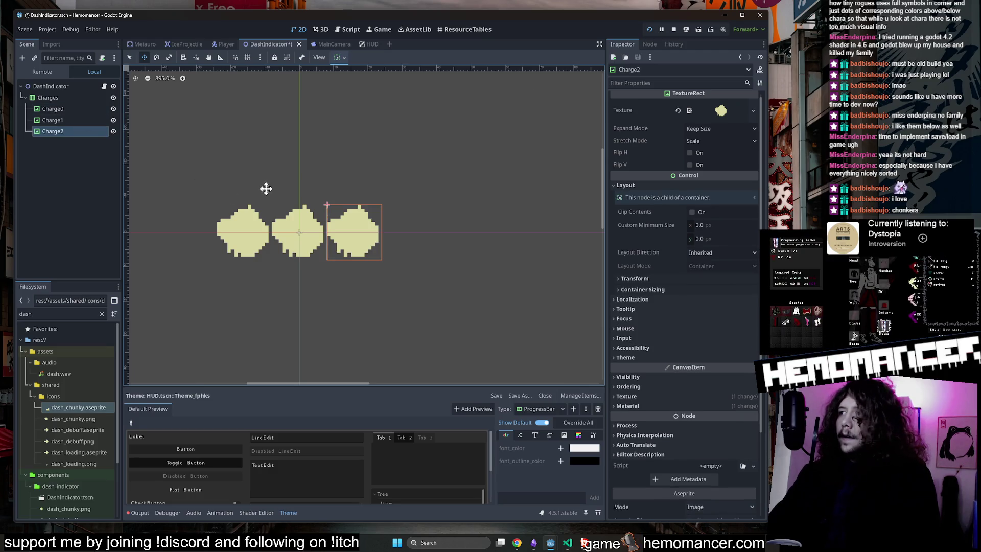
# Add a TextureRect child node to DashIndicator
pyautogui.click(70, 85)
pyautogui.rightClick(70, 85)
pyautogui.click(103, 105)
pyautogui.write('texdt')
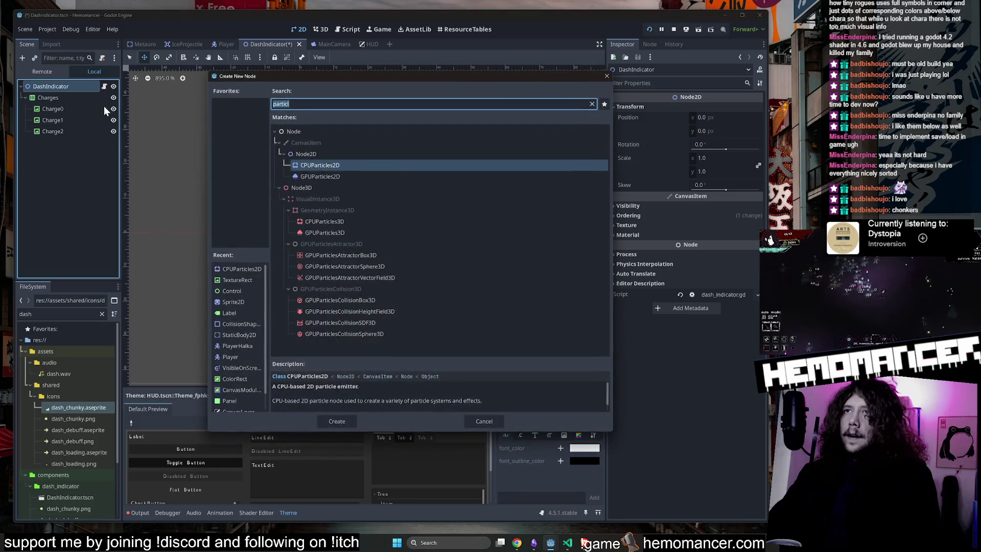
pyautogui.press('BackSpace')
pyautogui.press('BackSpace')
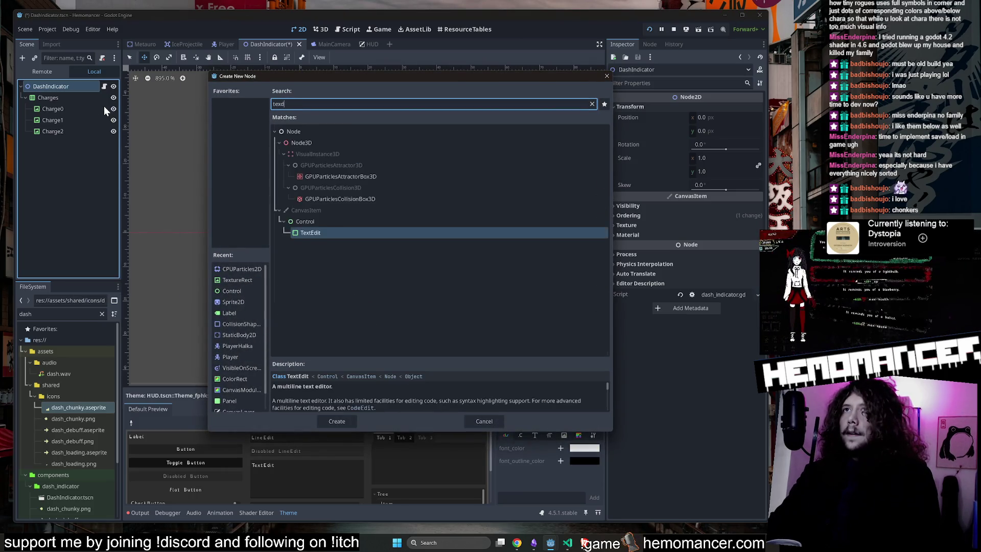
pyautogui.write('t')
pyautogui.write('ure')
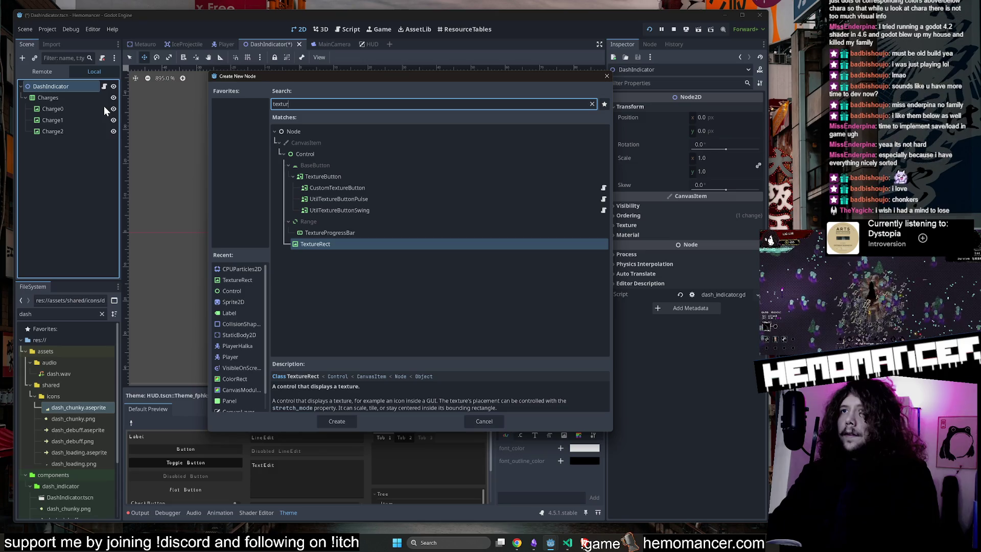
pyautogui.press('Return')
# Import the dash sprite into the TextureRect in Image mode and shift it up-left
pyautogui.scroll(-3, 267, 186)
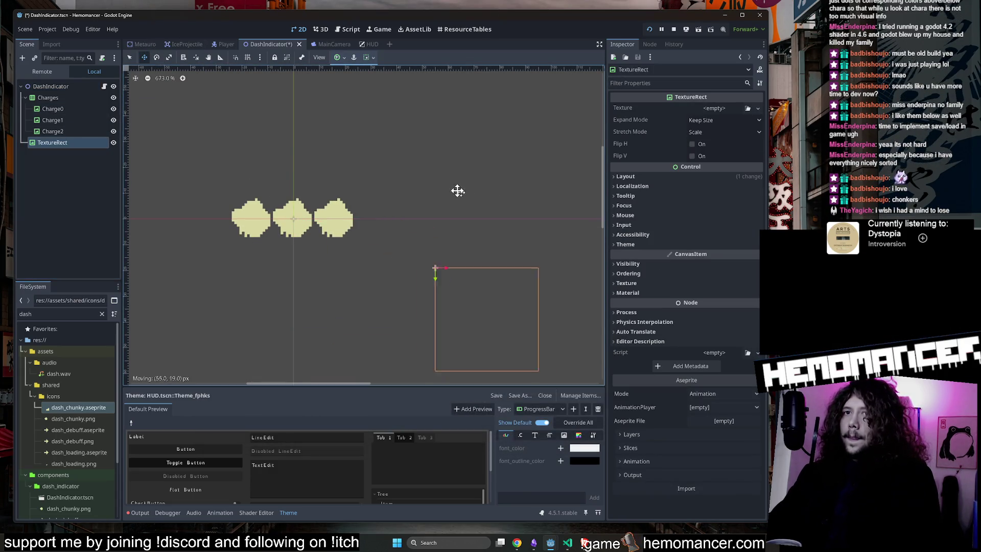
pyautogui.click(728, 397)
pyautogui.click(721, 418)
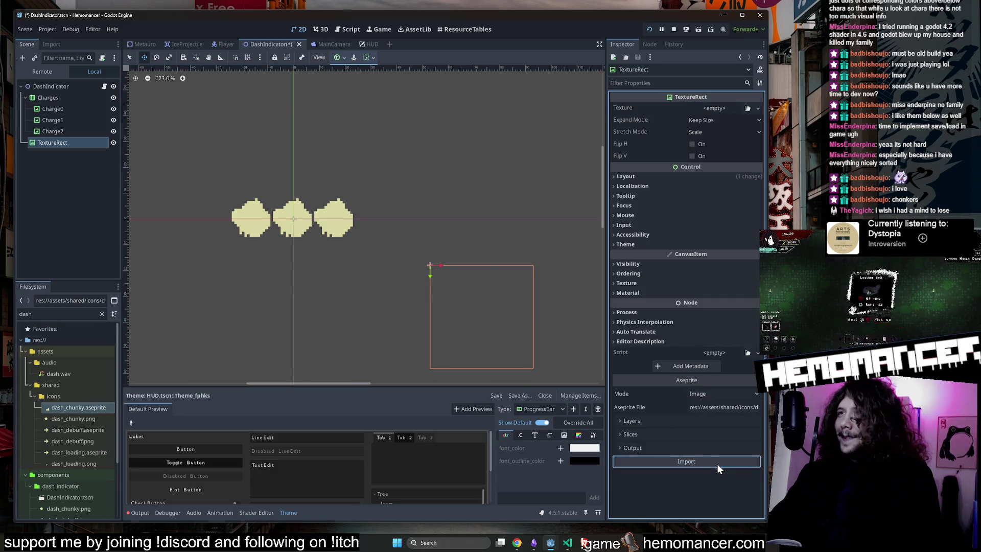
pyautogui.click(718, 464)
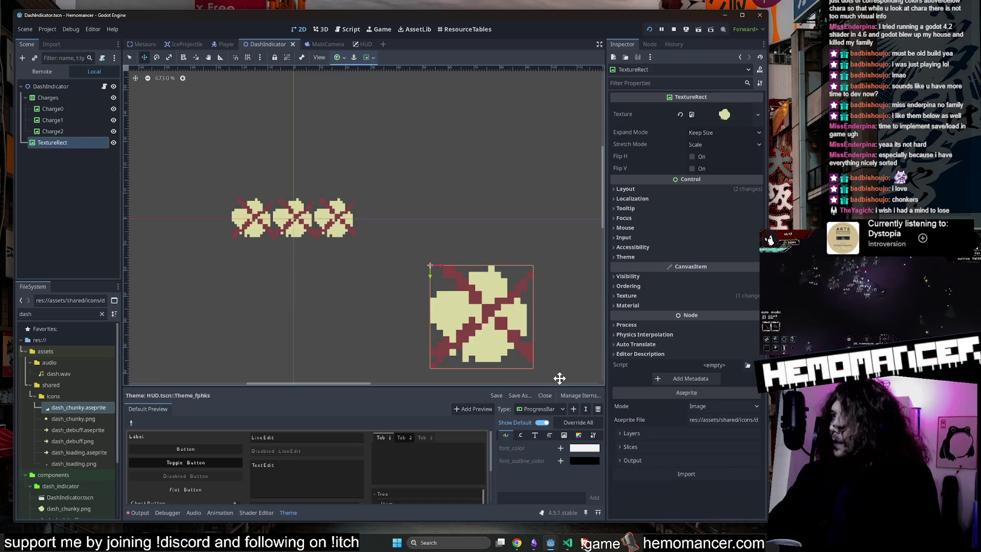
pyautogui.moveTo(503, 270); pyautogui.dragTo(485, 244)
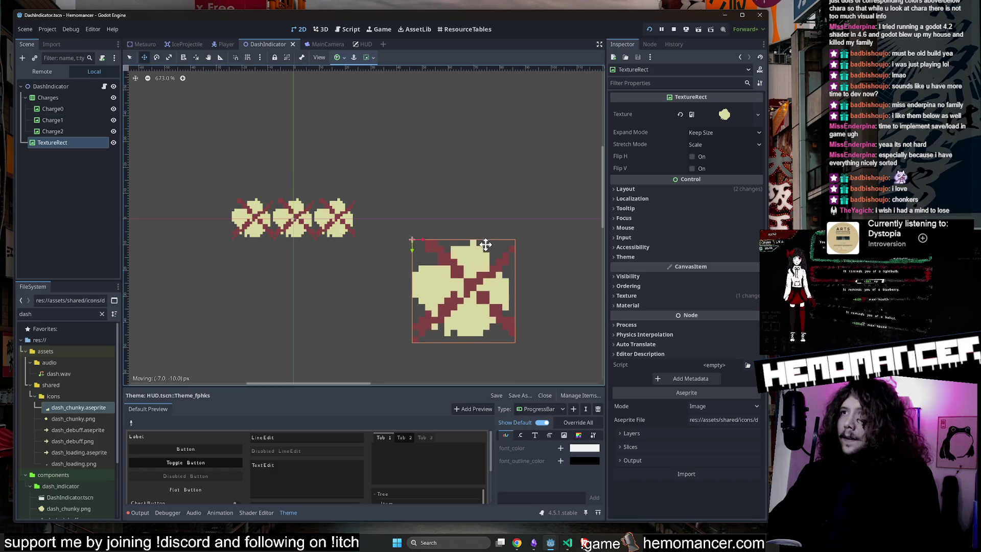
# Try the TextureRect's Ignore Size expand mode, then return it to Keep Size
pyautogui.scroll(-4, 484, 248)
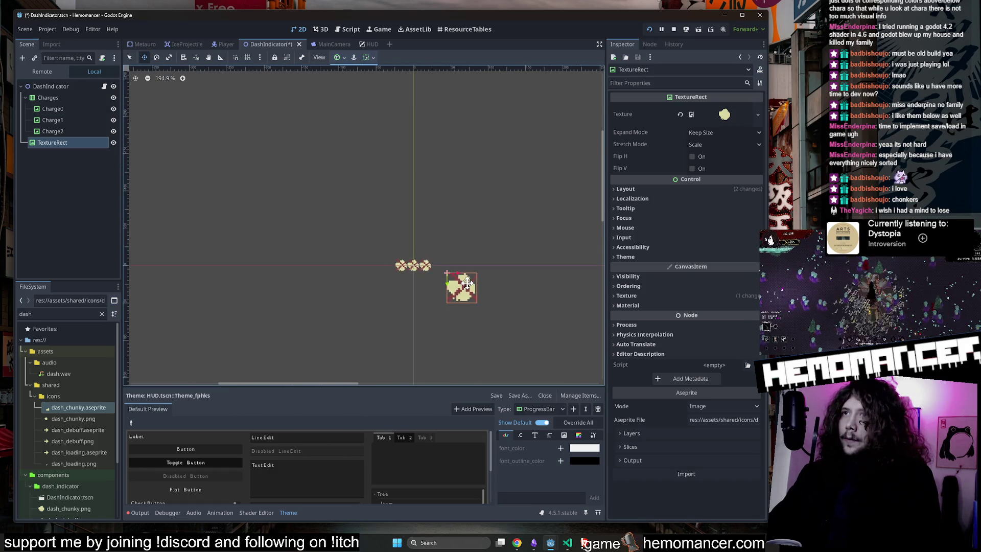
pyautogui.scroll(4, 467, 281)
pyautogui.scroll(1, 467, 281)
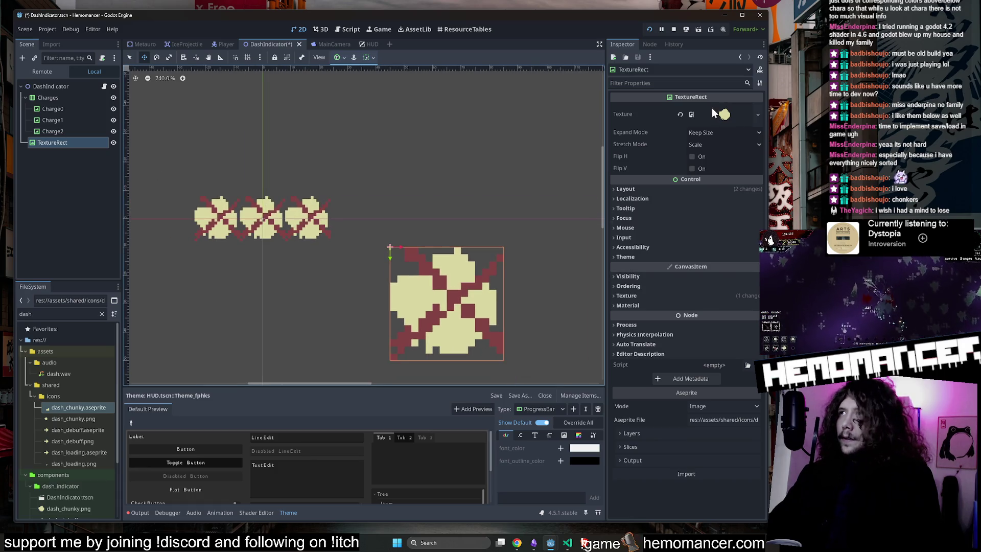
pyautogui.click(708, 133)
pyautogui.click(713, 152)
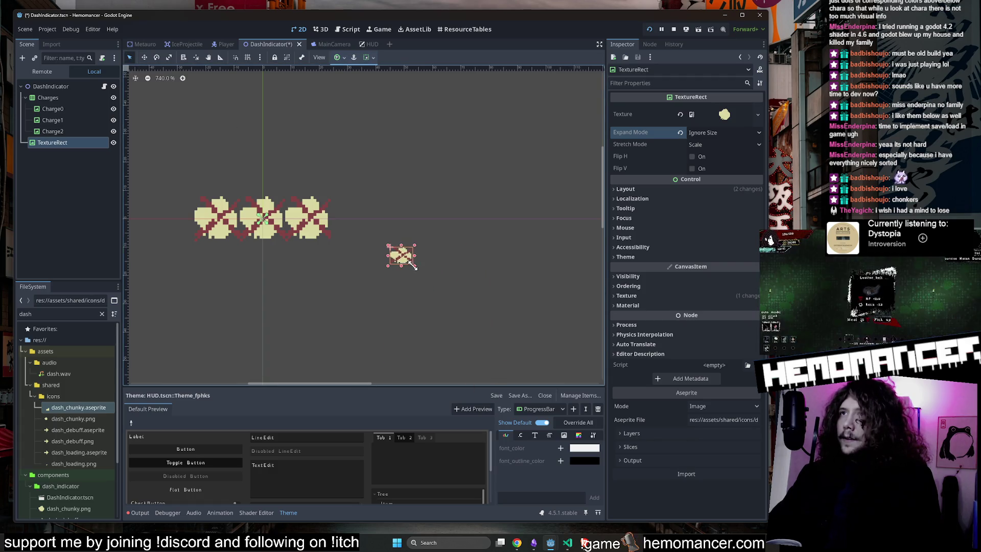
pyautogui.click(729, 136)
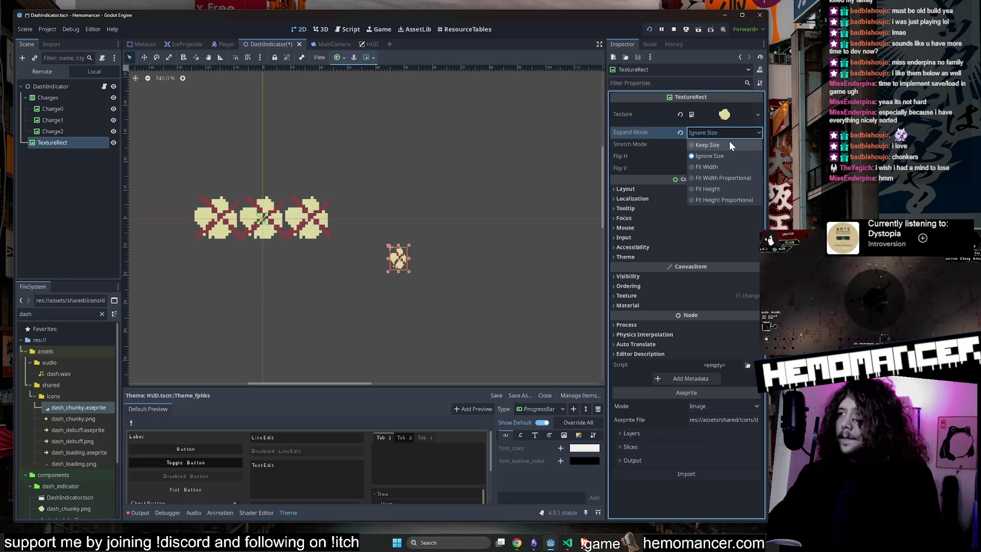
pyautogui.click(729, 140)
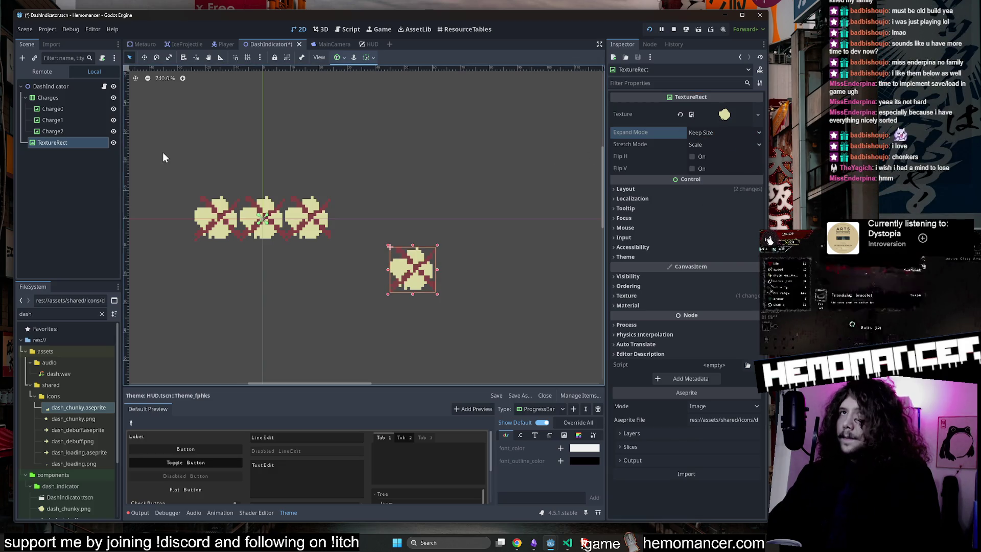
pyautogui.click(730, 187)
pyautogui.click(730, 187)
# Delete the test TextureRect node from DashIndicator
pyautogui.click(77, 122)
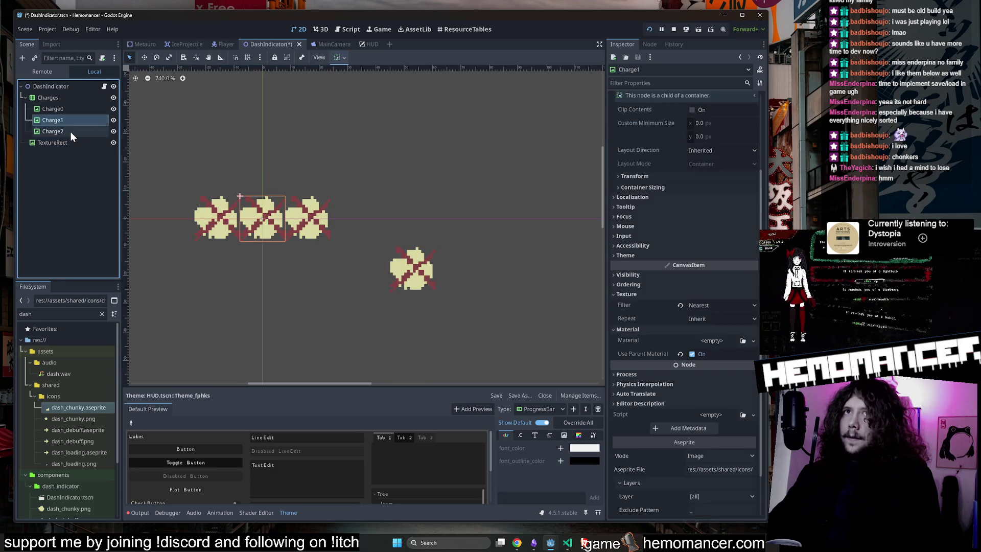
pyautogui.click(70, 140)
pyautogui.press('Delete')
pyautogui.press('Return')
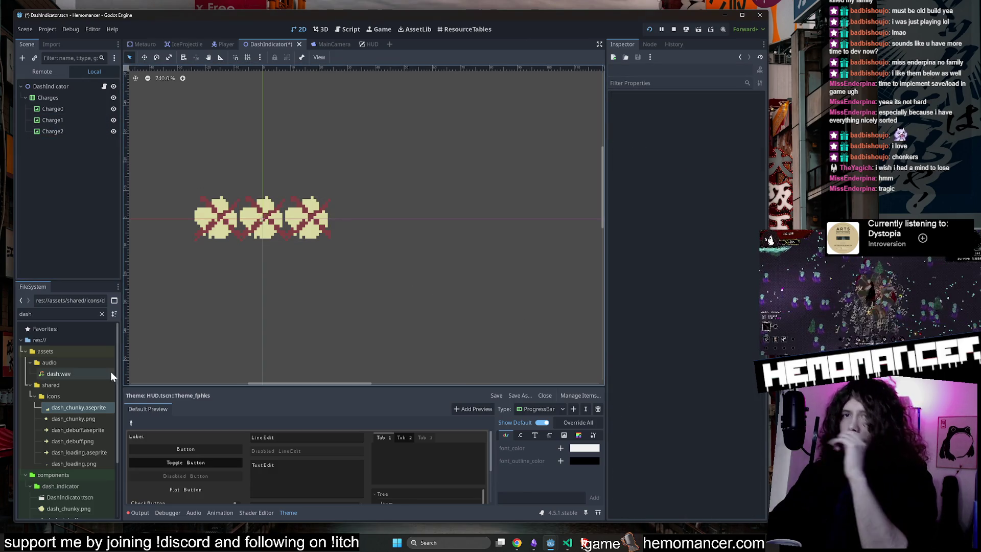
pyautogui.rightClick(103, 406)
# Open dash_chunky.aseprite in Aseprite, resize the sprite to 8×8, save, and close Aseprite
pyautogui.click(159, 515)
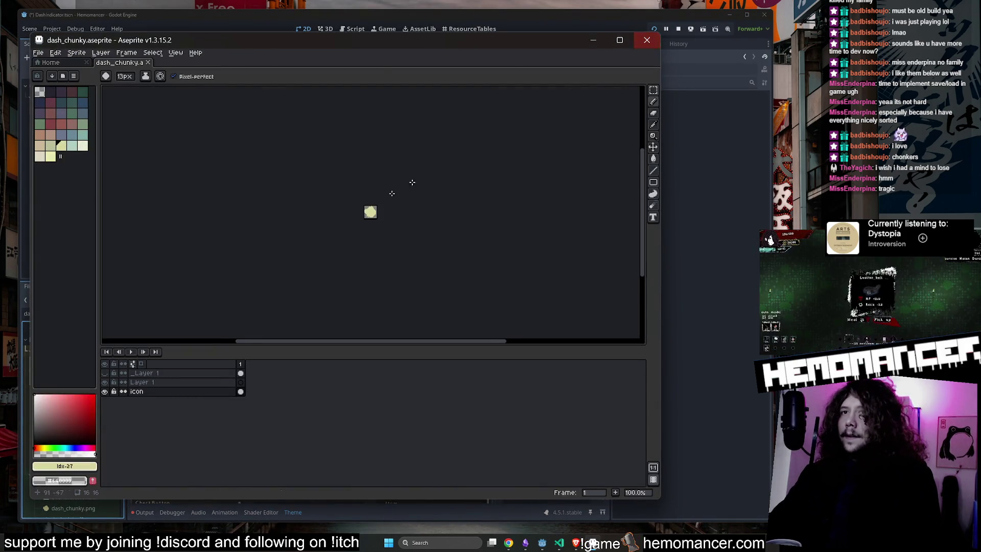
pyautogui.scroll(5, 509, 164)
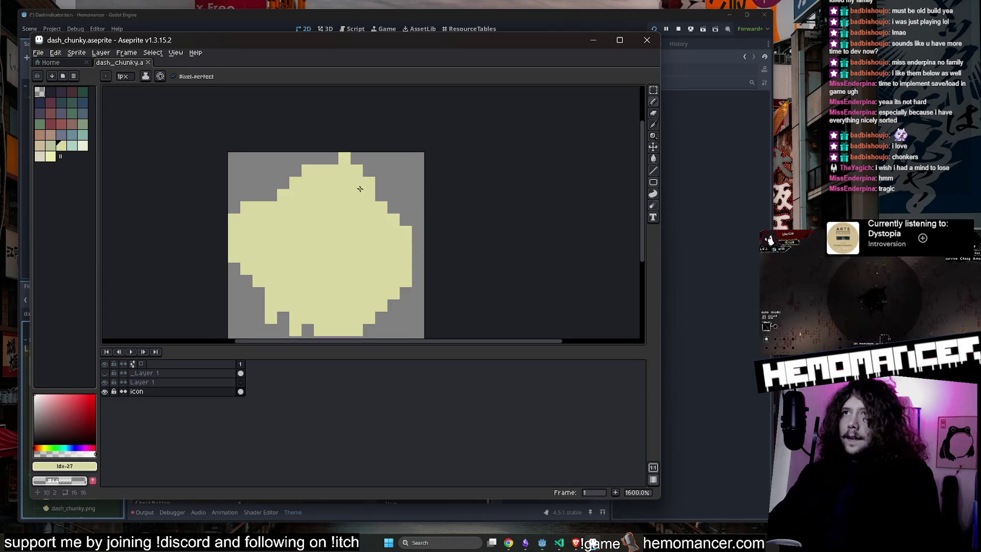
pyautogui.scroll(-3, 361, 189)
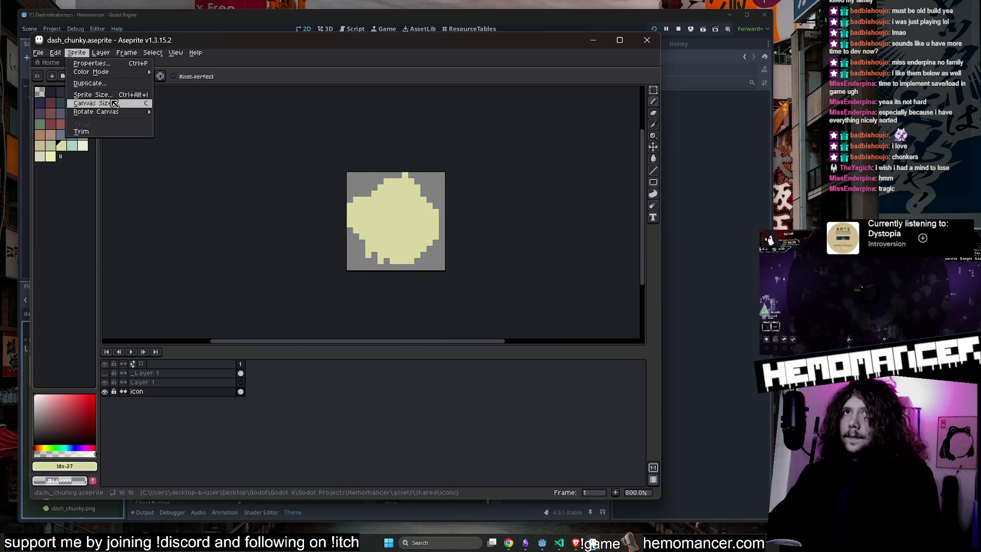
pyautogui.click(114, 96)
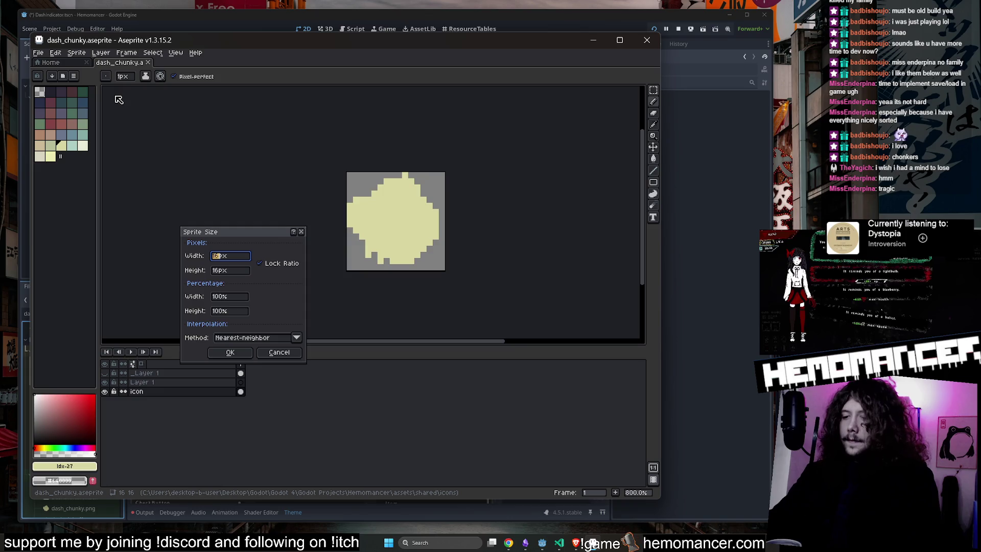
pyautogui.press('Return')
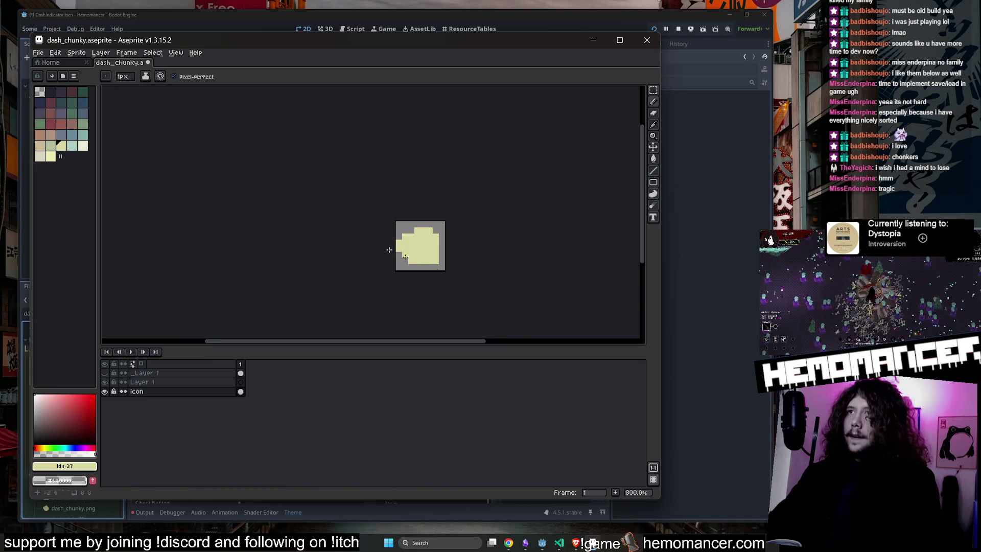
pyautogui.hotkey('ctrl', 's')
pyautogui.scroll(5, 466, 273)
pyautogui.click(653, 44)
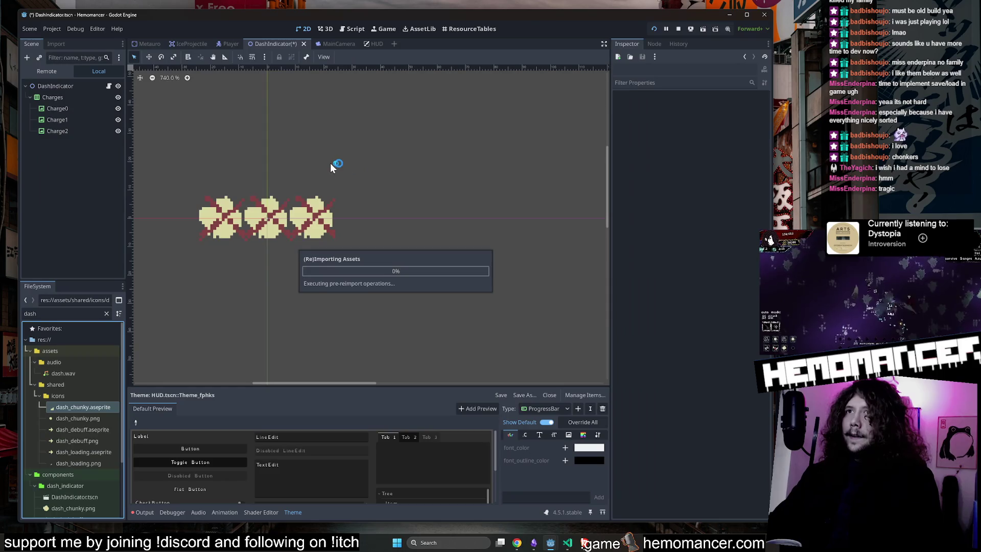
# Reimport the resized dash icon and reset Charges to 24×8 at (-12, -4)
pyautogui.click(58, 108)
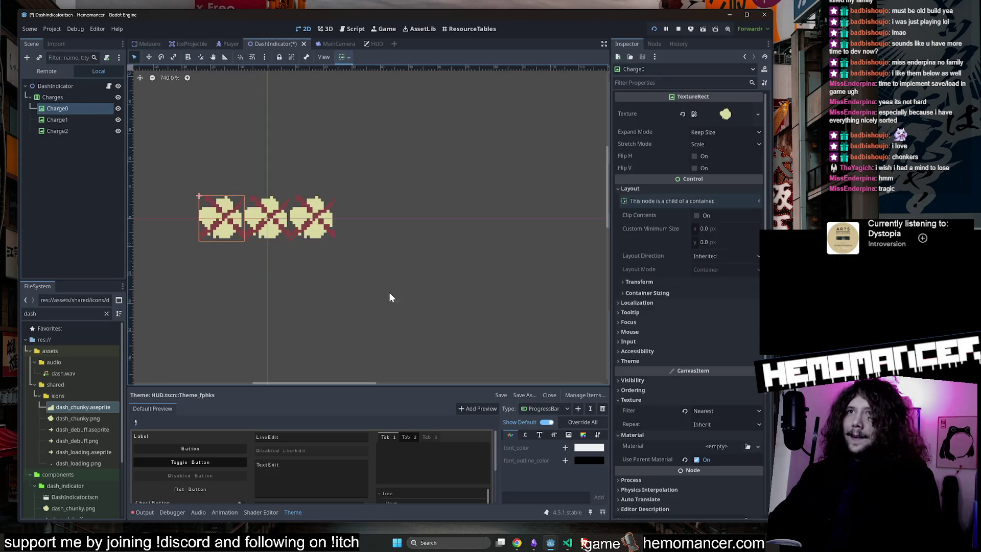
pyautogui.scroll(-5, 710, 492)
pyautogui.click(710, 508)
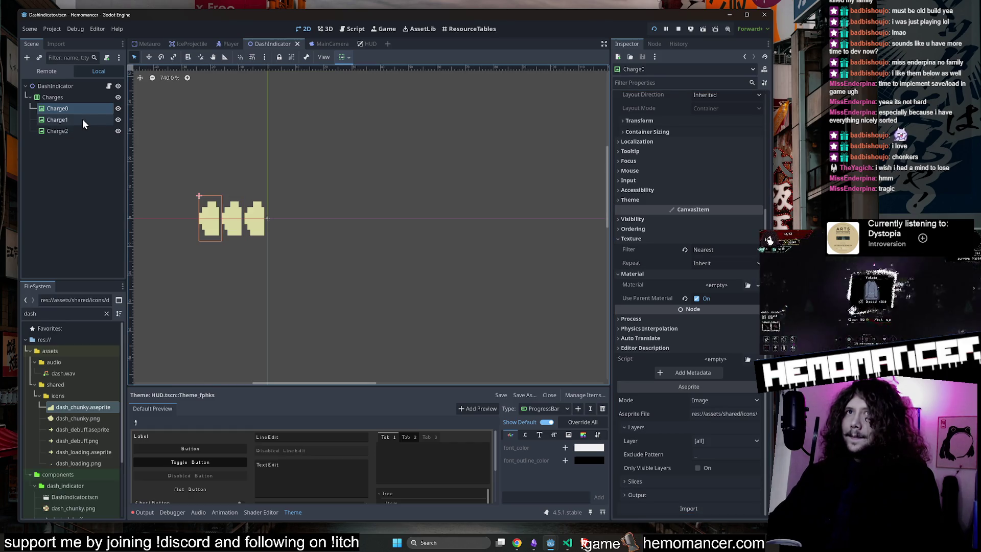
pyautogui.click(88, 98)
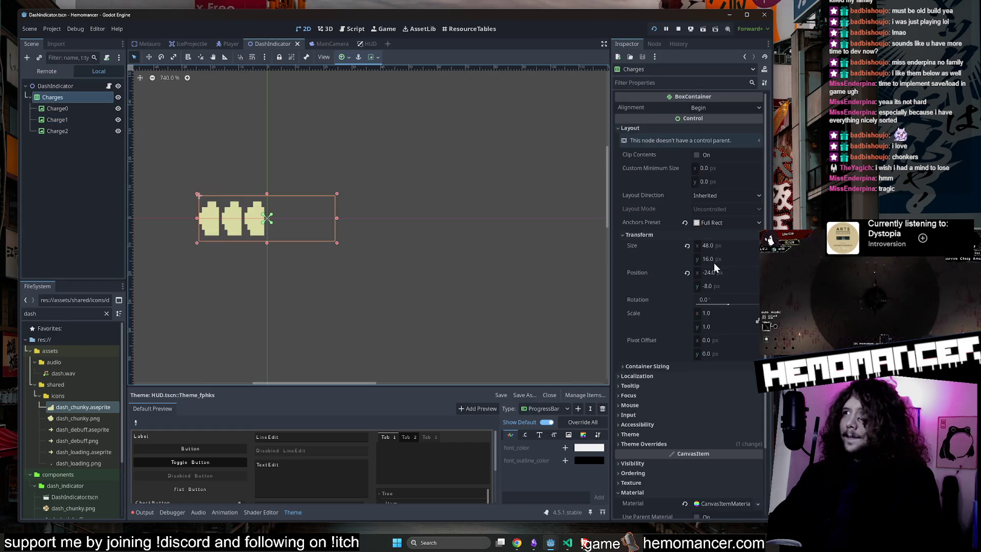
pyautogui.click(687, 245)
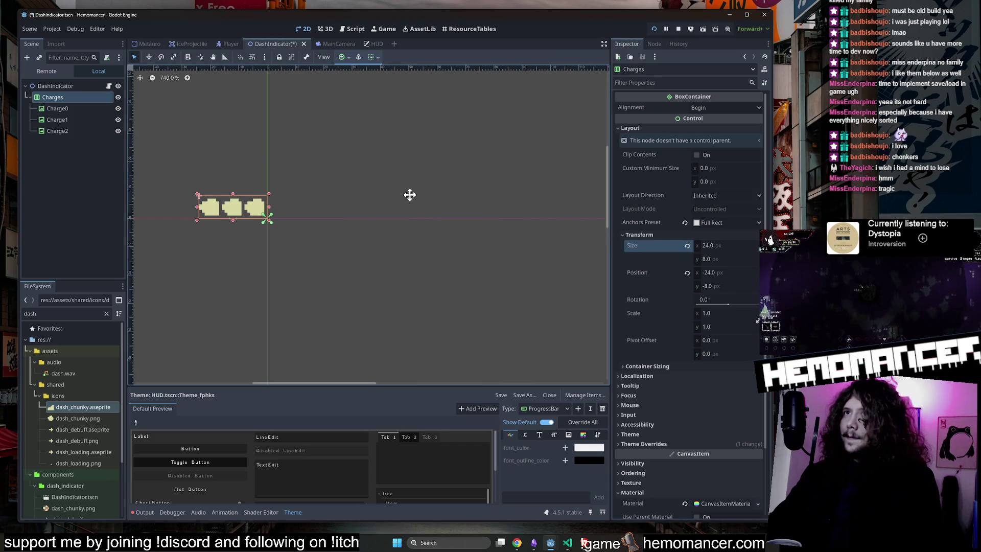
pyautogui.scroll(3, 541, 212)
pyautogui.click(688, 273)
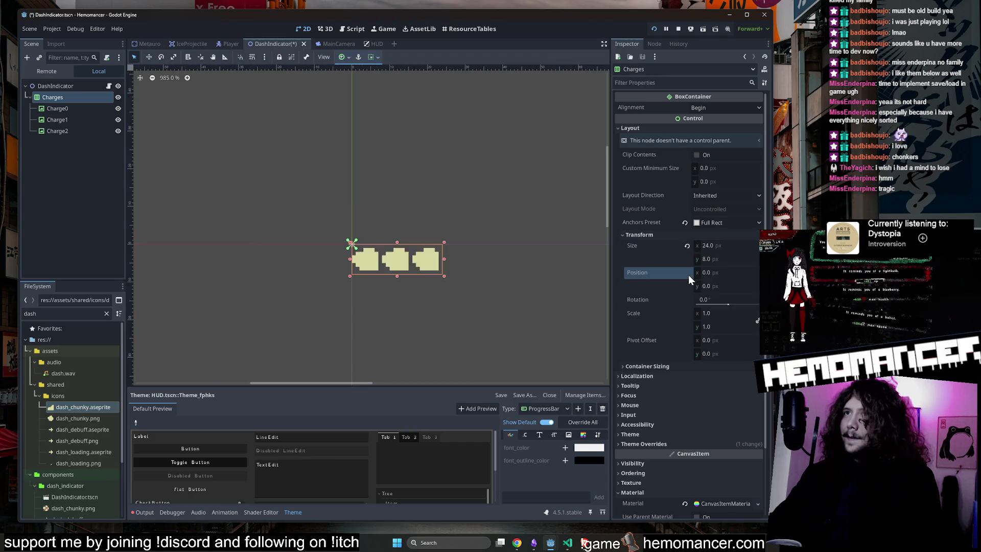
# Cycle the Charges anchor presets back to Full Rect and save the scene
pyautogui.click(685, 223)
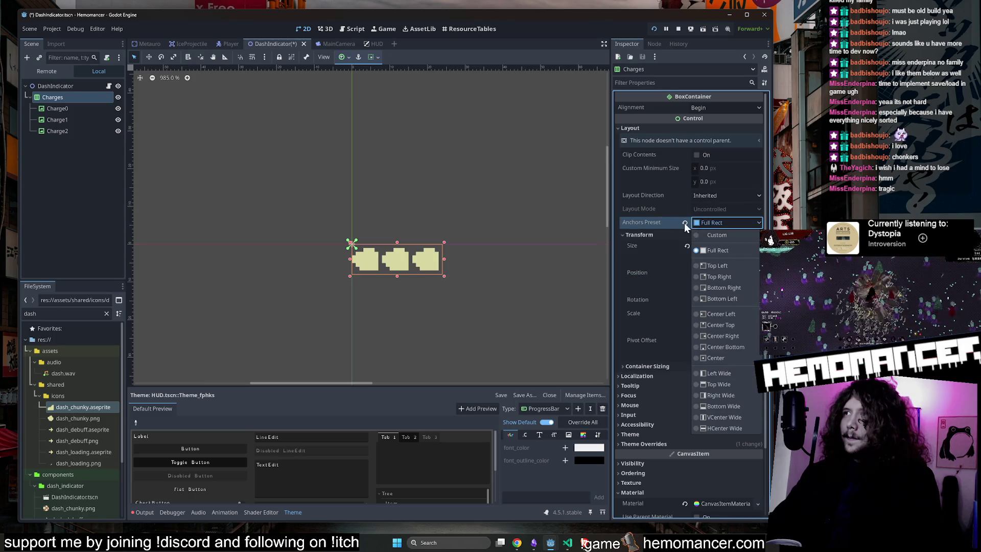
pyautogui.click(688, 223)
pyautogui.click(711, 221)
pyautogui.click(728, 254)
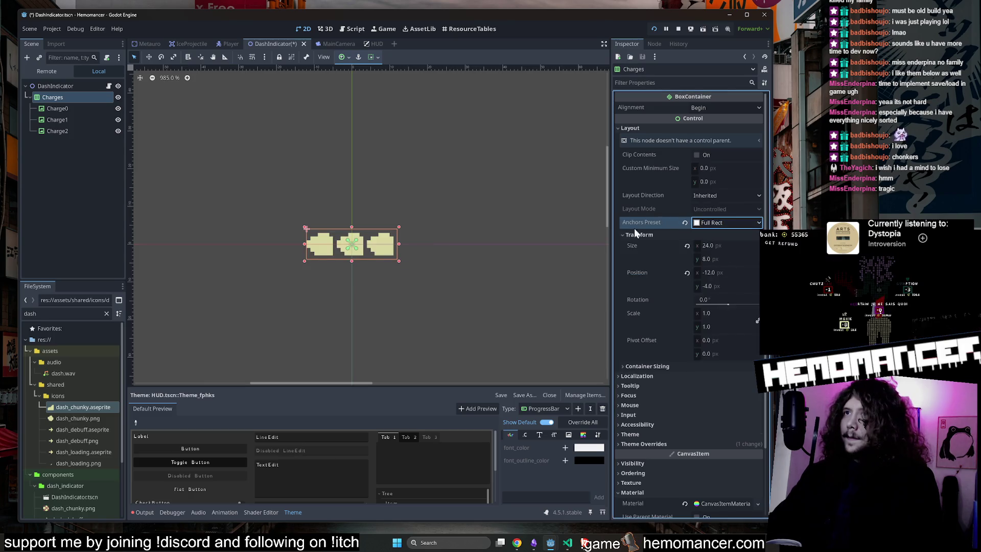
pyautogui.hotkey('ctrl', 's')
pyautogui.scroll(-2, 381, 164)
# Run the game from the Player scene, enlarge its window and start from the title menu
pyautogui.click(225, 44)
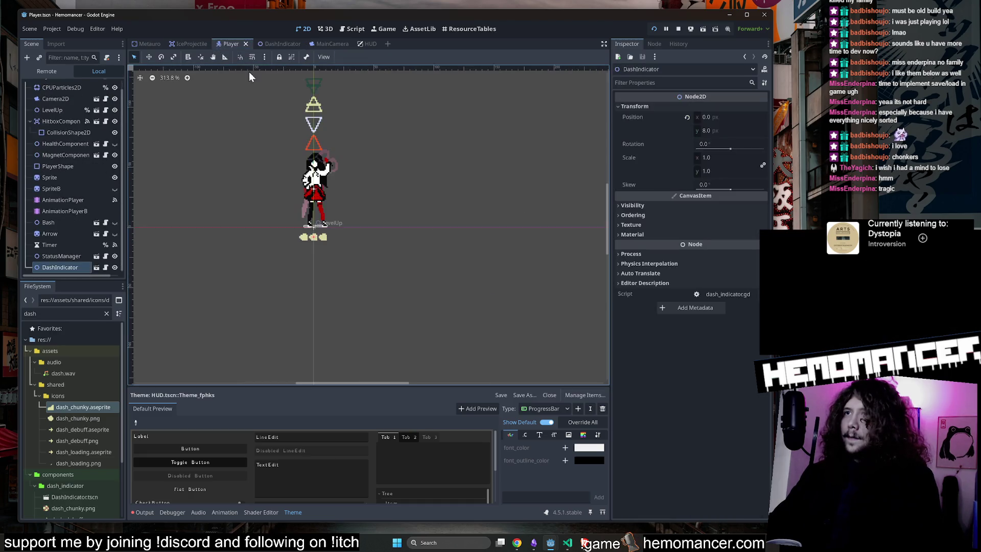
pyautogui.scroll(2, 269, 153)
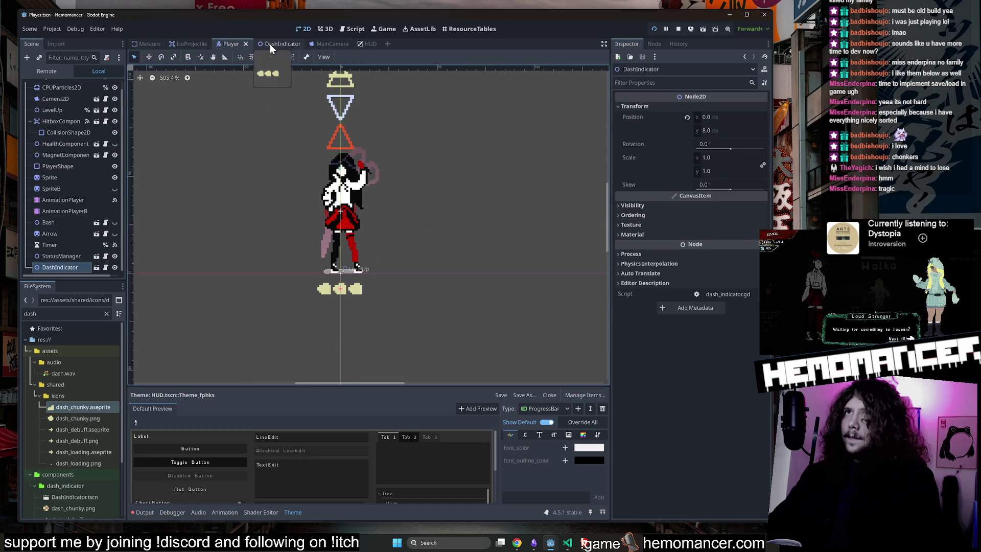
pyautogui.press('F5')
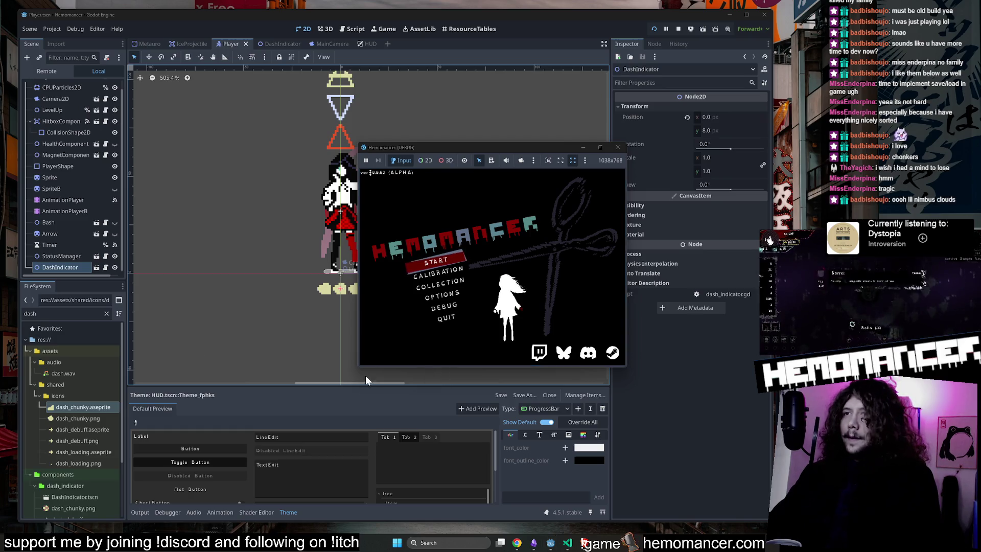
pyautogui.moveTo(362, 368)
pyautogui.mouseDown()
pyautogui.moveTo(284, 459)
pyautogui.moveTo(136, 508)
pyautogui.moveTo(87, 493)
pyautogui.mouseUp()
pyautogui.moveTo(630, 142)
pyautogui.mouseDown()
pyautogui.moveTo(668, 65)
pyautogui.moveTo(725, 25)
pyautogui.mouseUp()
pyautogui.press('Return')
# Walk the player to the wardrobe and signpole, open the travel map, then stop and switch to HUD
pyautogui.press('w')
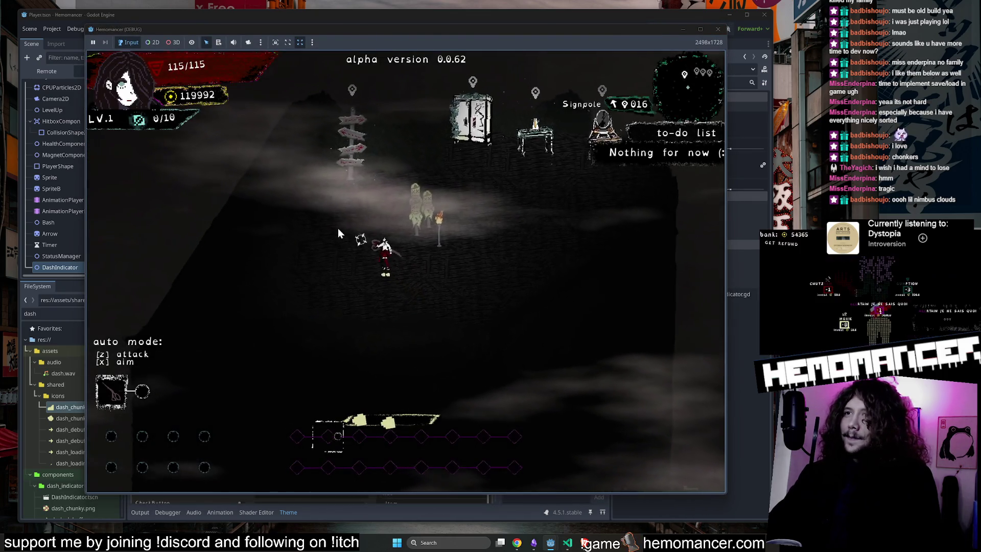
pyautogui.press('d')
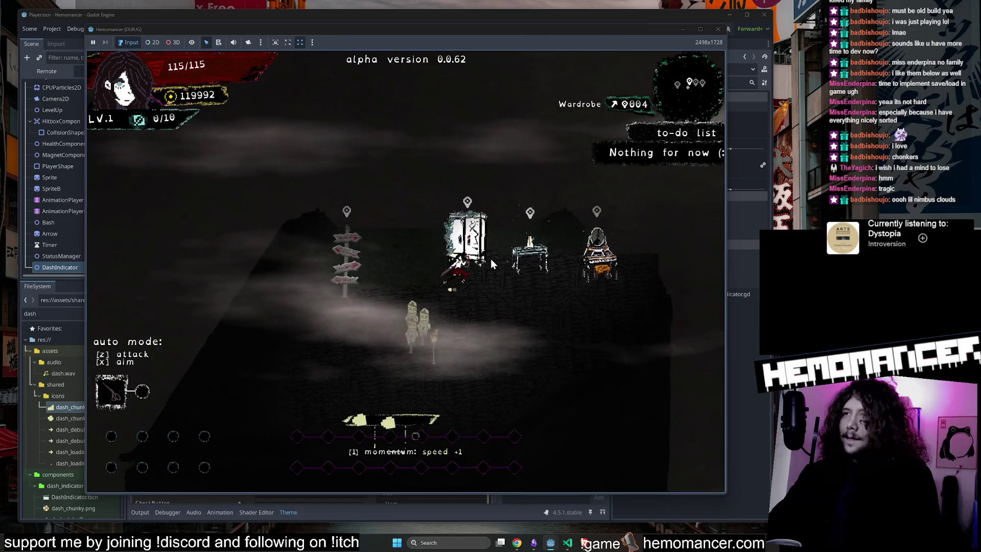
pyautogui.press('a')
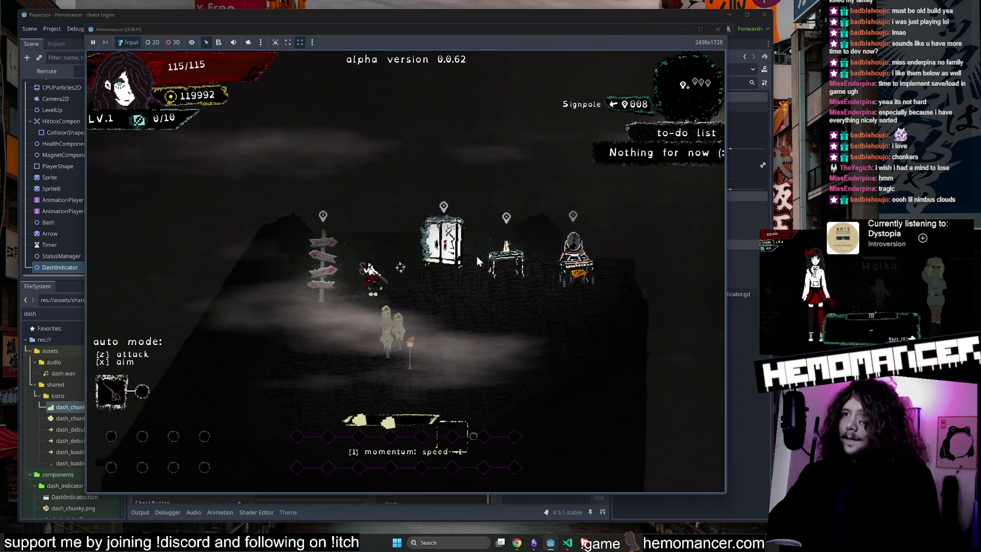
pyautogui.press('e')
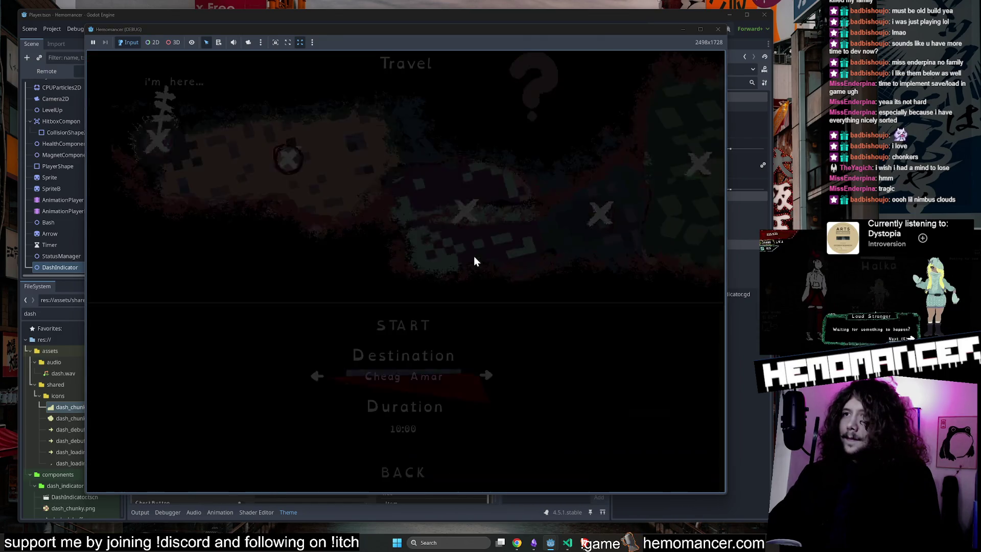
pyautogui.click(719, 30)
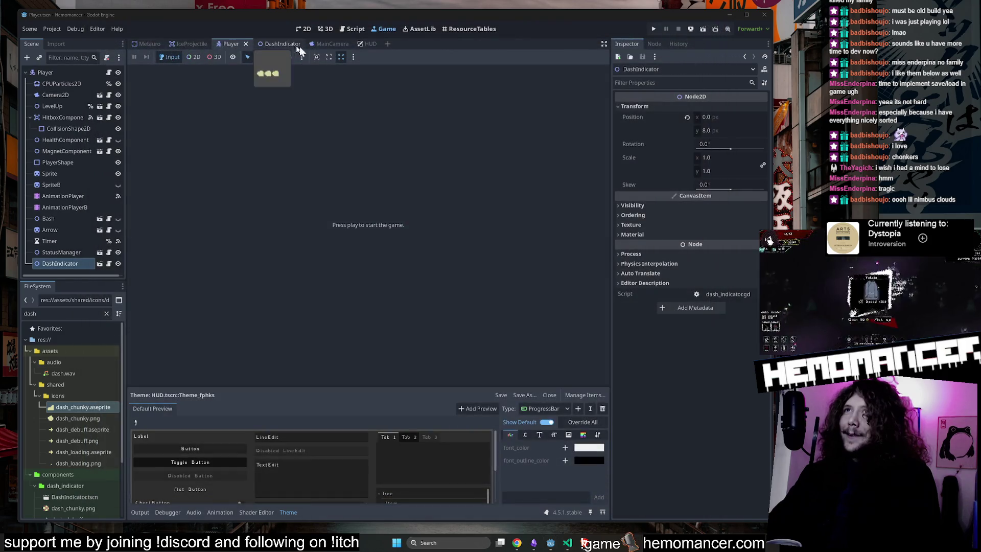
pyautogui.click(370, 44)
# Relaunch the debug game, stretch its window across the left screen, and start from the title menu
pyautogui.click(303, 29)
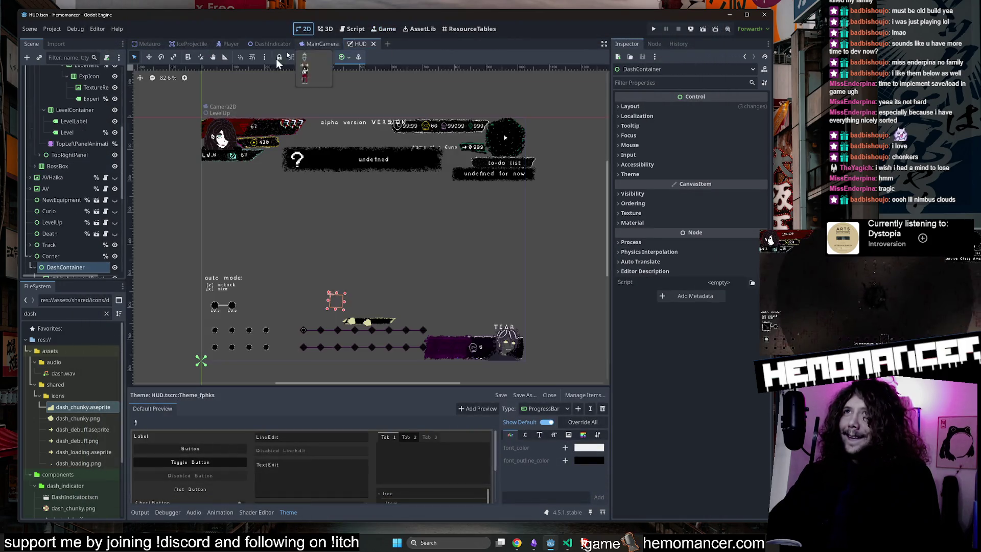
pyautogui.scroll(3, 90, 195)
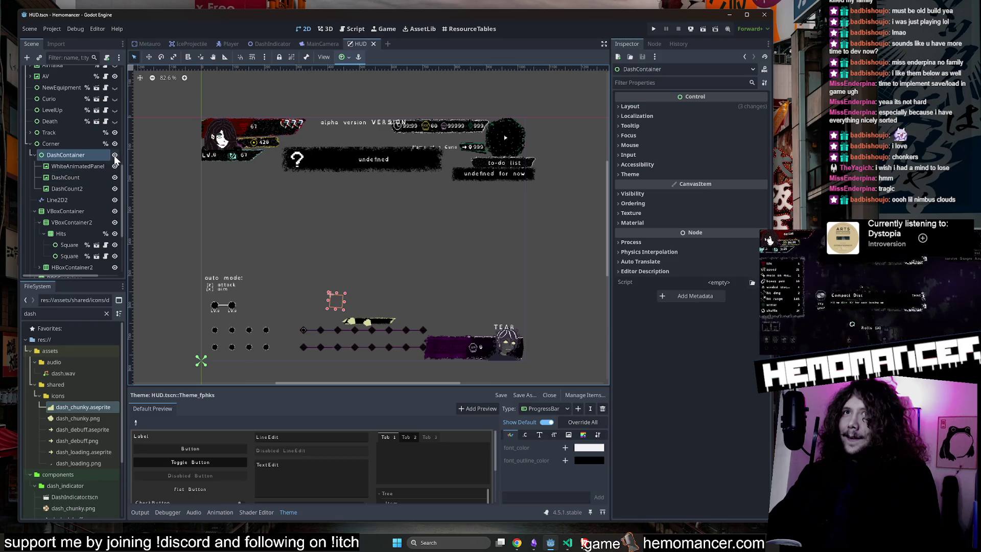
pyautogui.press('F5')
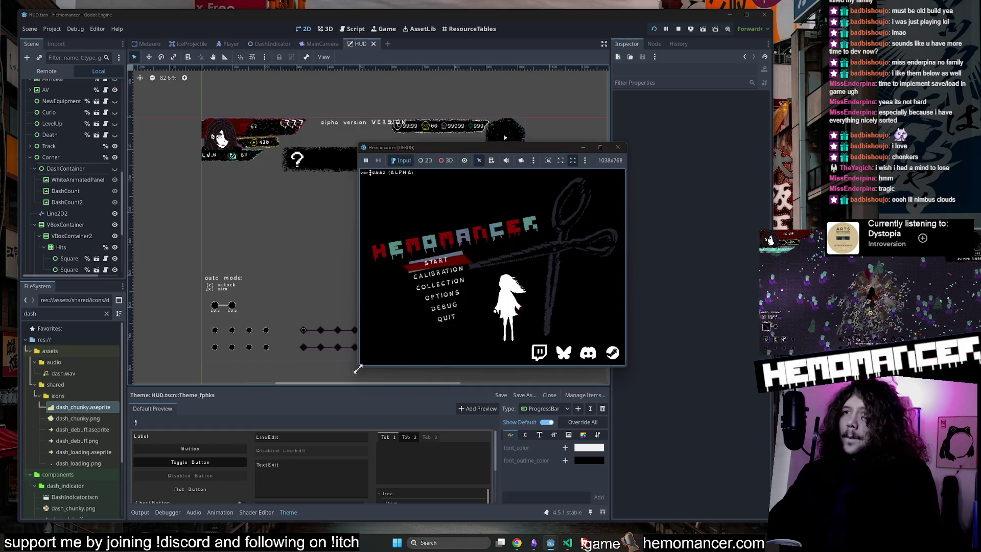
pyautogui.moveTo(360, 366)
pyautogui.mouseDown()
pyautogui.moveTo(8, 537)
pyautogui.moveTo(10, 523)
pyautogui.mouseUp()
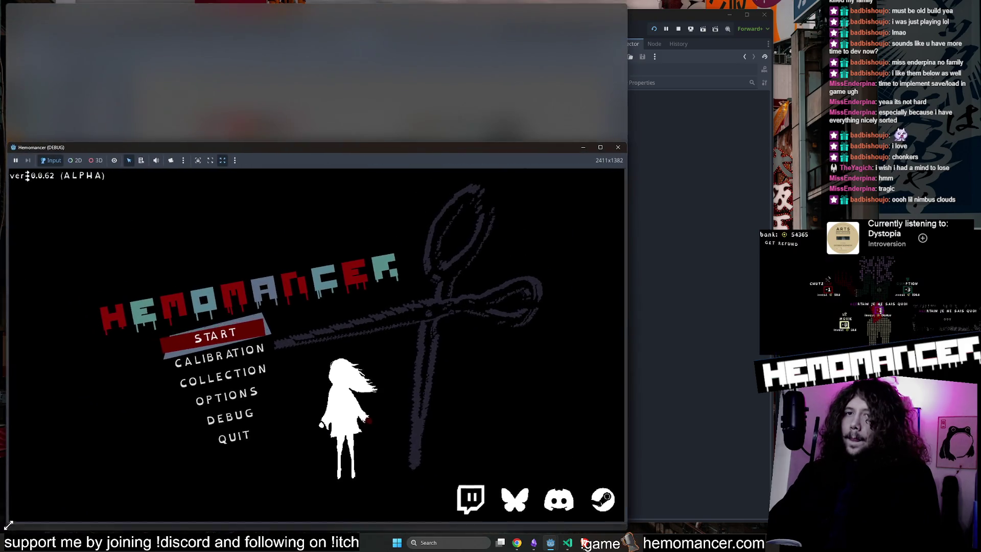
pyautogui.moveTo(628, 149)
pyautogui.mouseDown()
pyautogui.moveTo(767, 79)
pyautogui.moveTo(785, 16)
pyautogui.mouseUp()
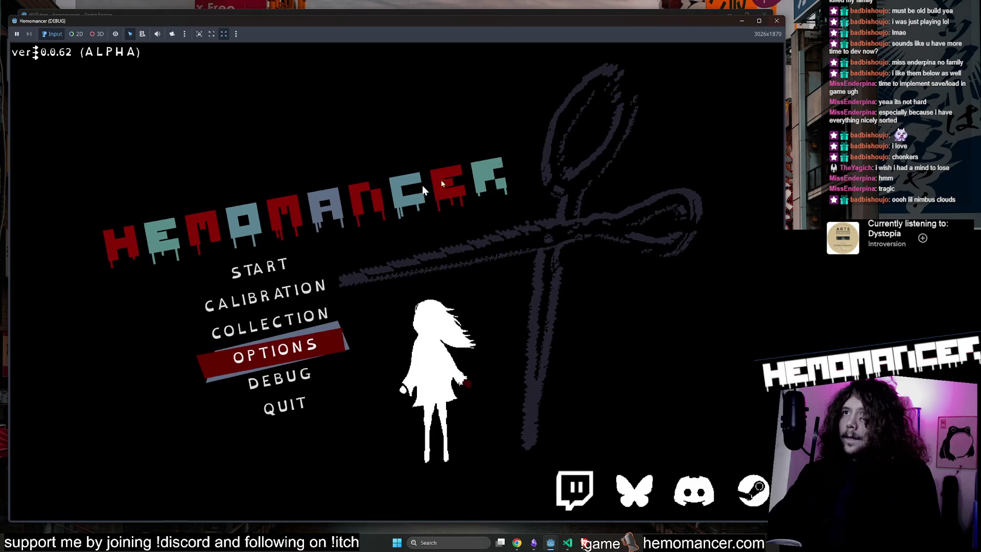
pyautogui.click(289, 261)
# Travel from the signpole to Cheag Amar and run across the field past the signpost
pyautogui.press('w')
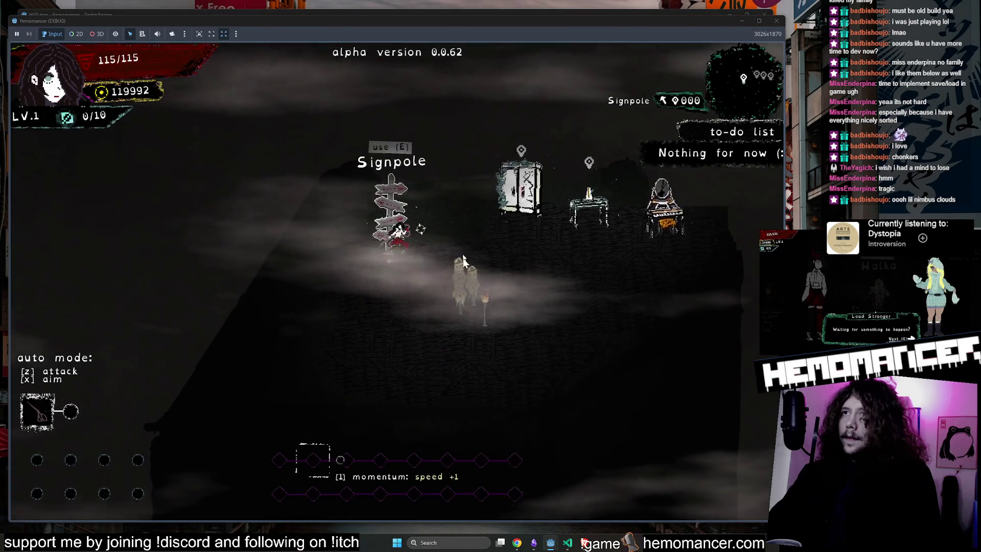
pyautogui.press('e')
pyautogui.press('e')
pyautogui.press('d')
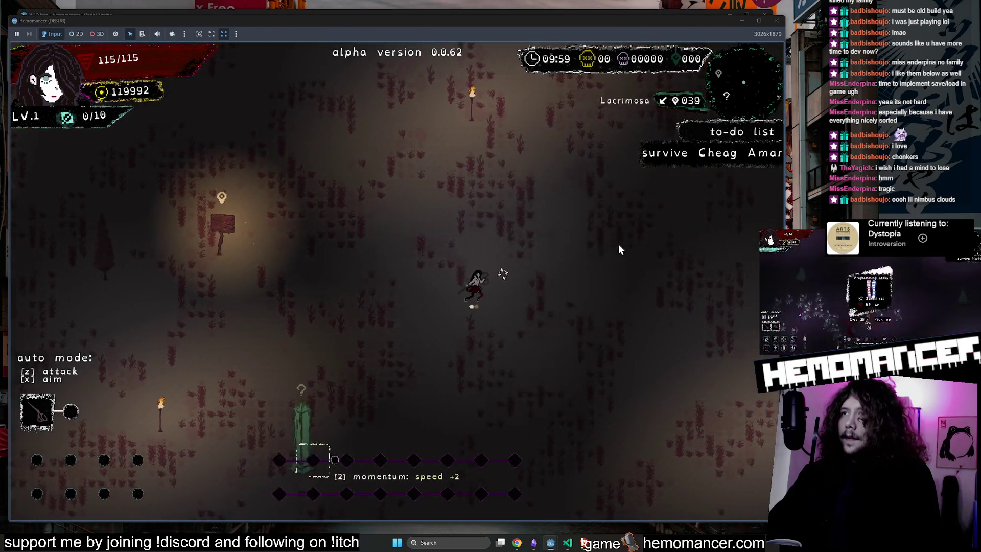
pyautogui.press('s')
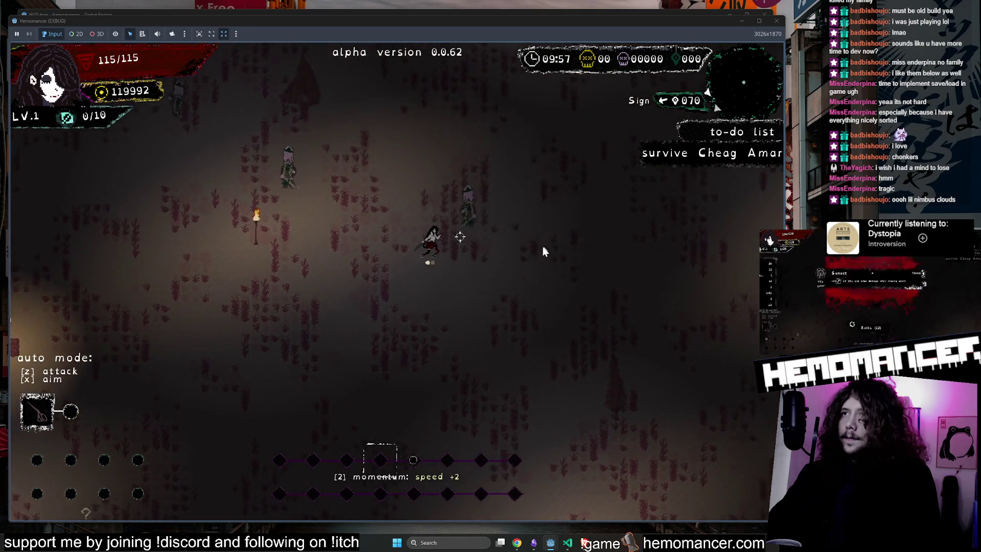
pyautogui.press('w')
pyautogui.press('d')
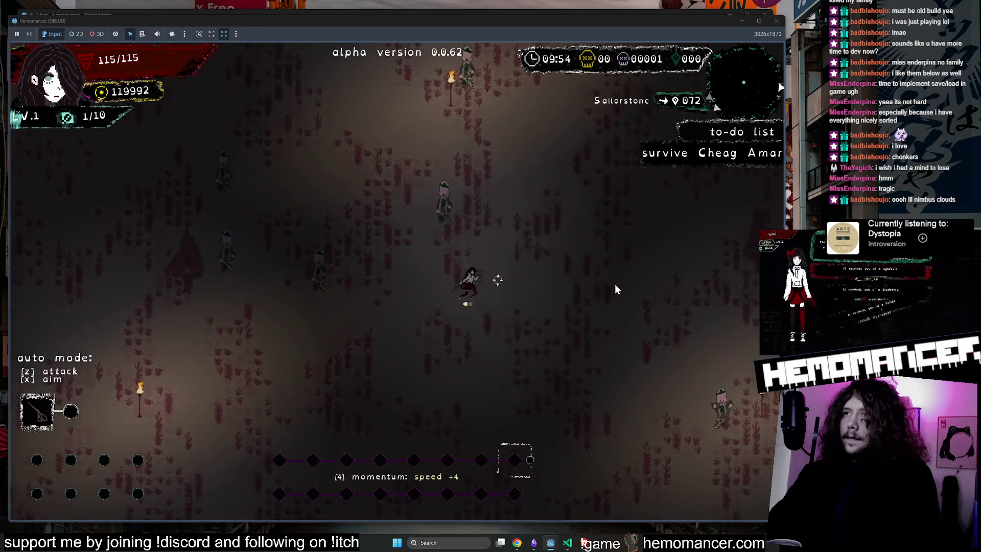
pyautogui.press('d')
pyautogui.press('s')
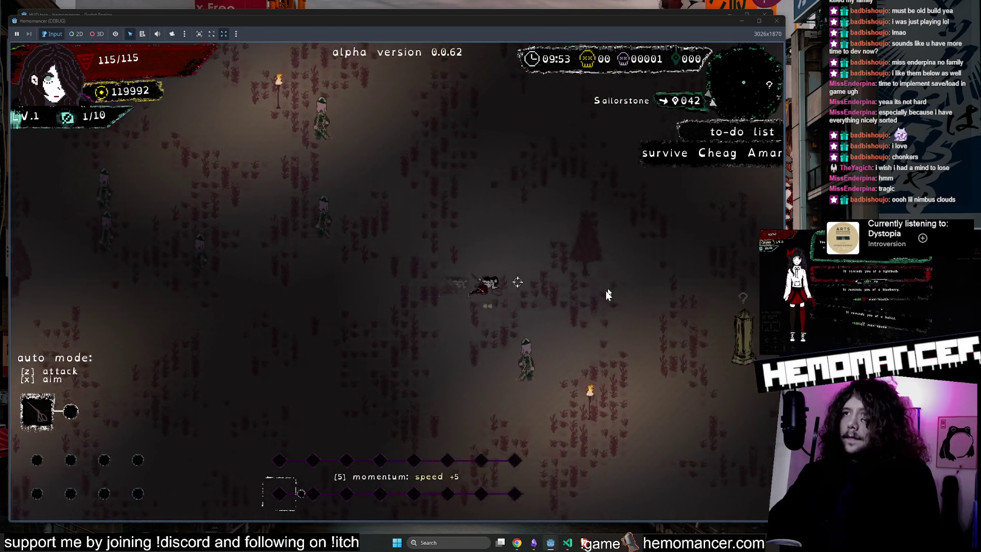
pyautogui.press('d')
pyautogui.press('s')
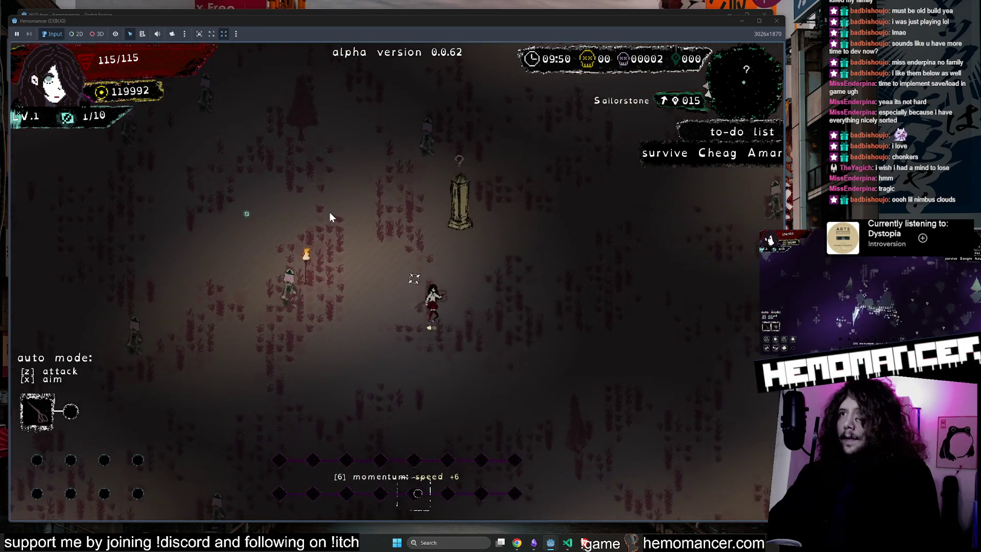
pyautogui.press('d')
pyautogui.press('w')
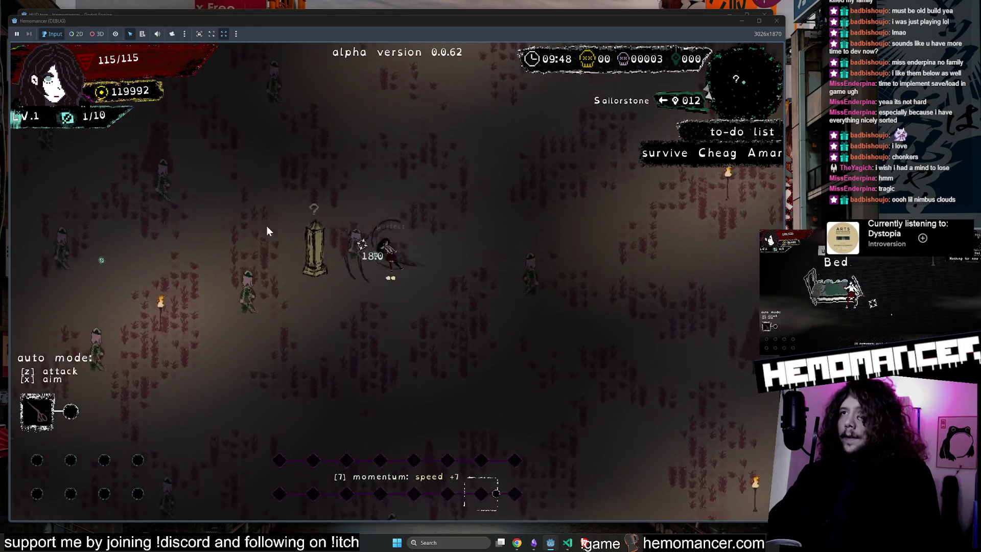
# Keep running in all directions to watch the dash indicator, and take a level-up item offer
pyautogui.press('d')
pyautogui.press('w')
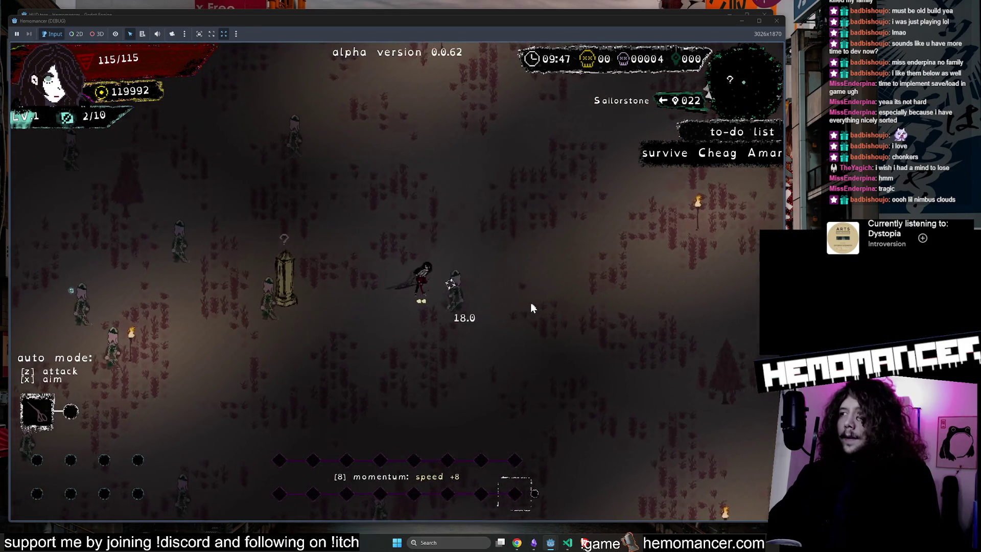
pyautogui.press('w')
pyautogui.press('a')
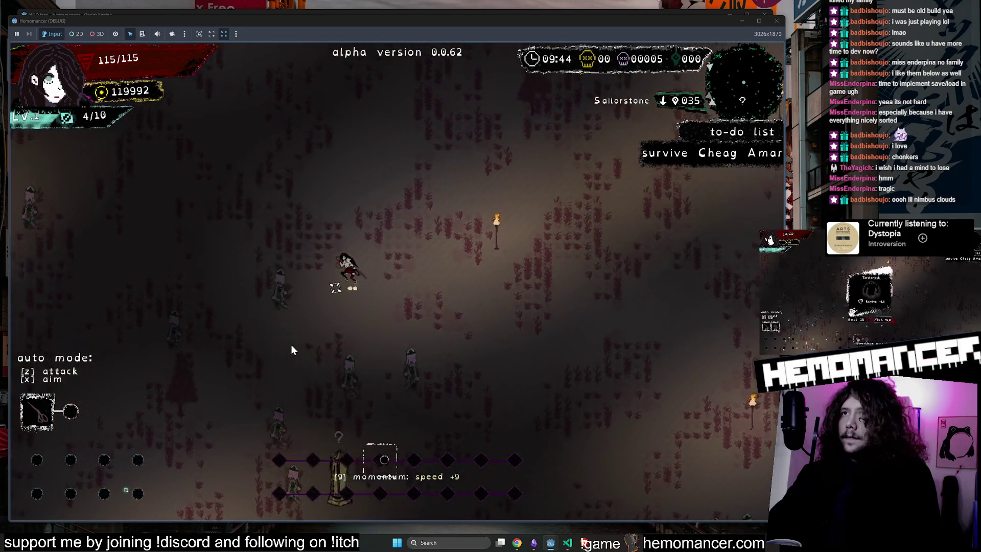
pyautogui.press('a')
pyautogui.press('s')
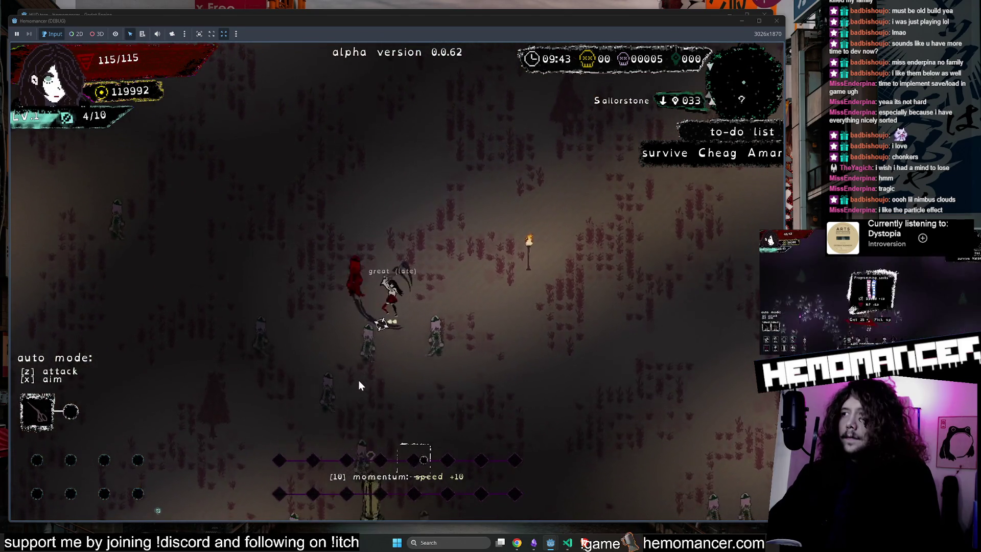
pyautogui.press('w')
pyautogui.press('d')
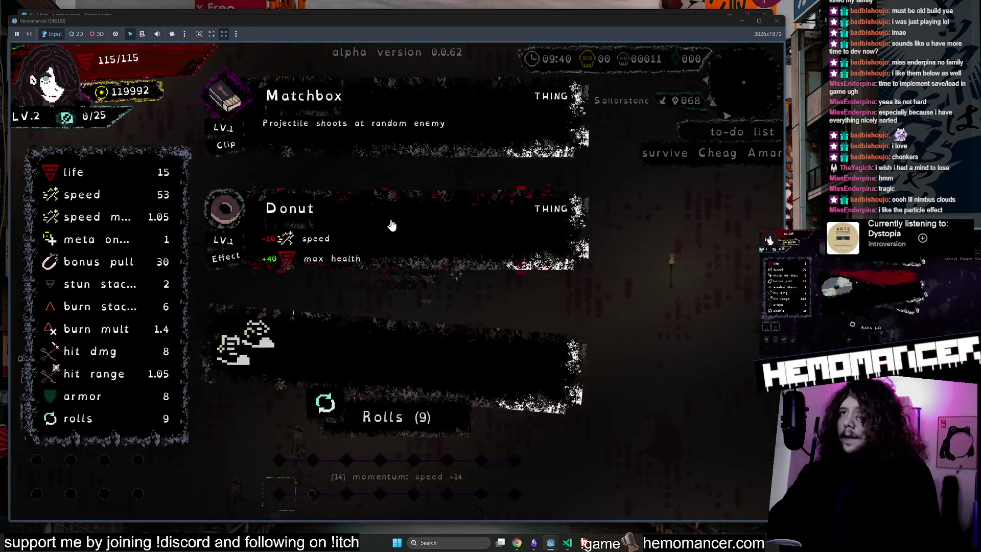
pyautogui.click(429, 331)
pyautogui.press('d')
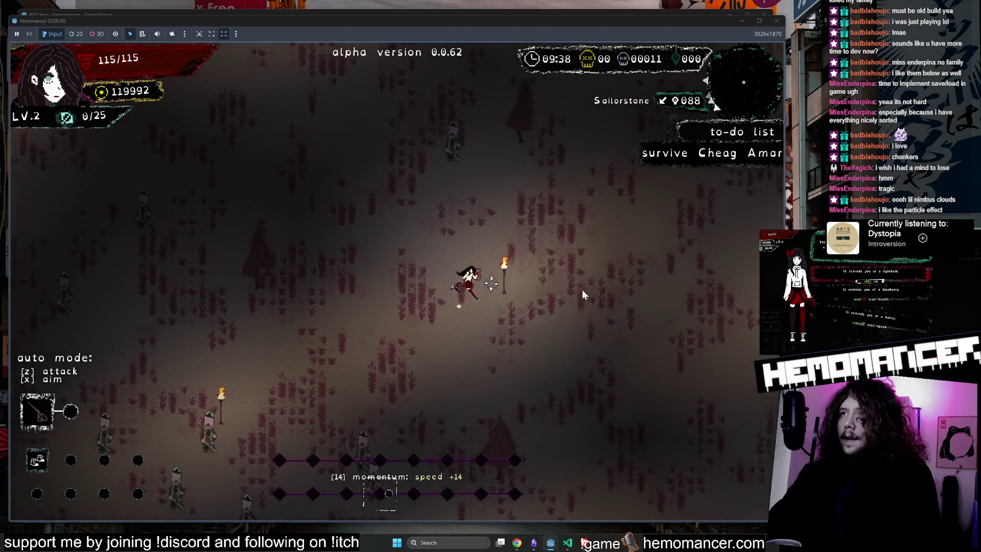
pyautogui.press('d')
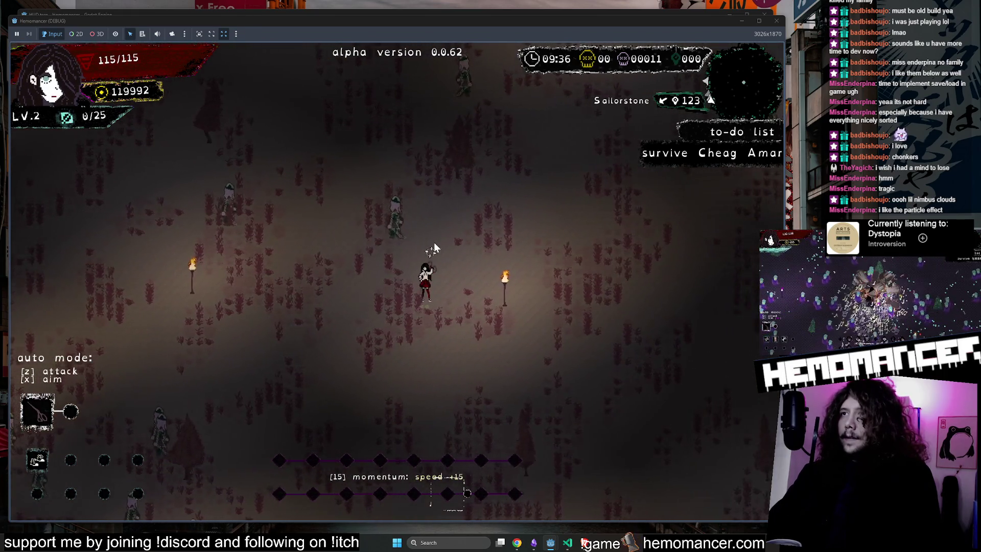
# Dash down-right to test the trail, run among enemies, then close the game window
pyautogui.press('w')
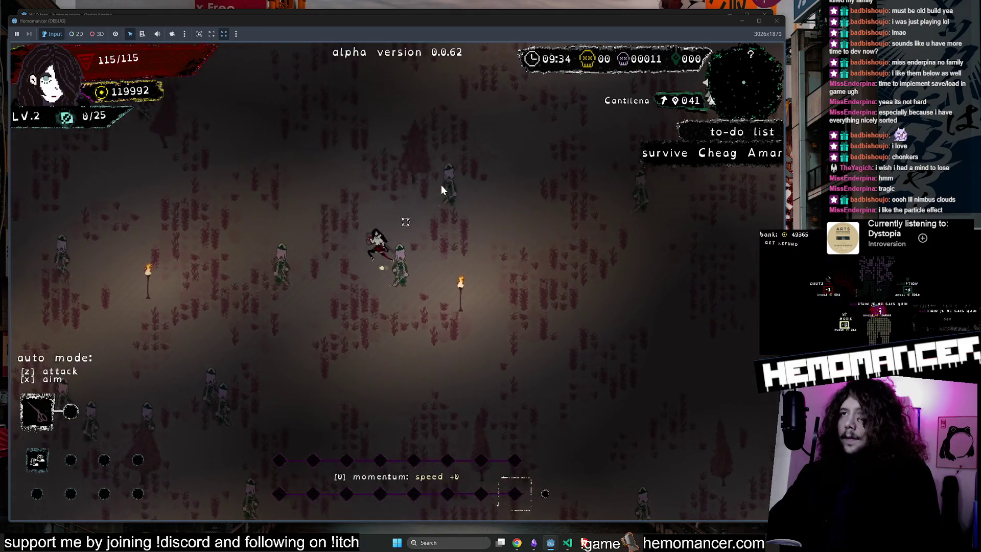
pyautogui.press('w')
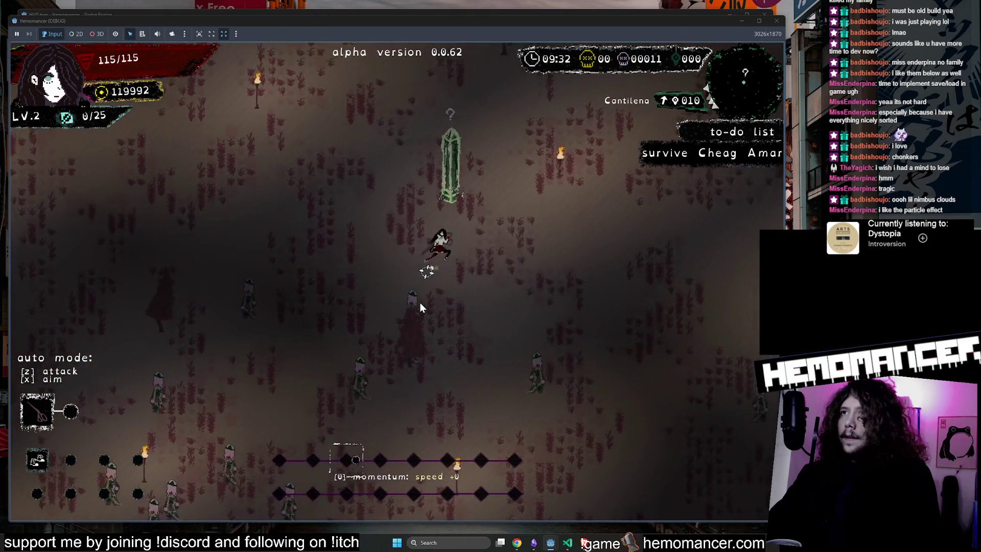
pyautogui.press('s')
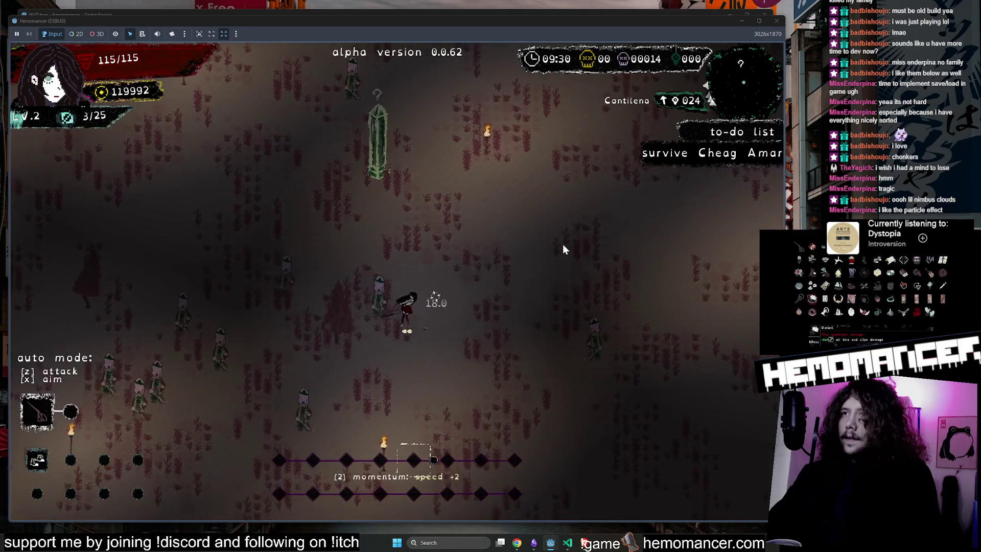
pyautogui.press('d')
pyautogui.press('d')
pyautogui.press('s')
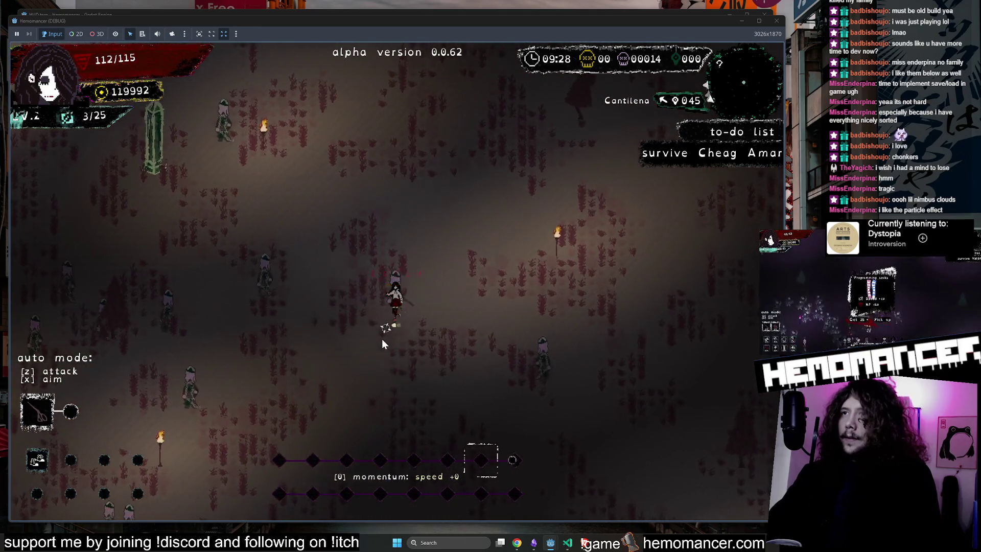
pyautogui.press('s')
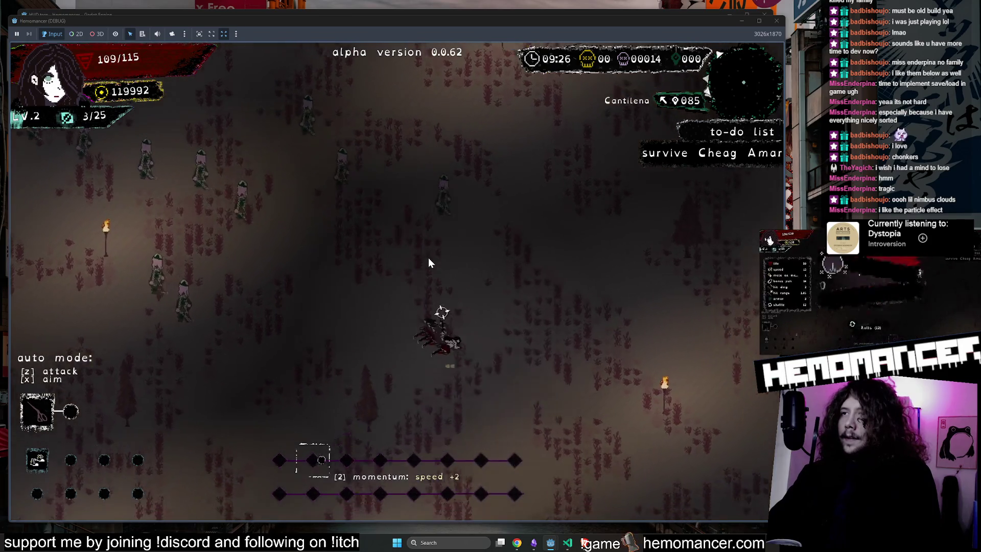
pyautogui.press('d')
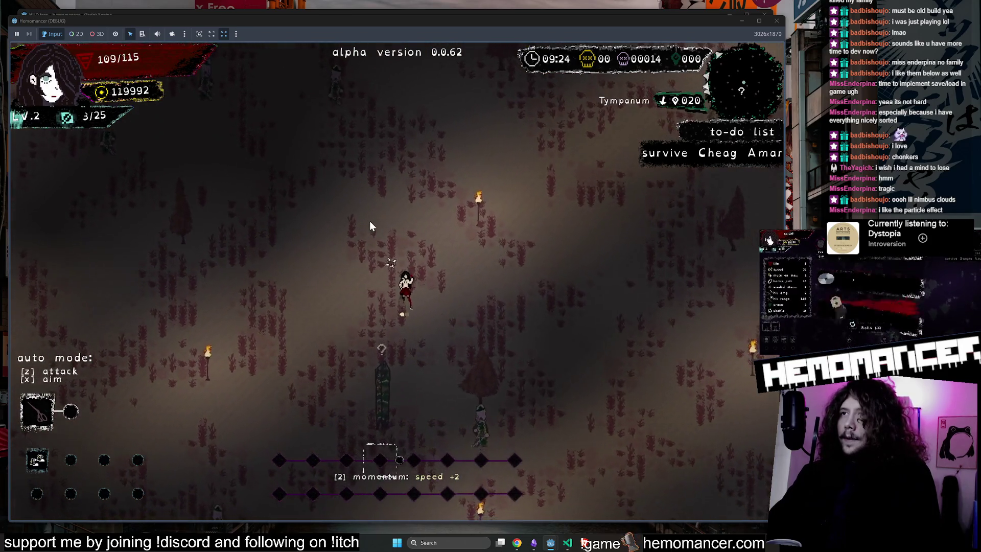
pyautogui.press('w')
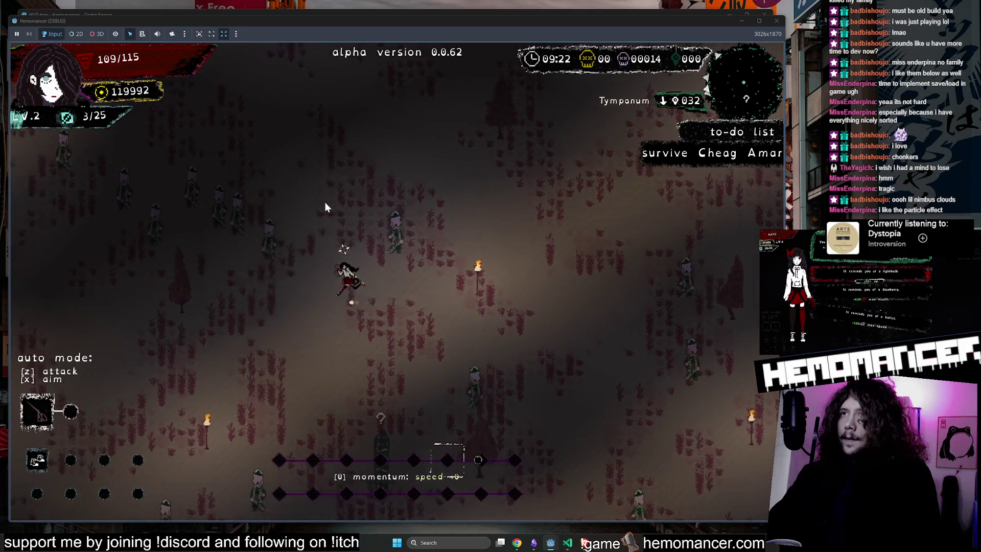
pyautogui.press('w')
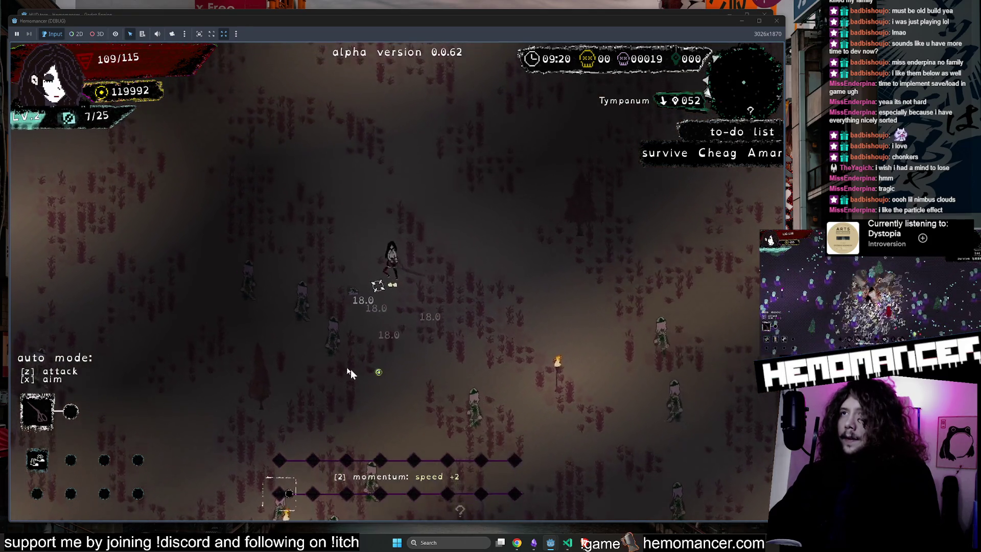
pyautogui.press('w')
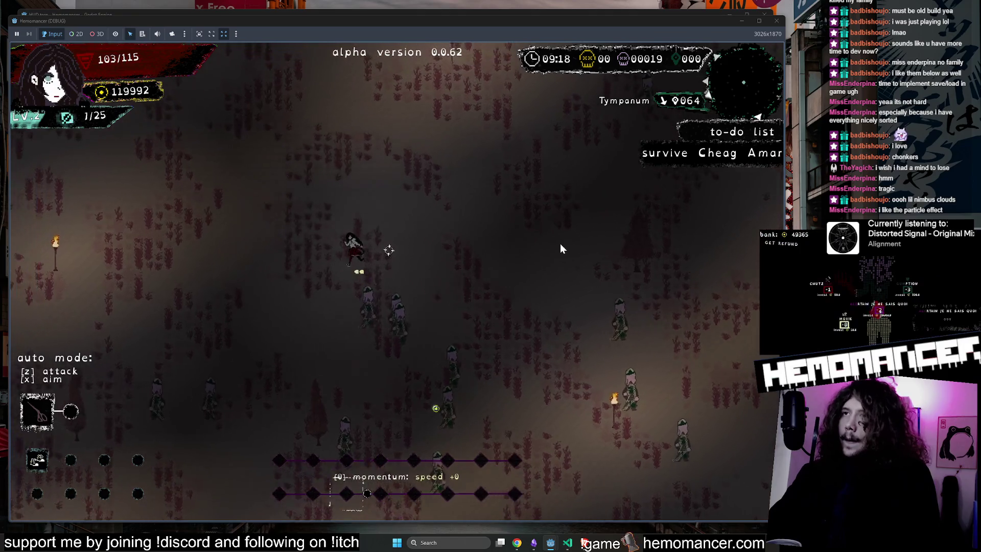
pyautogui.click(776, 20)
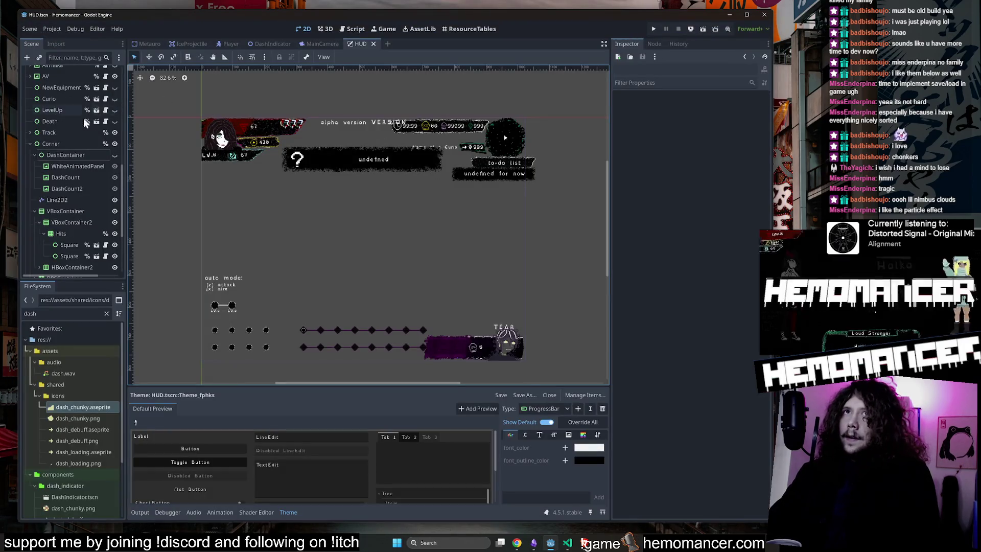
# Relaunch from the Player scene with an enlarged window and start a run to Cheag Amar
pyautogui.click(229, 44)
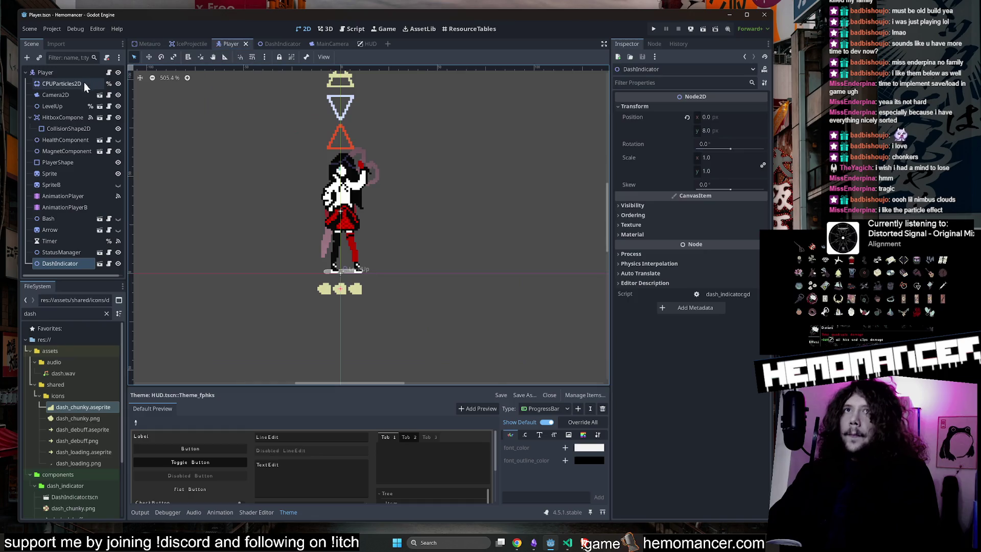
pyautogui.press('F5')
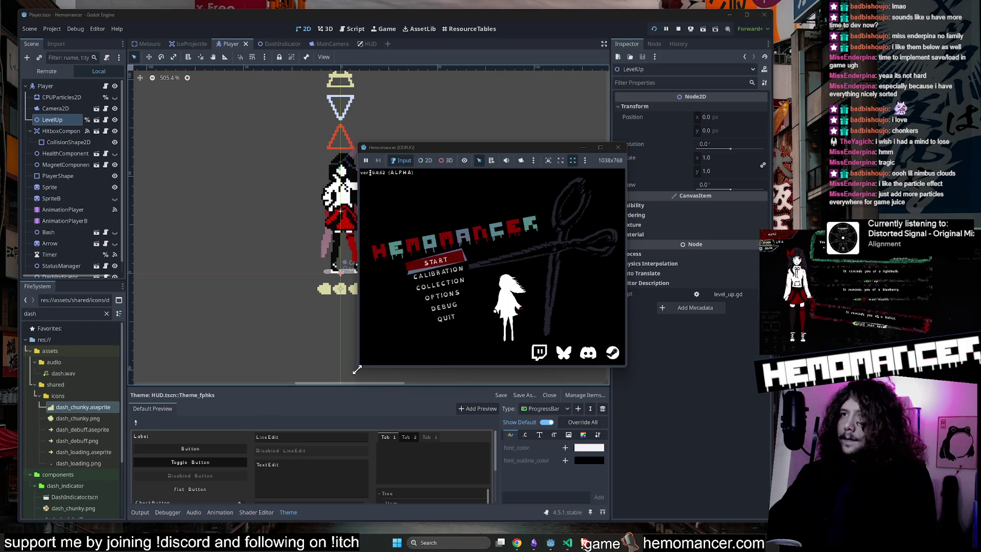
pyautogui.moveTo(357, 369); pyautogui.dragTo(10, 526)
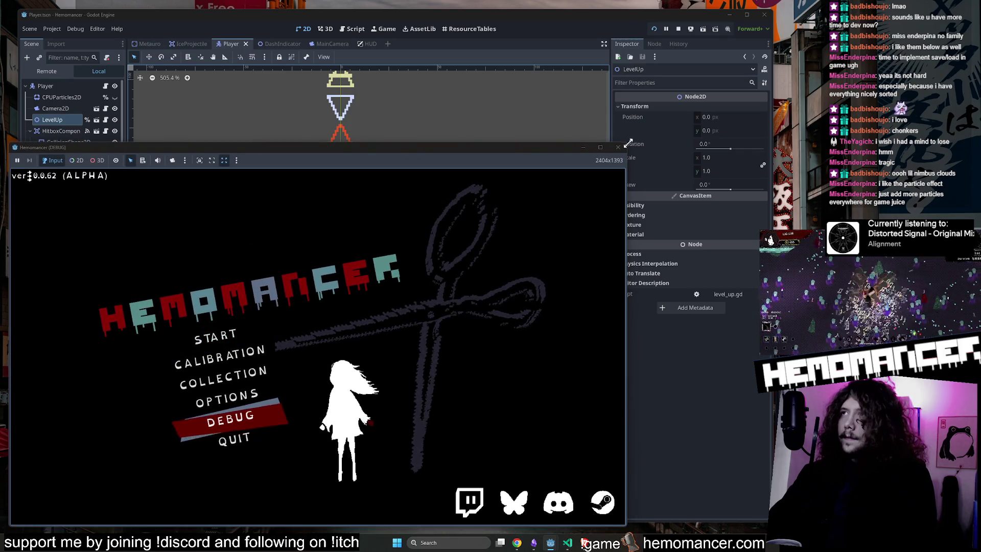
pyautogui.moveTo(627, 144); pyautogui.dragTo(751, 30)
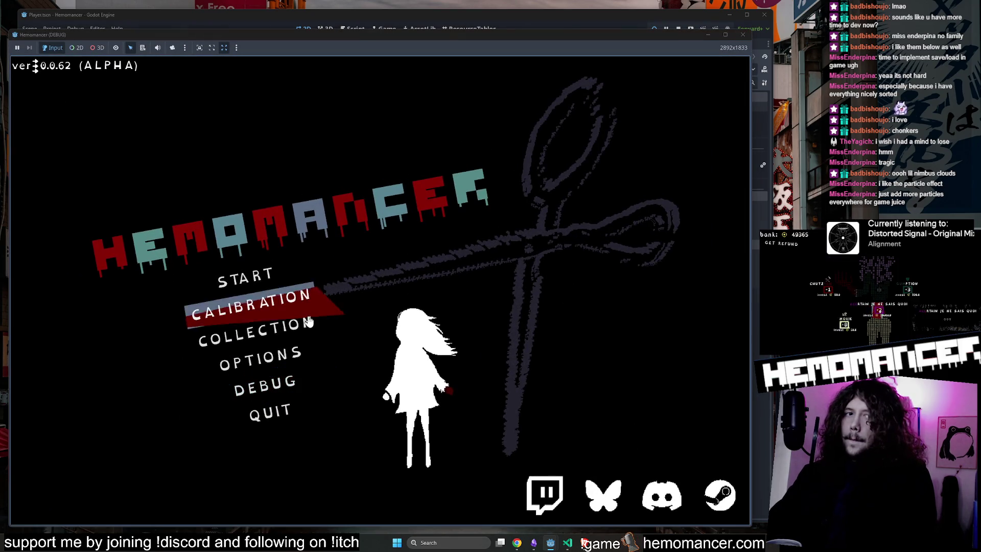
pyautogui.click(269, 275)
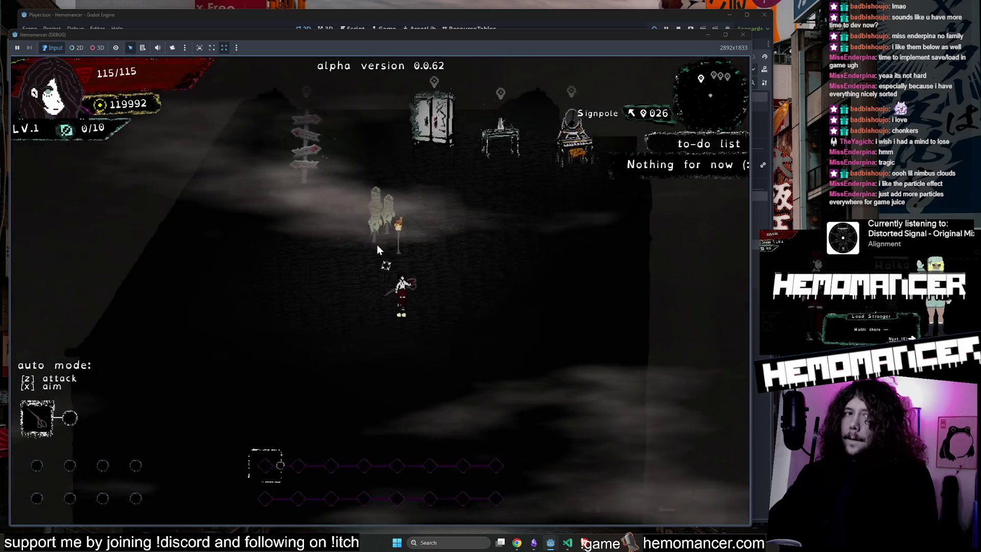
pyautogui.press('a')
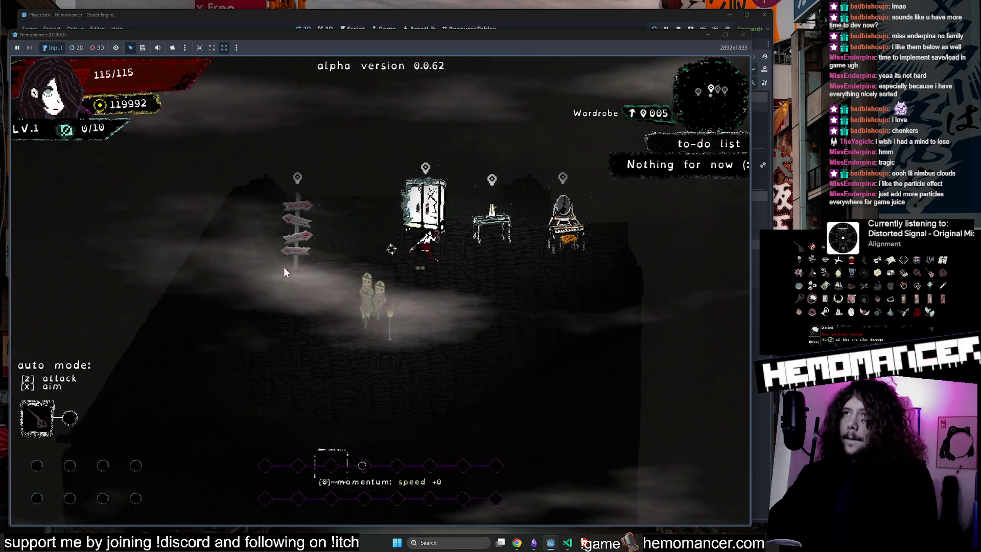
pyautogui.press('e')
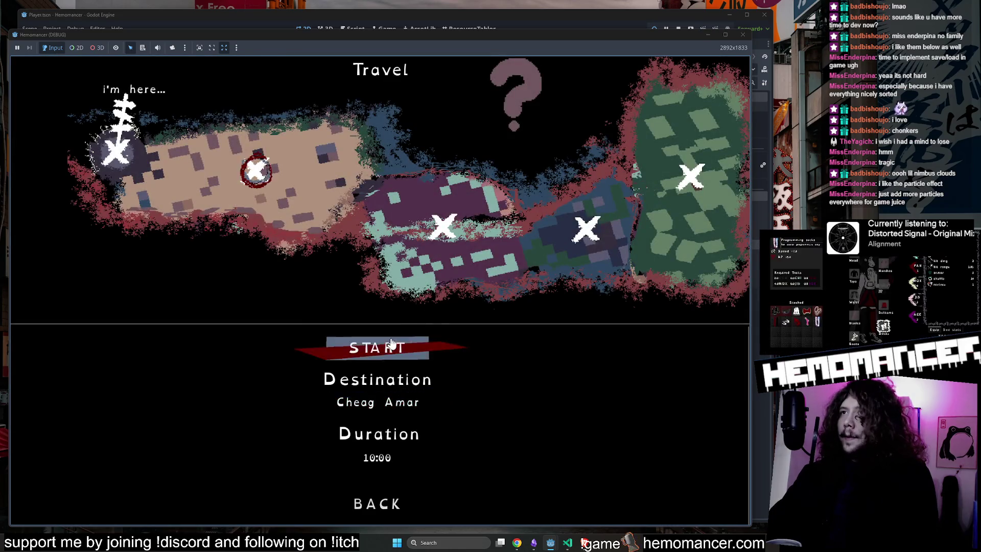
pyautogui.click(391, 338)
# Run up-right through the level past the Igniferrum pillar, then veer up-left
pyautogui.press('d')
pyautogui.press('w')
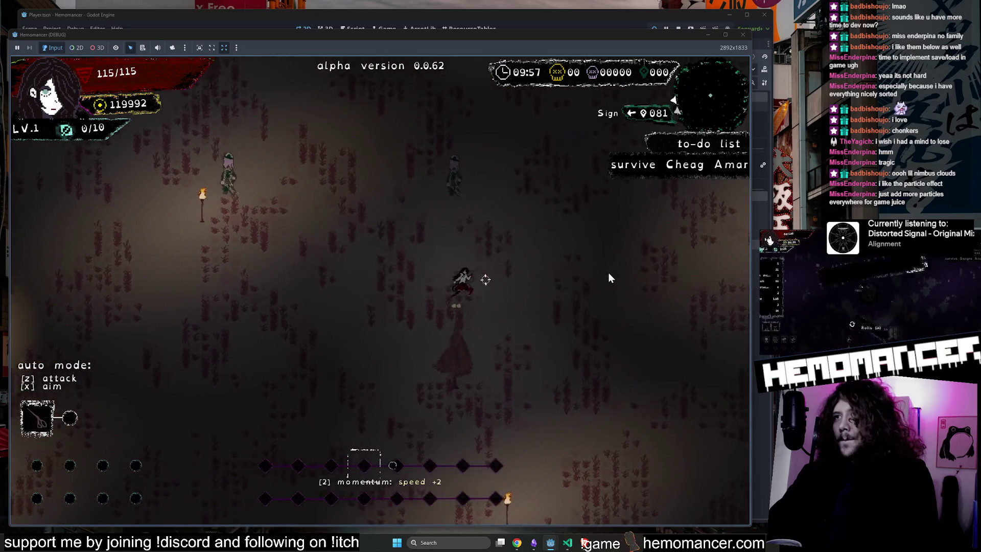
pyautogui.press('d')
pyautogui.press('w')
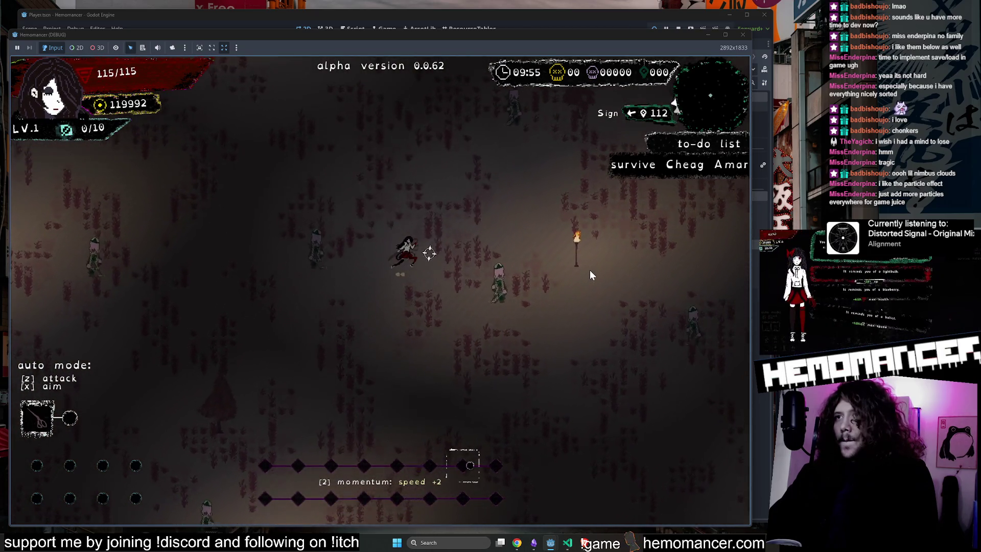
pyautogui.press('d')
pyautogui.press('w')
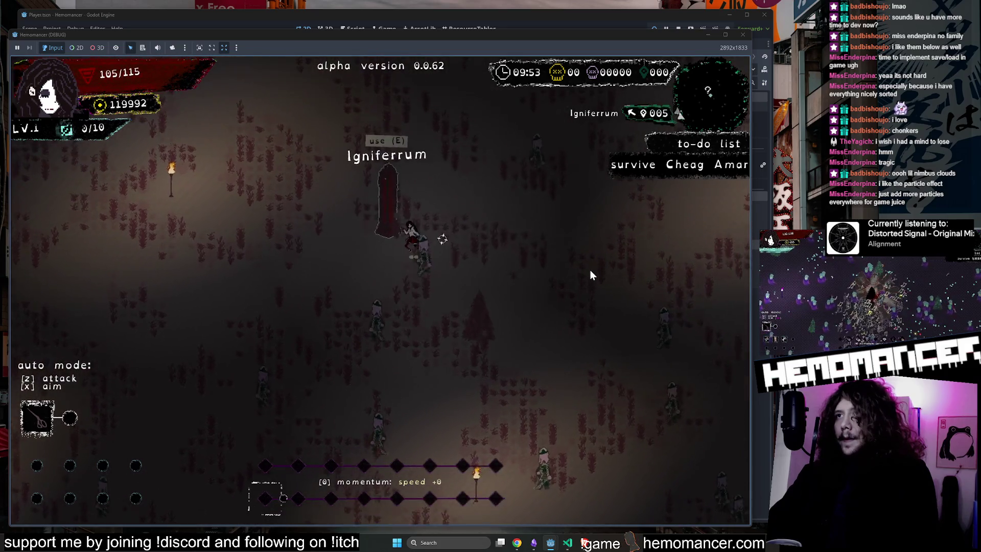
pyautogui.press('w')
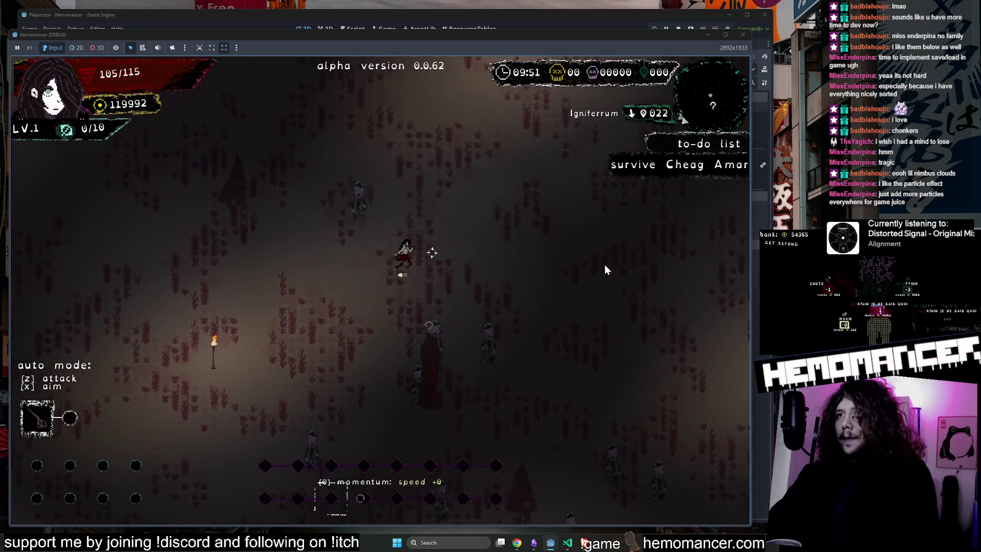
pyautogui.press('w')
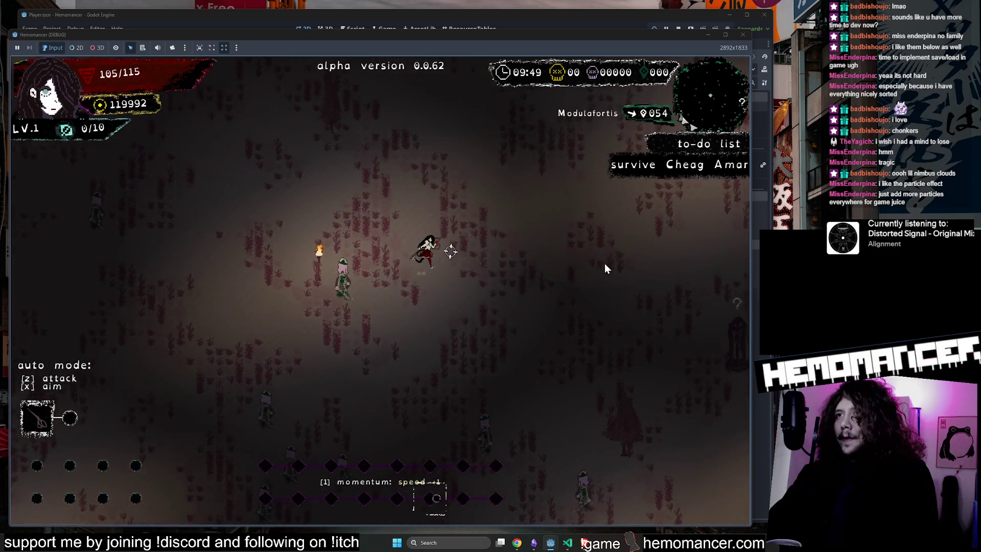
pyautogui.press('w')
pyautogui.press('d')
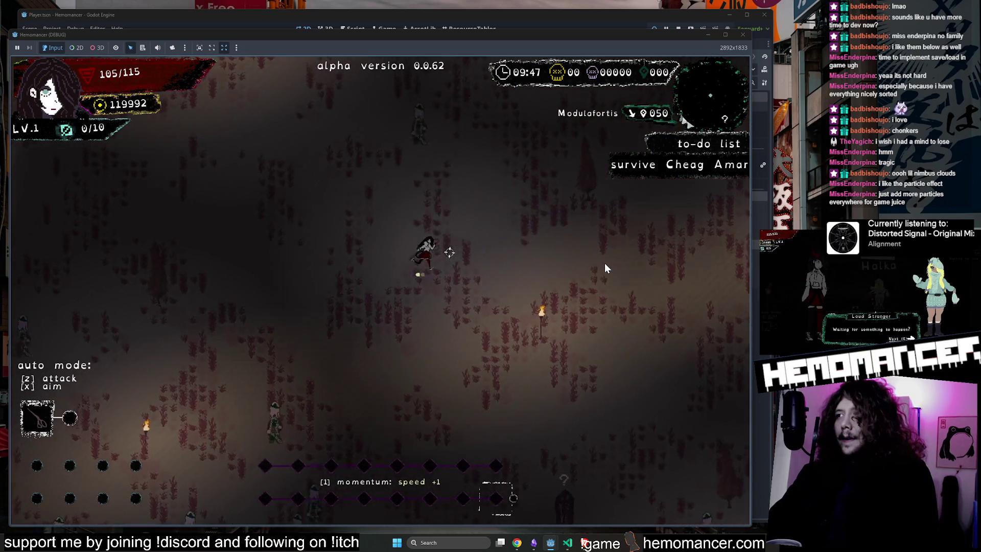
pyautogui.press('w')
pyautogui.press('a')
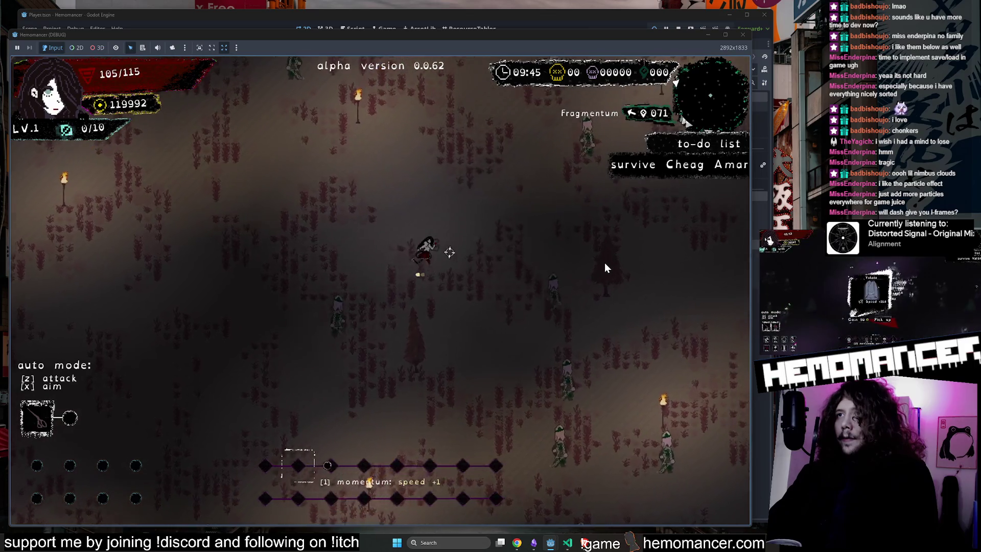
# Keep running among enemies in several directions, then stop the game with F8
pyautogui.press('w')
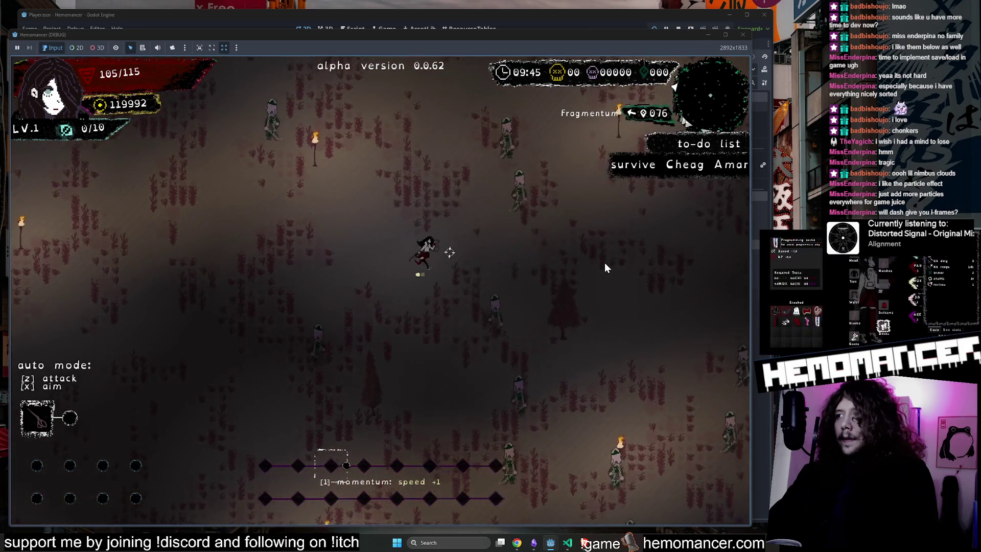
pyautogui.press('w')
pyautogui.press('a')
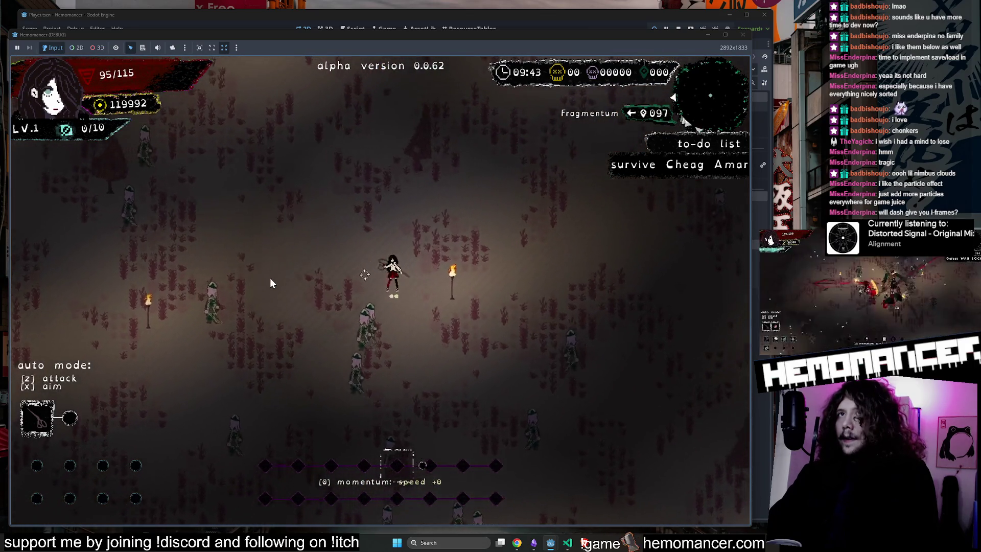
pyautogui.press('w')
pyautogui.press('a')
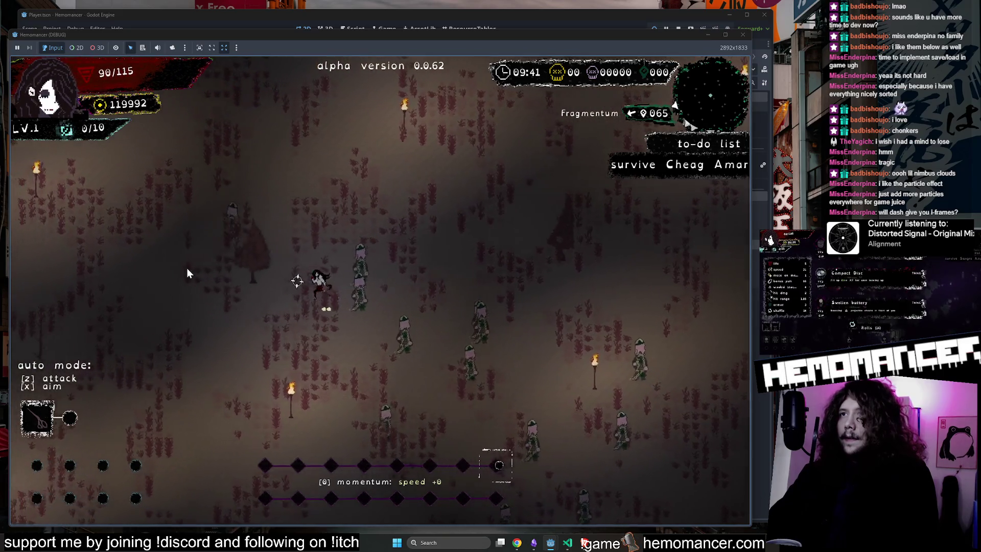
pyautogui.press('s')
pyautogui.press('d')
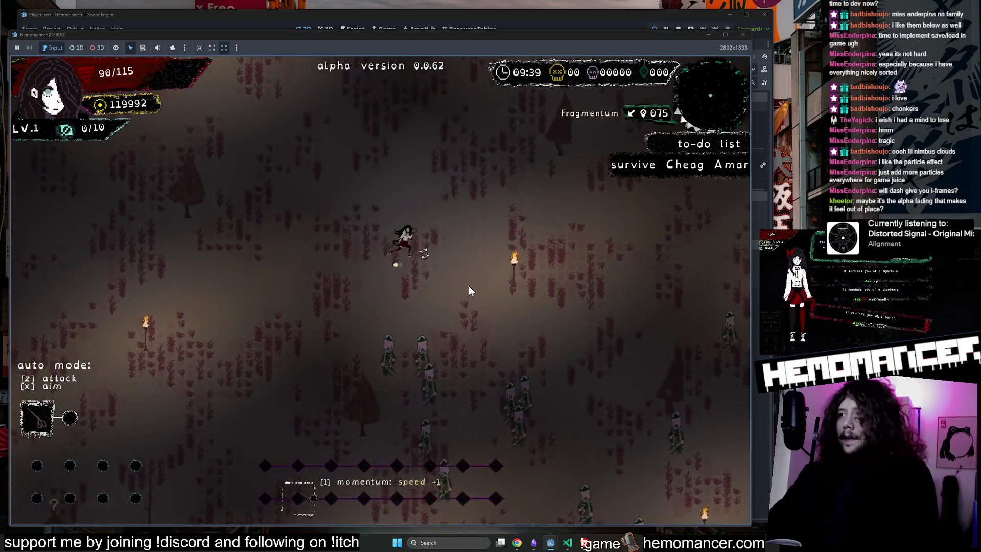
pyautogui.press('w')
pyautogui.press('d')
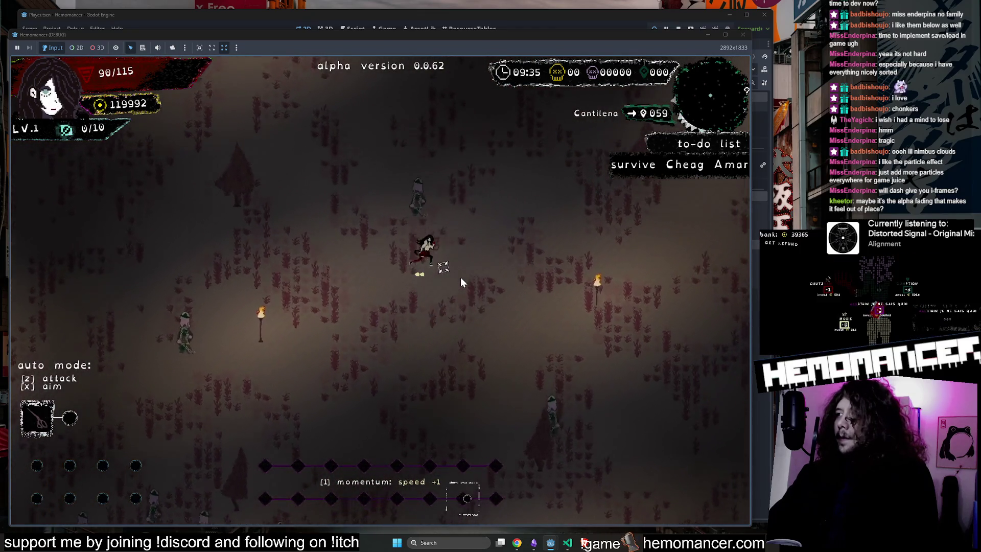
pyautogui.press('w')
pyautogui.press('d')
pyautogui.press('F8')
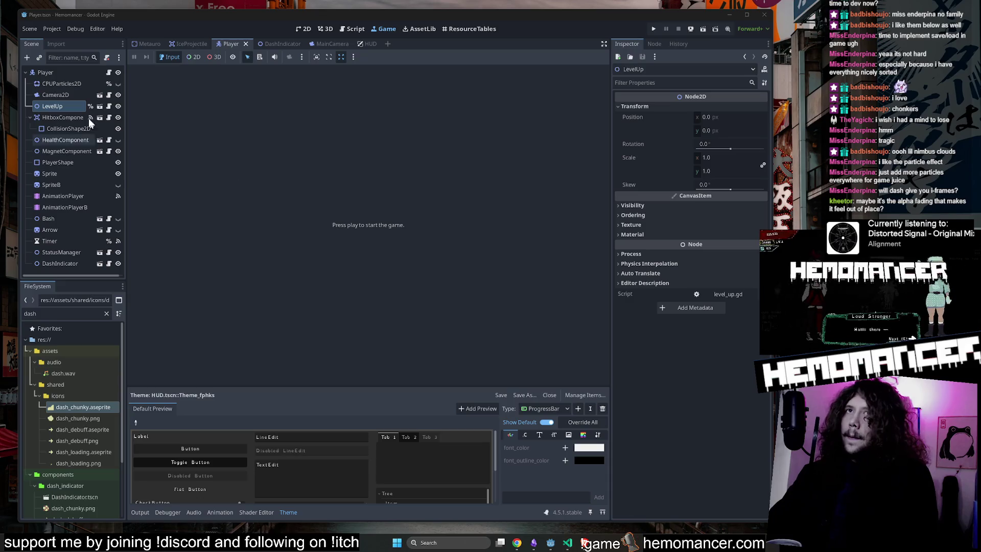
# Select the CPUParticles2D node and scroll its inspector down to the Color Ramp
pyautogui.click(79, 85)
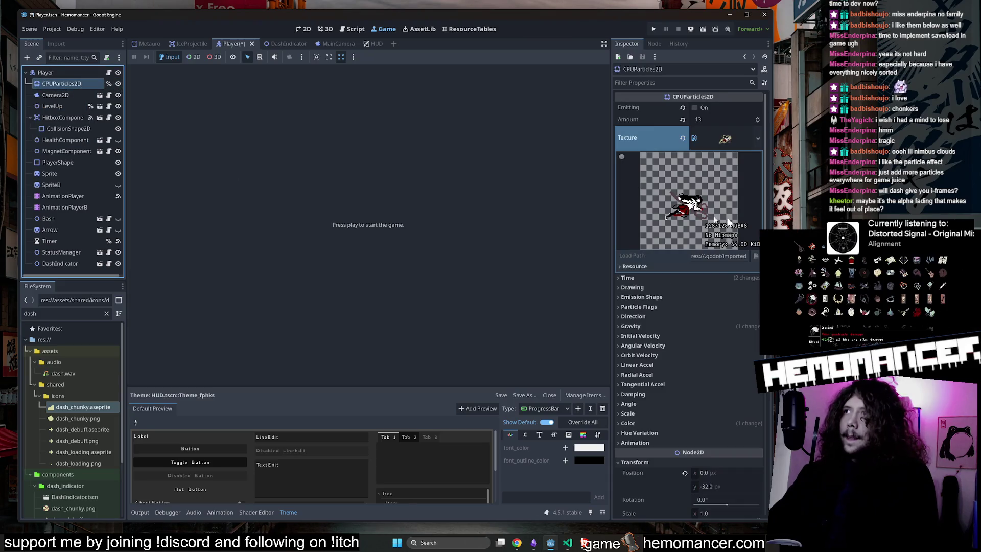
pyautogui.click(709, 327)
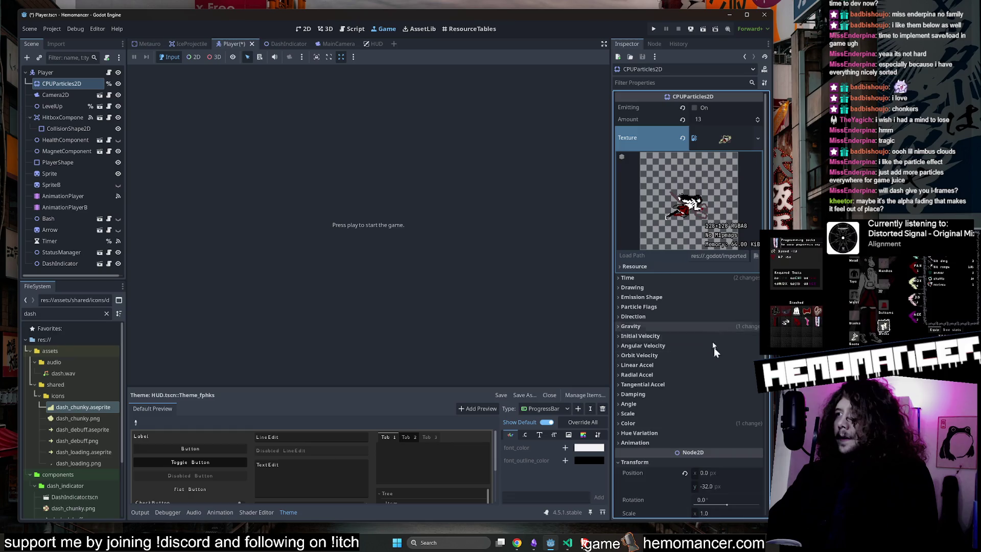
pyautogui.scroll(-5, 731, 414)
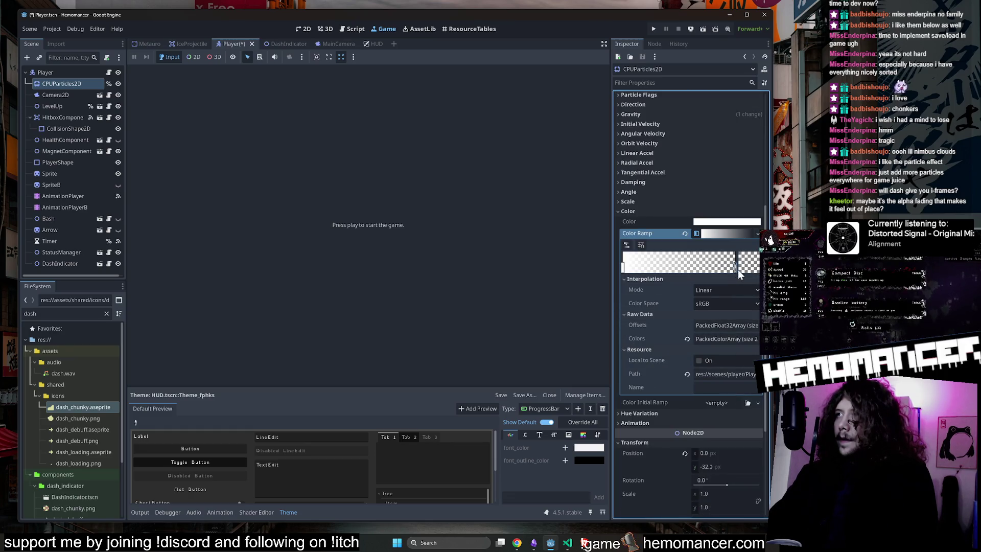
# Set the colour ramp stops' alpha to 200 and 50, saving the scene with Ctrl+S
pyautogui.click(751, 266)
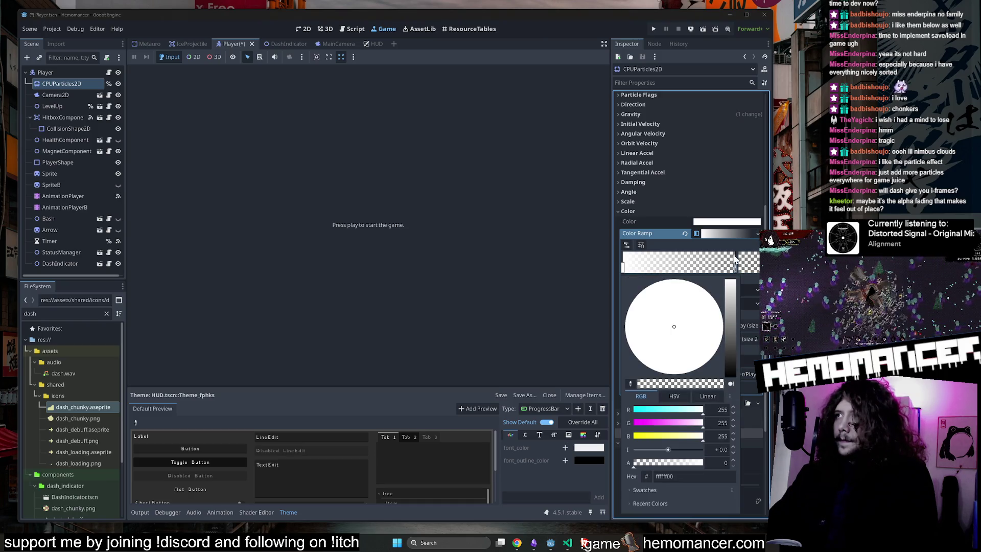
pyautogui.click(624, 270)
pyautogui.click(755, 267)
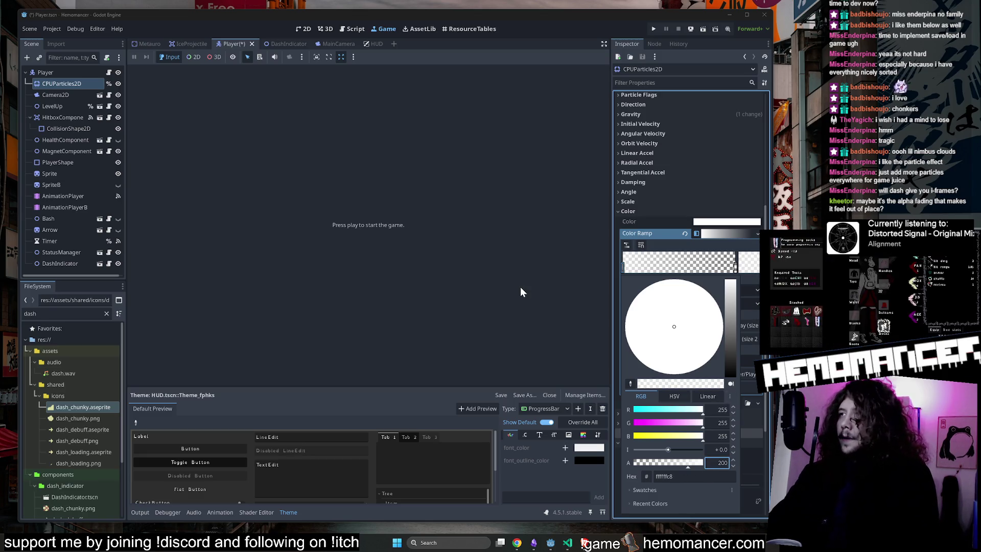
pyautogui.hotkey('ctrl', 's')
pyautogui.click(751, 270)
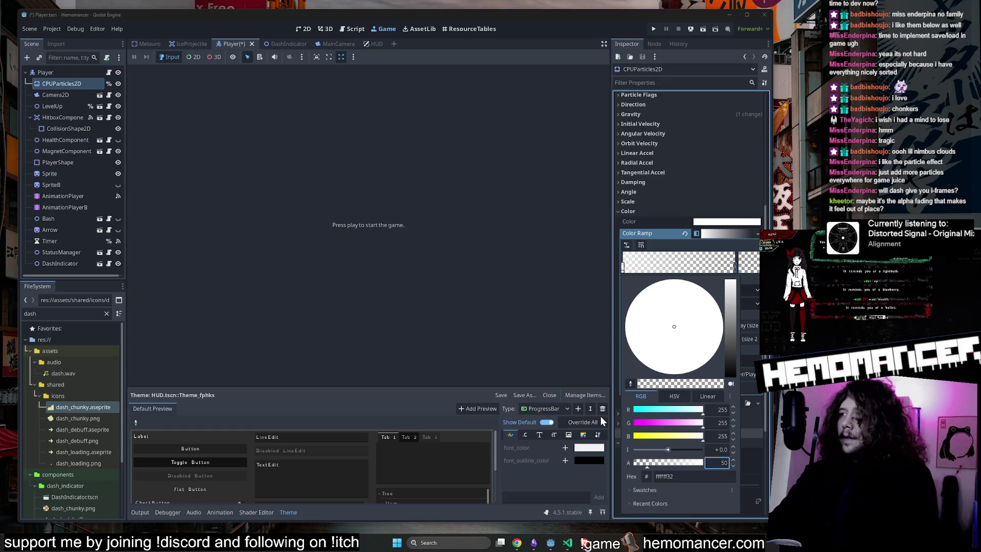
pyautogui.hotkey('ctrl', 's')
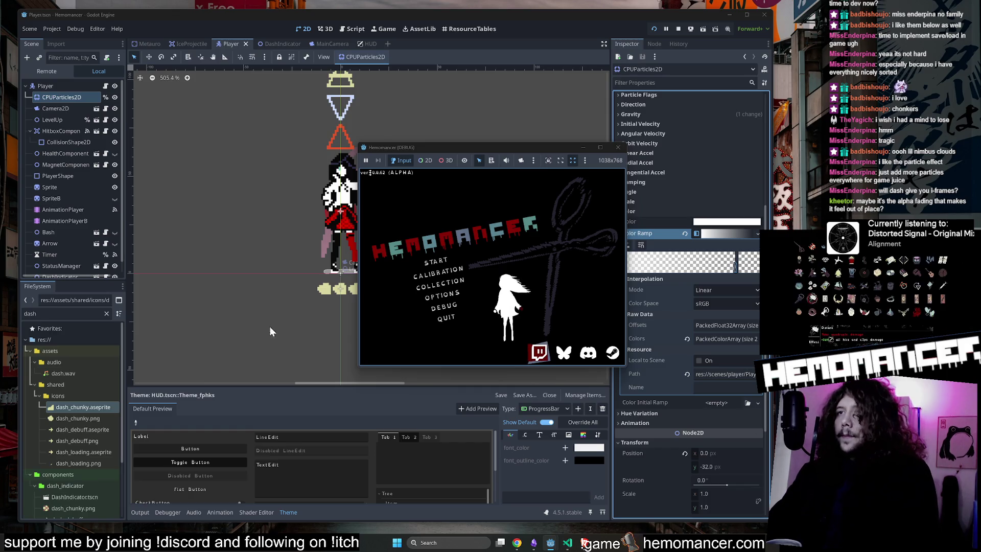
# Enlarge the game window, start, check the Signpole travel options and debug menu, then continue into the level
pyautogui.moveTo(344, 383); pyautogui.dragTo(27, 541)
pyautogui.moveTo(628, 142); pyautogui.dragTo(782, 27)
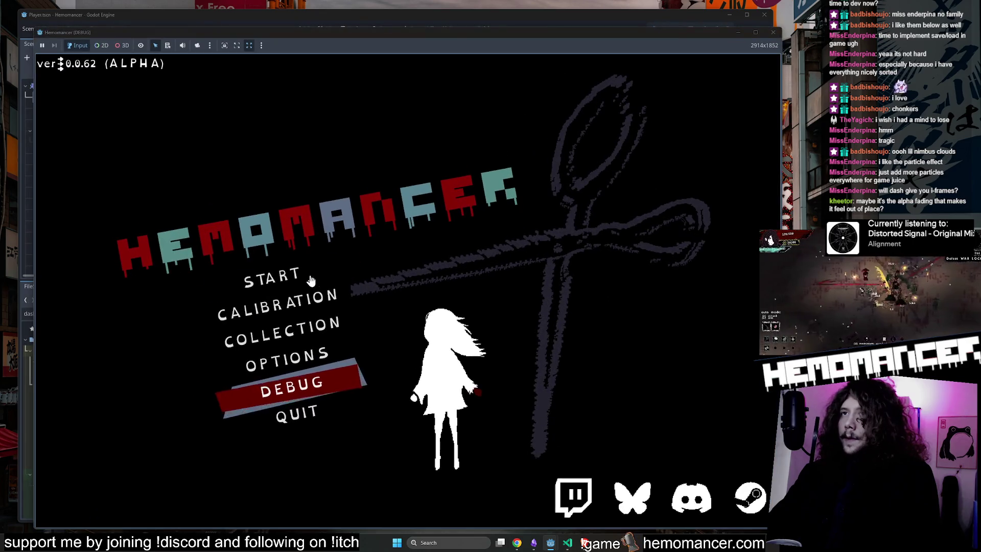
pyautogui.click(306, 278)
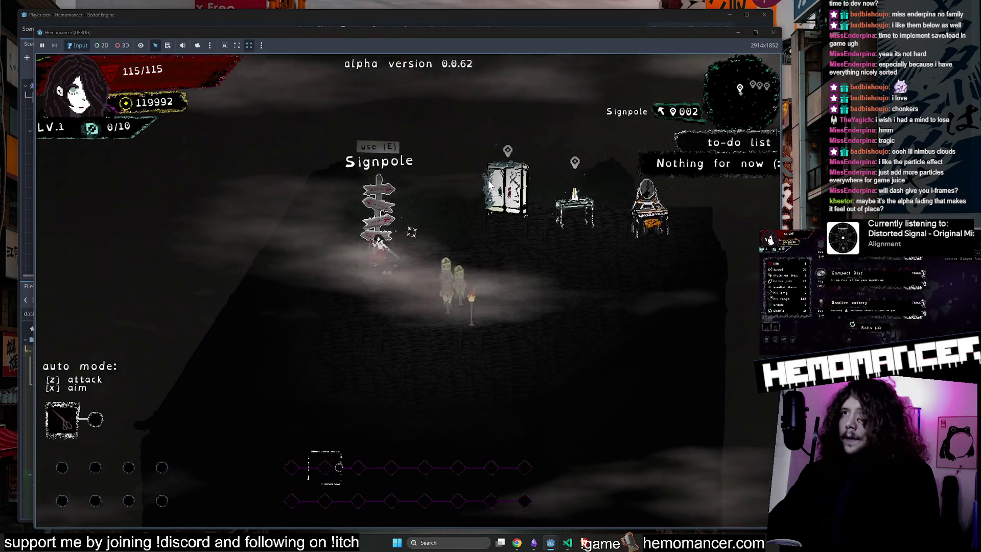
pyautogui.press('e')
pyautogui.click(440, 351)
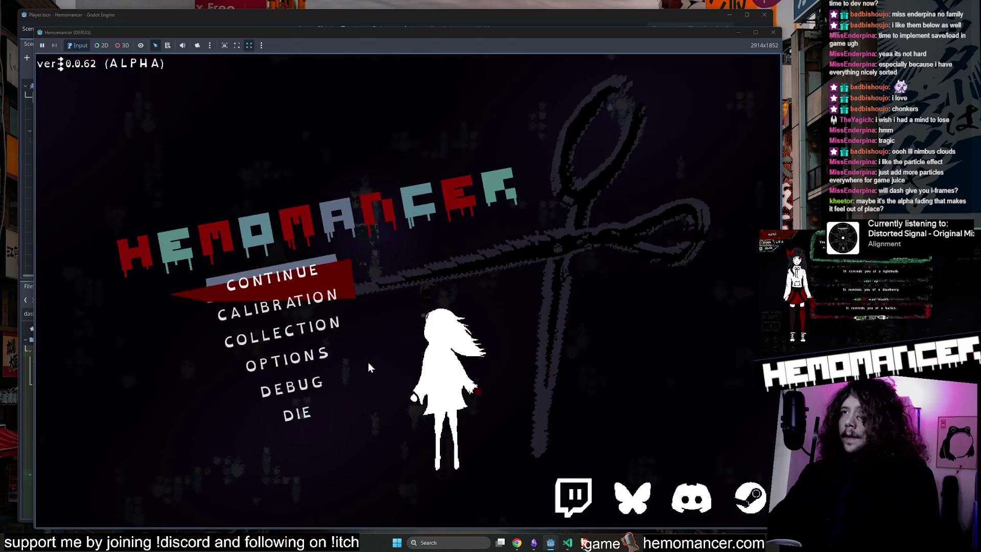
pyautogui.click(293, 388)
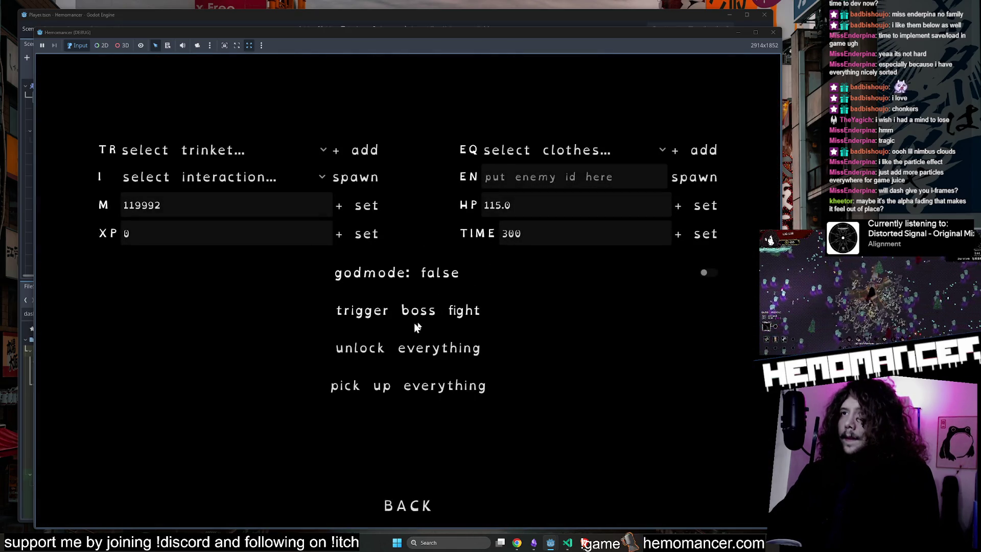
pyautogui.click(438, 503)
pyautogui.click(317, 278)
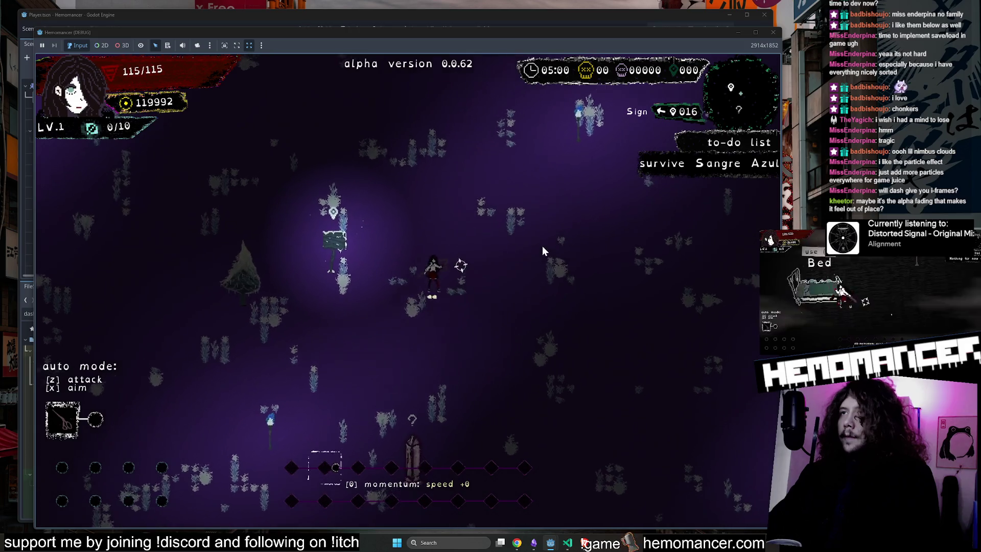
# Move and dash down-left through enemies, then continue after the character dies
pyautogui.hotkey('a', 's')
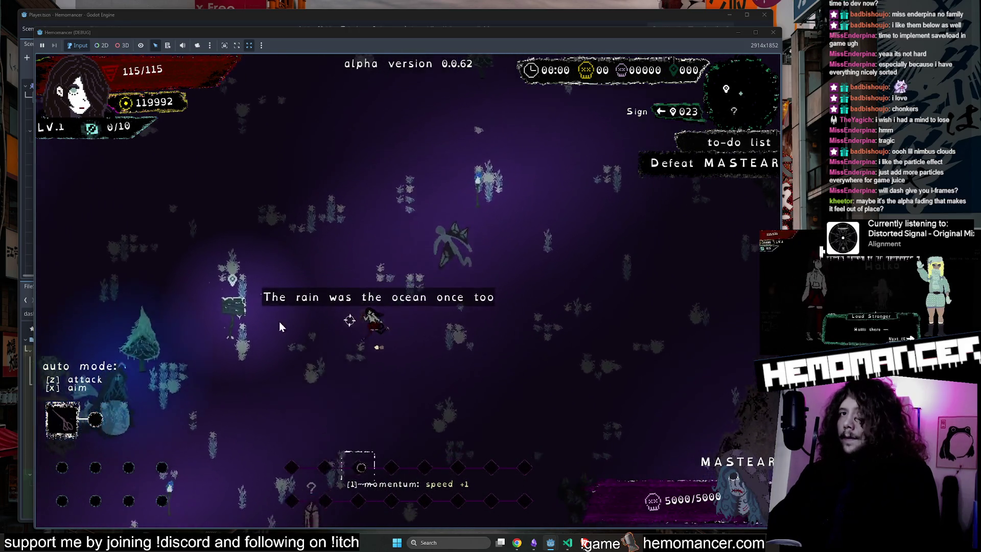
pyautogui.hotkey('a', 's')
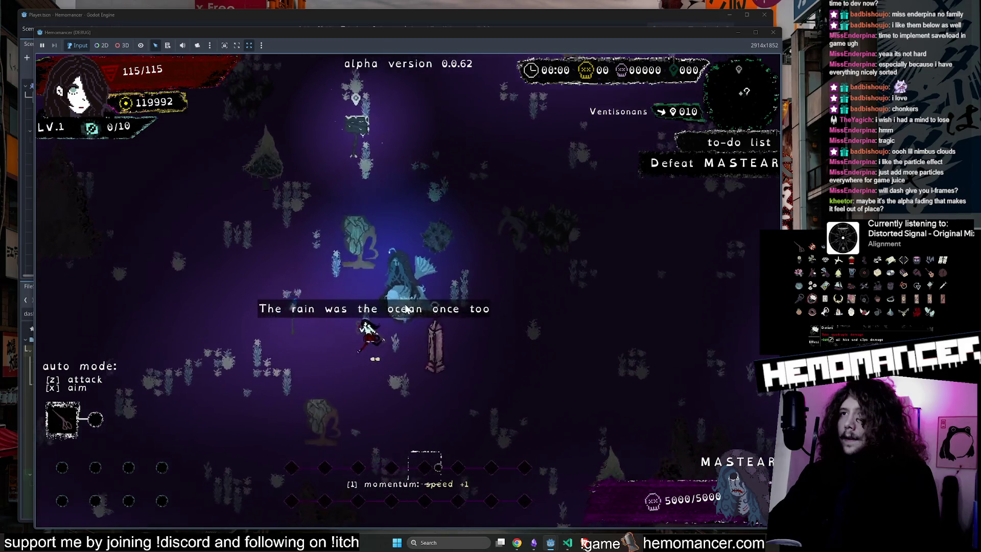
pyautogui.hotkey('a', 's')
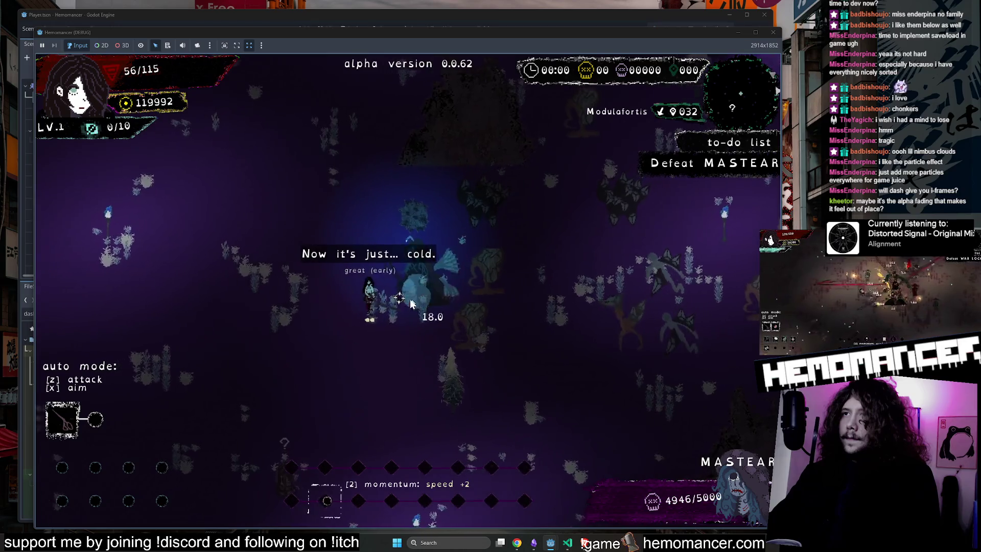
pyautogui.hotkey('a', 'w')
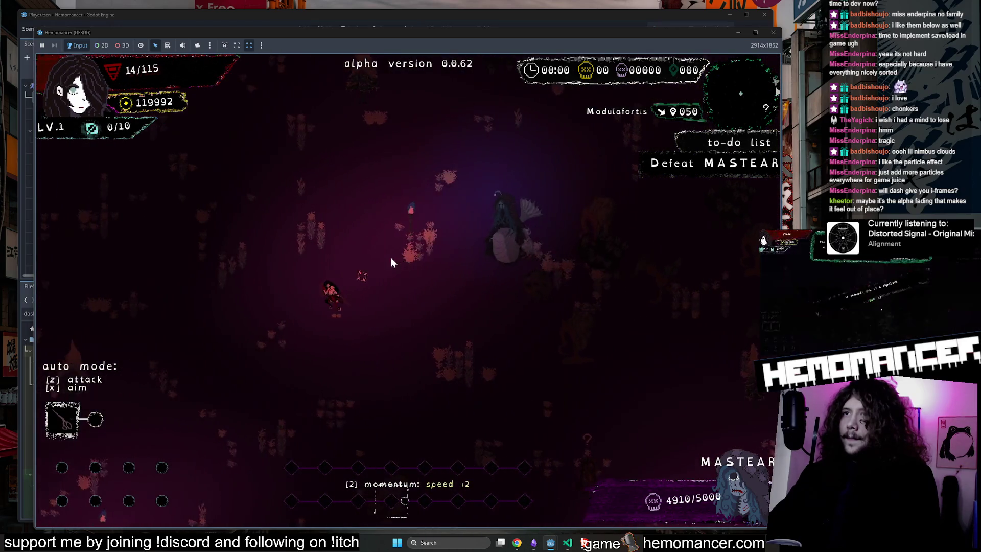
pyautogui.click(432, 296)
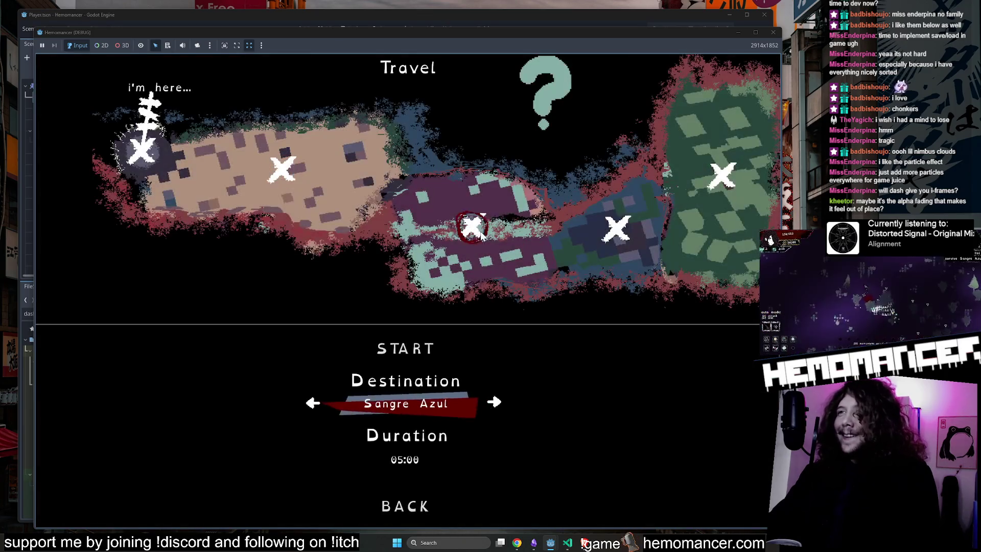
# Start the Sangre Azul run and move down-right toward the Spool, dashing to test the indicator
pyautogui.click(417, 349)
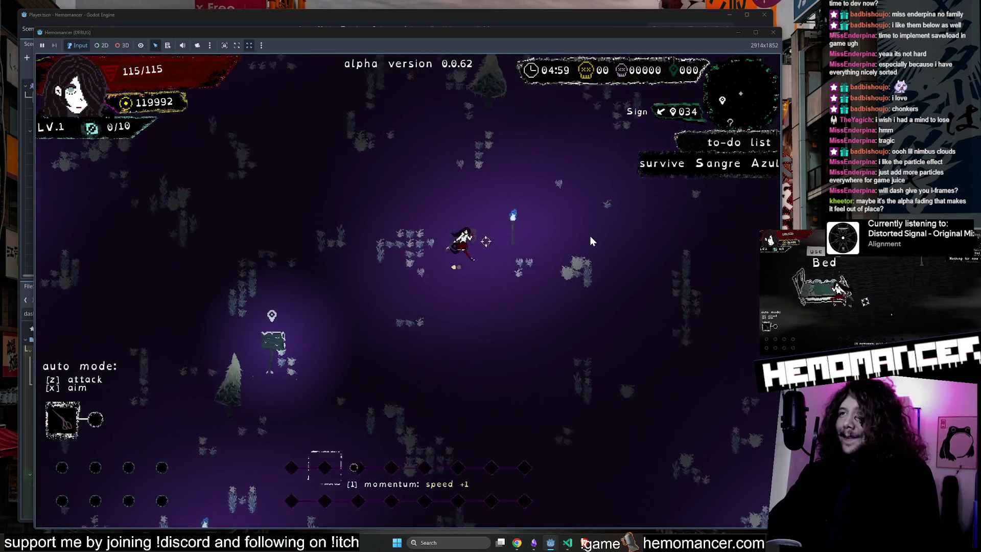
pyautogui.press('w')
pyautogui.press('d')
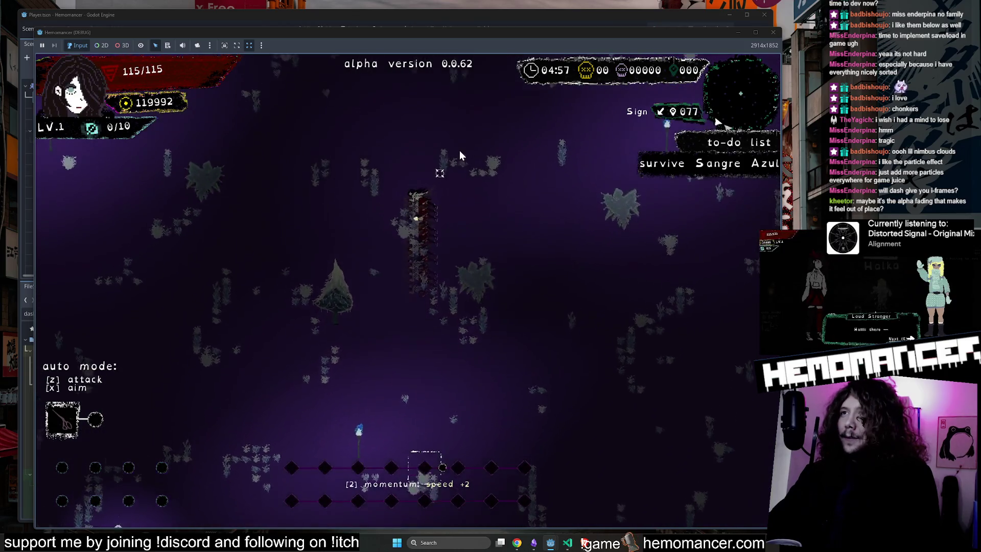
pyautogui.press('s')
pyautogui.press('a')
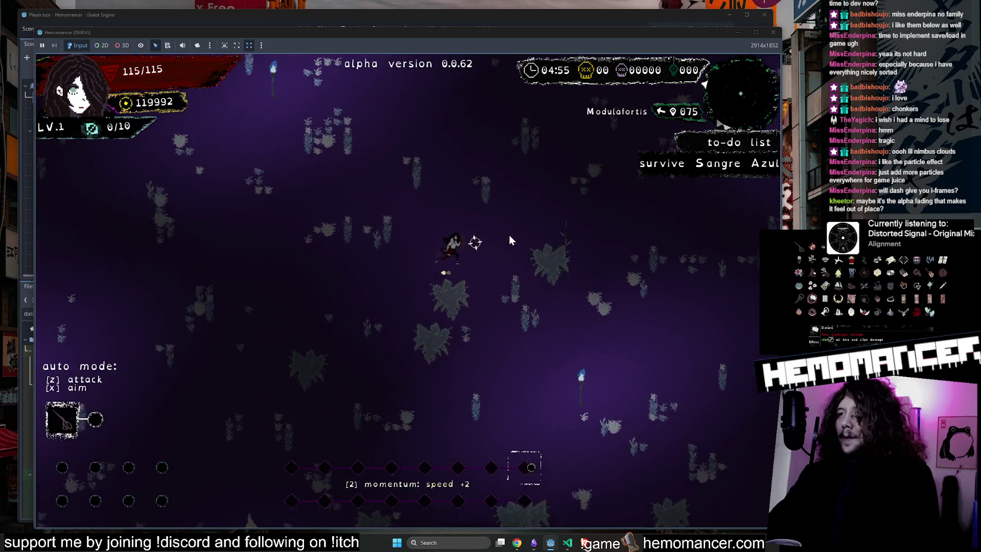
pyautogui.press('s')
pyautogui.press('d')
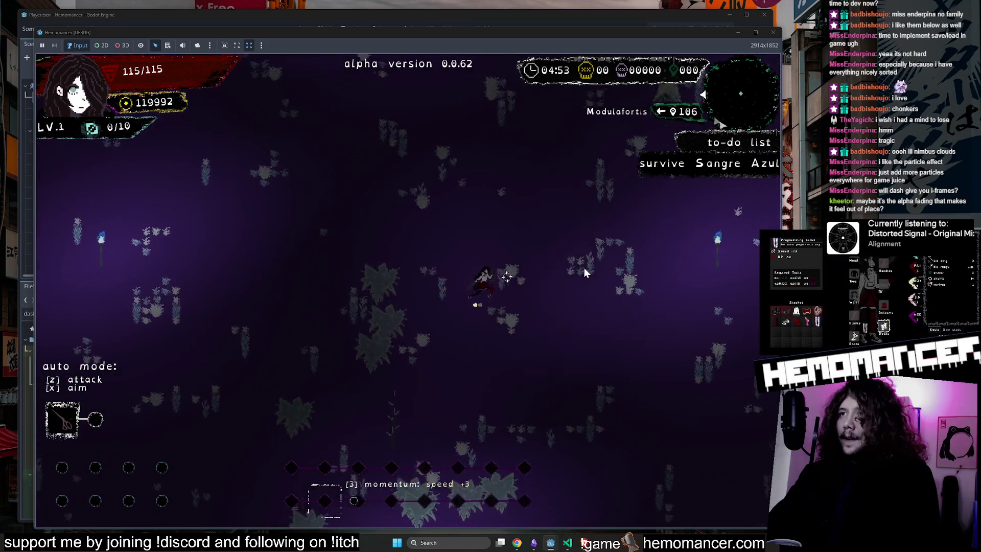
pyautogui.press('s')
pyautogui.press('d')
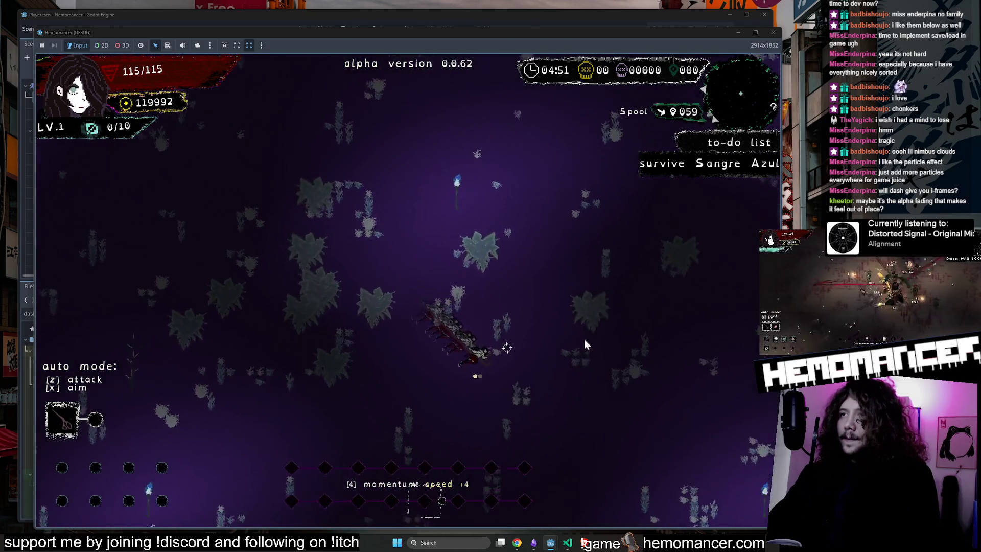
pyautogui.press('s')
pyautogui.press('d')
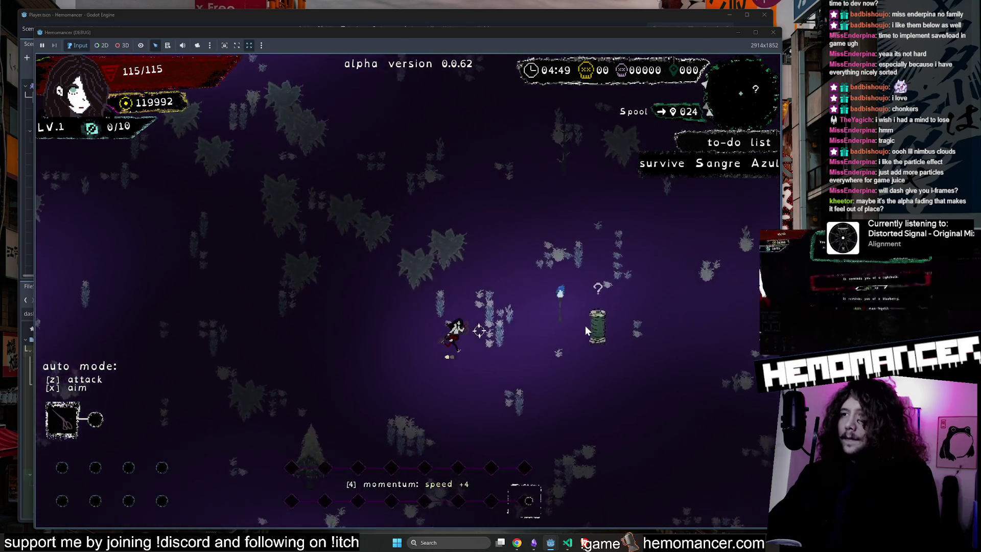
pyautogui.press('s')
pyautogui.press('d')
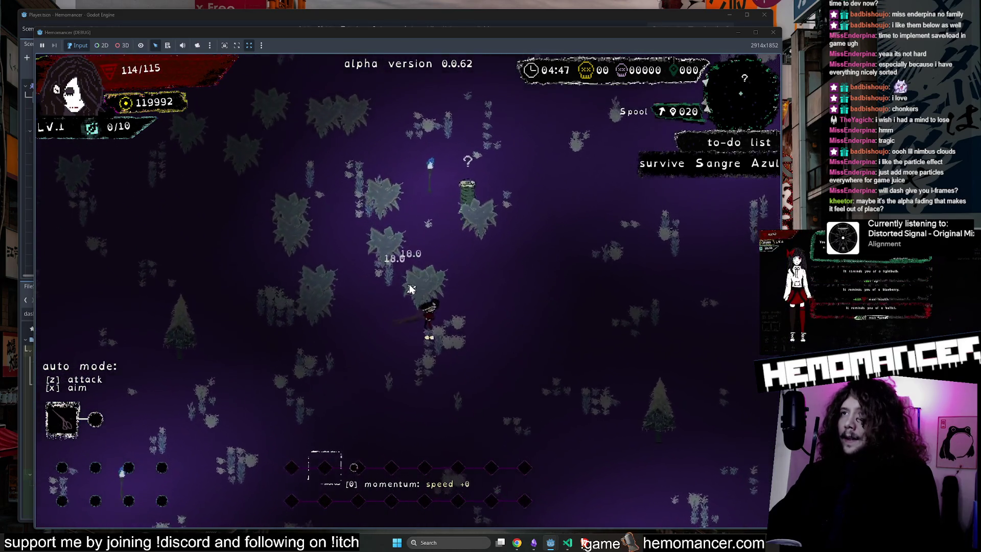
pyautogui.press('s')
pyautogui.press('a')
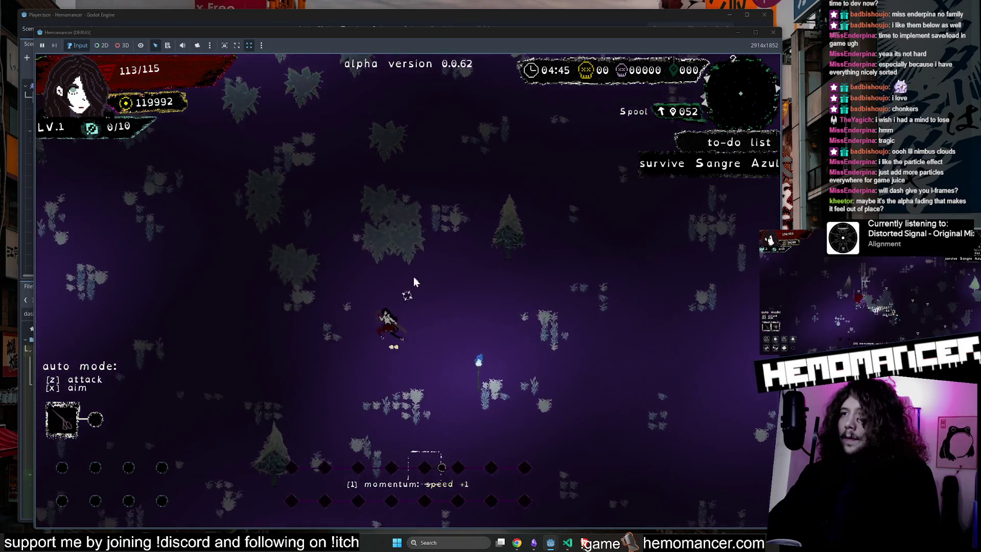
pyautogui.press('s')
pyautogui.press('d')
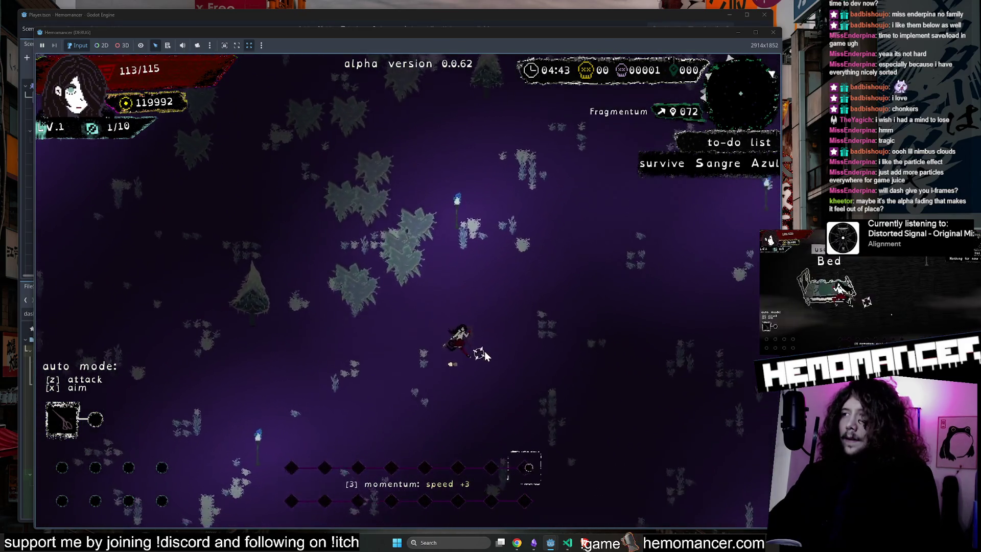
# Head up through the forest past the Fragmentum shrine and the Pillar tower, dashing up-left
pyautogui.press('w')
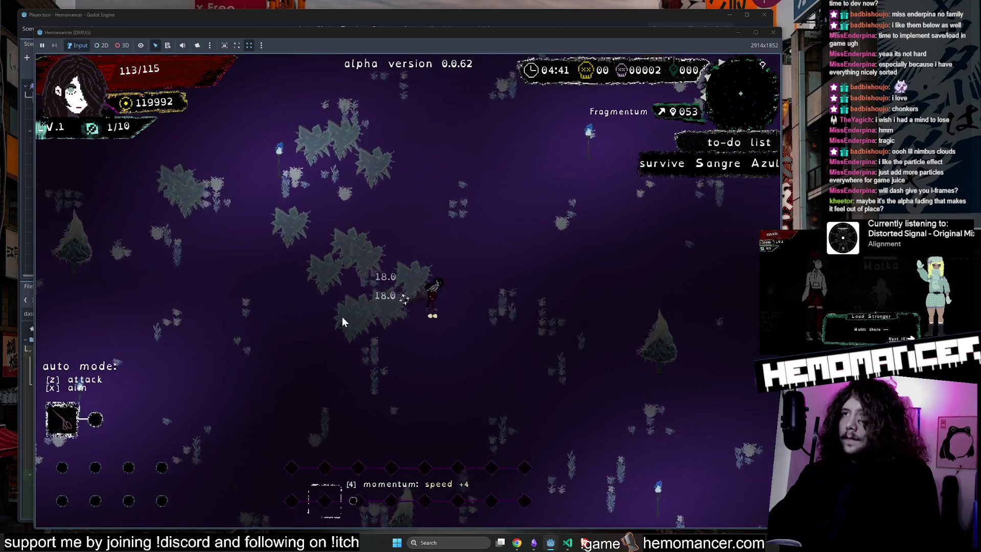
pyautogui.press('w')
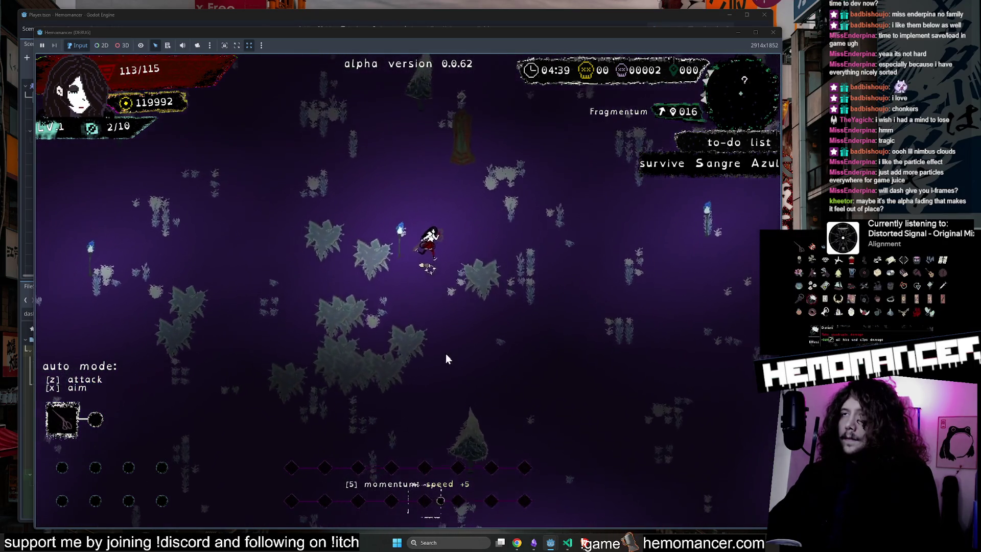
pyautogui.press('w')
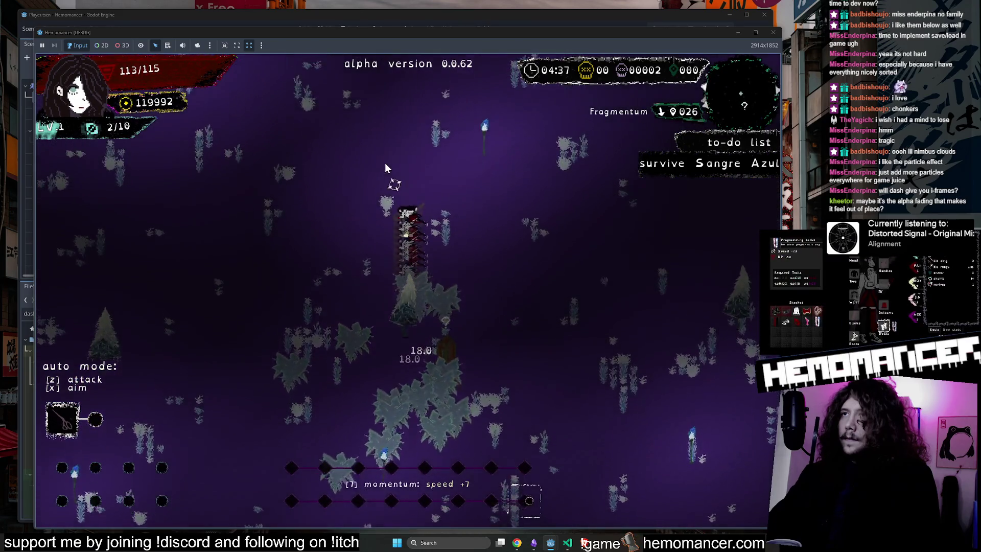
pyautogui.press('w')
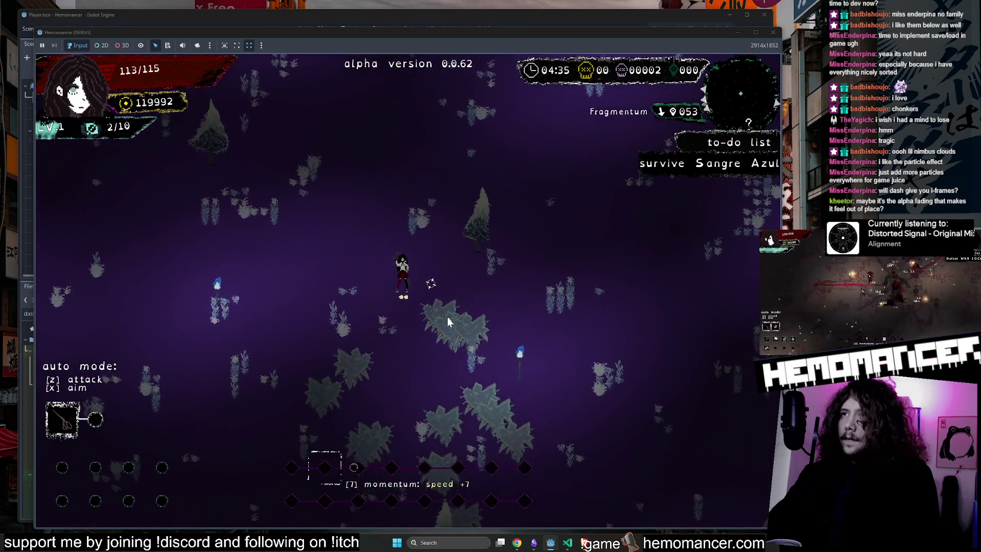
pyautogui.press('w')
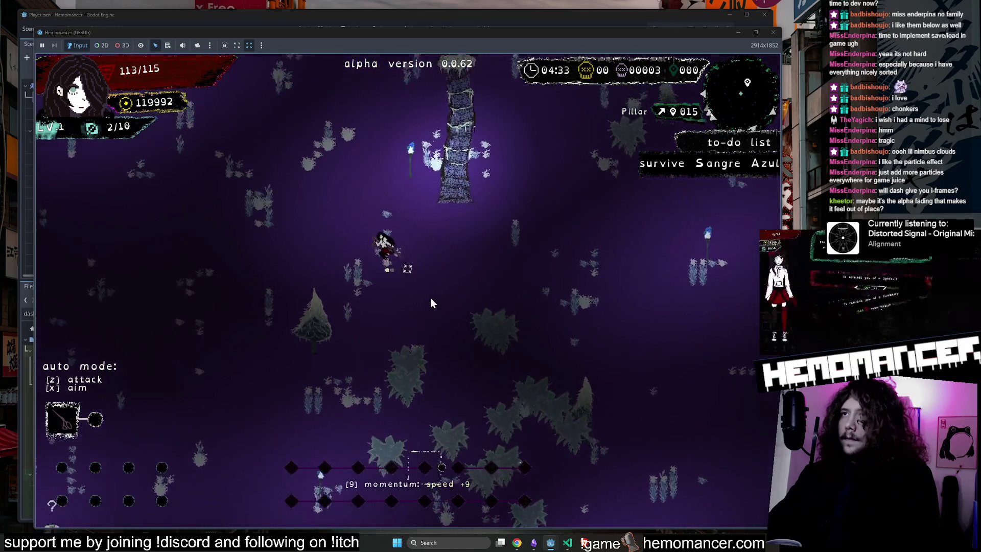
pyautogui.press('w')
pyautogui.press('a')
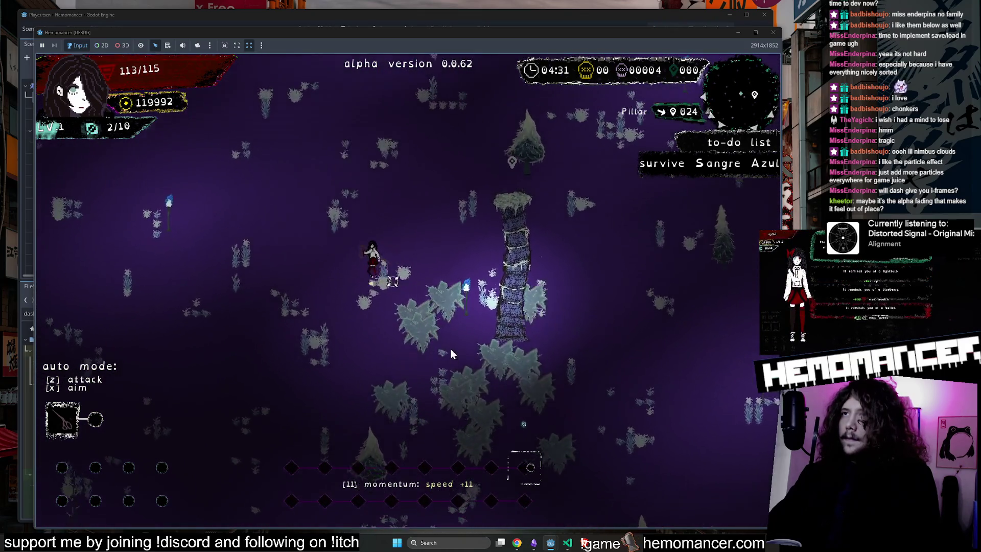
pyautogui.press('w')
pyautogui.press('a')
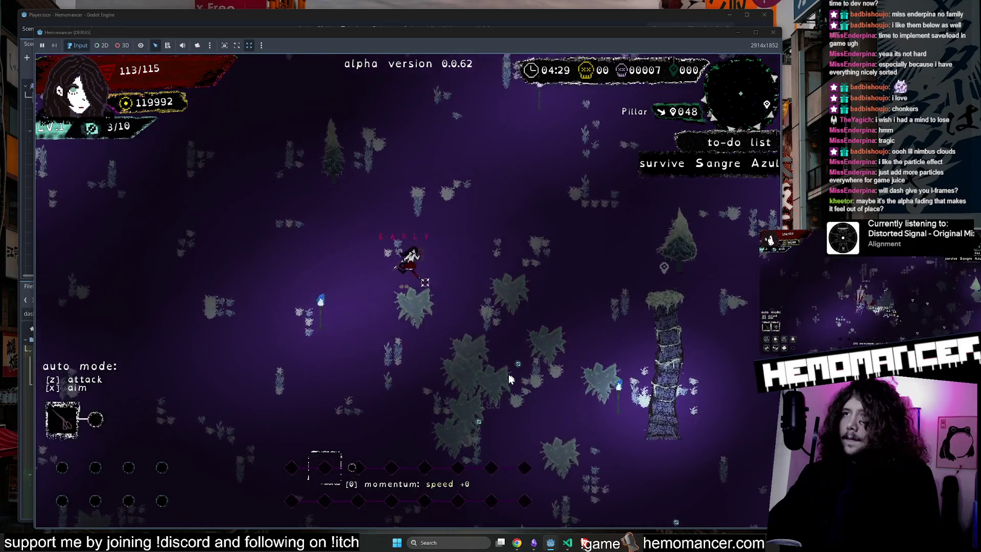
pyautogui.press('w')
pyautogui.press('a')
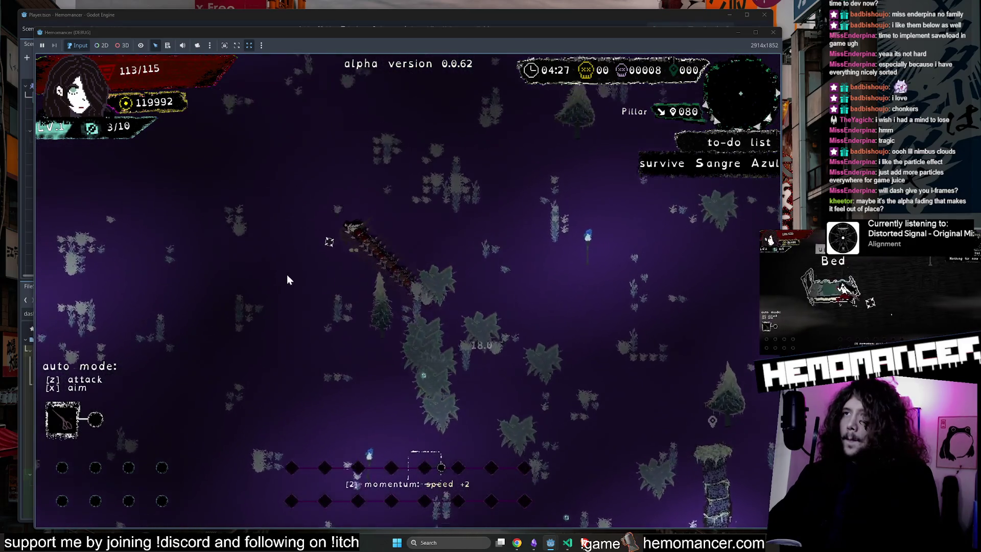
pyautogui.press('w')
pyautogui.press('a')
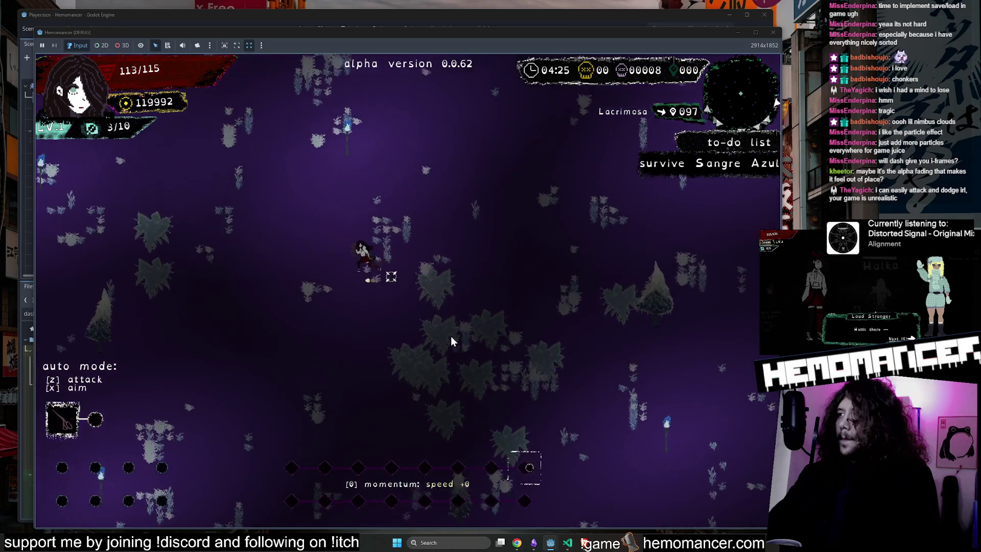
# Keep moving up-left and dash again to check the dash indicator
pyautogui.press('a')
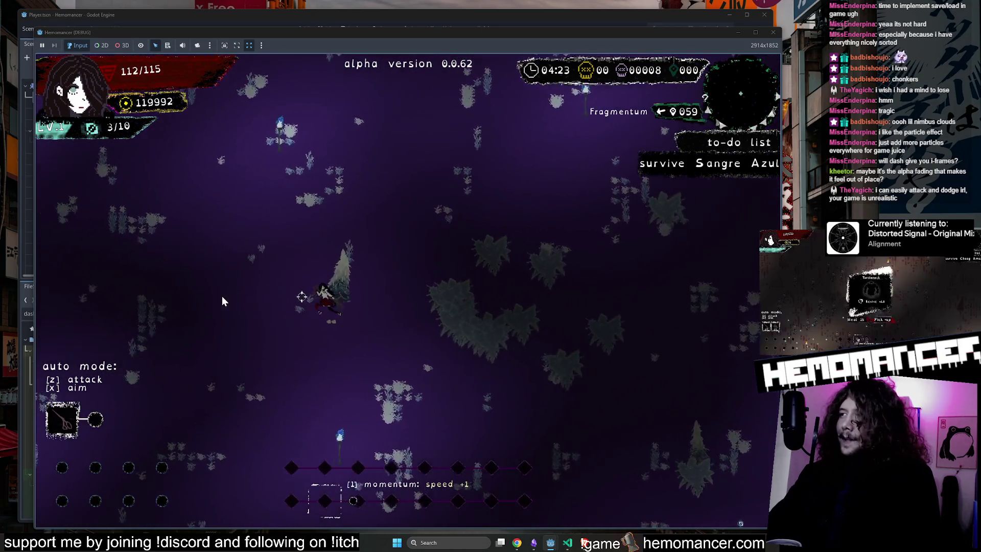
pyautogui.press('w')
pyautogui.press('a')
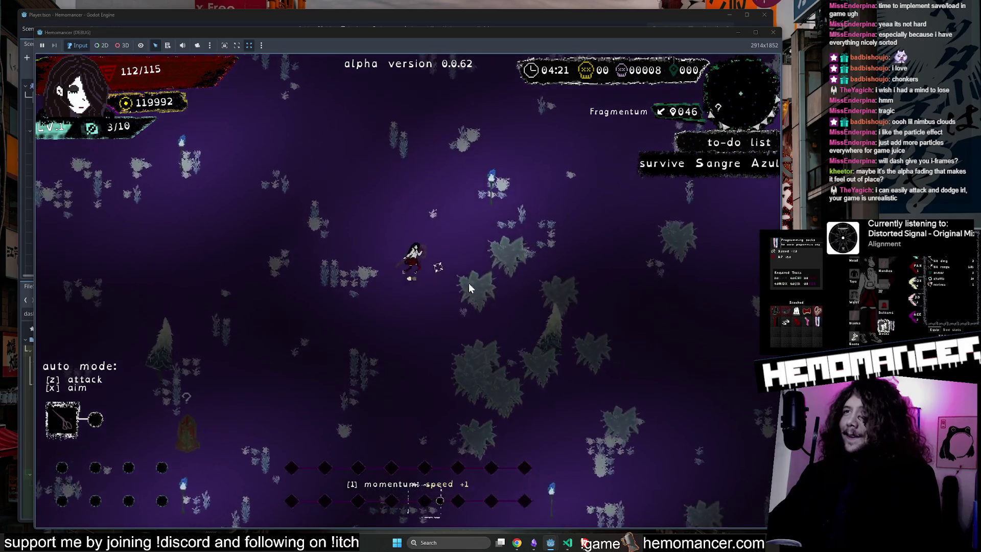
pyautogui.press('w')
pyautogui.press('a')
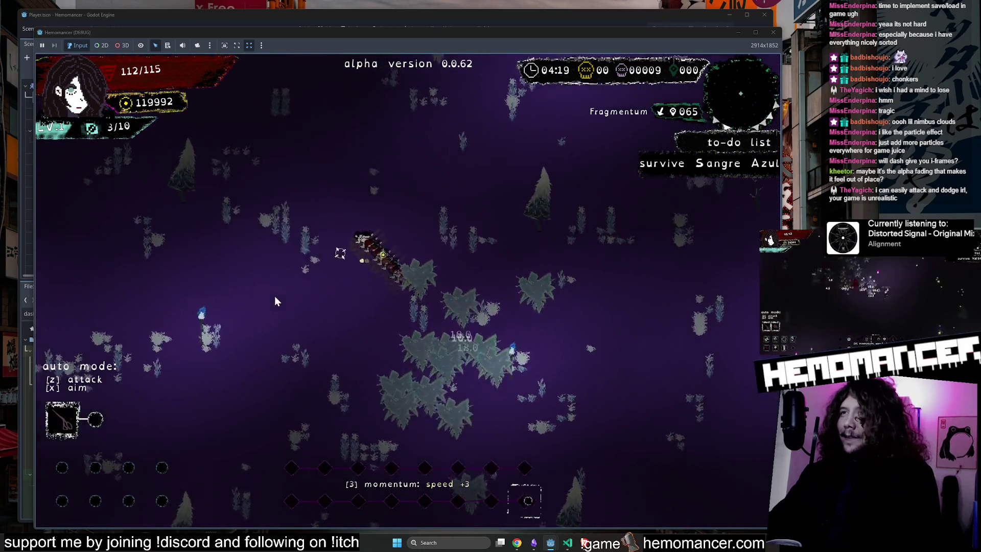
pyautogui.press('w')
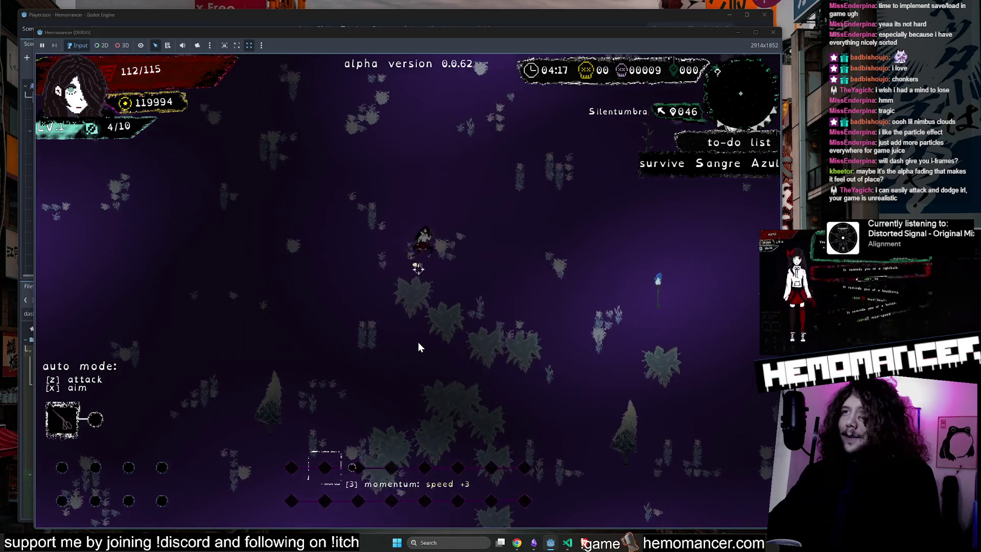
pyautogui.press('w')
pyautogui.press('a')
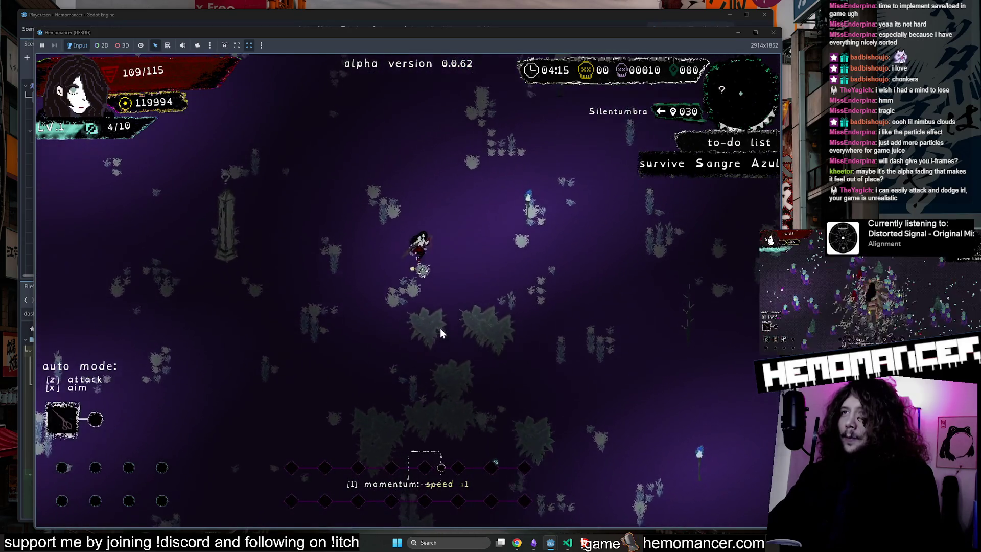
# Dash down-left through enemies toward Lacrimosa, watching the particle trail, until the level-up screen
pyautogui.press('s')
pyautogui.press('a')
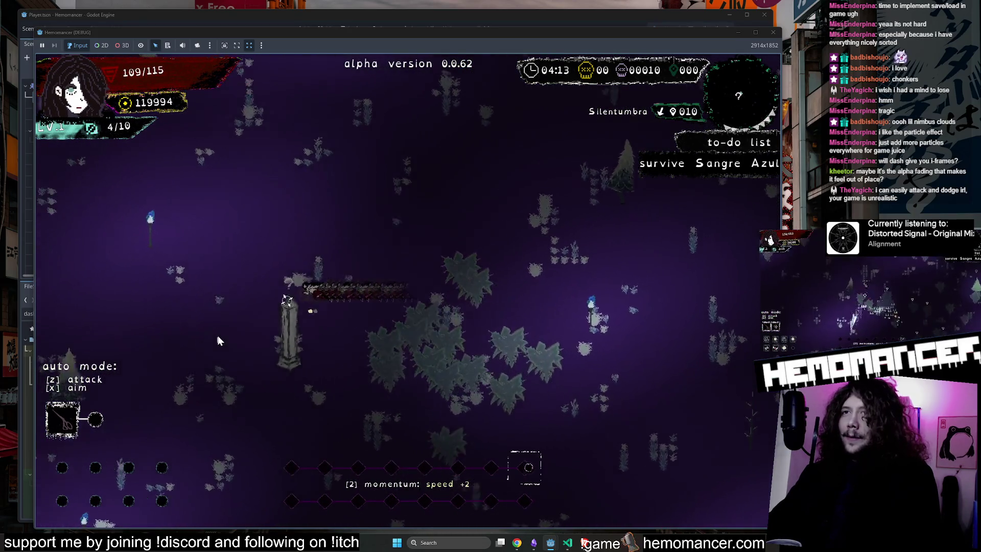
pyautogui.press('s')
pyautogui.press('a')
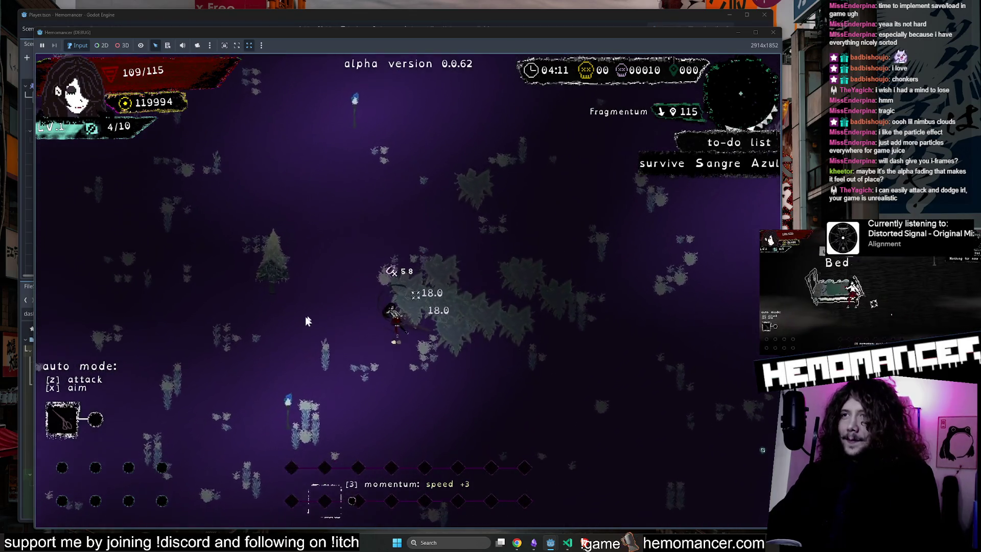
pyautogui.press('s')
pyautogui.press('a')
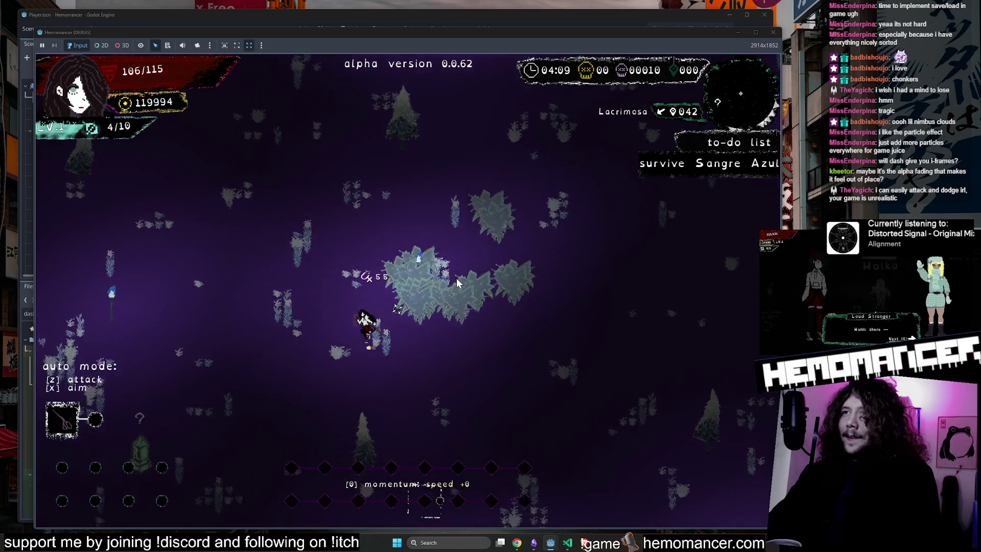
pyautogui.press('s')
pyautogui.press('a')
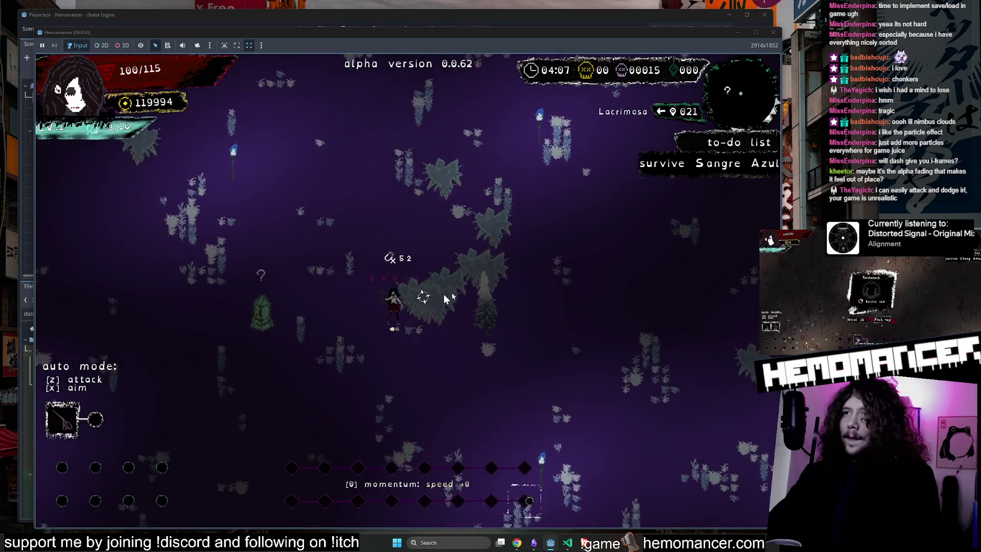
pyautogui.press('s')
pyautogui.press('a')
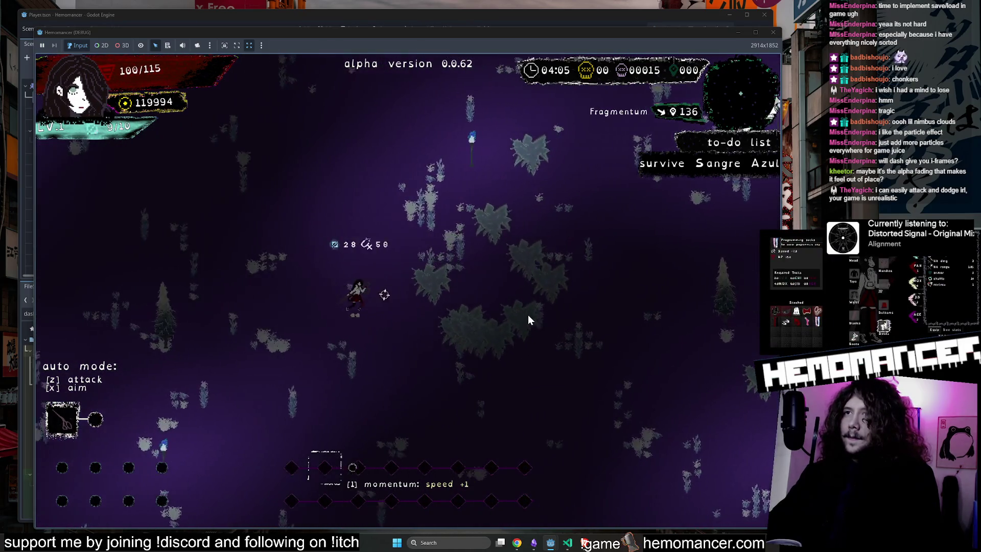
pyautogui.press('s')
pyautogui.press('a')
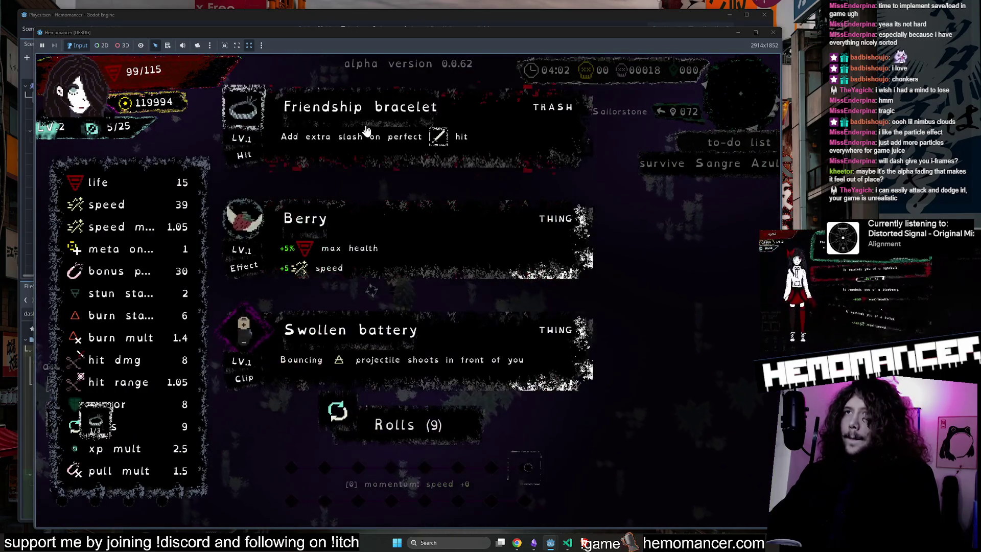
# Take the Friendship bracelet upgrade and move up-left through enemies toward the Sailorstone
pyautogui.press('z')
pyautogui.press('w')
pyautogui.press('a')
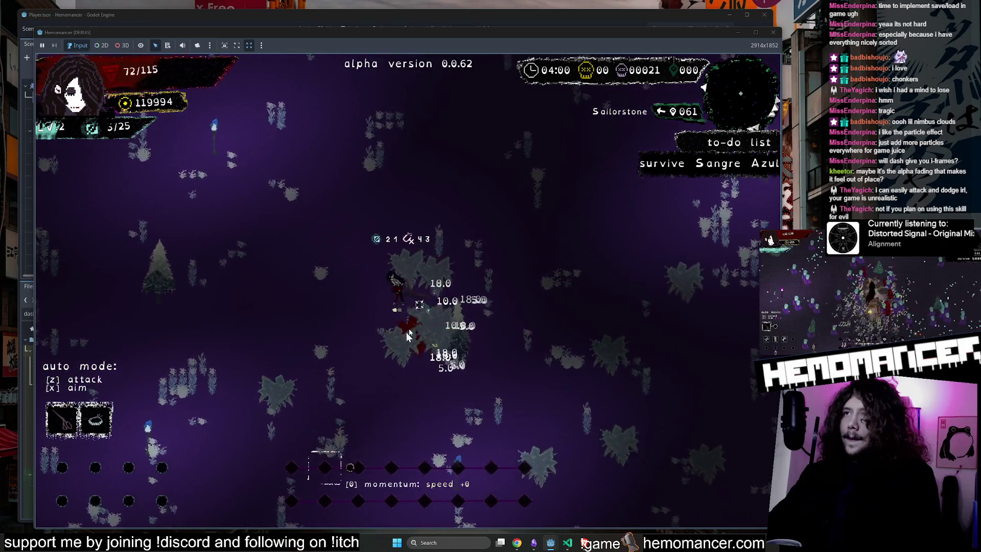
pyautogui.press('w')
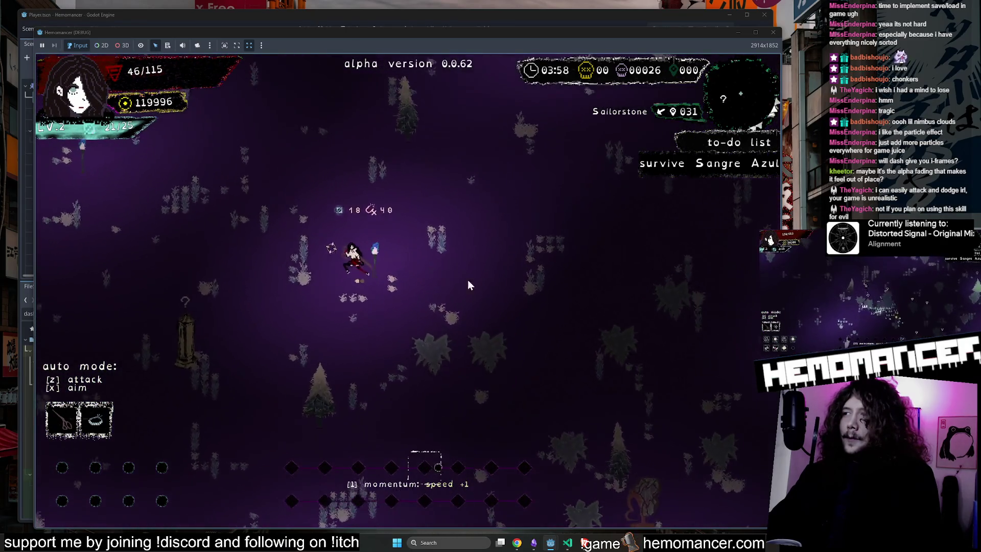
# Walk up to the Gravestone, use it, and choose a blessing to resume play
pyautogui.press('w')
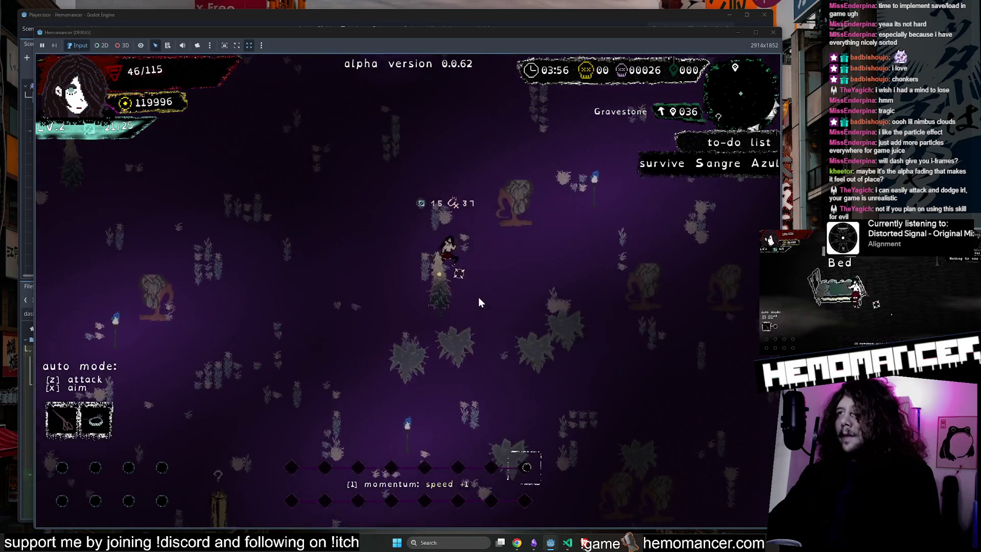
pyautogui.press('w')
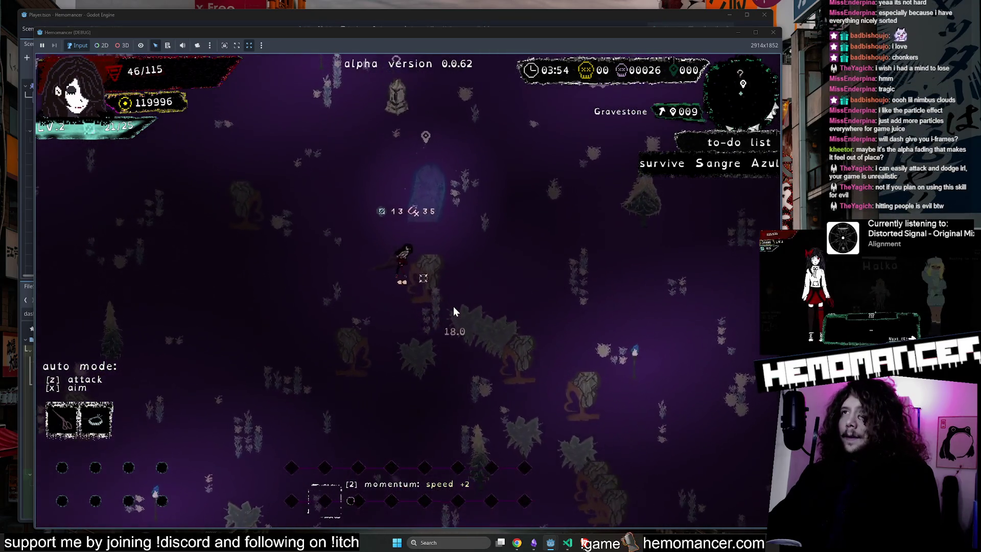
pyautogui.press('e')
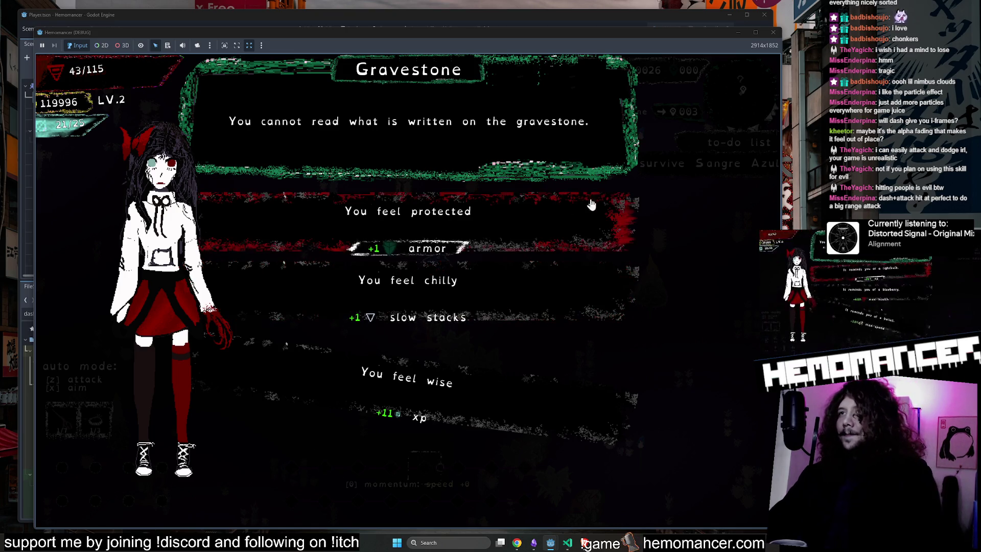
pyautogui.click(453, 300)
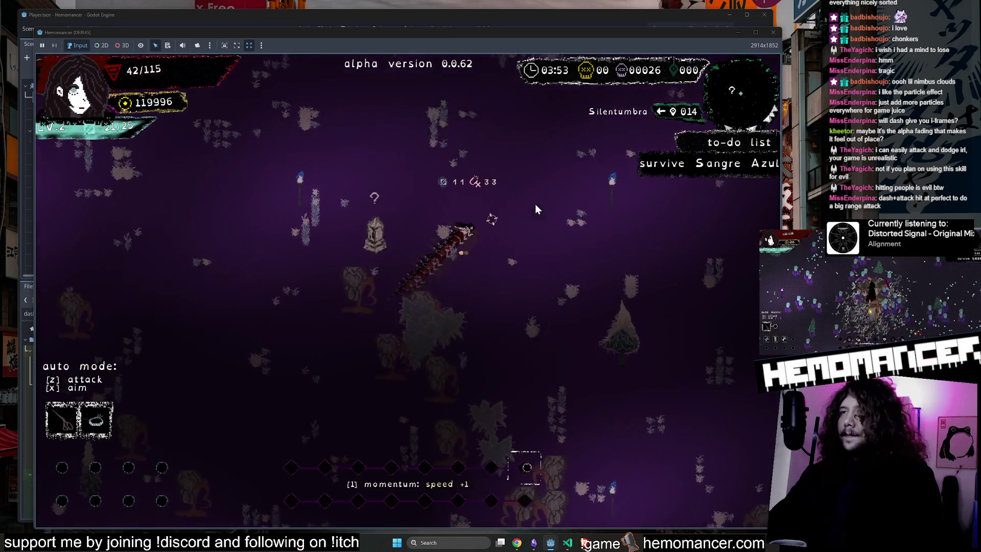
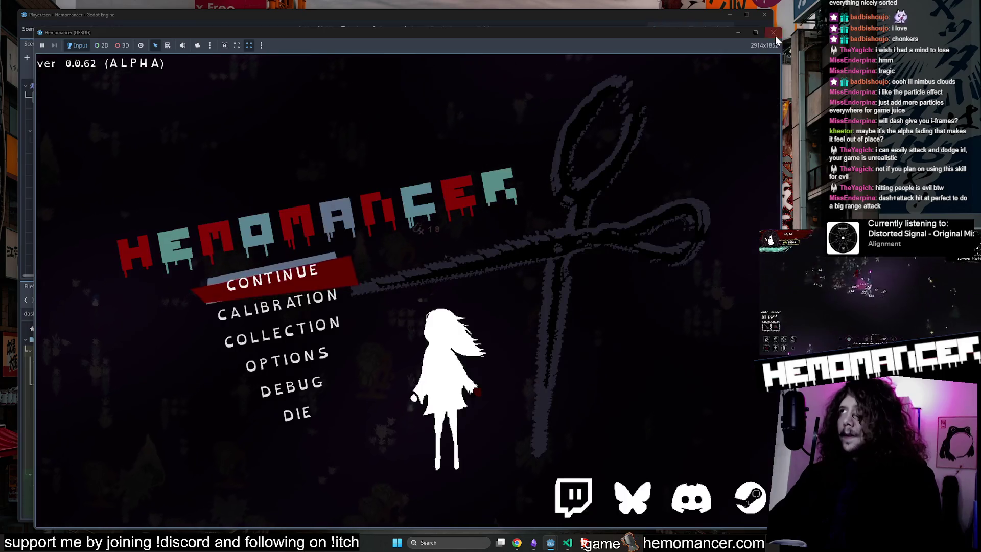
# Set DASH_CHARGES_MAX to 3 and DASH_RECHARGE_BEATS to 1 in player.gd, then rerun the game
pyautogui.click(773, 32)
pyautogui.click(110, 73)
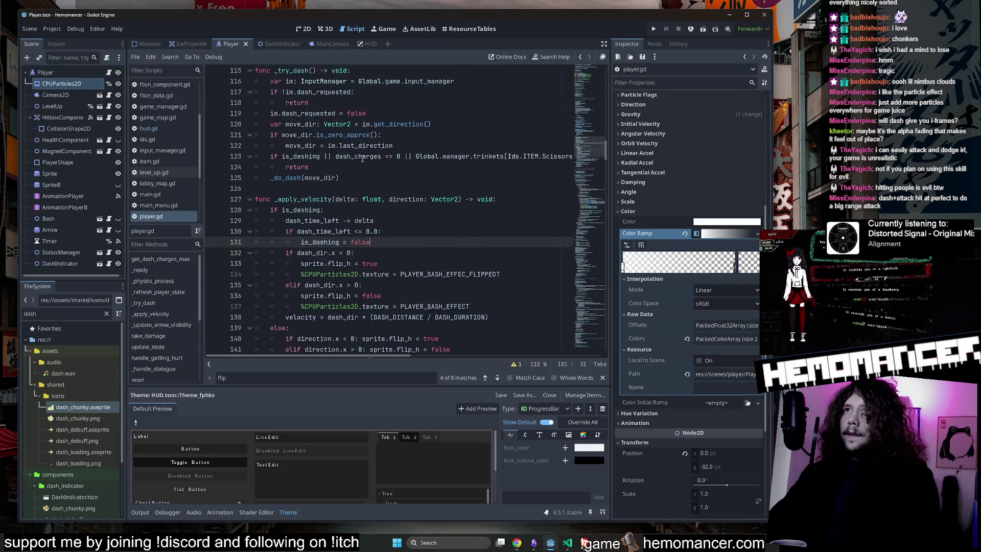
pyautogui.scroll(20, 363, 159)
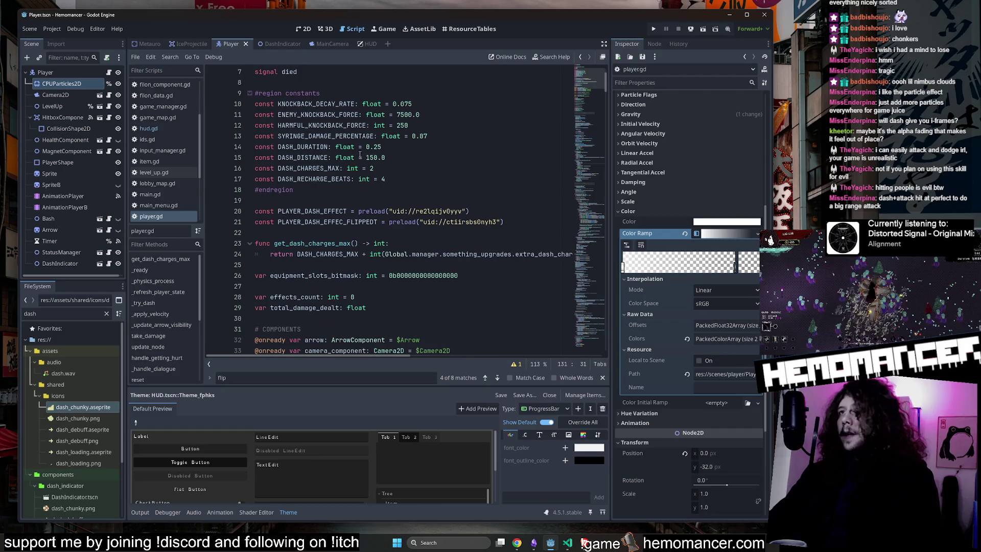
pyautogui.scroll(-9, 375, 198)
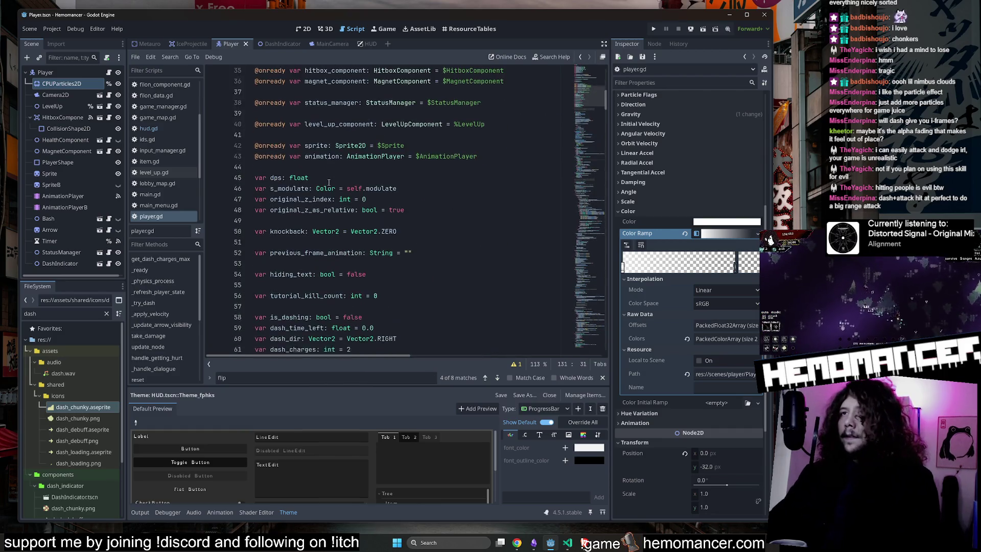
pyautogui.scroll(14, 352, 166)
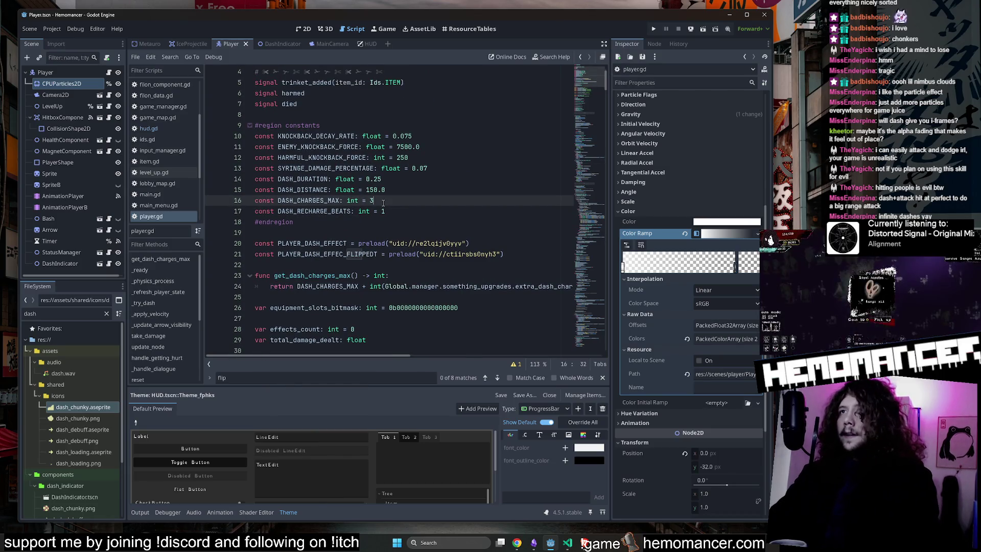
pyautogui.press('F5')
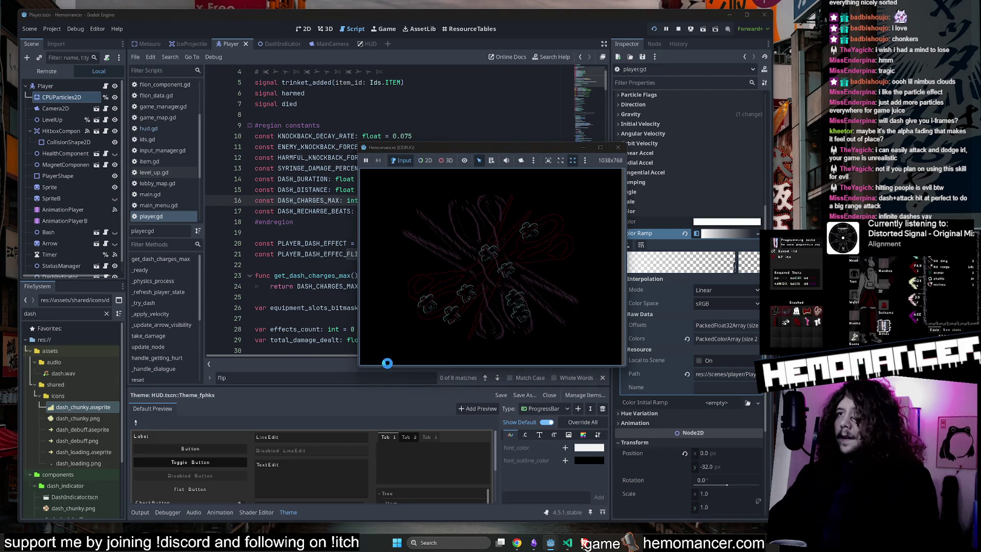
# Enlarge the debug game window and start a run from the main menu
pyautogui.moveTo(356, 370)
pyautogui.mouseDown()
pyautogui.moveTo(13, 525)
pyautogui.moveTo(29, 526)
pyautogui.mouseUp()
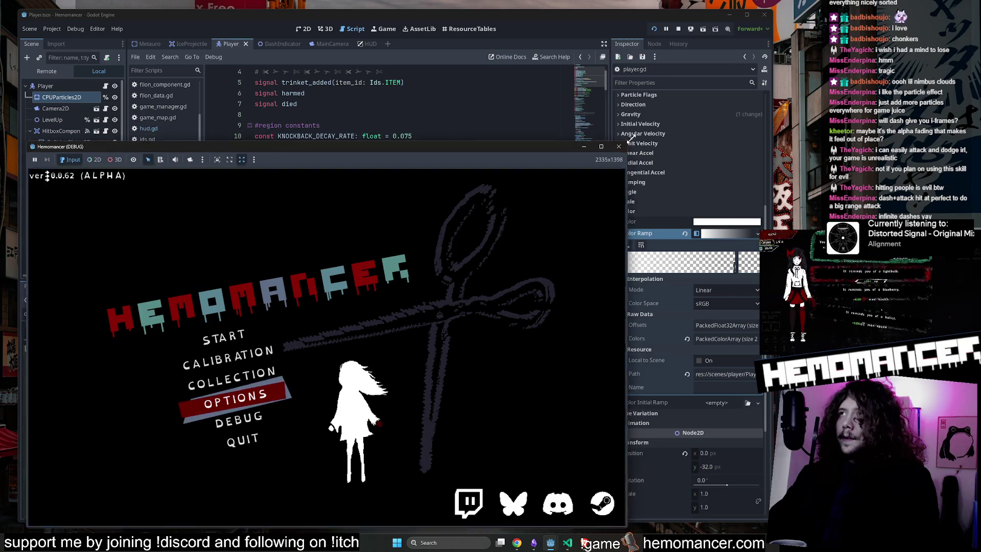
pyautogui.moveTo(627, 142); pyautogui.dragTo(752, 29)
pyautogui.click(231, 286)
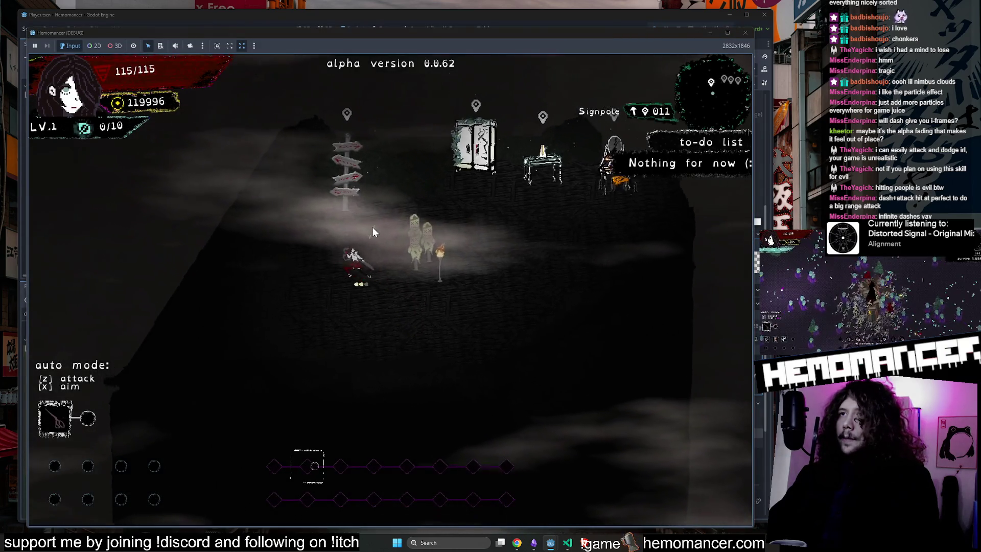
# Walk to the signpole and travel to the Cheag Amar level
pyautogui.press('d')
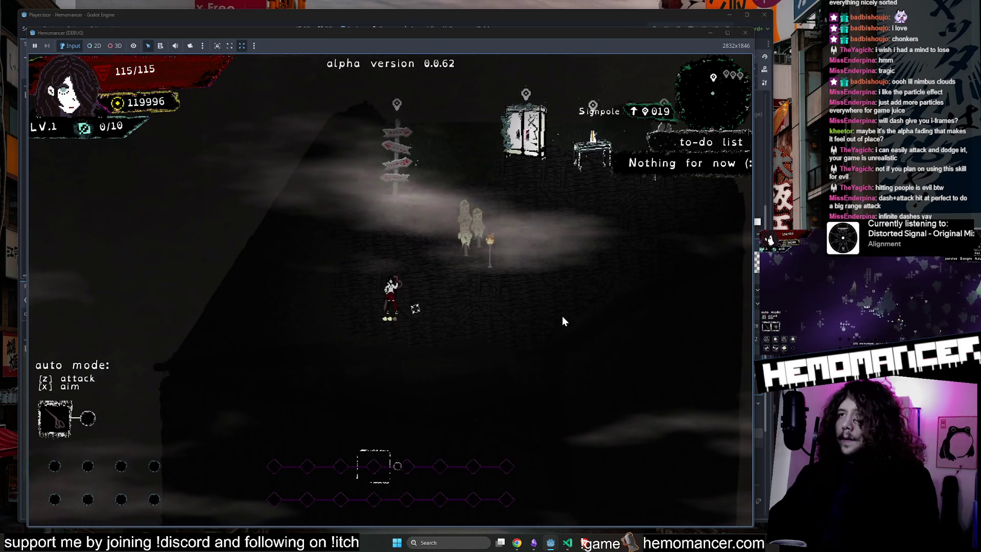
pyautogui.press('w')
pyautogui.press('a')
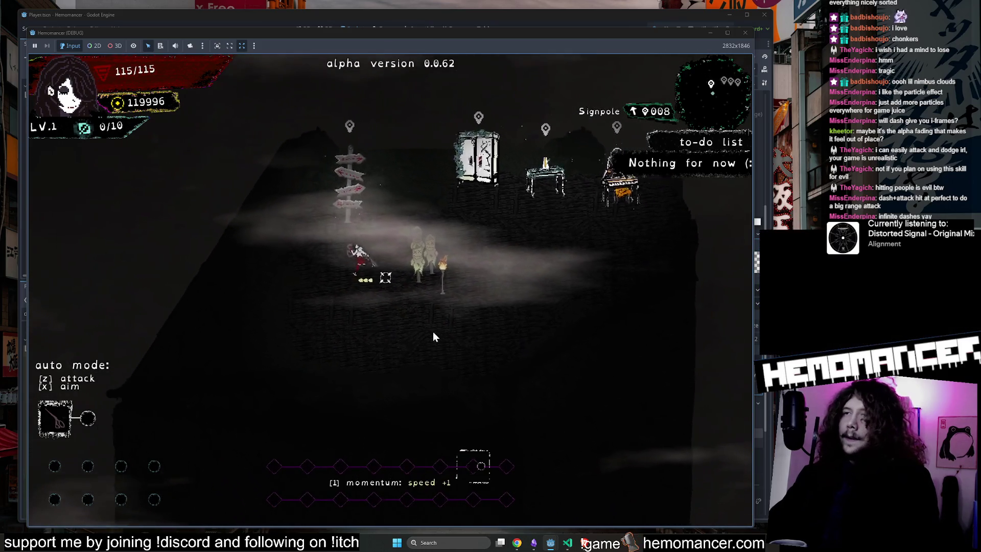
pyautogui.press('e')
pyautogui.click(403, 344)
# Move up-right through Cheag Amar, toggling auto-attack, and dash toward the enemies
pyautogui.press('w')
pyautogui.press('d')
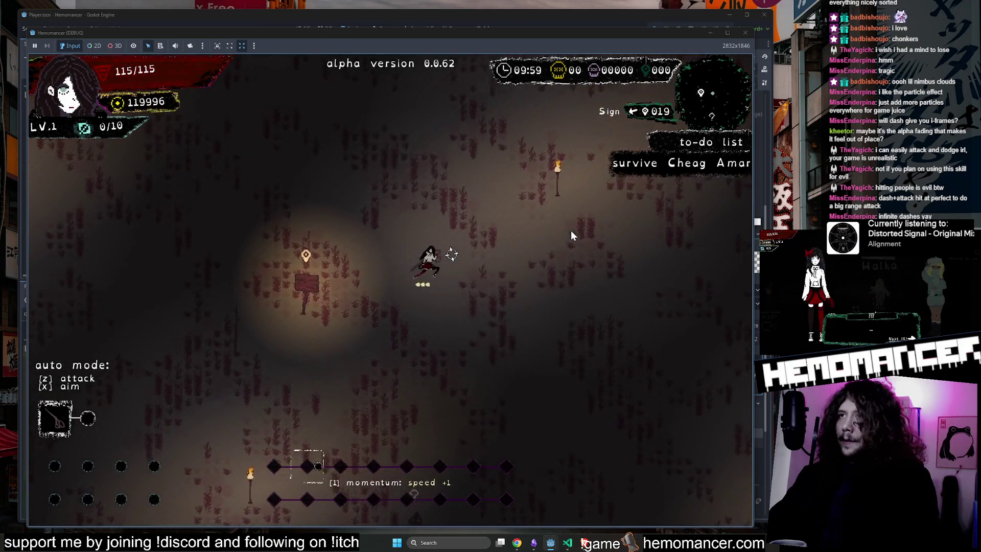
pyautogui.press('w')
pyautogui.press('d')
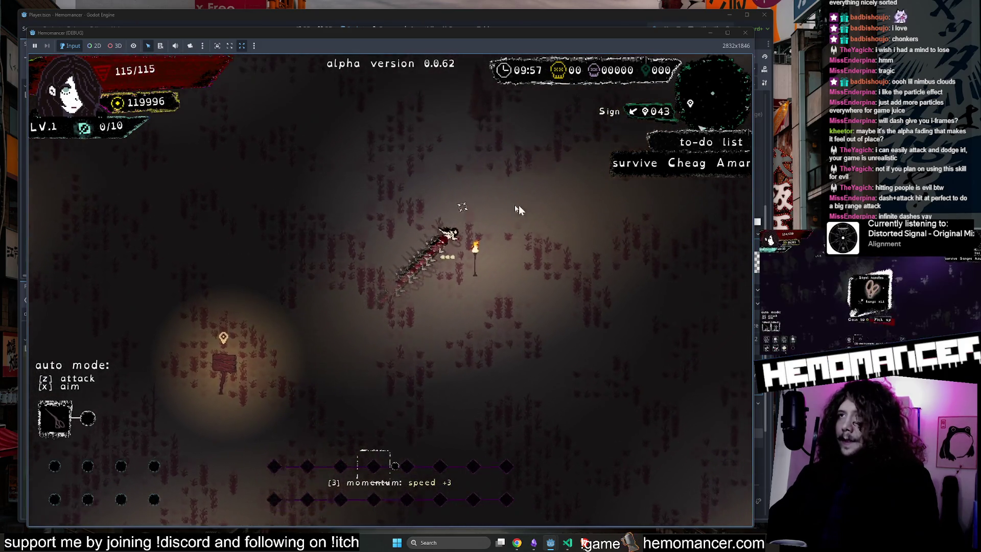
pyautogui.press('w')
pyautogui.press('d')
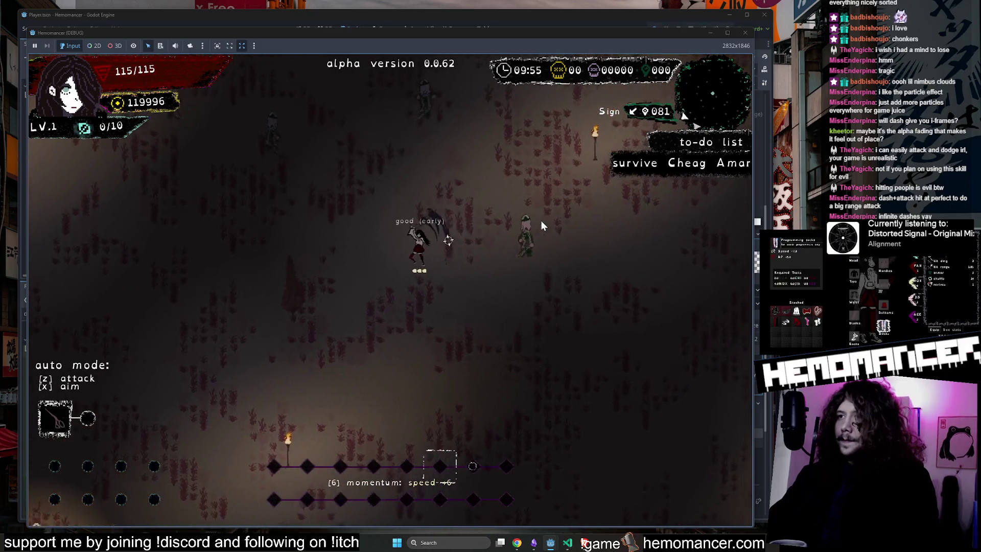
pyautogui.press('w')
pyautogui.press('d')
pyautogui.press('z')
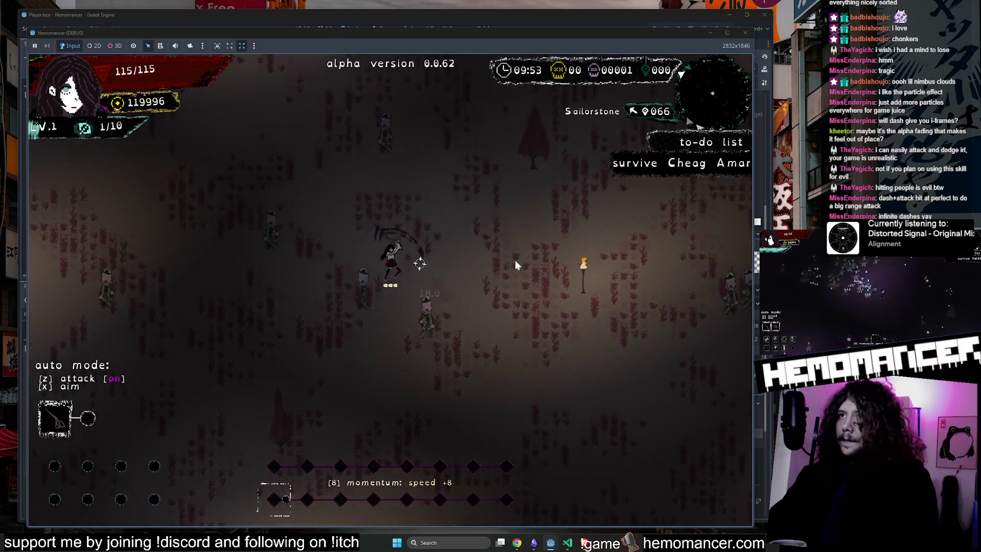
pyautogui.press('w')
pyautogui.press('d')
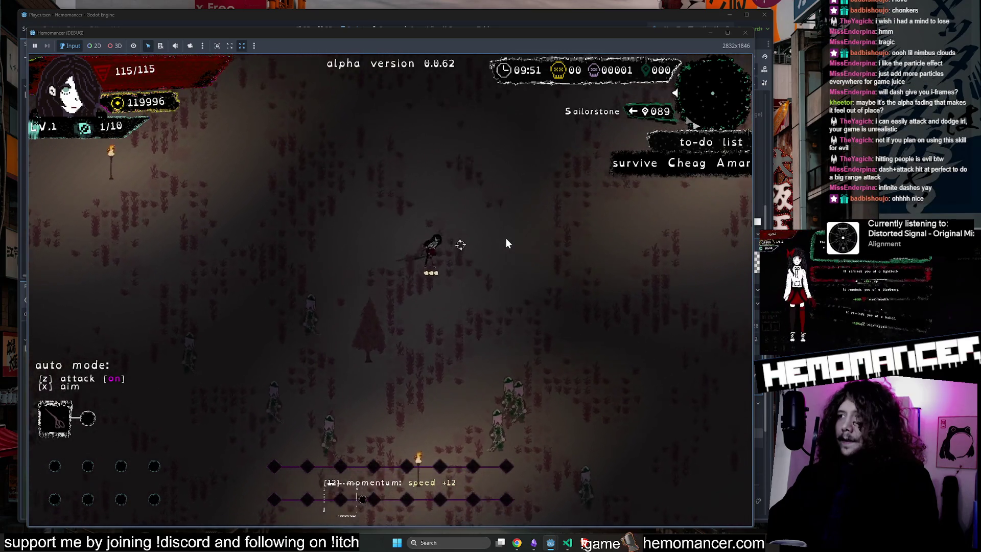
pyautogui.press('z')
pyautogui.press('w')
pyautogui.press('a')
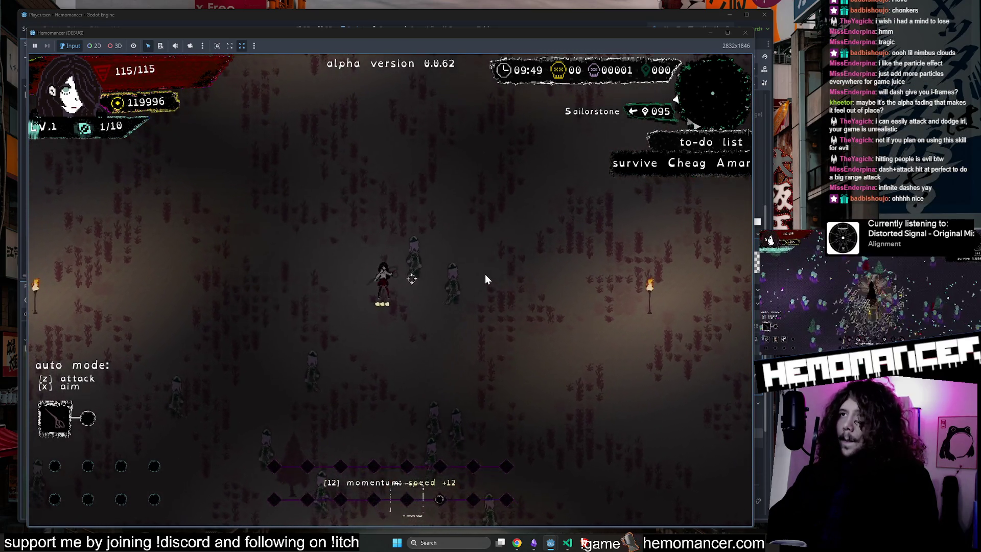
pyautogui.press('space')
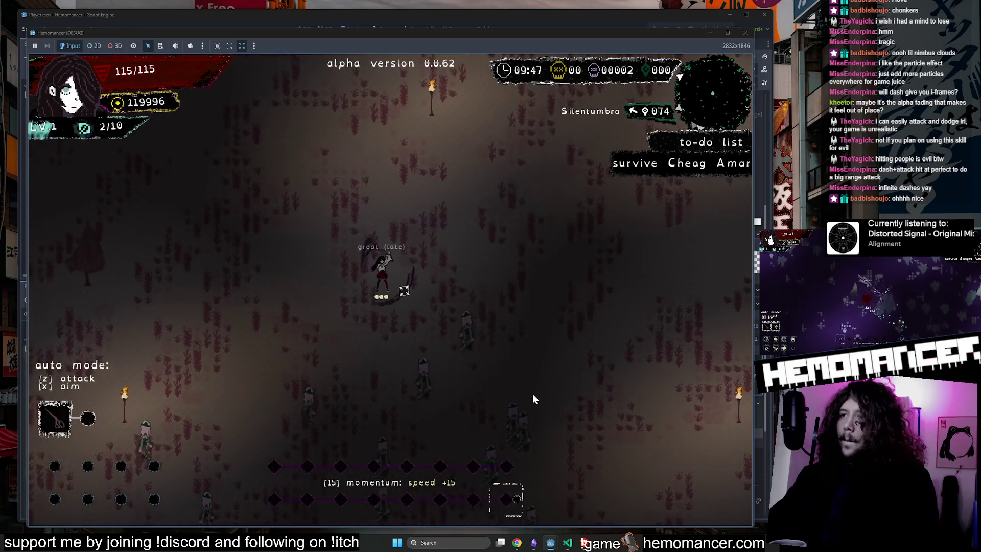
# Attack enemies on the beat and push toward Modulafortis until the character reaches LV.2
pyautogui.click(483, 342)
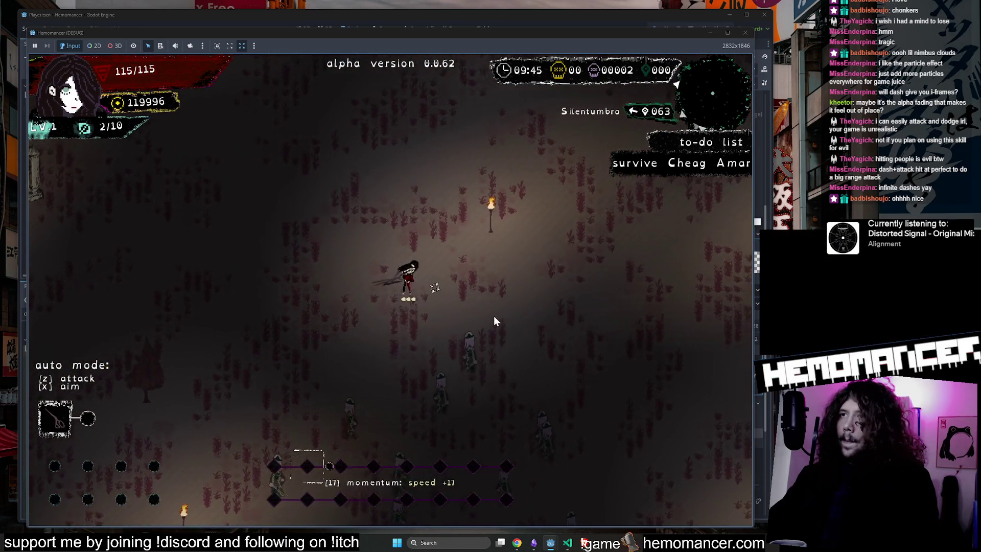
pyautogui.click(498, 263)
pyautogui.press('w')
pyautogui.press('d')
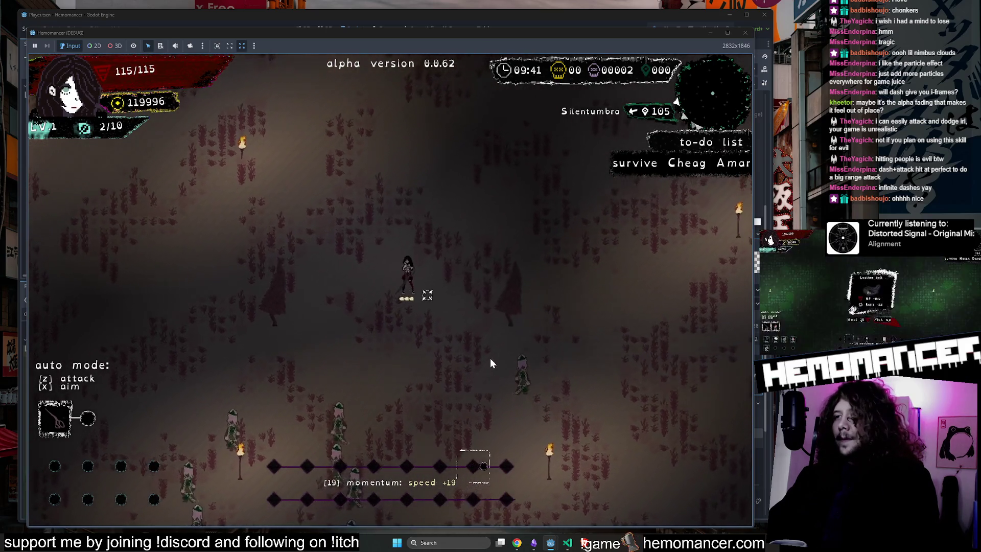
pyautogui.click(488, 363)
pyautogui.press('w')
pyautogui.press('d')
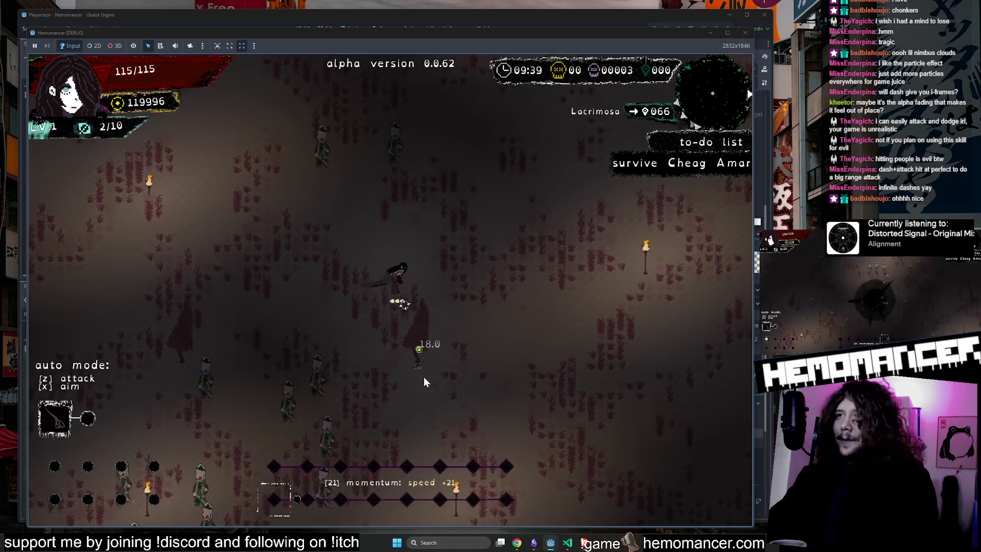
pyautogui.click(428, 375)
pyautogui.press('w')
pyautogui.press('d')
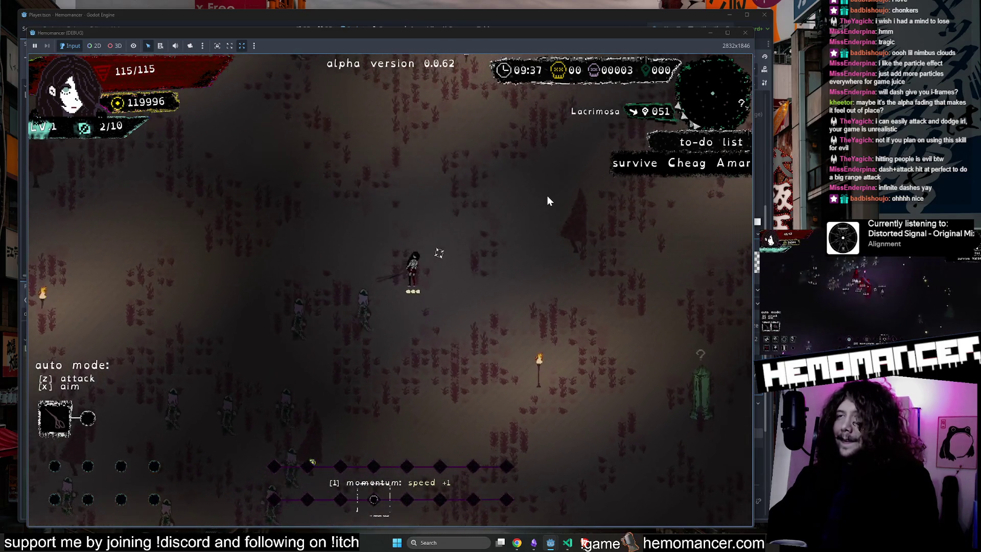
pyautogui.press('z')
pyautogui.press('w')
pyautogui.press('d')
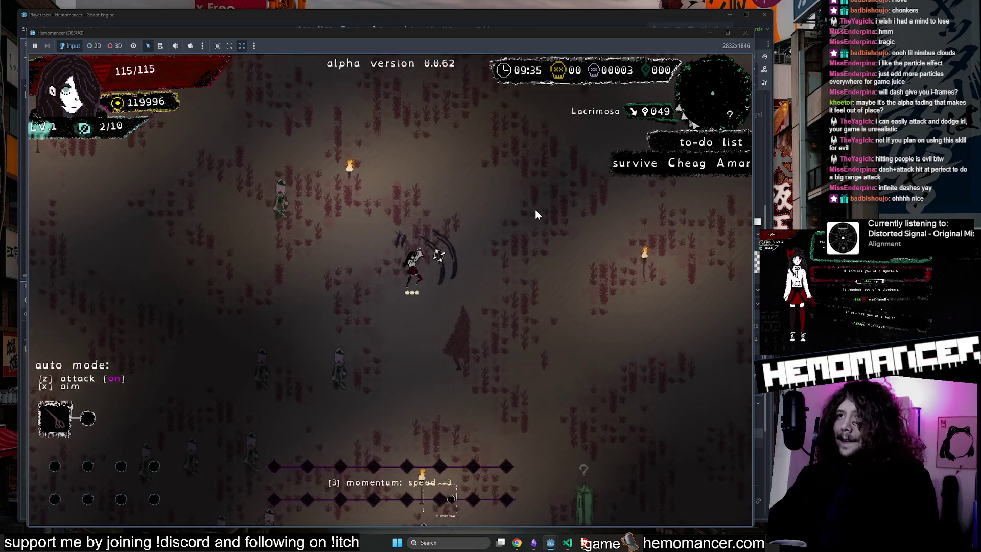
pyautogui.press('w')
pyautogui.press('d')
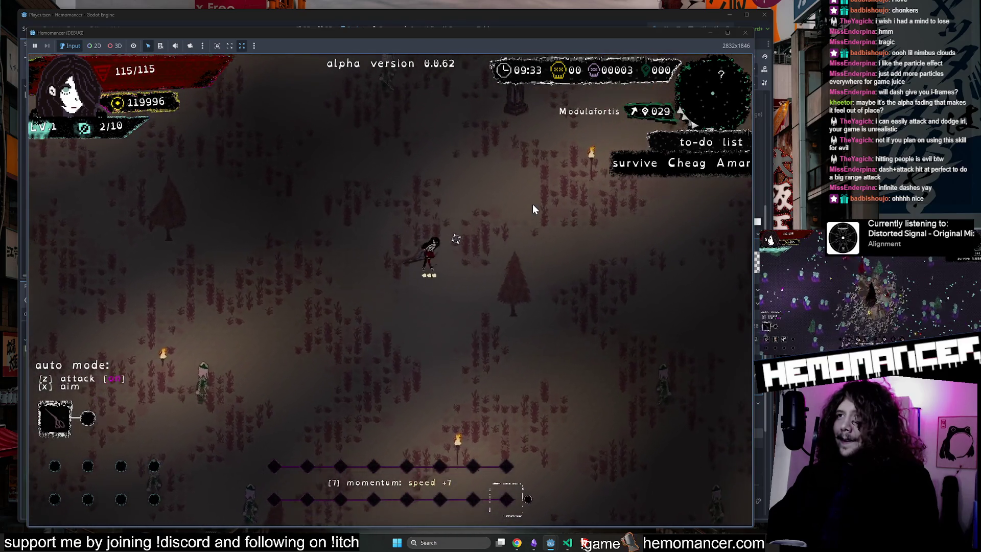
pyautogui.press('s')
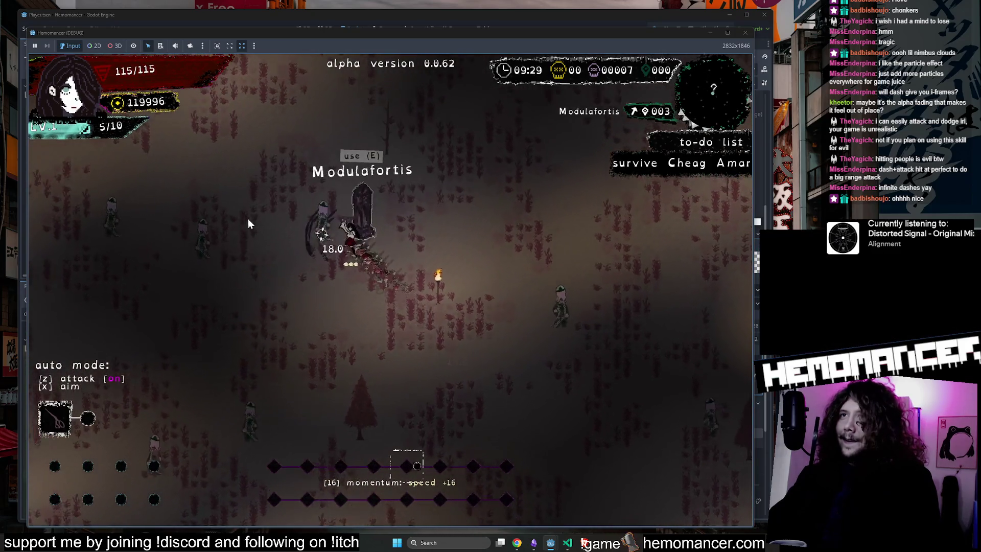
# Fight down-left and pick the Wunder Tree upgrade
pyautogui.press('a')
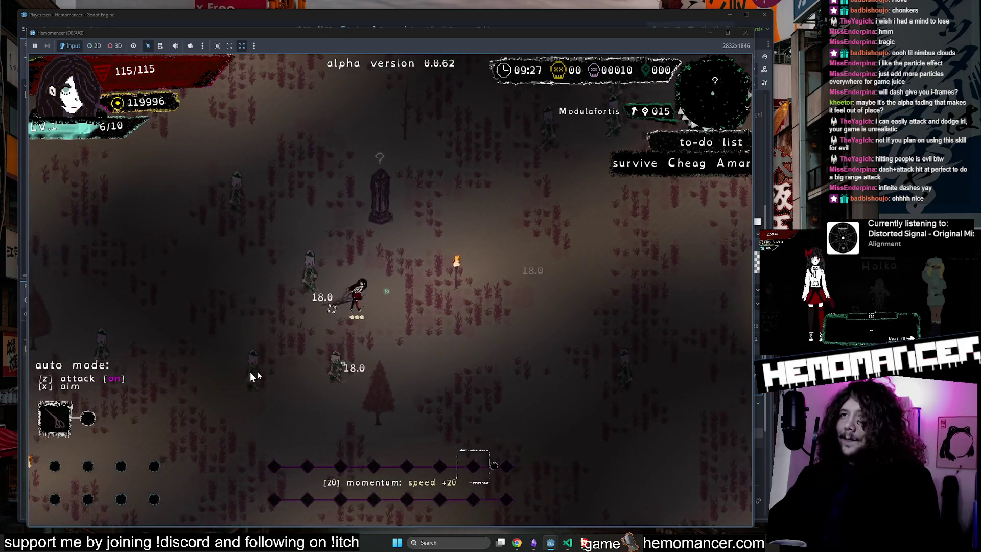
pyautogui.press('s')
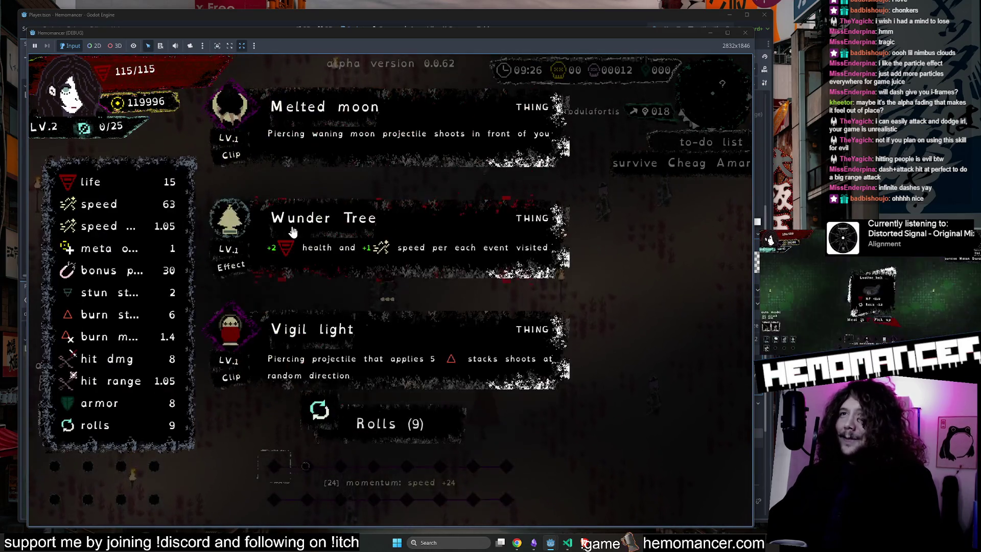
pyautogui.click(283, 207)
# Fight across the field toward Aquanimis and choose the next level-up upgrade
pyautogui.press('a')
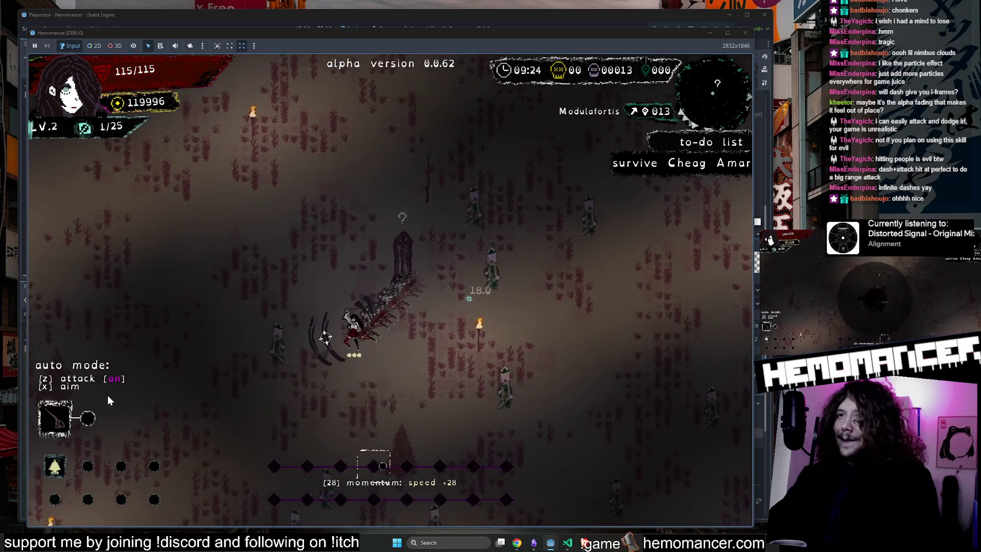
pyautogui.press('s')
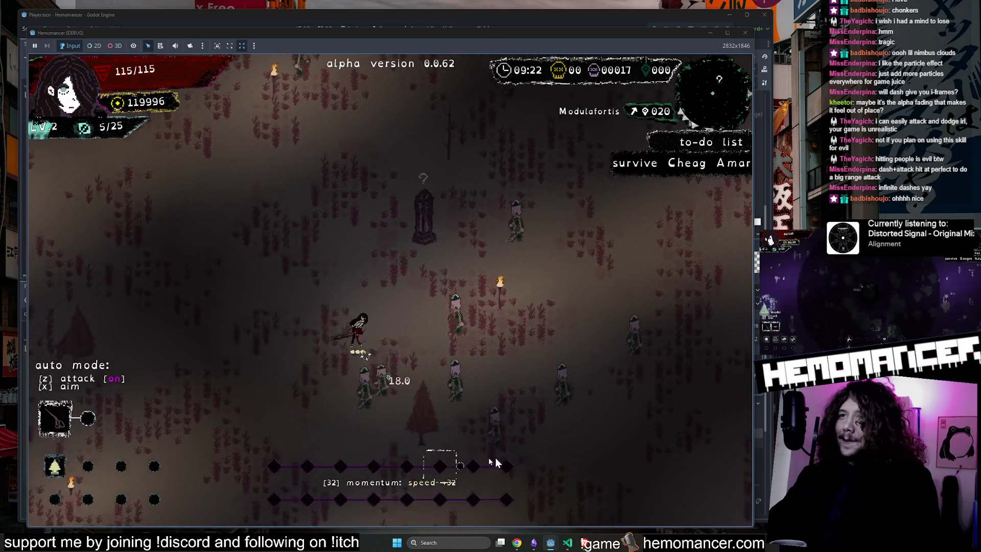
pyautogui.press('w')
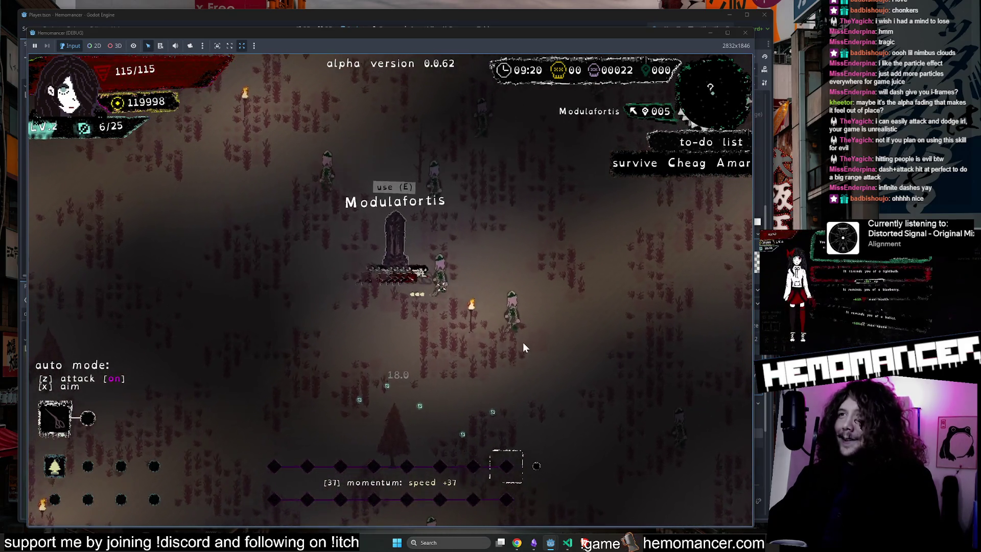
pyautogui.press('d')
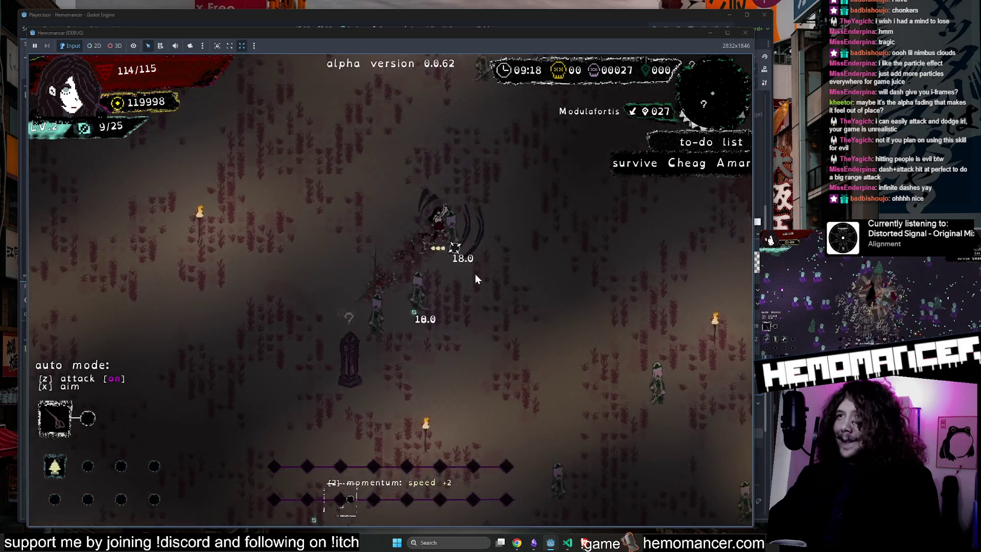
pyautogui.press('d')
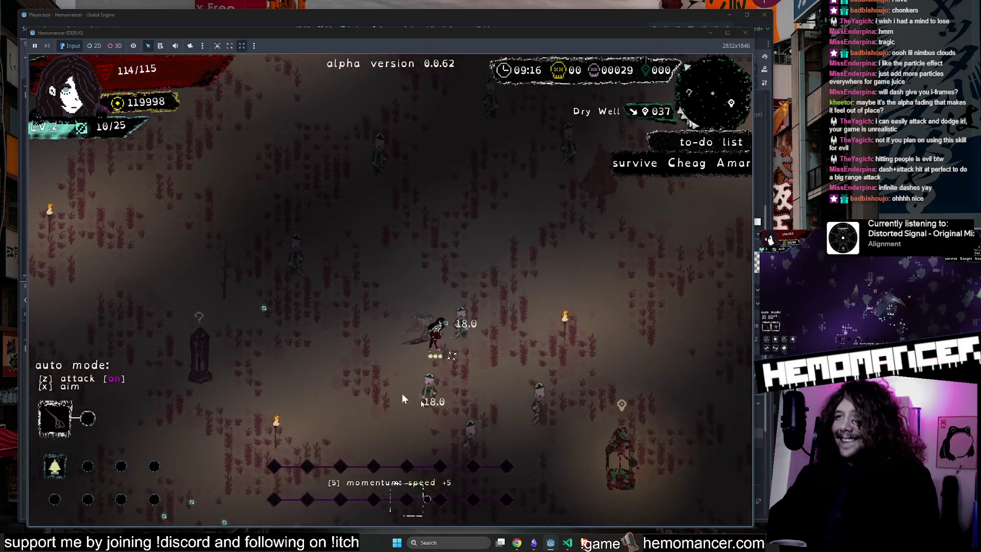
pyautogui.press('s')
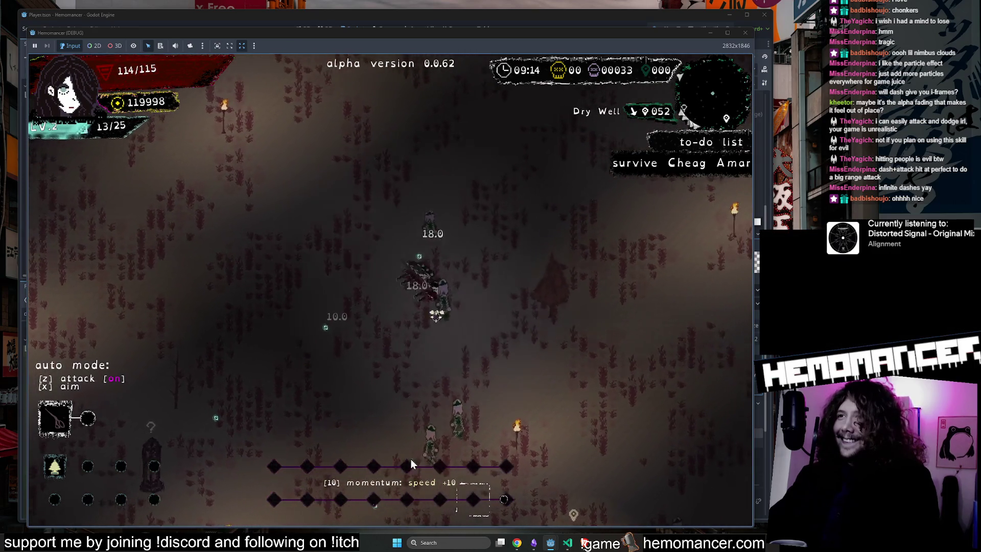
pyautogui.press('d')
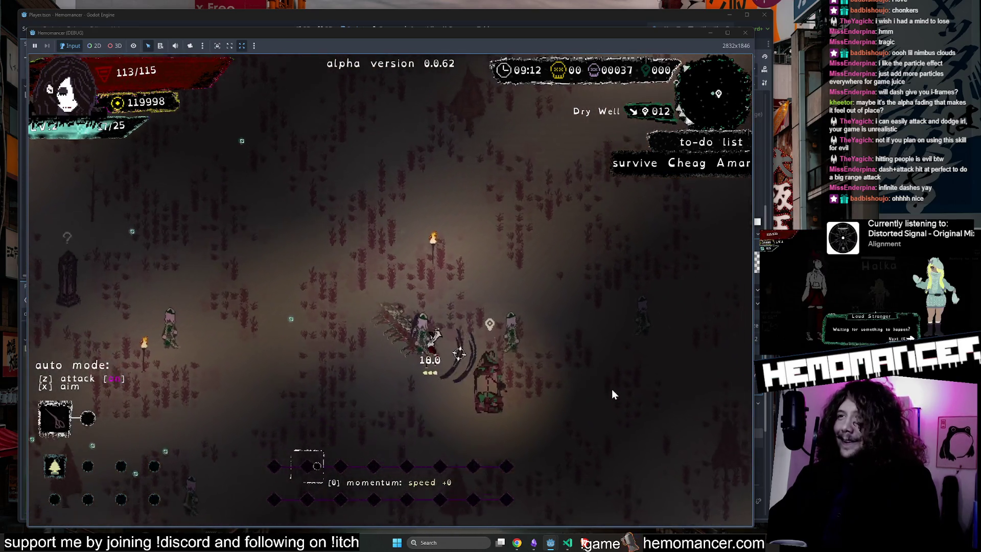
pyautogui.press('d')
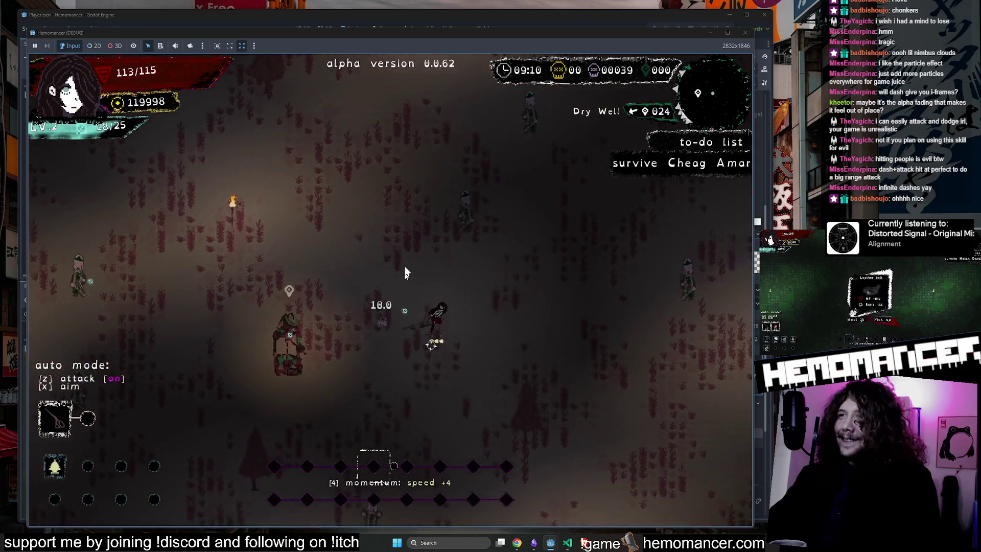
pyautogui.press('w')
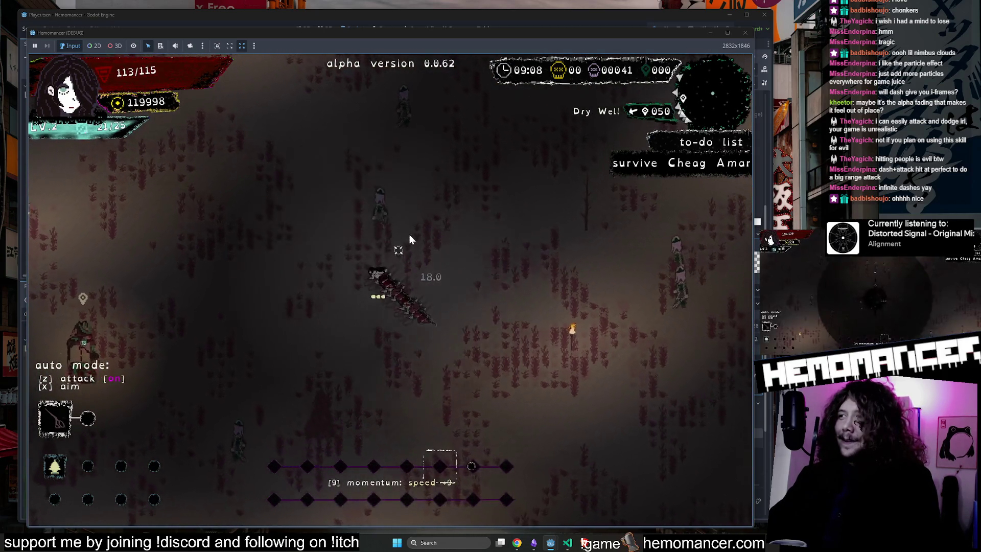
pyautogui.press('w')
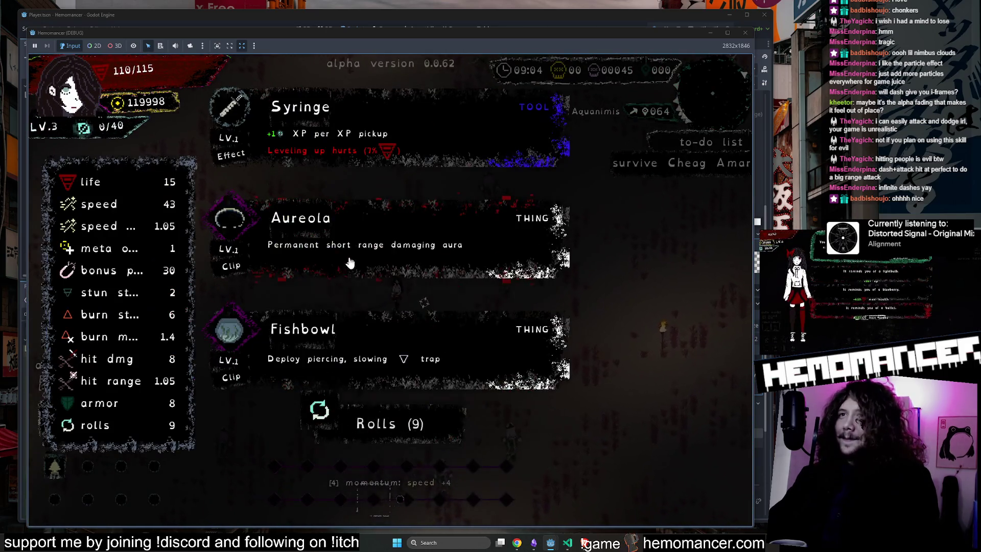
pyautogui.click(352, 259)
# Keep moving to build momentum toward Modulafortis while toggling automatic attacking
pyautogui.press('w')
pyautogui.press('d')
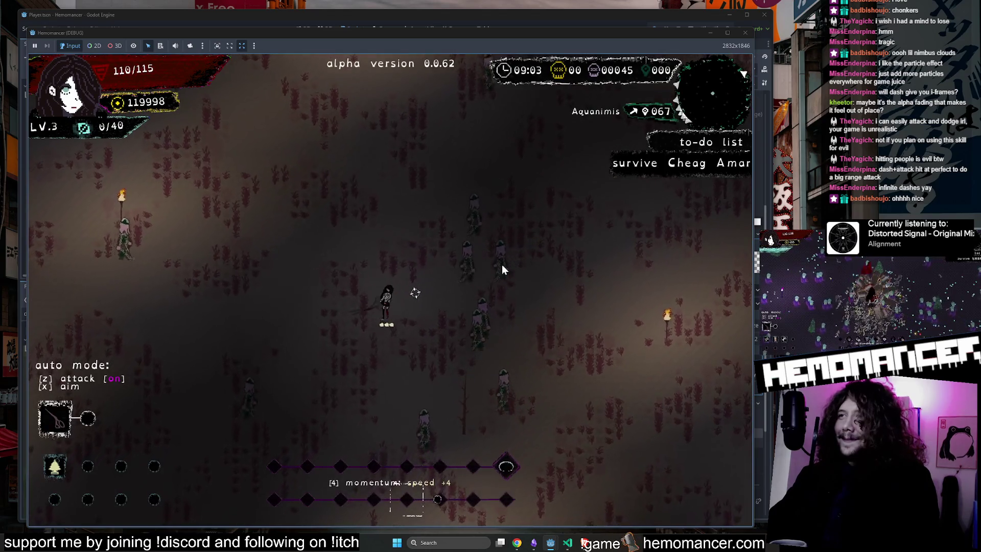
pyautogui.press('d')
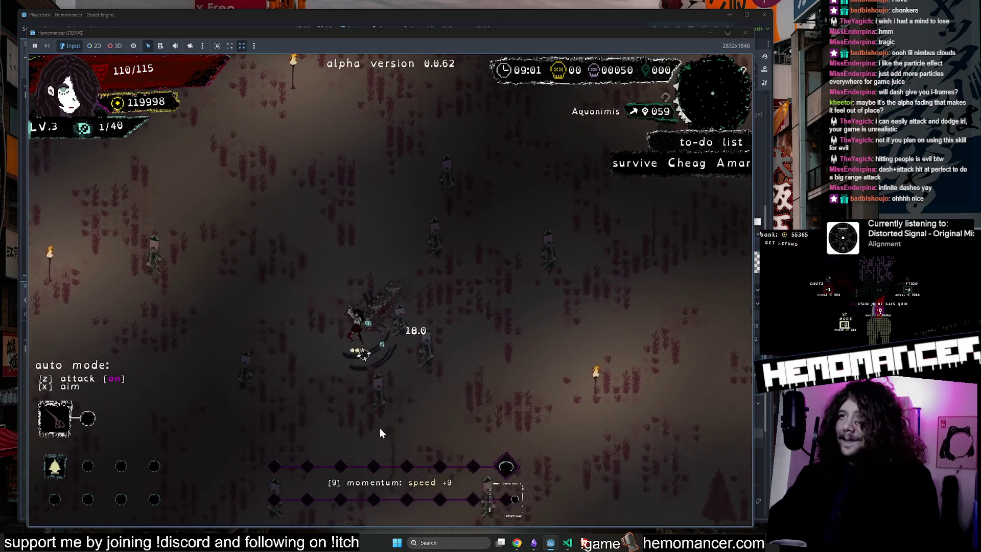
pyautogui.press('a')
pyautogui.press('s')
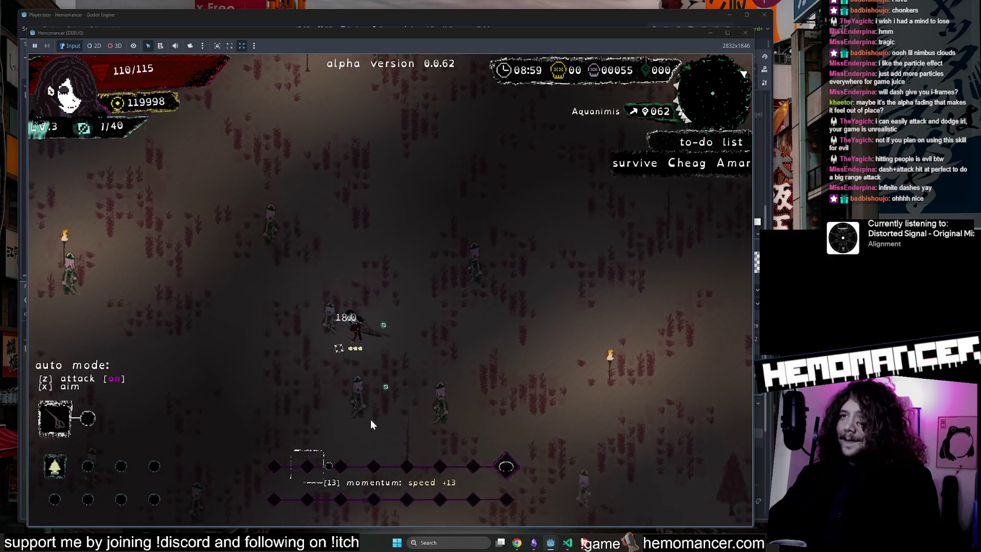
pyautogui.press('w')
pyautogui.press('a')
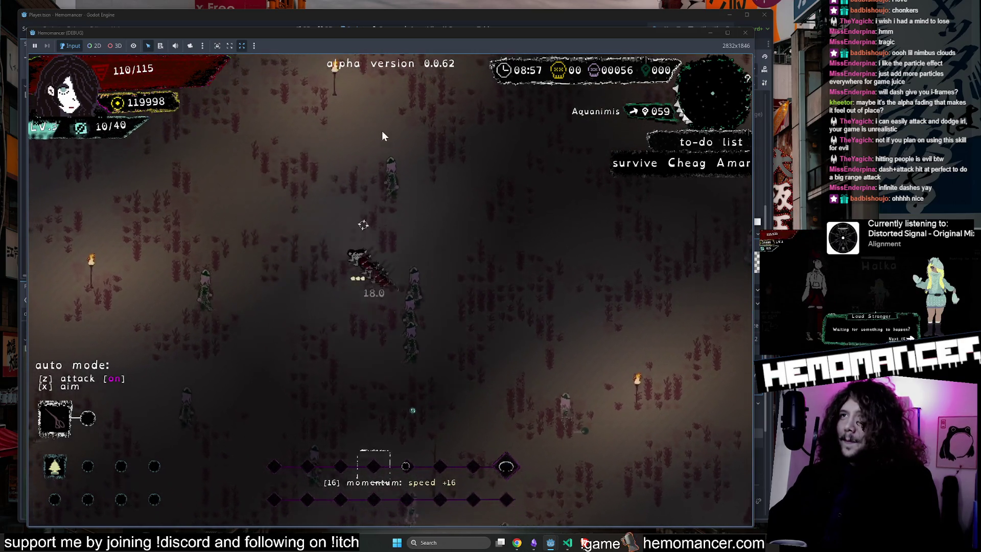
pyautogui.press('d')
pyautogui.press('s')
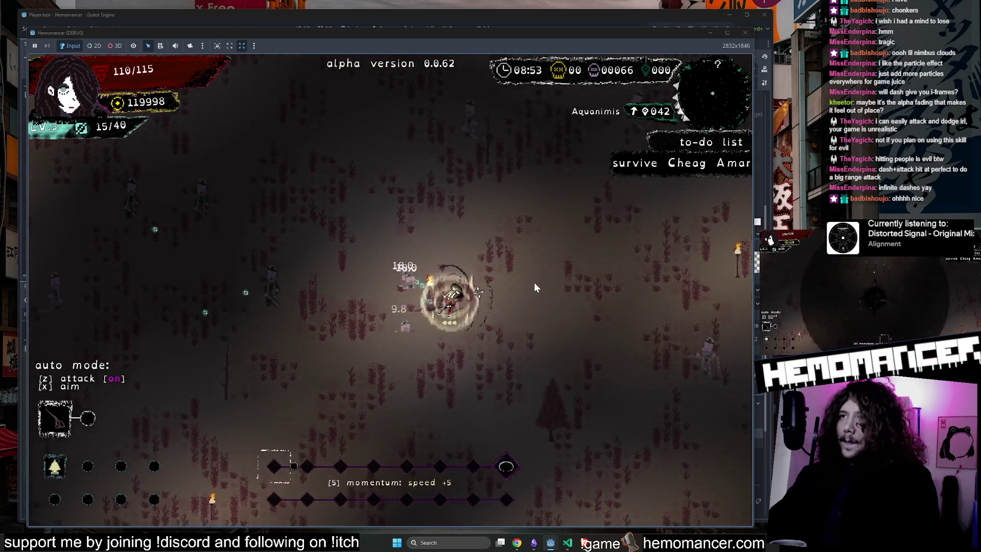
pyautogui.press('a')
pyautogui.press('z')
pyautogui.press('w')
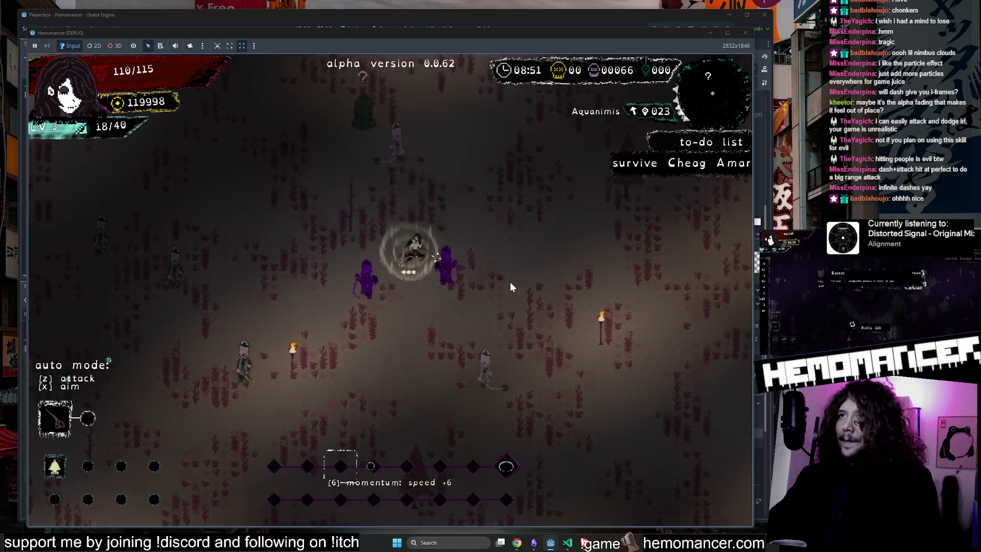
pyautogui.press('a')
pyautogui.press('w')
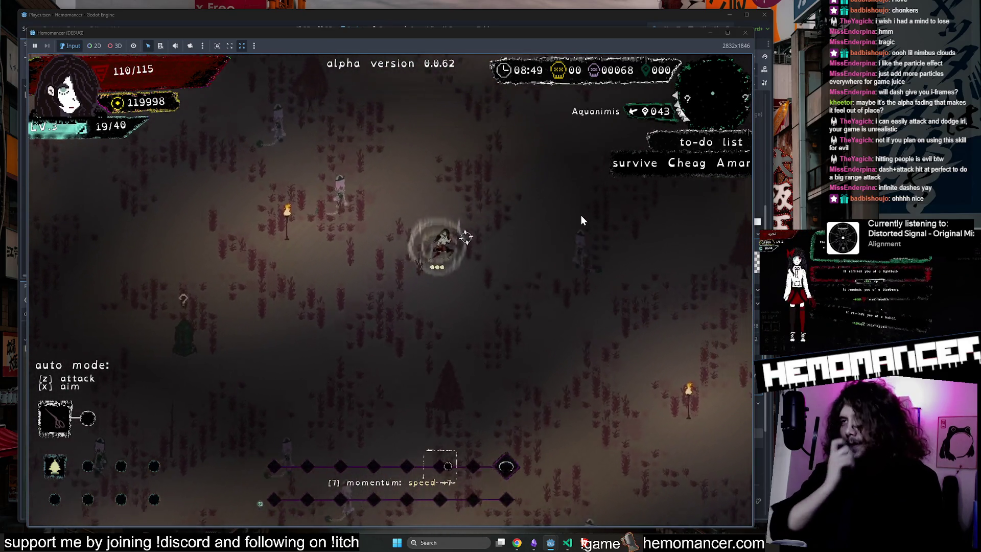
pyautogui.press('w')
pyautogui.press('d')
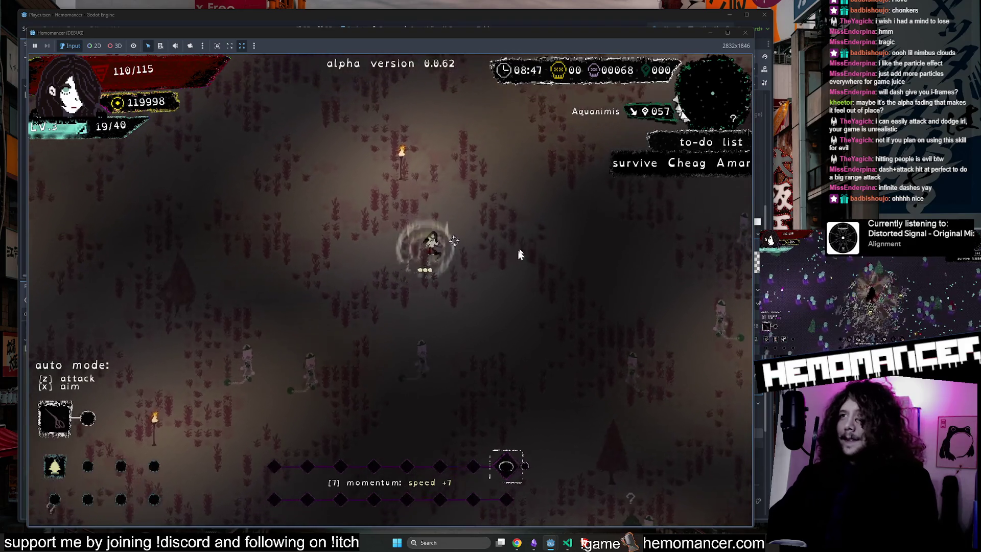
pyautogui.press('d')
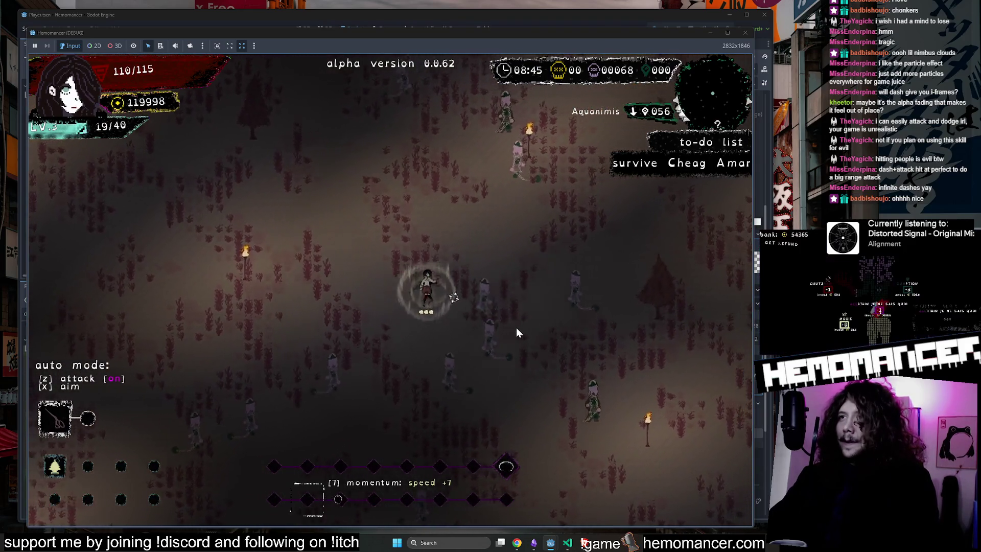
pyautogui.press('d')
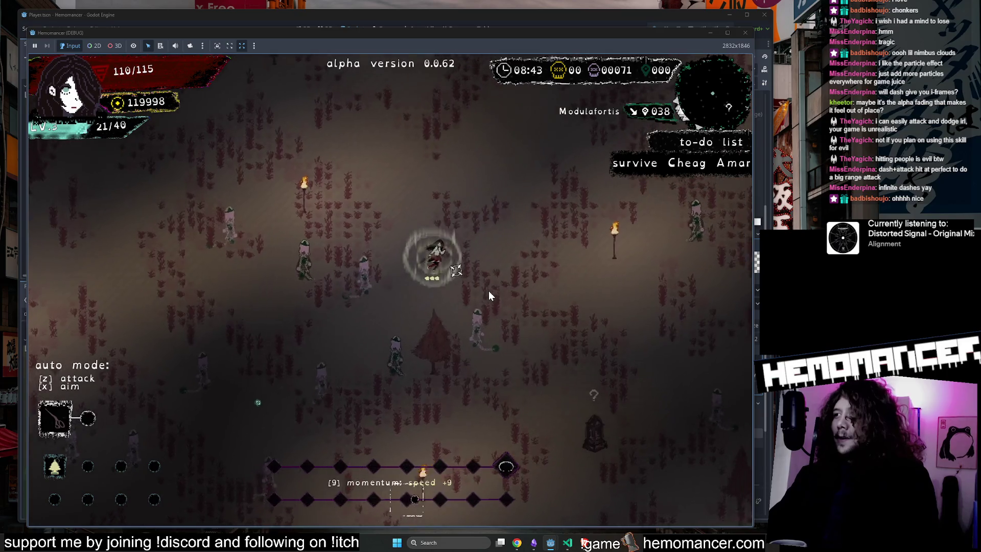
pyautogui.press('z')
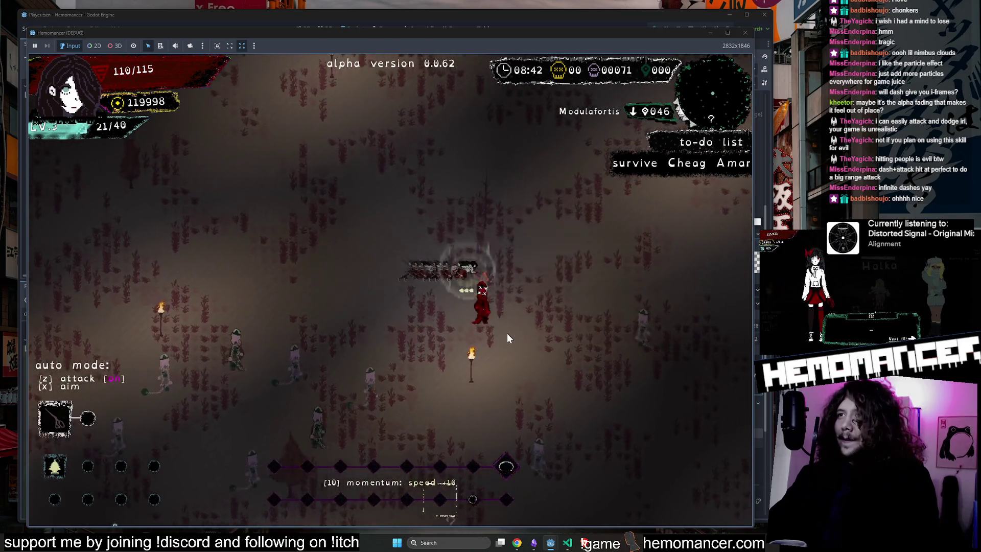
pyautogui.press('w')
pyautogui.press('d')
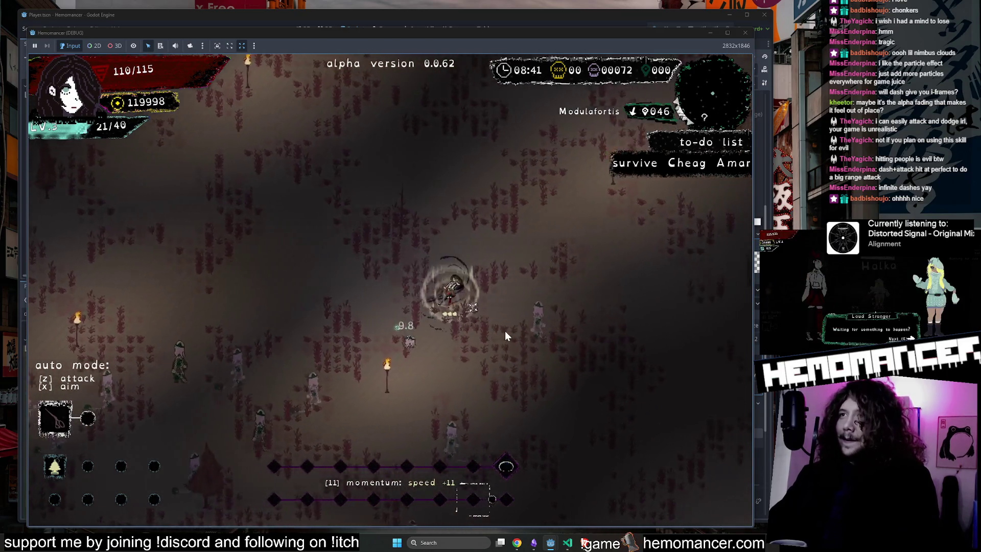
pyautogui.press('z')
# Weave among enemies toward Aquanimis and take the Shoe stickers upgrade
pyautogui.press('s')
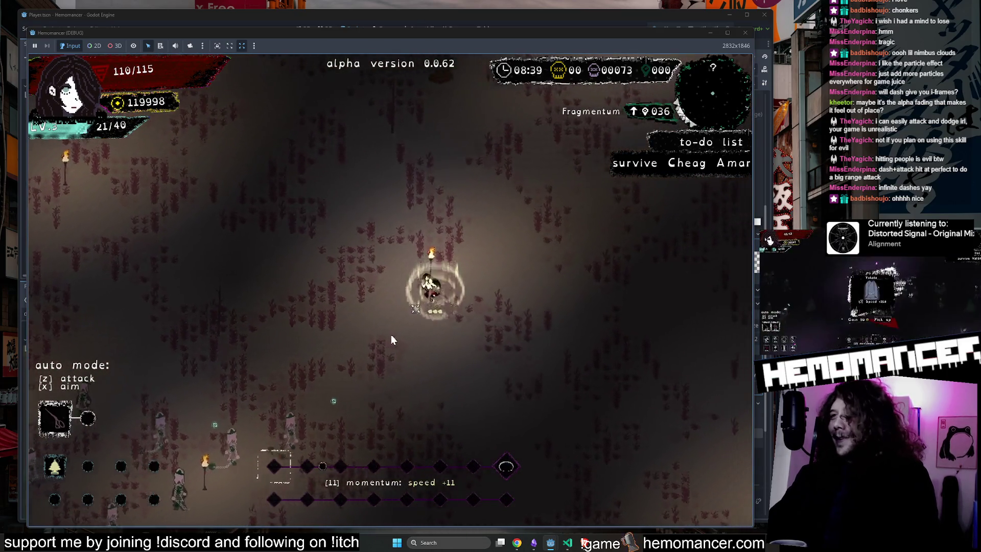
pyautogui.press('a')
pyautogui.press('z')
pyautogui.press('s')
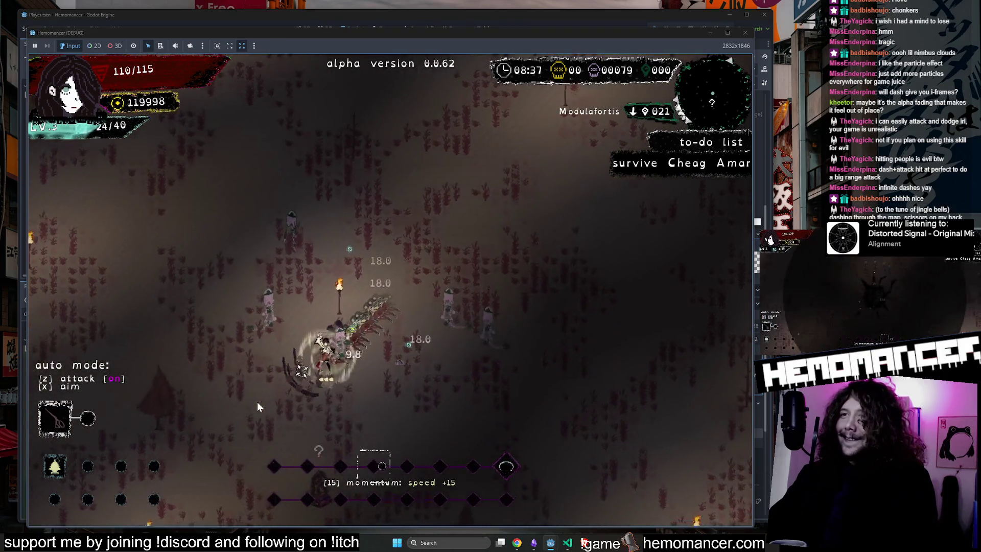
pyautogui.press('z')
pyautogui.press('s')
pyautogui.press('d')
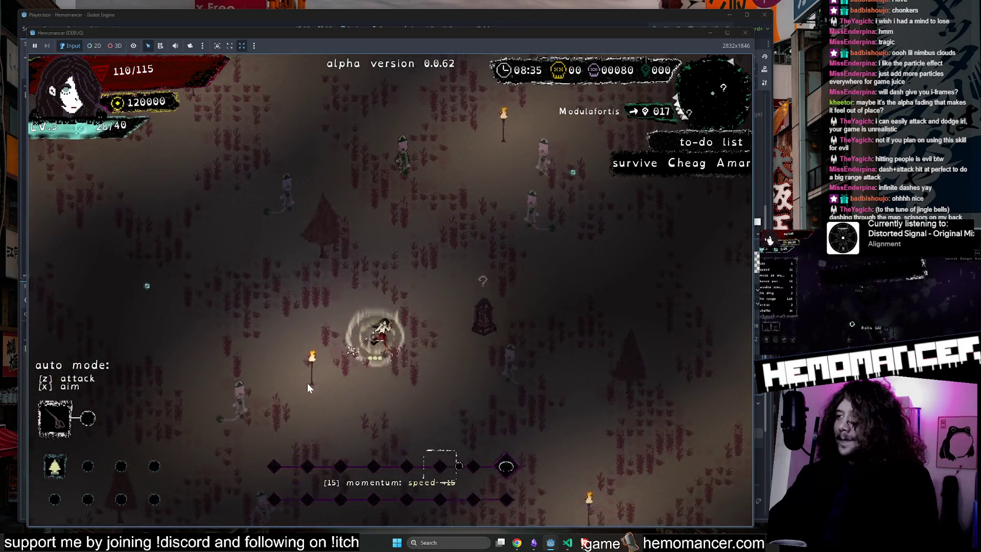
pyautogui.press('d')
pyautogui.press('w')
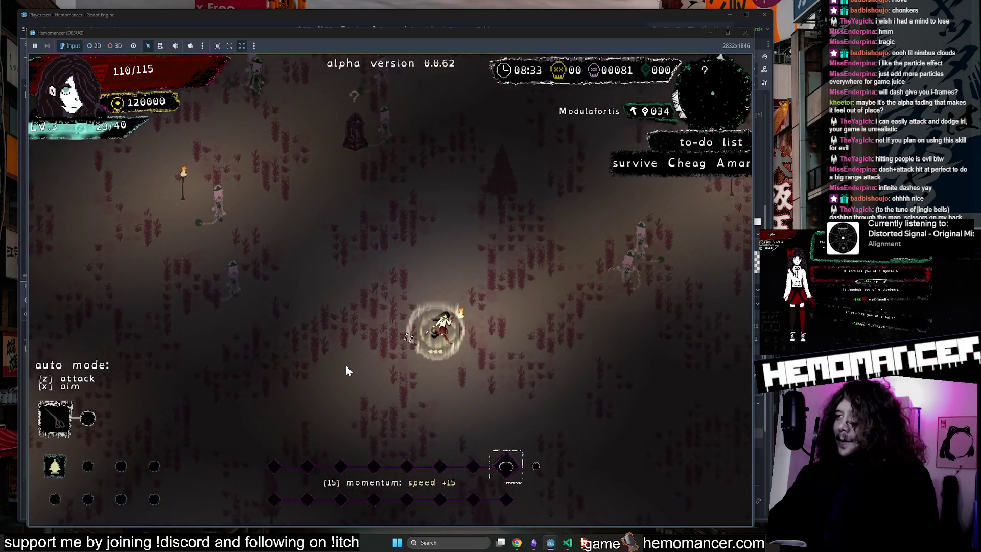
pyautogui.press('w')
pyautogui.press('d')
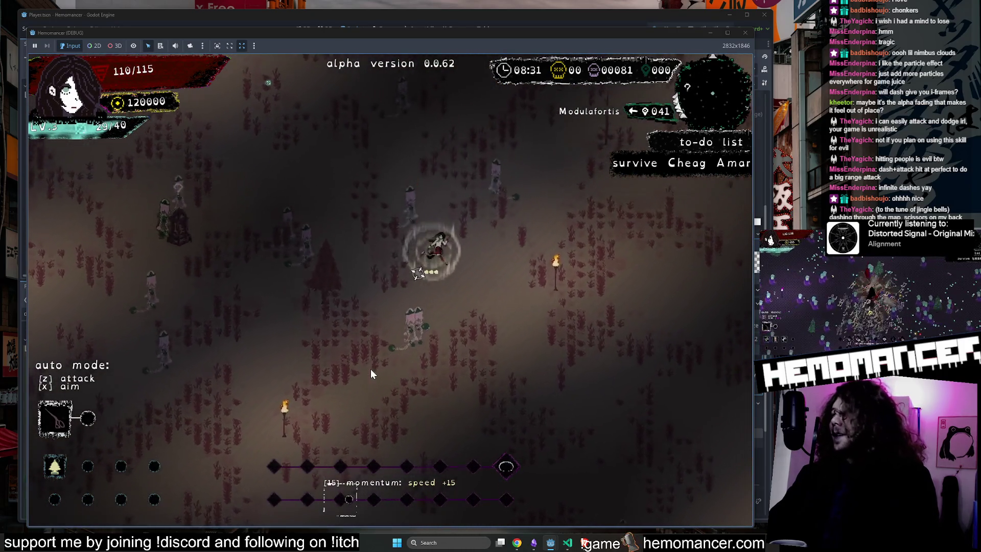
pyautogui.press('a')
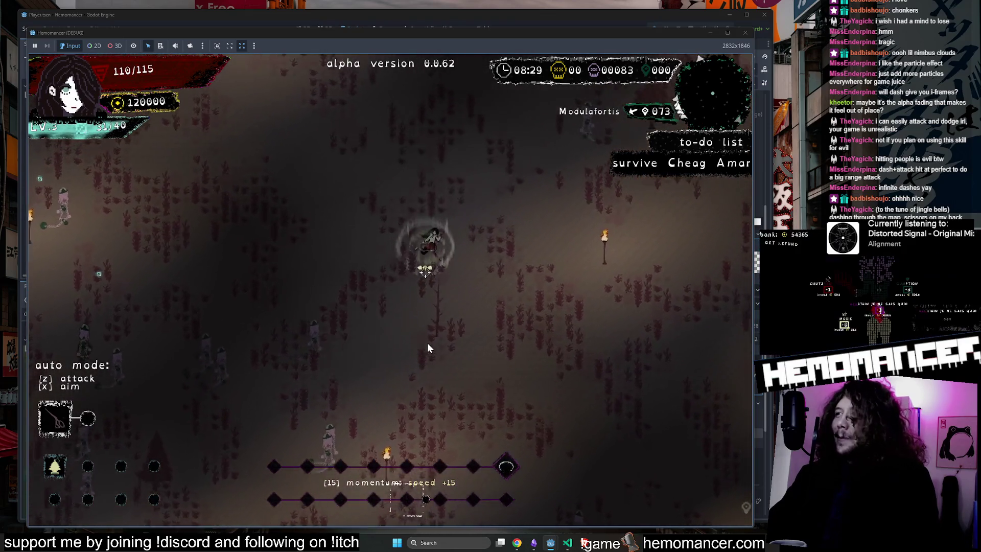
pyautogui.press('s')
pyautogui.press('s')
pyautogui.press('a')
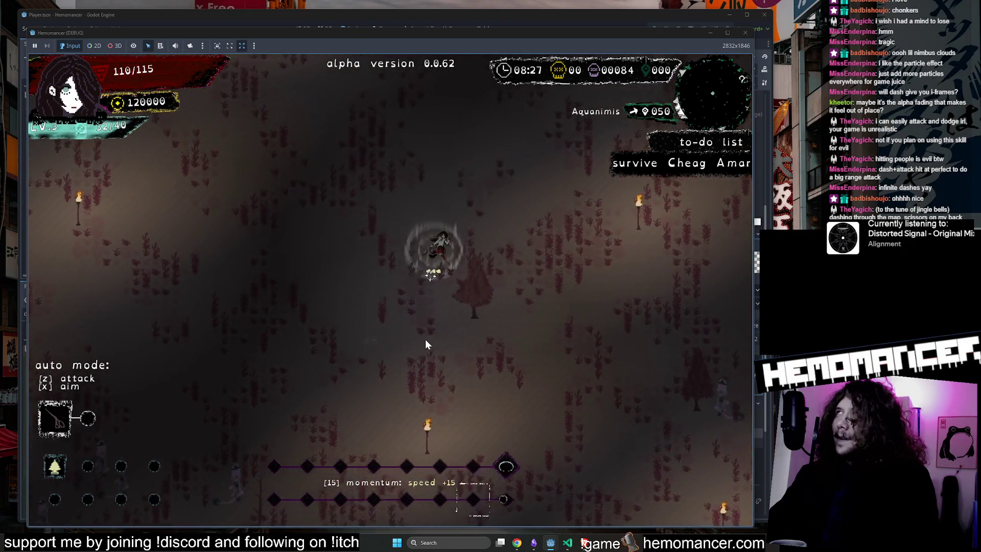
pyautogui.press('w')
pyautogui.press('d')
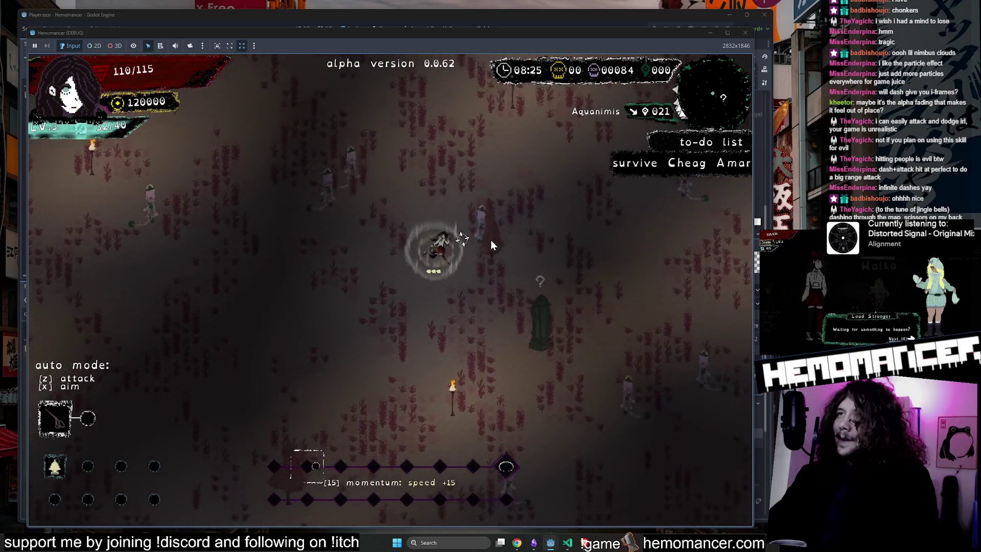
pyautogui.press('z')
pyautogui.press('w')
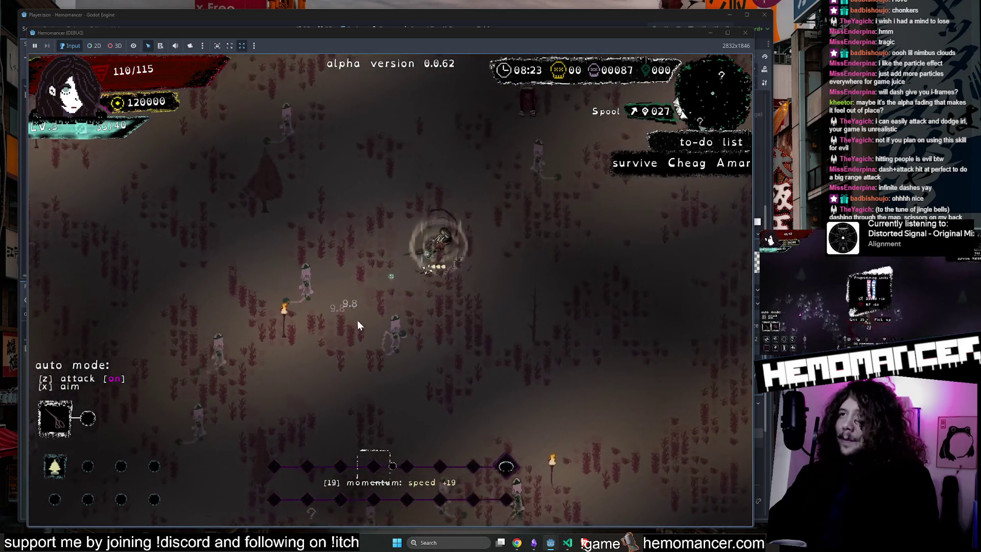
pyautogui.press('s')
pyautogui.press('a')
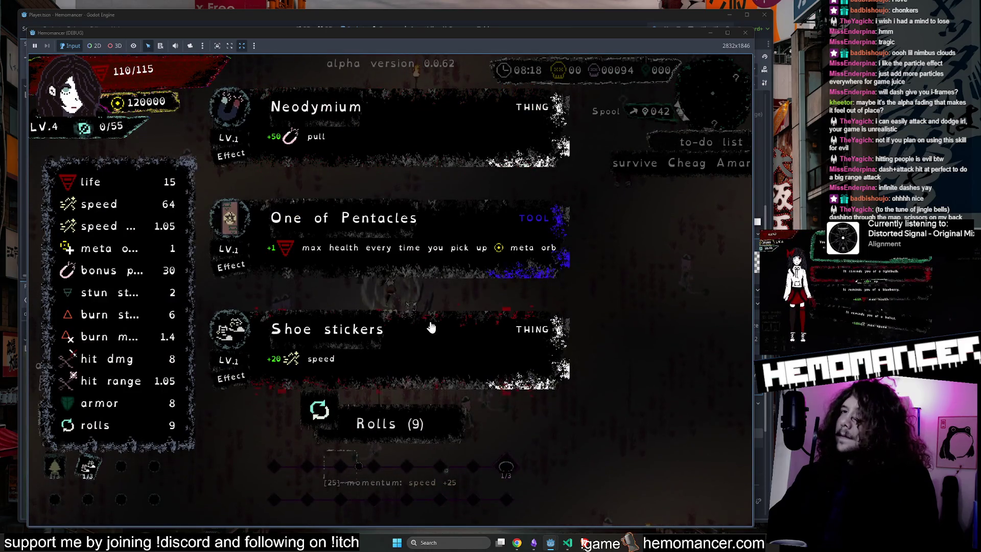
pyautogui.click(429, 327)
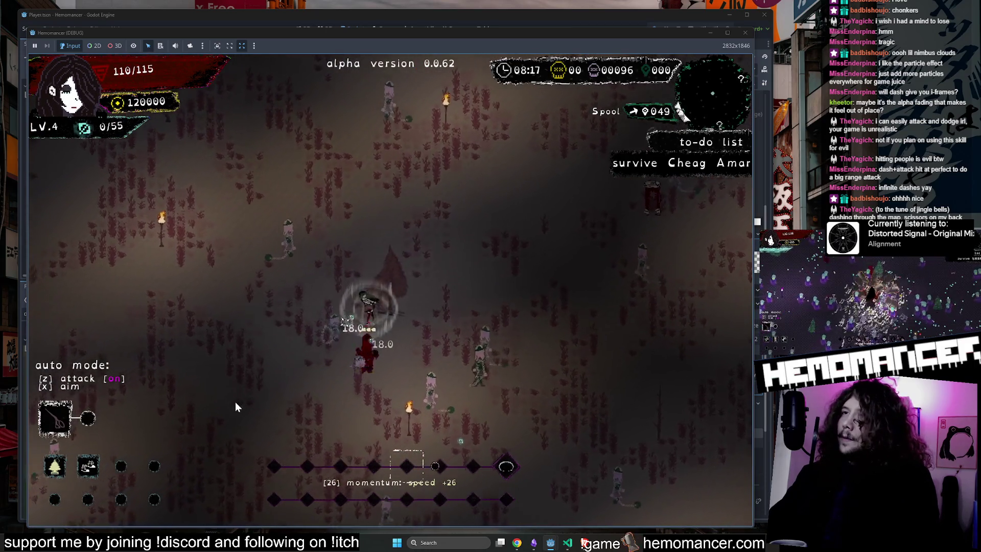
# Test timed dashes toward Lacrimosa and Silentumbra, then pause on the title menu
pyautogui.press('w')
pyautogui.press('d')
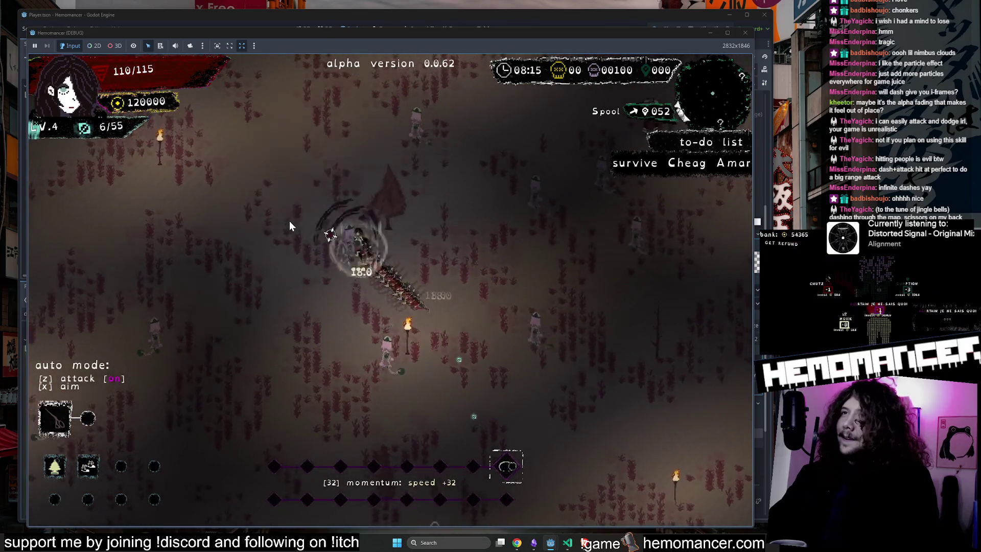
pyautogui.press('z')
pyautogui.press('w')
pyautogui.press('d')
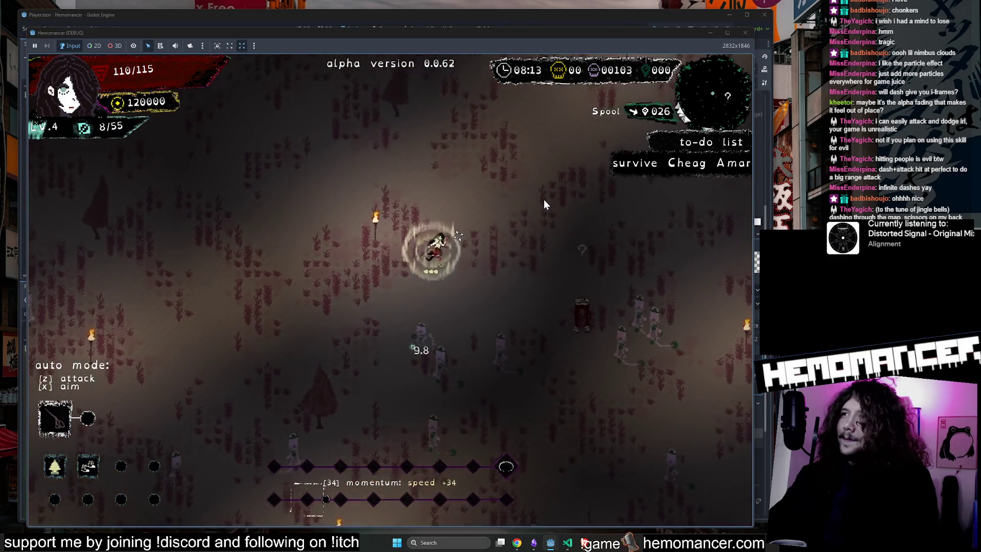
pyautogui.press('w')
pyautogui.press('d')
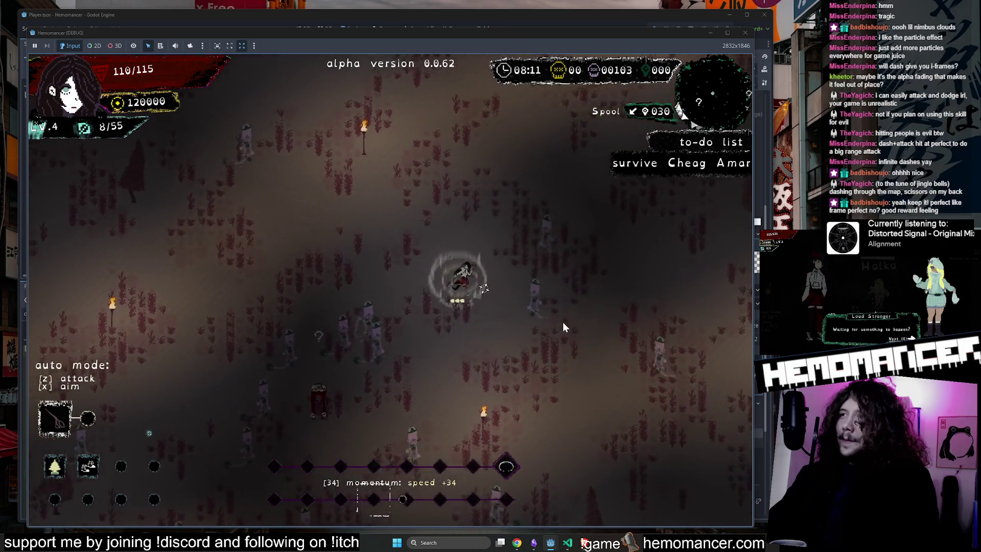
pyautogui.press('w')
pyautogui.press('d')
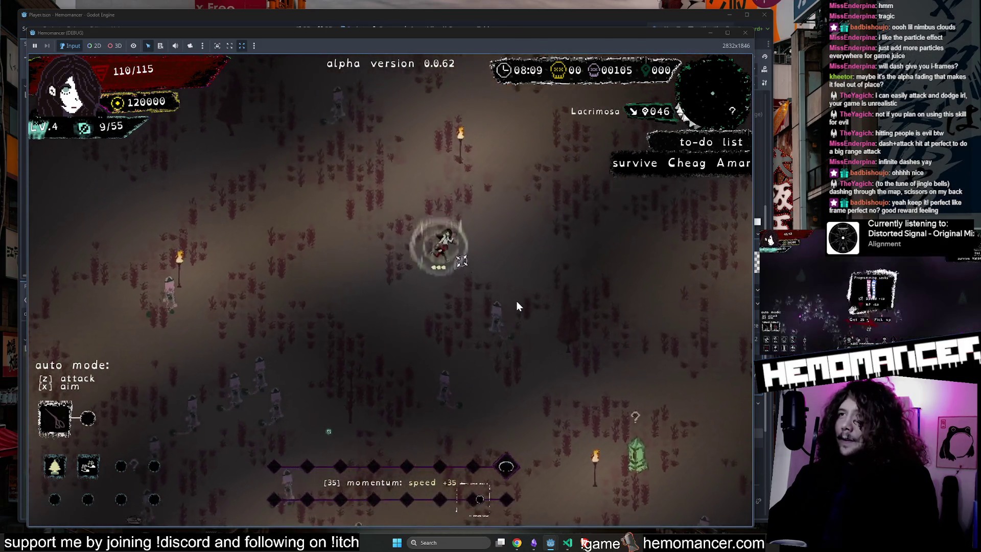
pyautogui.press('s')
pyautogui.press('d')
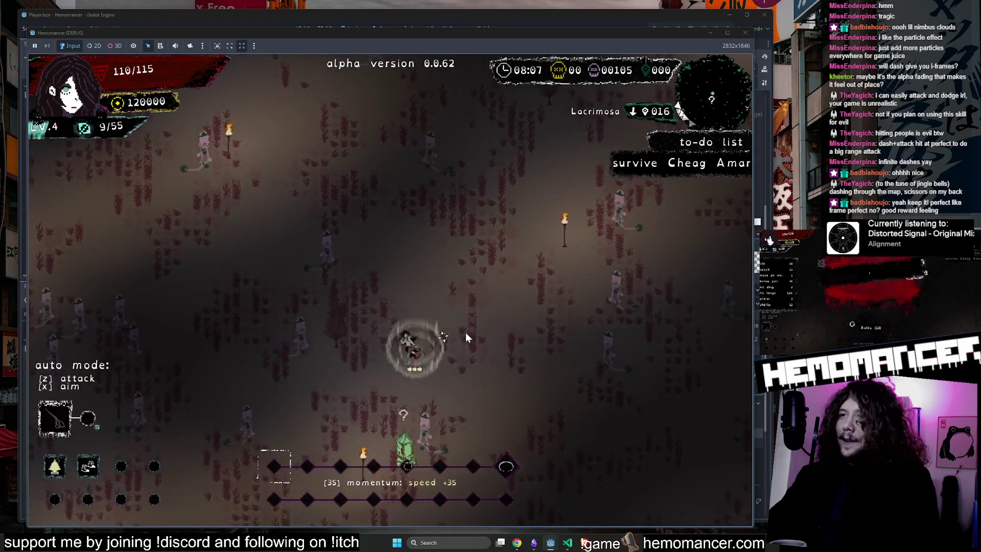
pyautogui.press('s')
pyautogui.press('d')
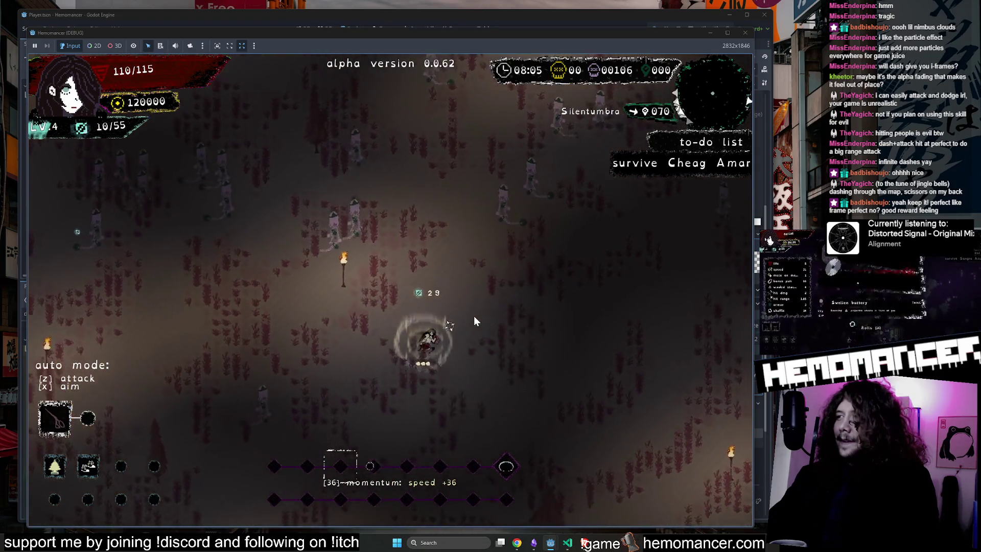
pyautogui.press('s')
pyautogui.press('d')
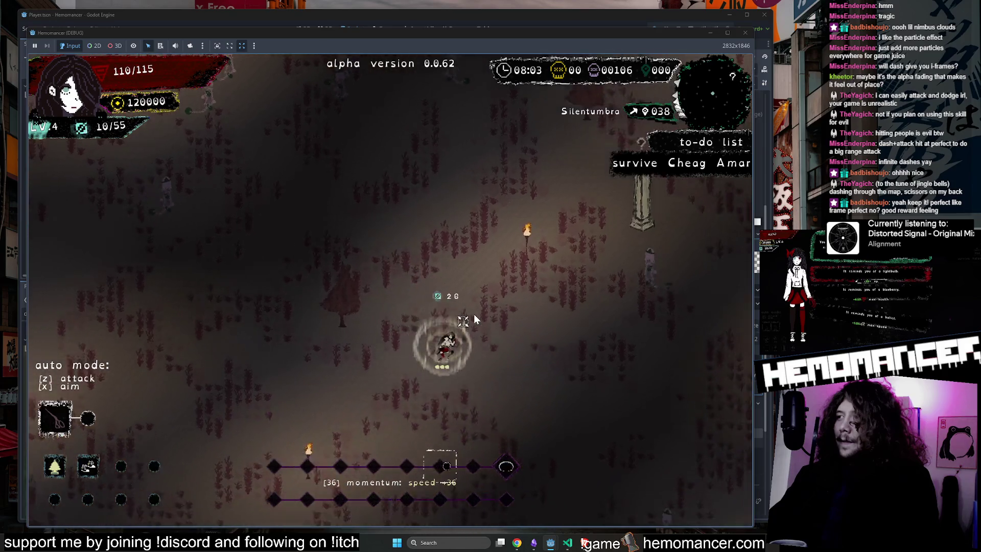
pyautogui.press('s')
pyautogui.press('d')
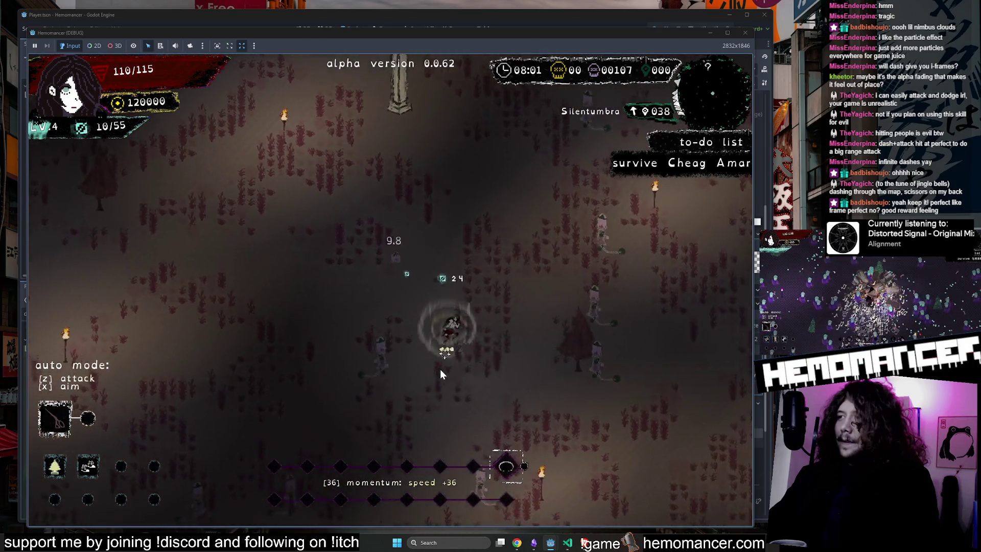
pyautogui.press('Escape')
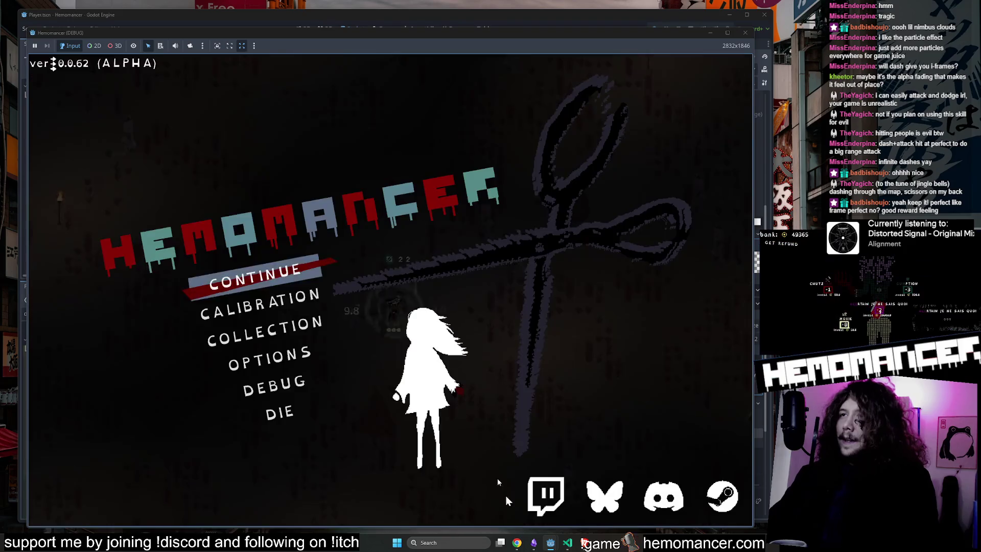
# Open audio.gd in VS Code and inspect its d_time beat-timing value of 0.2
pyautogui.click(567, 542)
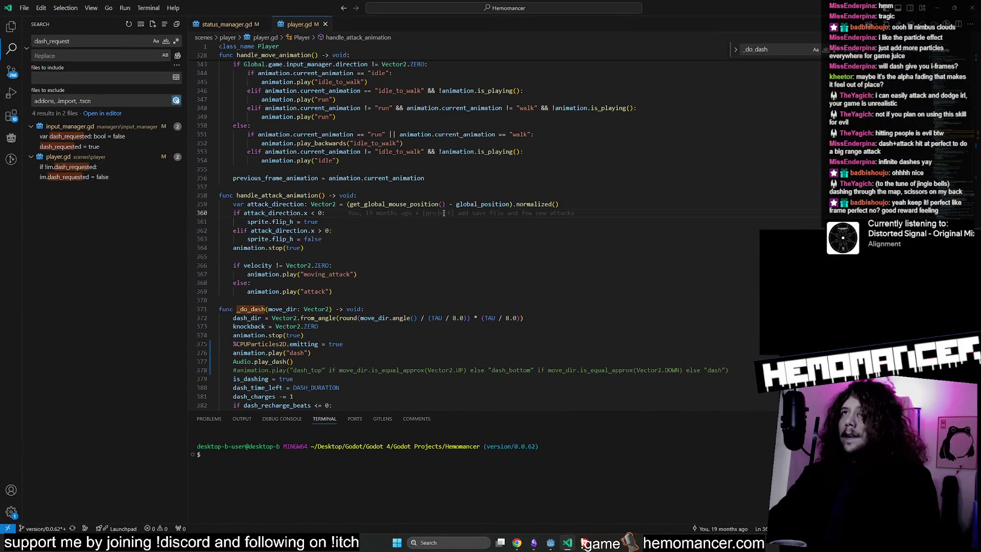
pyautogui.hotkey('ctrl', 'p')
pyautogui.write('audio')
pyautogui.press('Return')
pyautogui.scroll(-15, 451, 185)
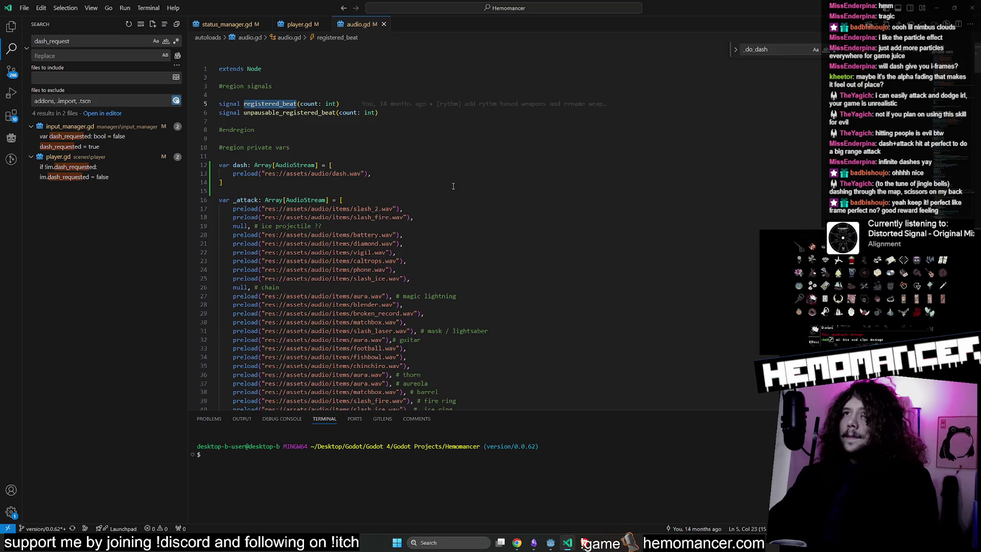
pyautogui.scroll(-4, 452, 185)
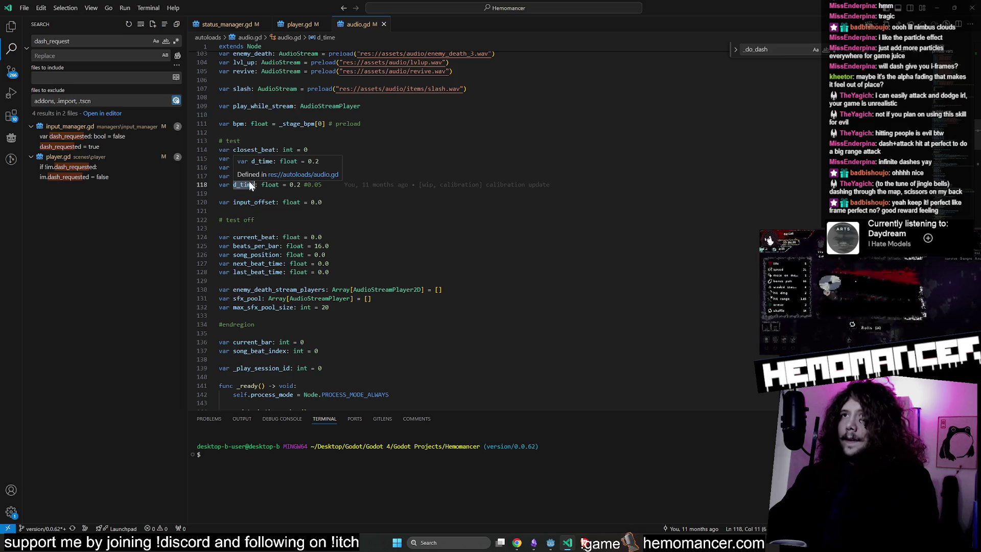
pyautogui.click(249, 192)
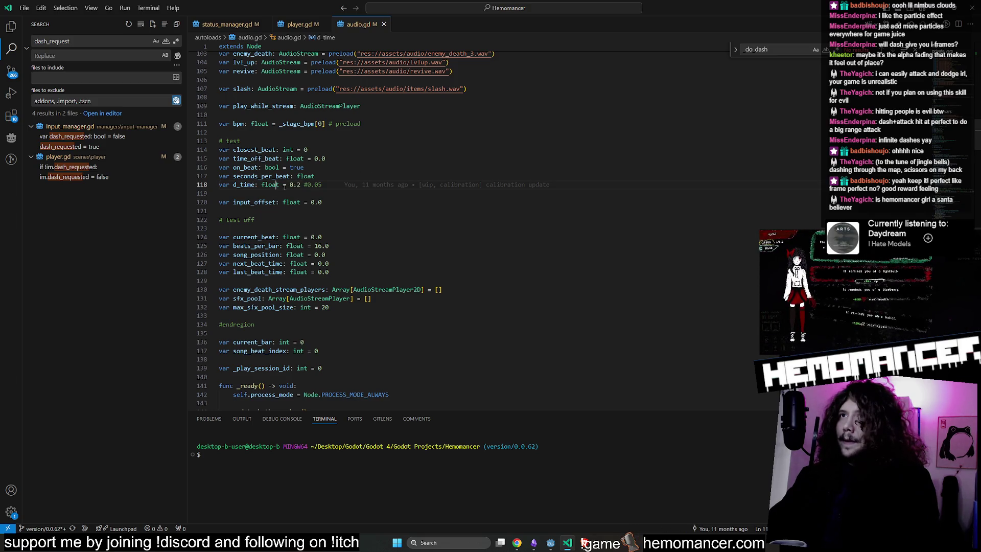
pyautogui.hotkey('ctrl', 'p')
pyautogui.write('main')
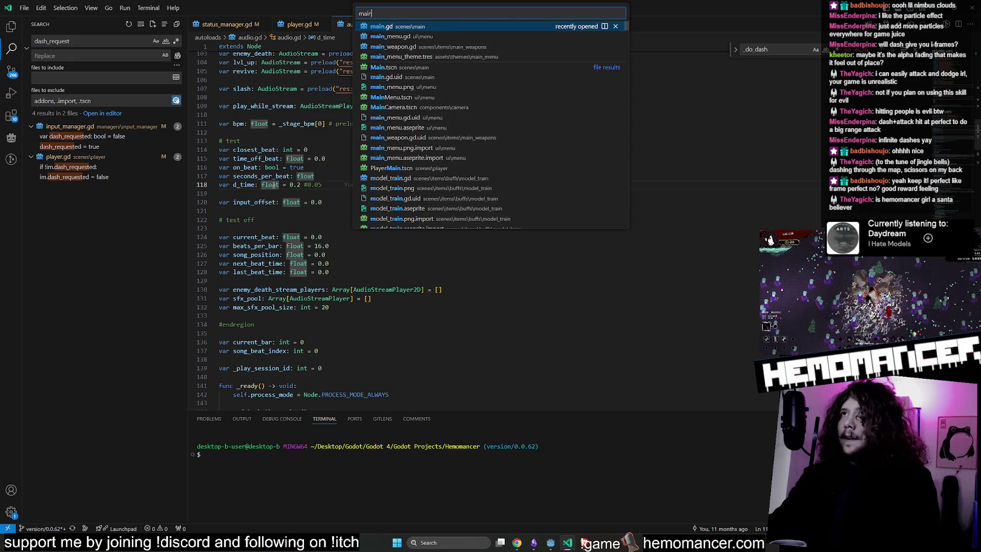
# Open main_weapon.gd and change the project search term to 'perfect'
pyautogui.press('Down')
pyautogui.press('Down')
pyautogui.press('Return')
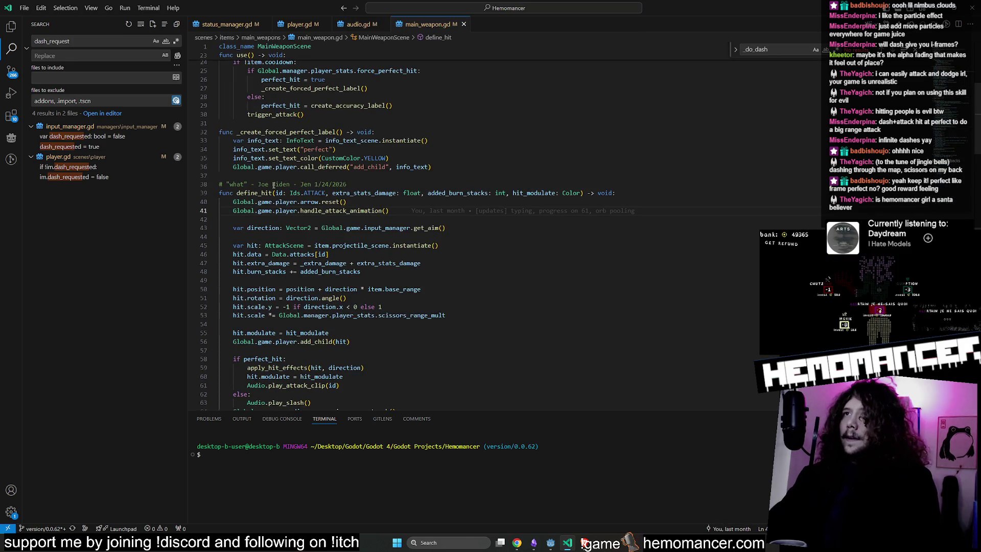
pyautogui.doubleClick(95, 43)
pyautogui.write('per')
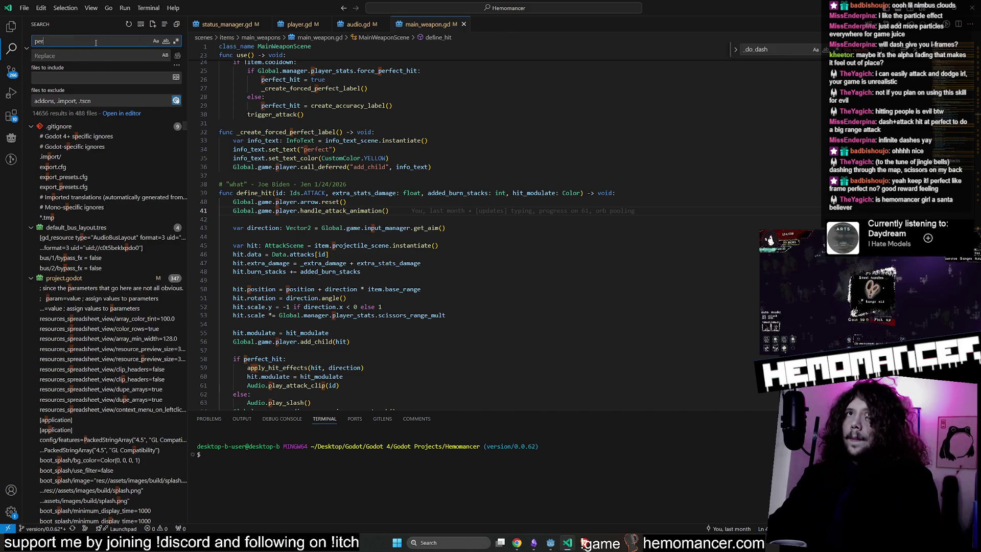
pyautogui.write('fect')
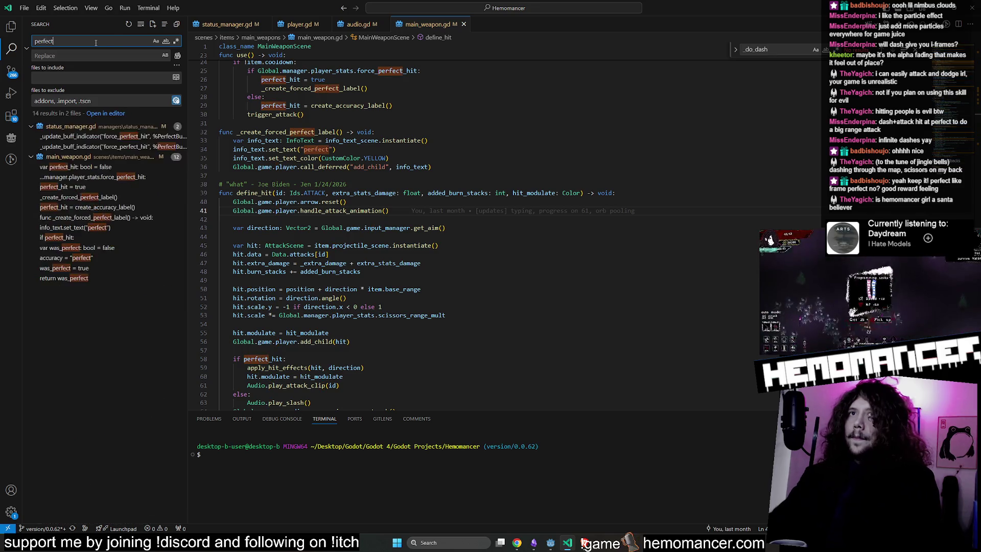
# Inspect the perfect_hit and force_perfect_hit results, including stats.gd
pyautogui.click(117, 369)
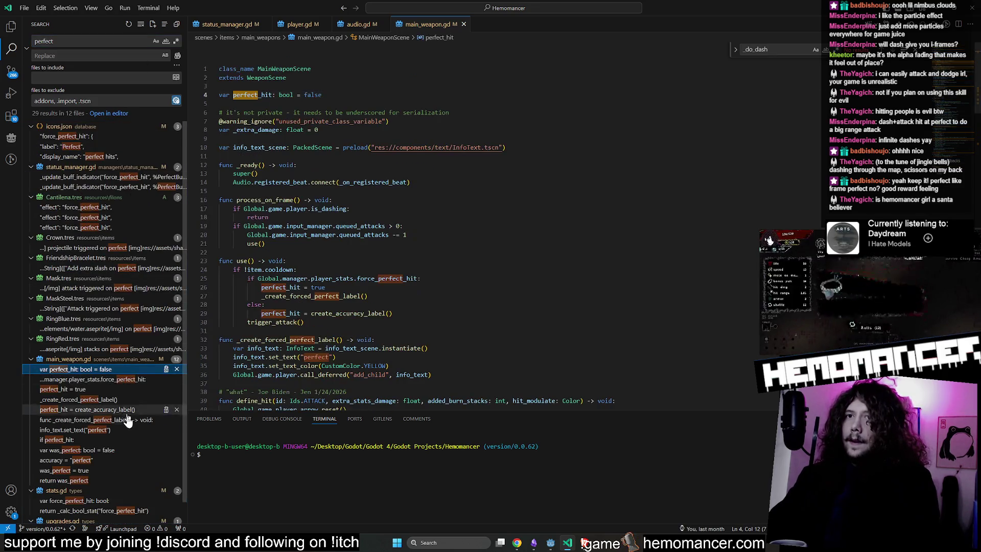
pyautogui.scroll(-1, 122, 425)
pyautogui.click(110, 481)
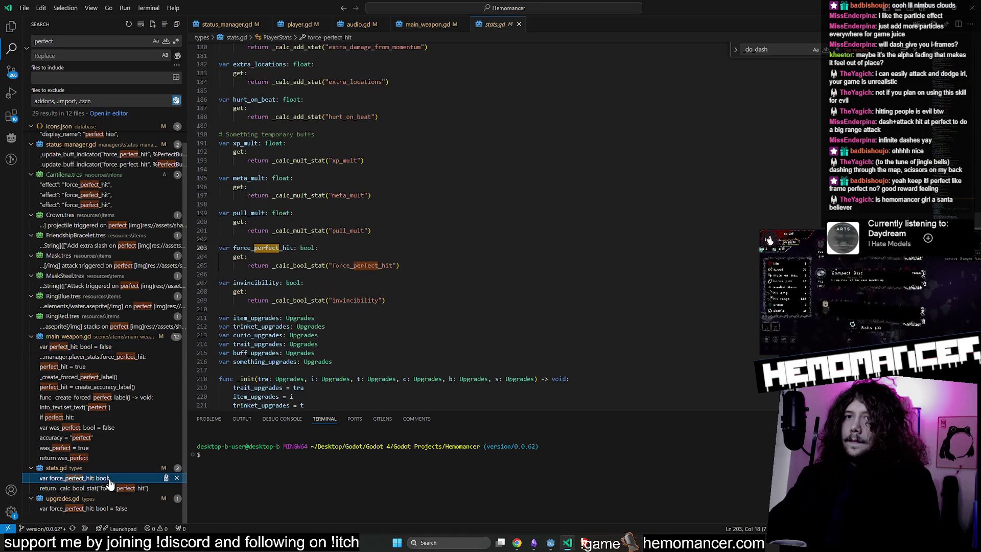
pyautogui.click(109, 488)
pyautogui.click(94, 437)
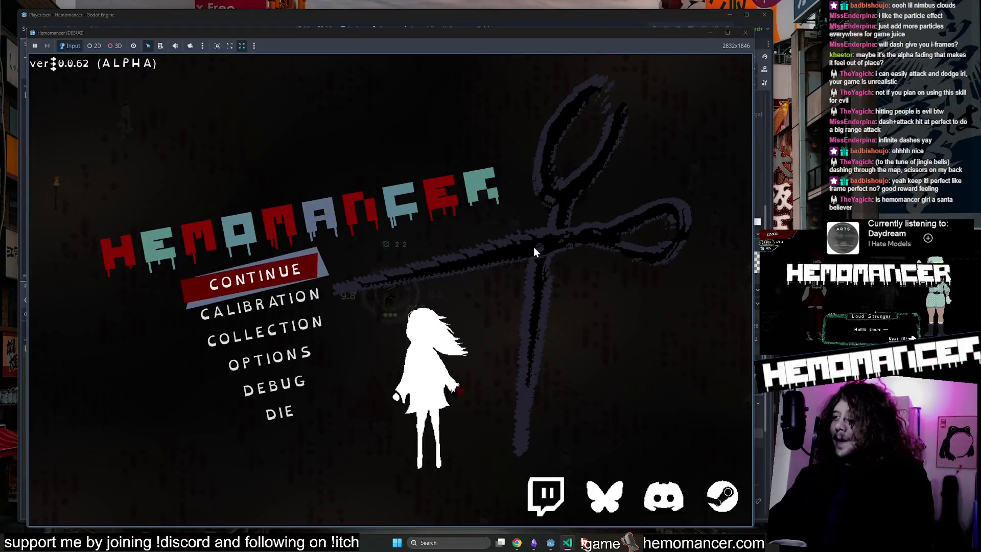
# Resume the run and walk up past the Silentumbra and Terrafirmis obelisks
pyautogui.press('Return')
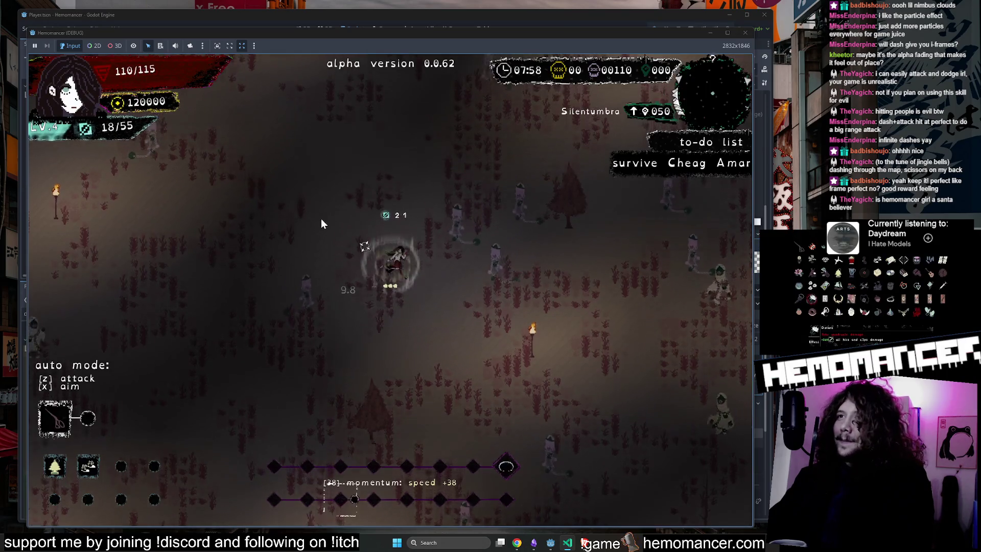
pyautogui.press('w')
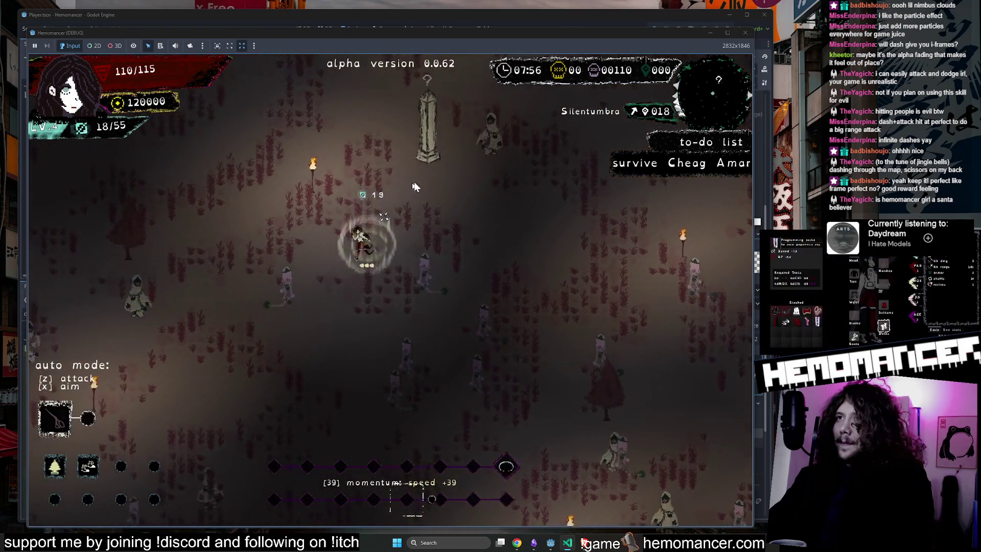
pyautogui.press('w')
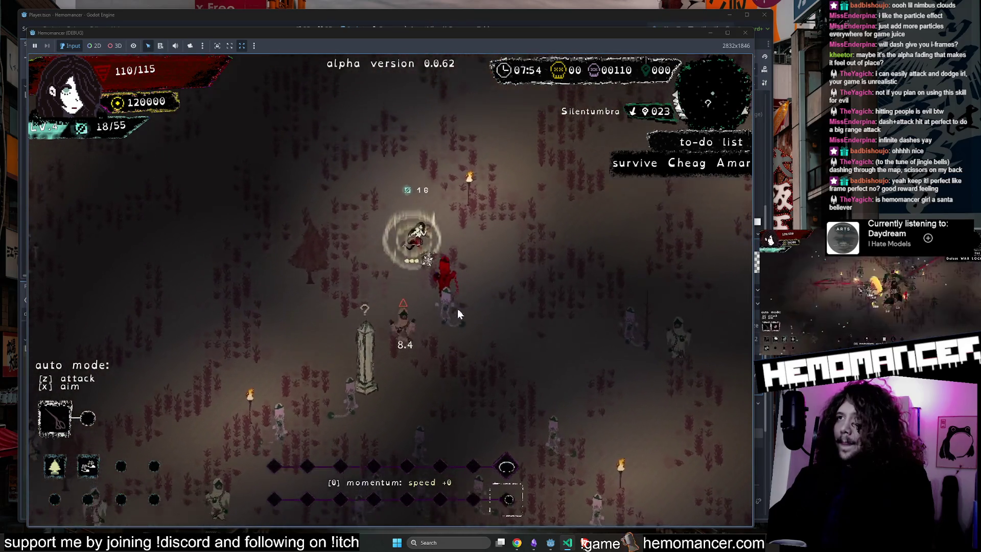
pyautogui.press('w')
pyautogui.press('d')
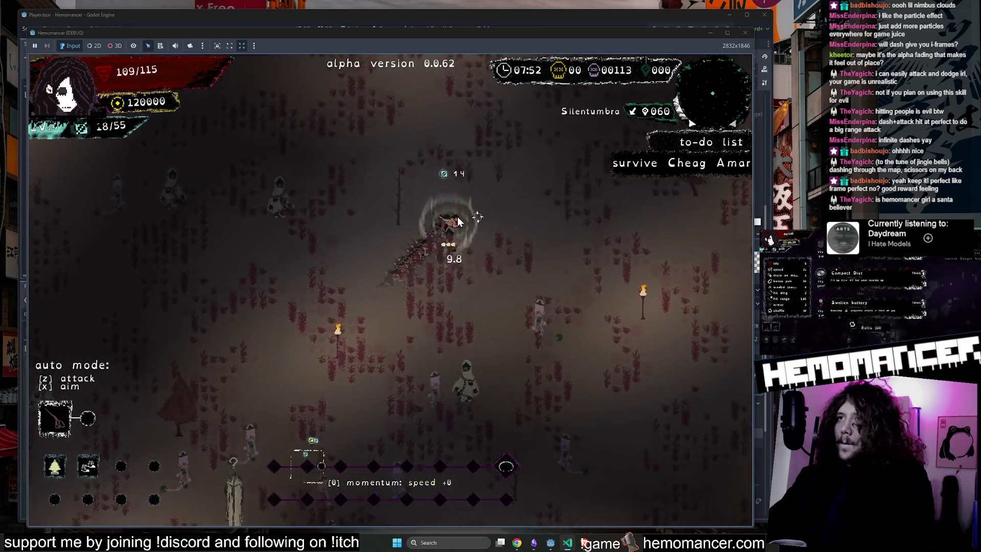
pyautogui.press('w')
pyautogui.press('a')
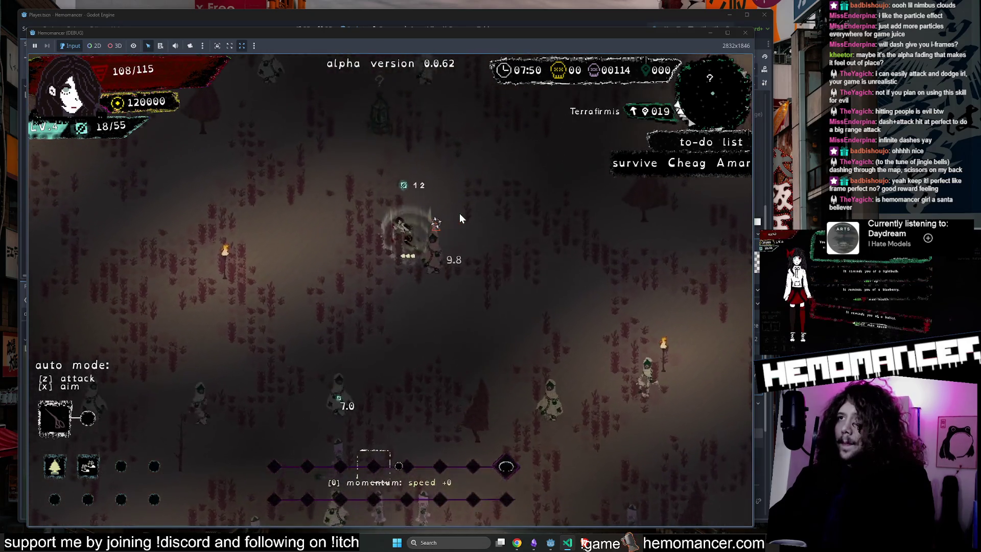
pyautogui.press('w')
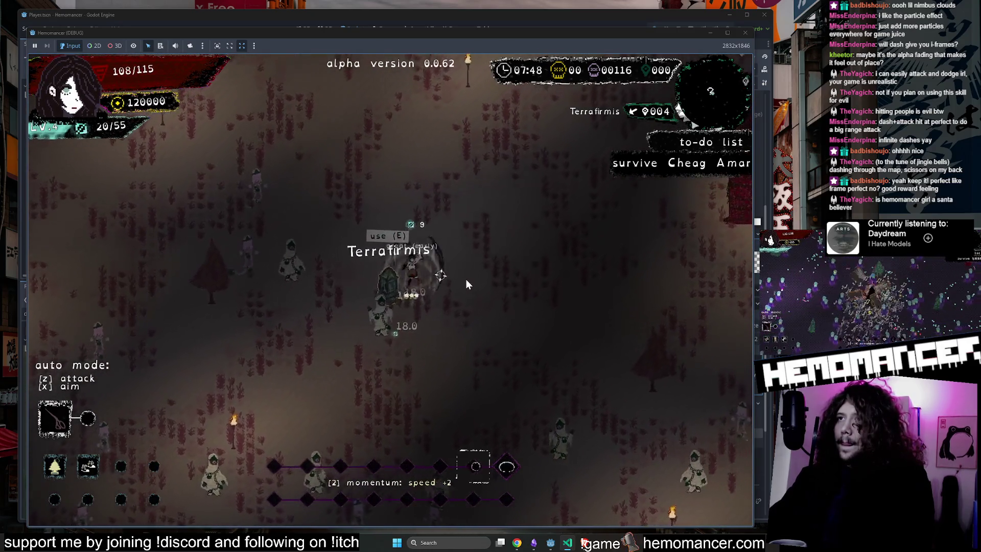
pyautogui.press('w')
pyautogui.press('d')
pyautogui.press('z')
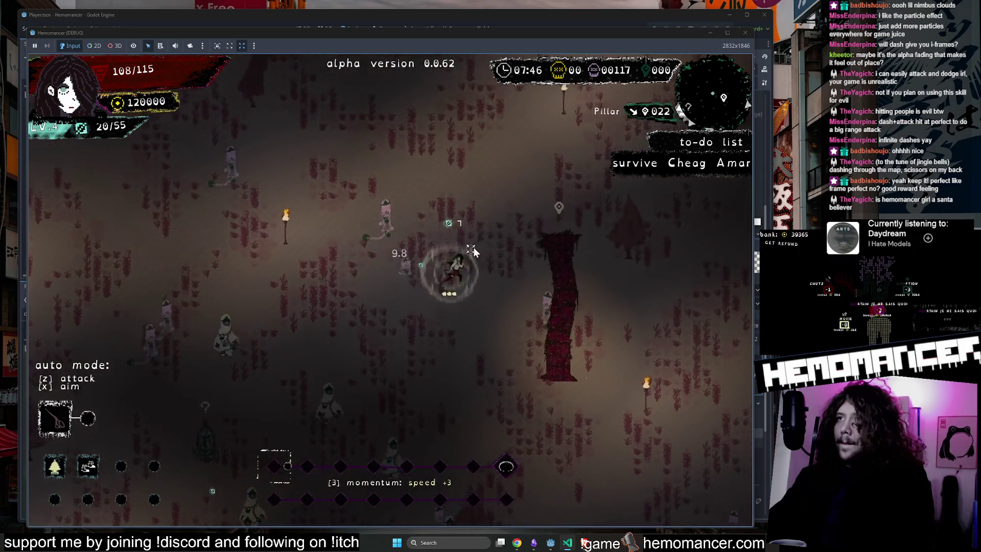
# Keep heading up-right, toggling auto attack off and back on with Z
pyautogui.press('d')
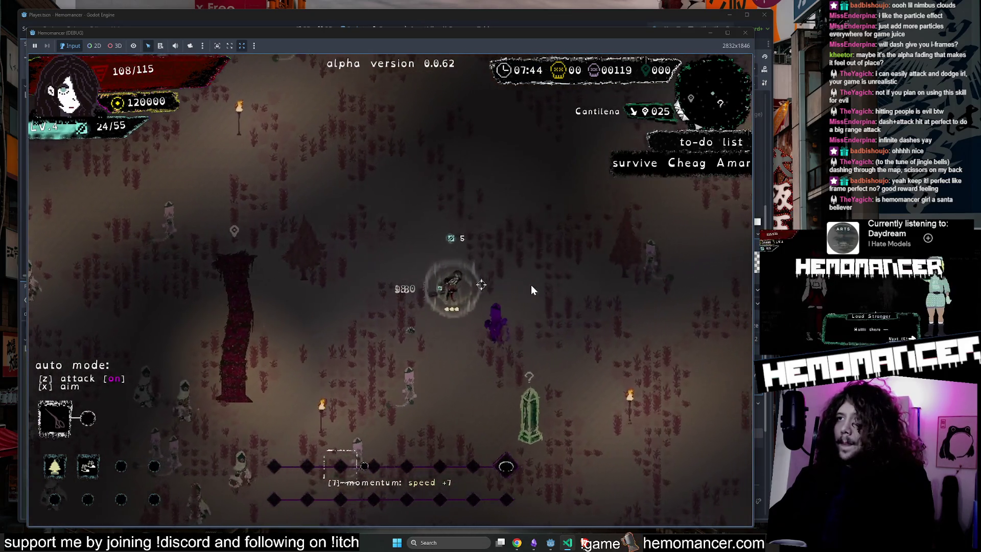
pyautogui.press('w')
pyautogui.press('d')
pyautogui.press('z')
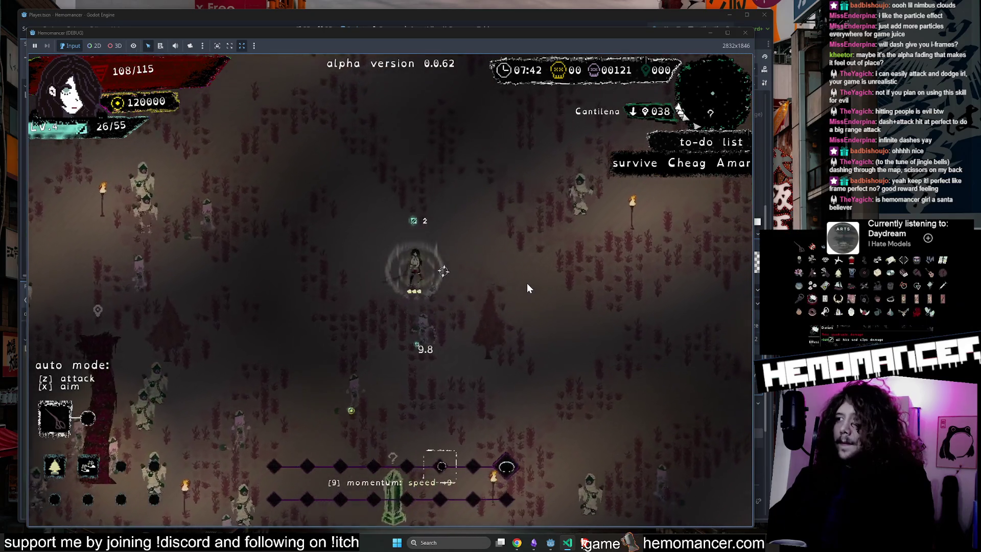
pyautogui.press('s')
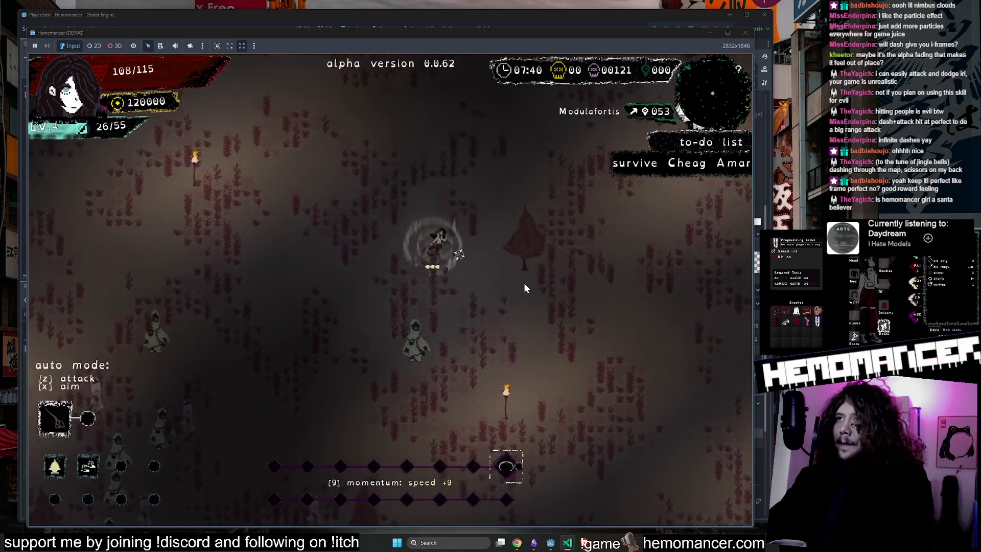
pyautogui.press('w')
pyautogui.press('d')
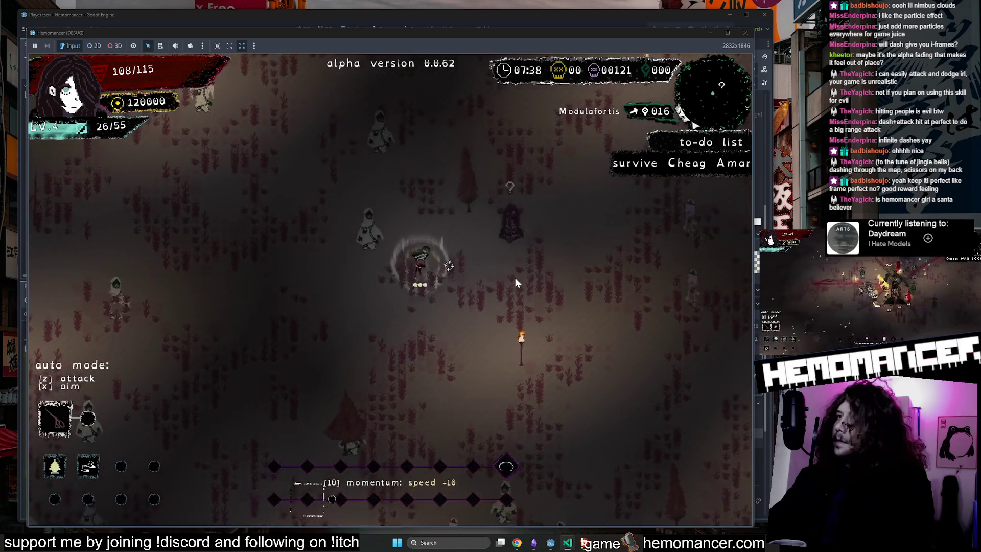
pyautogui.press('z')
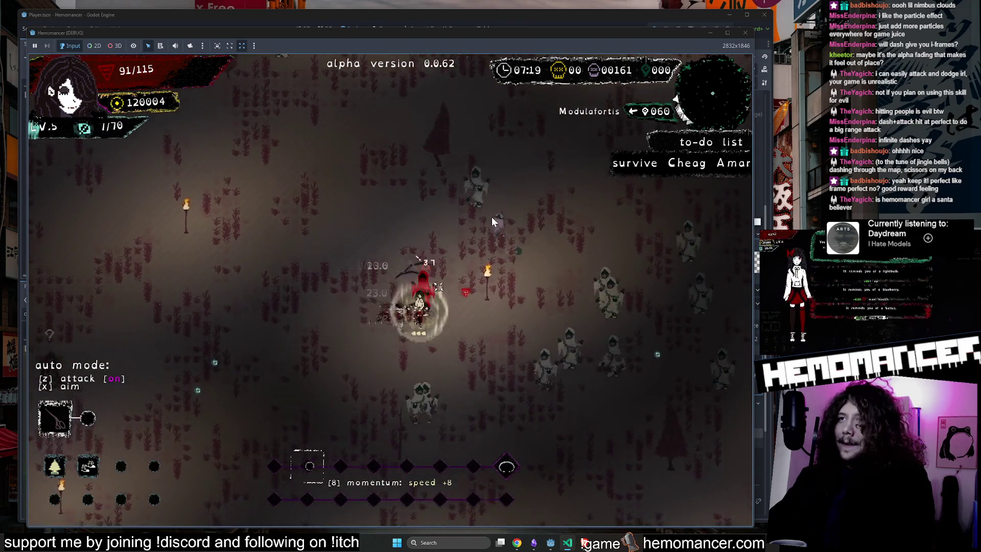
# Toggle auto attack several more times, then break the box to collect its reward
pyautogui.press('z')
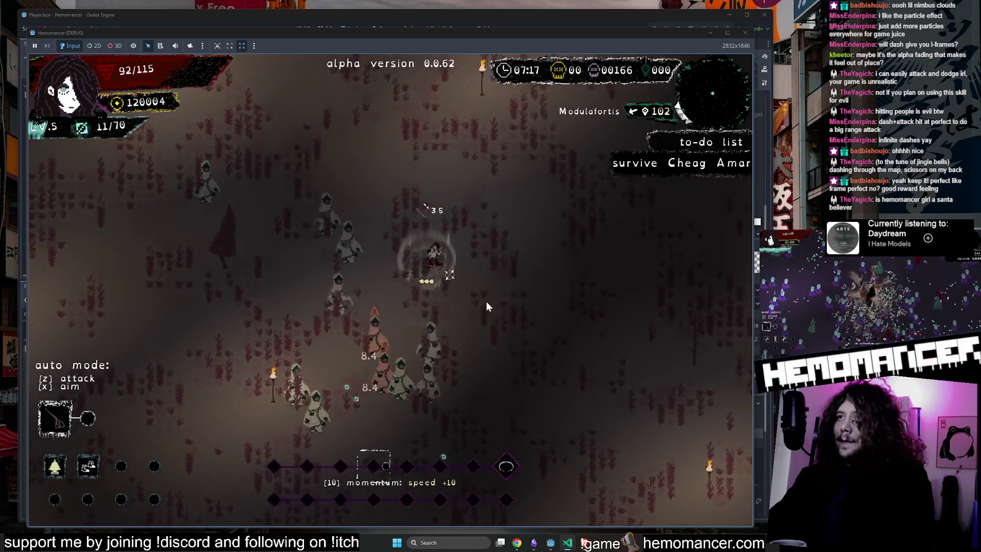
pyautogui.press('z')
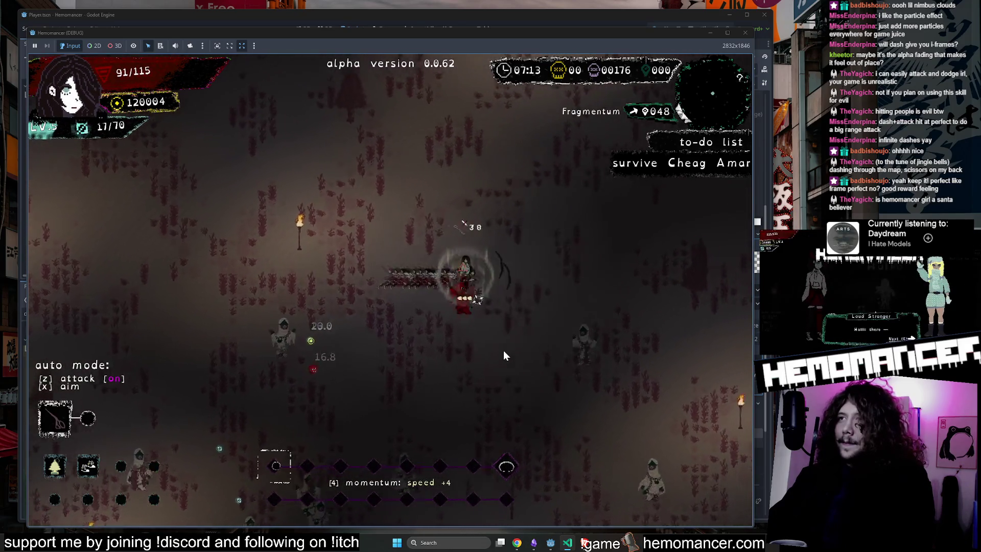
pyautogui.press('z')
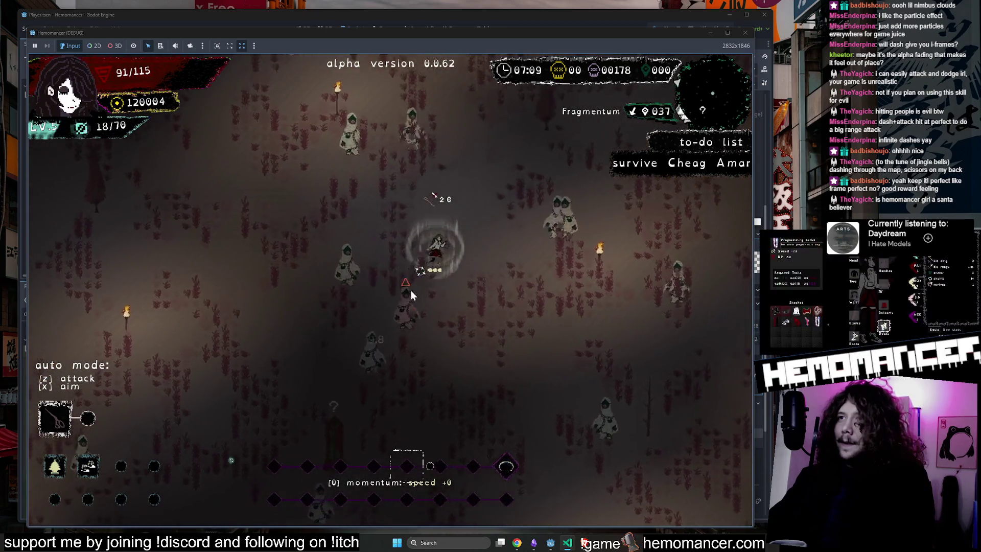
pyautogui.press('z')
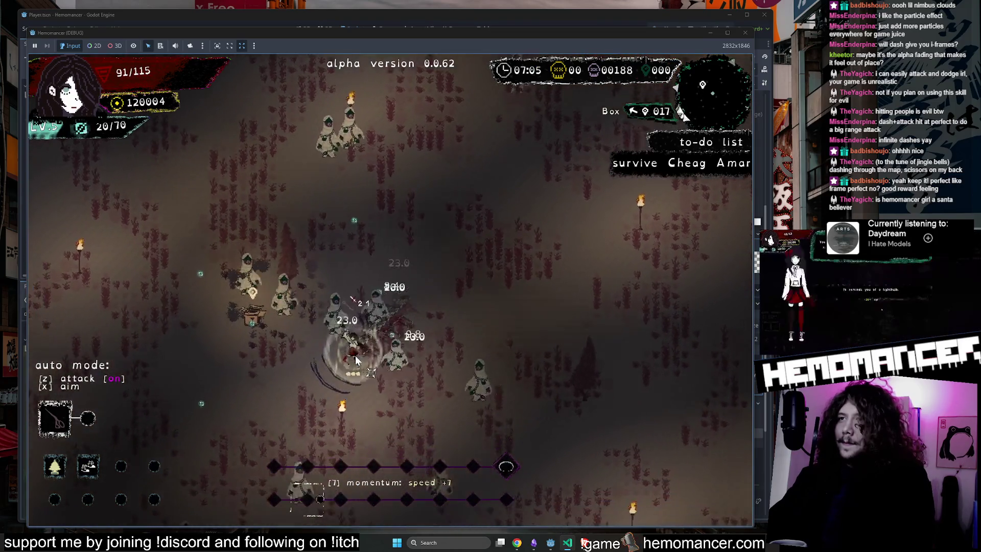
pyautogui.press('z')
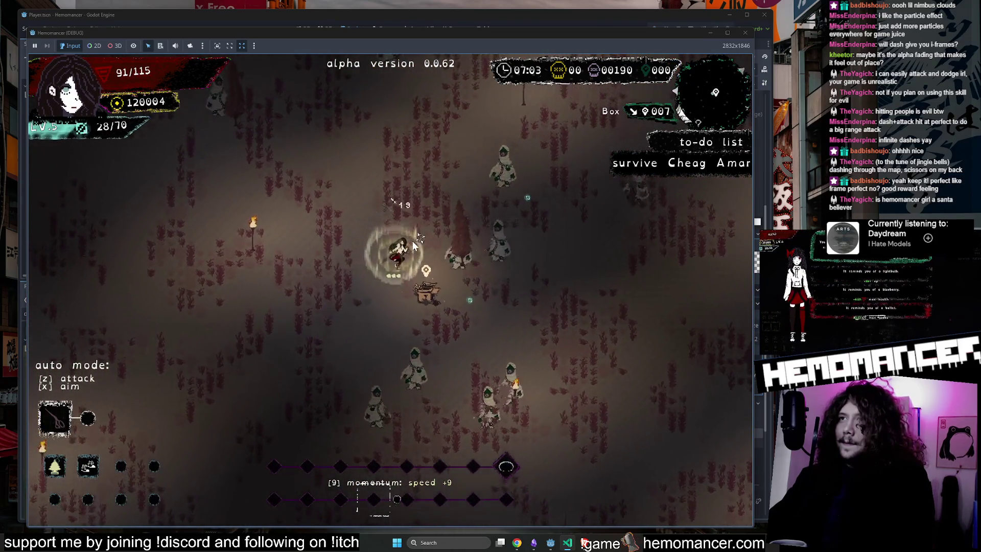
pyautogui.click(360, 387)
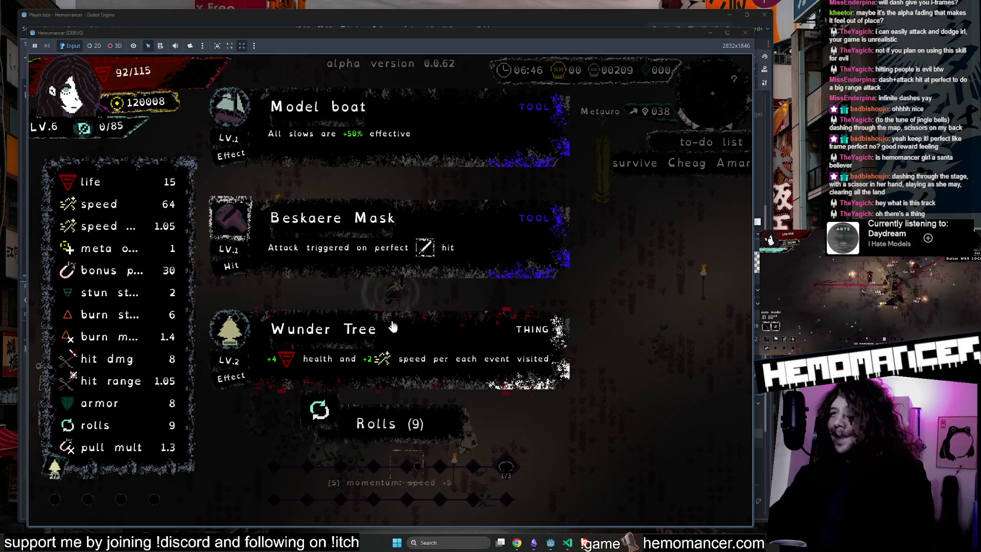
# Take the Beskaere Mask upgrade, then the blueberry reward for more max health
pyautogui.click(440, 221)
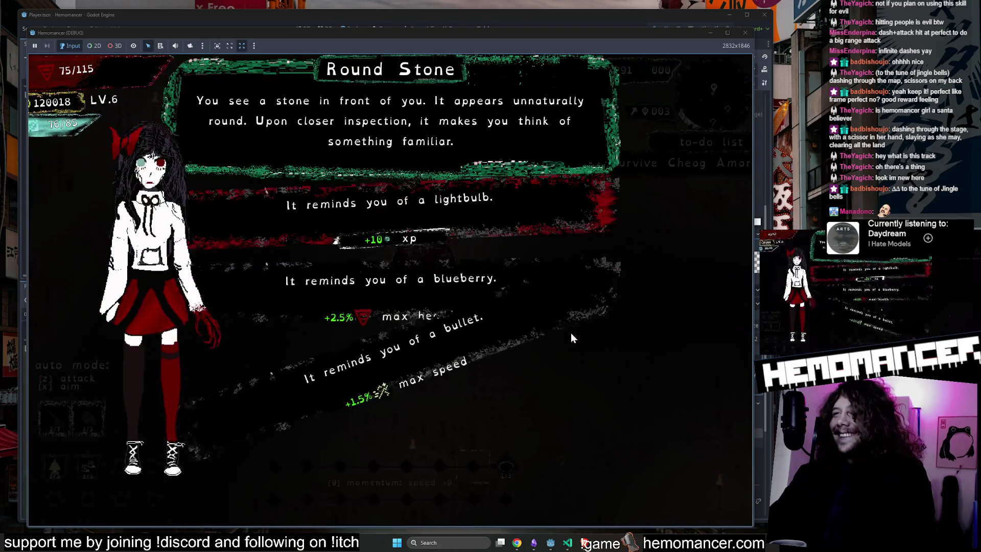
pyautogui.click(479, 295)
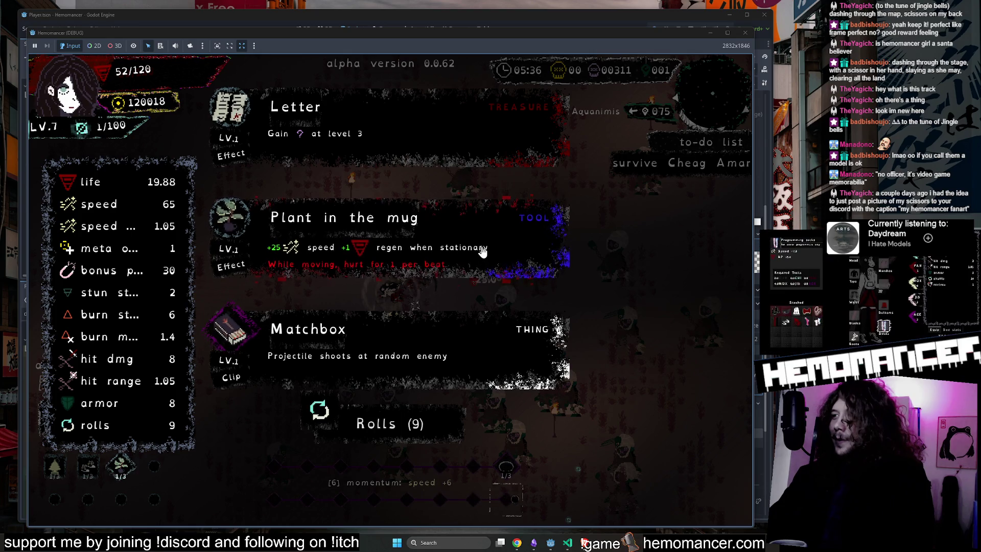
pyautogui.click(375, 351)
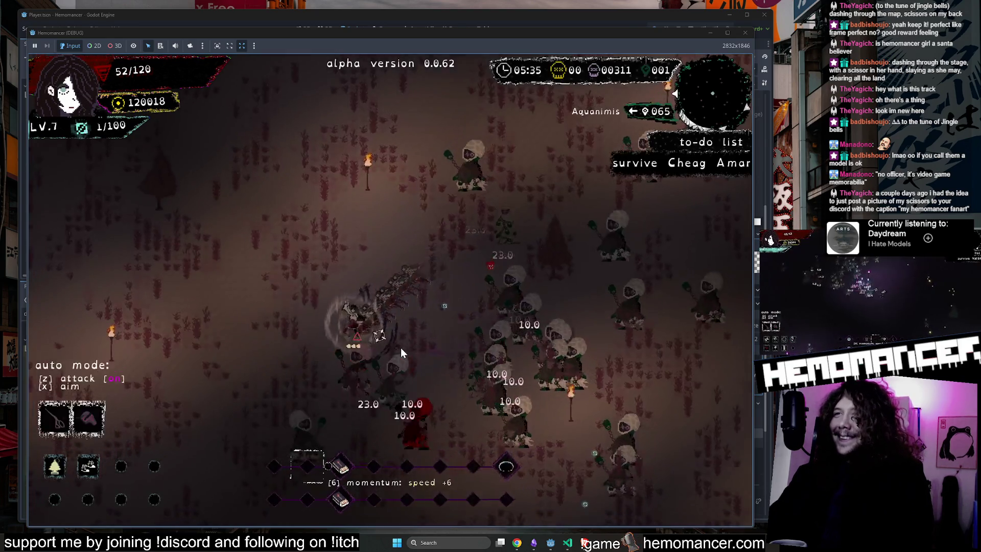
pyautogui.press('w')
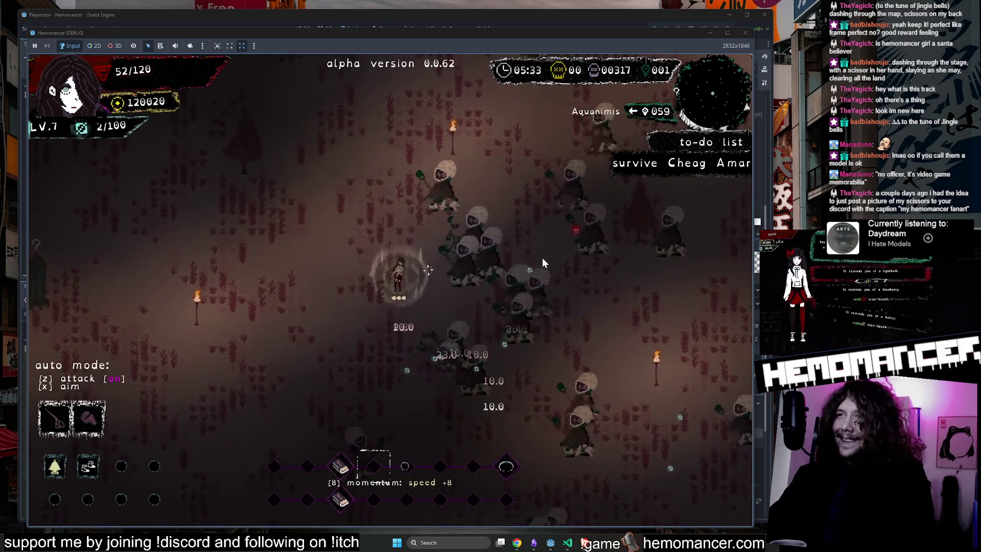
pyautogui.press('w')
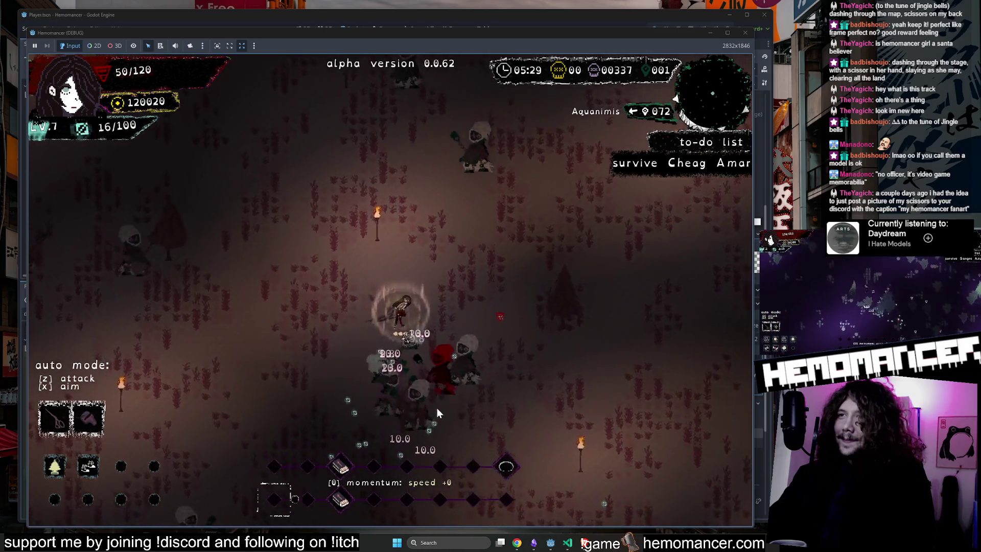
pyautogui.press('Escape')
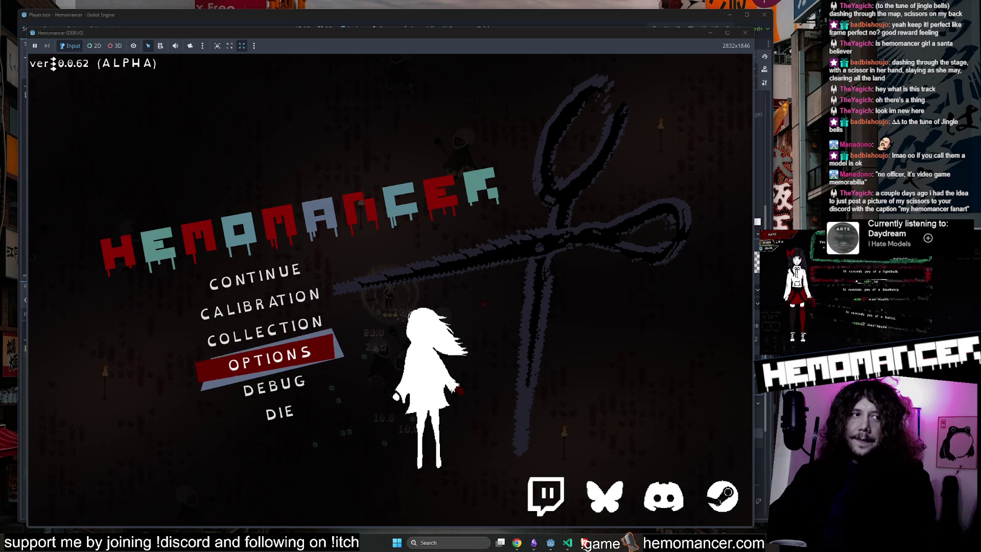
pyautogui.hotkey('alt', 'Tab')
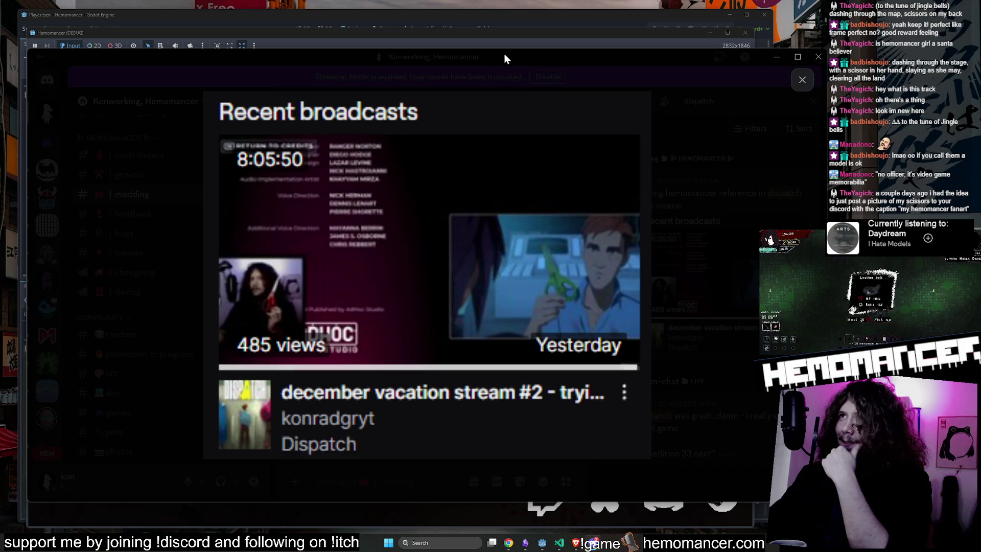
pyautogui.moveTo(504, 53)
pyautogui.mouseDown()
pyautogui.moveTo(430, 133)
pyautogui.moveTo(457, 82)
pyautogui.moveTo(385, 138)
pyautogui.mouseUp()
pyautogui.press('super+Down')
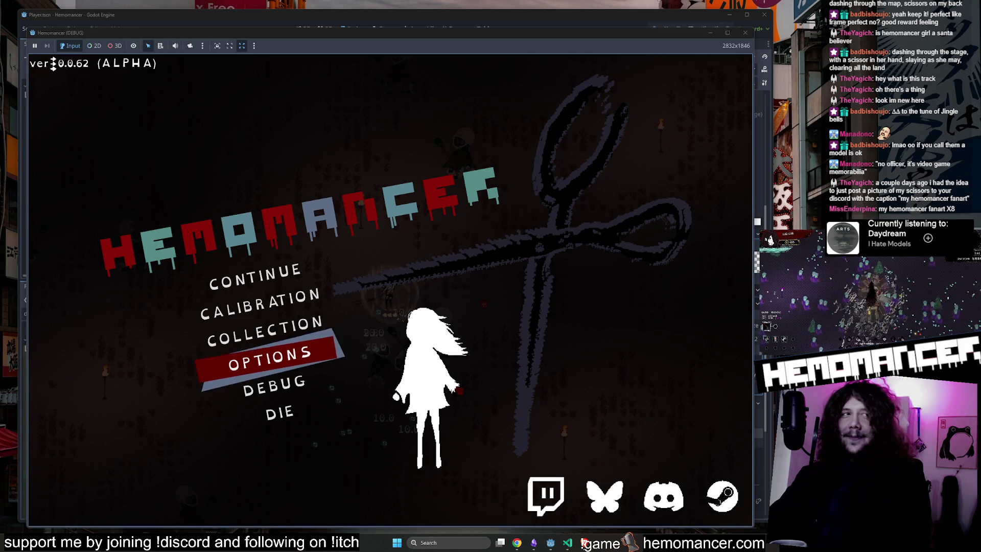
pyautogui.press('Up')
pyautogui.press('Up')
pyautogui.press('Up')
# Resume the run, dash around to build momentum, then offer health at the Altar
pyautogui.press('Return')
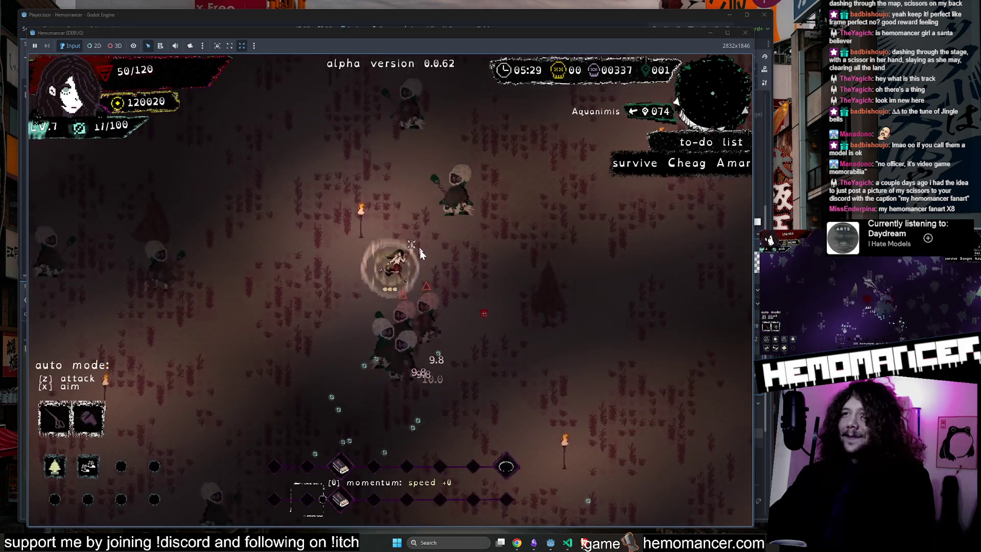
pyautogui.press('w')
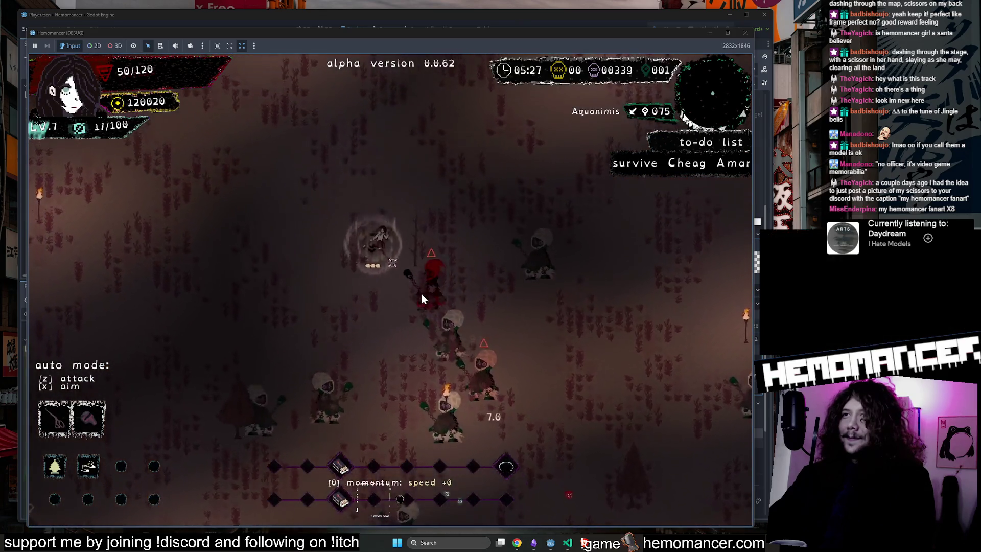
pyautogui.press('w')
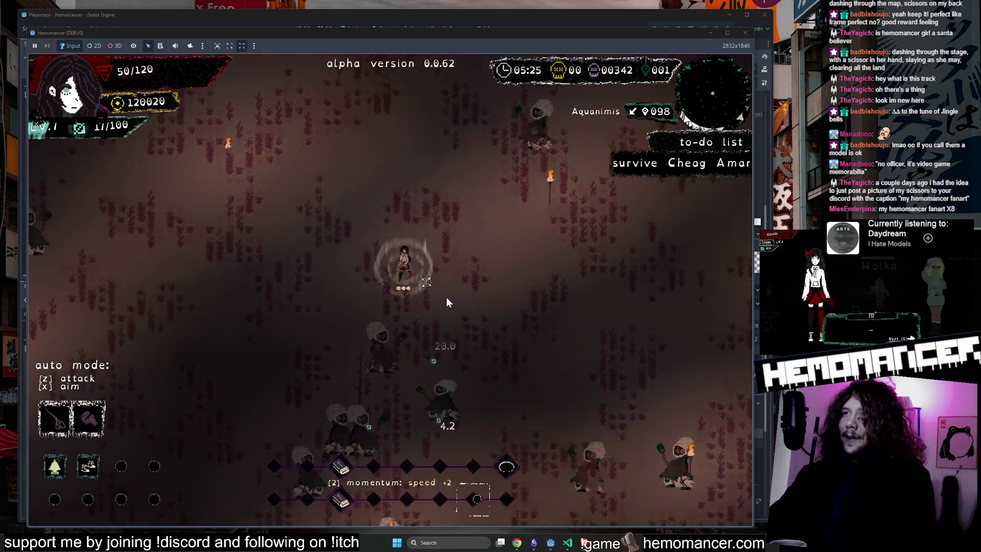
pyautogui.press('s')
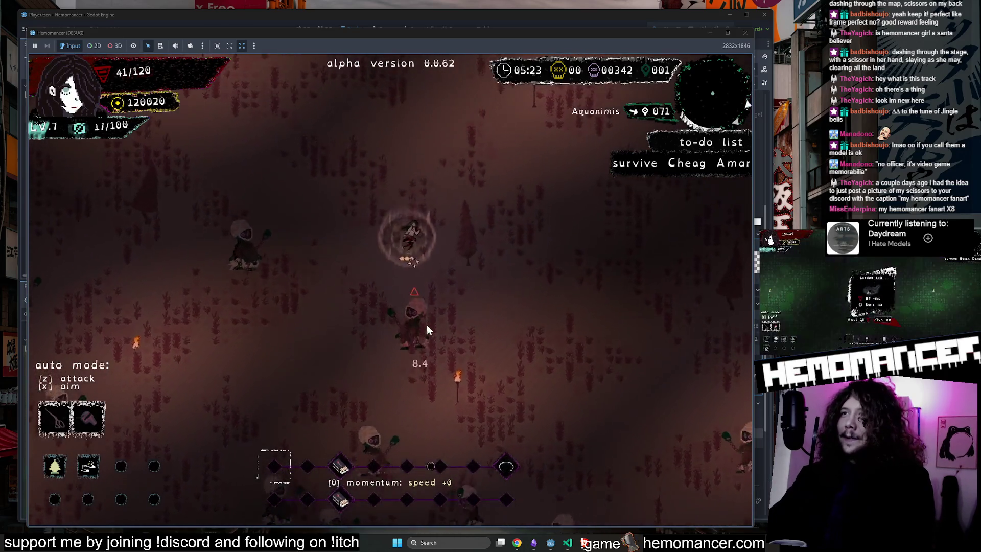
pyautogui.press('d')
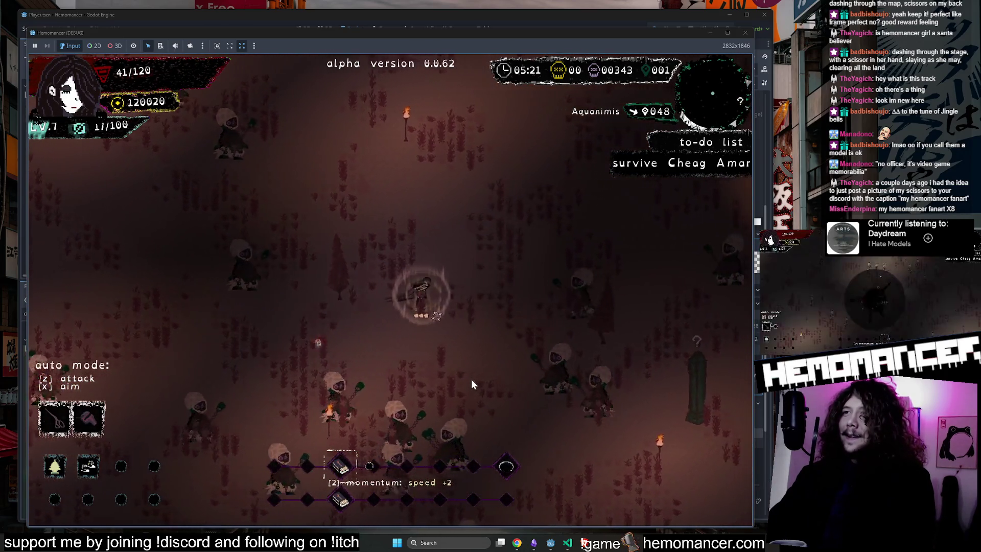
pyautogui.press('w')
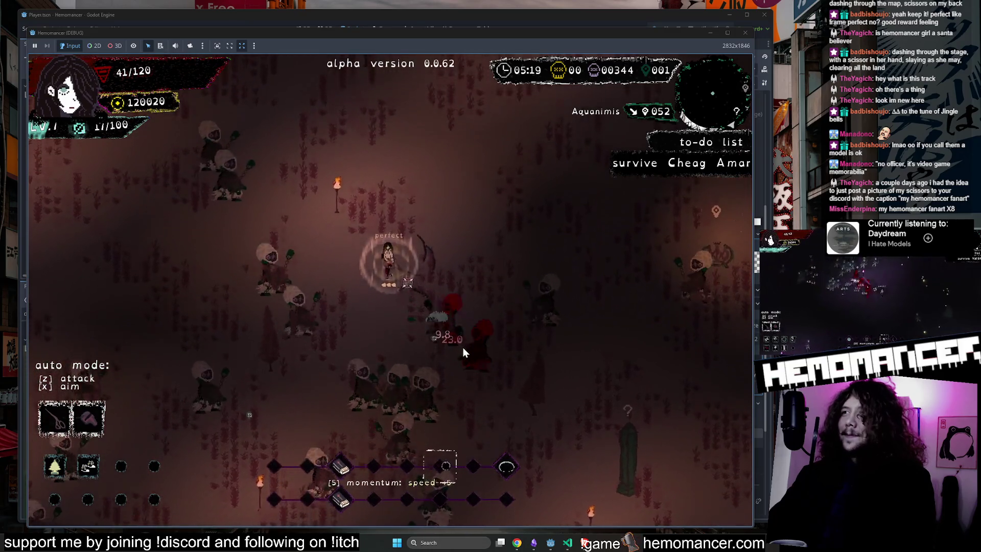
pyautogui.press('w')
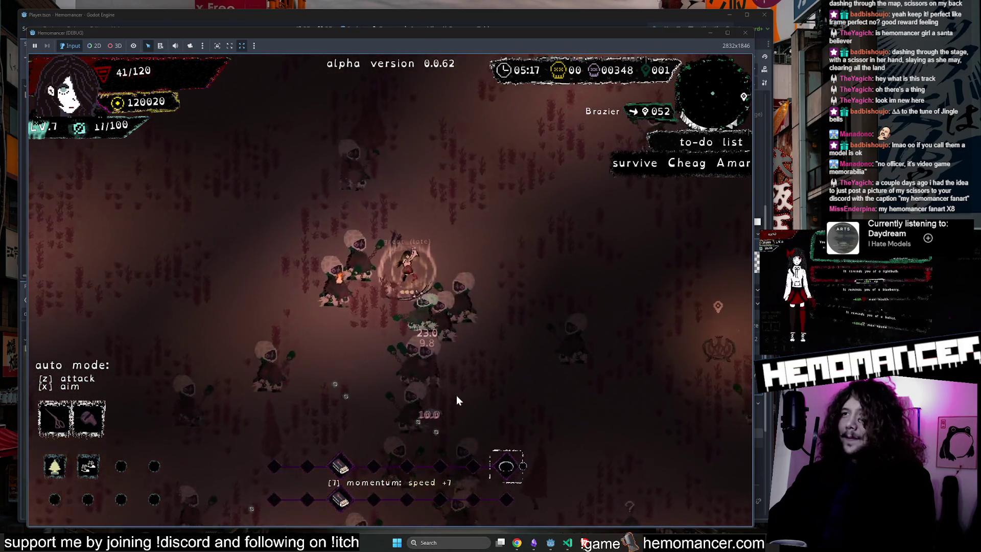
pyautogui.press('w')
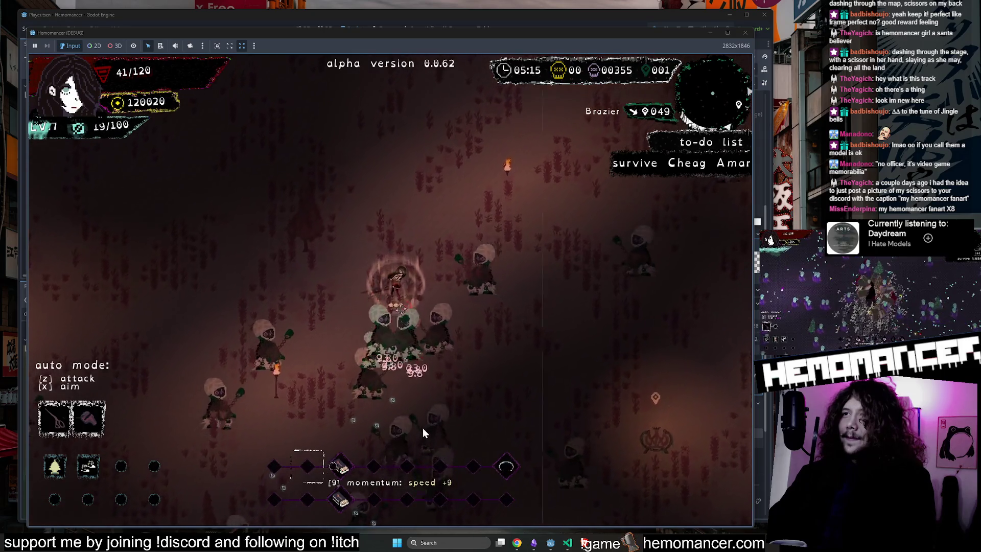
pyautogui.press('w')
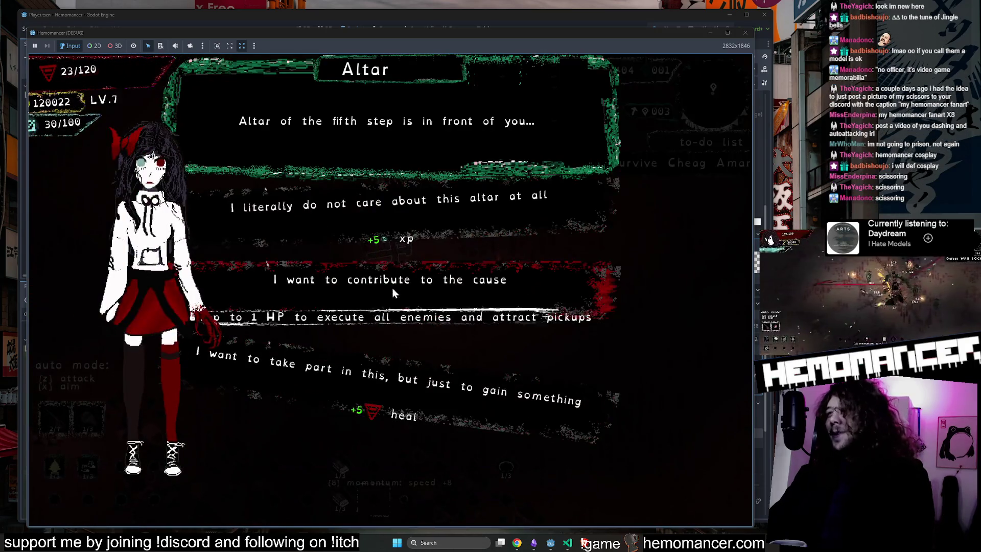
pyautogui.click(391, 287)
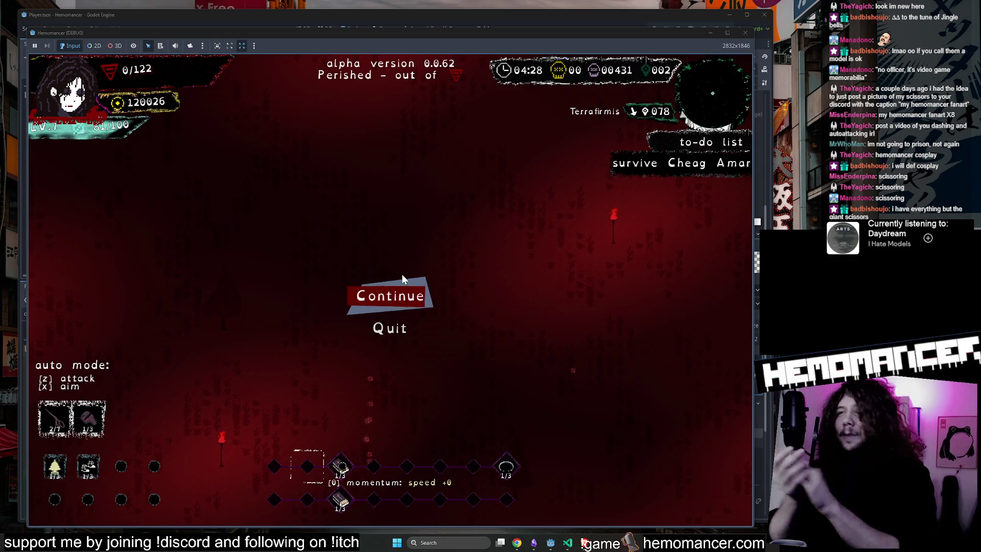
# Continue past the death screen, hit the hub's training dummies, and open the Signpole travel map
pyautogui.click(410, 295)
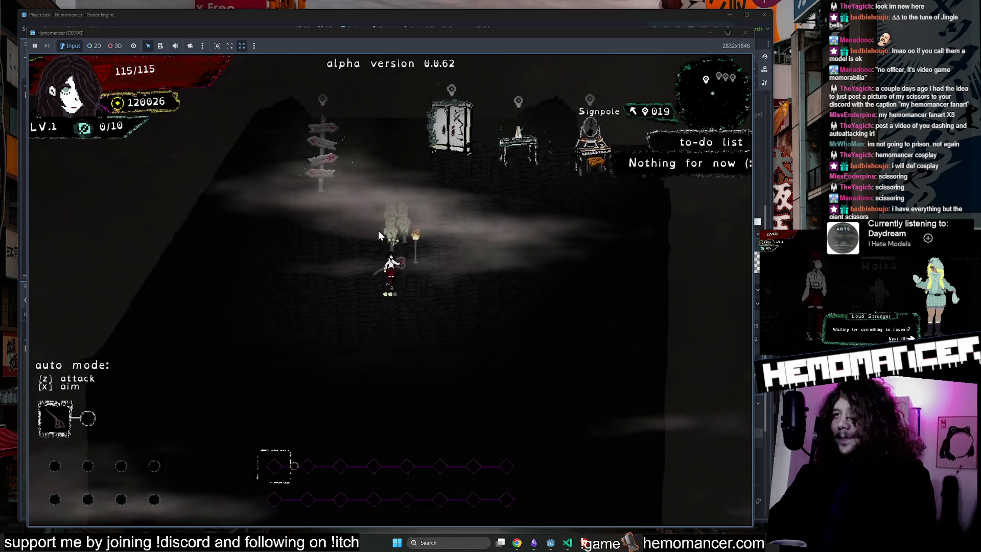
pyautogui.press('s')
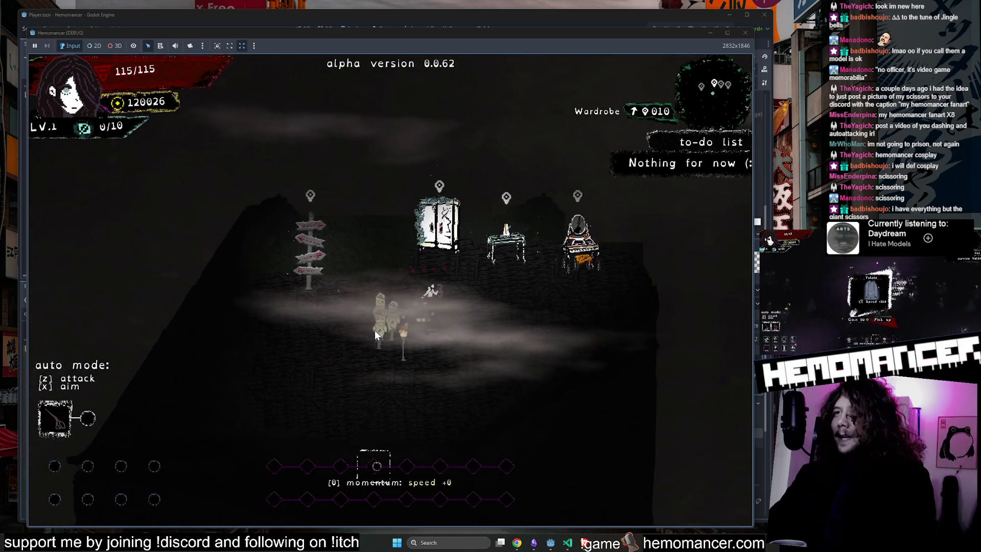
pyautogui.press('w')
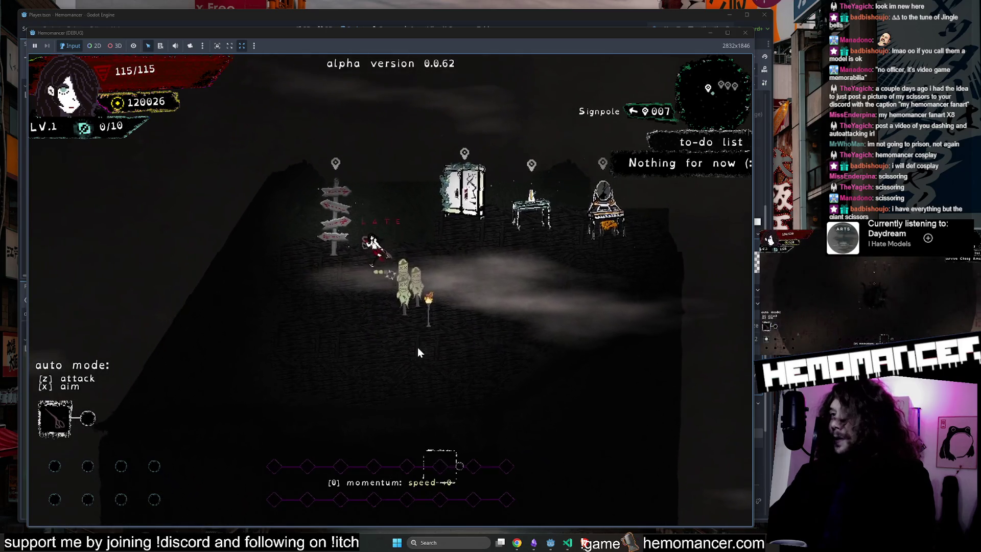
pyautogui.press('s')
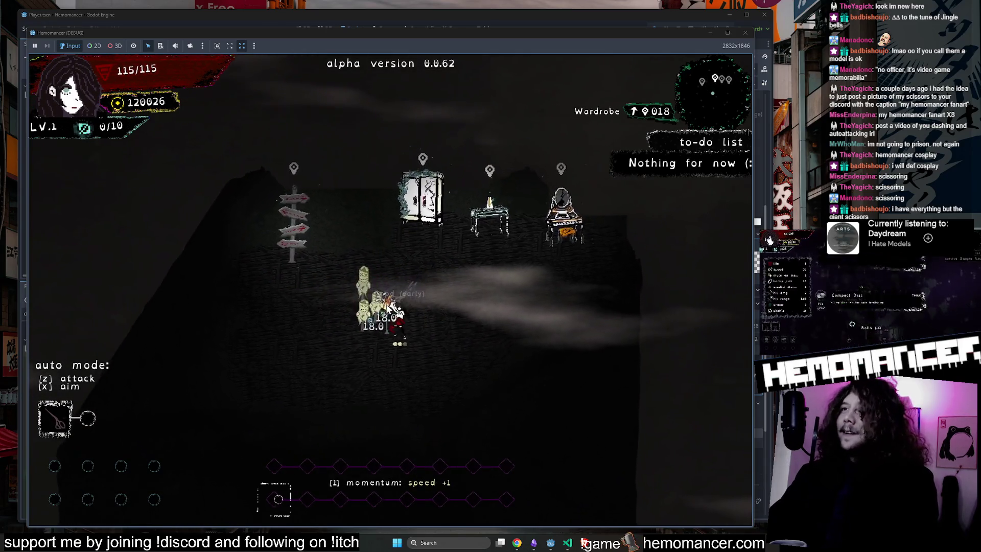
pyautogui.press('s')
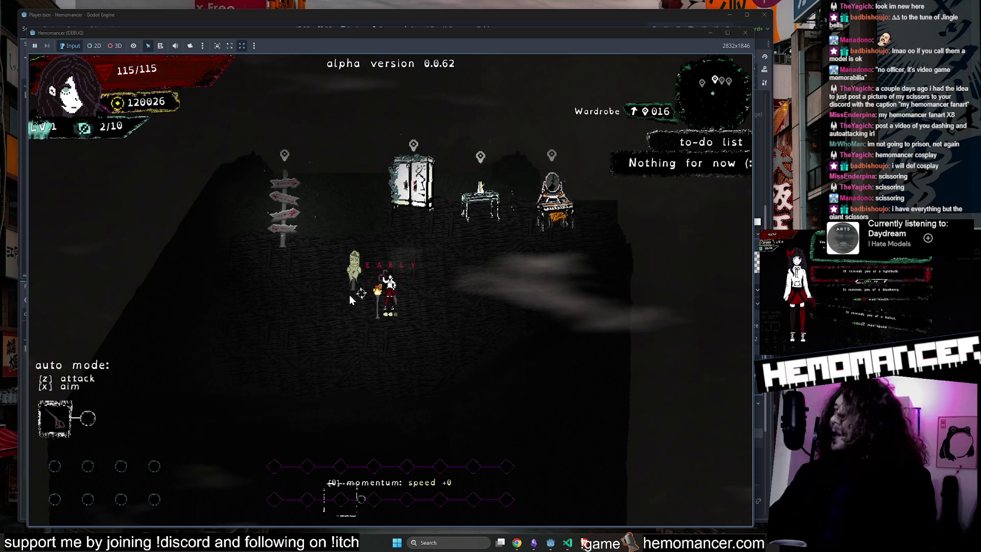
pyautogui.press('a')
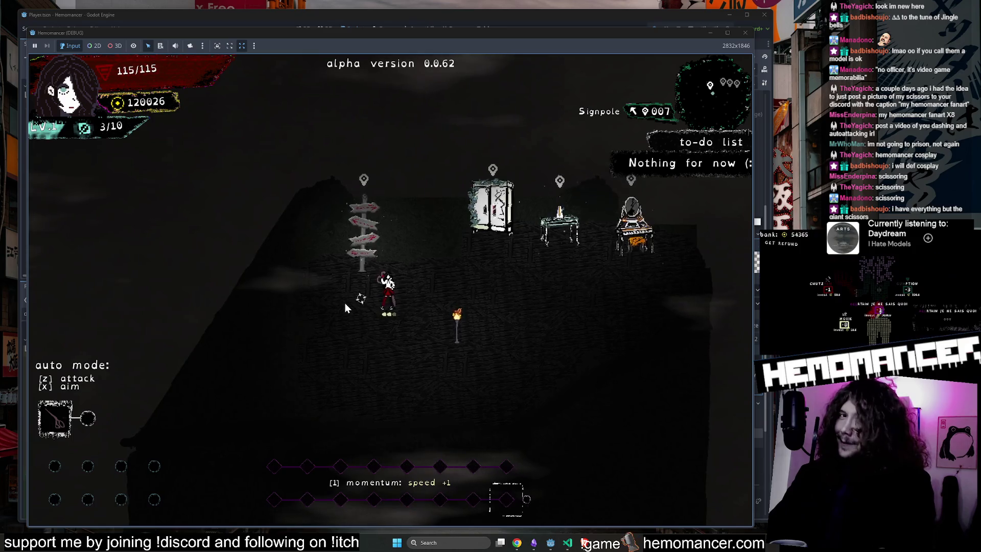
pyautogui.press('e')
pyautogui.press('e')
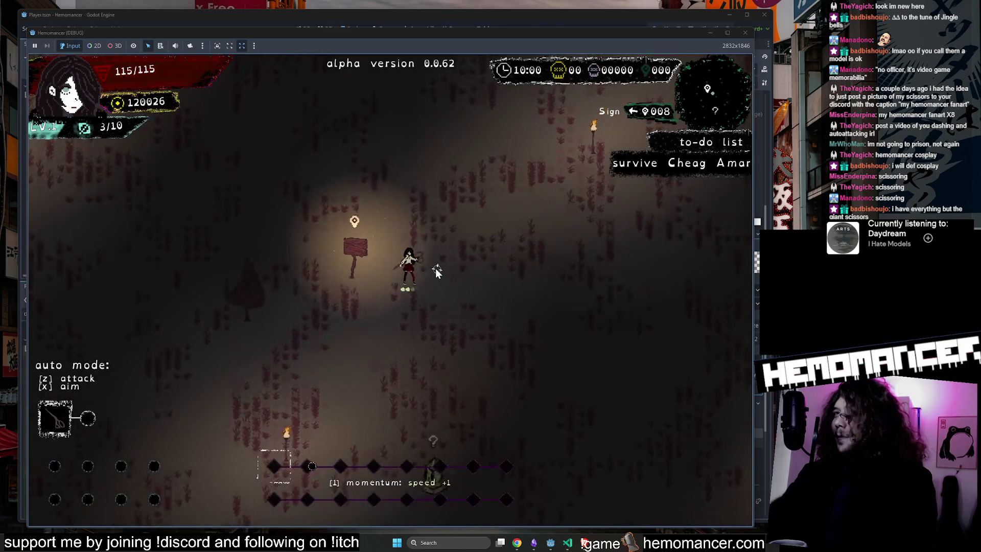
# Dash up-right into enemies and pick the Hypotenuse level-up upgrade
pyautogui.press('w')
pyautogui.press('d')
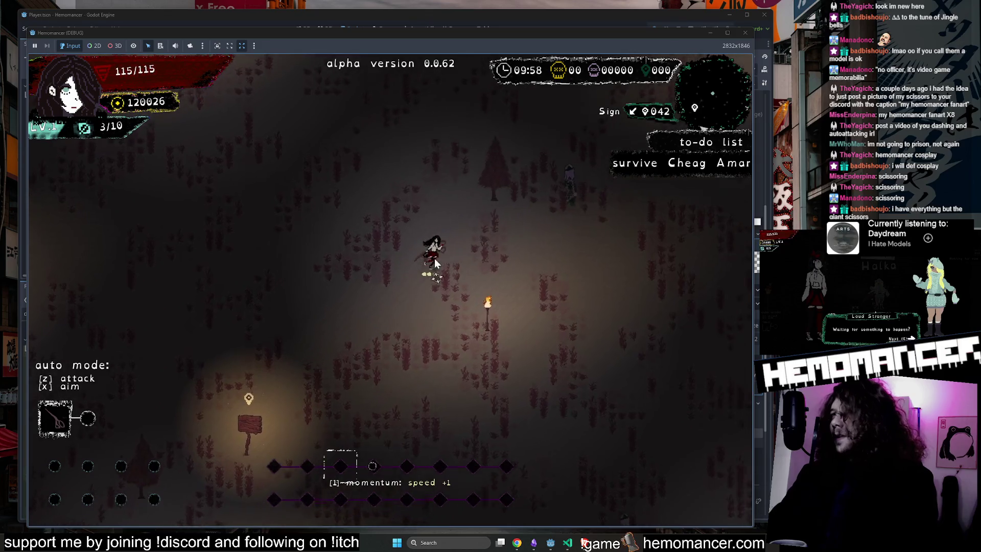
pyautogui.press('w')
pyautogui.press('d')
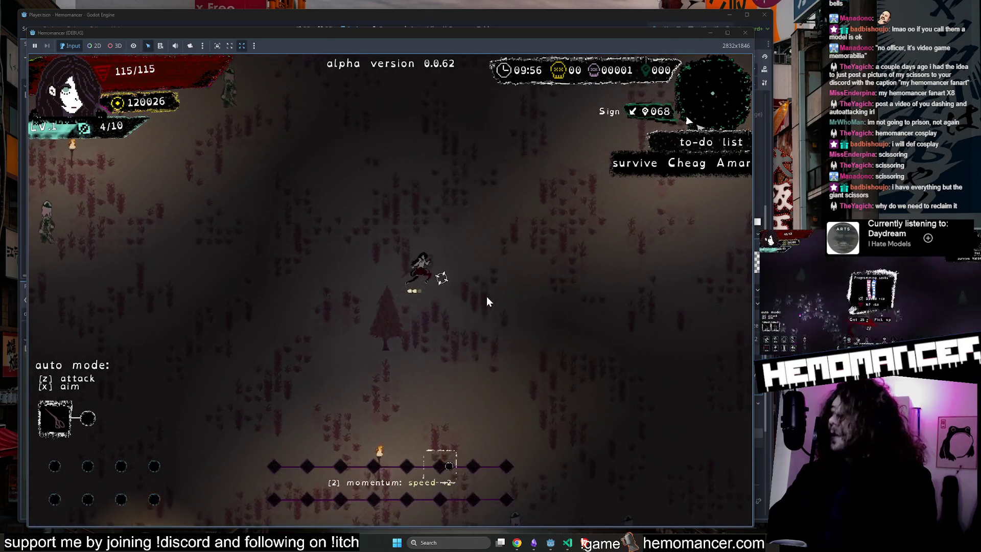
pyautogui.press('w')
pyautogui.press('d')
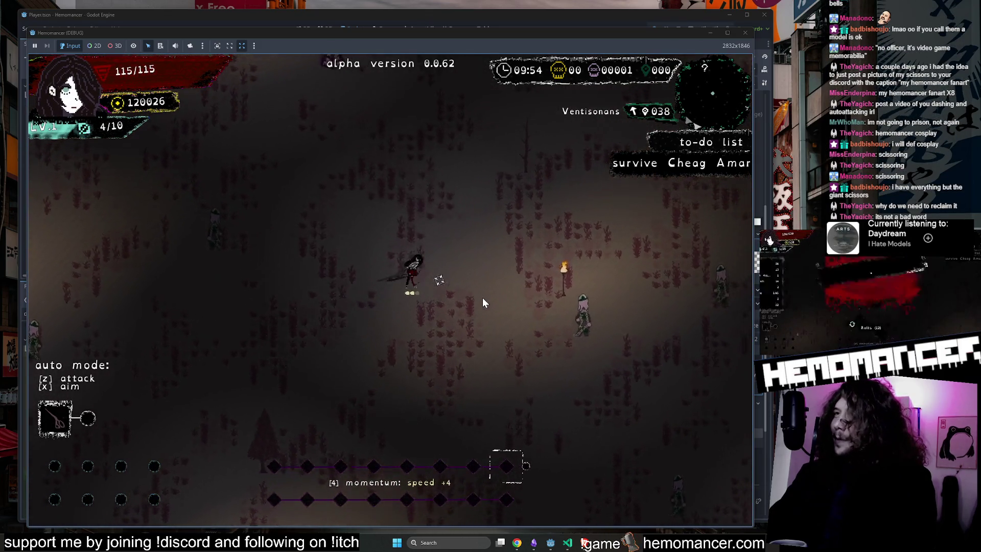
pyautogui.press('d')
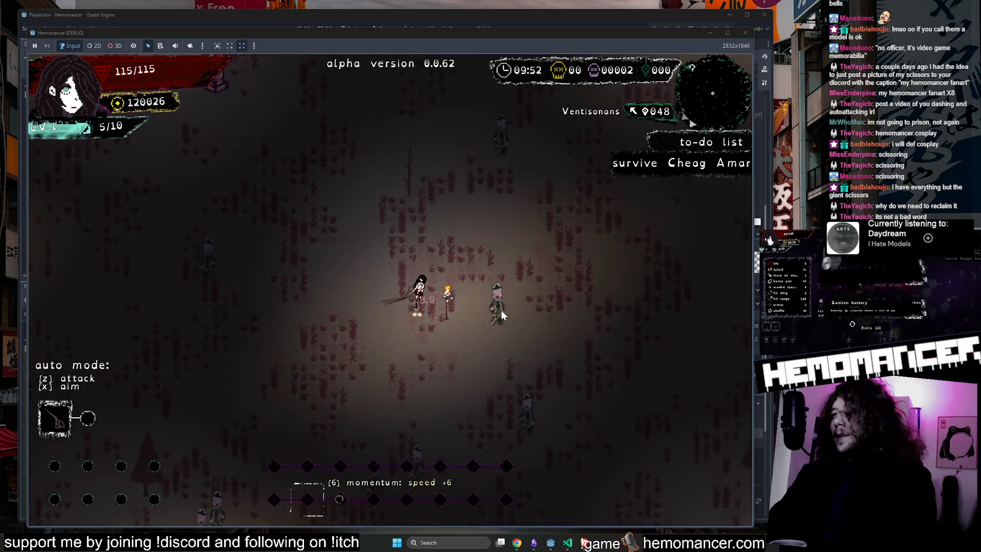
pyautogui.press('d')
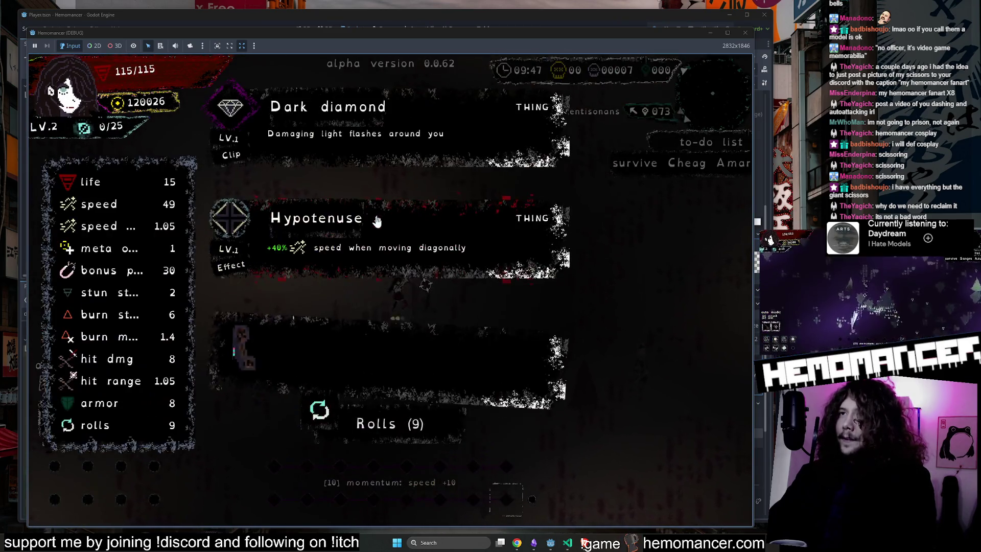
pyautogui.click(469, 235)
# Weave up, down and left around the enemies
pyautogui.press('d')
pyautogui.press('w')
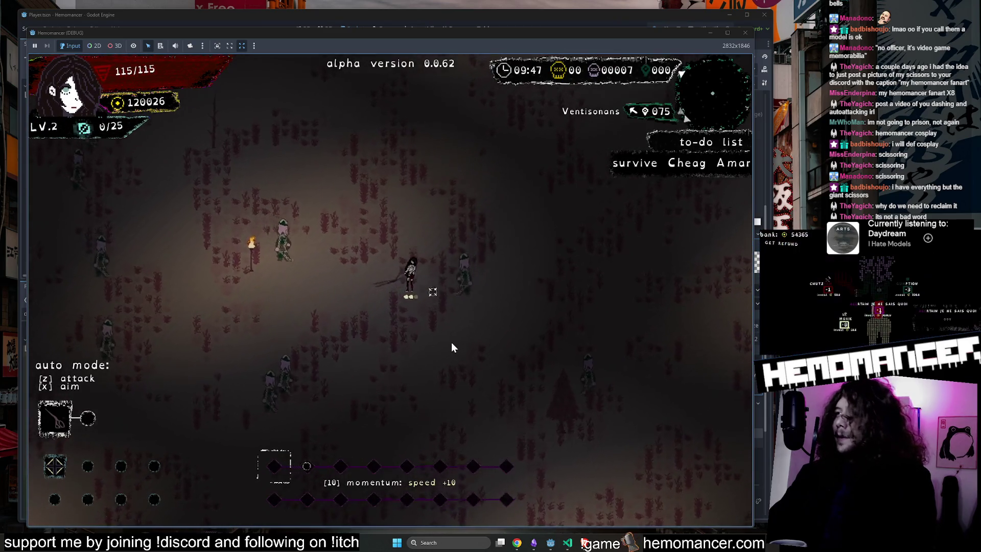
pyautogui.press('s')
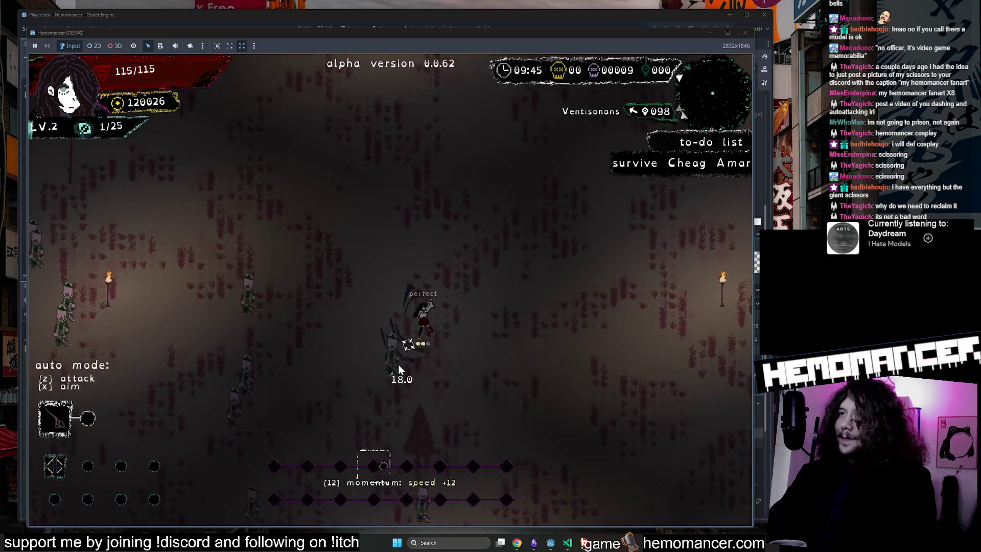
pyautogui.press('w')
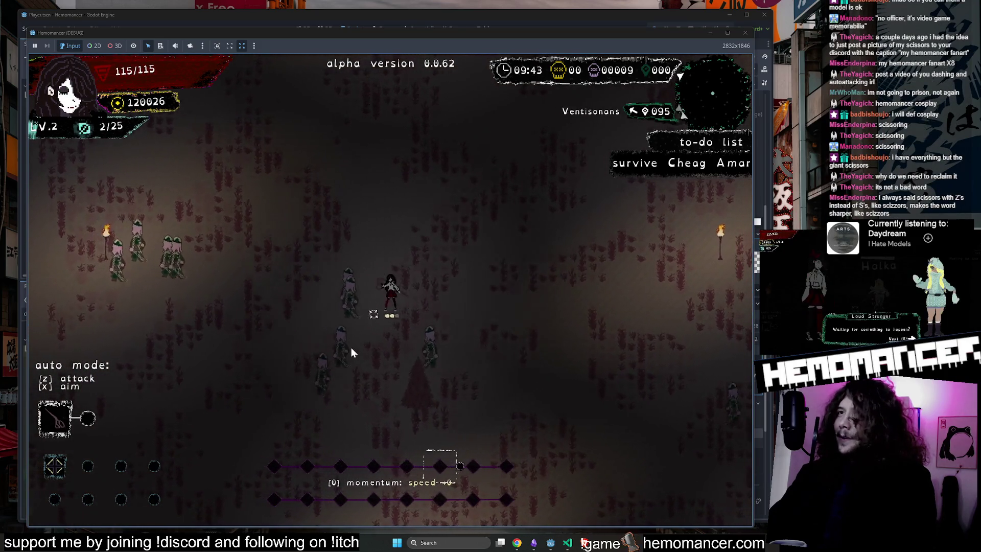
pyautogui.press('a')
pyautogui.press('w')
pyautogui.press('a')
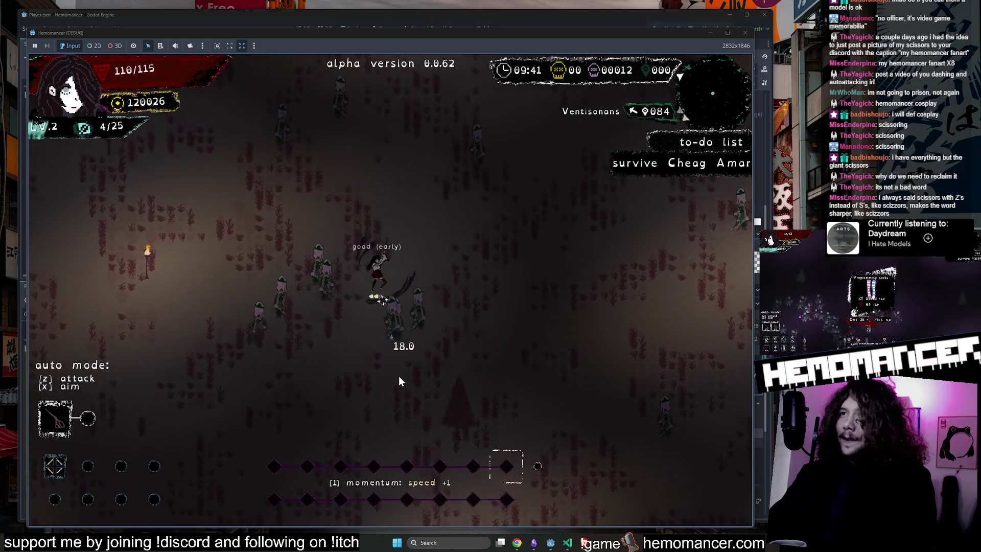
pyautogui.press('s')
pyautogui.press('a')
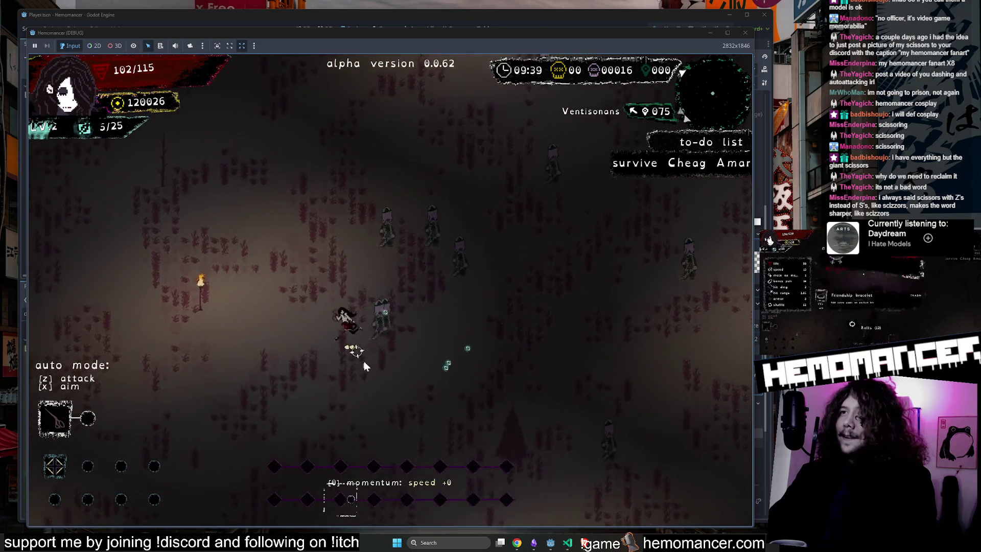
# Head up-right across the field past the crystal, cutting through enemies
pyautogui.press('w')
pyautogui.press('d')
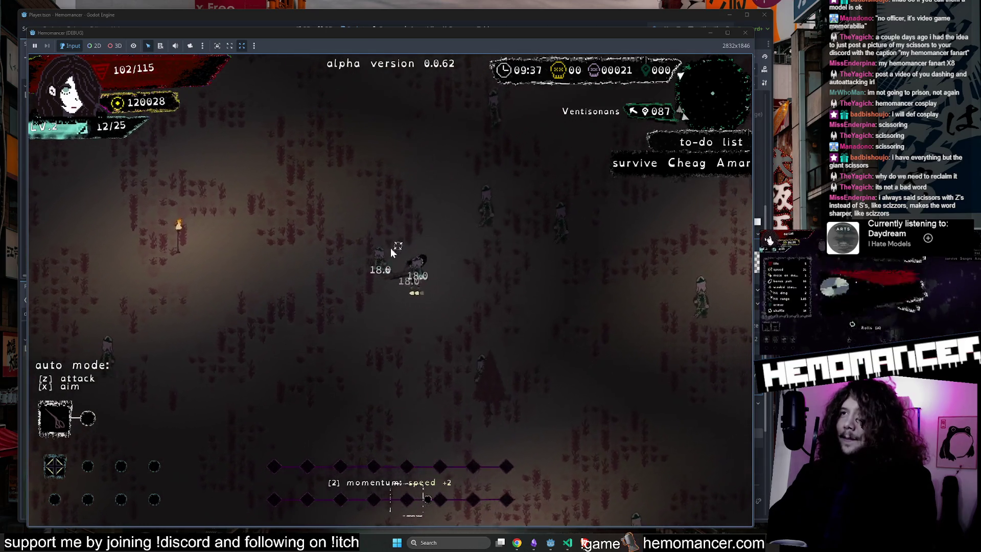
pyautogui.press('w')
pyautogui.press('d')
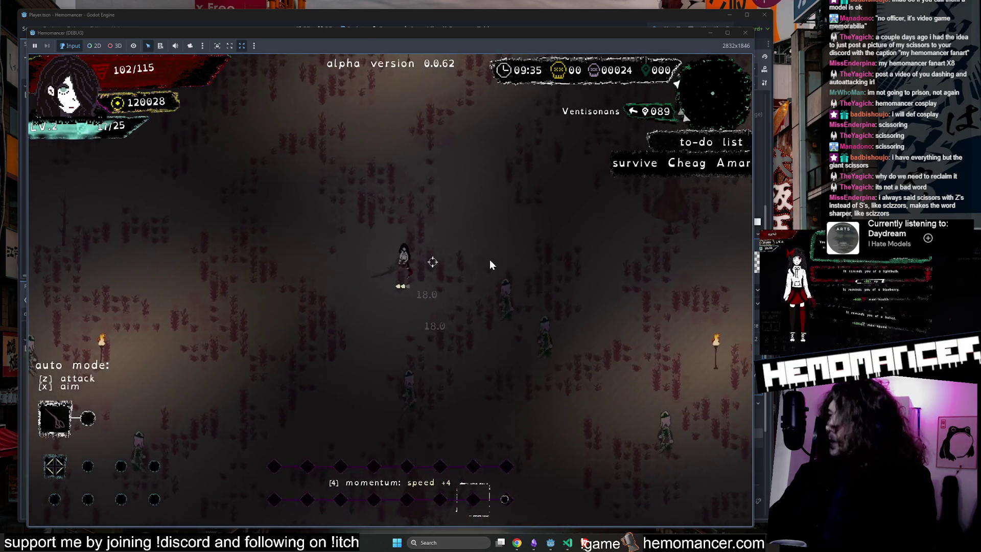
pyautogui.press('w')
pyautogui.press('d')
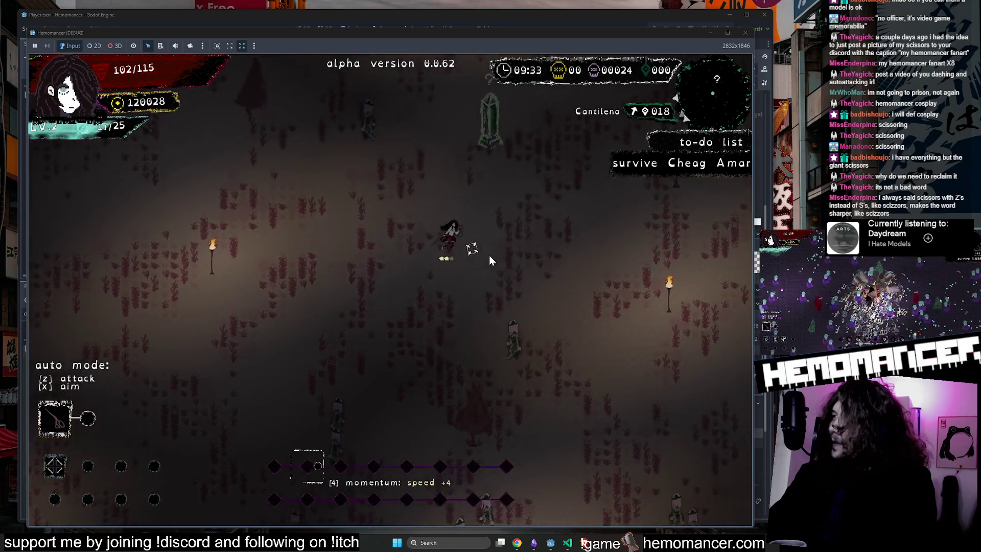
pyautogui.press('w')
pyautogui.press('d')
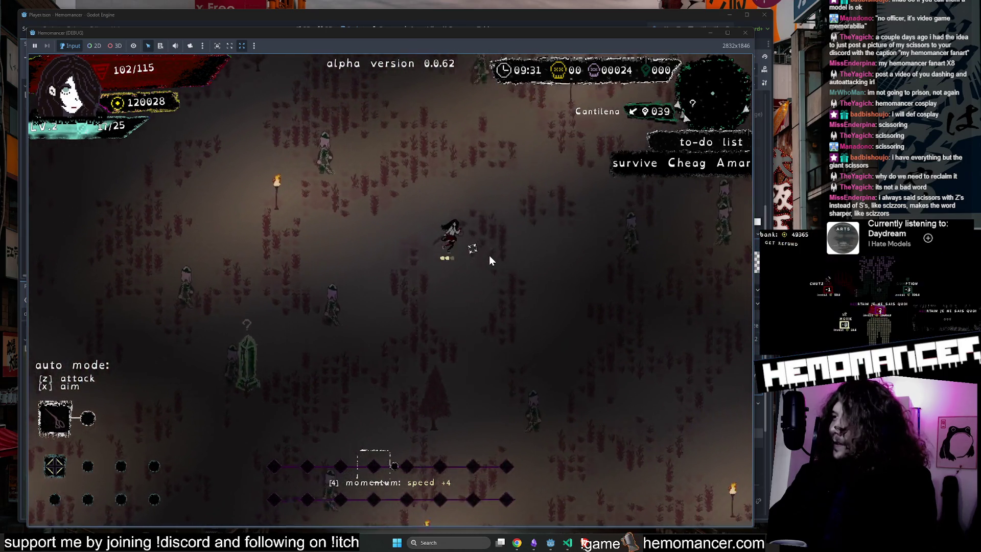
pyautogui.press('w')
pyautogui.press('d')
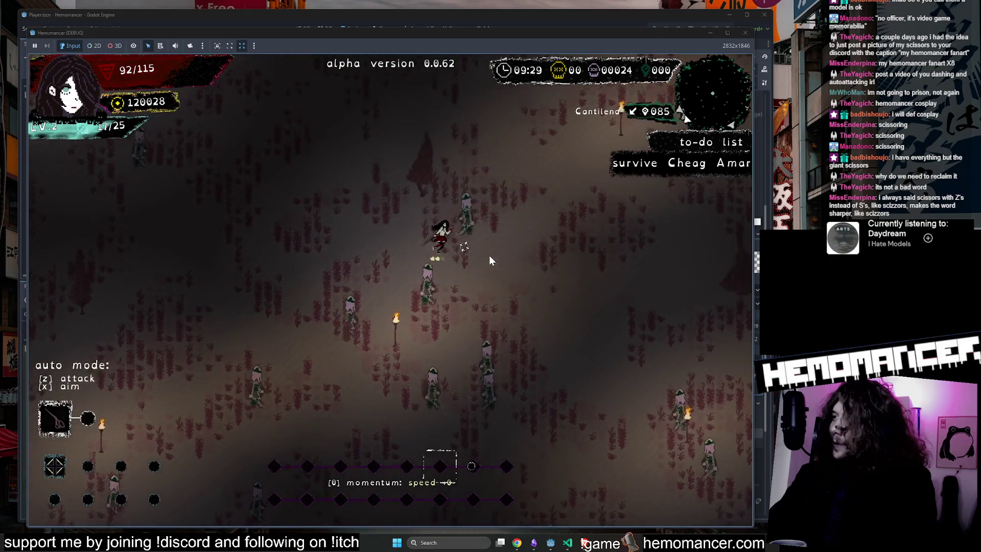
# Reach the gravestone, use it with E for its buffs, and dismiss the summary
pyautogui.press('w')
pyautogui.press('a')
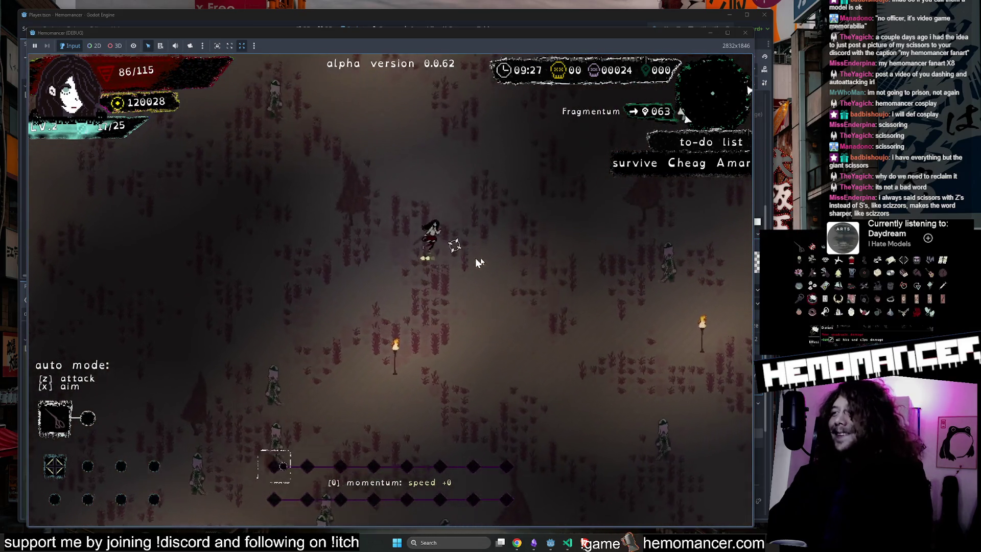
pyautogui.press('w')
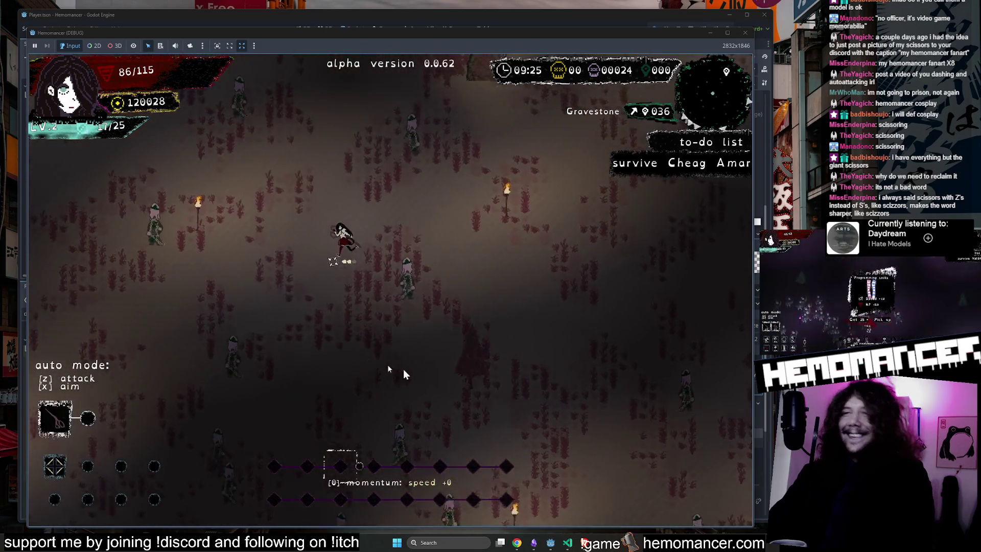
pyautogui.press('w')
pyautogui.press('d')
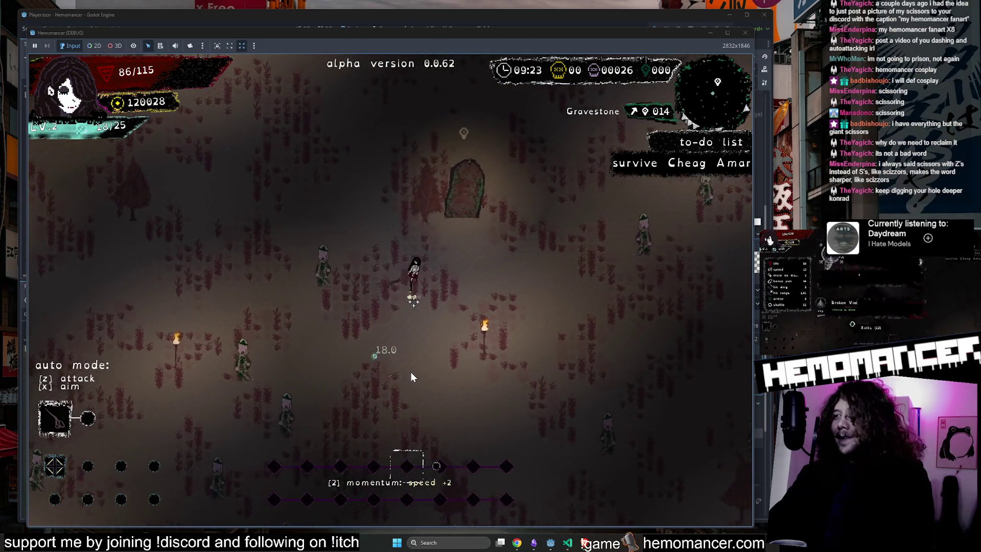
pyautogui.press('e')
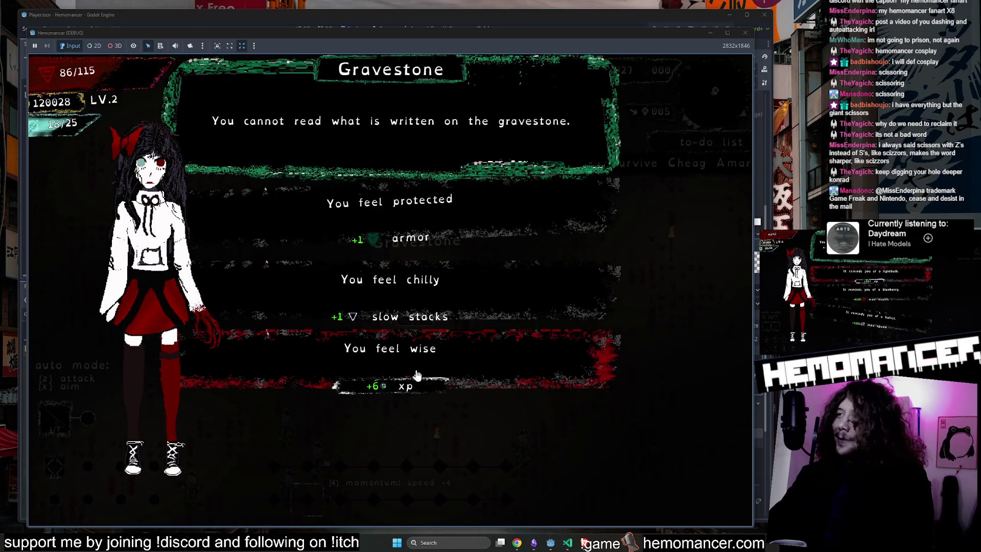
pyautogui.press('e')
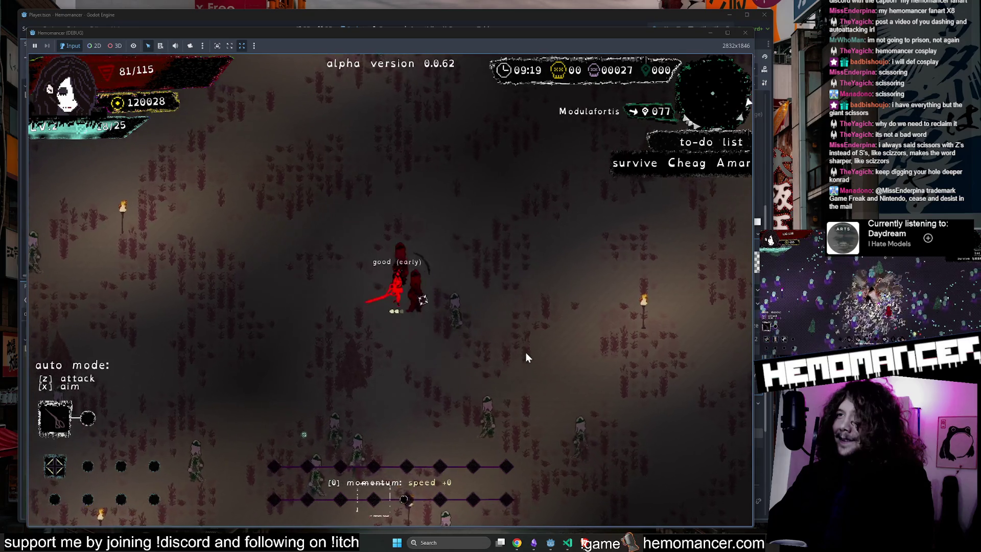
pyautogui.press('s')
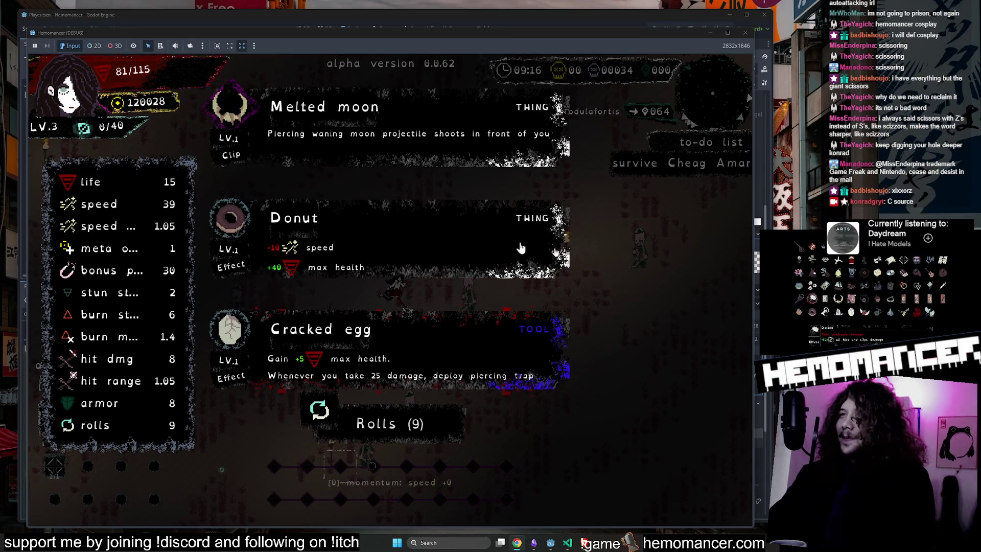
# Pick Melted moon as the level-up reward and keep moving to build momentum
pyautogui.click(391, 111)
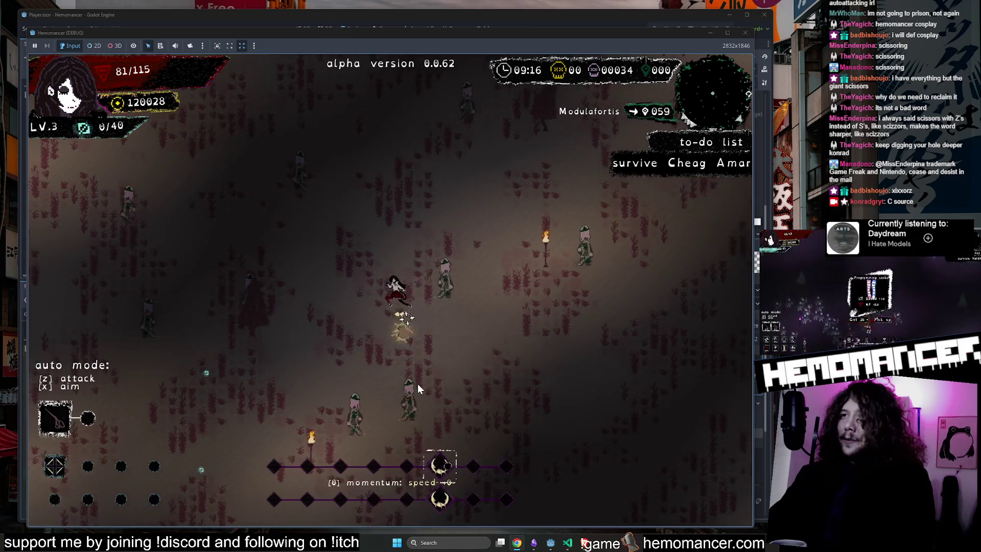
pyautogui.press('w')
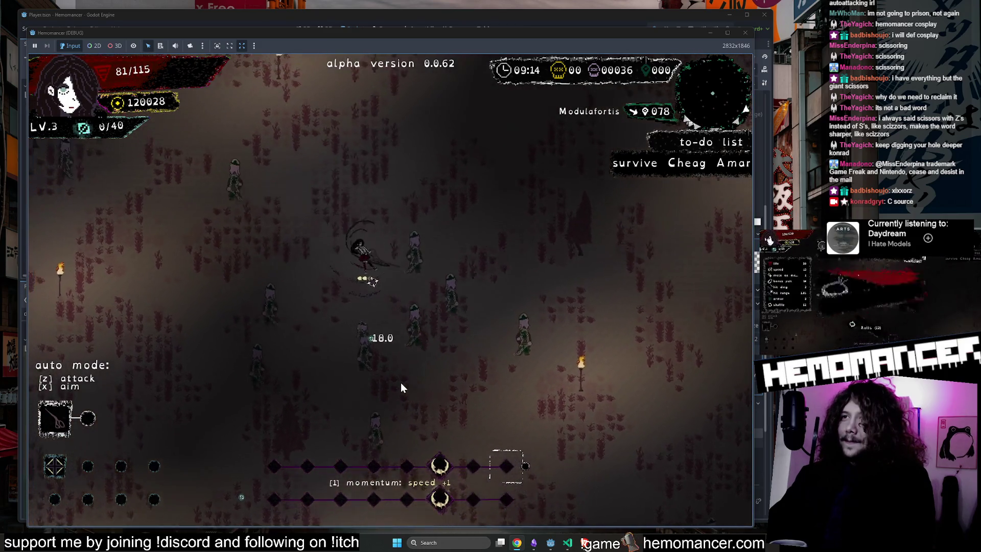
pyautogui.press('s')
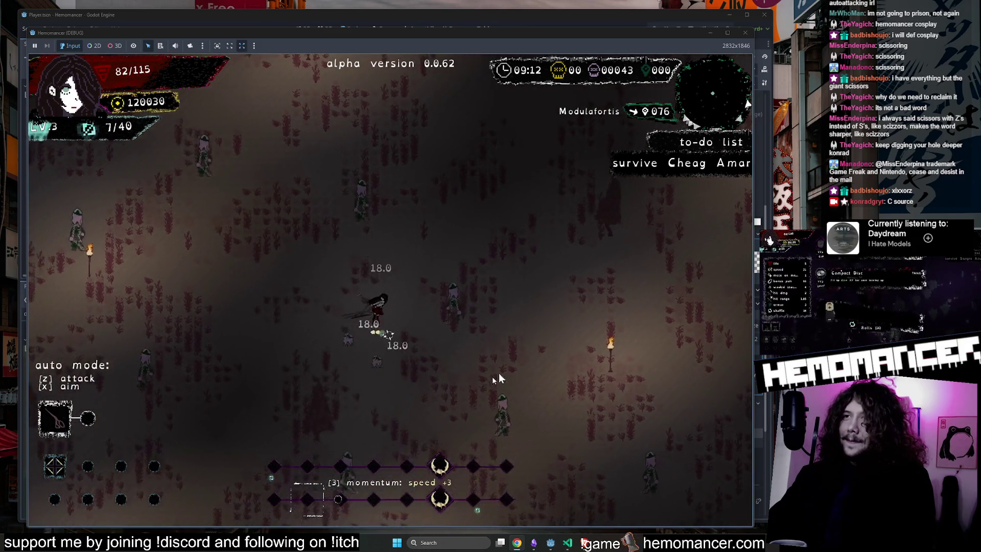
pyautogui.press('w')
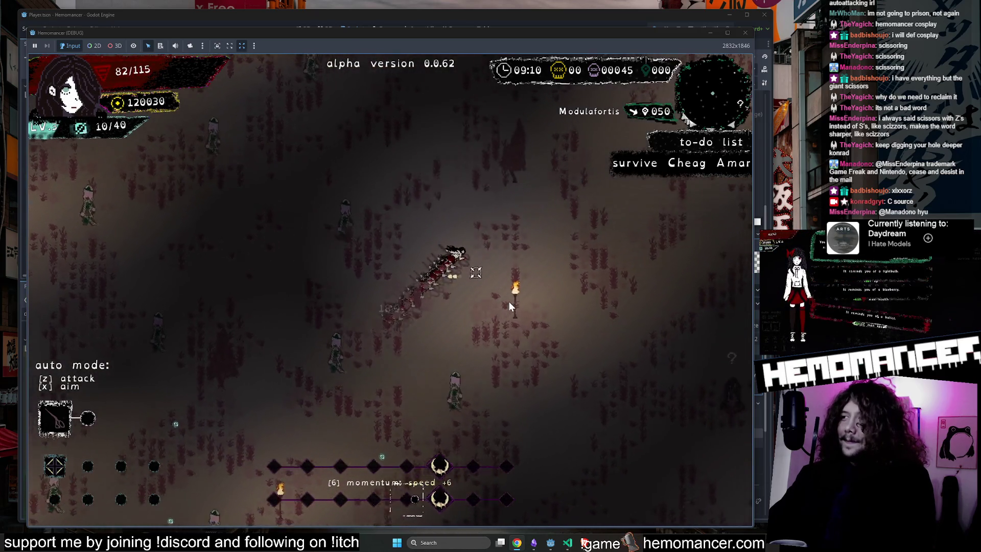
pyautogui.press('d')
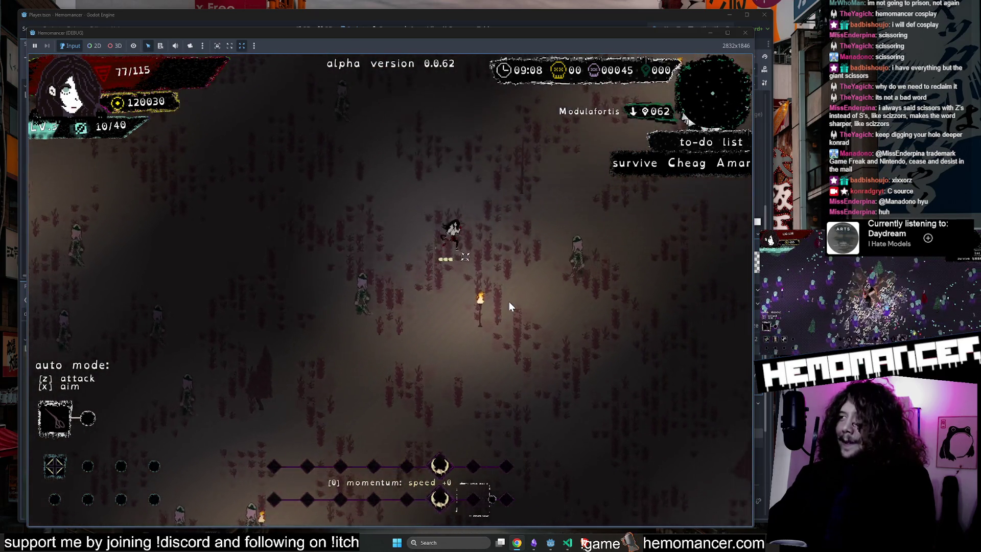
pyautogui.press('w')
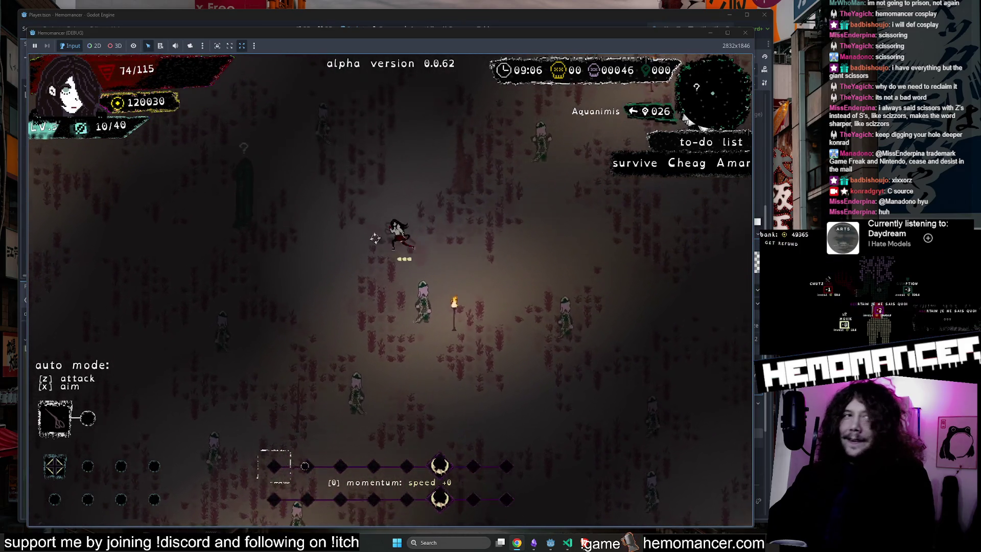
# Pause and resume the game, fight through enemies, then pause again
pyautogui.press('Escape')
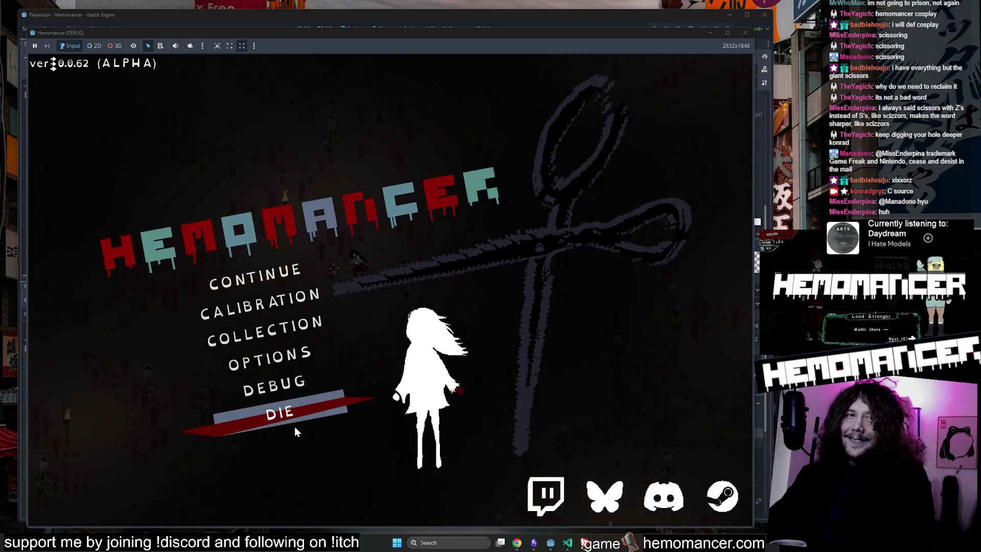
pyautogui.click(284, 293)
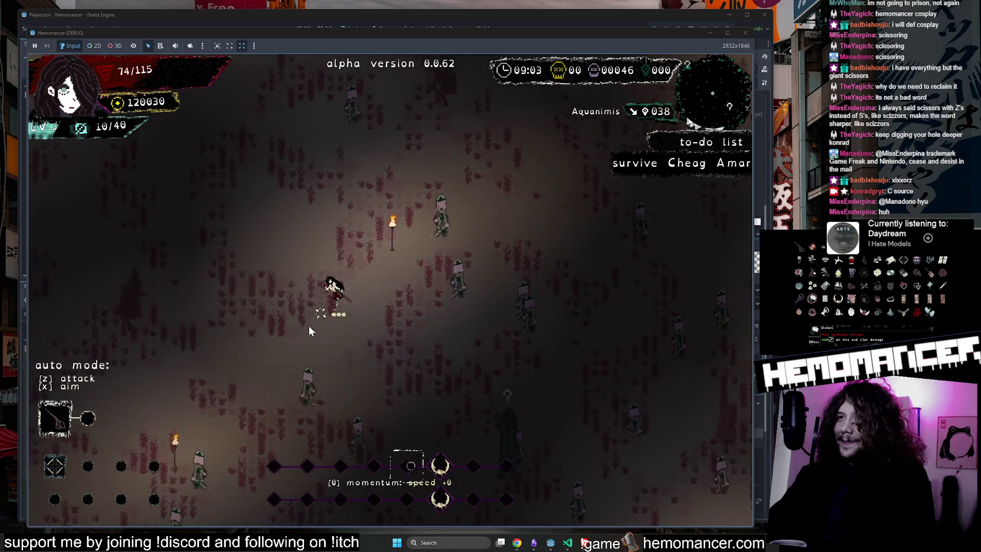
pyautogui.press('a')
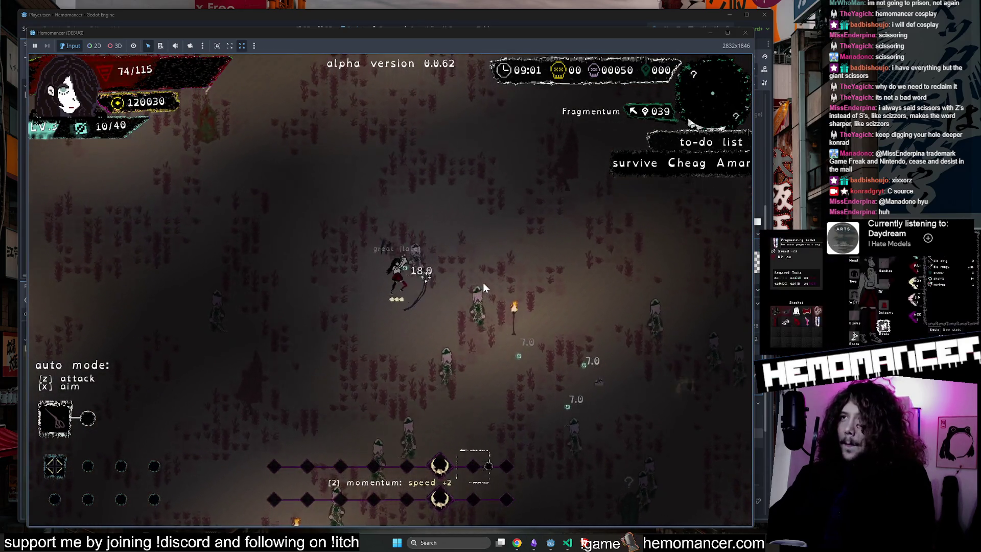
pyautogui.press('s')
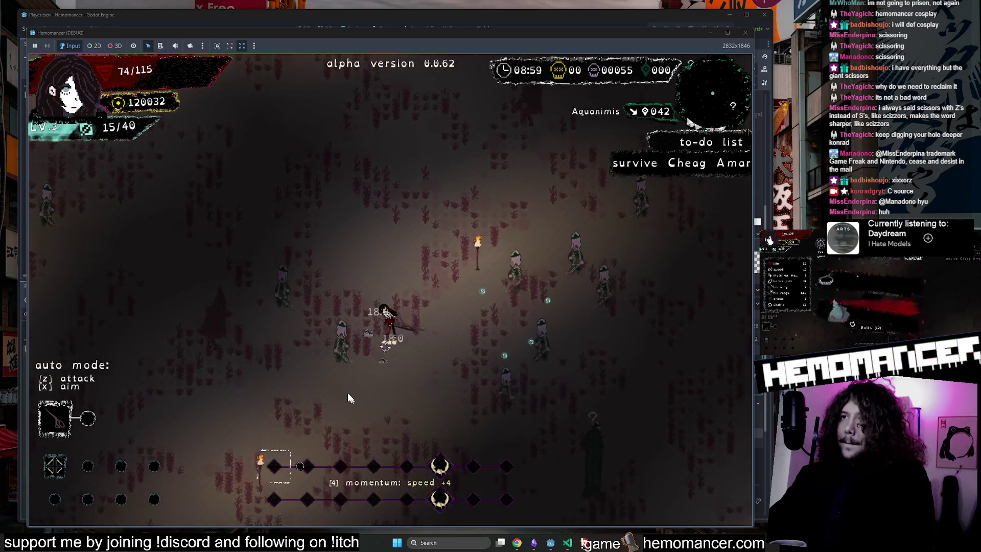
pyautogui.press('Escape')
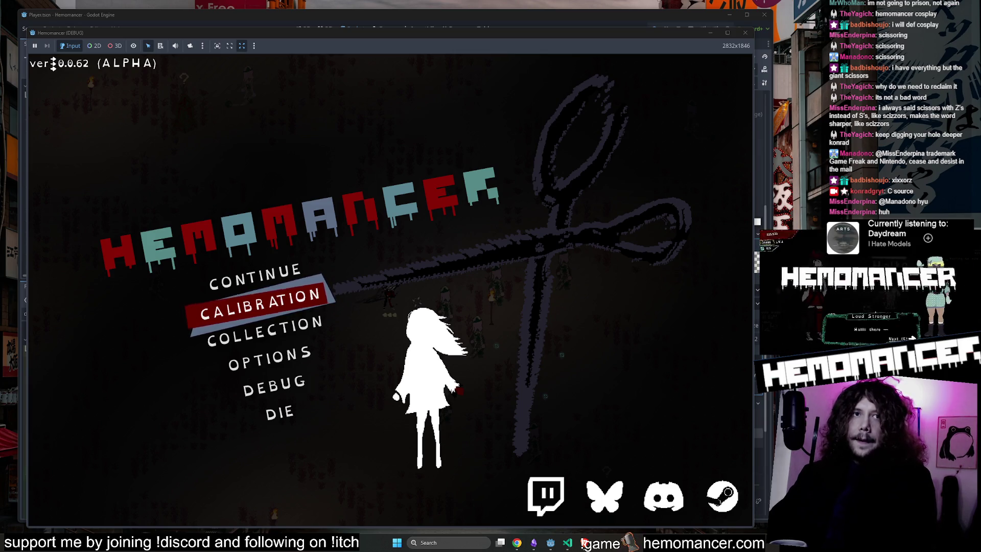
# Close the running game and move through the player.gd constants lines
pyautogui.click(745, 33)
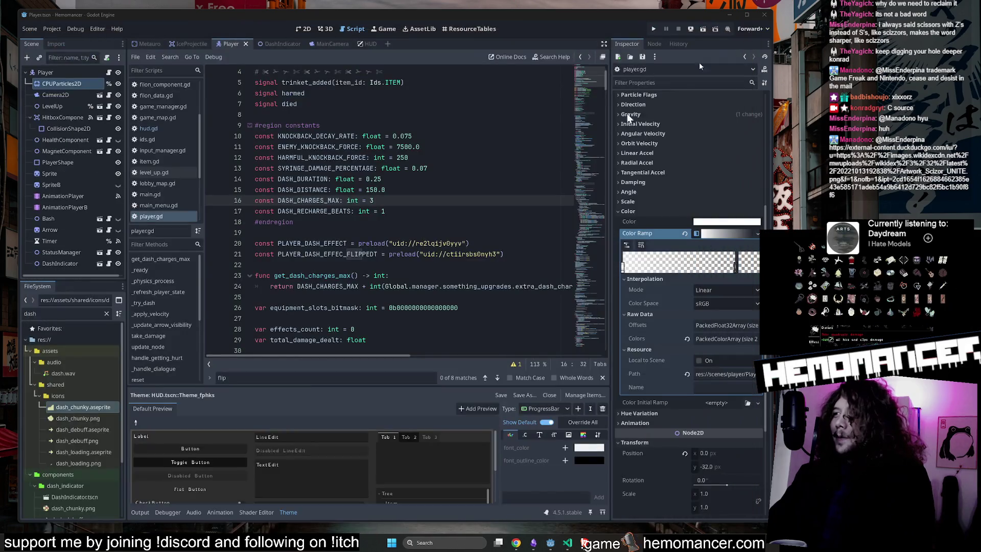
pyautogui.click(401, 182)
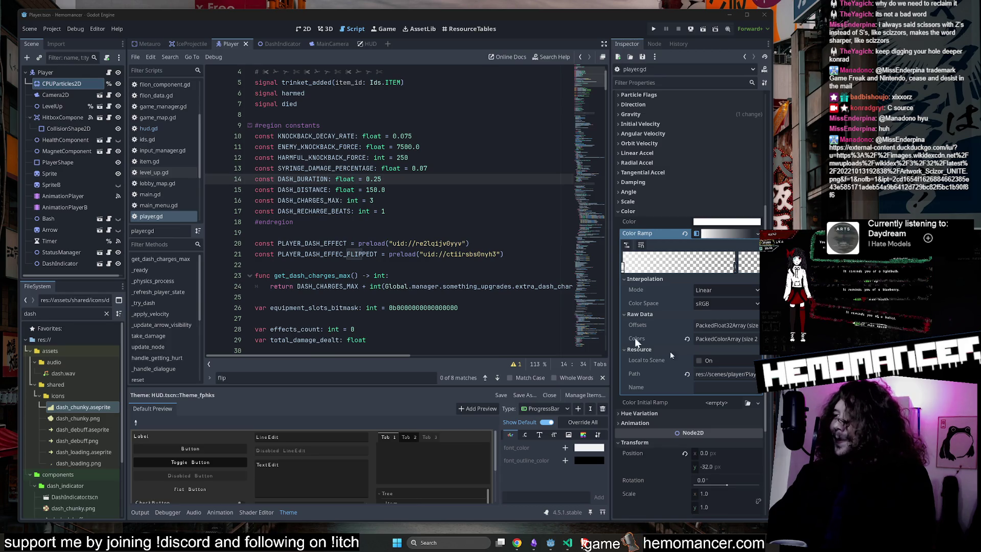
pyautogui.click(411, 234)
pyautogui.click(414, 159)
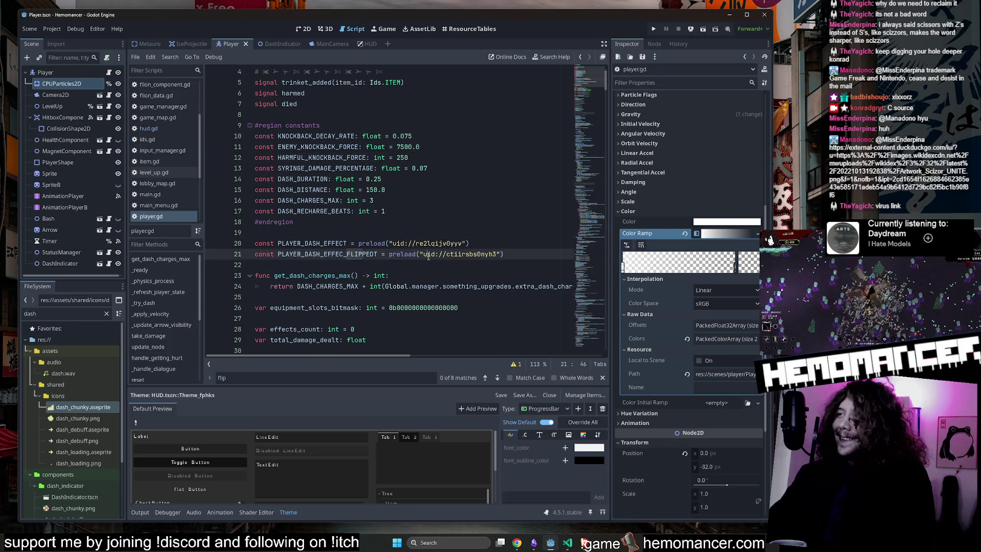
pyautogui.moveTo(429, 255)
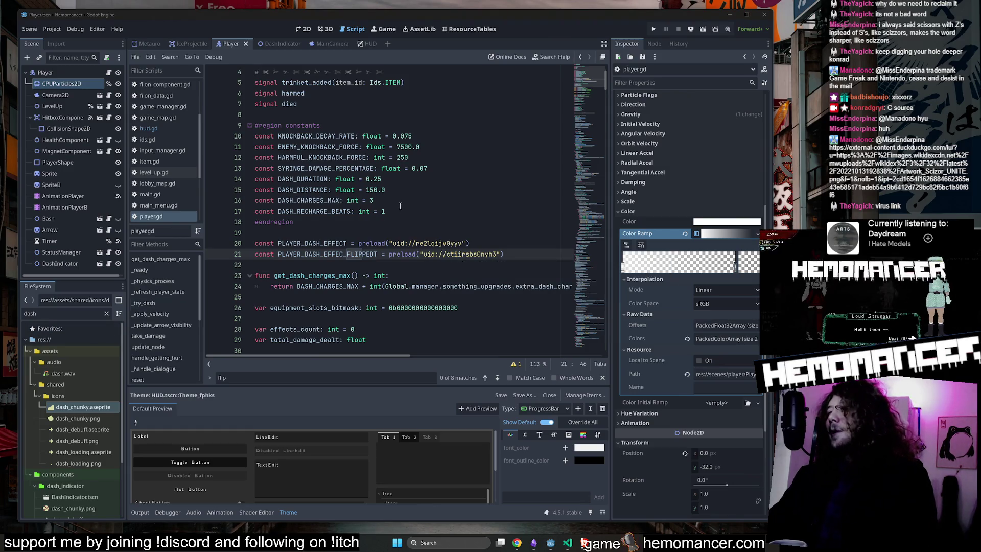
pyautogui.click(400, 233)
pyautogui.scroll(2, 602, 124)
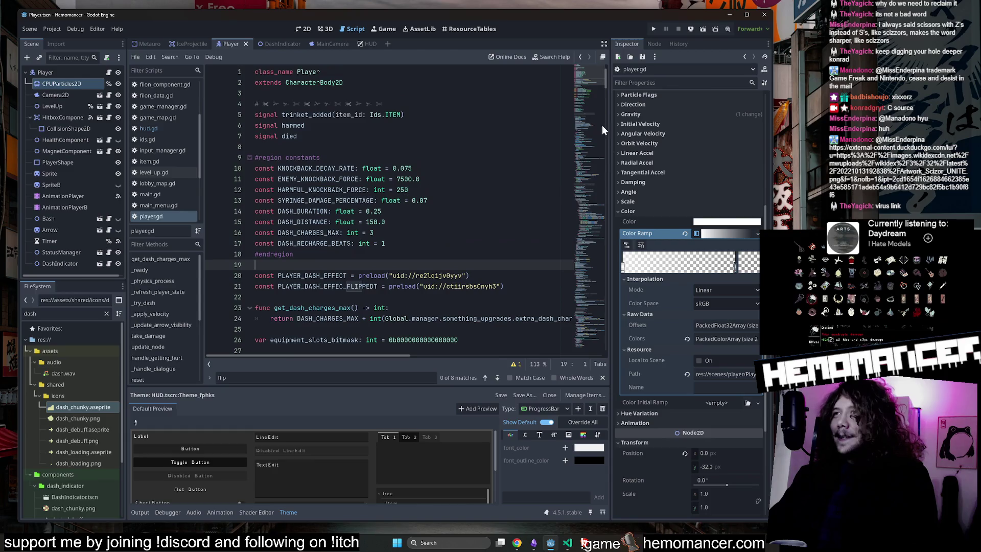
pyautogui.click(595, 103)
# Set DASH_CHARGES_MAX to 2 and DASH_RECHARGE_BEATS to 4, then save the script
pyautogui.moveTo(595, 103); pyautogui.dragTo(593, 142)
pyautogui.scroll(15, 463, 237)
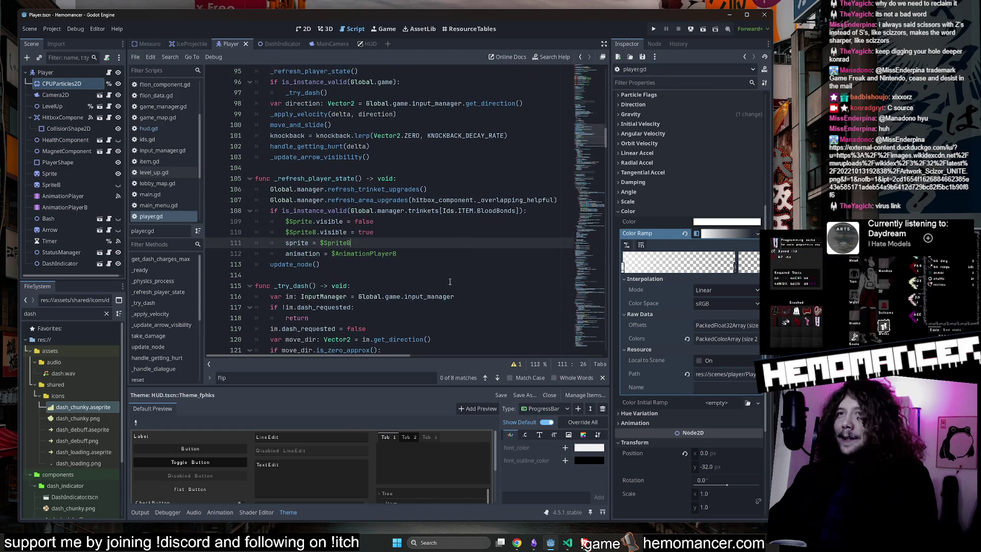
pyautogui.scroll(17, 463, 272)
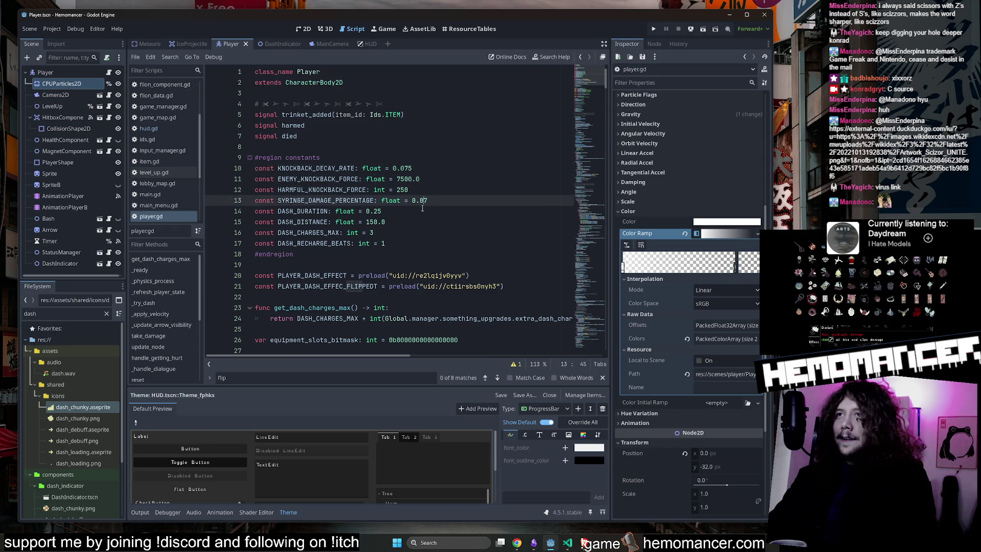
pyautogui.press('Down')
pyautogui.press('Down')
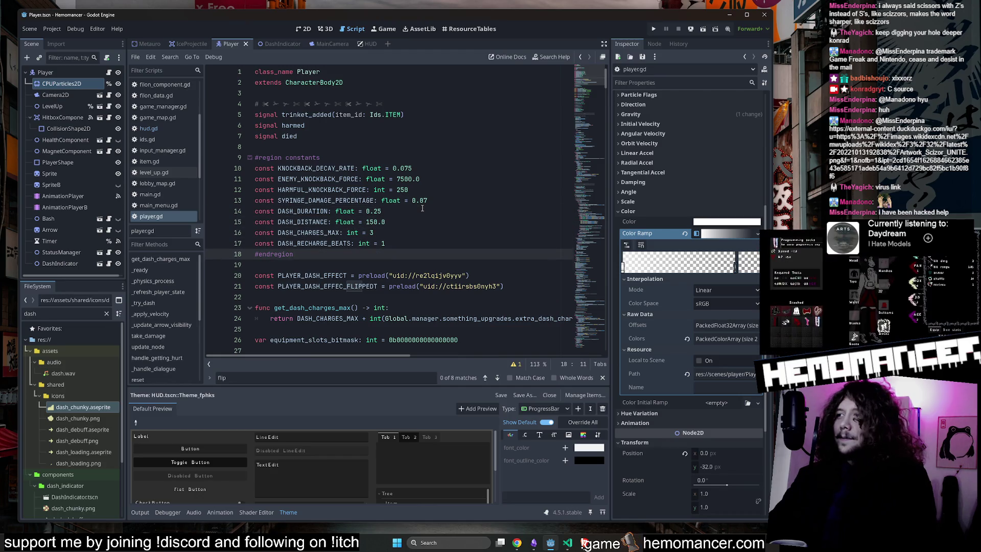
pyautogui.press('Up')
pyautogui.press('Up')
pyautogui.press('Up')
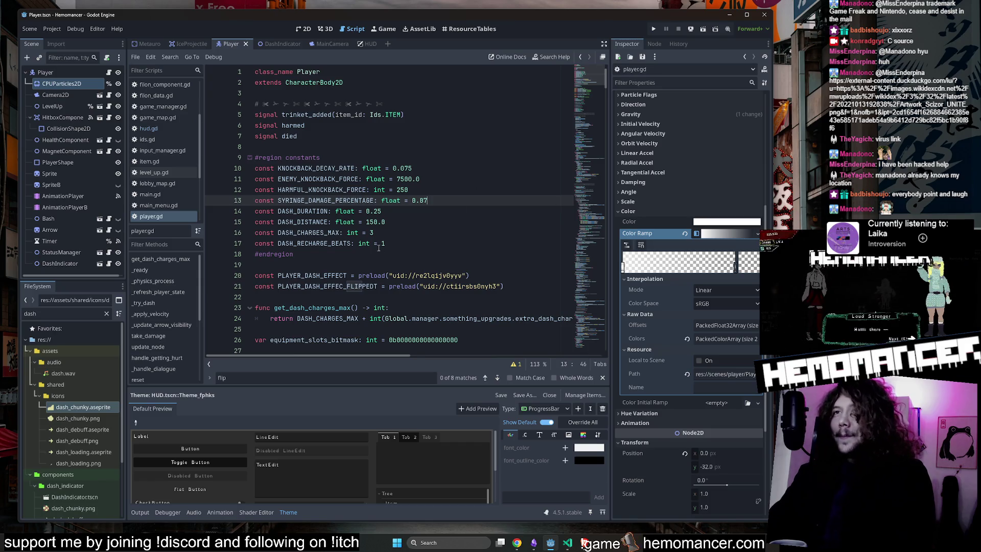
pyautogui.click(427, 256)
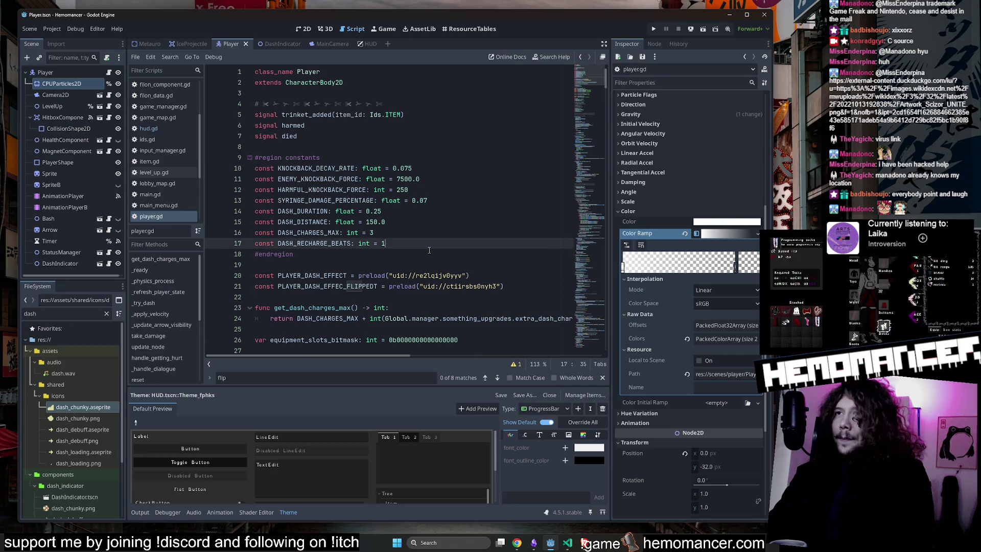
pyautogui.hotkey('ctrl', 's')
pyautogui.write('2')
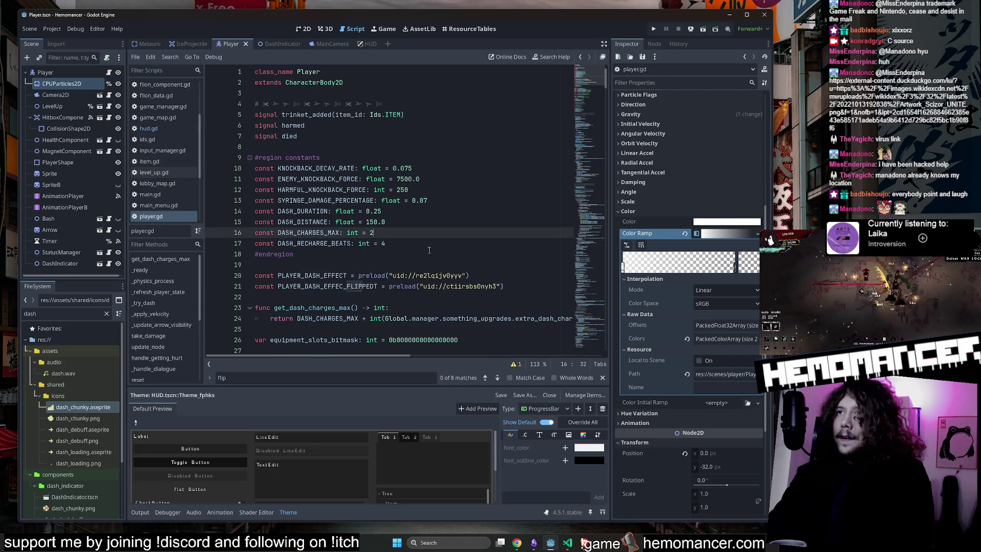
# Review the knockback, dash constants and PLAYER_DASH_EFFECT preload lines by selecting them
pyautogui.click(450, 146)
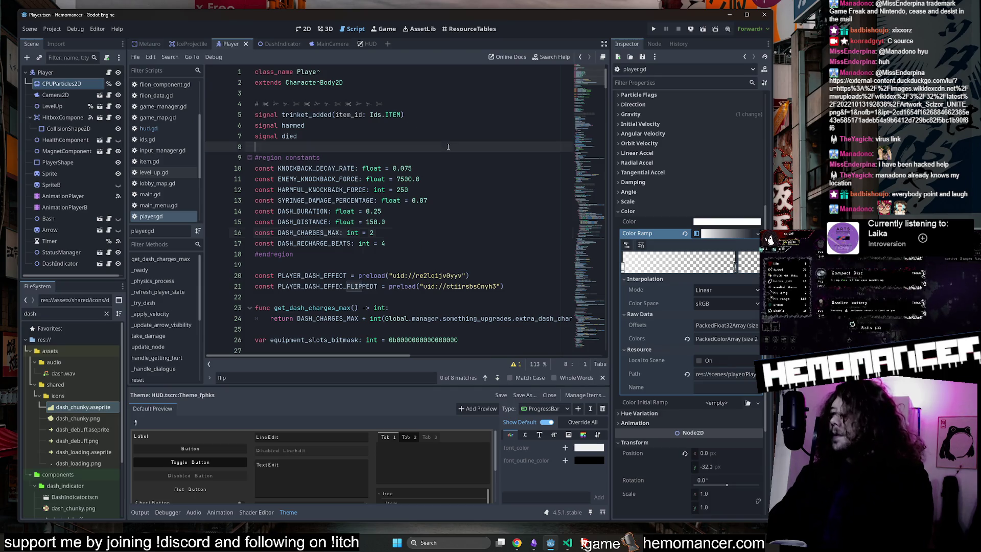
pyautogui.click(450, 189)
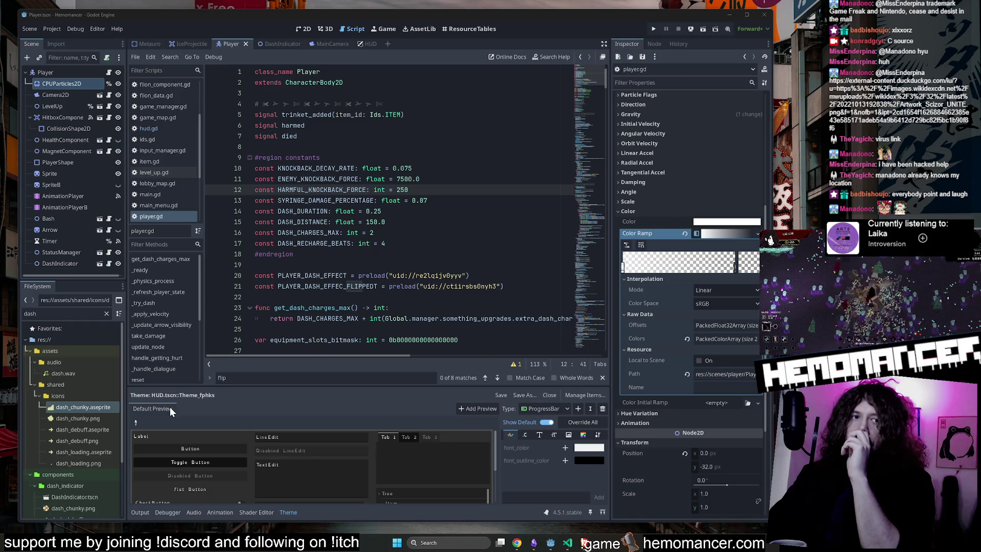
pyautogui.moveTo(307, 232)
pyautogui.mouseDown()
pyautogui.moveTo(306, 254)
pyautogui.moveTo(255, 157)
pyautogui.mouseUp()
pyautogui.click(413, 275)
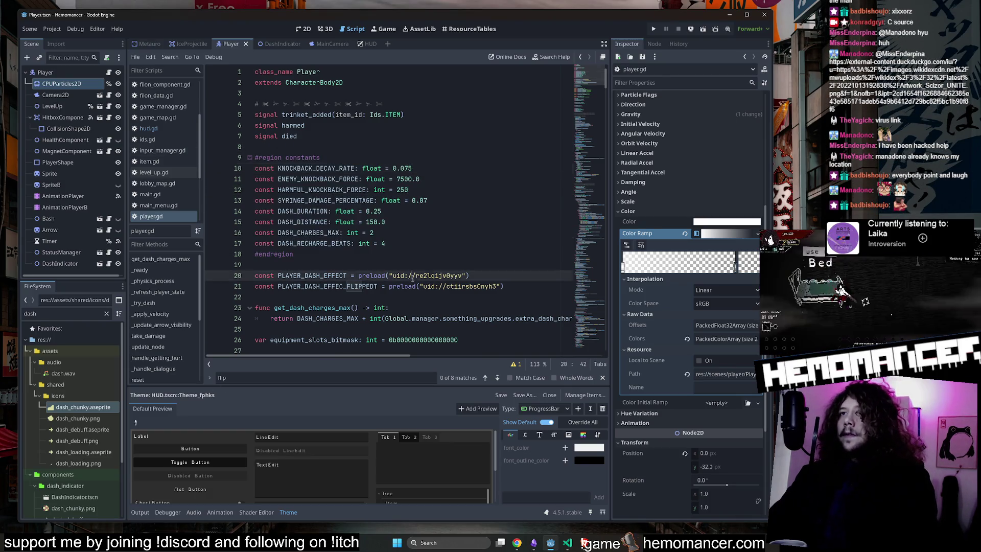
pyautogui.moveTo(413, 276); pyautogui.dragTo(475, 164)
pyautogui.click(478, 167)
pyautogui.click(471, 232)
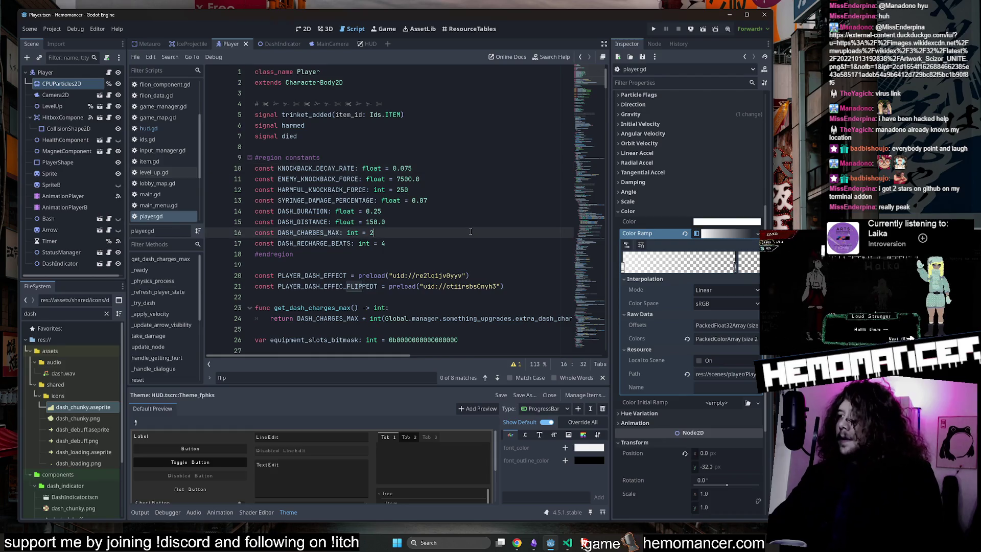
pyautogui.click(442, 180)
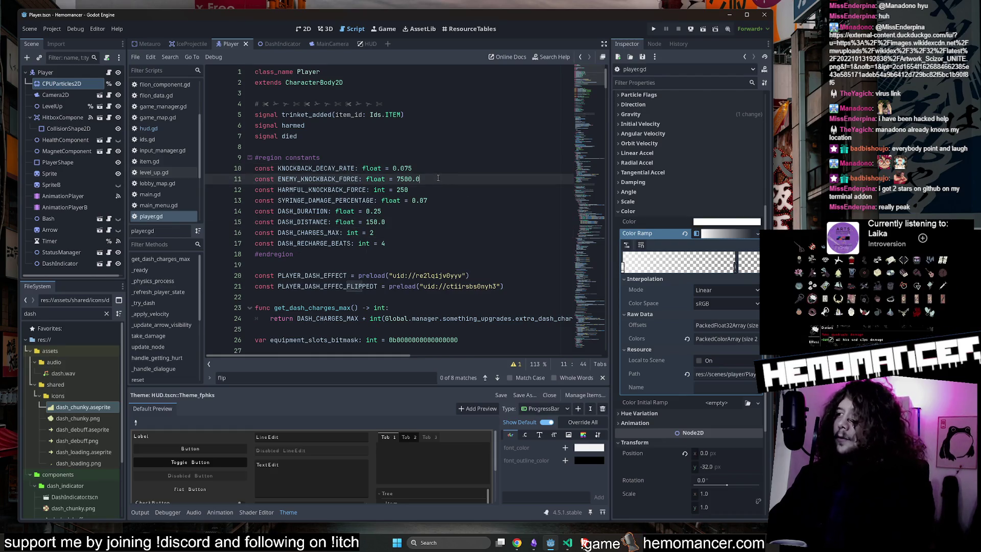
# Run the project with F5, enlarge the game window, and start from the main menu
pyautogui.press('F5')
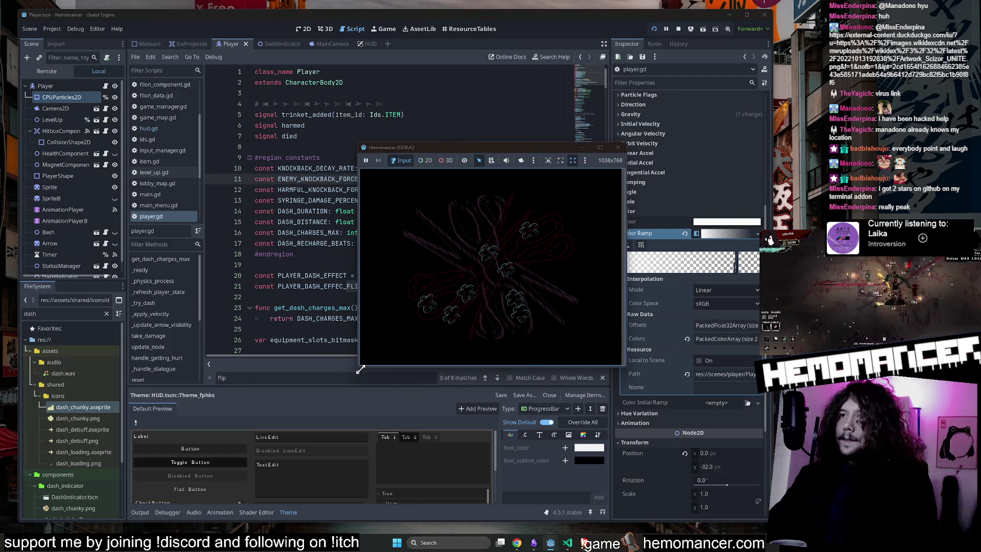
pyautogui.moveTo(359, 366)
pyautogui.mouseDown()
pyautogui.moveTo(301, 438)
pyautogui.moveTo(171, 499)
pyautogui.moveTo(111, 502)
pyautogui.mouseUp()
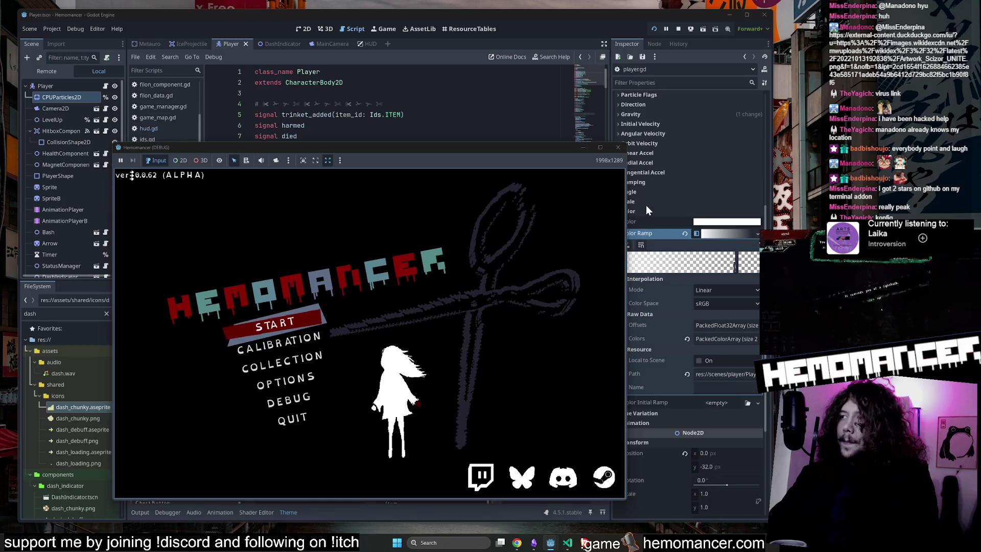
pyautogui.moveTo(629, 143); pyautogui.dragTo(745, 36)
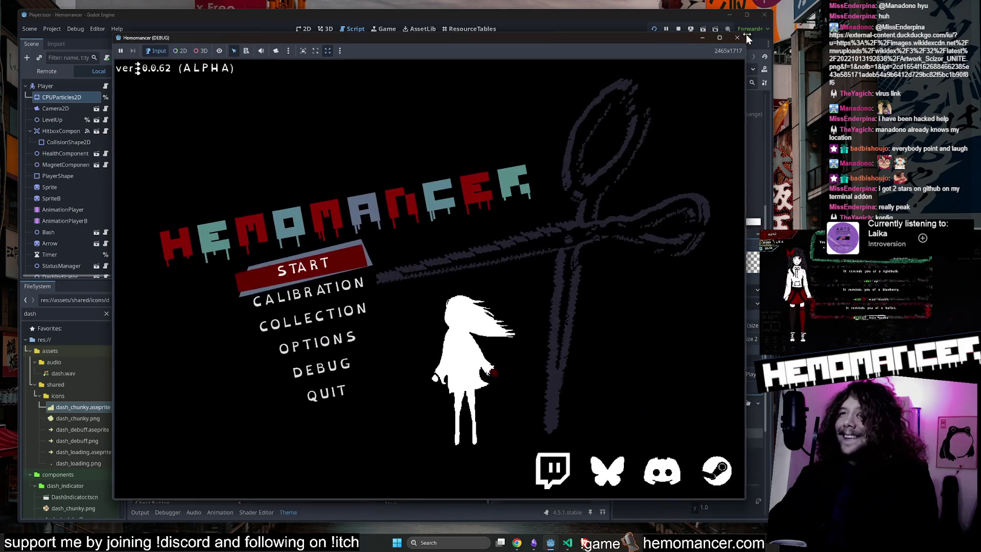
pyautogui.press('Return')
# Walk to the signpole and start the journey to Cheag Amar
pyautogui.press('Up')
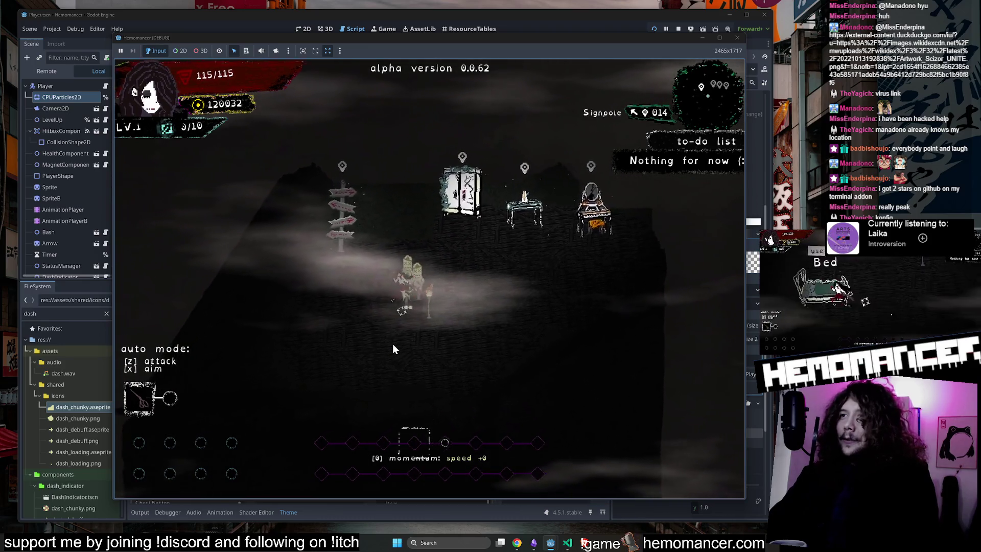
pyautogui.press('Left')
pyautogui.press('Right')
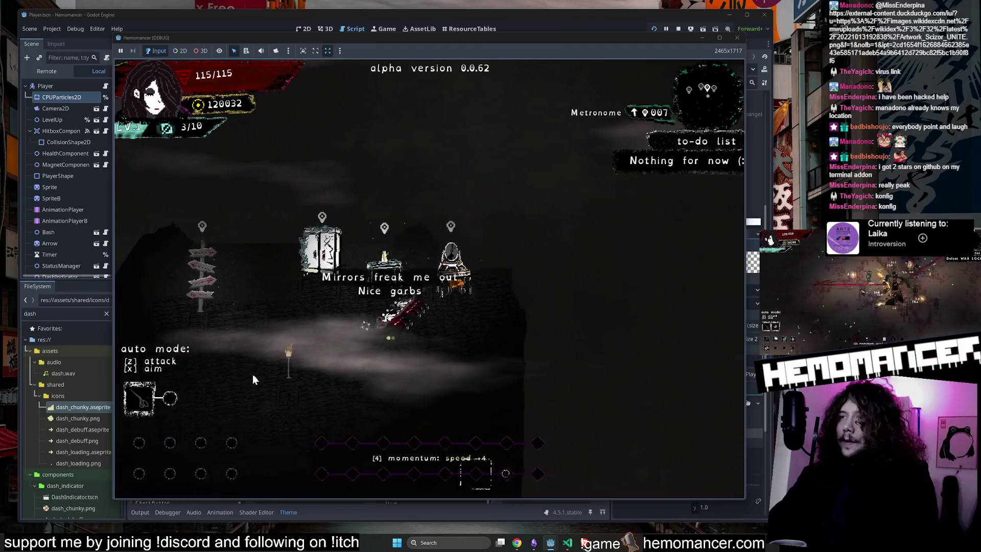
pyautogui.press('Left')
pyautogui.press('e')
pyautogui.press('Up')
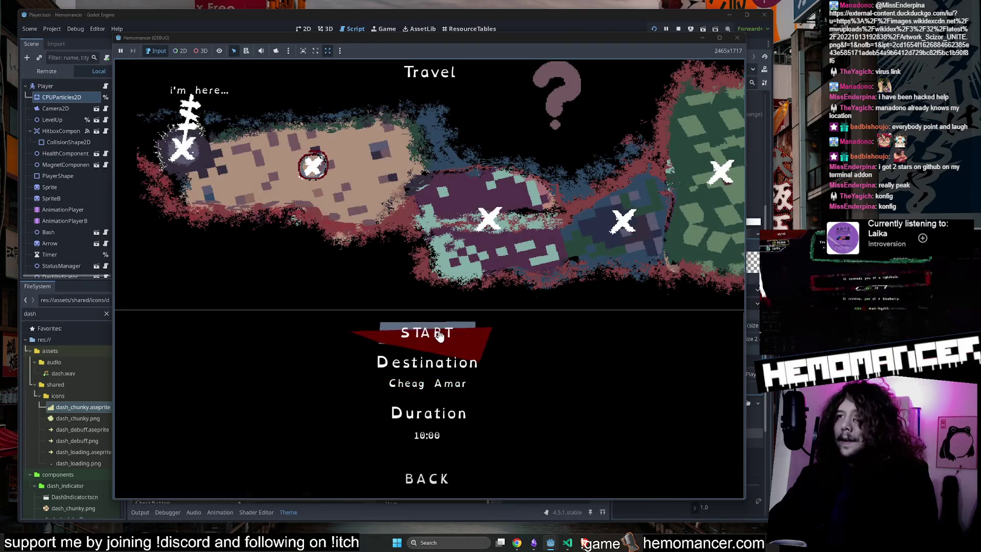
pyautogui.press('Return')
# Move around briefly, then pause and open the game's DEBUG panel
pyautogui.press('Down')
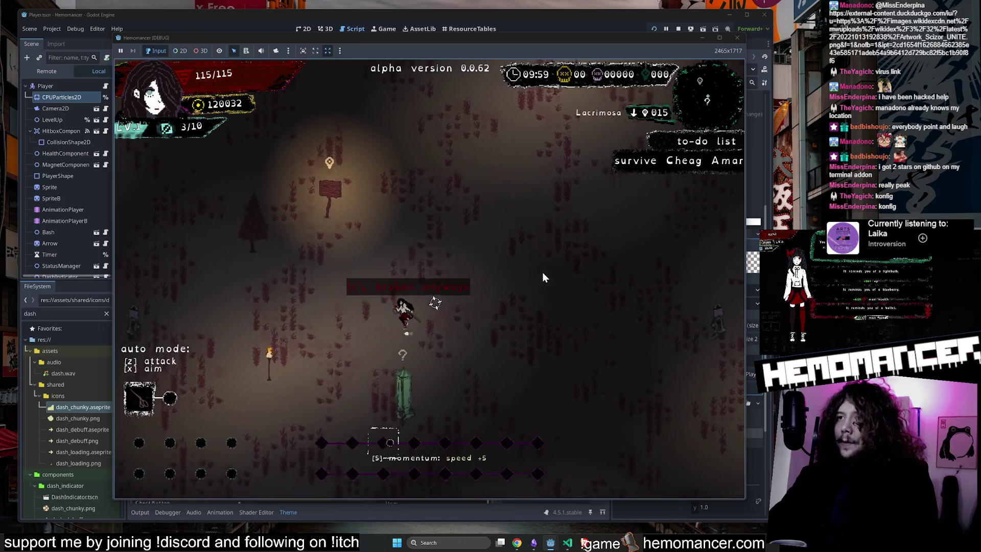
pyautogui.press('Up')
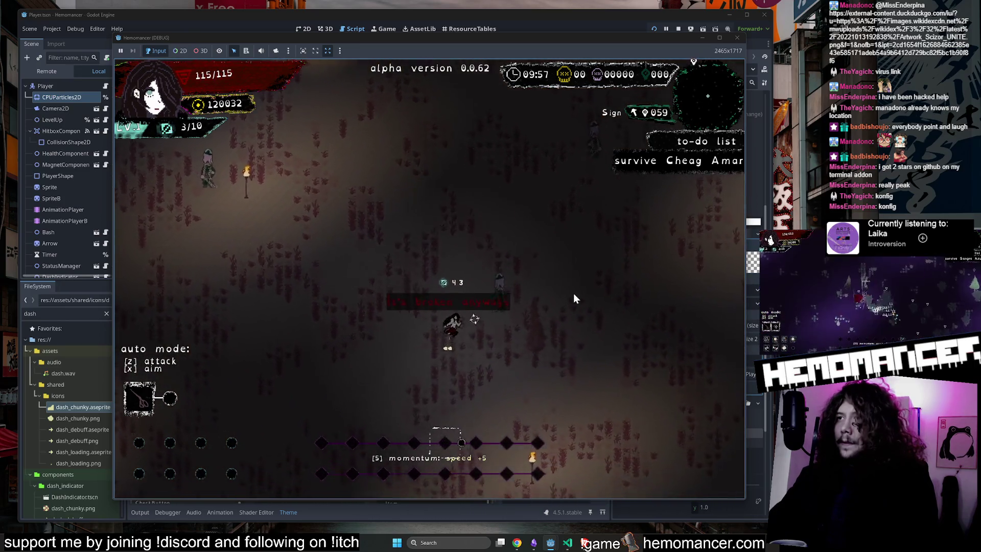
pyautogui.press('Down')
pyautogui.press('Left')
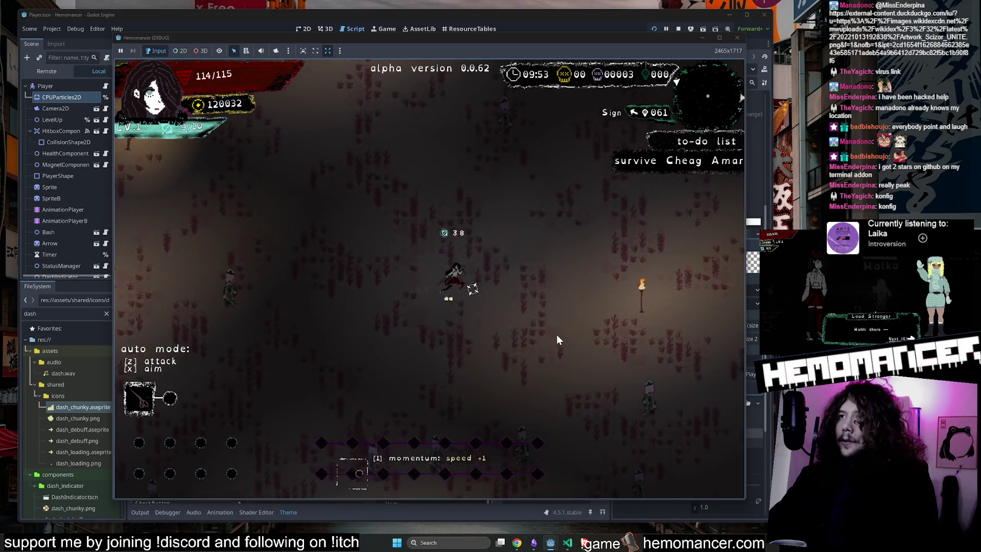
pyautogui.press('Escape')
pyautogui.click(347, 367)
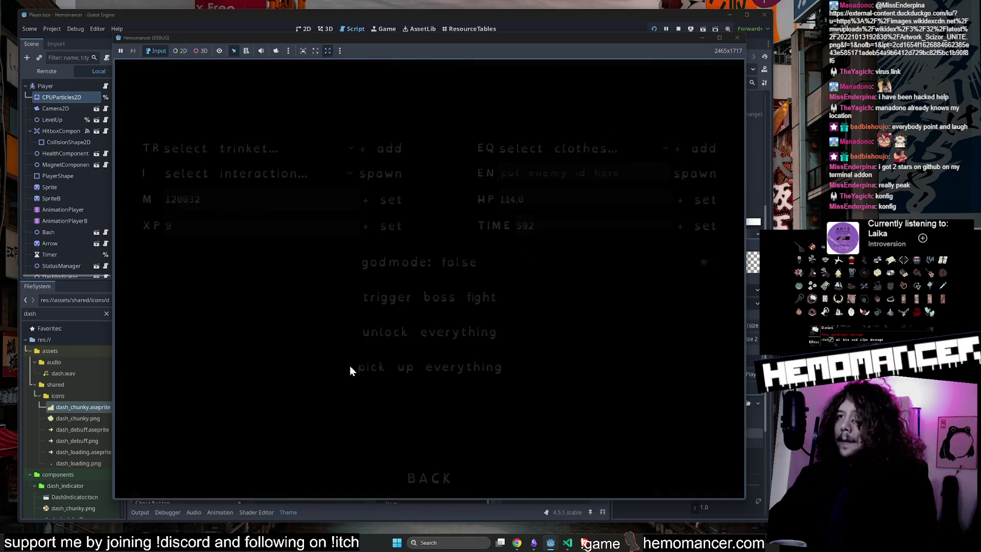
# Close the debug panel and open the game's Options menu
pyautogui.click(458, 479)
pyautogui.click(347, 339)
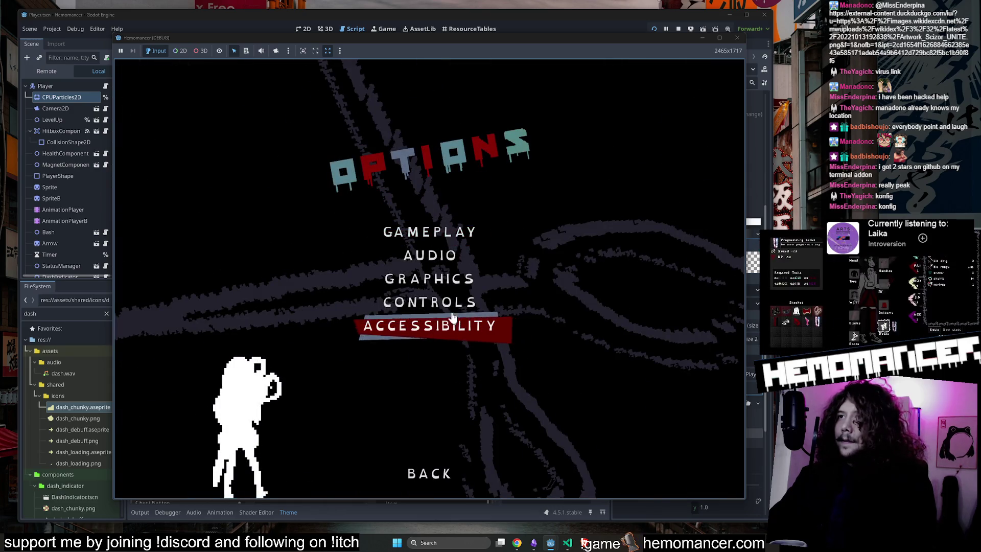
pyautogui.press('Down')
pyautogui.press('Up')
# Review the key bindings on the Controls screen
pyautogui.click(449, 297)
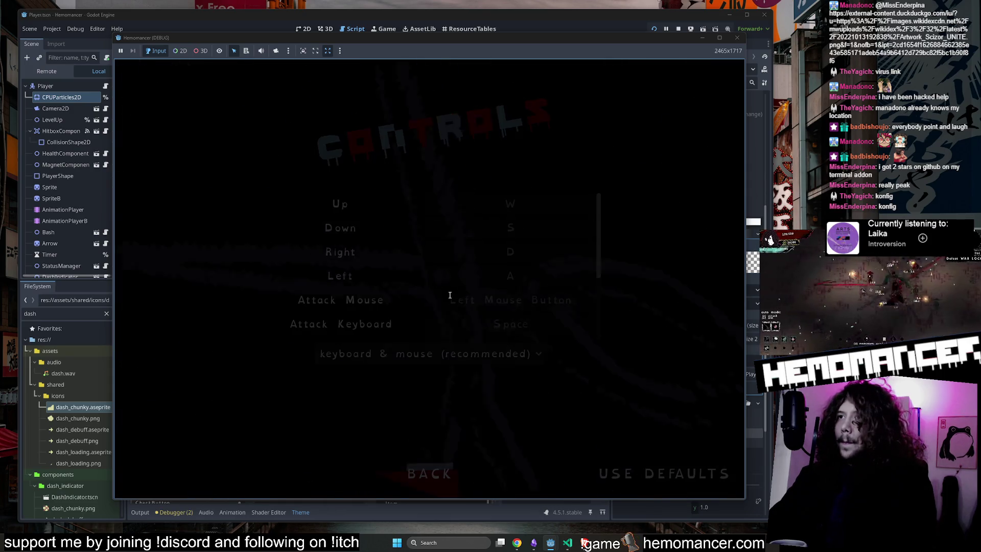
pyautogui.scroll(-3, 520, 306)
pyautogui.scroll(2, 520, 305)
pyautogui.scroll(1, 520, 305)
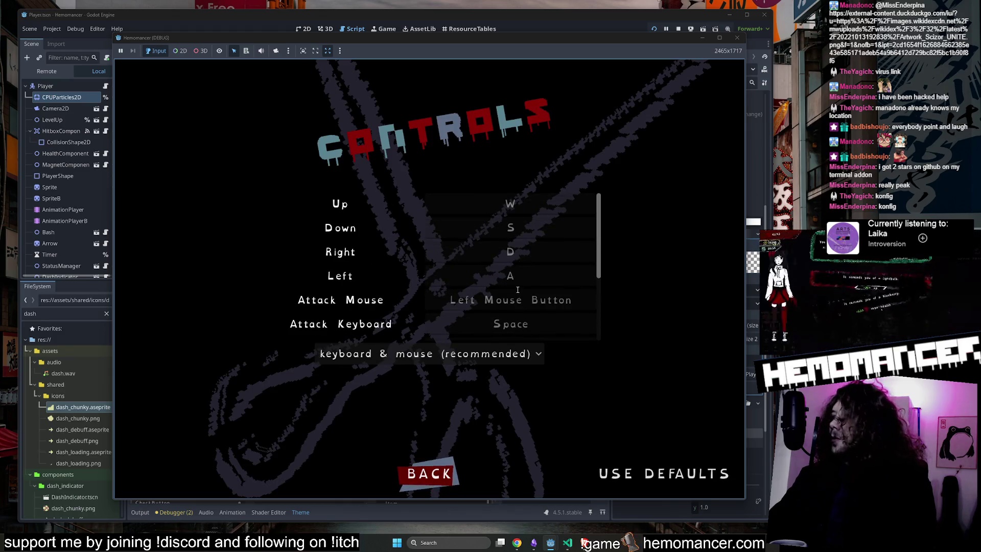
pyautogui.scroll(-3, 519, 305)
pyautogui.scroll(3, 519, 305)
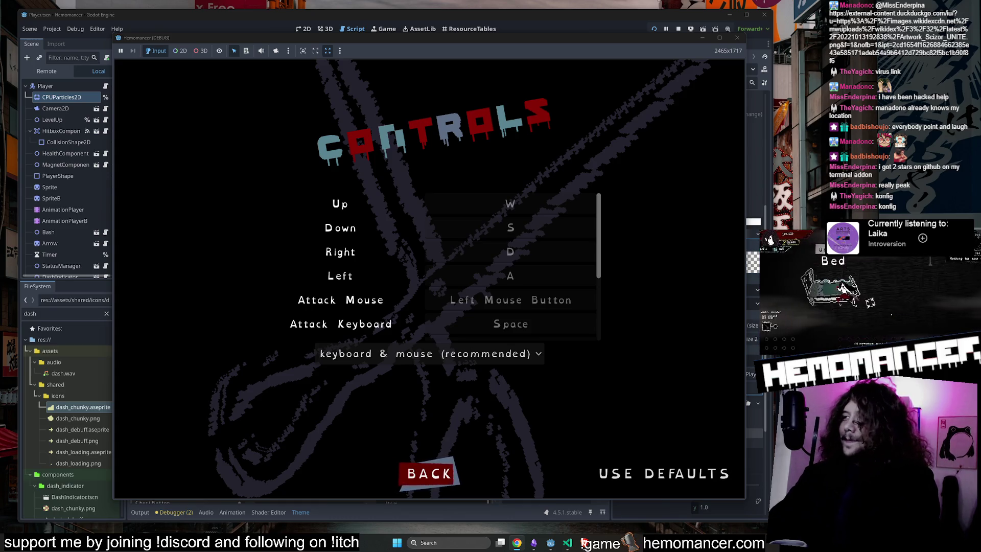
# Back out of Controls and Options to the title menu and continue the paused run
pyautogui.click(427, 468)
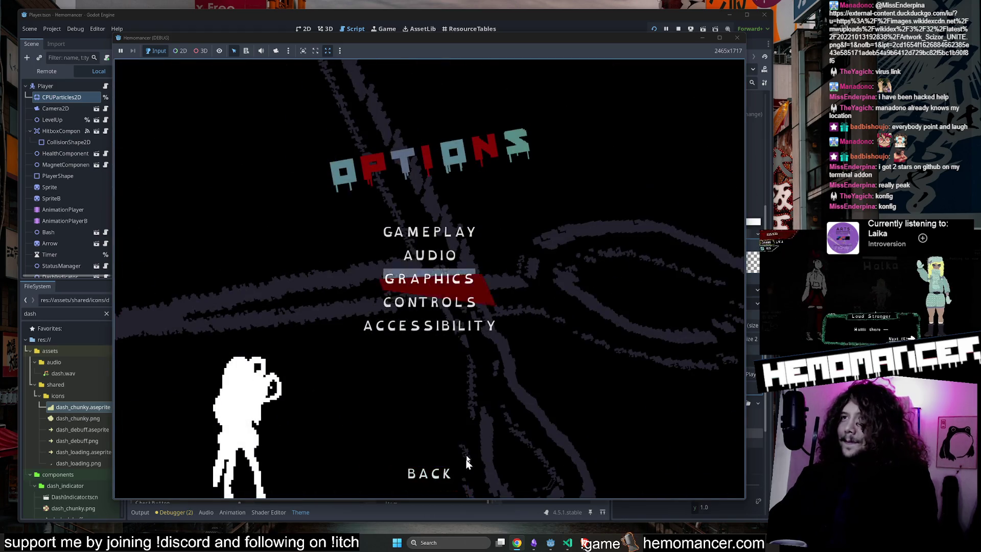
pyautogui.click(425, 471)
pyautogui.click(322, 267)
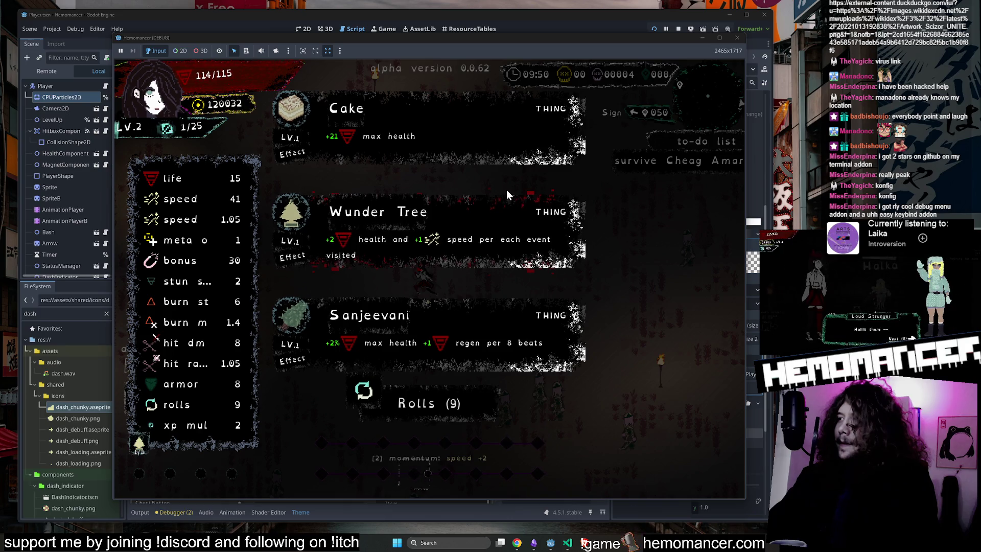
# Take the Wunder Tree upgrade at level-up, then pause to the title menu with Escape
pyautogui.click(416, 225)
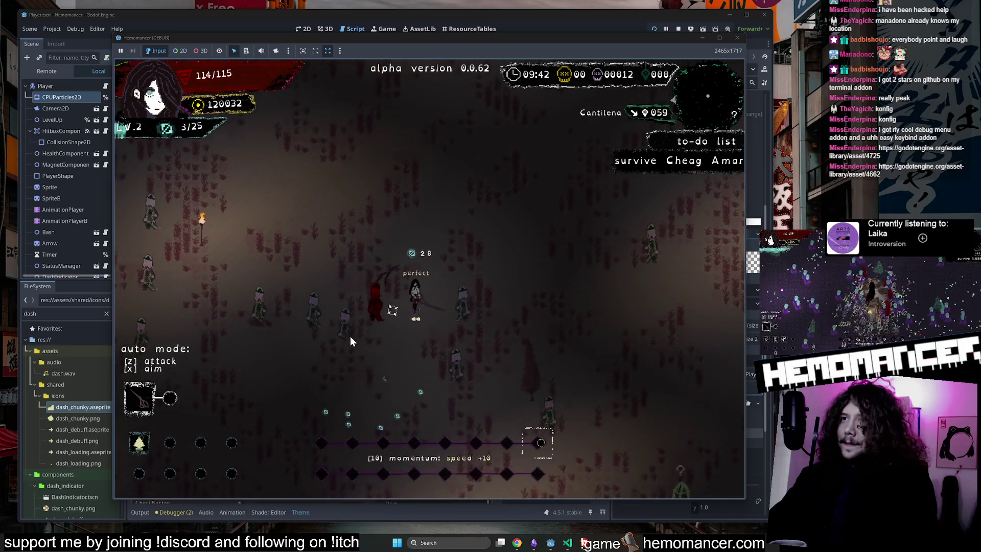
pyautogui.press('Escape')
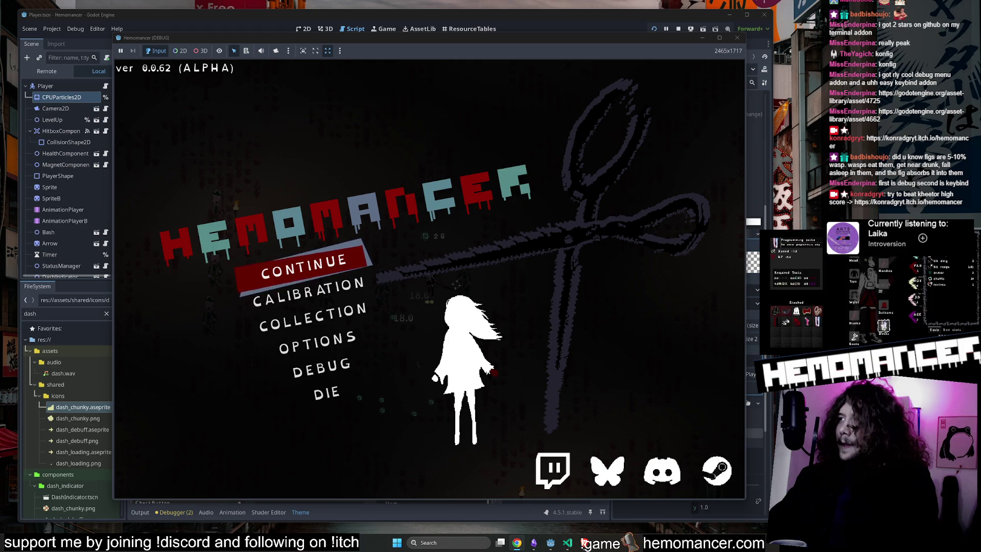
# In Obsidian, zoom onto the itch.io embed and load the Hemomancer DPS leaderboard
pyautogui.click(534, 543)
pyautogui.scroll(3, 641, 267)
pyautogui.scroll(5, 614, 273)
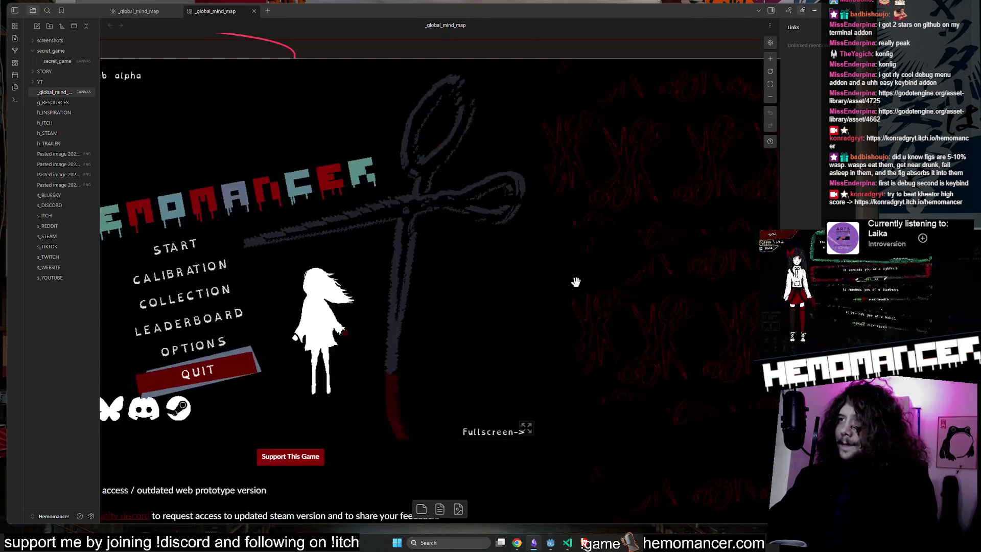
pyautogui.scroll(-4, 532, 291)
pyautogui.scroll(2, 350, 361)
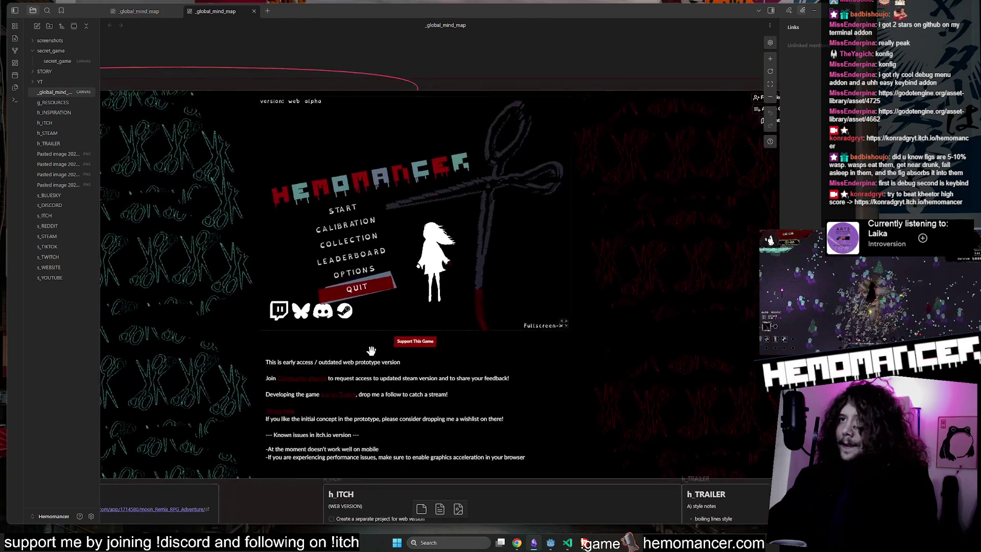
pyautogui.click(358, 257)
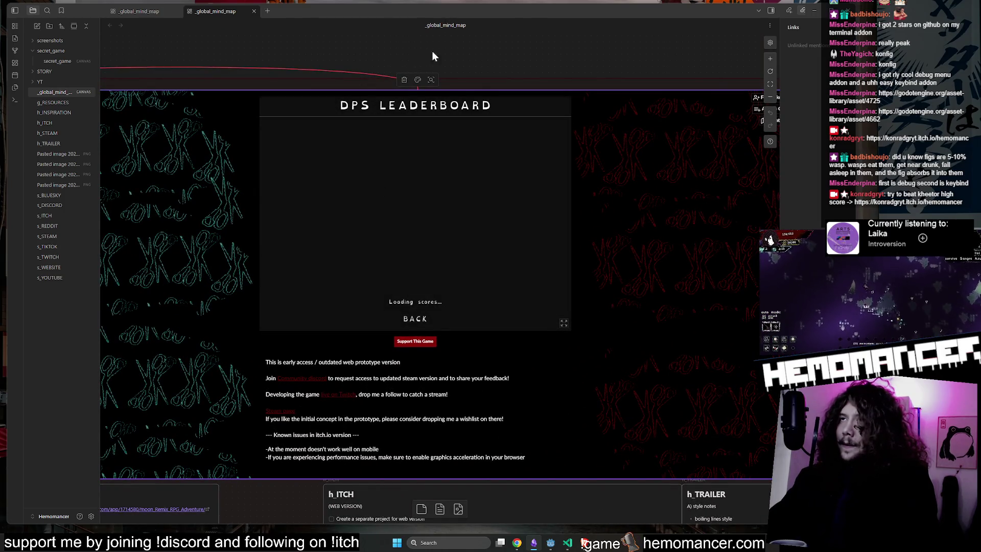
pyautogui.scroll(2, 372, 56)
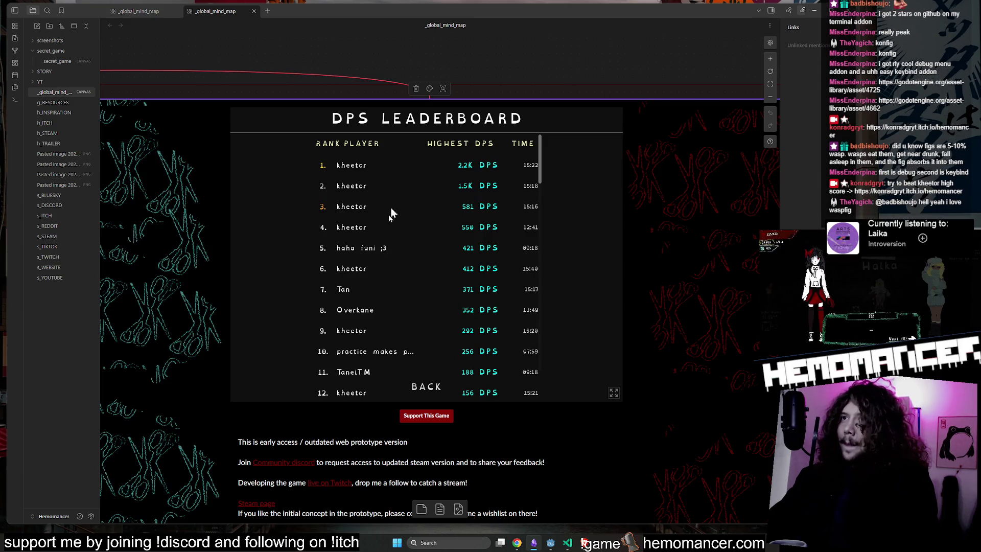
pyautogui.click(443, 53)
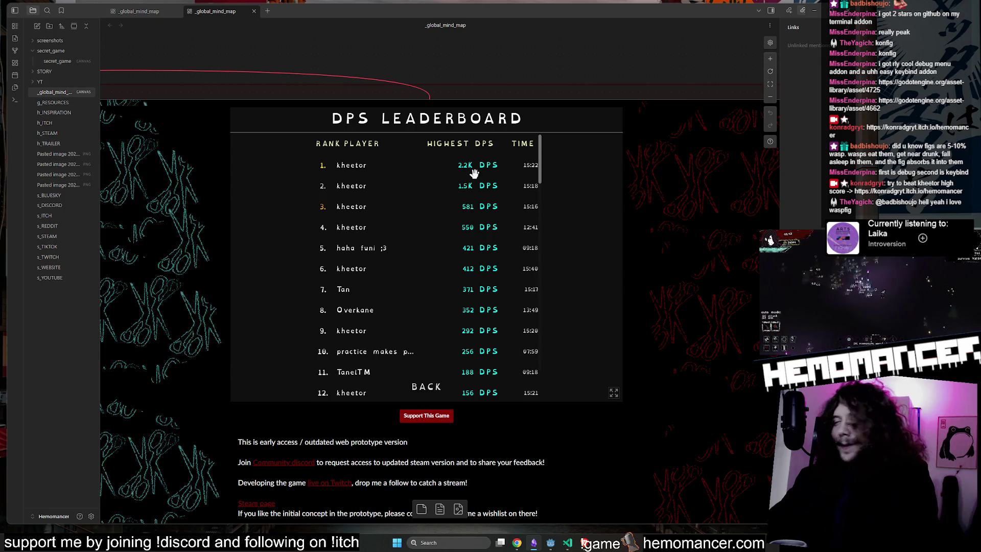
# Pan and zoom the Obsidian mind map until the Twitch chat node fills the view
pyautogui.scroll(-10, 510, 60)
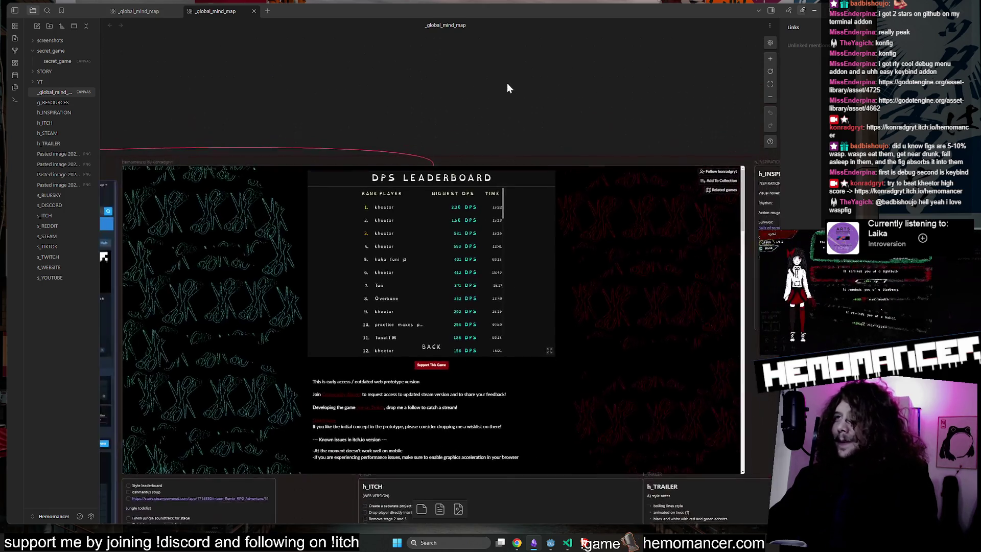
pyautogui.moveTo(204, 251); pyautogui.dragTo(283, 194)
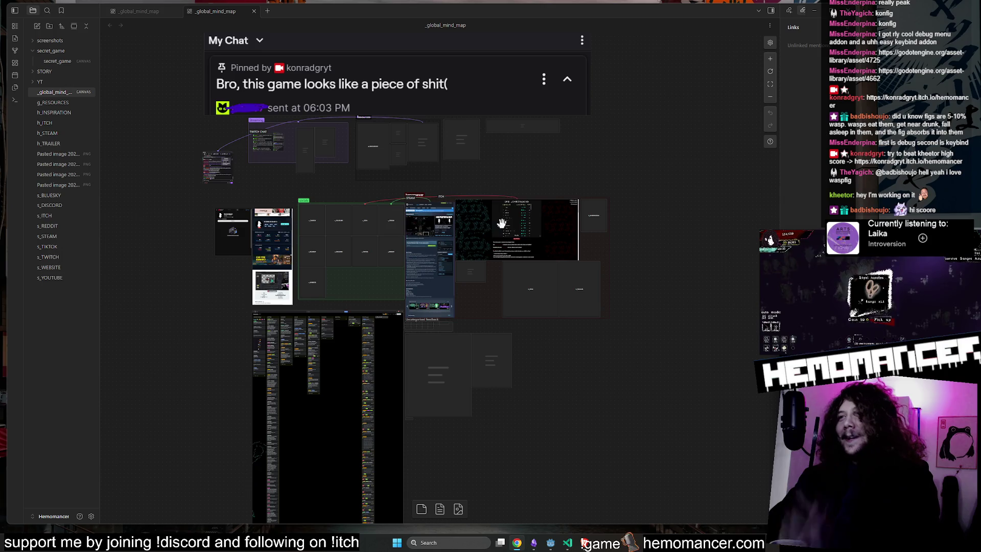
pyautogui.scroll(10, 513, 192)
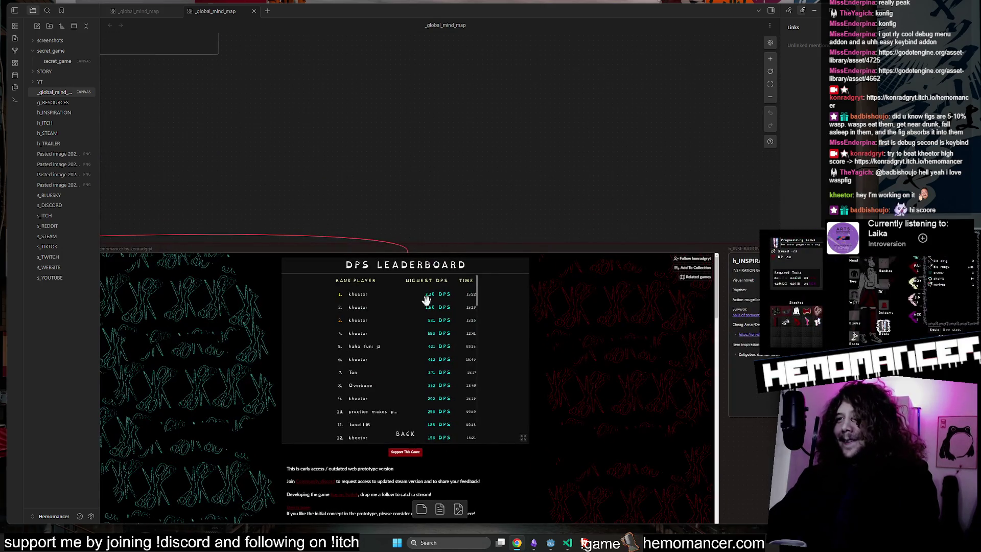
pyautogui.scroll(-10, 388, 213)
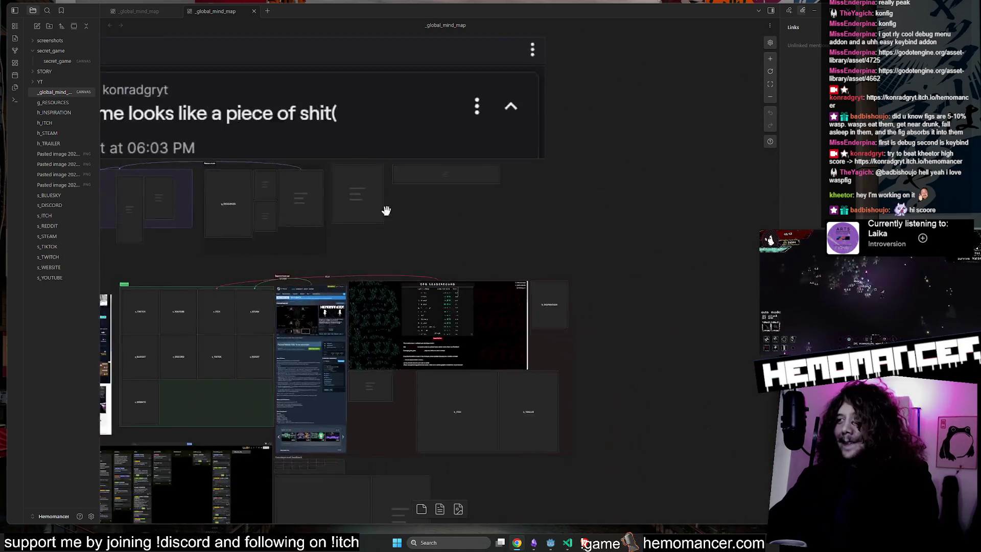
pyautogui.scroll(2, 396, 263)
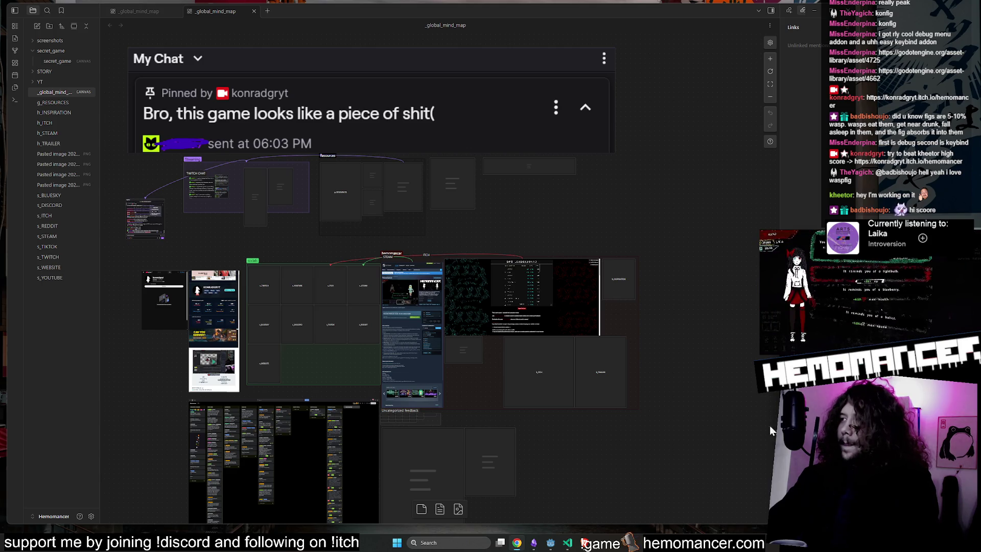
pyautogui.scroll(4, 406, 377)
pyautogui.scroll(-3, 408, 372)
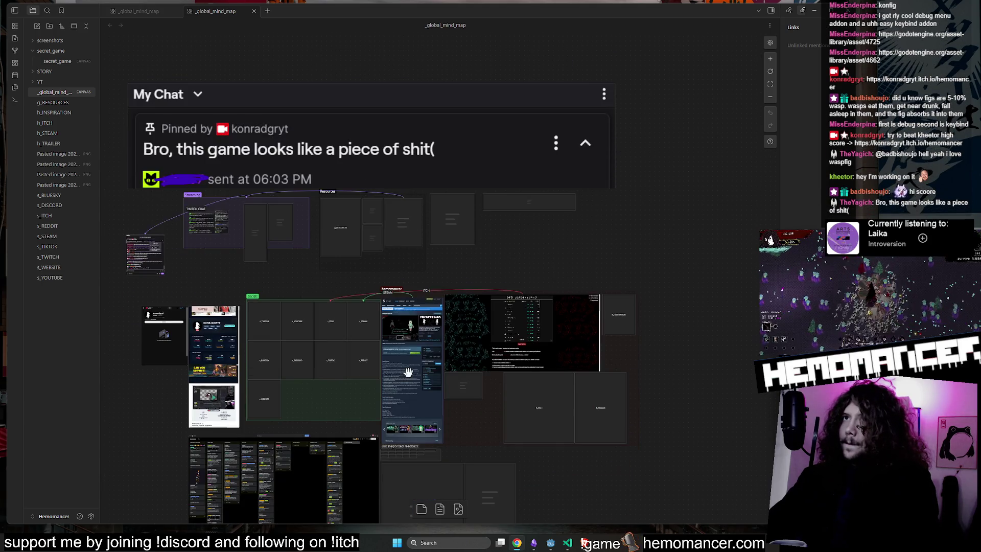
pyautogui.hscroll(-2, 623, 259)
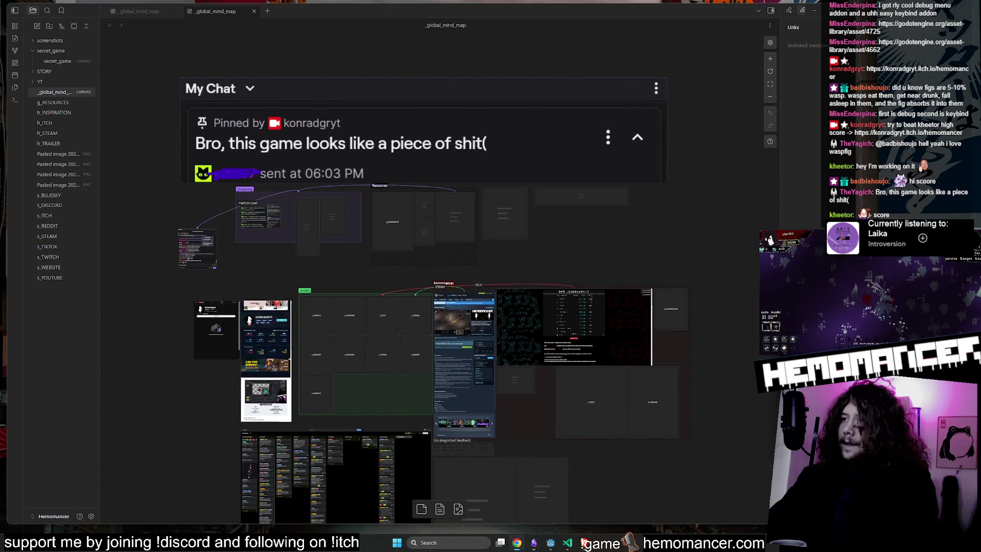
pyautogui.scroll(10, 149, 265)
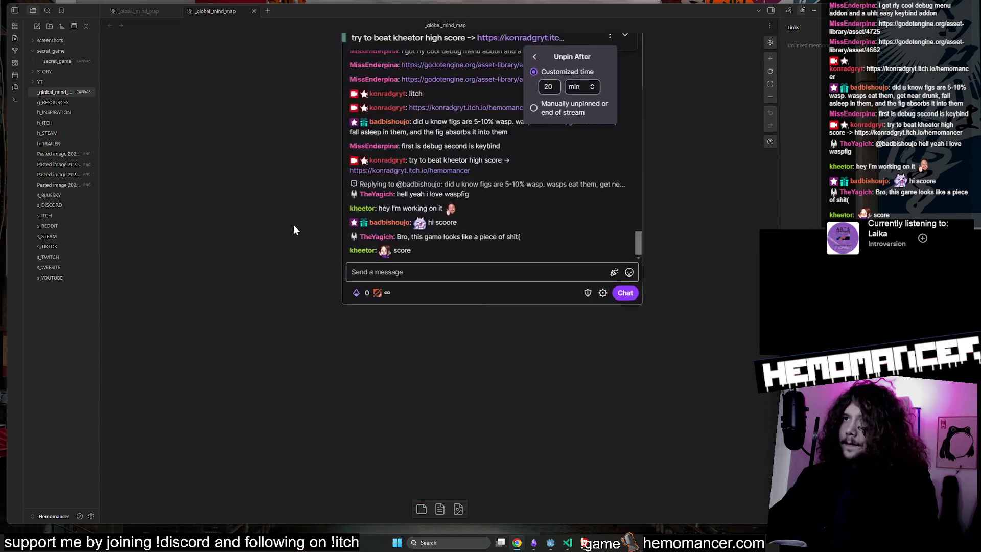
# Post a ban command in the embedded Twitch chat's message field
pyautogui.click(467, 289)
pyautogui.write('!gigaomegaban Yag')
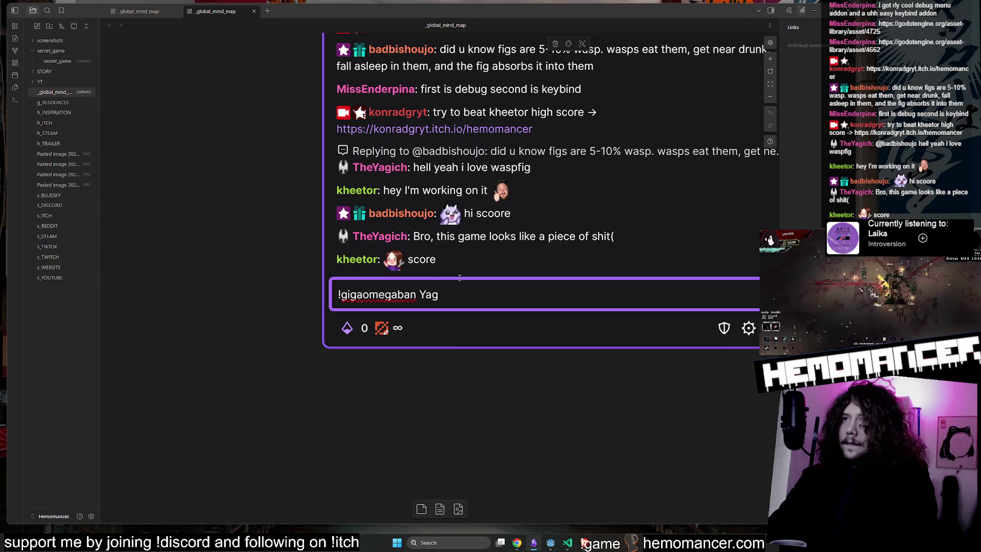
pyautogui.press('Return')
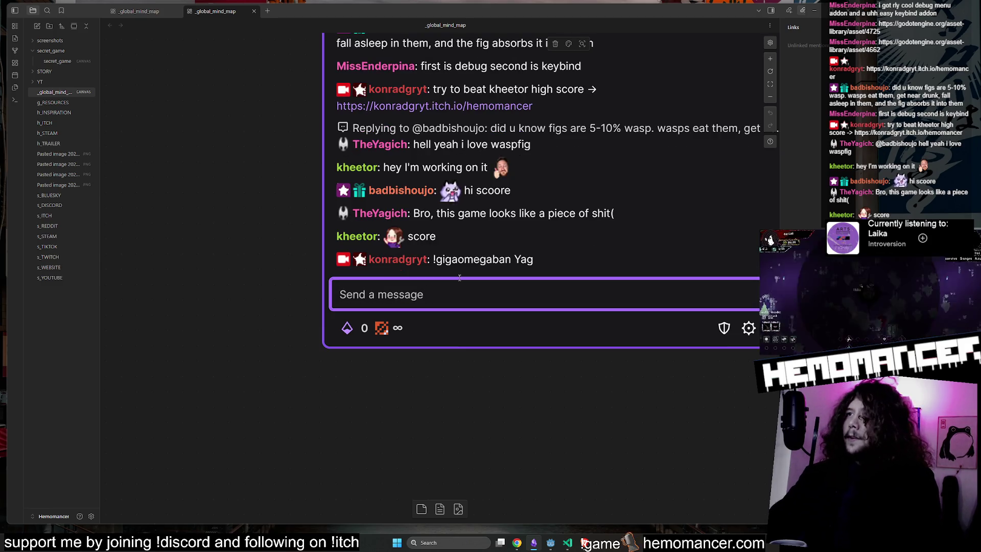
# Zoom the canvas back out to the overview and minimize Obsidian to return to Godot
pyautogui.click(250, 232)
pyautogui.scroll(-10, 295, 308)
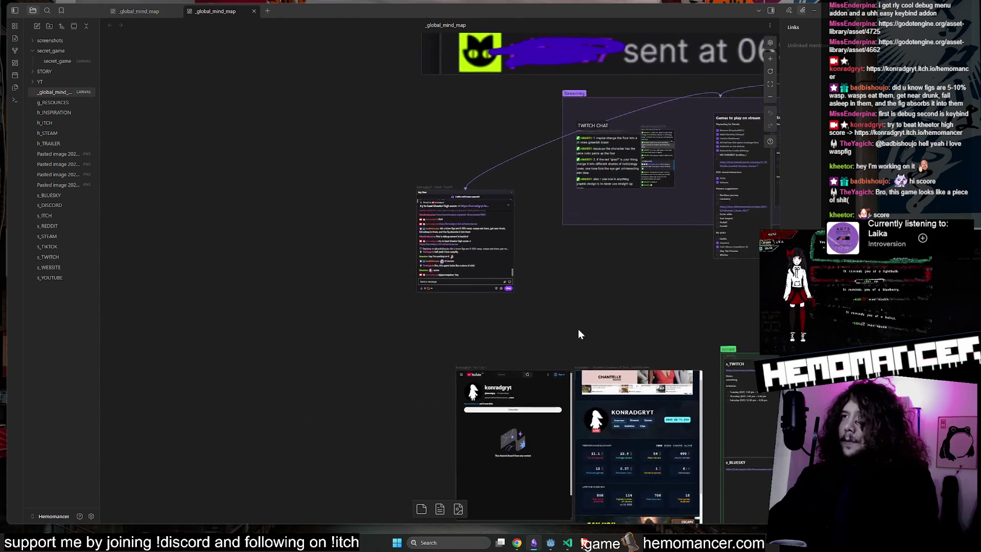
pyautogui.moveTo(578, 334)
pyautogui.mouseDown()
pyautogui.moveTo(411, 327)
pyautogui.moveTo(285, 285)
pyautogui.mouseUp()
pyautogui.scroll(-3, 449, 333)
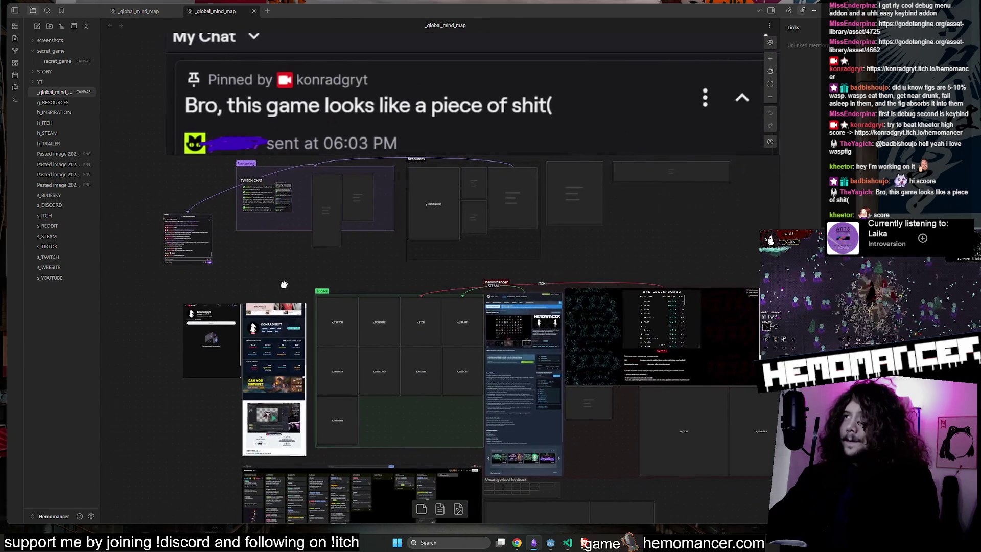
pyautogui.scroll(-2, 285, 284)
pyautogui.scroll(-3, 596, 262)
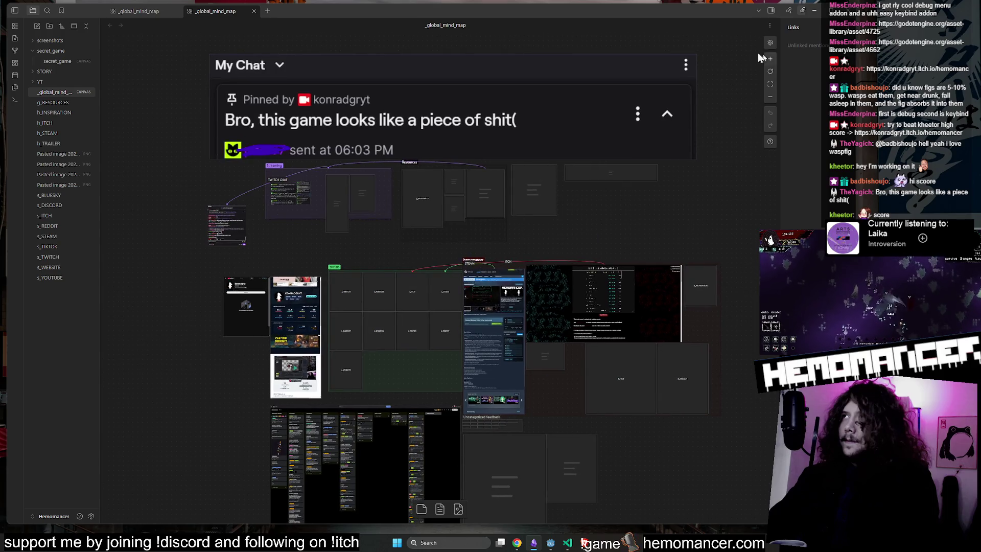
pyautogui.click(816, 11)
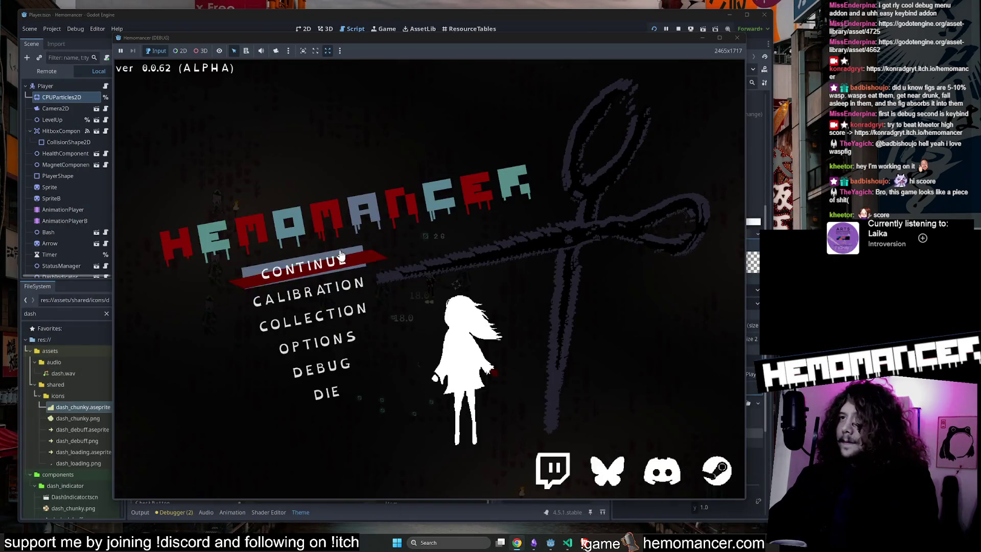
# Resume the Hemomancer run and pick two level-up upgrades while playing to level 4
pyautogui.press('Return')
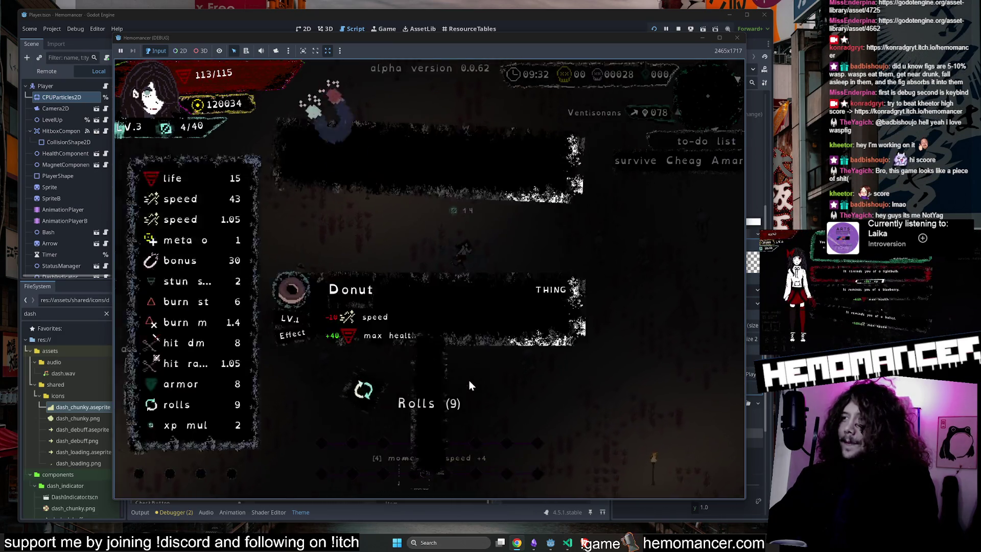
pyautogui.click(469, 318)
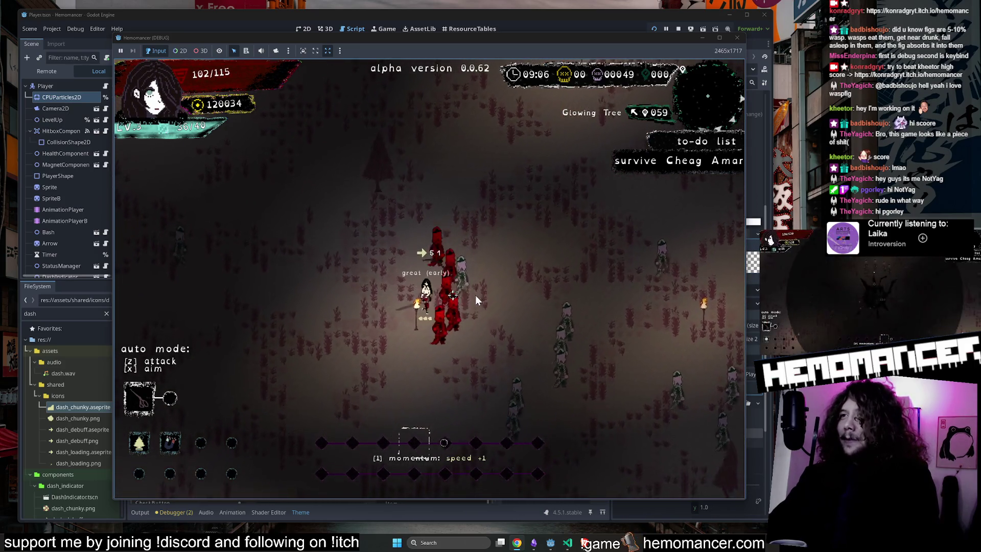
pyautogui.click(382, 211)
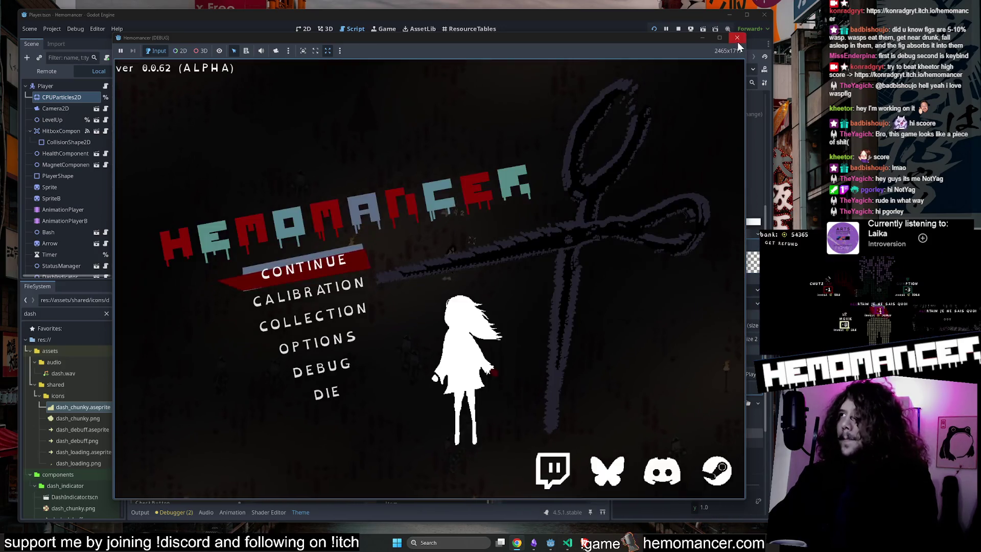
# Relaunch the game from player.gd line 13 in an enlarged window and browse the item collection
pyautogui.press('F8')
pyautogui.click(419, 201)
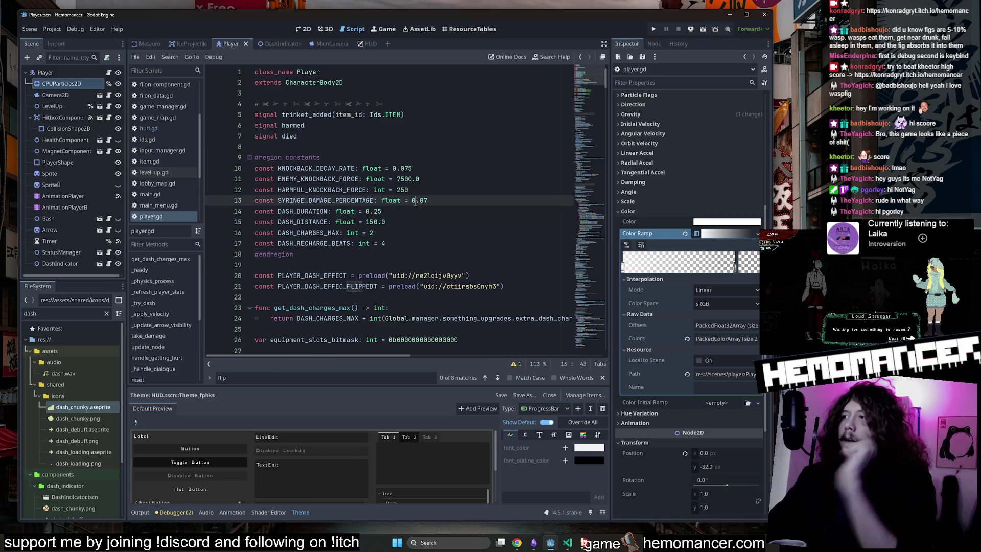
pyautogui.press('F5')
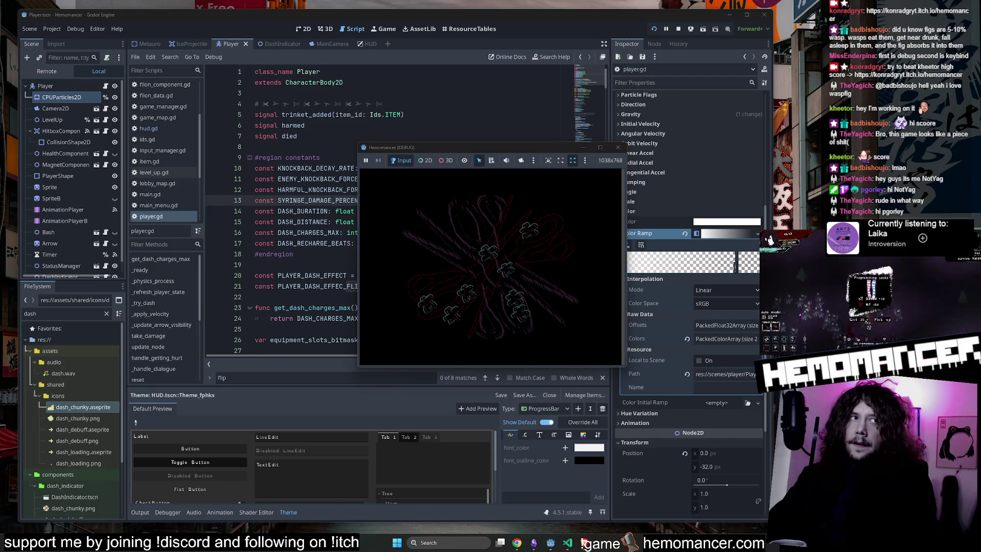
pyautogui.moveTo(357, 369)
pyautogui.mouseDown()
pyautogui.moveTo(169, 440)
pyautogui.moveTo(80, 526)
pyautogui.mouseUp()
pyautogui.moveTo(628, 142); pyautogui.dragTo(740, 41)
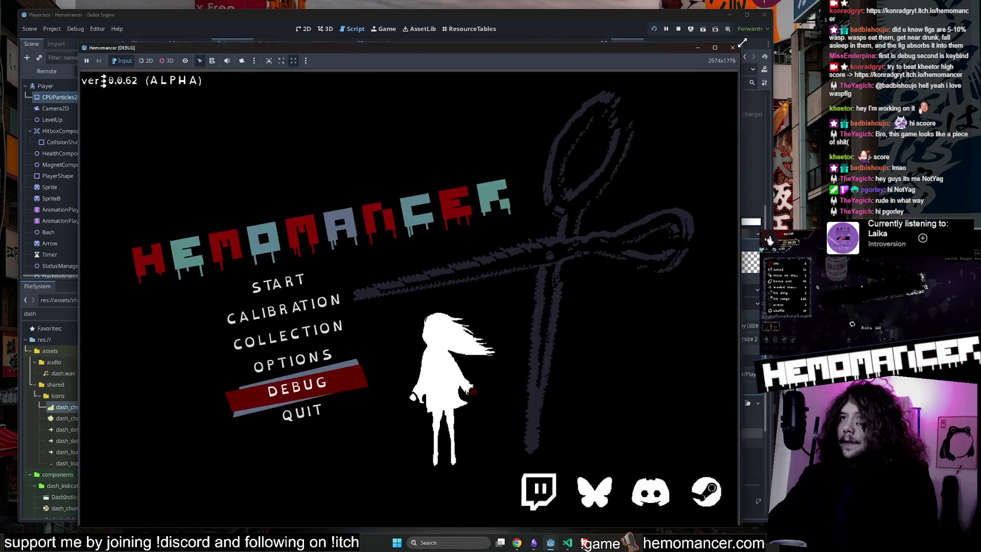
pyautogui.click(308, 332)
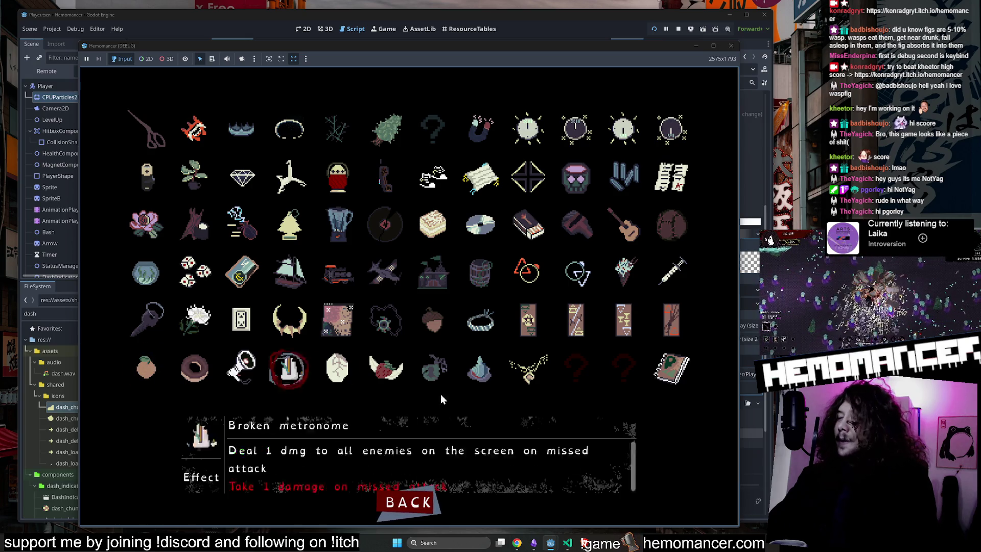
pyautogui.click(414, 501)
# Start a new run, travel into the world, and take Datura at the first level-up
pyautogui.click(254, 295)
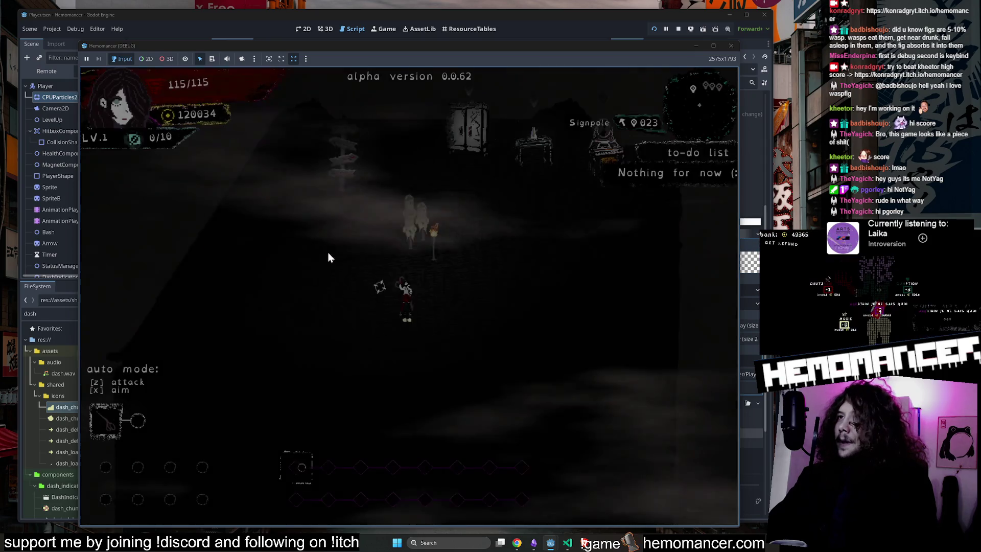
pyautogui.press('e')
pyautogui.click(431, 354)
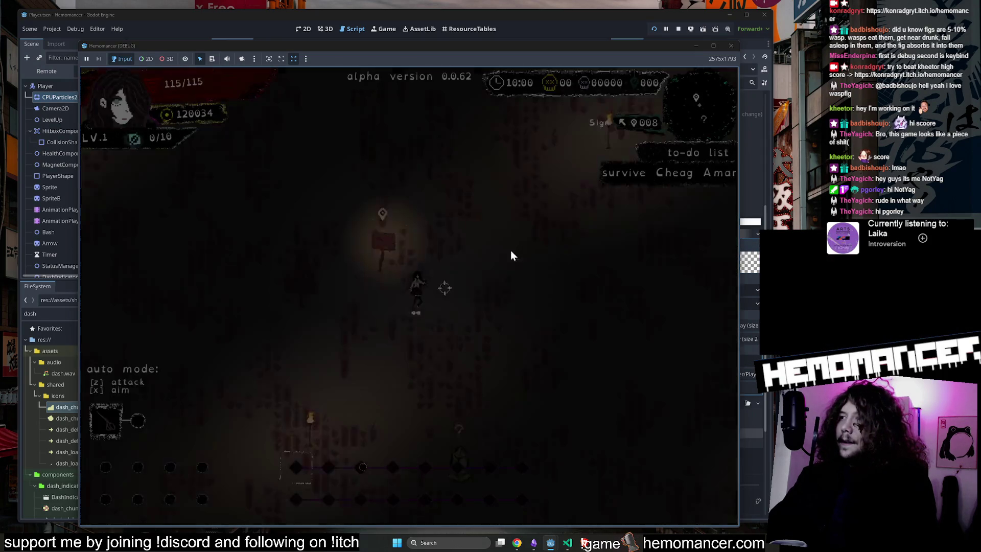
pyautogui.press('w')
pyautogui.press('a')
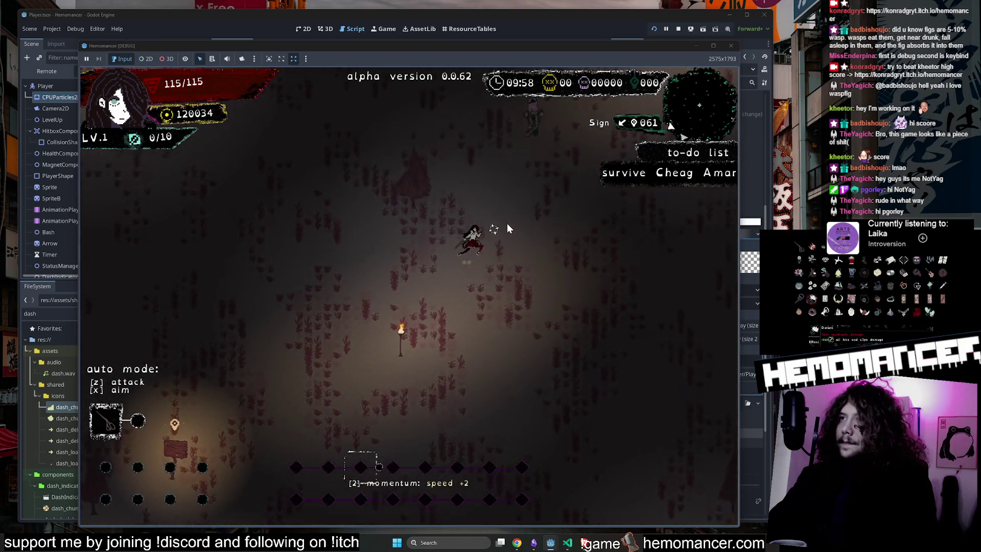
pyautogui.press('w')
pyautogui.press('d')
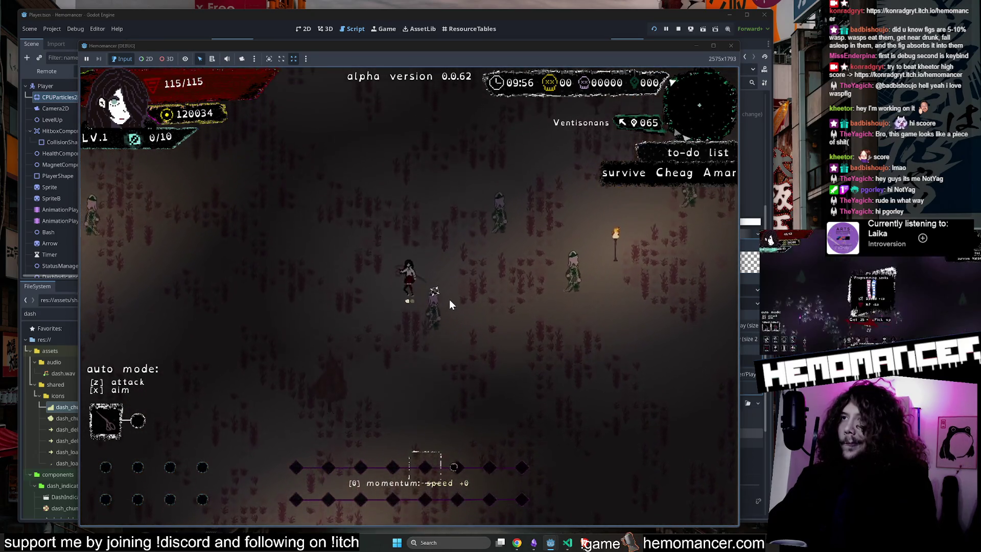
pyautogui.press('w')
pyautogui.press('d')
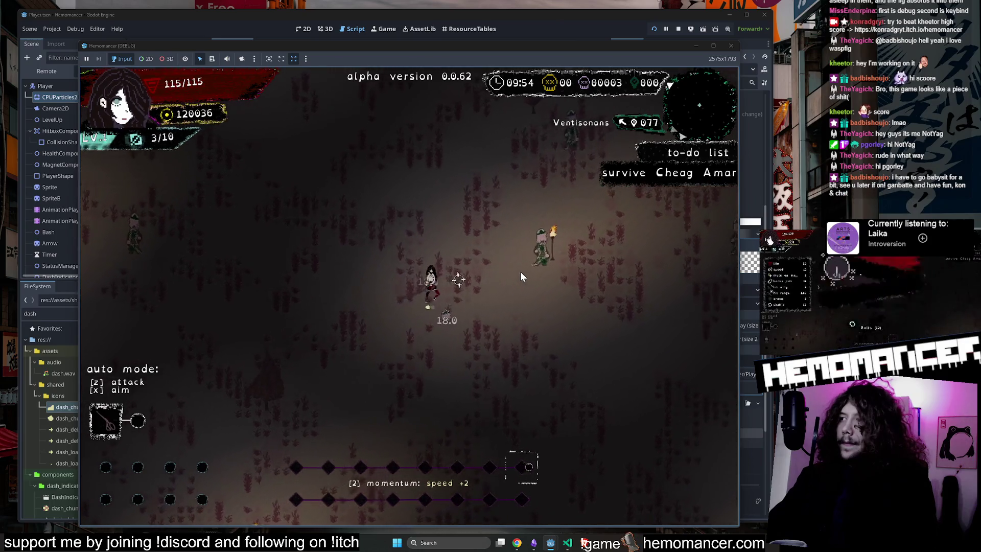
pyautogui.press('w')
pyautogui.press('a')
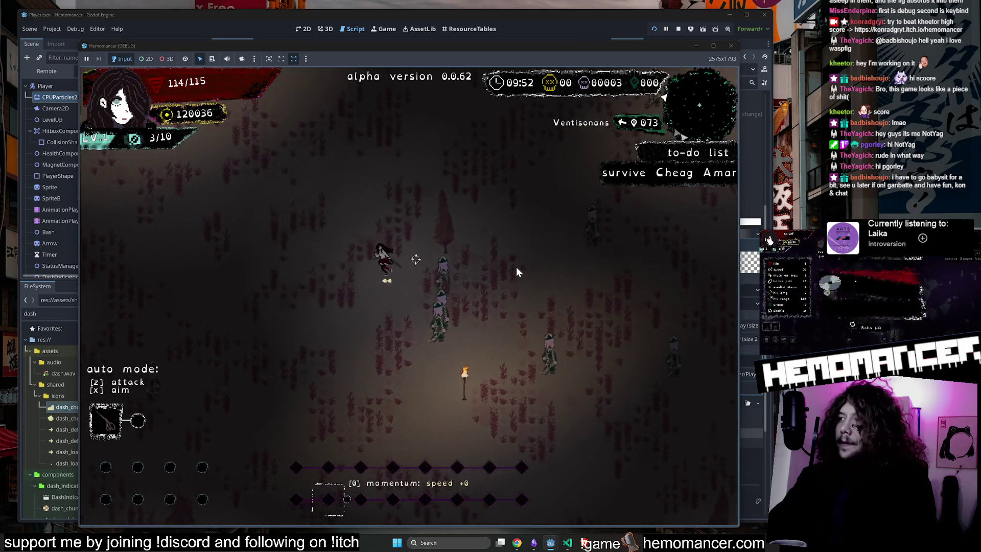
pyautogui.press('w')
pyautogui.press('a')
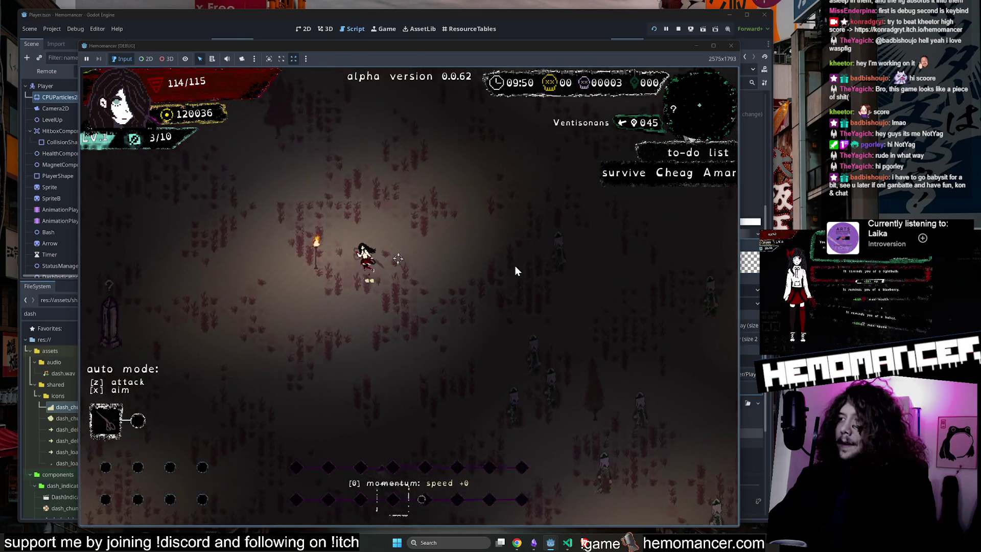
pyautogui.press('w')
pyautogui.press('a')
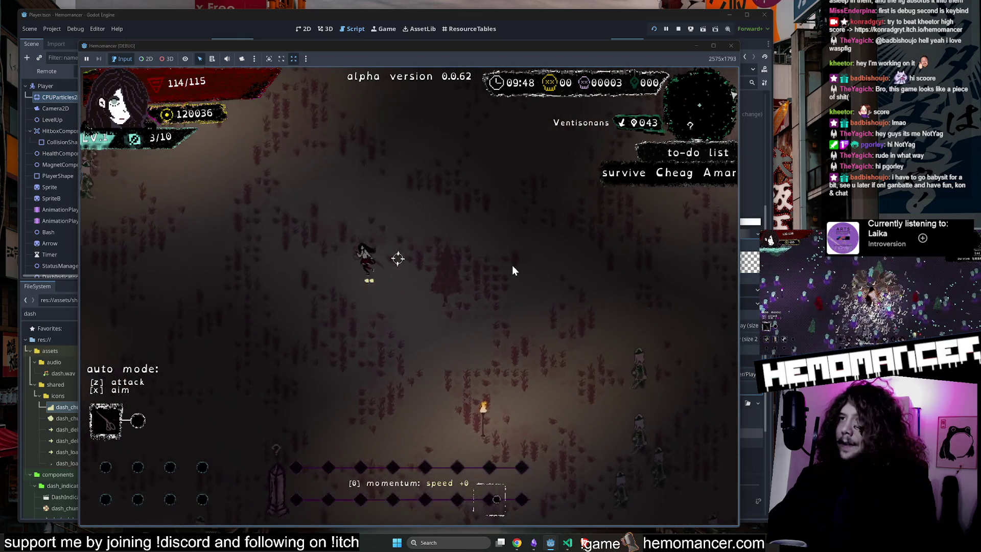
pyautogui.press('a')
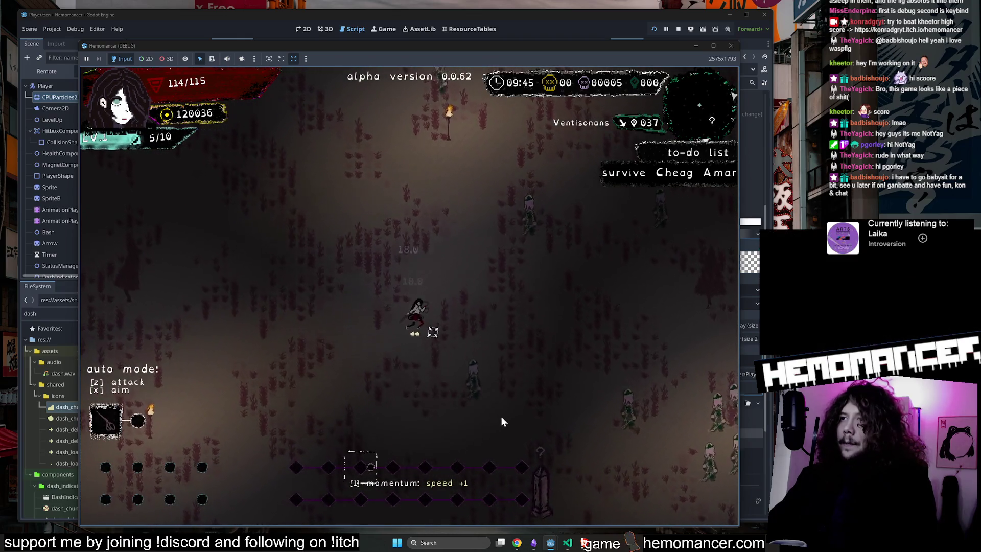
pyautogui.press('s')
pyautogui.press('d')
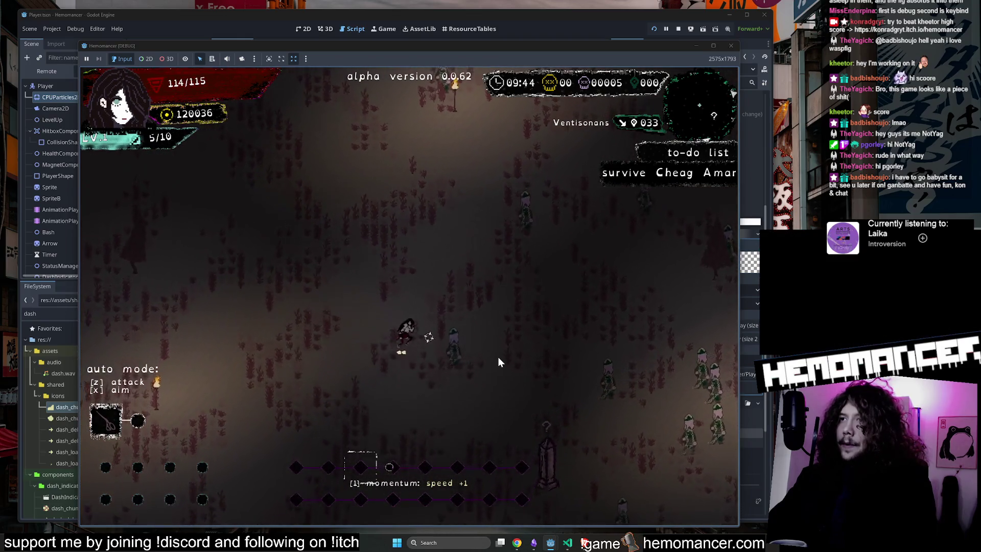
pyautogui.press('s')
pyautogui.press('d')
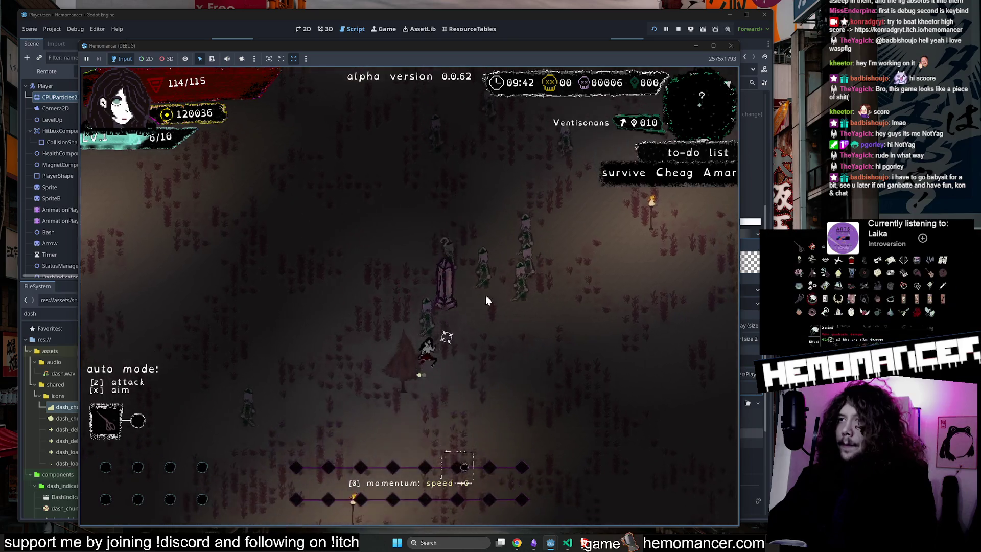
pyautogui.press('w')
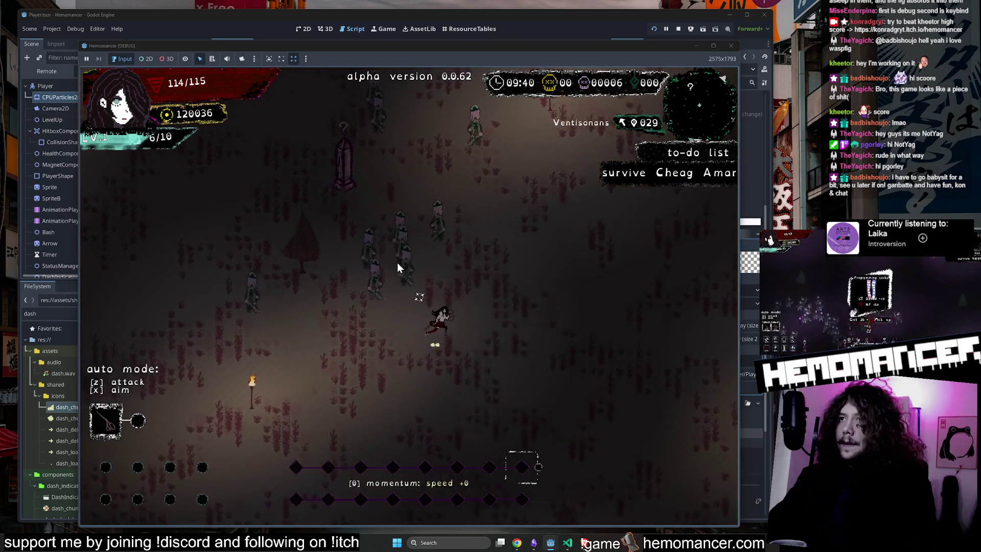
pyautogui.press('e')
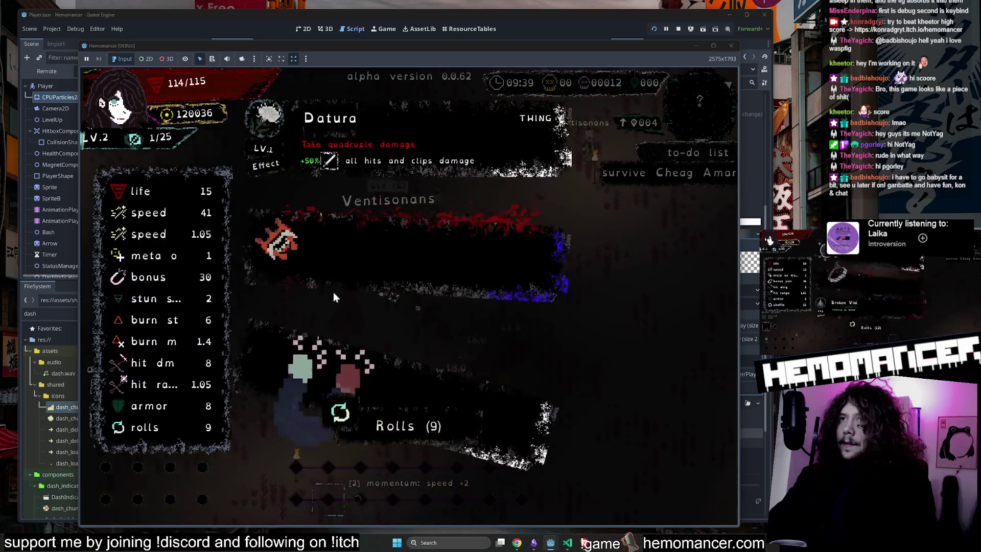
pyautogui.click(333, 293)
# Fight through the enemies and pick the Model boat card at the next level-up
pyautogui.press('w')
pyautogui.press('w')
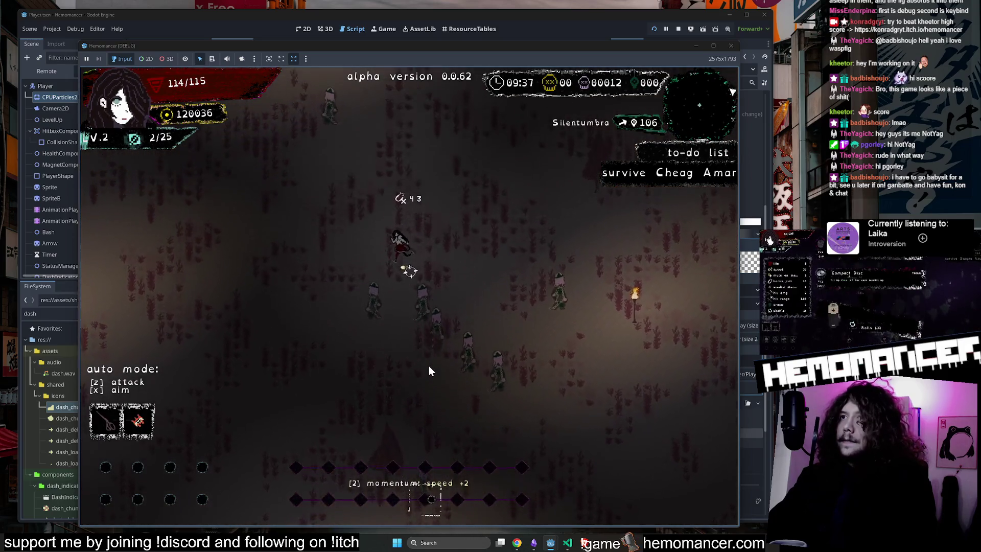
pyautogui.press('d')
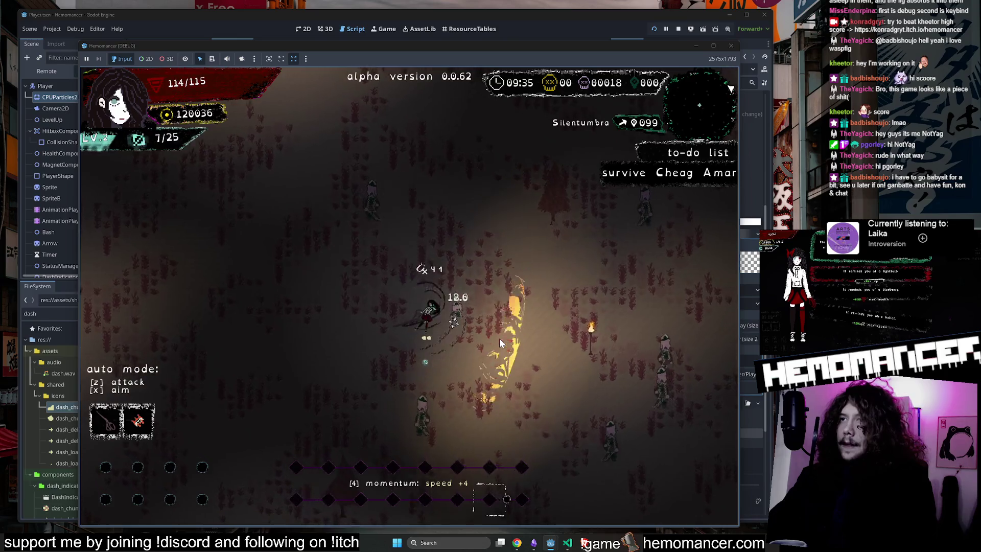
pyautogui.press('a')
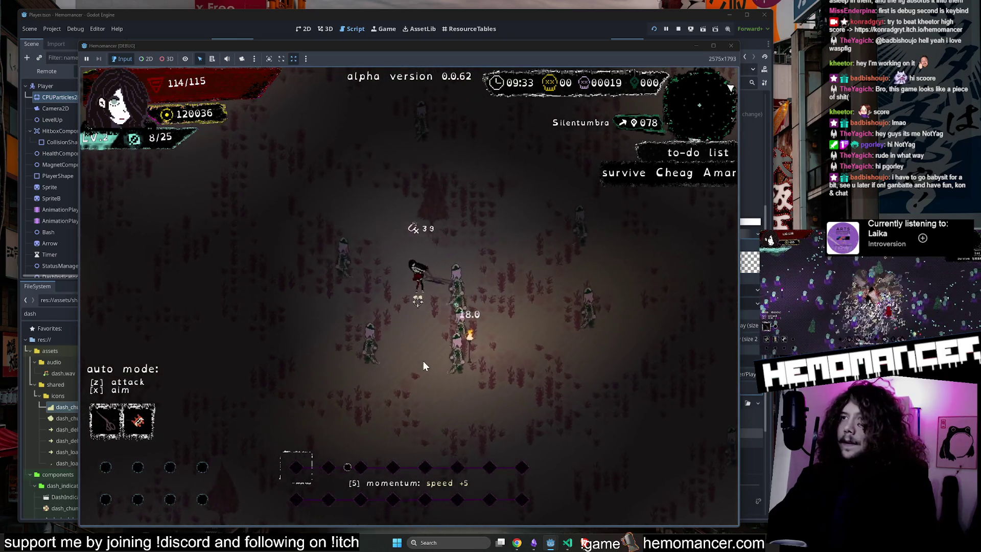
pyautogui.press('a')
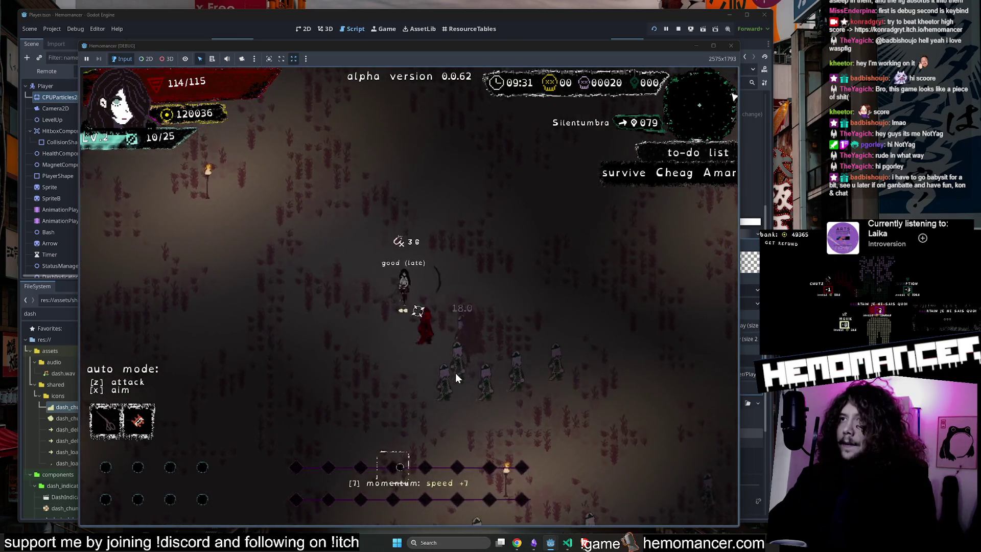
pyautogui.press('d')
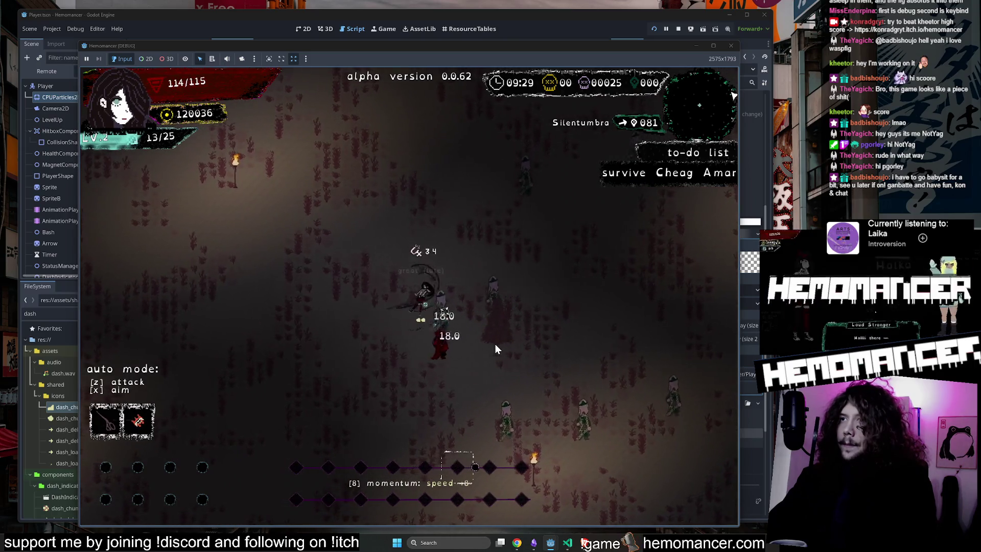
pyautogui.press('a')
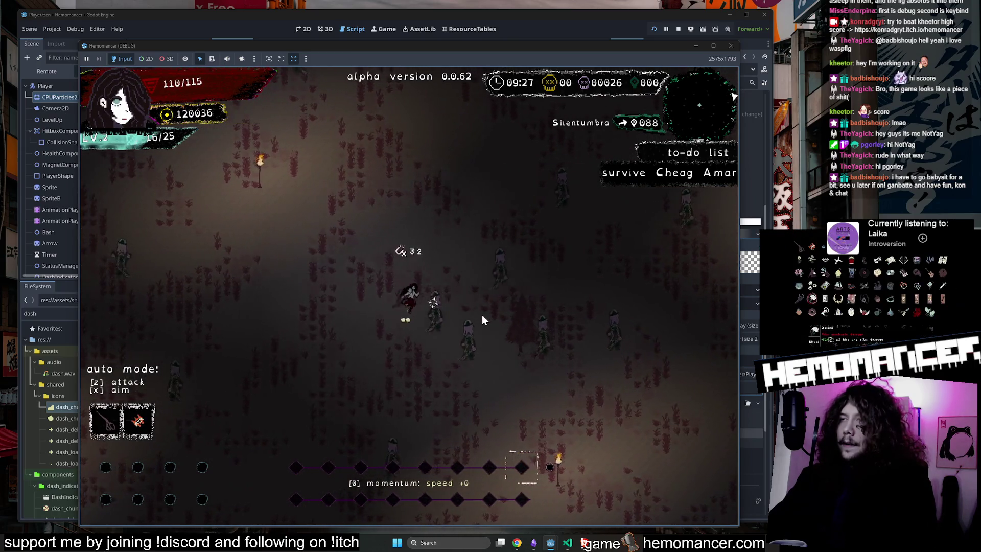
pyautogui.press('w')
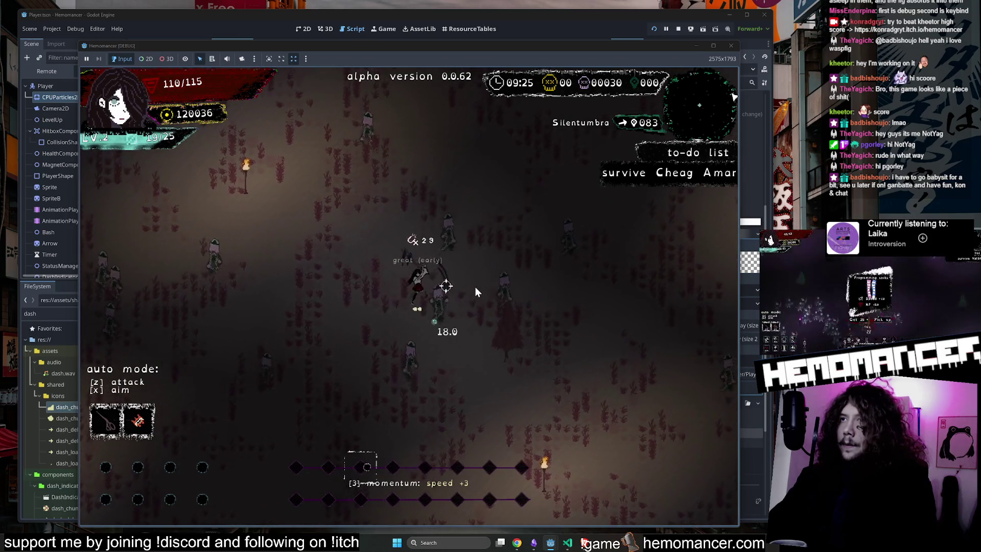
pyautogui.press('w')
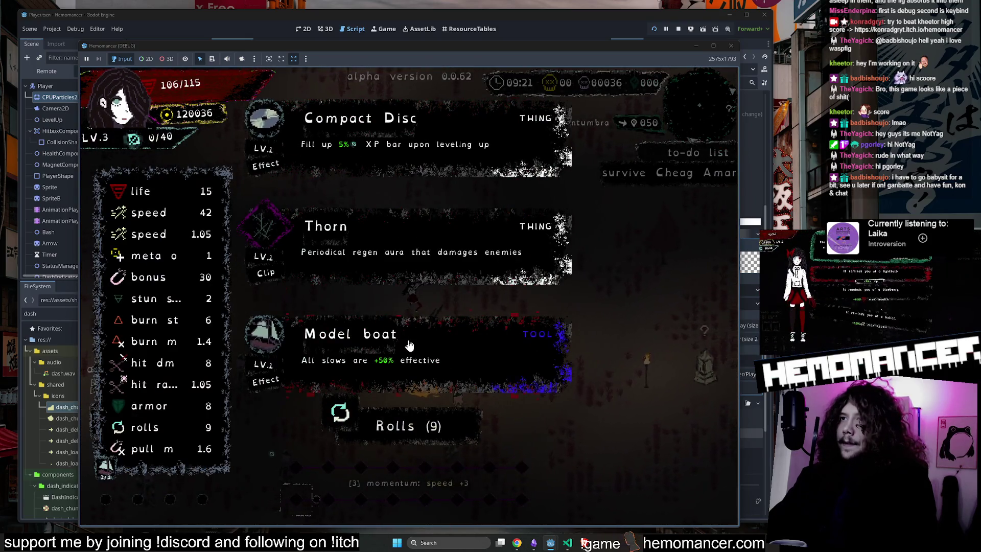
pyautogui.click(409, 346)
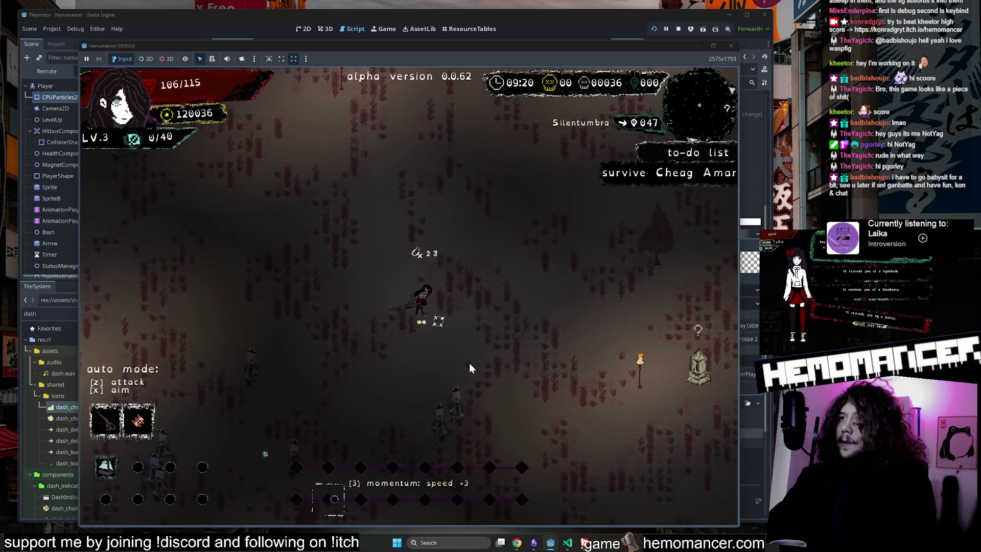
# Battle across the field to the Pillar and claim its +1 shuffle reward
pyautogui.press('a')
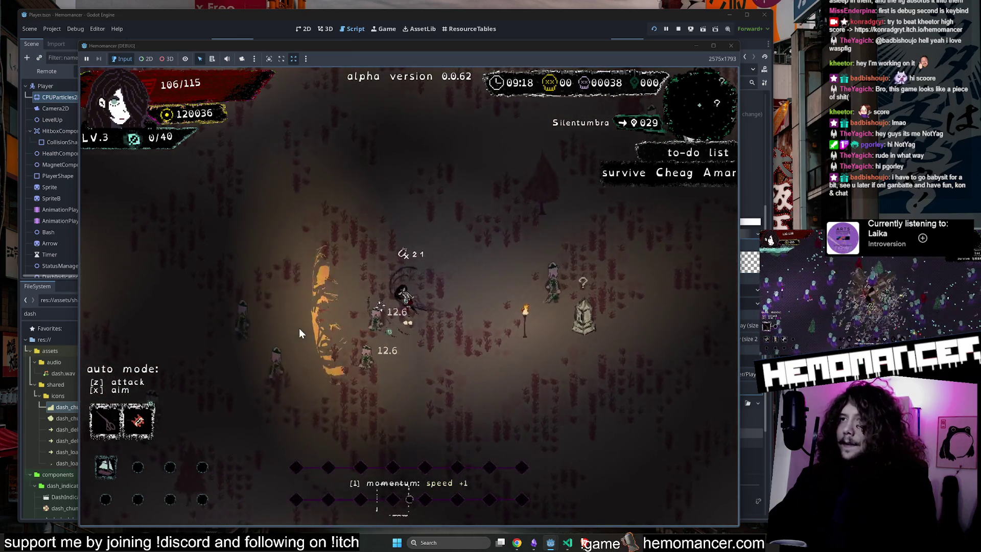
pyautogui.press('s')
pyautogui.press('a')
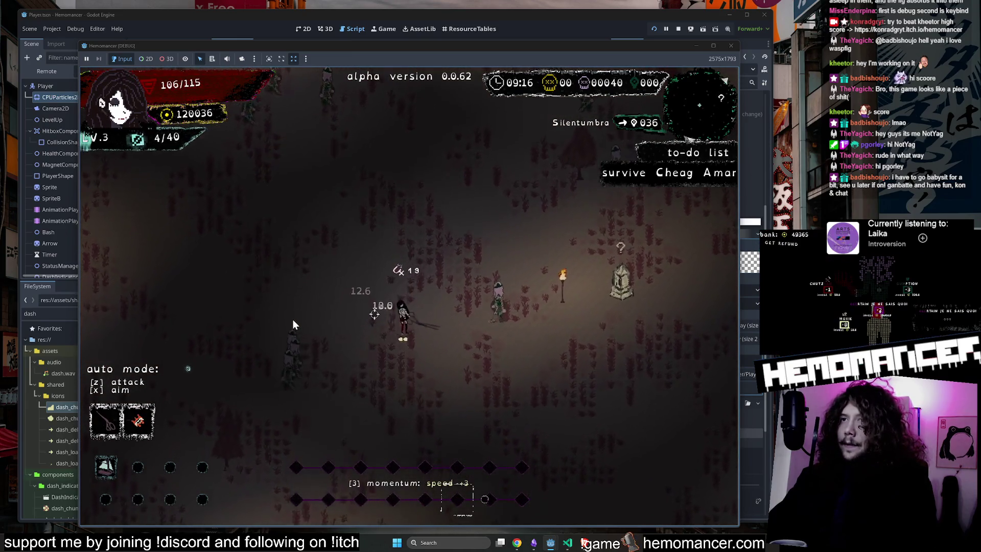
pyautogui.press('d')
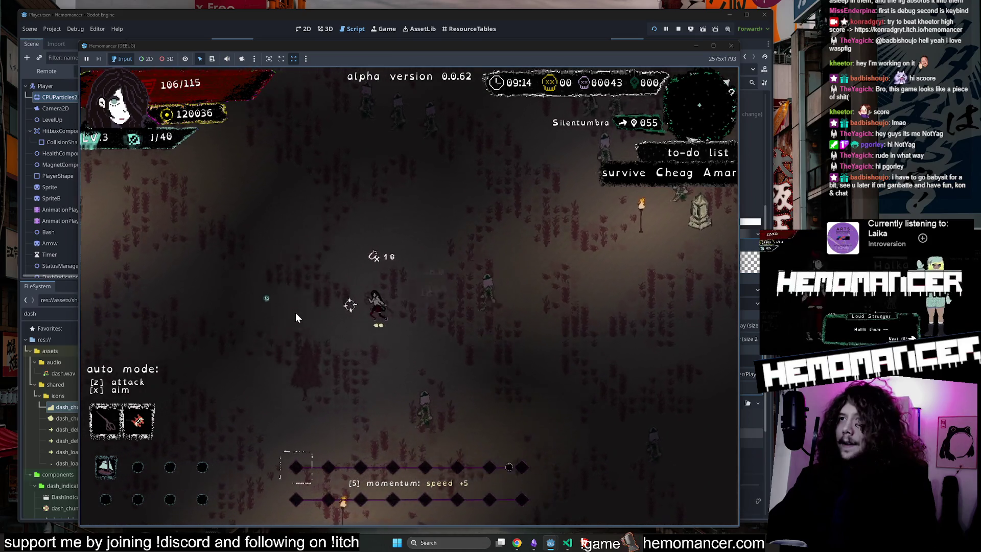
pyautogui.press('s')
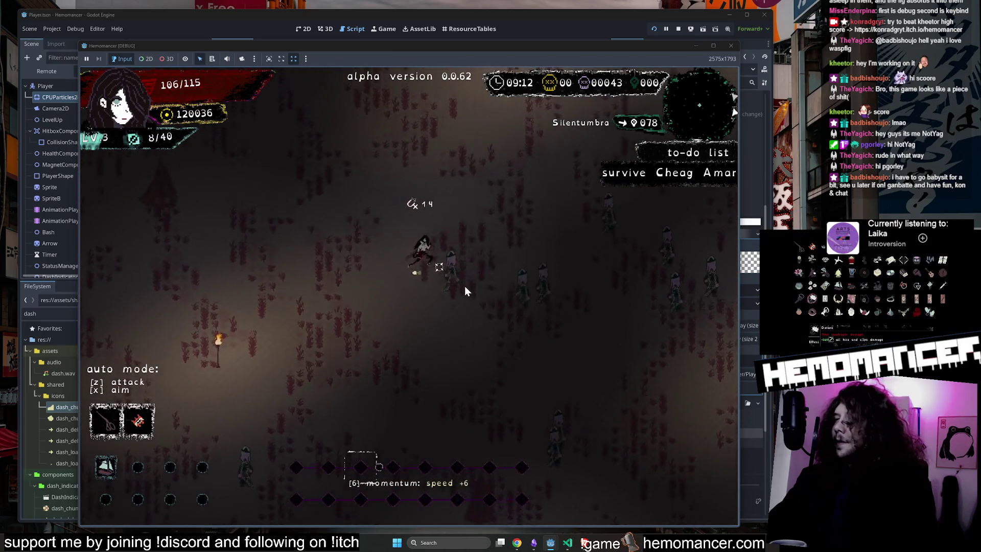
pyautogui.press('a')
pyautogui.press('w')
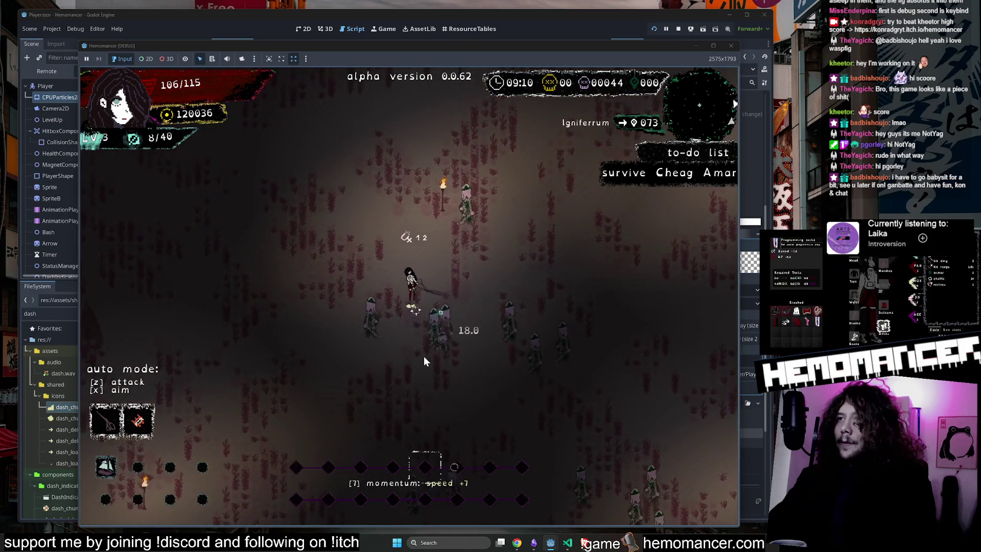
pyautogui.press('a')
pyautogui.press('a')
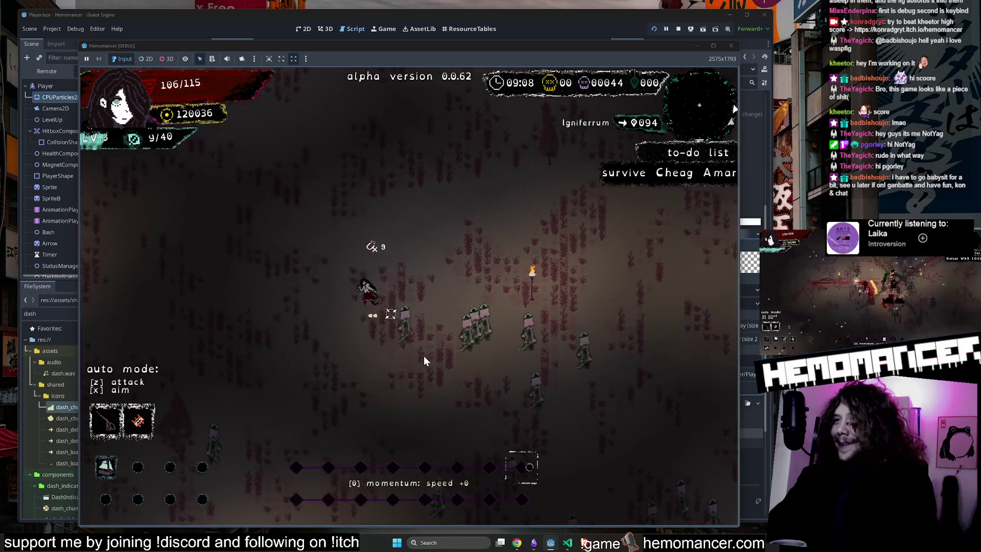
pyautogui.press('w')
pyautogui.press('a')
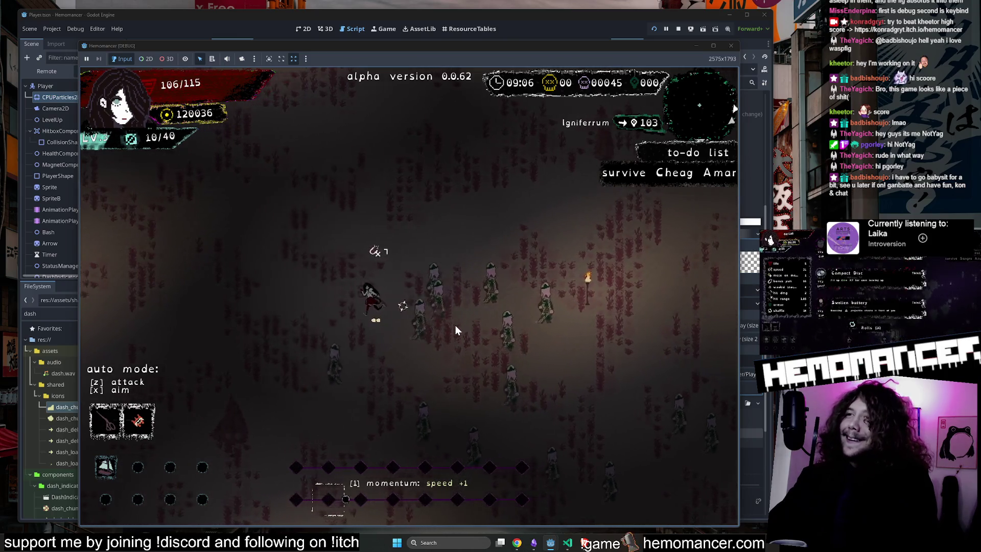
pyautogui.press('w')
pyautogui.press('a')
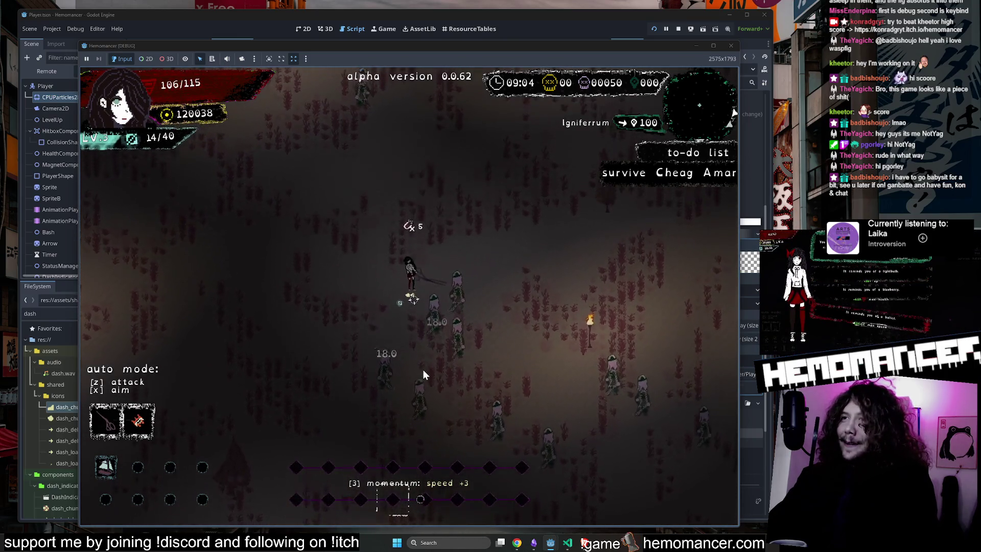
pyautogui.press('a')
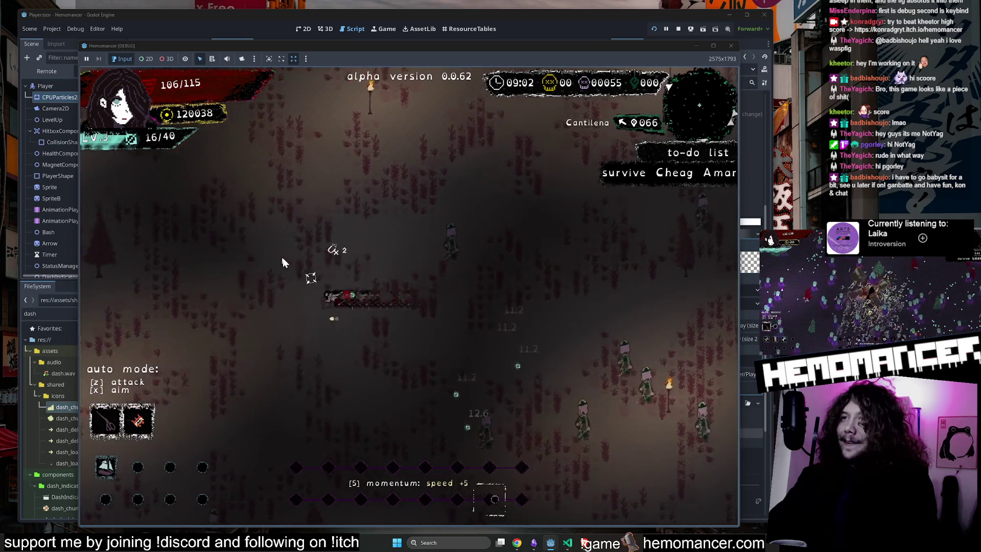
pyautogui.press('d')
pyautogui.press('s')
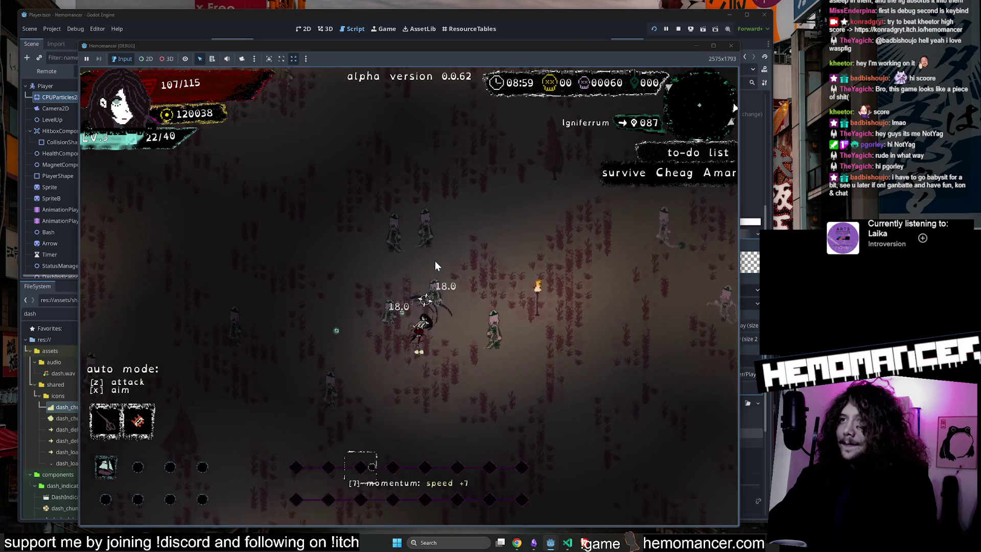
pyautogui.press('s')
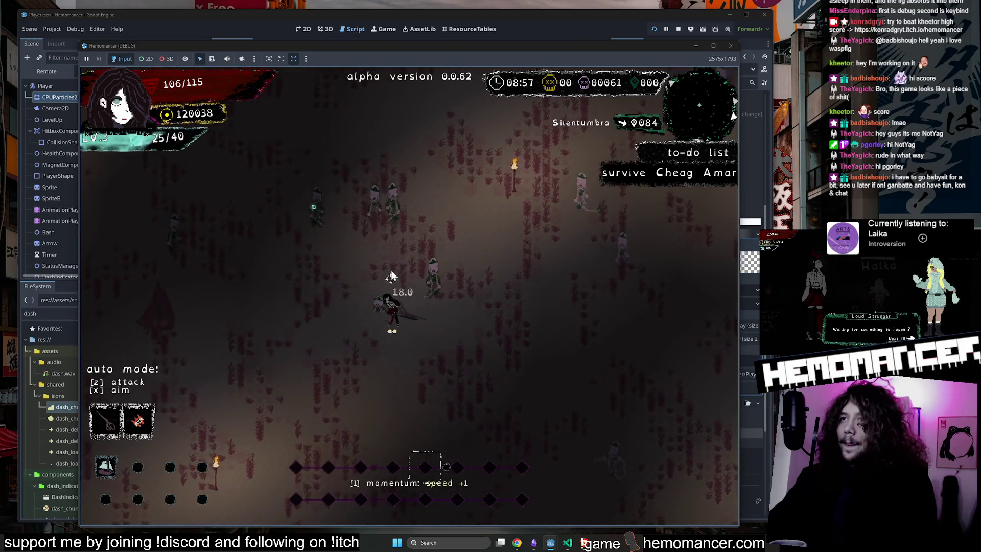
pyautogui.press('w')
pyautogui.press('a')
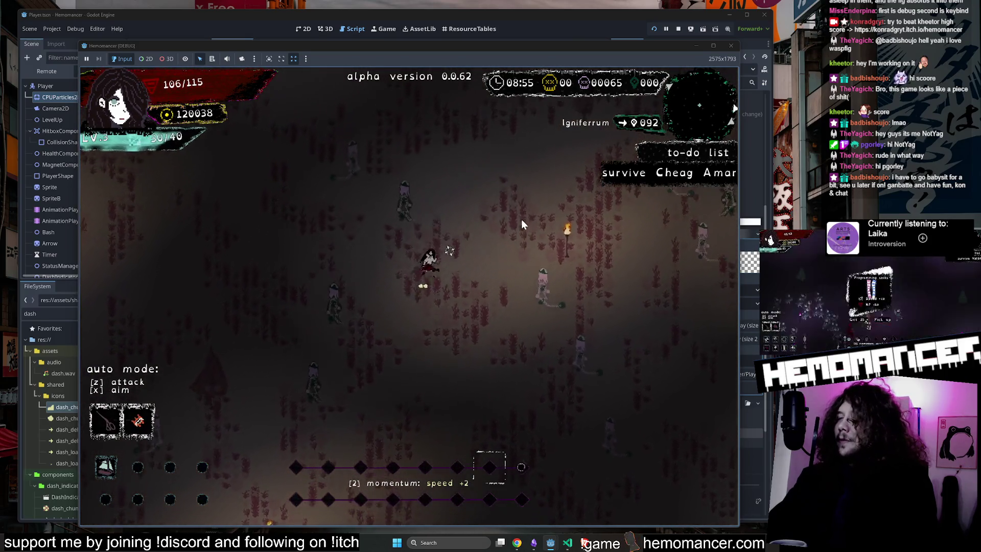
pyautogui.press('d')
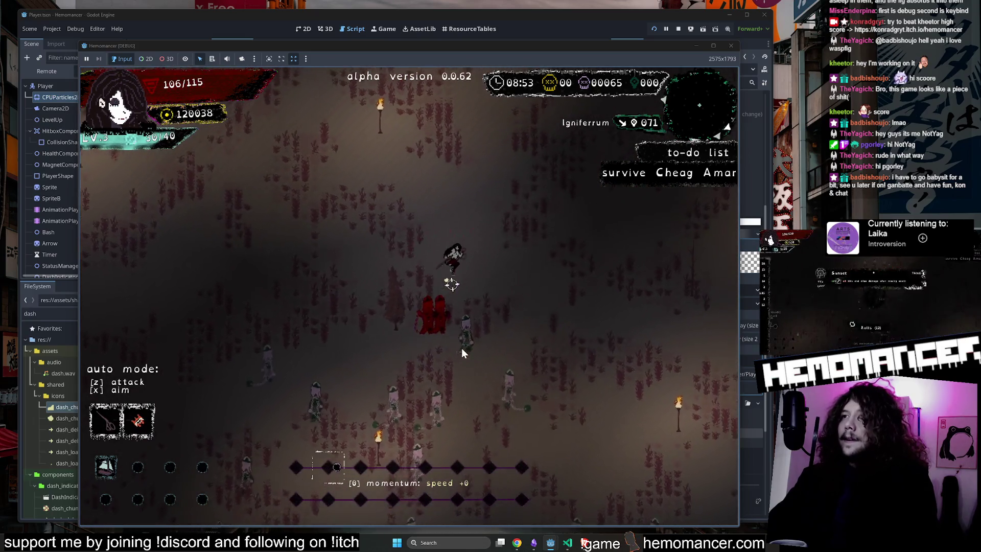
pyautogui.press('w')
pyautogui.press('d')
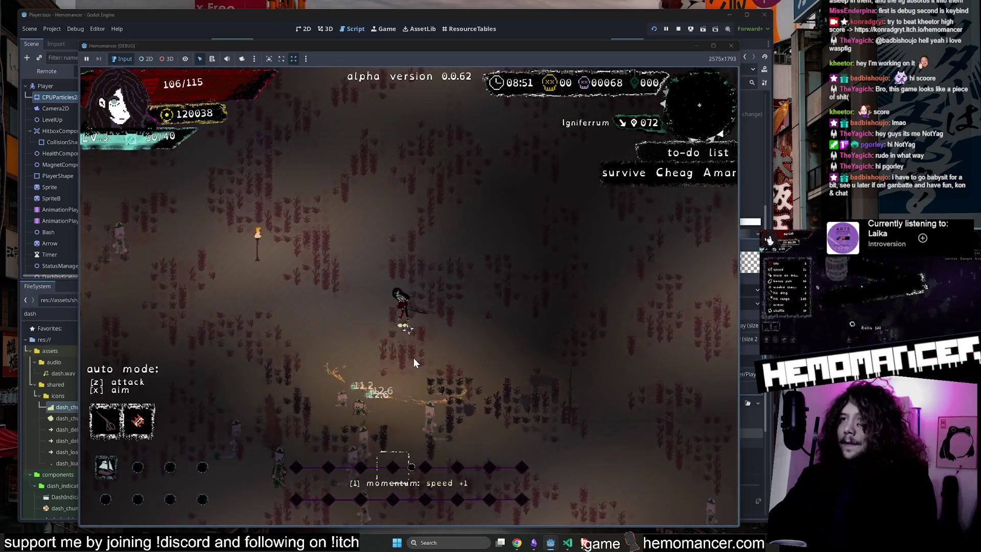
pyautogui.press('a')
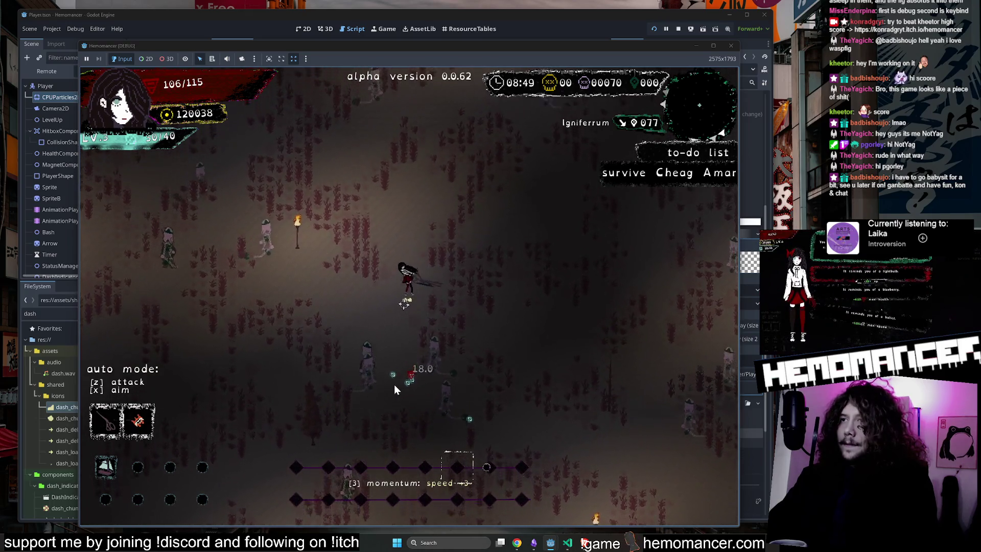
pyautogui.press('w')
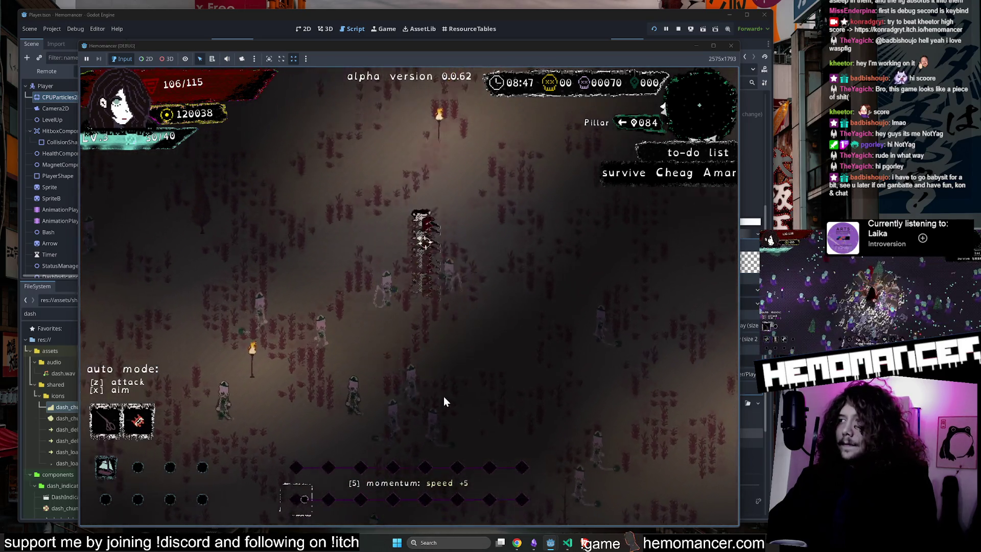
pyautogui.press('w')
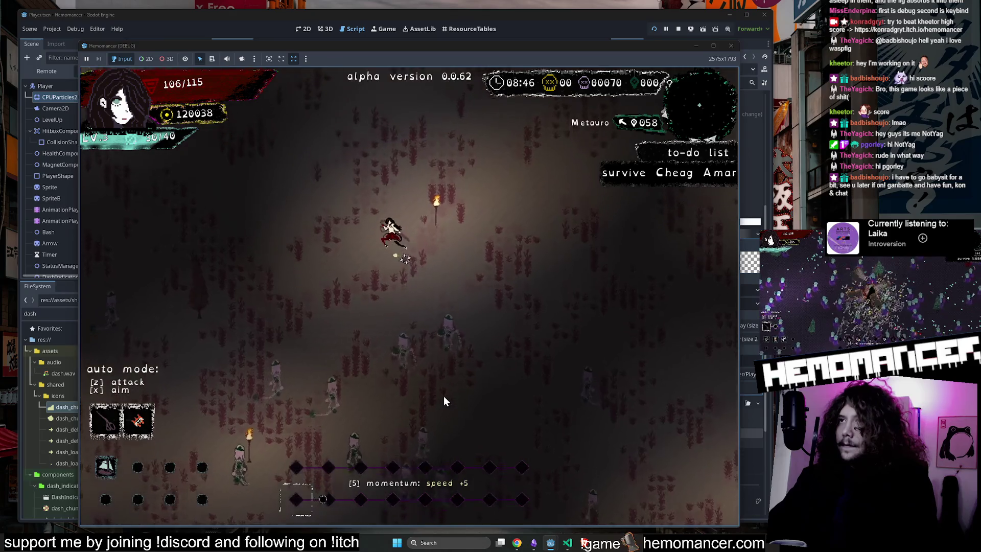
pyautogui.press('a')
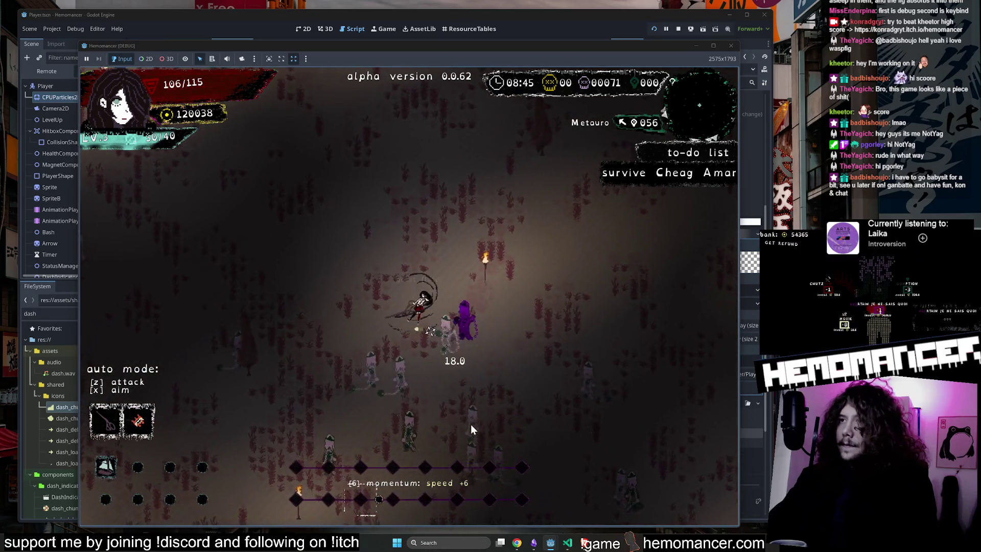
pyautogui.press('w')
pyautogui.press('a')
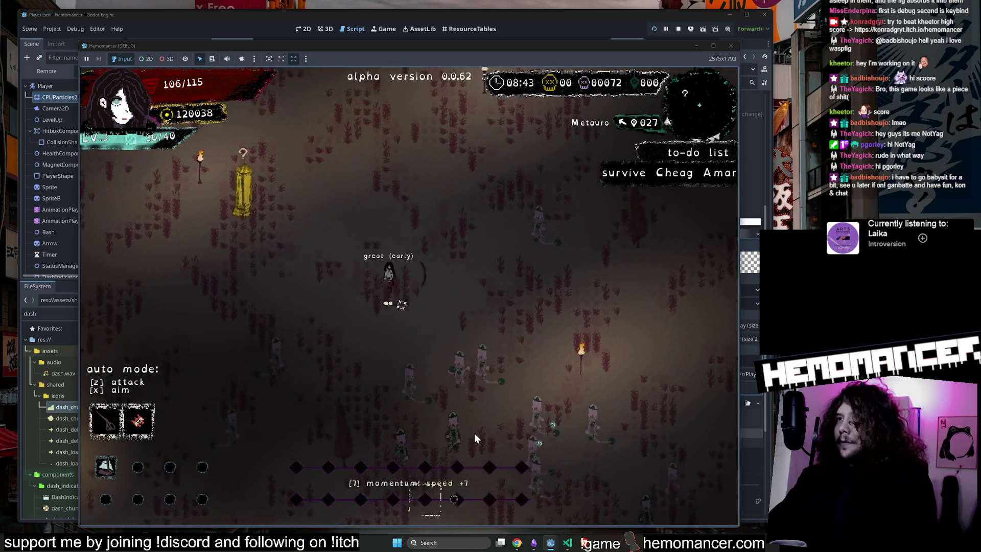
pyautogui.press('w')
pyautogui.press('a')
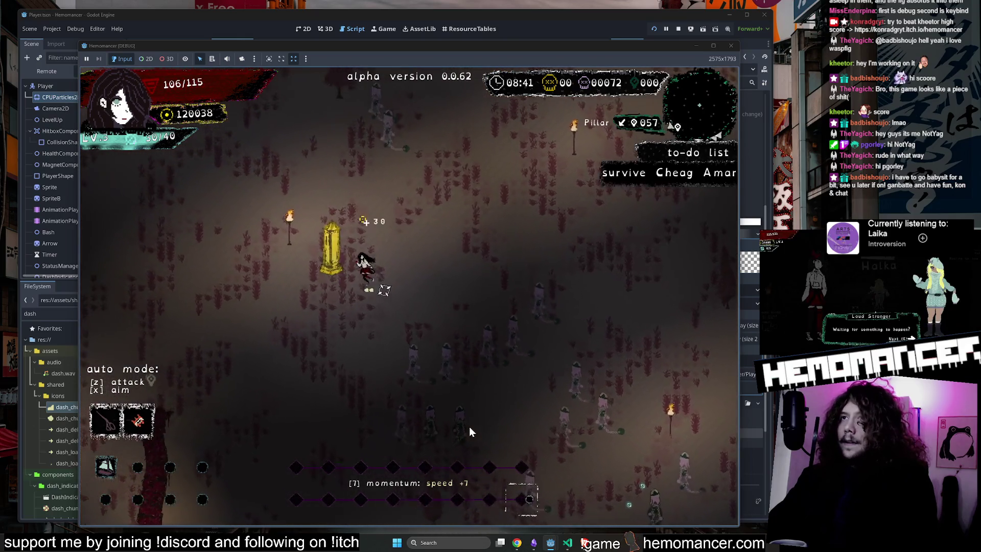
pyautogui.press('w')
pyautogui.press('a')
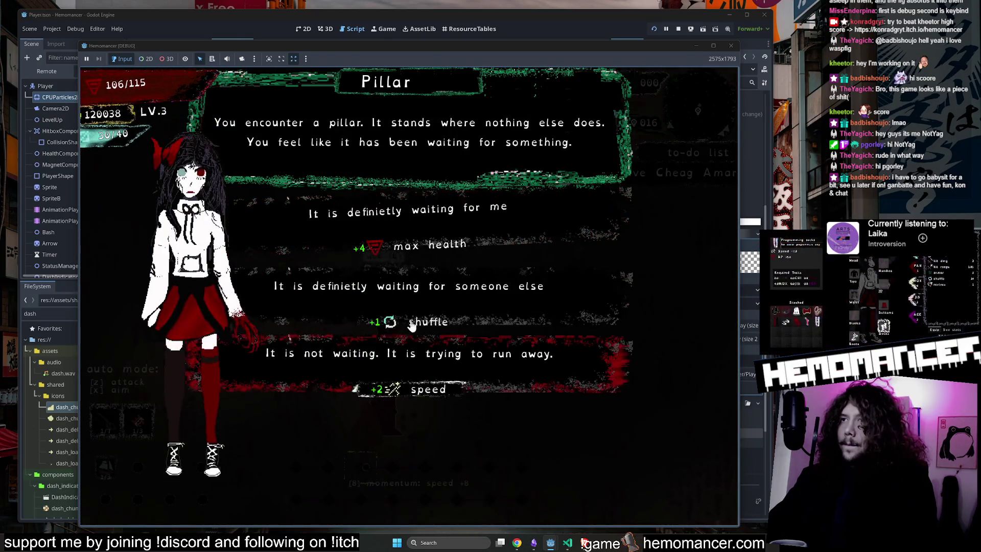
pyautogui.click(438, 380)
# Pick Caltrop at the next level-up, then stop the running game with F8
pyautogui.press('s')
pyautogui.press('d')
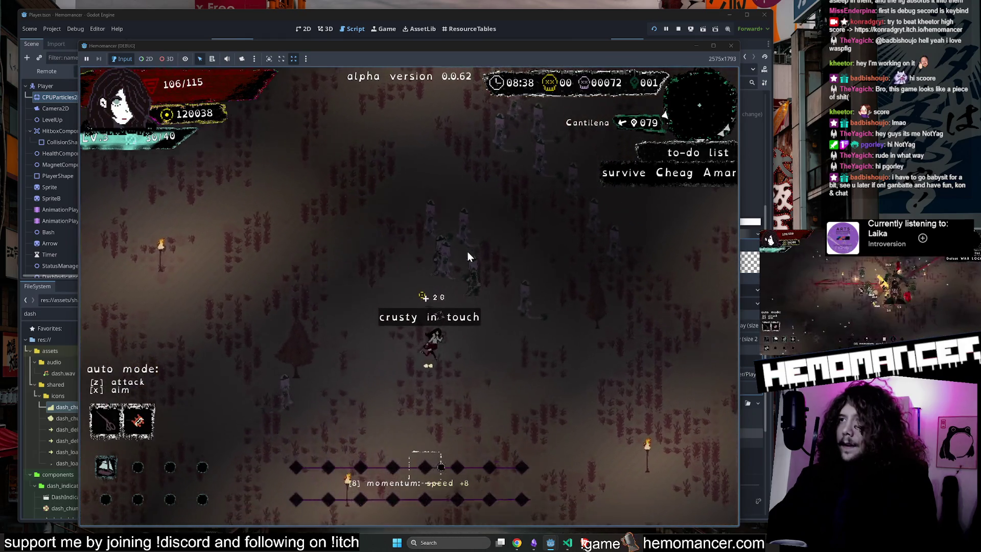
pyautogui.press('w')
pyautogui.press('a')
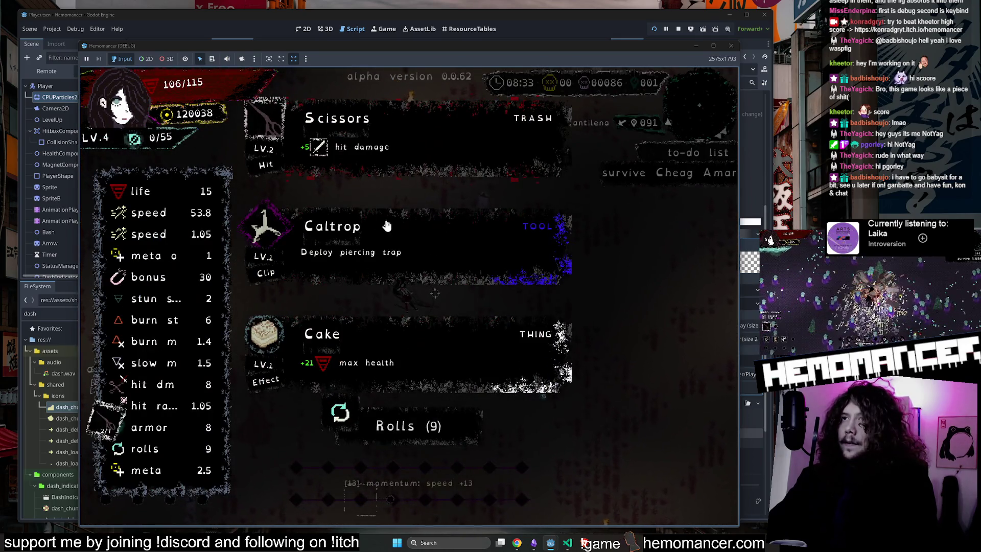
pyautogui.click(387, 226)
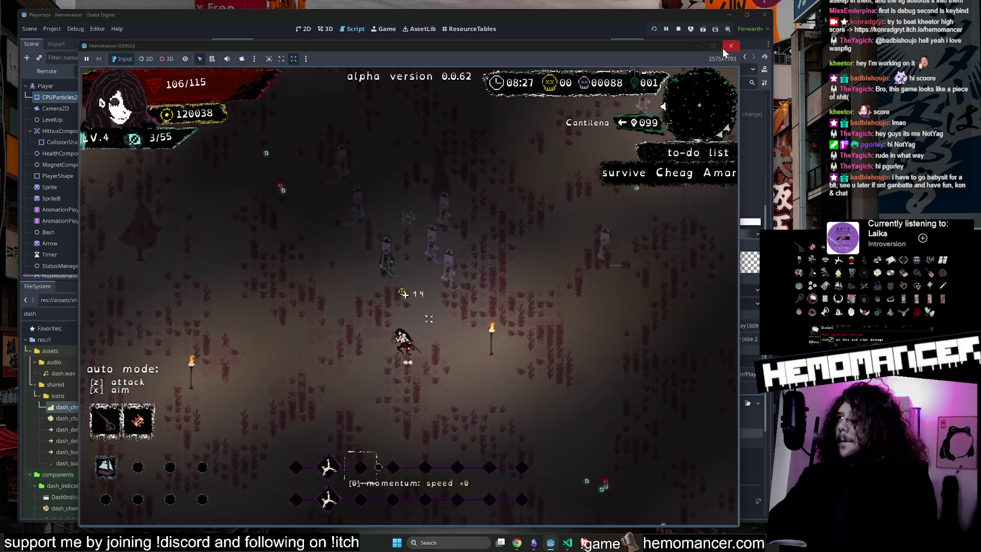
pyautogui.press('F8')
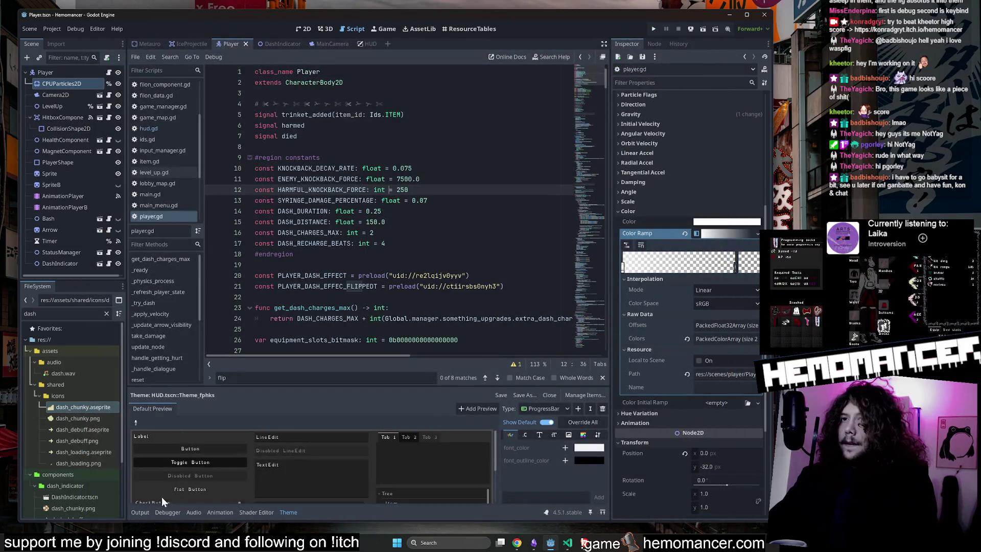
# Open dash_chunky.aseprite from Godot's FileSystem dock in Aseprite
pyautogui.click(140, 512)
pyautogui.click(362, 254)
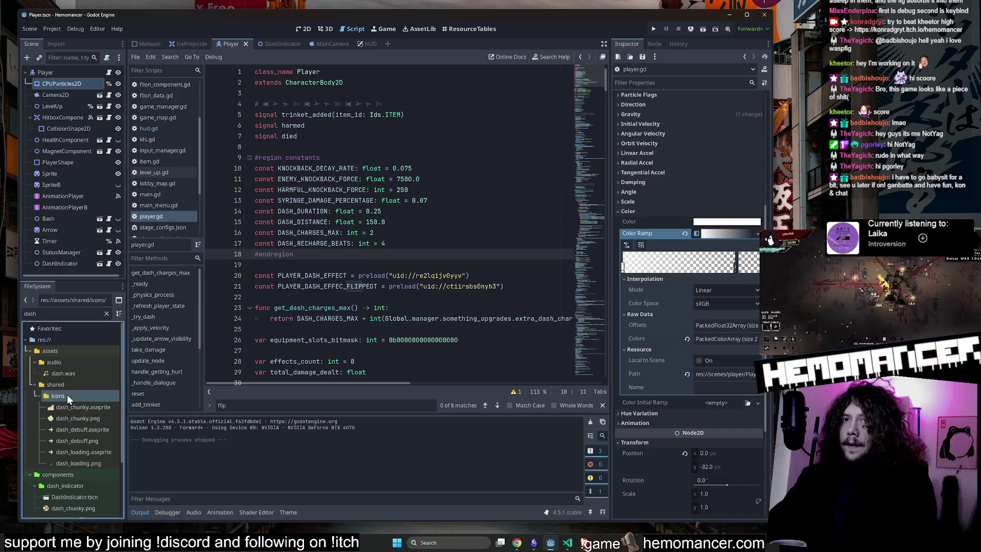
pyautogui.rightClick(67, 403)
pyautogui.click(143, 520)
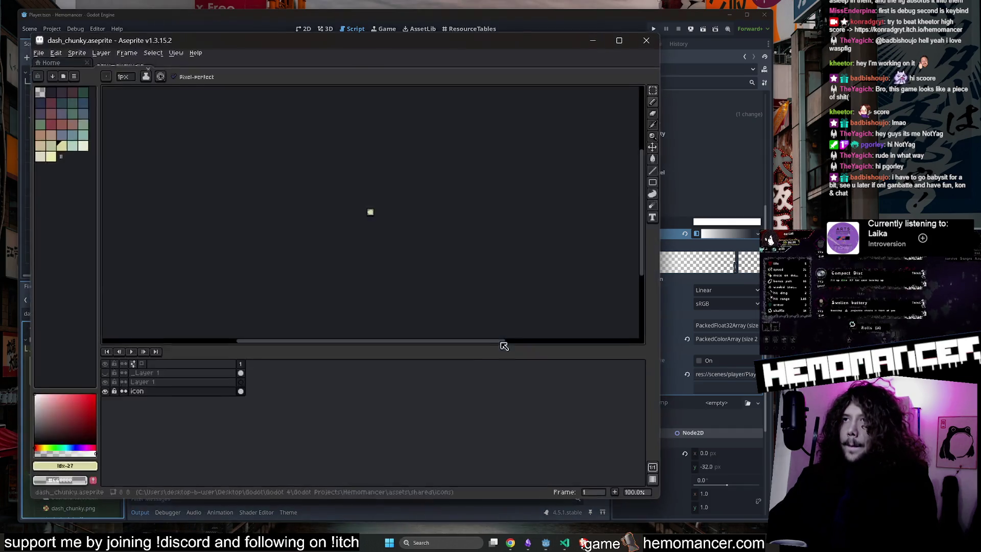
# Add a pixel at the icon's right edge and erase its bottom-left pixel
pyautogui.scroll(10, 372, 212)
pyautogui.scroll(-5, 388, 217)
pyautogui.scroll(5, 445, 218)
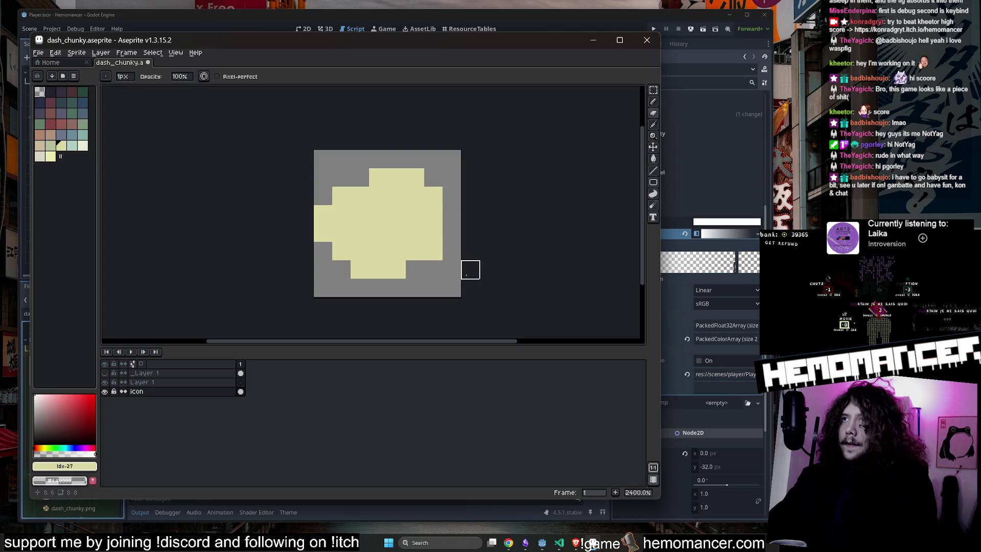
pyautogui.scroll(-3, 506, 216)
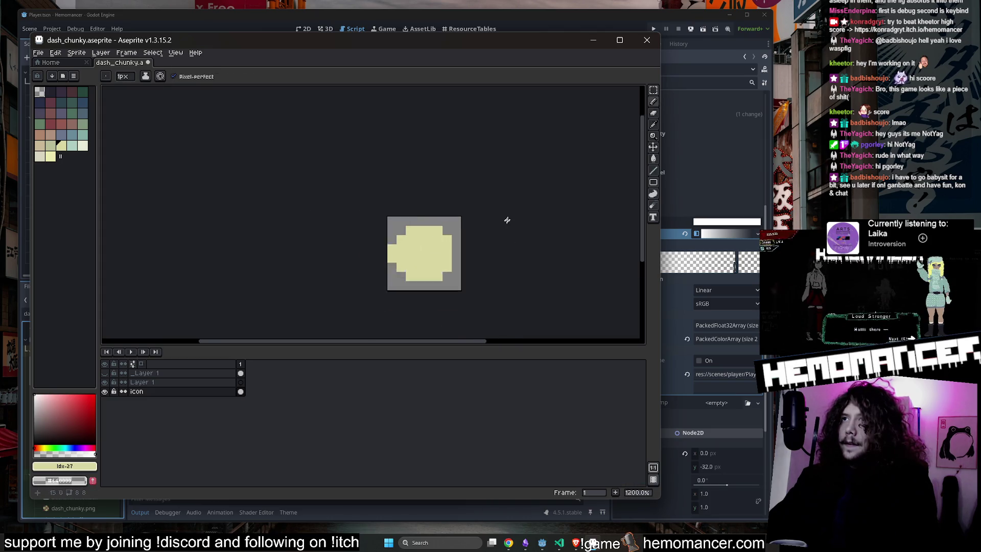
pyautogui.scroll(3, 480, 240)
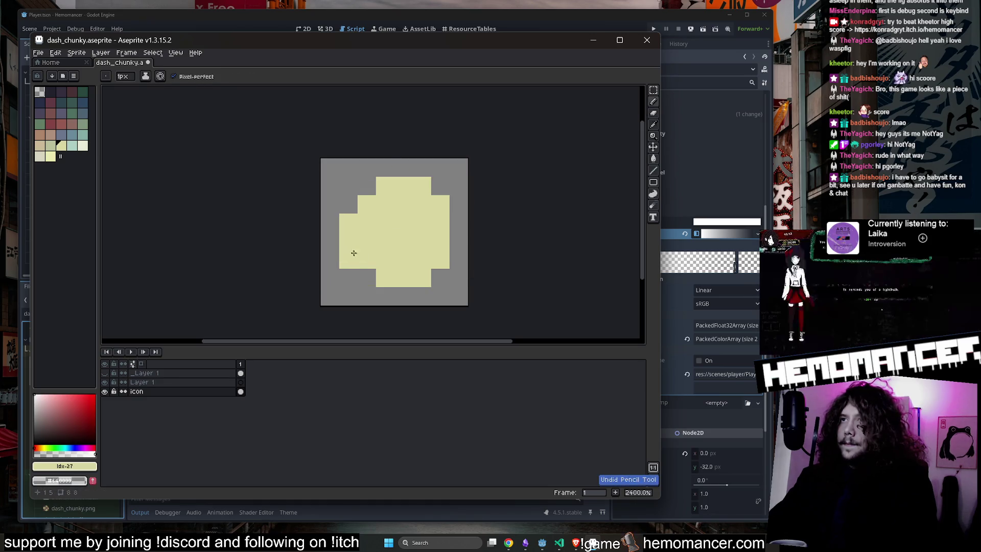
pyautogui.scroll(-3, 413, 213)
pyautogui.scroll(3, 443, 200)
pyautogui.scroll(-3, 445, 229)
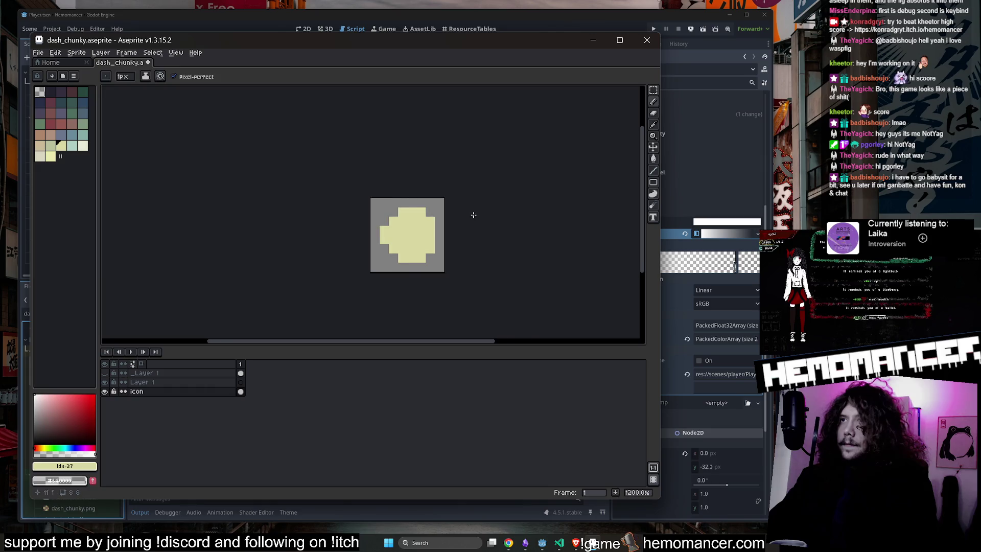
pyautogui.scroll(3, 452, 227)
pyautogui.click(433, 235)
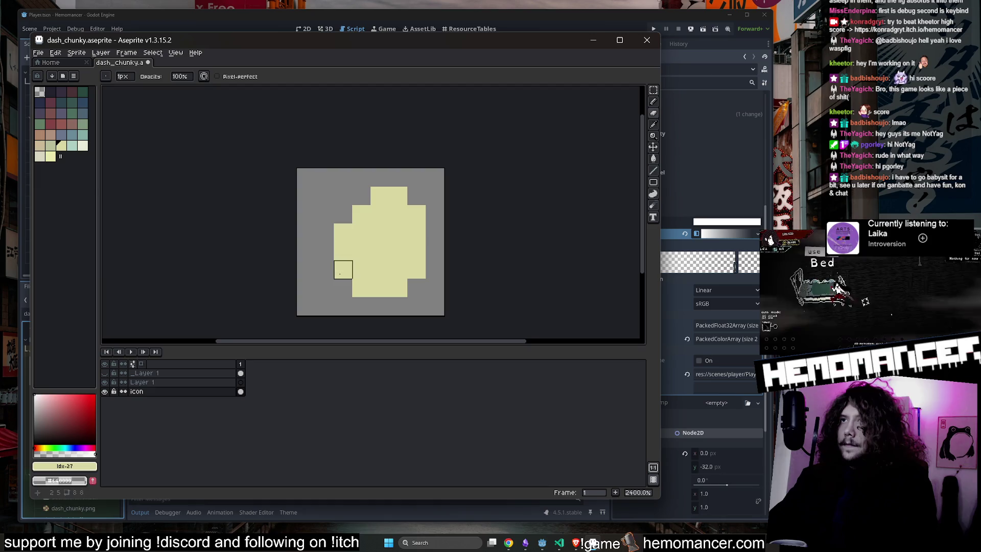
pyautogui.click(362, 287)
pyautogui.scroll(-3, 478, 259)
pyautogui.scroll(3, 384, 258)
# Touch up the remaining pixels with Pencil and Eraser into a symmetrical rounded blob
pyautogui.press('b')
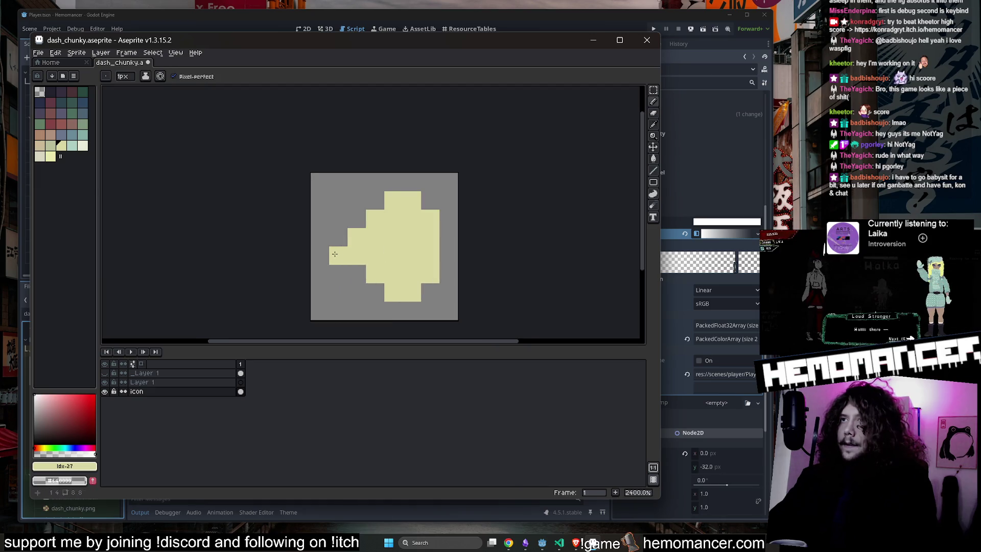
pyautogui.scroll(-6, 353, 237)
pyautogui.scroll(3, 337, 233)
pyautogui.scroll(-2, 427, 220)
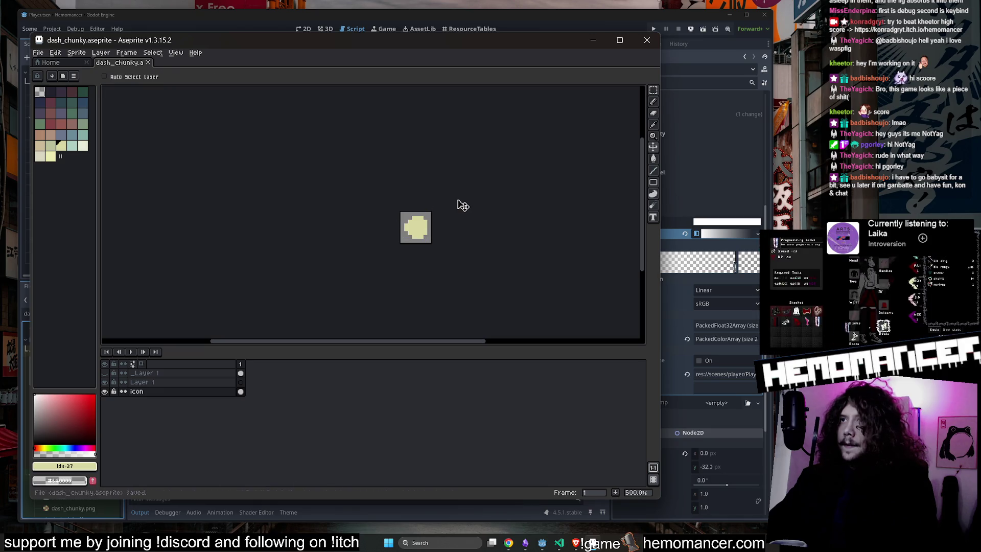
pyautogui.scroll(4, 460, 202)
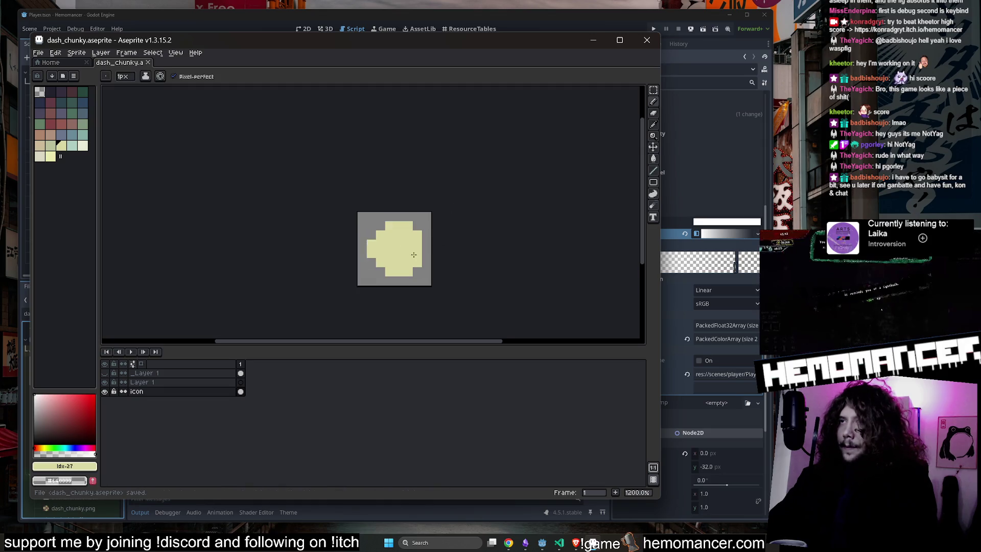
pyautogui.scroll(3, 414, 255)
pyautogui.press('e')
pyautogui.scroll(-5, 473, 261)
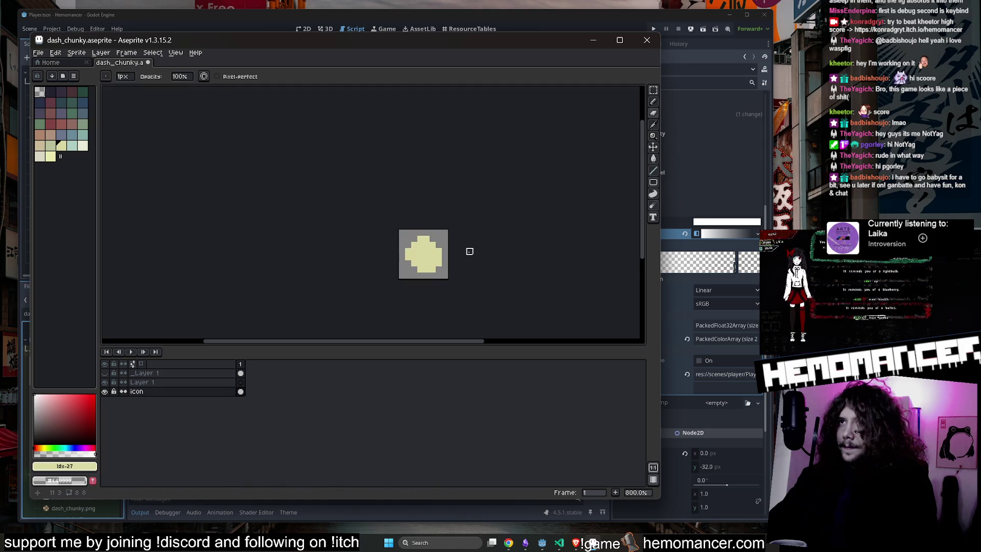
pyautogui.scroll(7, 445, 268)
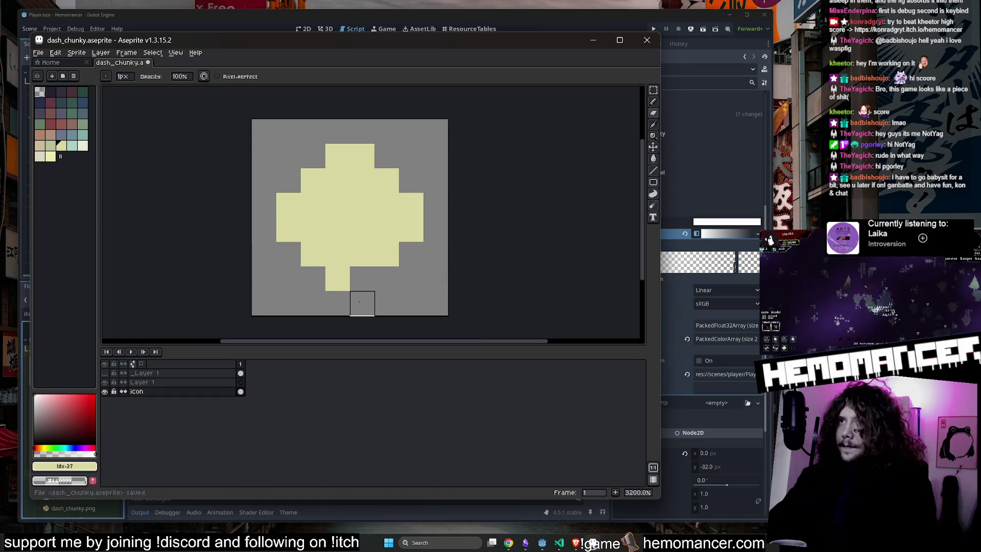
pyautogui.scroll(-3, 443, 252)
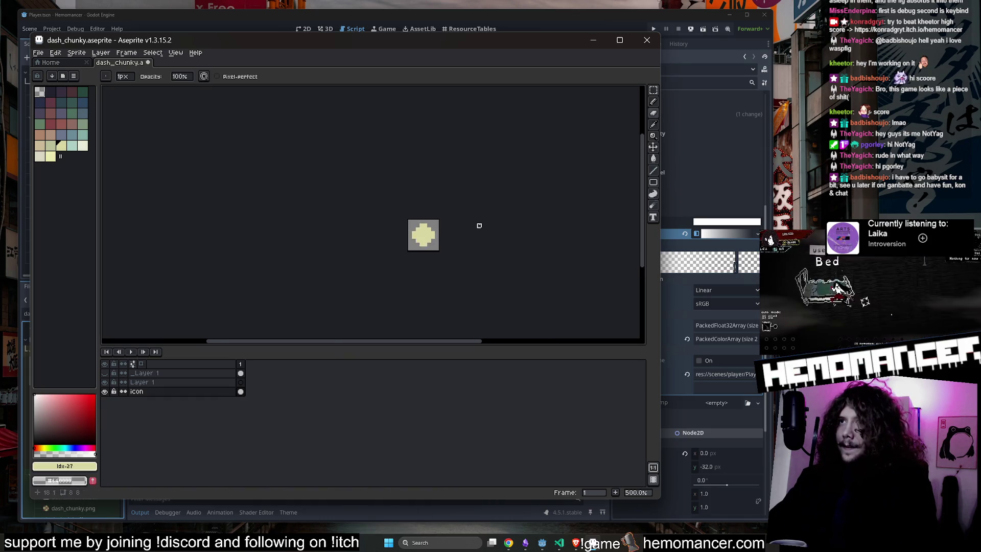
pyautogui.scroll(1, 466, 239)
# Save the edited dash_chunky.aseprite icon
pyautogui.hotkey('ctrl', 's')
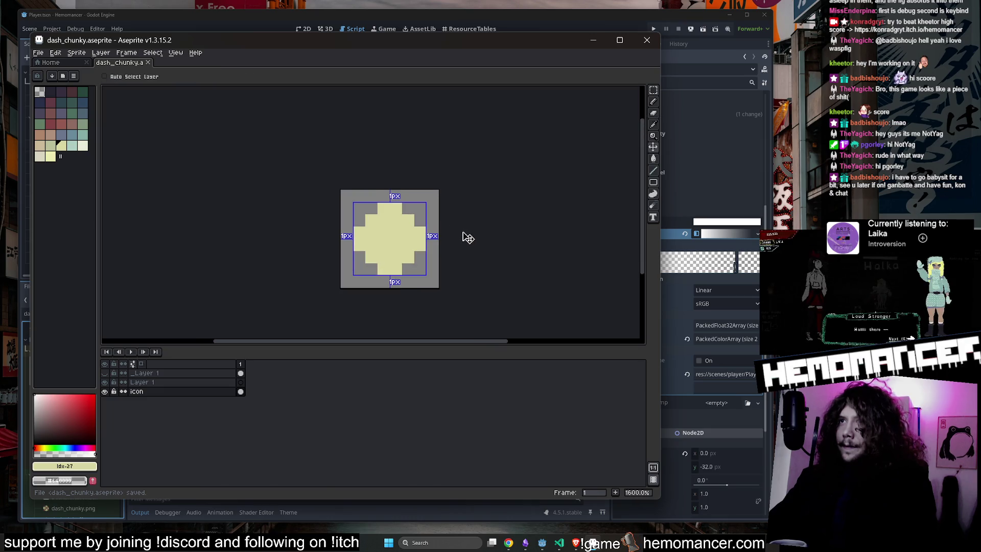
pyautogui.press('b')
pyautogui.press('6')
pyautogui.scroll(-3, 392, 239)
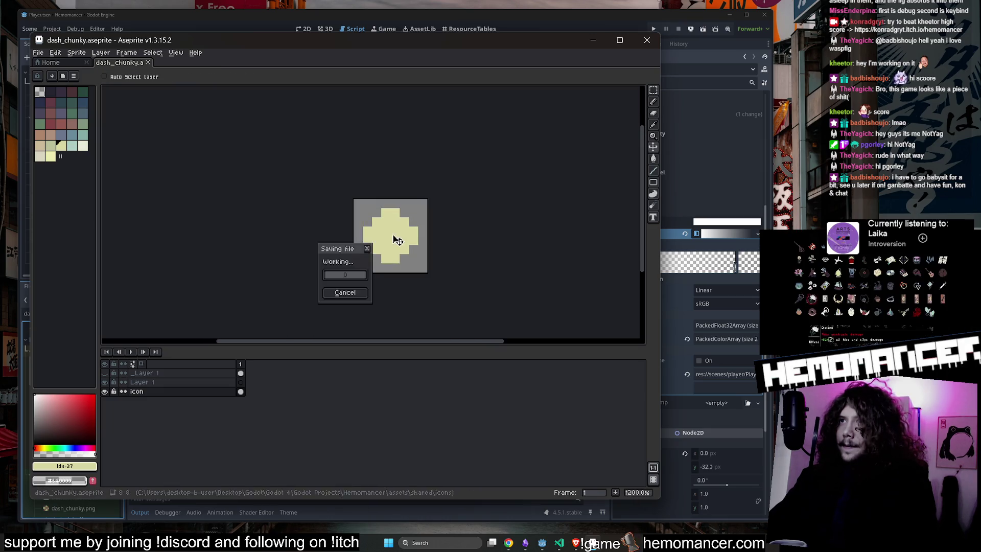
pyautogui.press('v')
pyautogui.hotkey('ctrl', 's')
# Back in Godot's 2D view, open the DashIndicator scene and select Charge0
pyautogui.click(597, 37)
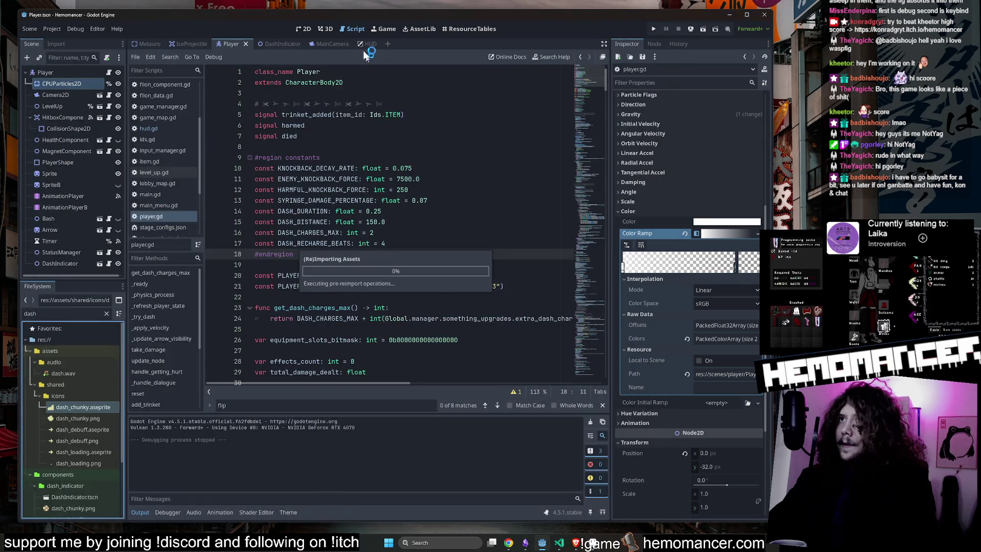
pyautogui.click(308, 29)
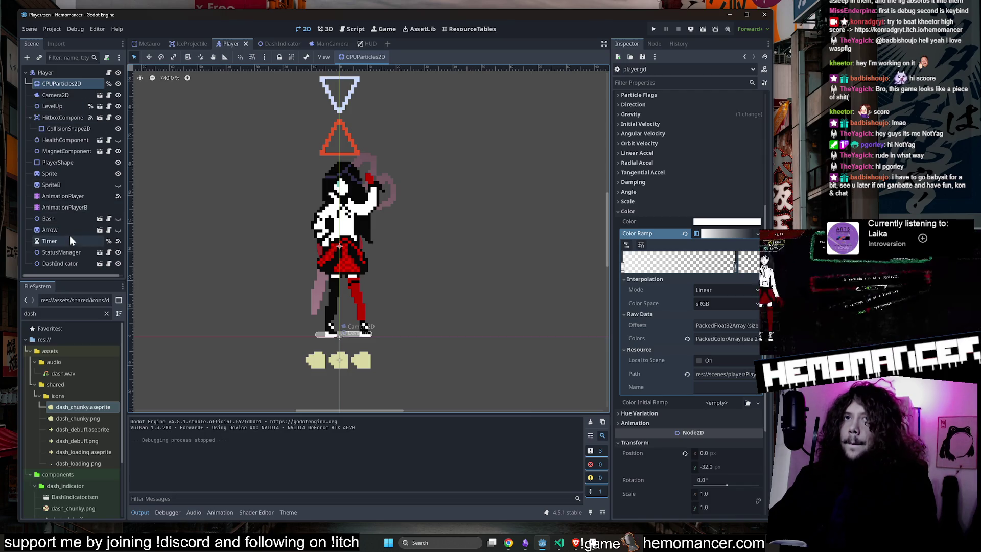
pyautogui.click(73, 261)
pyautogui.click(104, 264)
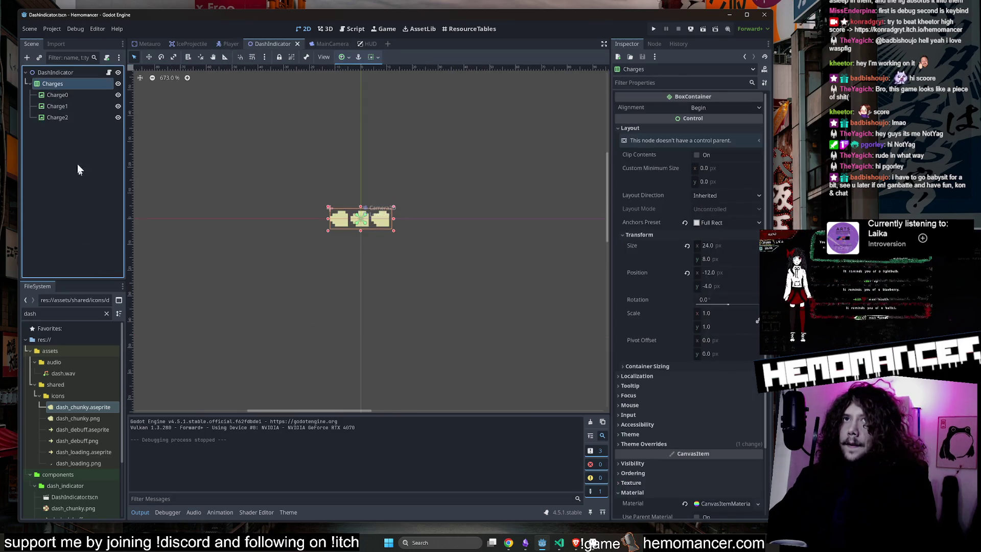
pyautogui.click(75, 94)
# Reimport the changed Aseprite icon and run the game with F5
pyautogui.click(726, 508)
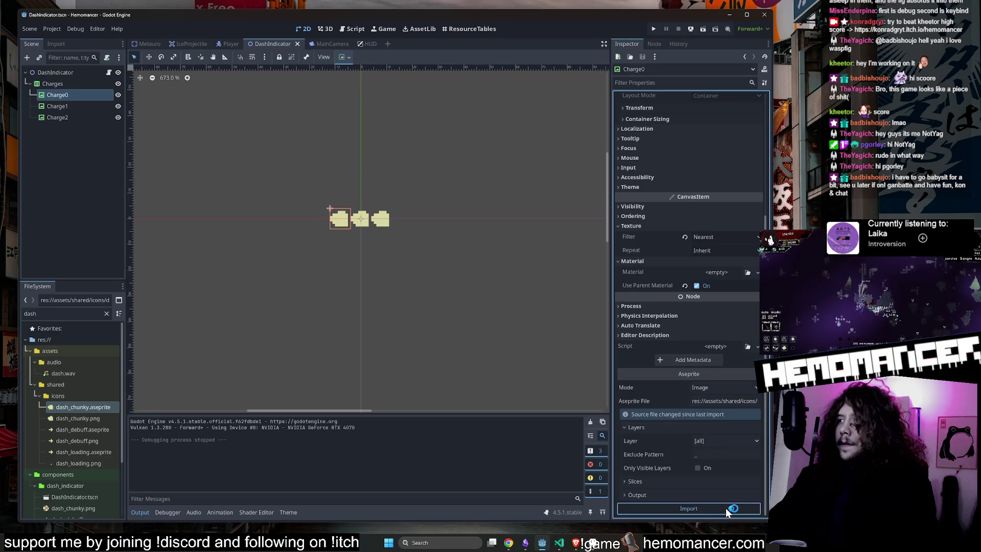
pyautogui.scroll(5, 309, 246)
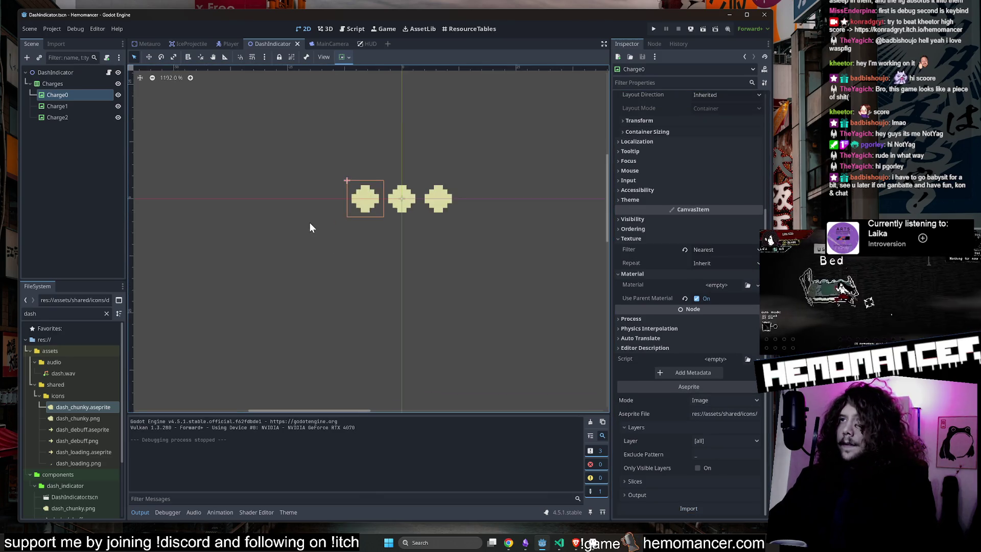
pyautogui.press('F5')
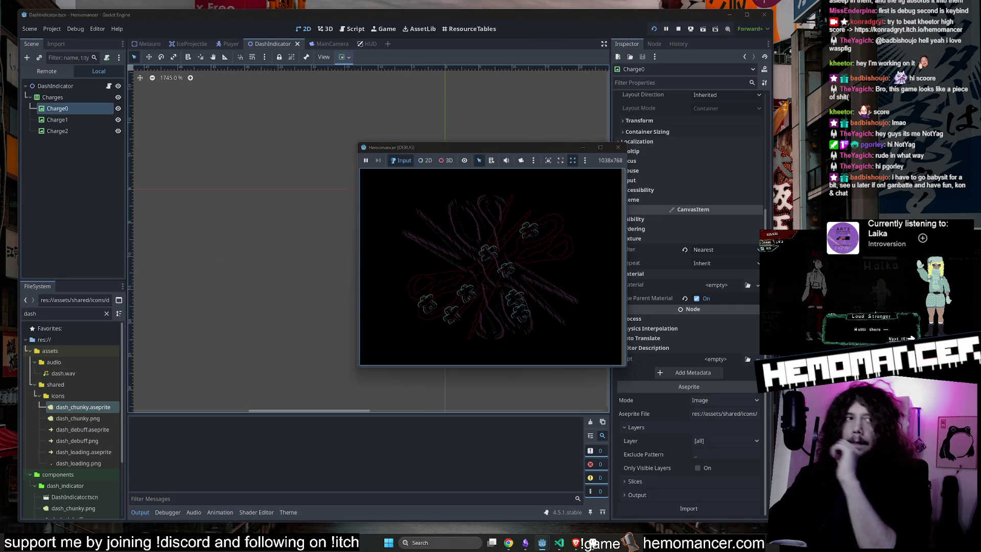
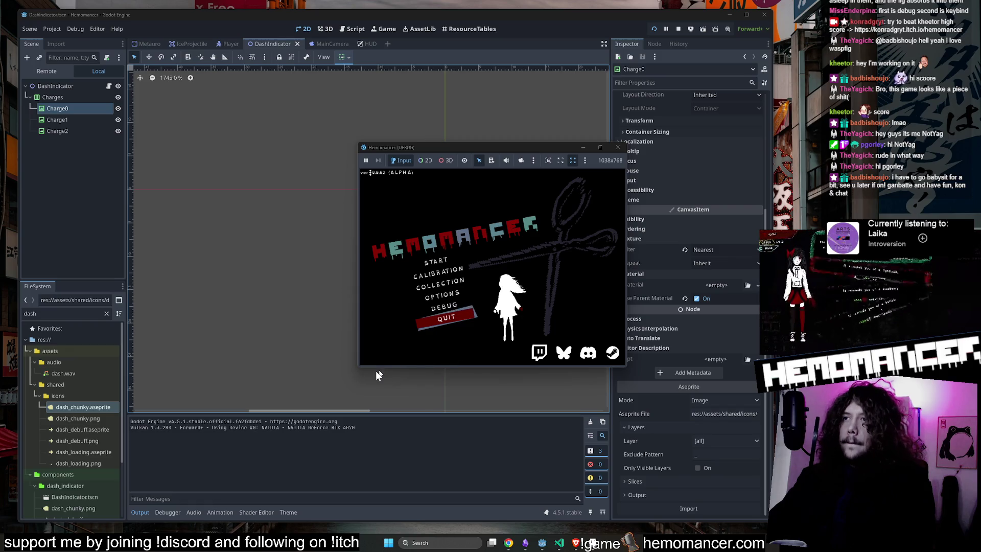
# Enlarge the game window, start a new game and travel to the Cheag Amar level
pyautogui.moveTo(359, 368)
pyautogui.mouseDown()
pyautogui.moveTo(281, 425)
pyautogui.moveTo(223, 438)
pyautogui.moveTo(86, 513)
pyautogui.mouseUp()
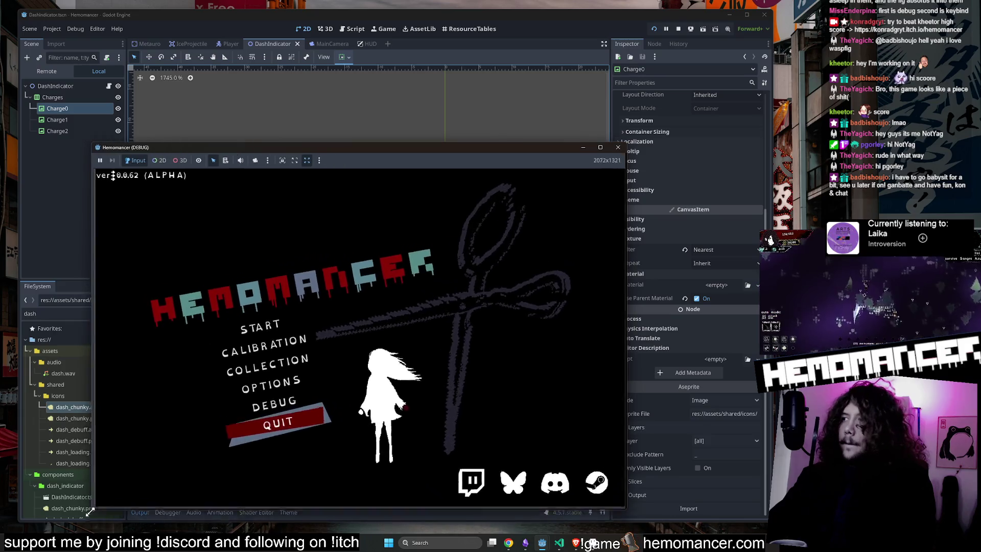
pyautogui.moveTo(627, 145); pyautogui.dragTo(711, 35)
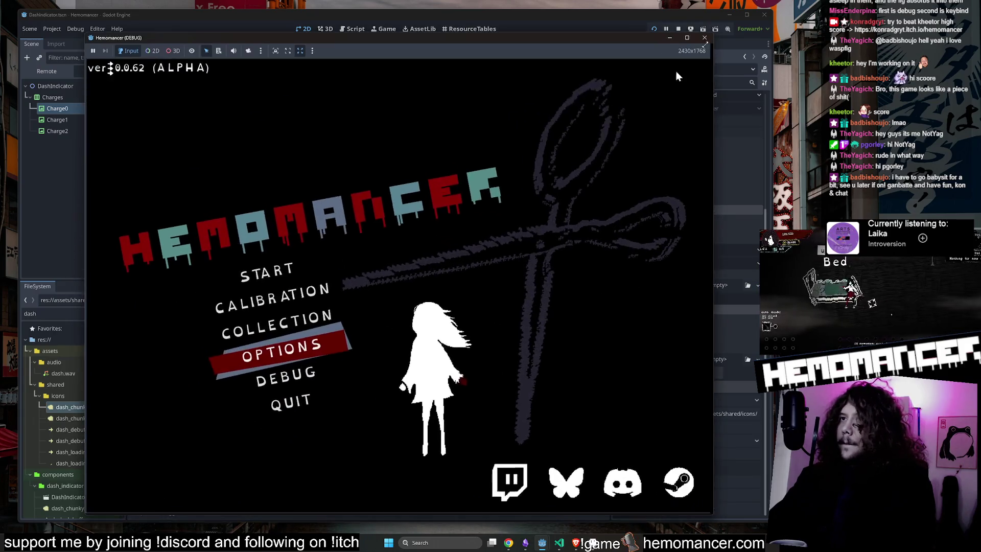
pyautogui.click(284, 275)
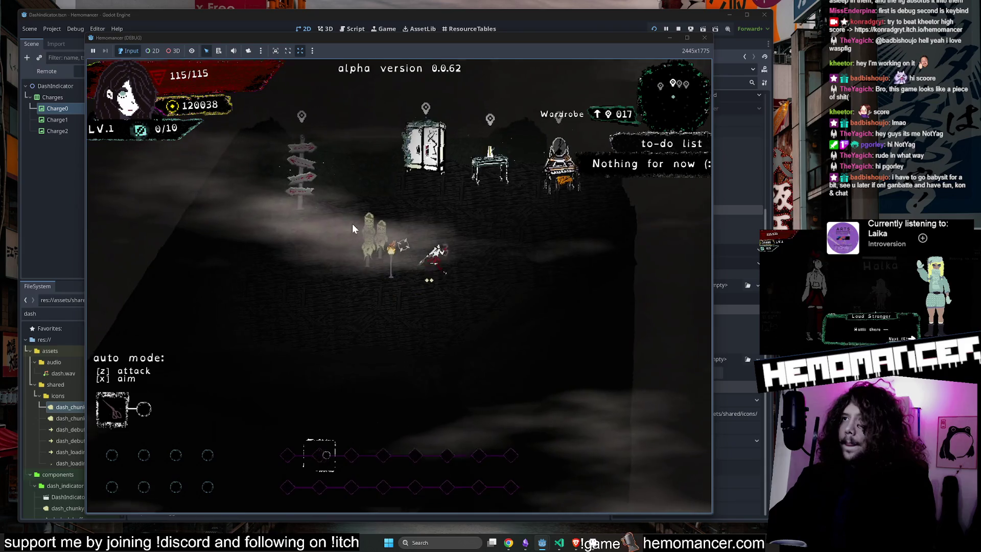
pyautogui.press('space')
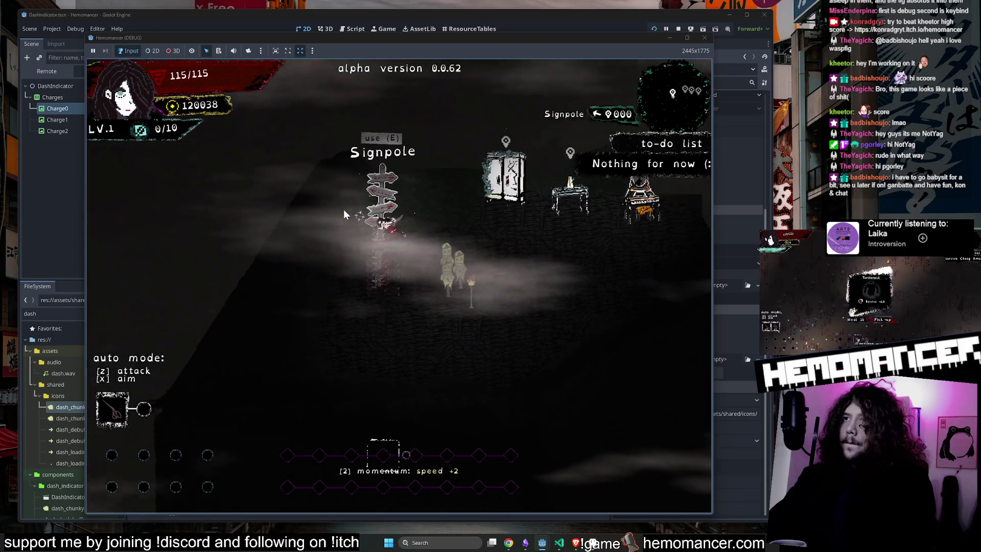
pyautogui.press('e')
pyautogui.click(397, 338)
# Fight through the level's enemies and take the Vigil light level-up card
pyautogui.press('d')
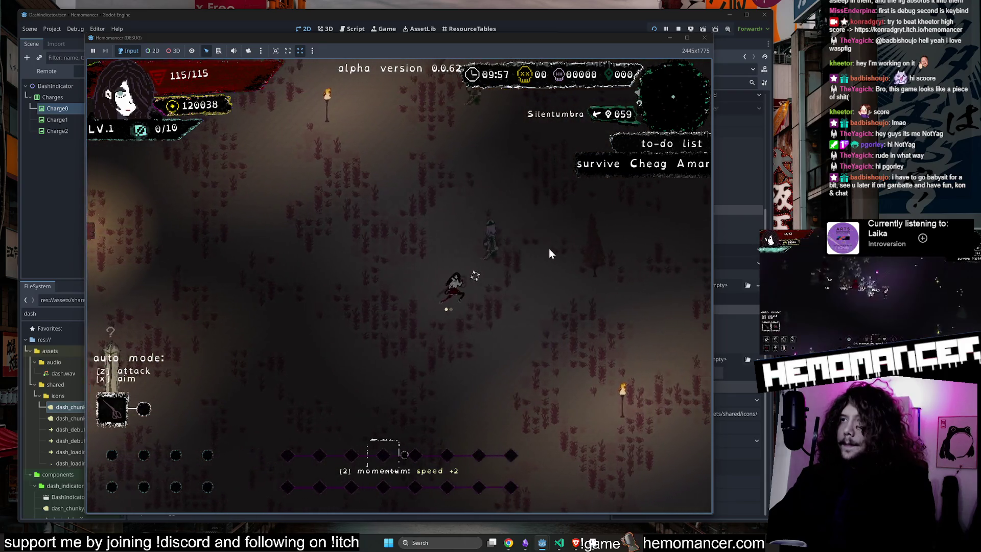
pyautogui.press('w')
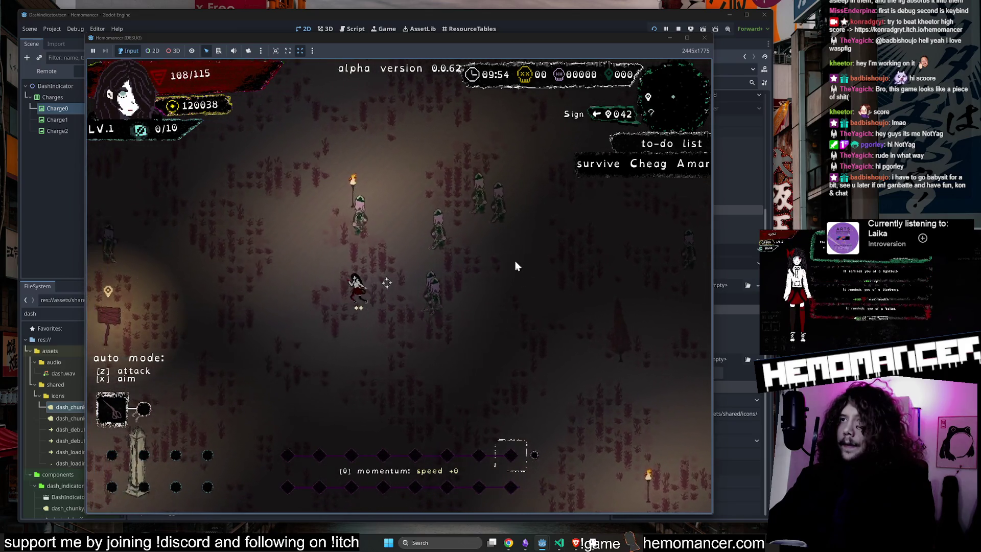
pyautogui.press('d')
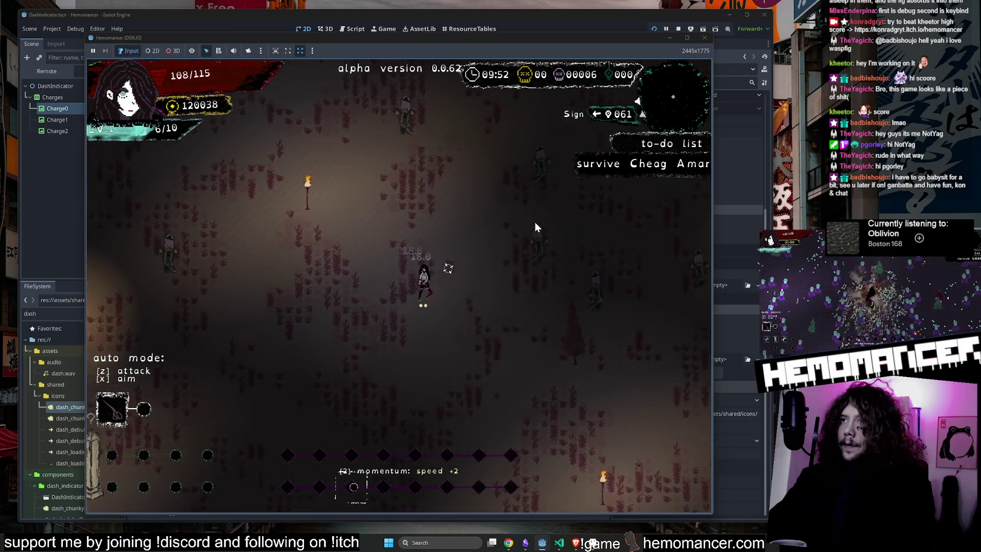
pyautogui.press('w')
pyautogui.press('a')
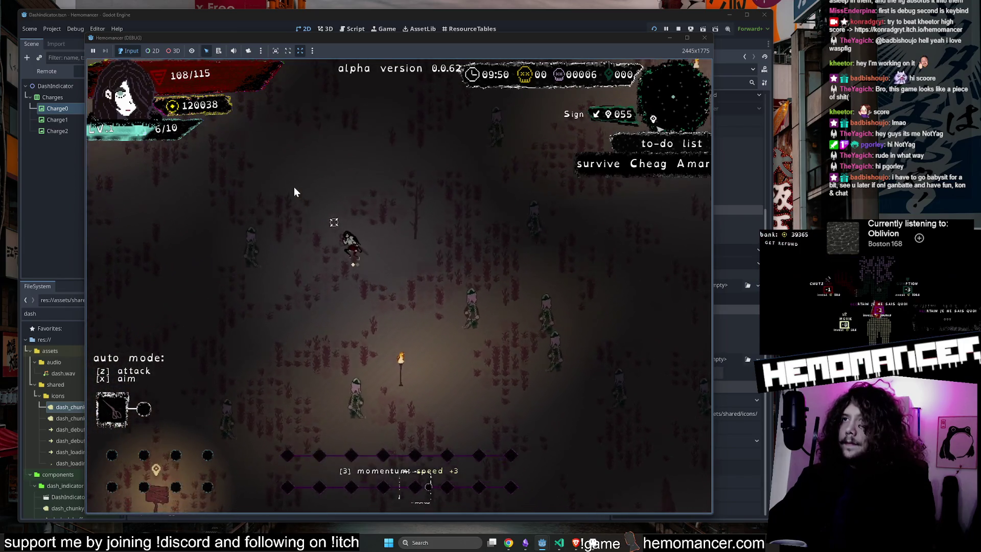
pyautogui.press('w')
pyautogui.press('a')
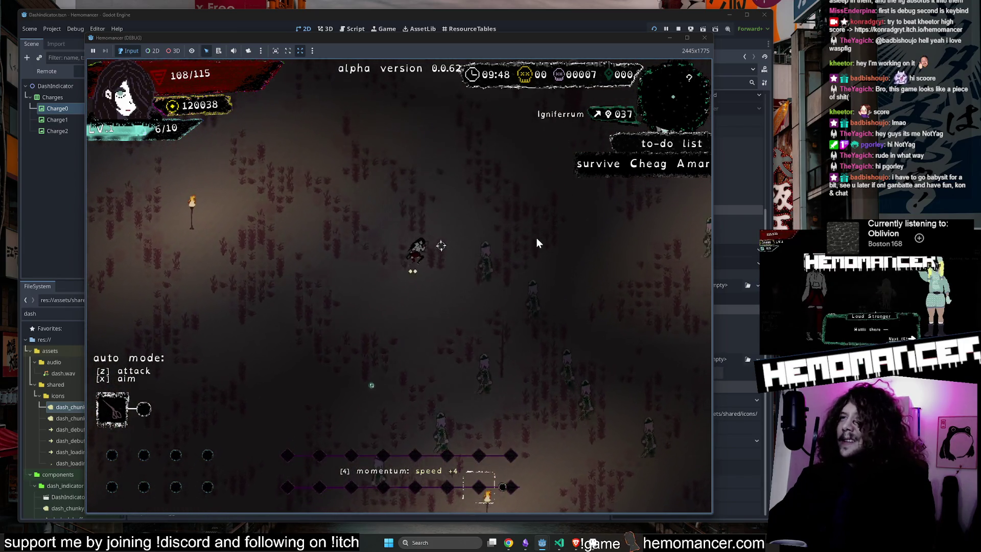
pyautogui.press('w')
pyautogui.press('a')
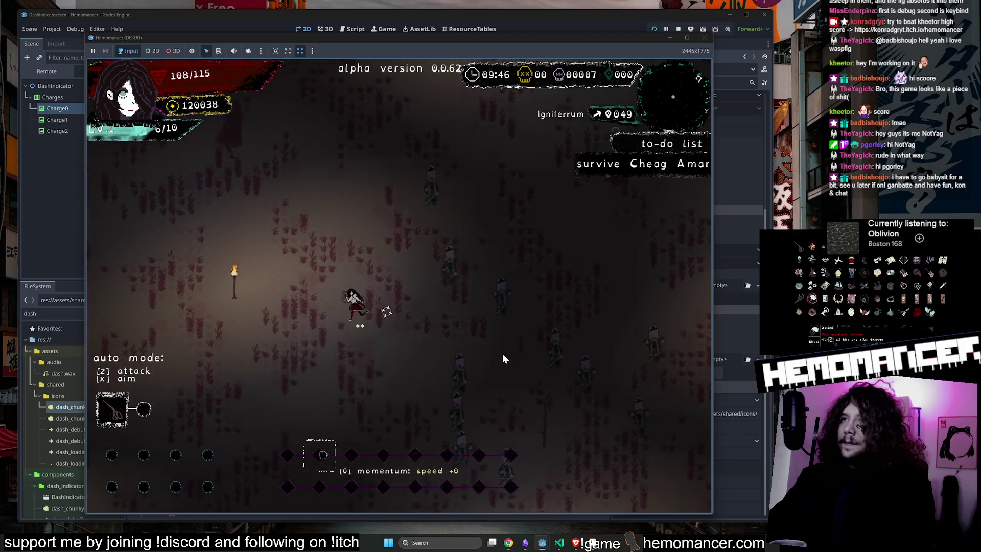
pyautogui.press('s')
pyautogui.press('a')
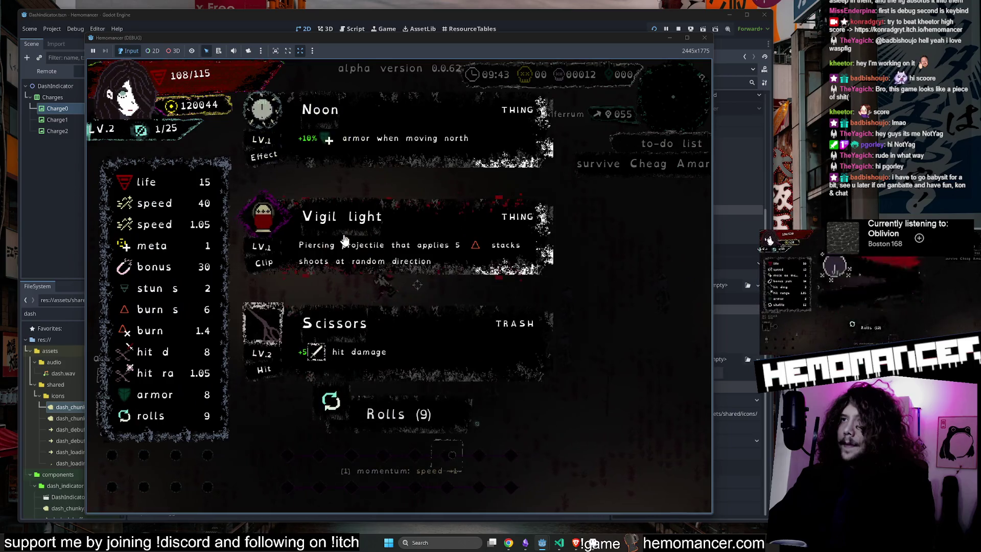
pyautogui.click(428, 240)
# Run down to the sign and read its text
pyautogui.press('w')
pyautogui.press('d')
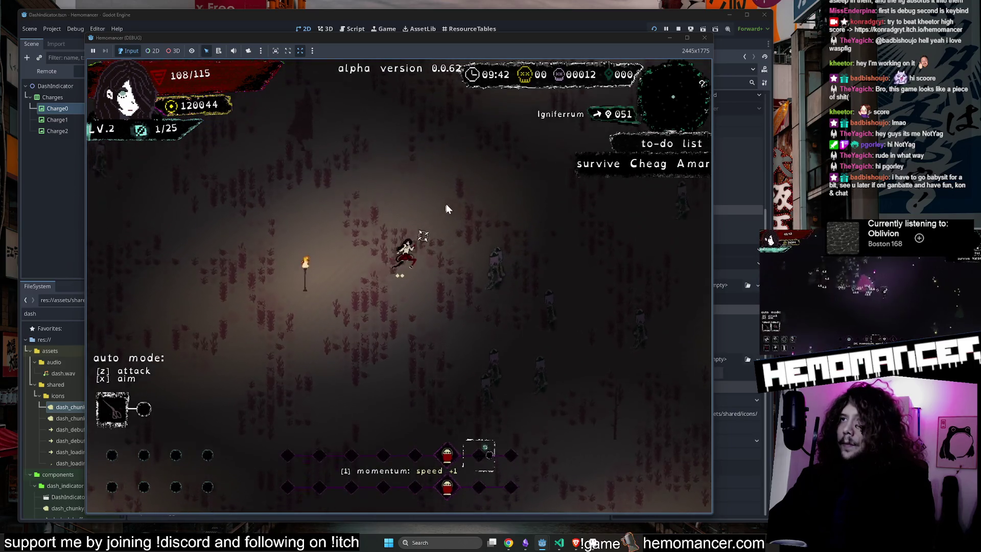
pyautogui.press('s')
pyautogui.press('a')
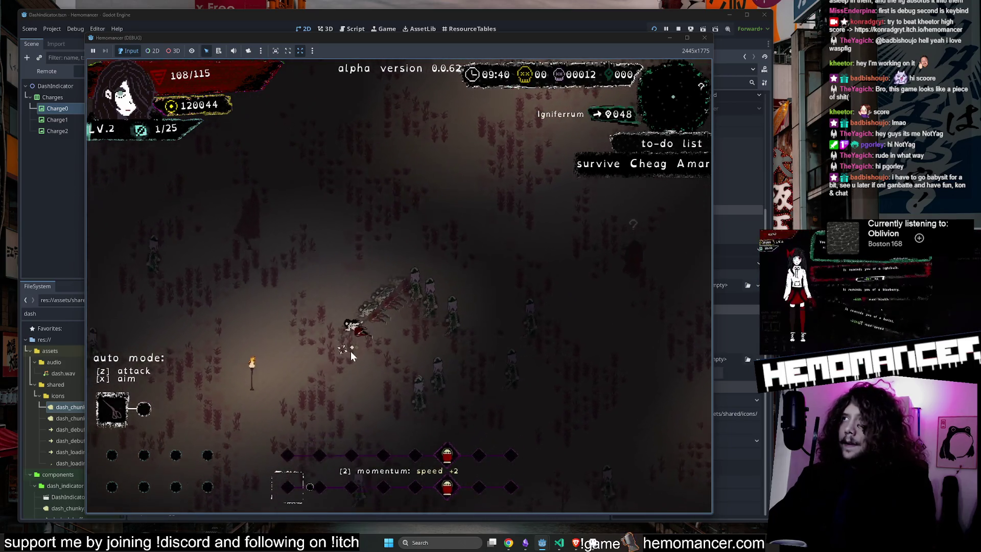
pyautogui.press('s')
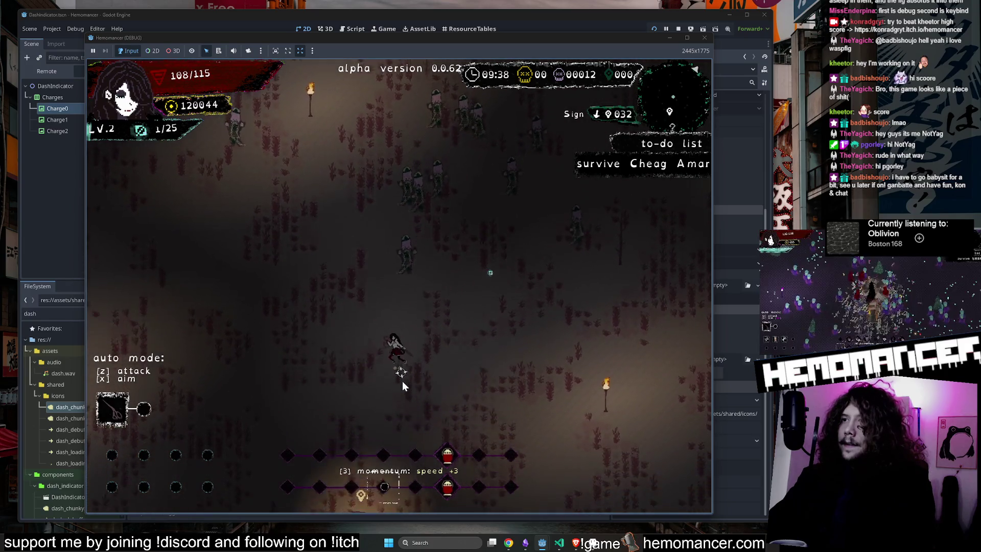
pyautogui.press('e')
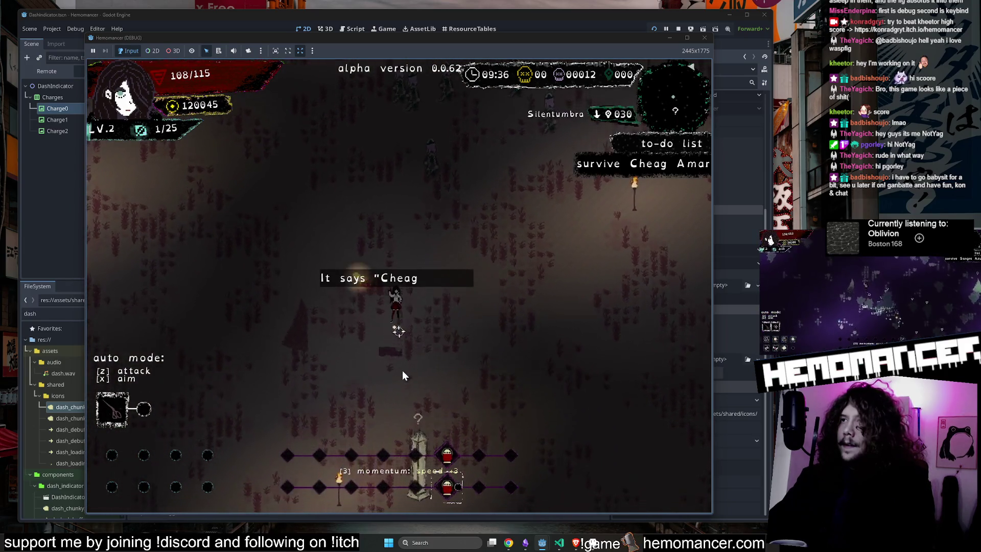
# Keep playing to the obelisk, pick the bracelet level-up card, then stop the game with F8
pyautogui.press('w')
pyautogui.press('d')
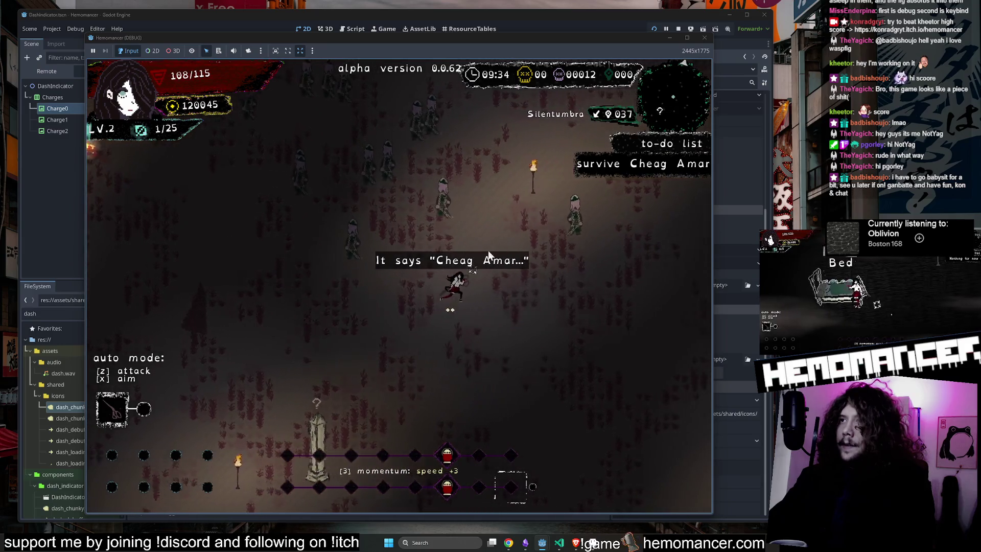
pyautogui.press('a')
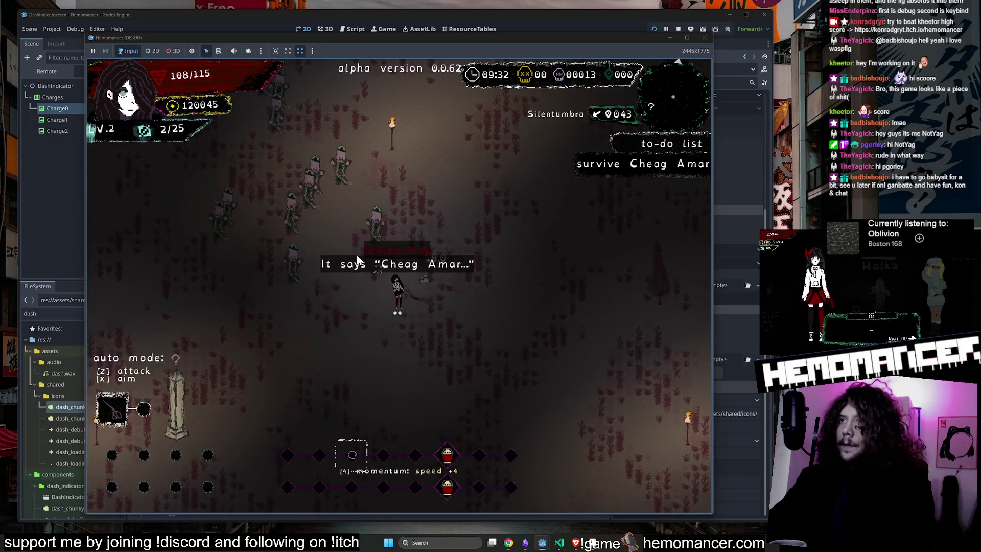
pyautogui.press('w')
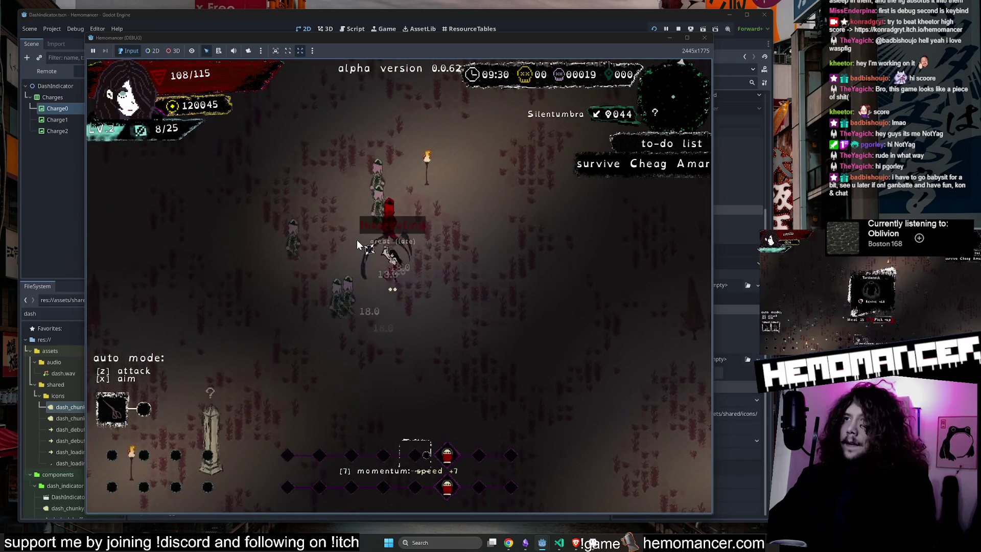
pyautogui.press('s')
pyautogui.press('d')
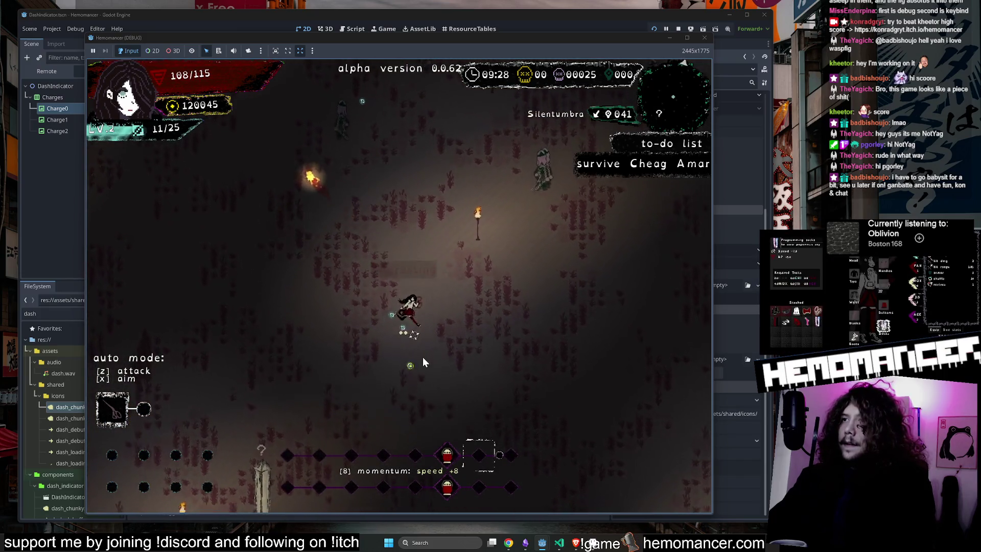
pyautogui.press('a')
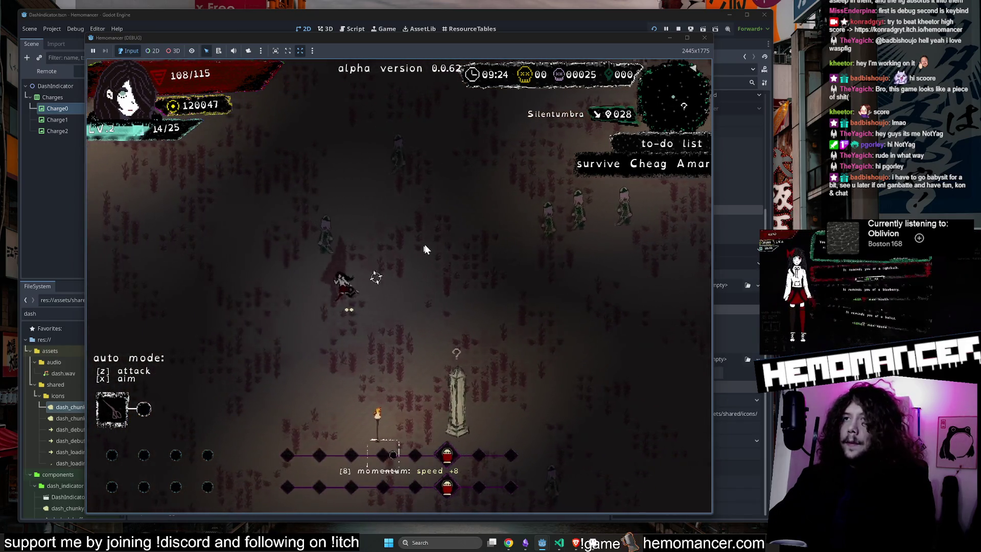
pyautogui.press('d')
pyautogui.press('s')
pyautogui.press('s')
pyautogui.press('a')
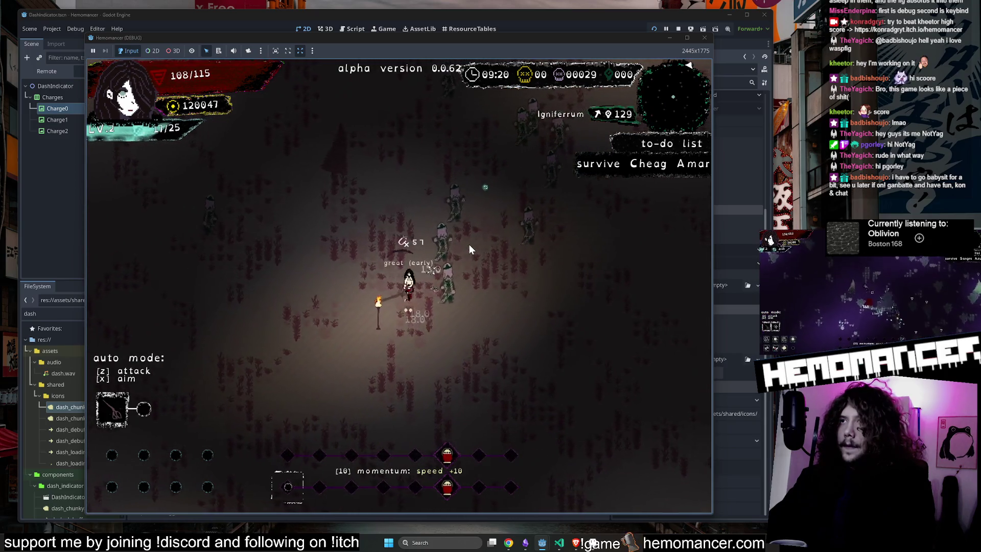
pyautogui.press('d')
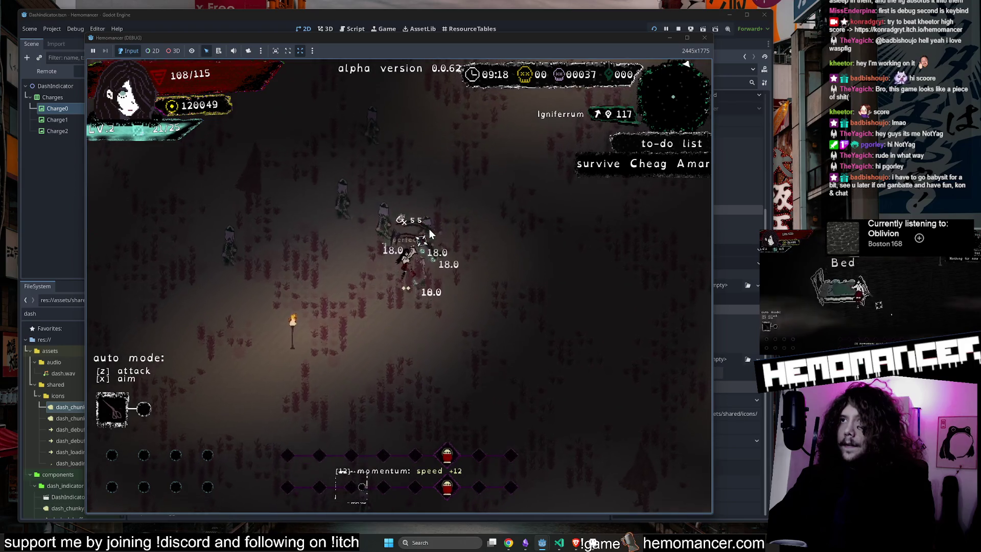
pyautogui.click(316, 231)
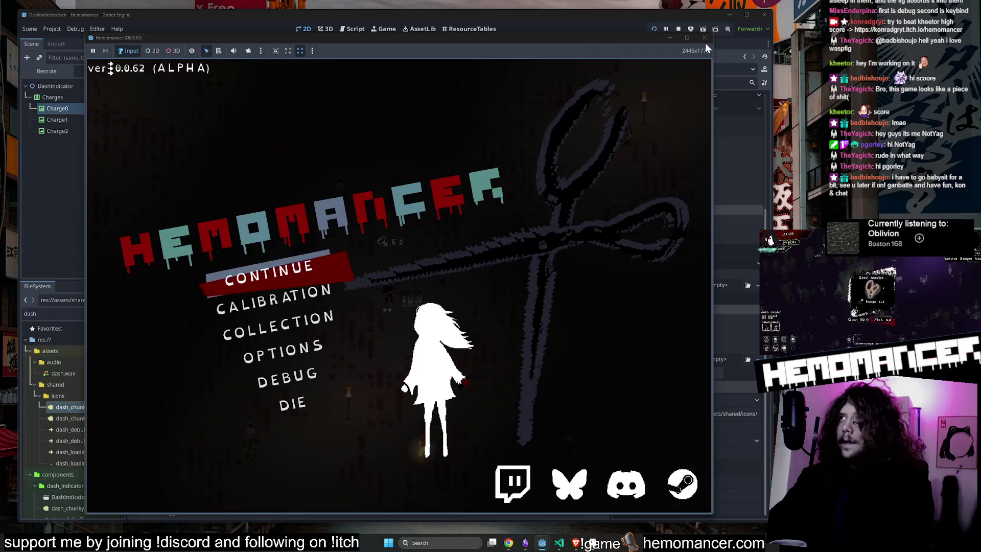
pyautogui.press('F8')
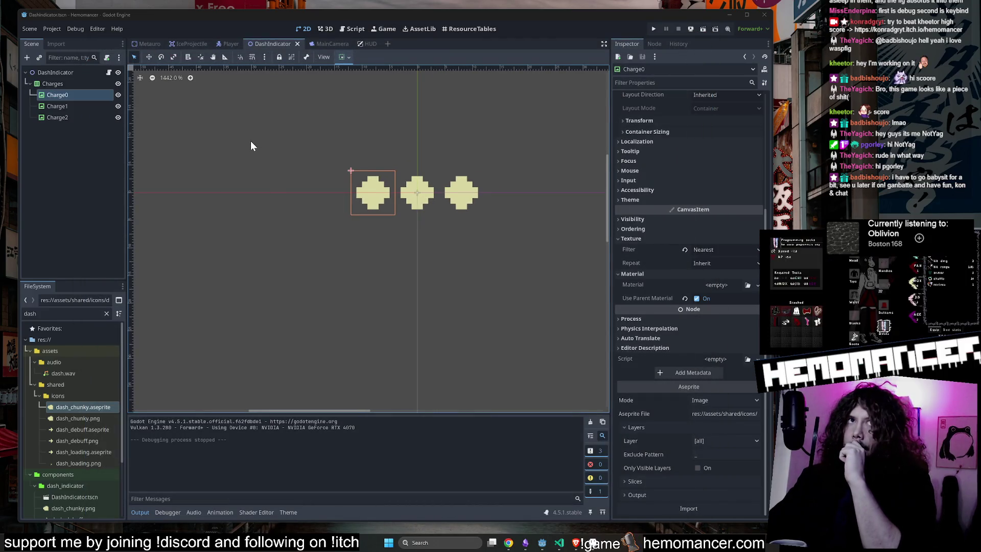
# Collapse the icons, assets and components folders in the FileSystem tree
pyautogui.doubleClick(63, 393)
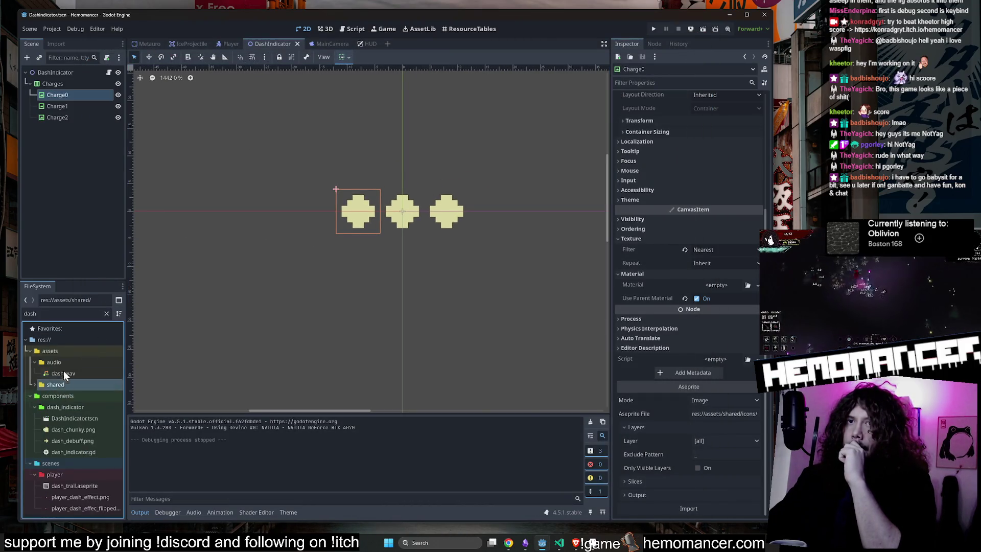
pyautogui.doubleClick(64, 350)
pyautogui.click(60, 362)
pyautogui.doubleClick(60, 363)
pyautogui.click(63, 376)
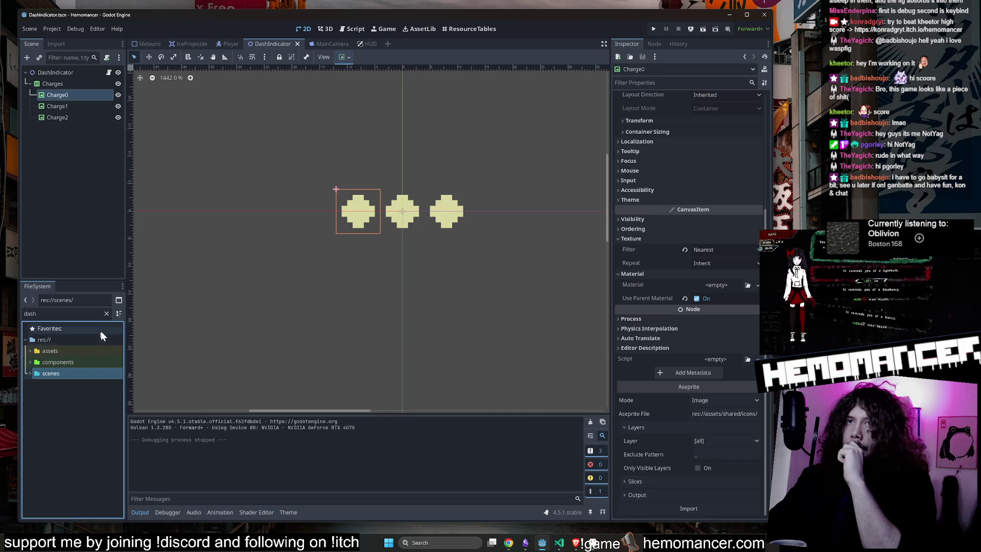
# Clear the dash filter, filter the FileSystem for items.json and open it
pyautogui.click(106, 313)
pyautogui.doubleClick(79, 341)
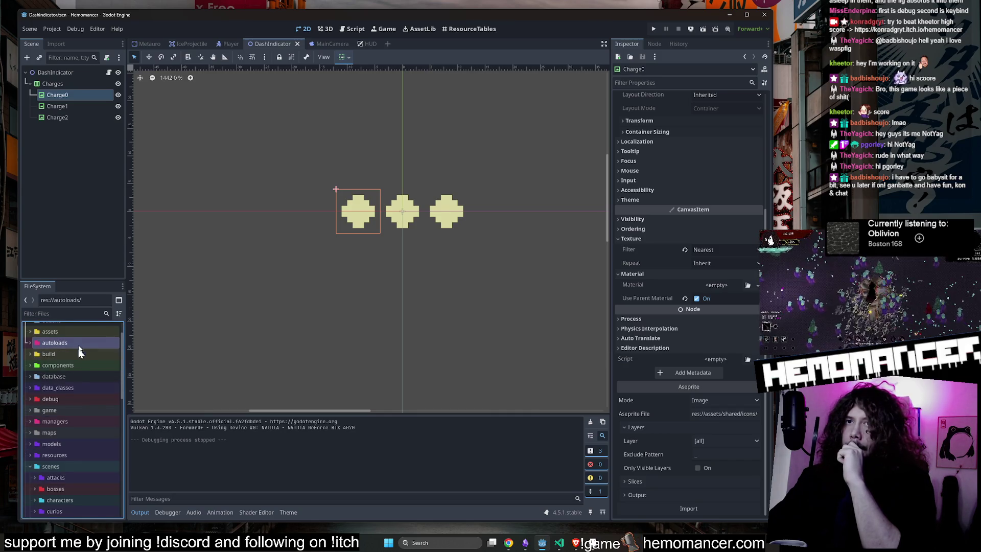
pyautogui.write('cl')
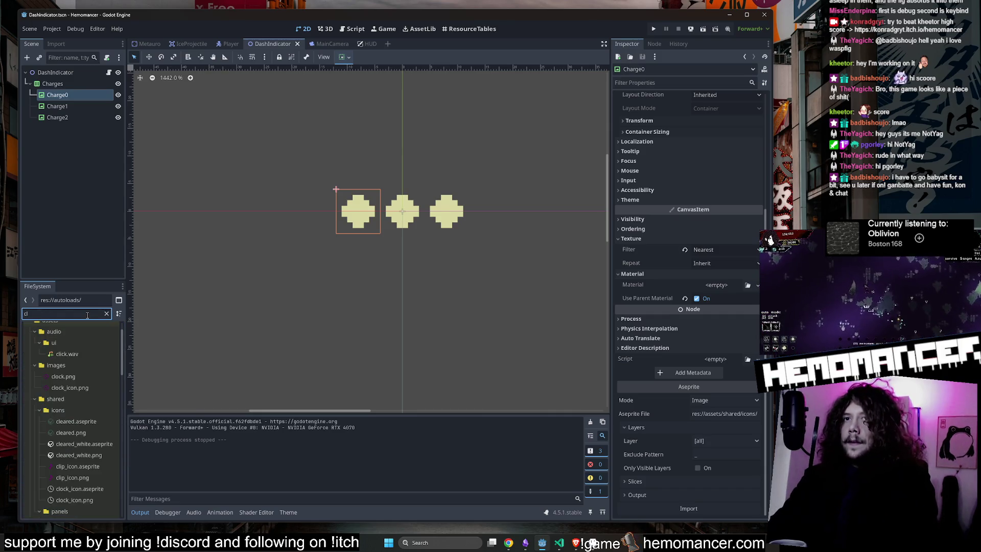
pyautogui.write('oth')
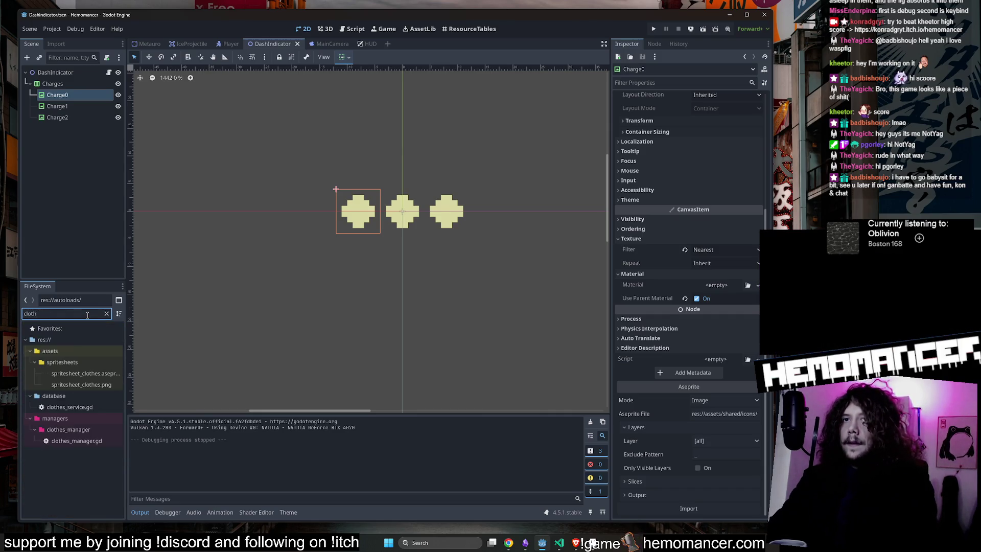
pyautogui.write('h')
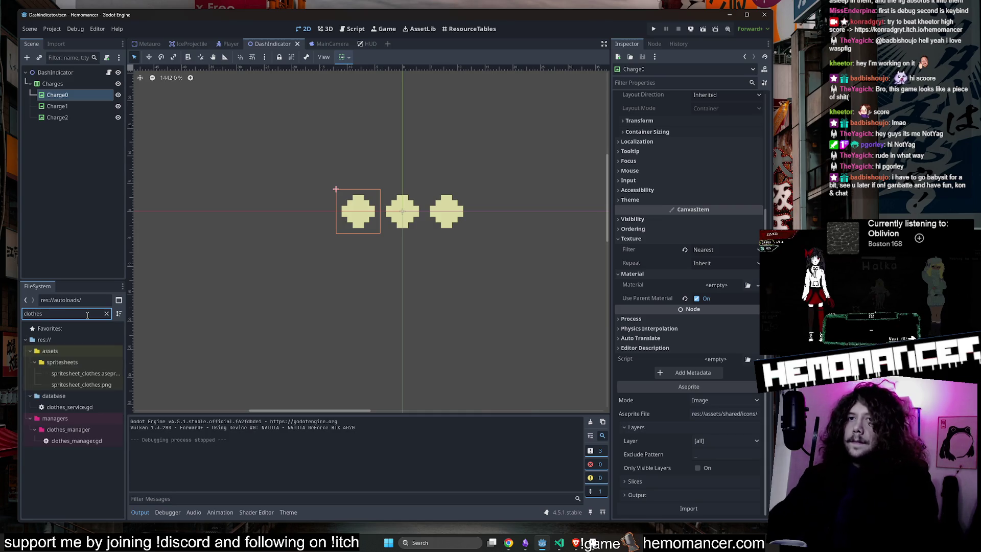
pyautogui.write('items.json')
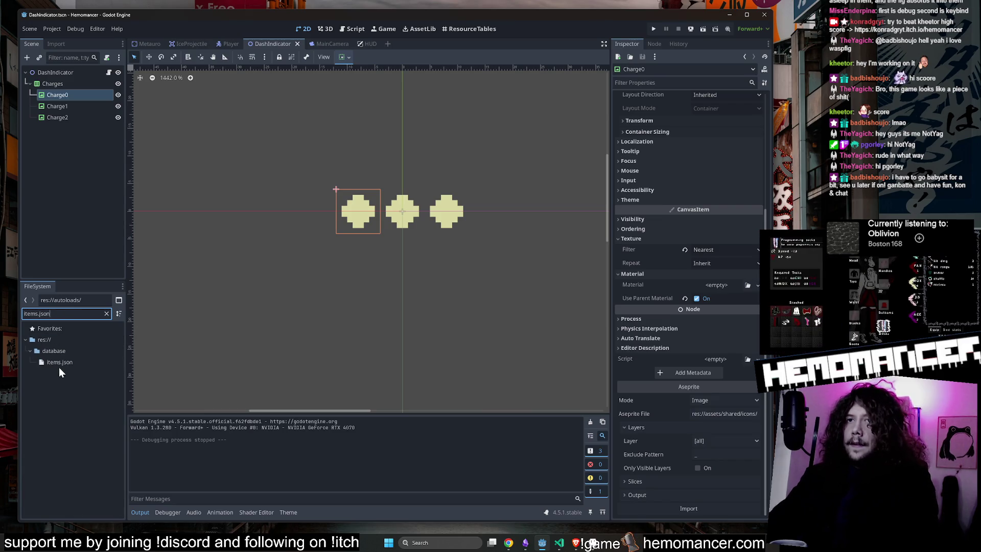
pyautogui.doubleClick(59, 364)
# Narrow the Inspector so the items.json code editor is wider
pyautogui.click(463, 212)
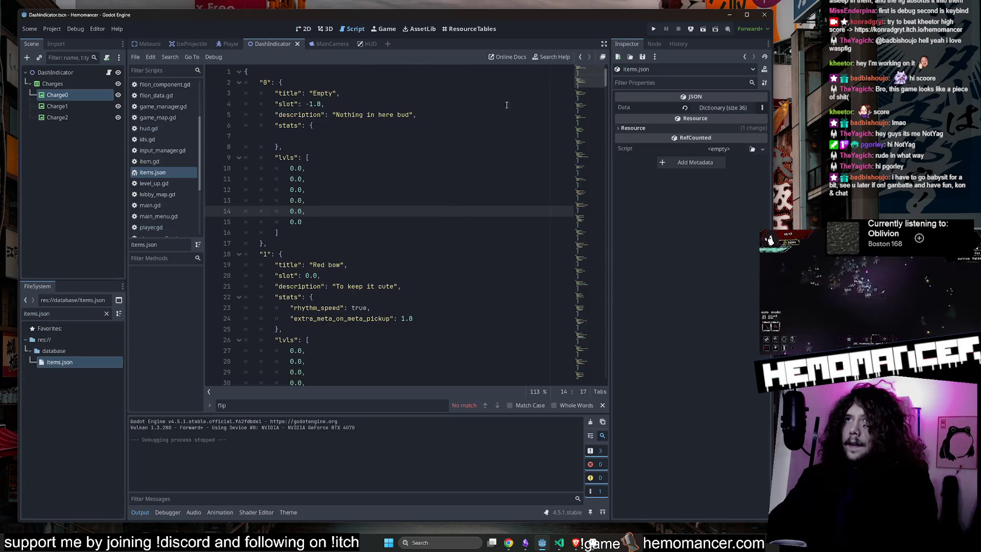
pyautogui.moveTo(581, 85)
pyautogui.mouseDown()
pyautogui.moveTo(578, 400)
pyautogui.moveTo(592, 72)
pyautogui.mouseUp()
pyautogui.moveTo(609, 126); pyautogui.dragTo(704, 123)
pyautogui.moveTo(663, 78); pyautogui.dragTo(670, 175)
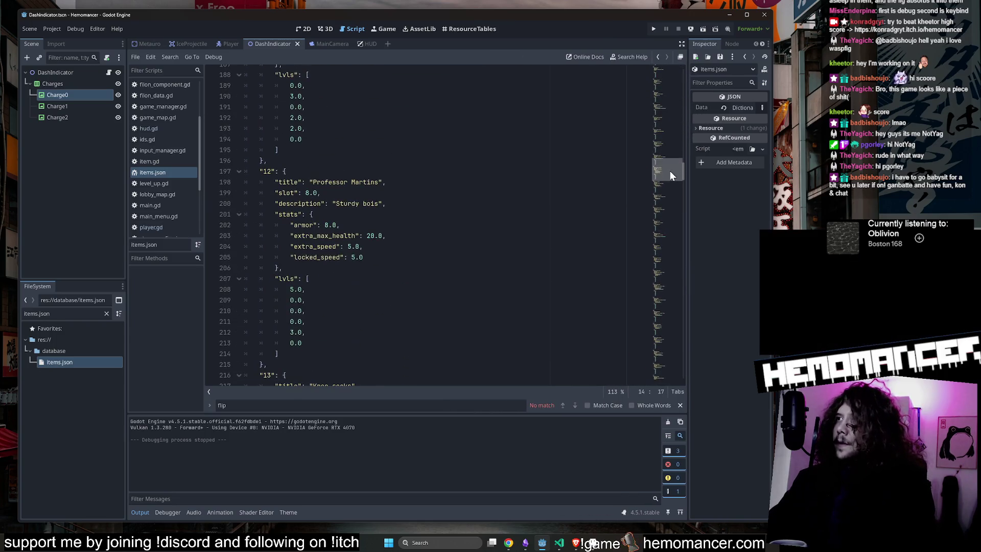
# Scroll down through items.json and clear the FileSystem filter to show all files
pyautogui.scroll(-1, 404, 183)
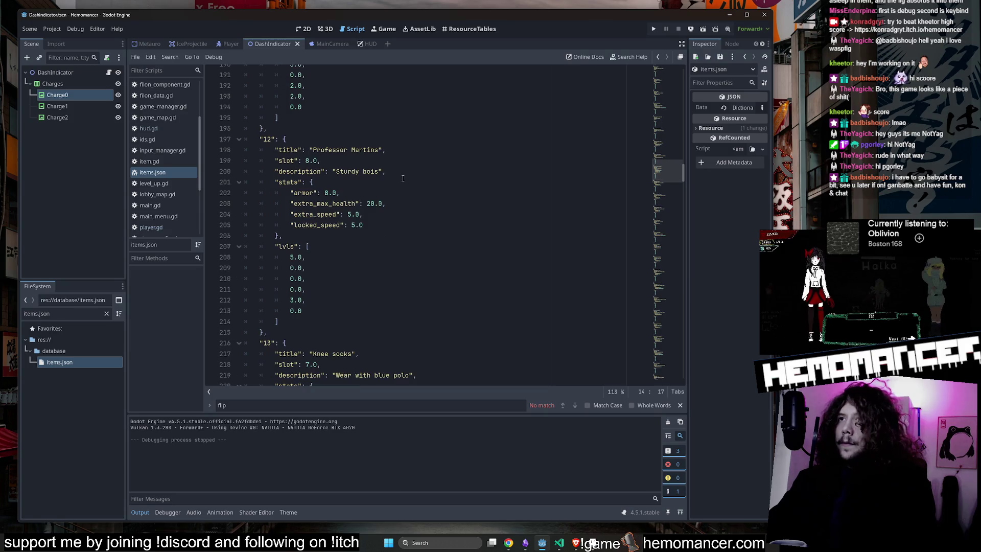
pyautogui.scroll(-10, 386, 150)
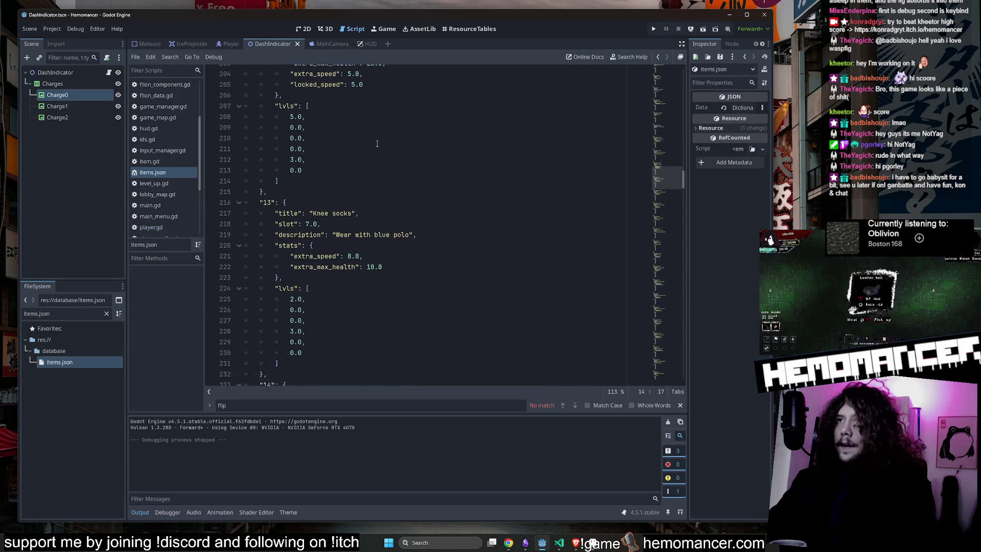
pyautogui.scroll(-2, 377, 143)
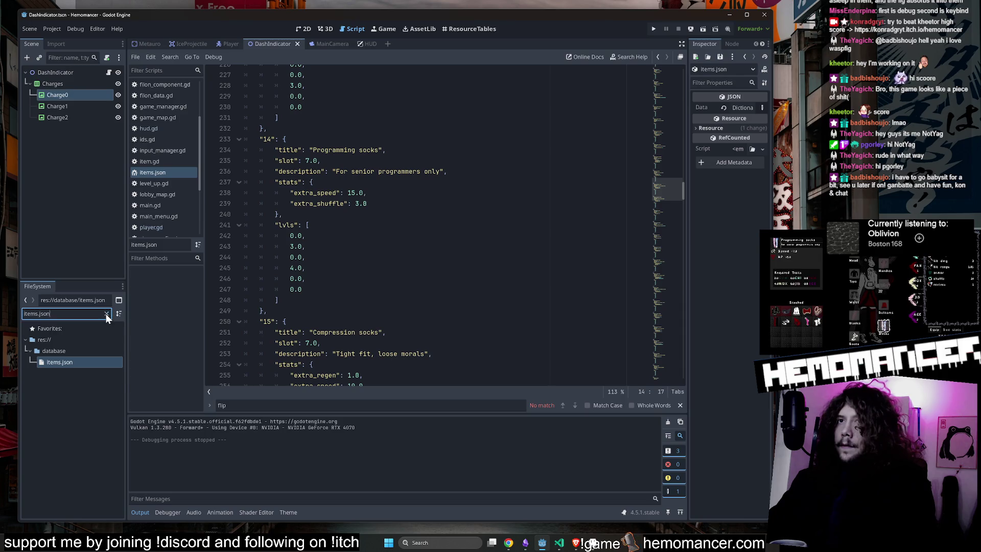
pyautogui.click(107, 314)
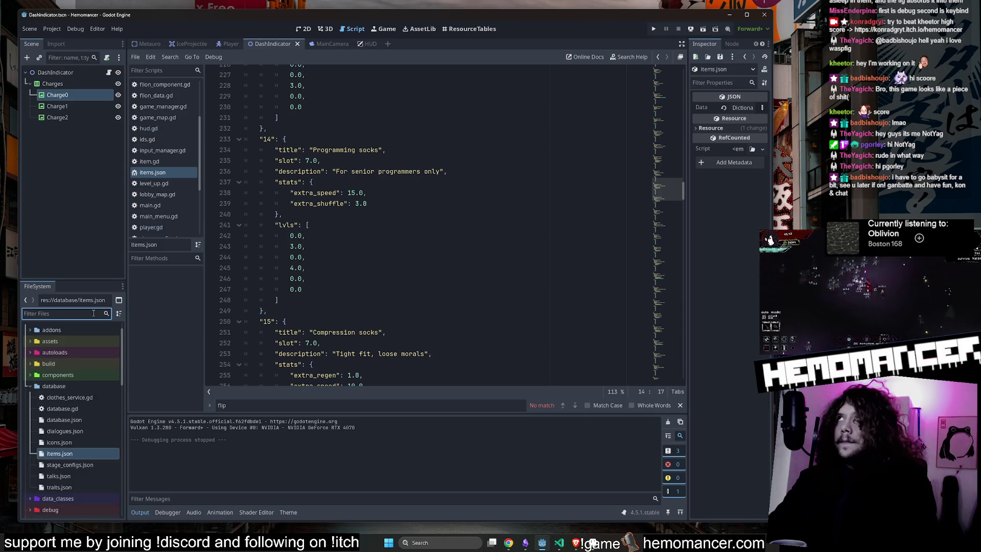
# Find the Yukata item in items.json and select its slot value 2.0
pyautogui.click(644, 189)
pyautogui.hotkey('ctrl', 'f')
pyautogui.write('Yukata')
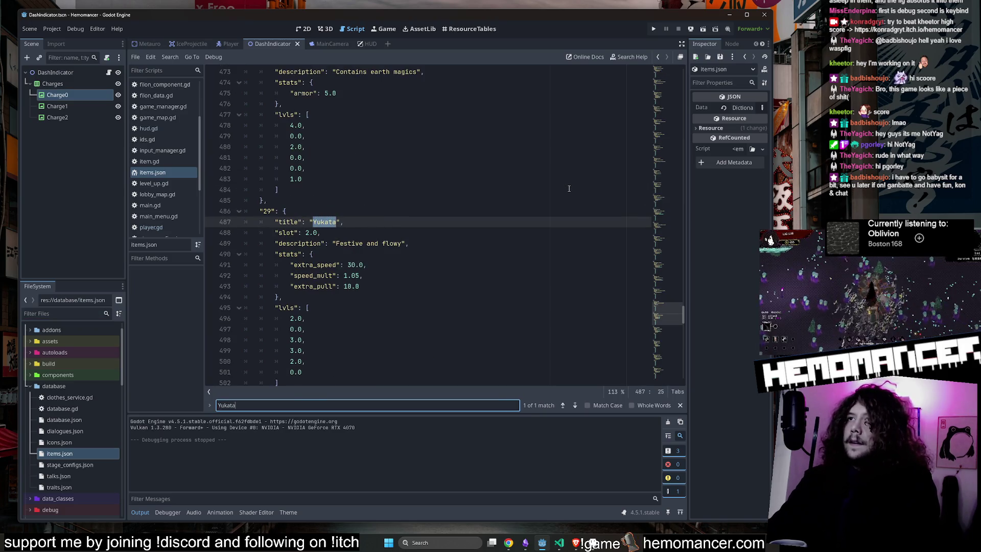
pyautogui.click(383, 285)
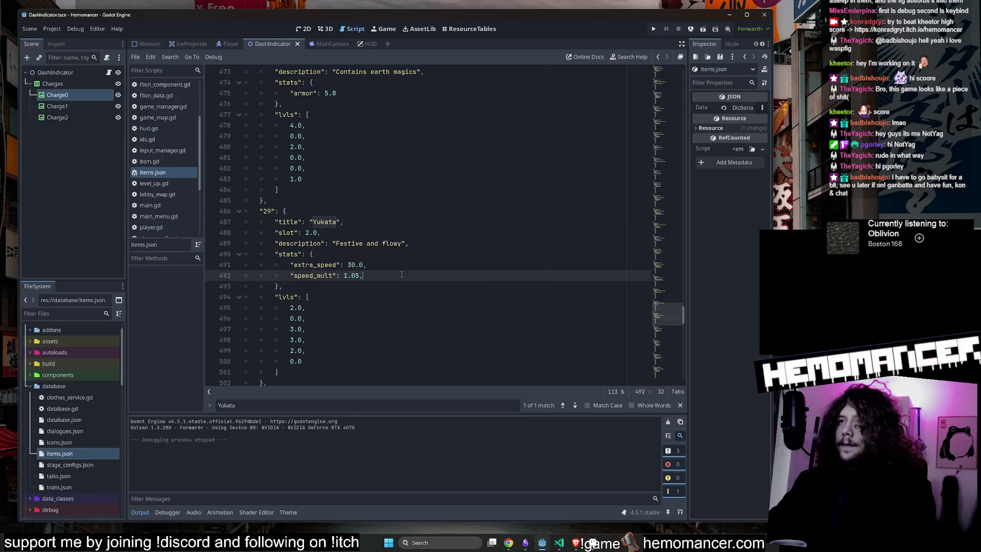
pyautogui.keyDown('shift'); pyautogui.click(400, 270); pyautogui.keyUp('shift')
pyautogui.click(399, 270)
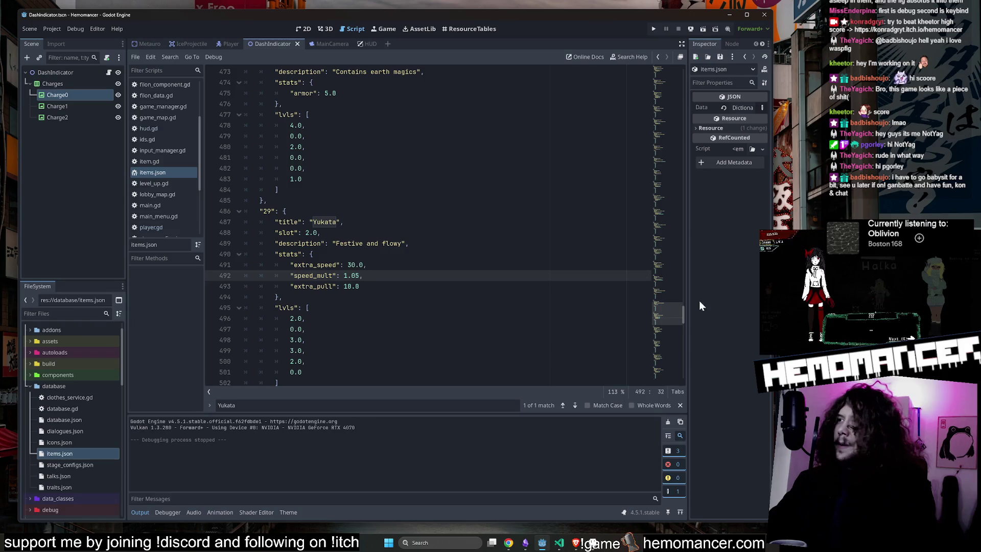
pyautogui.moveTo(305, 233); pyautogui.dragTo(317, 232)
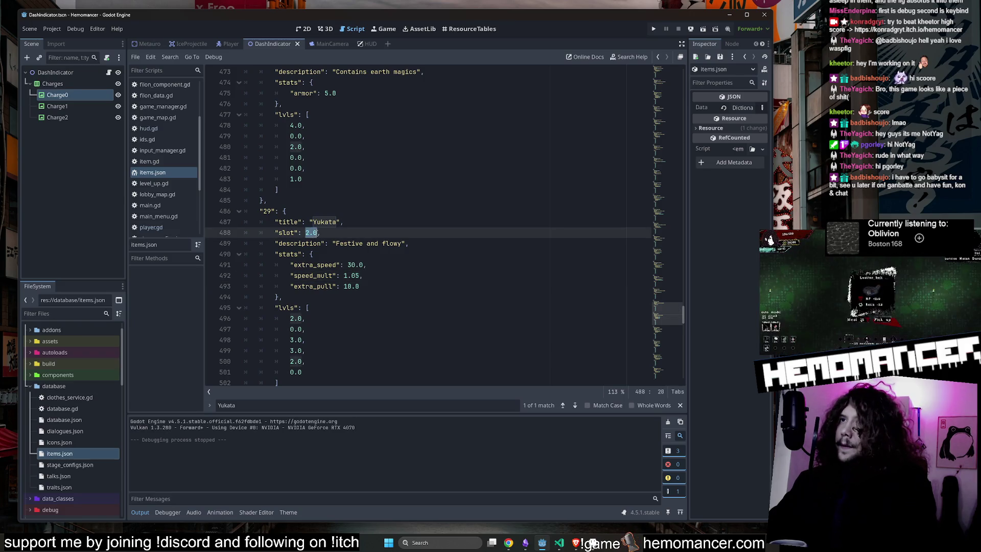
# Search for "slot": 2.0 and step through every matching item
pyautogui.hotkey('ctrl', 'f')
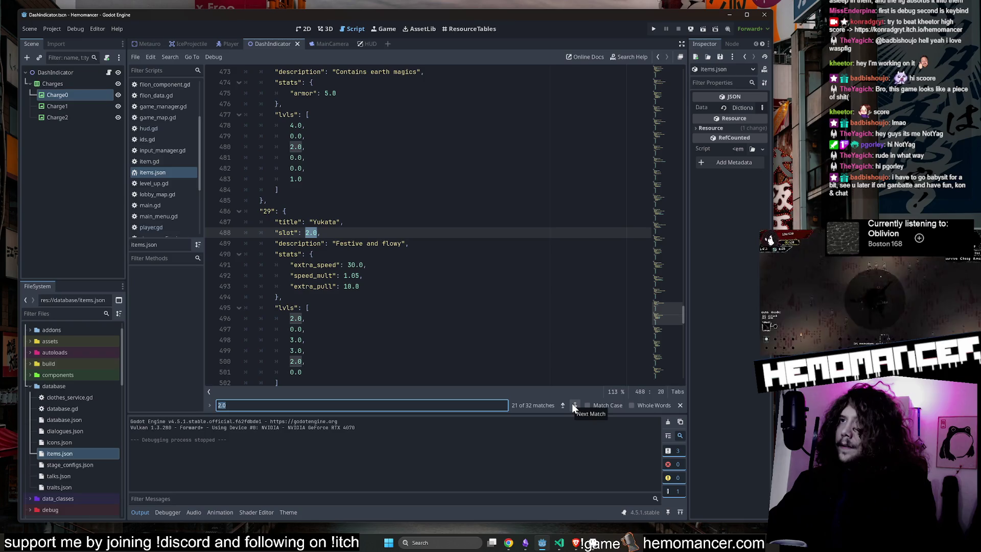
pyautogui.moveTo(275, 232); pyautogui.dragTo(318, 233)
pyautogui.hotkey('ctrl', 'f')
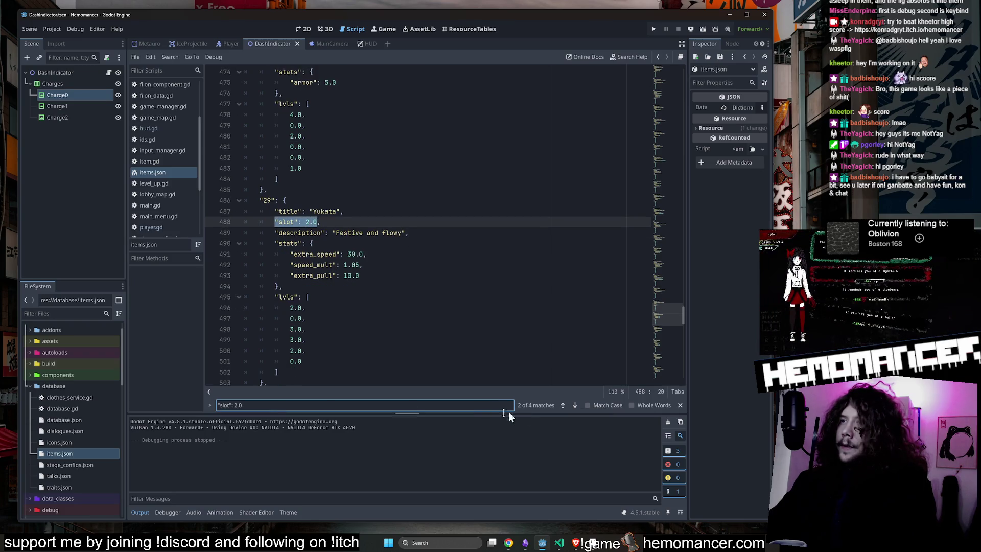
pyautogui.click(573, 408)
pyautogui.click(574, 407)
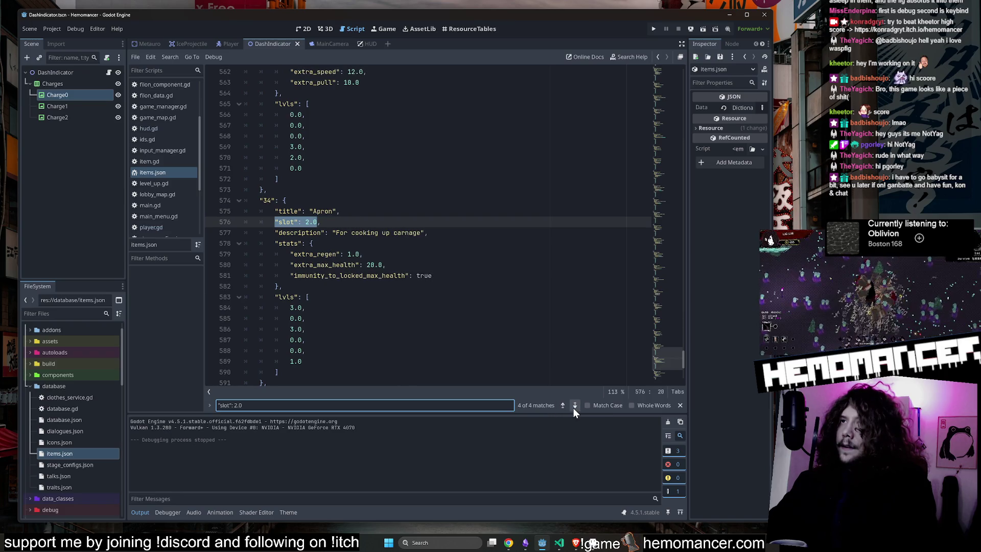
pyautogui.click(573, 408)
pyautogui.click(574, 407)
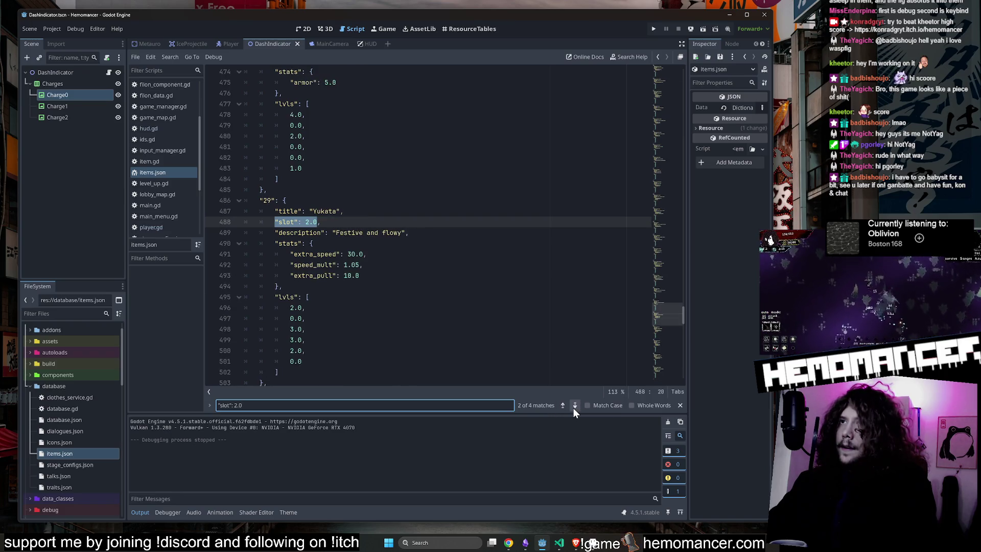
pyautogui.click(574, 408)
pyautogui.click(573, 408)
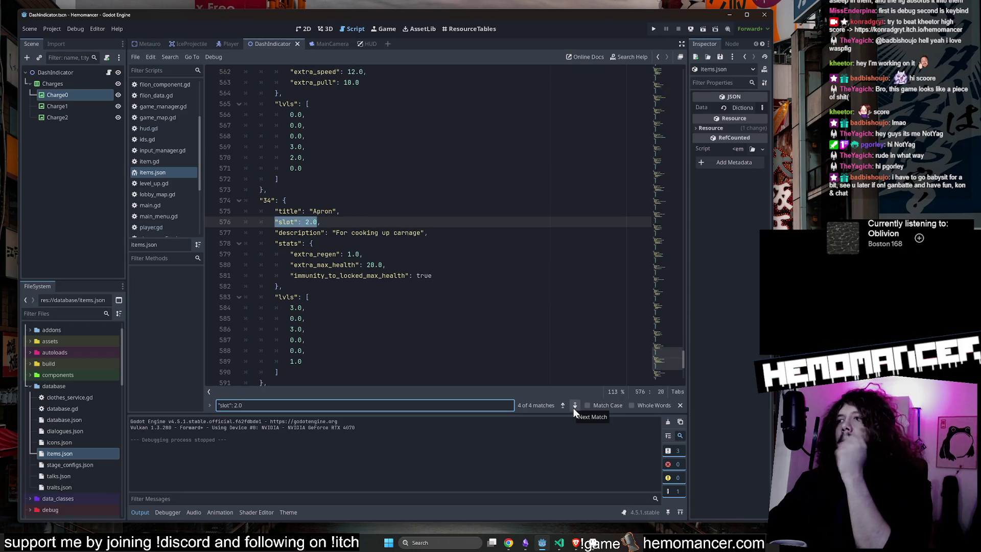
pyautogui.click(574, 408)
pyautogui.click(575, 406)
pyautogui.click(574, 405)
# Run the project, enlarge the window, start a game and open the wardrobe, triggering the extra_dash_charges error
pyautogui.press('F5')
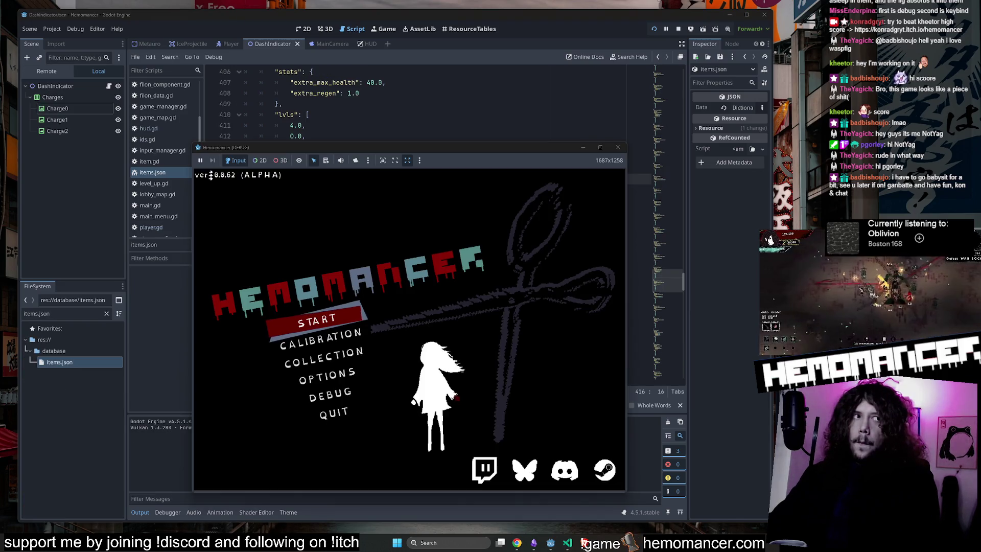
pyautogui.moveTo(627, 142); pyautogui.dragTo(728, 21)
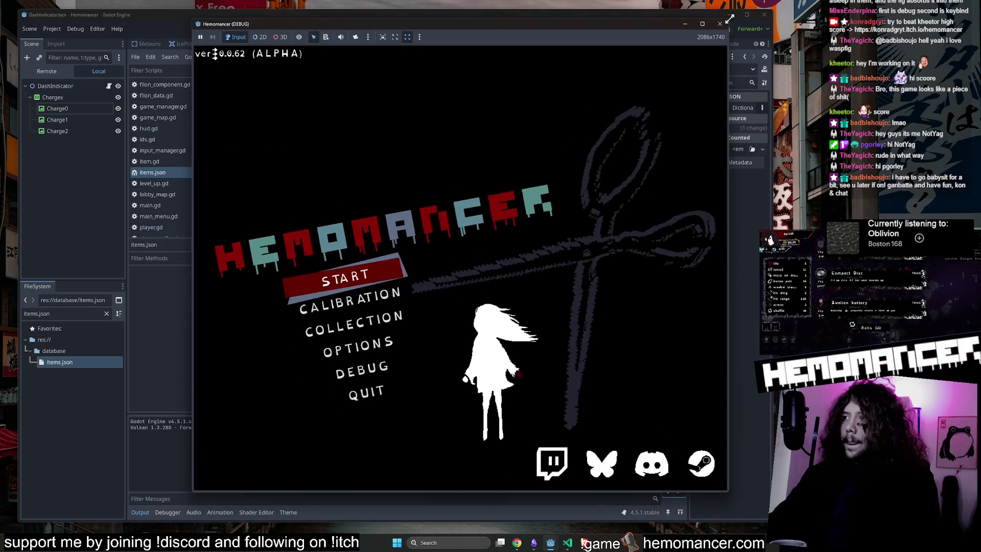
pyautogui.press('Return')
pyautogui.press('w')
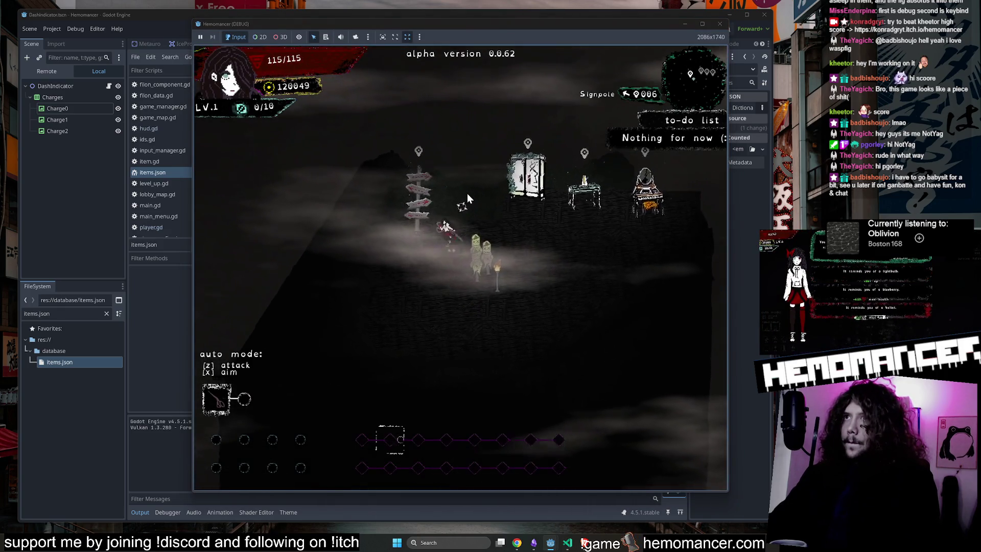
pyautogui.press('e')
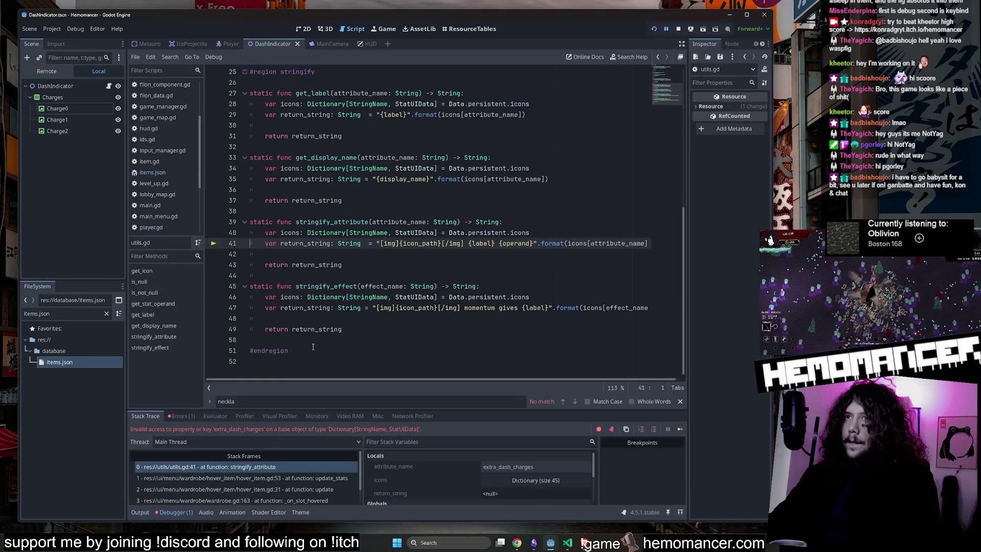
# Stop the running game and clear the FileSystem filter
pyautogui.click(680, 29)
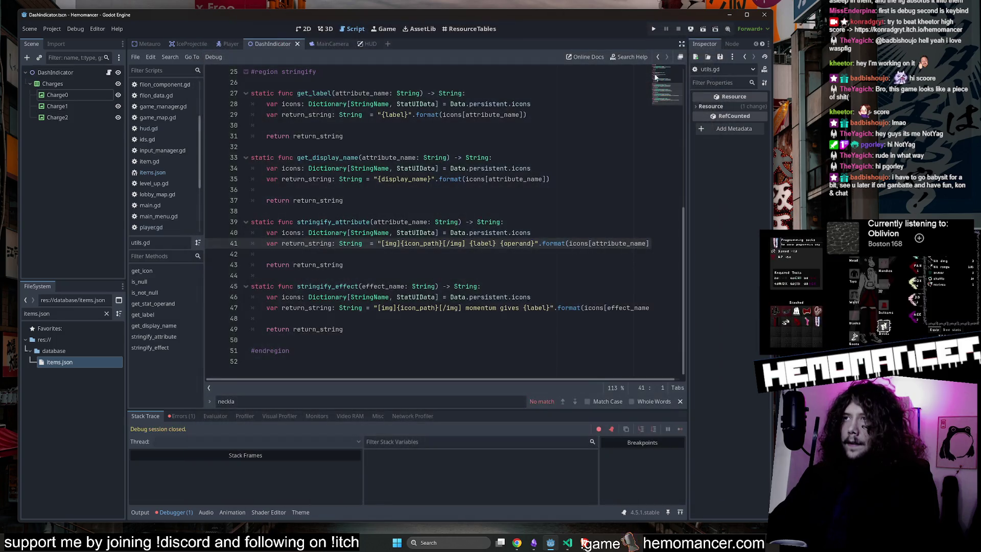
pyautogui.press('Up')
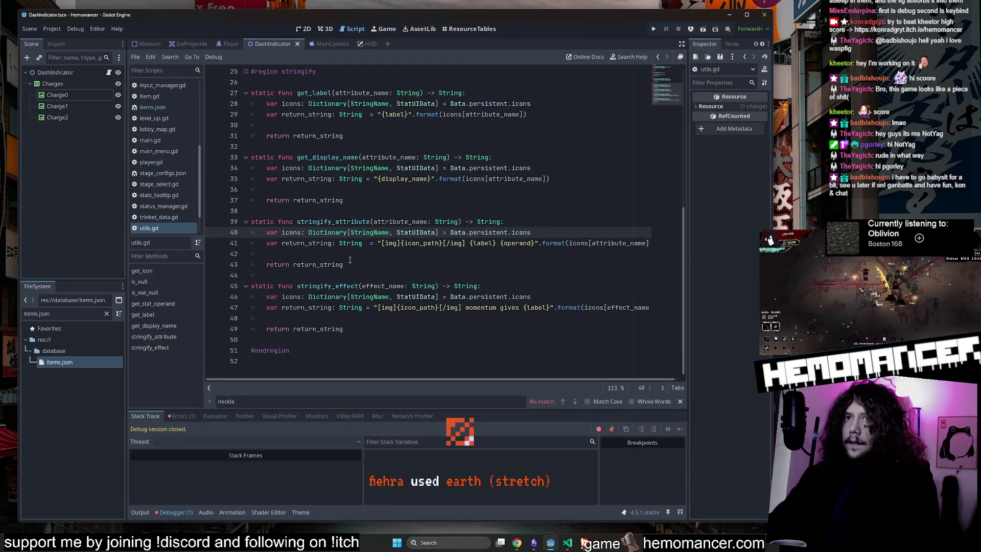
pyautogui.click(106, 313)
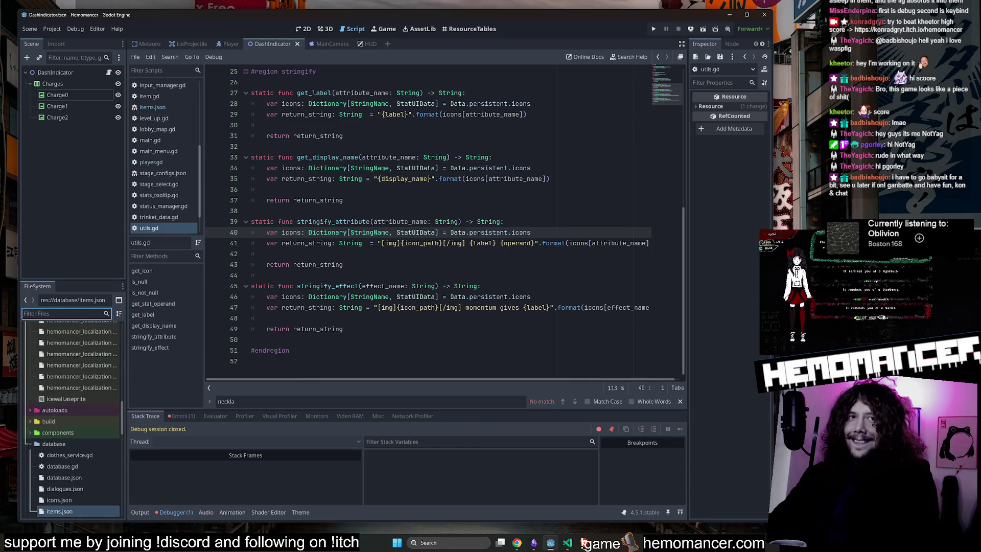
pyautogui.hotkey('alt', 'Tab')
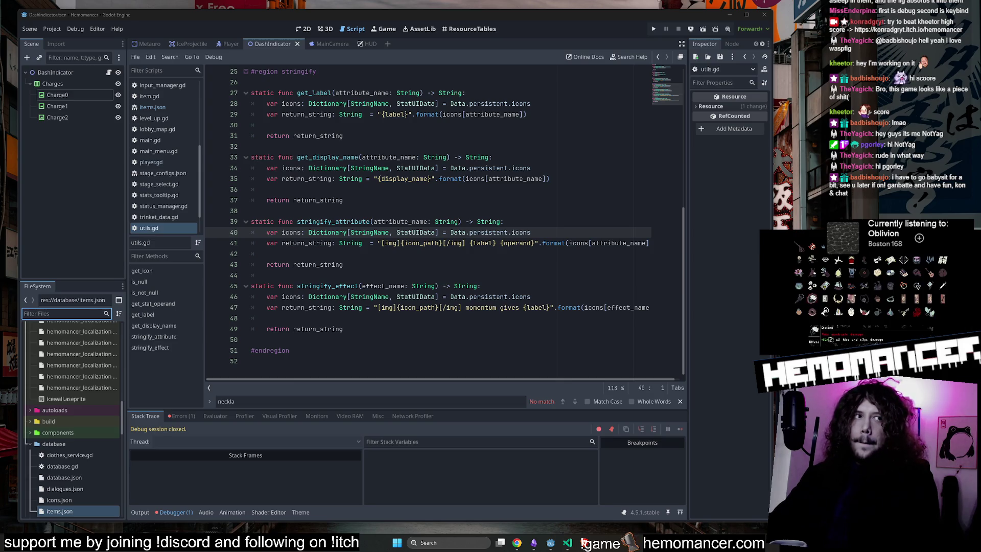
# Move the caret through utils.gd's stringify code to line 41, checking the browser alongside
pyautogui.click(376, 201)
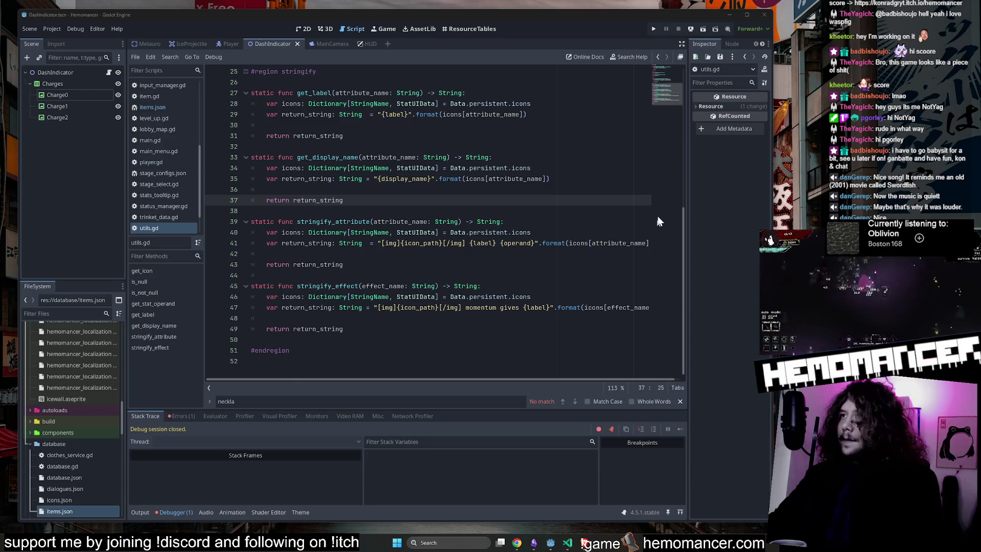
pyautogui.press('Down')
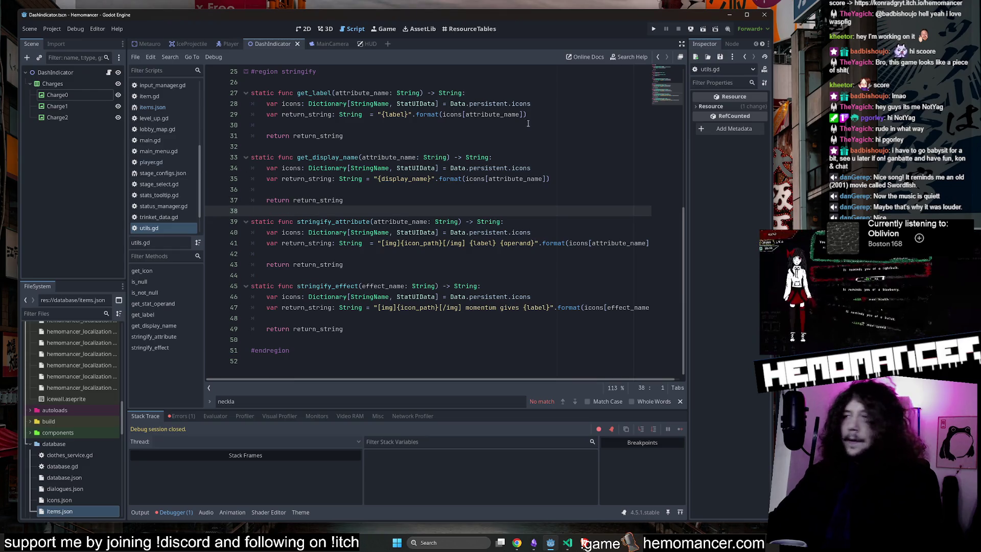
pyautogui.click(517, 543)
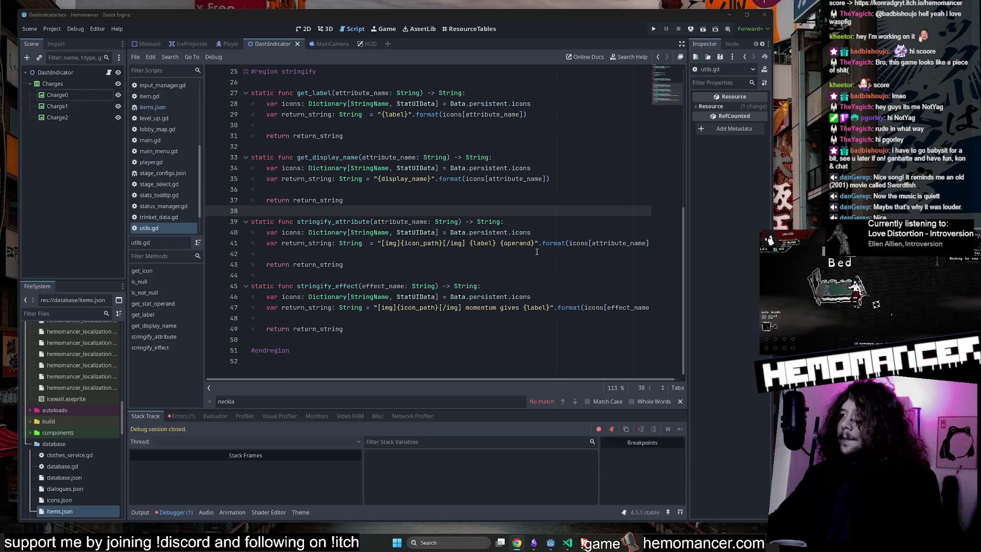
pyautogui.click(445, 191)
pyautogui.press('Down')
pyautogui.press('Down')
pyautogui.press('Down')
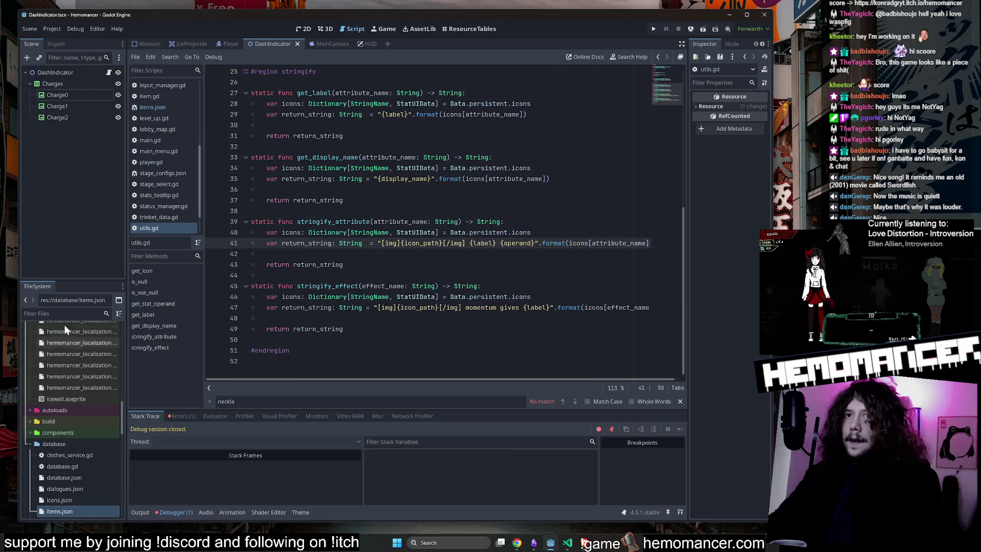
# Filter the FileSystem for 'icon' and open icons.json
pyautogui.write('icon')
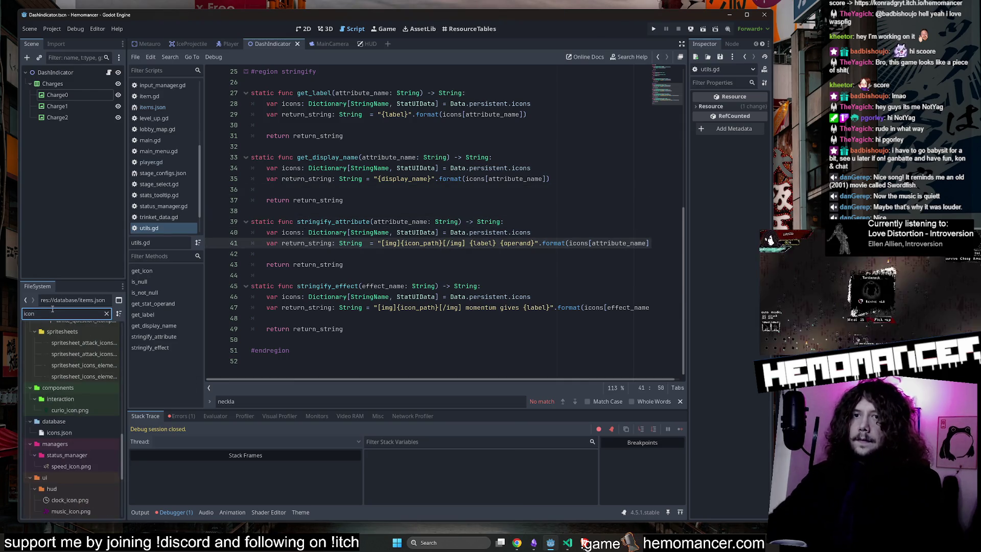
pyautogui.doubleClick(78, 430)
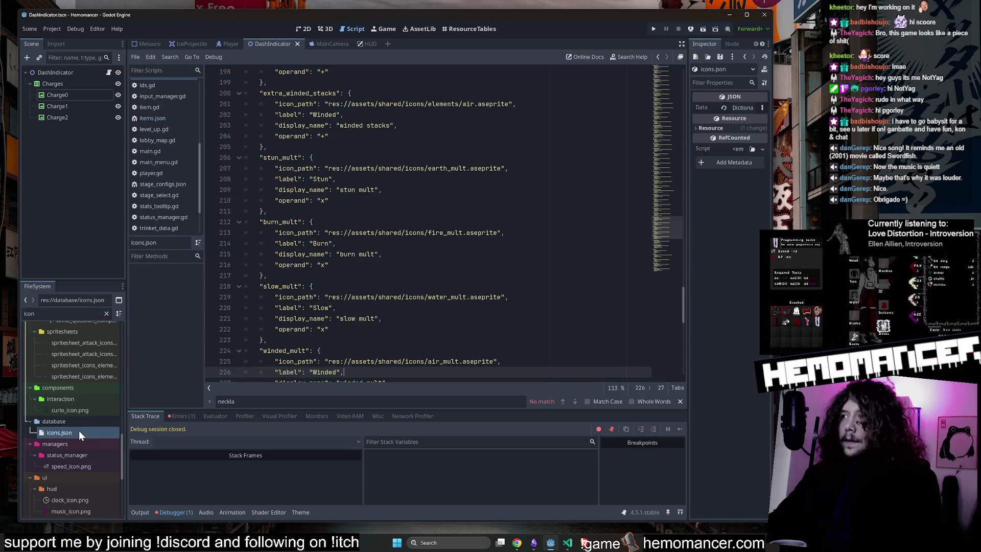
pyautogui.scroll(-4, 662, 222)
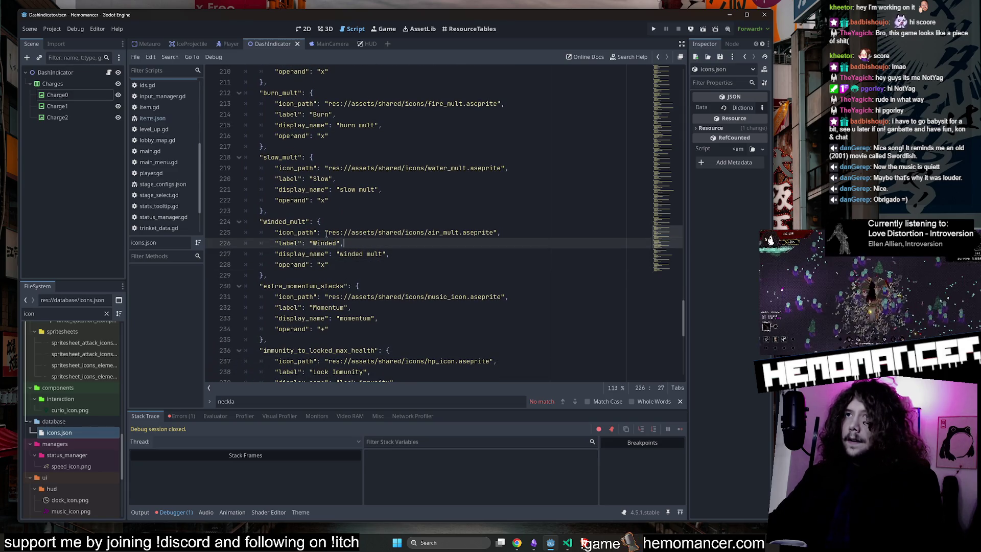
# Duplicate the invincibility entry at the end of icons.json, separated by a comma
pyautogui.moveTo(251, 221); pyautogui.dragTo(313, 264)
pyautogui.scroll(-10, 329, 243)
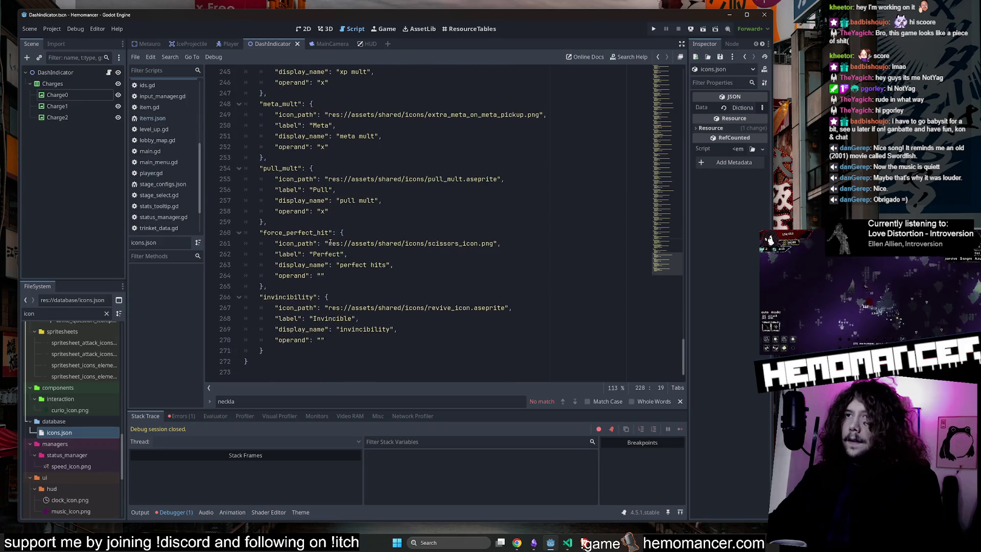
pyautogui.moveTo(259, 298)
pyautogui.mouseDown()
pyautogui.moveTo(312, 332)
pyautogui.moveTo(321, 351)
pyautogui.mouseUp()
pyautogui.click(321, 351)
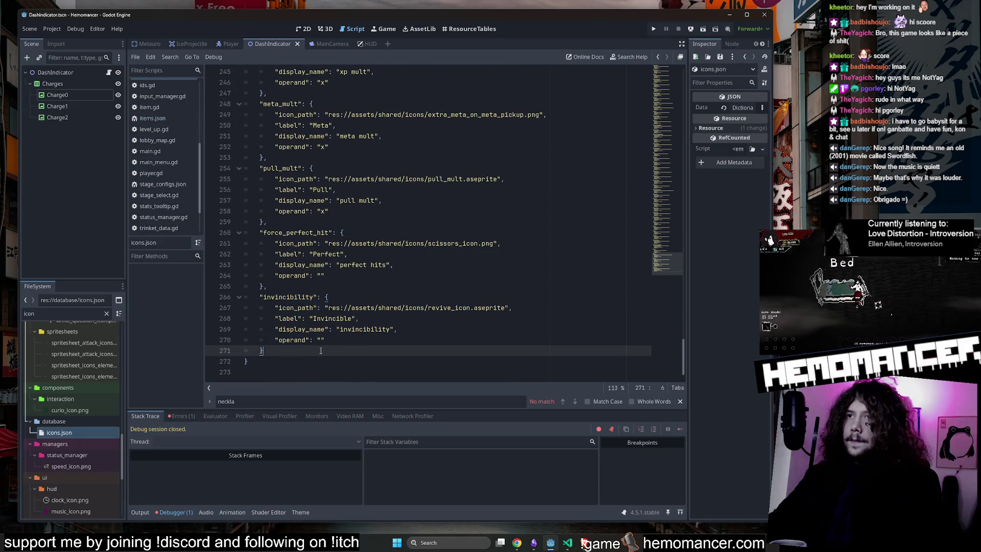
pyautogui.write(',')
pyautogui.press('Return')
pyautogui.write('"invincibility": { \t\t"icon_path": "res://assets/shared/icons/revive_icon.aseprite", \t\t"label": "Invincible", \t\t"display_name": "invincibility", \t\t"operand": "" \t}')
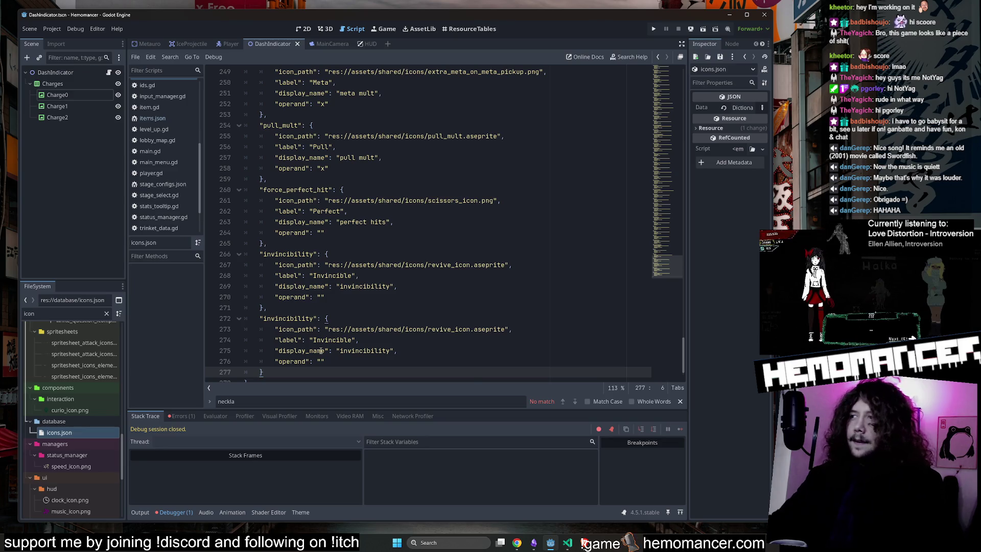
# Rename the duplicated entry's key to extra_dash_charges
pyautogui.click(568, 543)
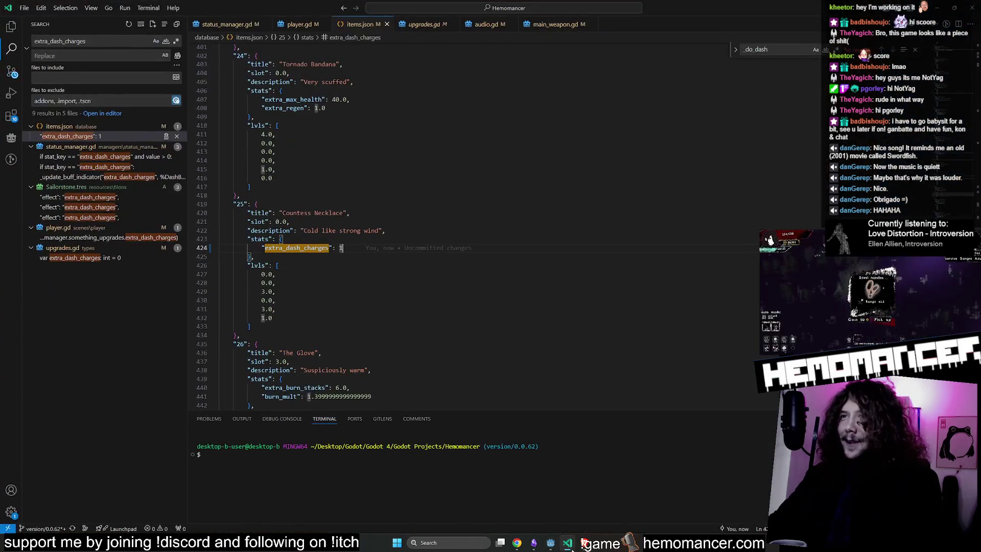
pyautogui.click(937, 8)
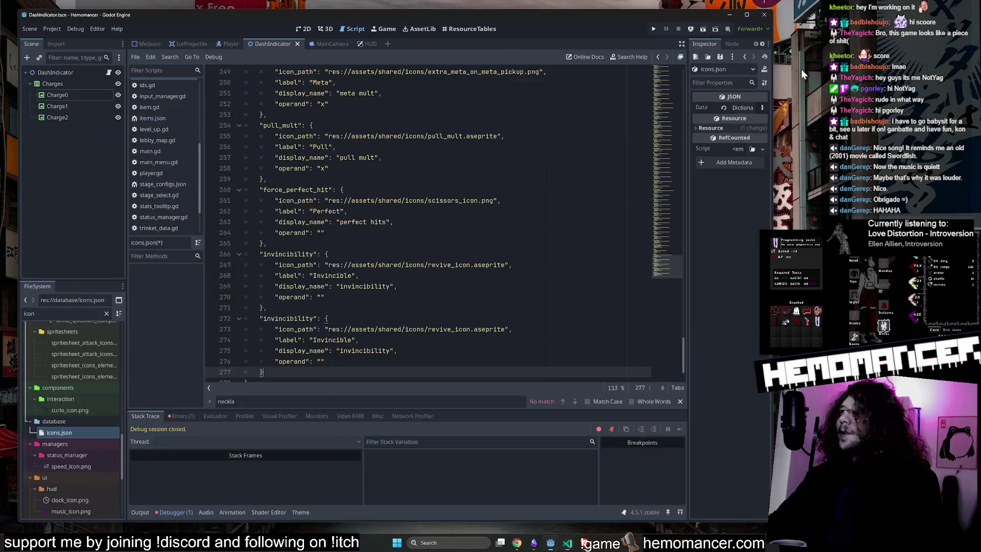
pyautogui.doubleClick(302, 298)
pyautogui.write('extra_dash_charges')
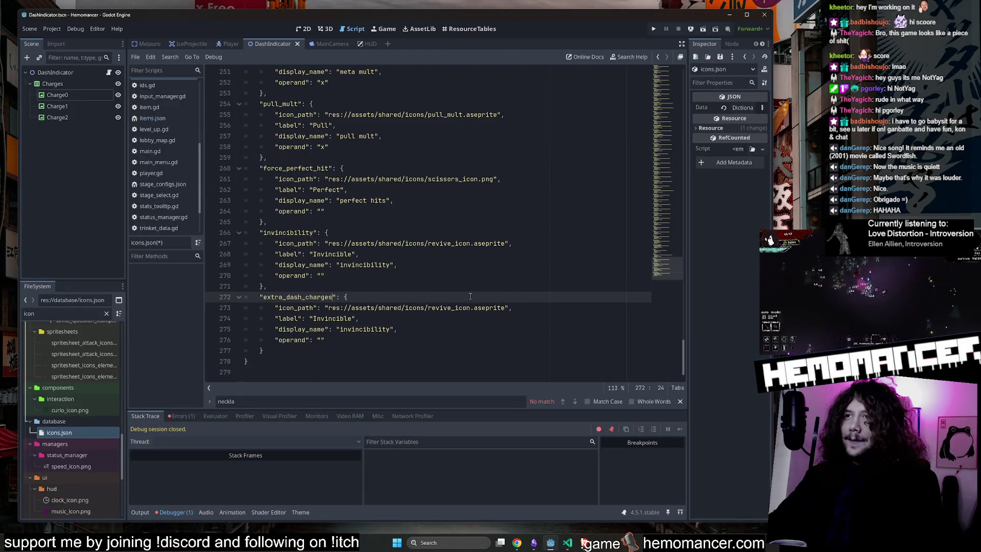
pyautogui.doubleClick(447, 307)
pyautogui.write('extra_dash_charges')
pyautogui.click(327, 286)
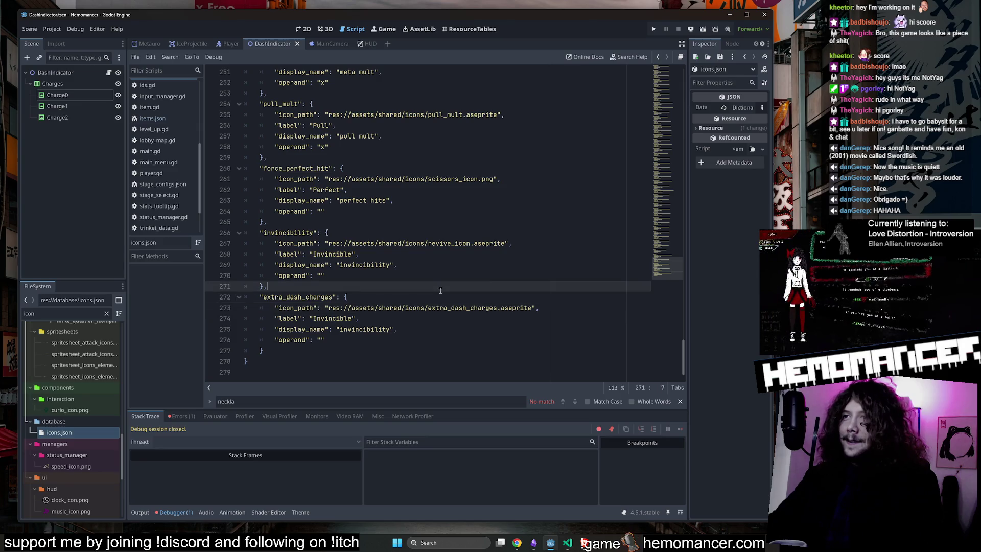
# Point the new entry's icon_path at dash_debuff.aseprite
pyautogui.scroll(2, 54, 342)
pyautogui.doubleClick(50, 313)
pyautogui.write('dash')
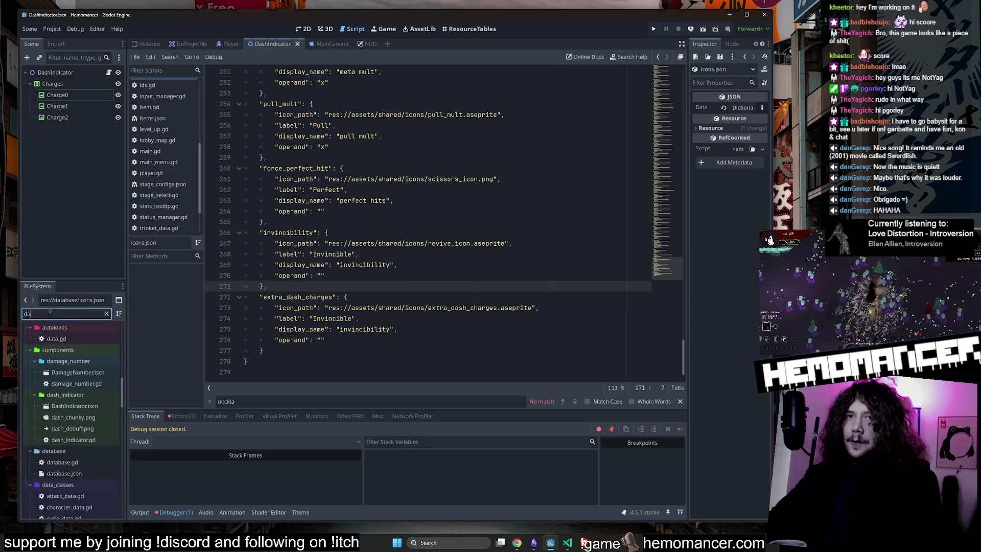
pyautogui.scroll(3, 82, 389)
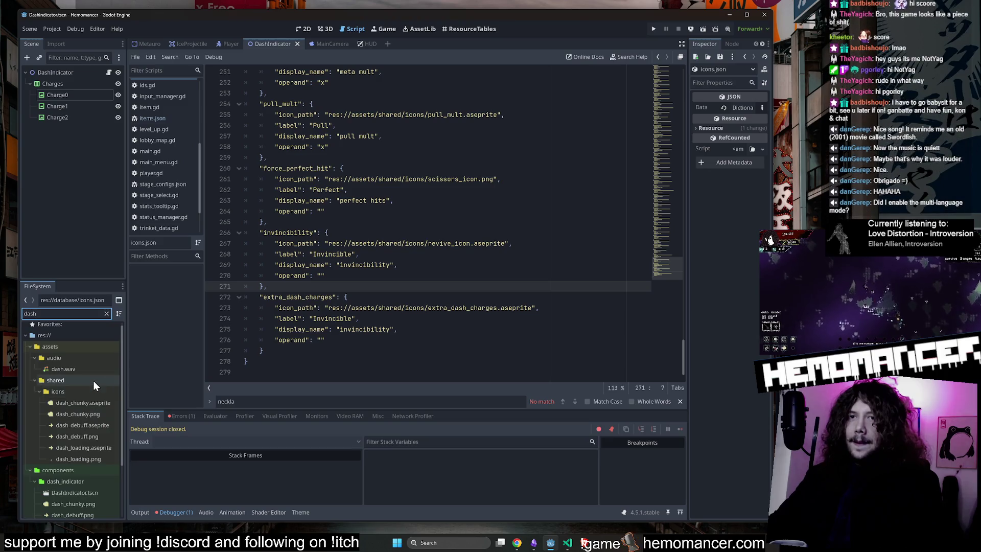
pyautogui.click(98, 428)
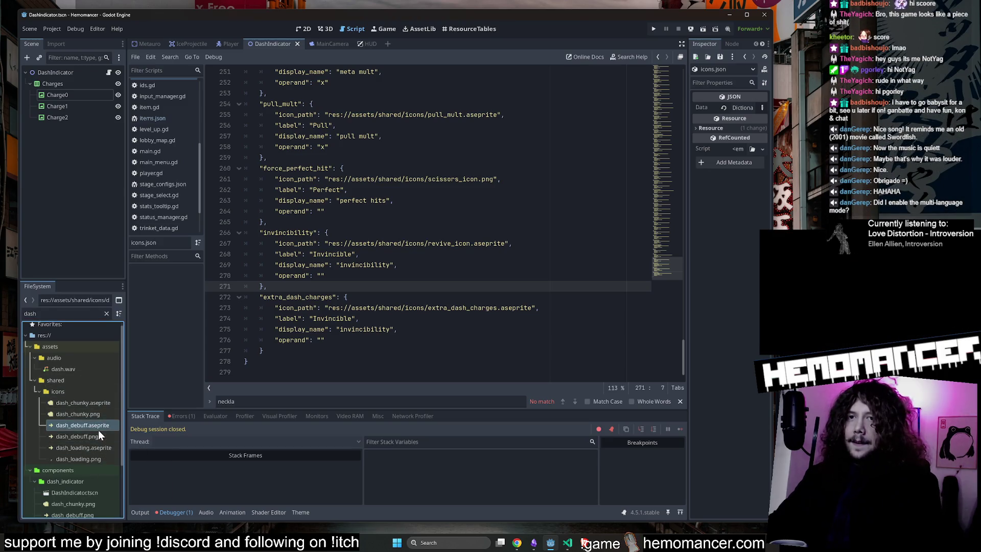
pyautogui.doubleClick(479, 306)
pyautogui.write('dash_debuff')
# Set label 'Extra Dash', display_name 'extra dash' and operand '+', then save icons.json
pyautogui.click(480, 295)
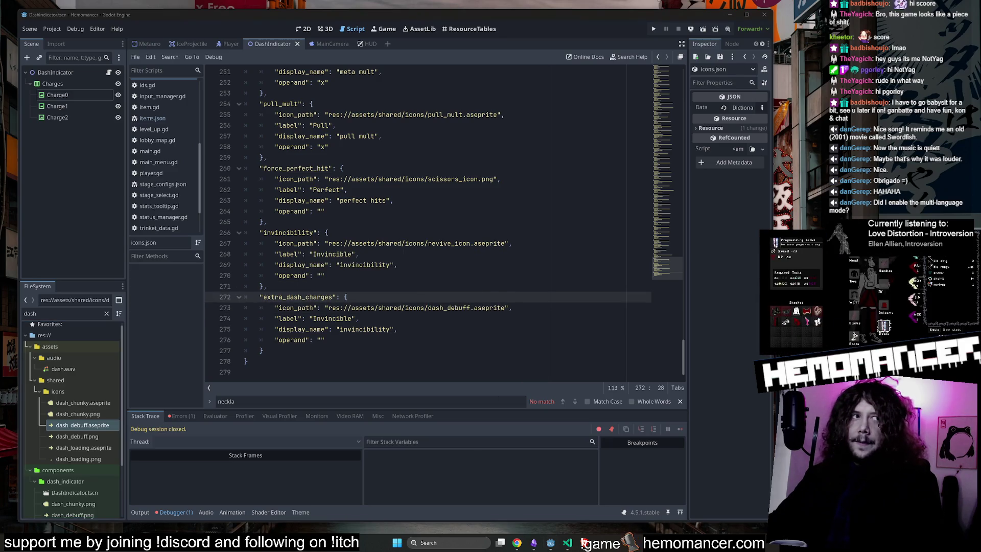
pyautogui.doubleClick(332, 318)
pyautogui.write('Dash')
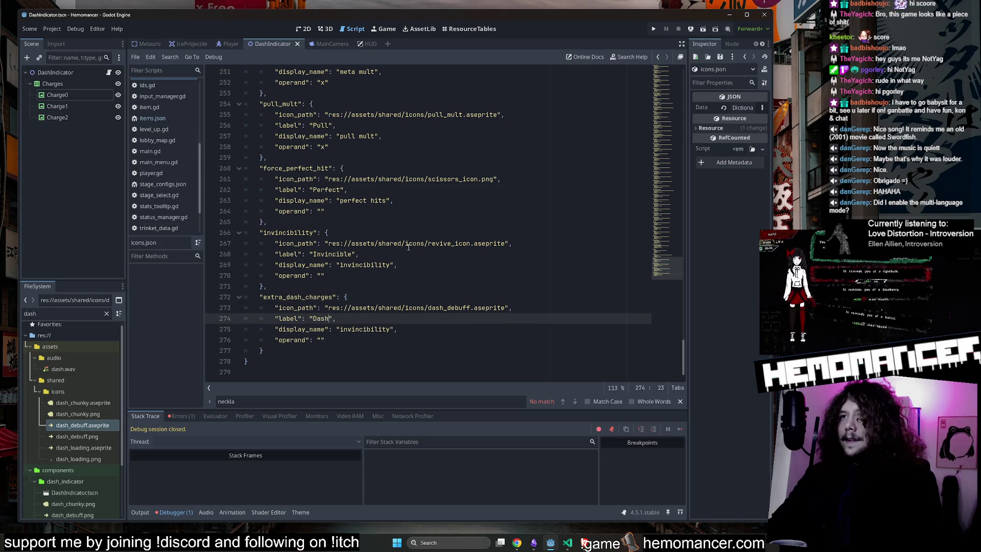
pyautogui.press('Down')
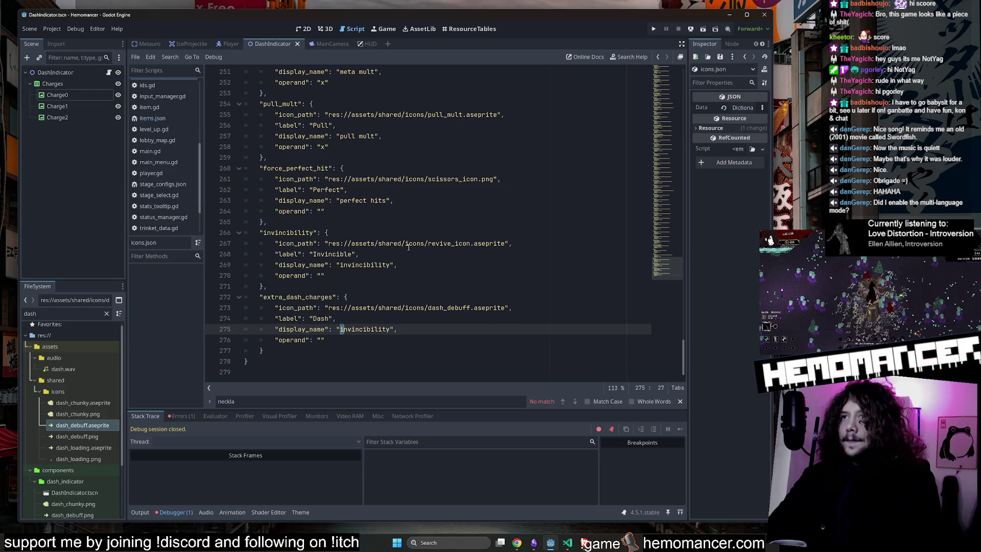
pyautogui.write('Dash')
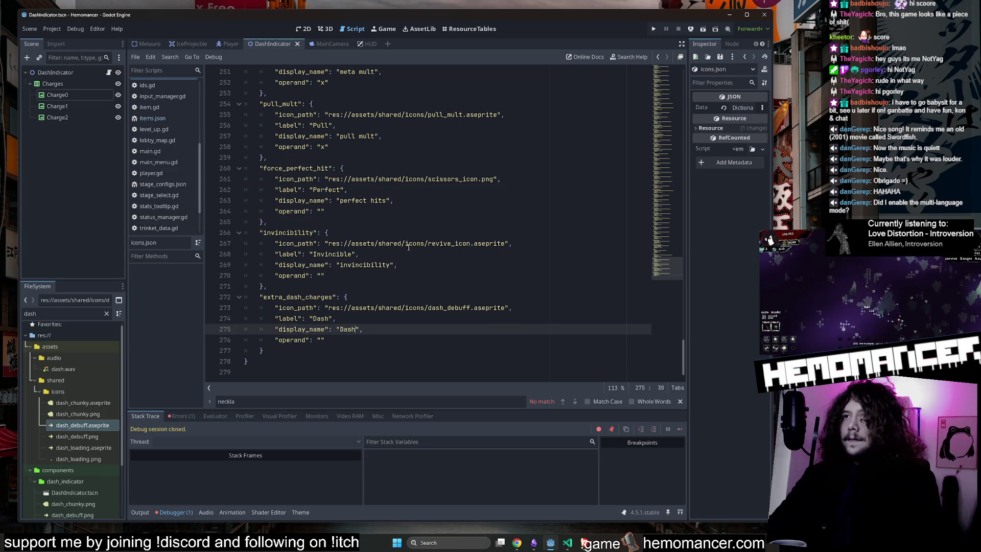
pyautogui.press('Down')
pyautogui.press('Left')
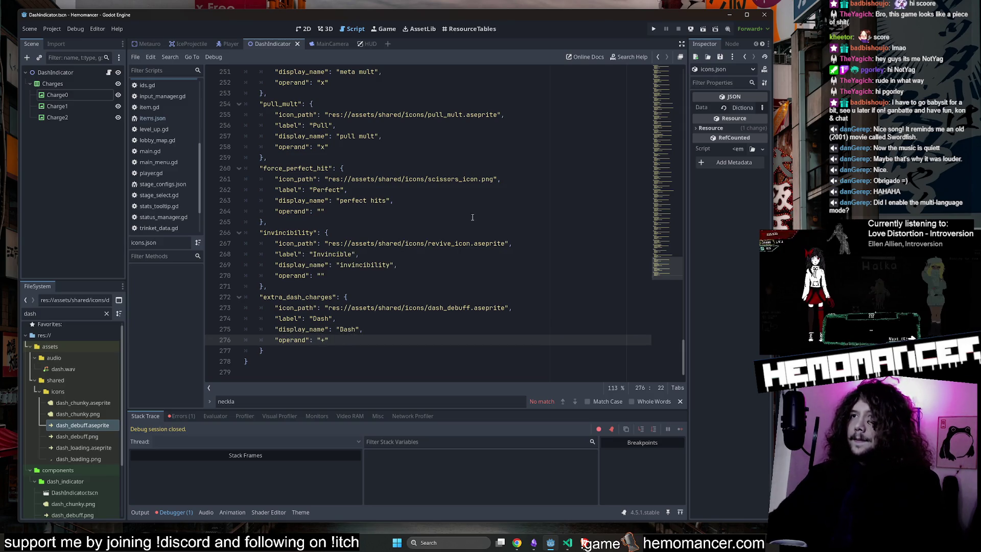
pyautogui.click(511, 233)
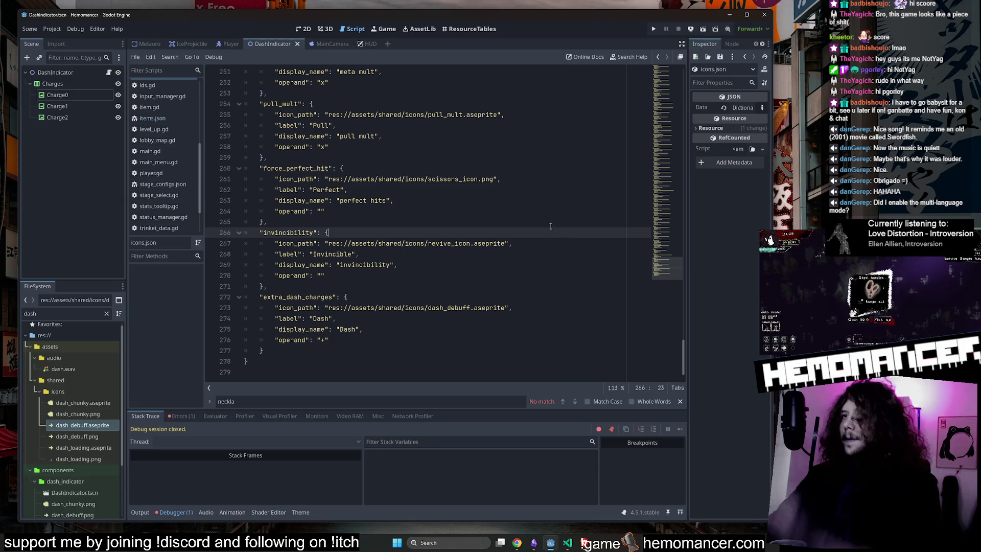
pyautogui.press('Down')
pyautogui.press('Down')
pyautogui.press('Down')
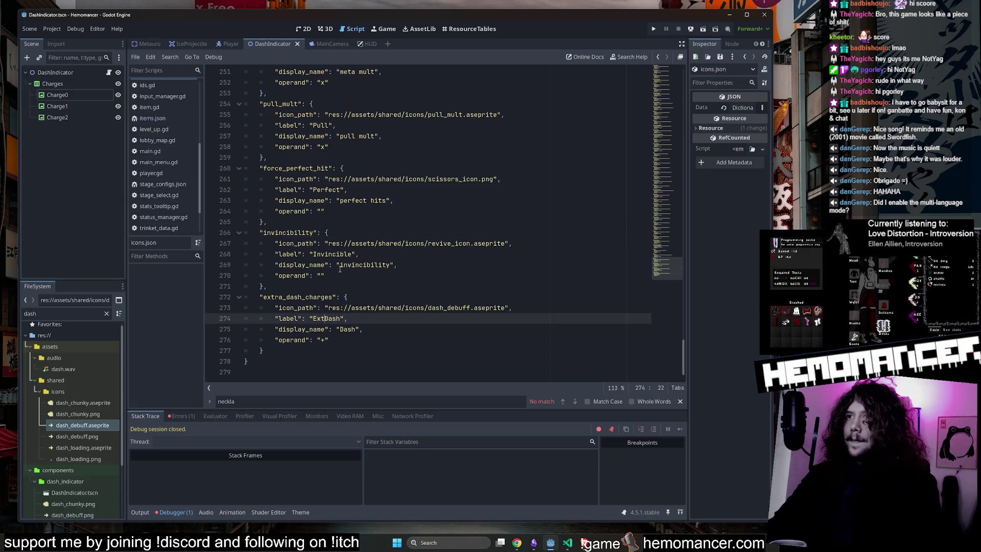
pyautogui.press('Down')
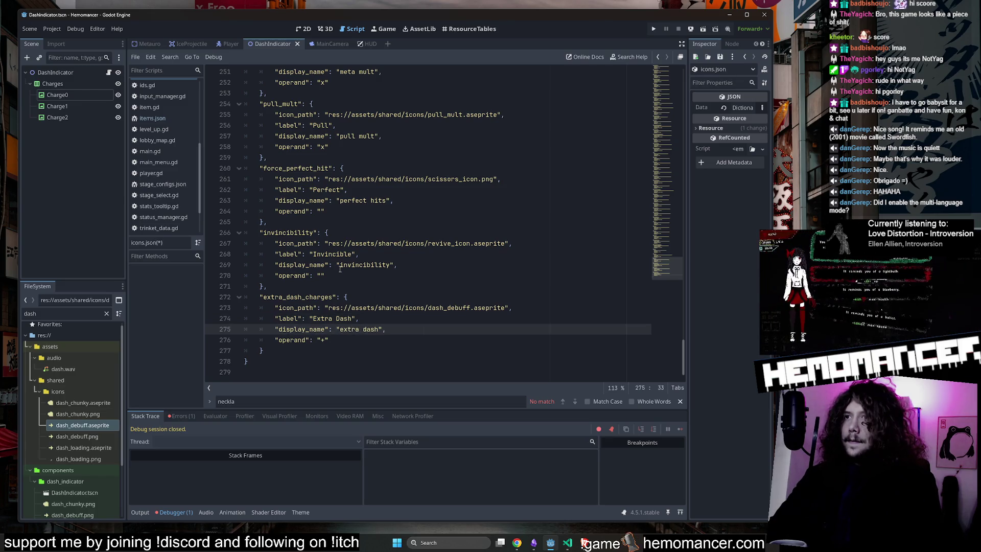
pyautogui.hotkey('ctrl', 's')
pyautogui.moveTo(664, 266)
pyautogui.mouseDown()
pyautogui.moveTo(671, 68)
pyautogui.moveTo(652, 294)
pyautogui.mouseUp()
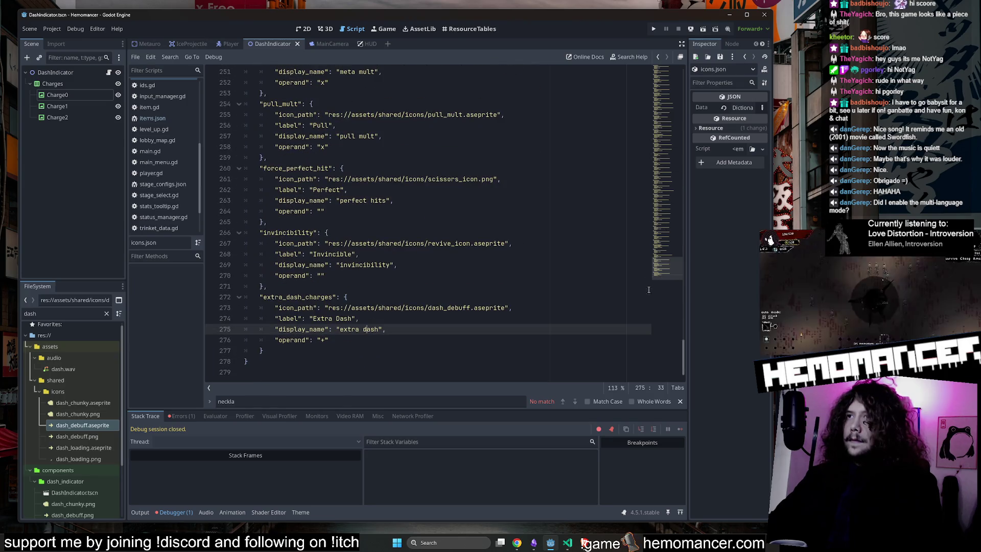
# Run the project with F5, enlarge the game window and start the game
pyautogui.click(446, 157)
pyautogui.press('F5')
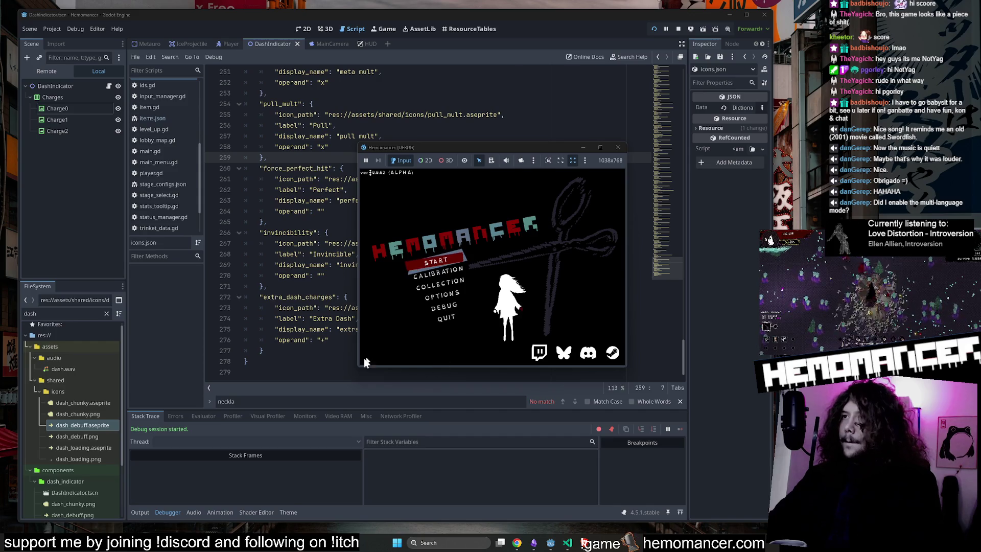
pyautogui.moveTo(362, 368)
pyautogui.mouseDown()
pyautogui.moveTo(221, 480)
pyautogui.moveTo(148, 498)
pyautogui.mouseUp()
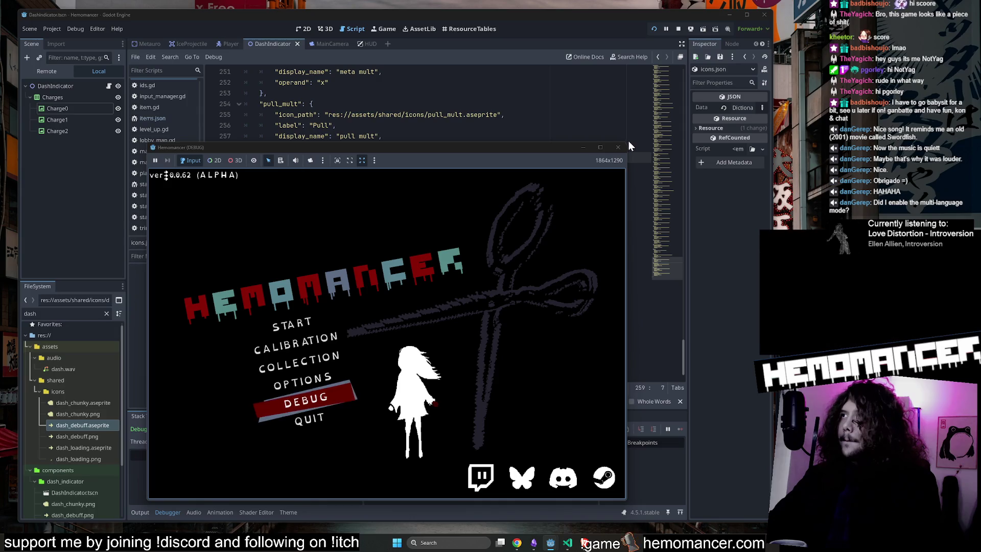
pyautogui.moveTo(626, 142); pyautogui.dragTo(762, 23)
pyautogui.press('Up')
pyautogui.press('Up')
pyautogui.press('Up')
pyautogui.press('Return')
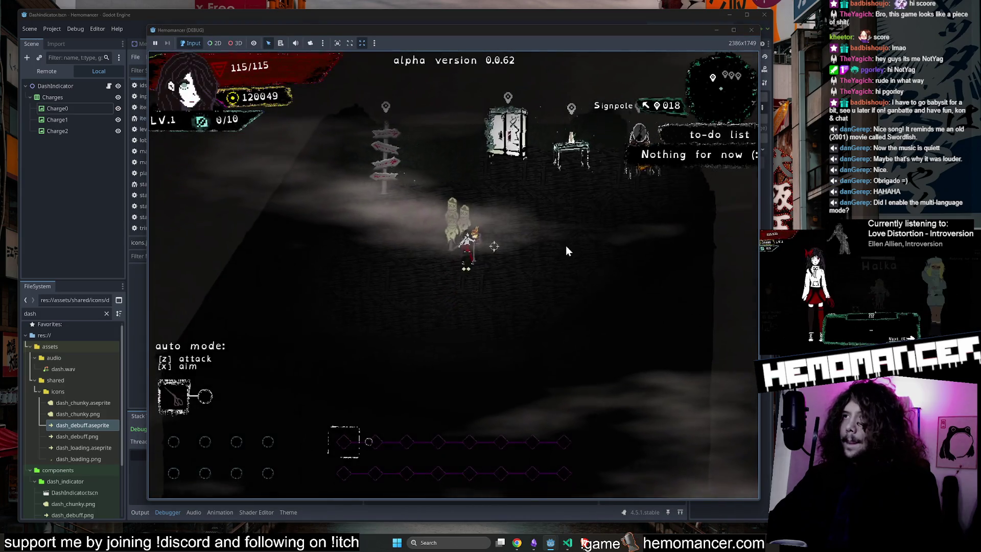
# Equip the Countess Necklace in the wardrobe's Head slot and return to the hub
pyautogui.press('Up')
pyautogui.moveTo(289, 347)
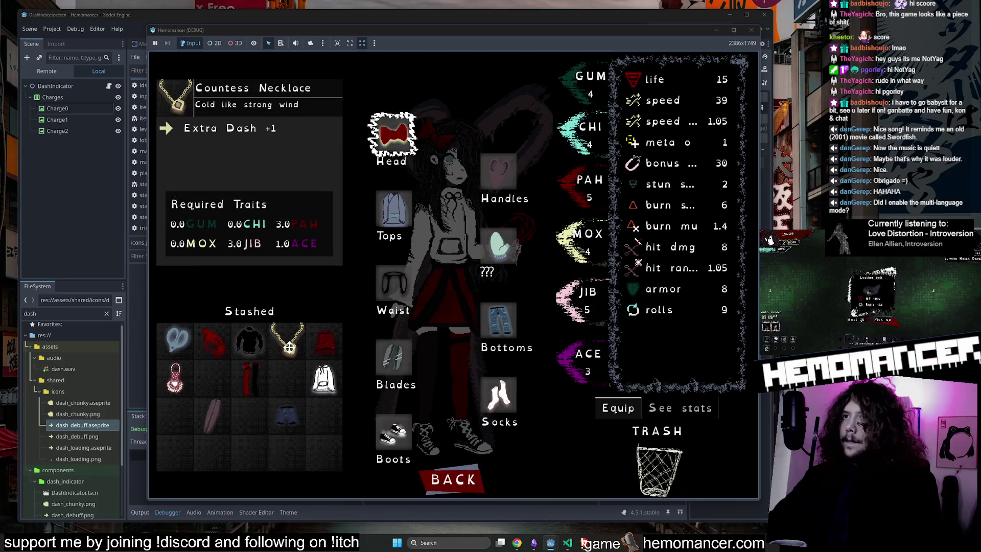
pyautogui.moveTo(288, 346); pyautogui.dragTo(394, 137)
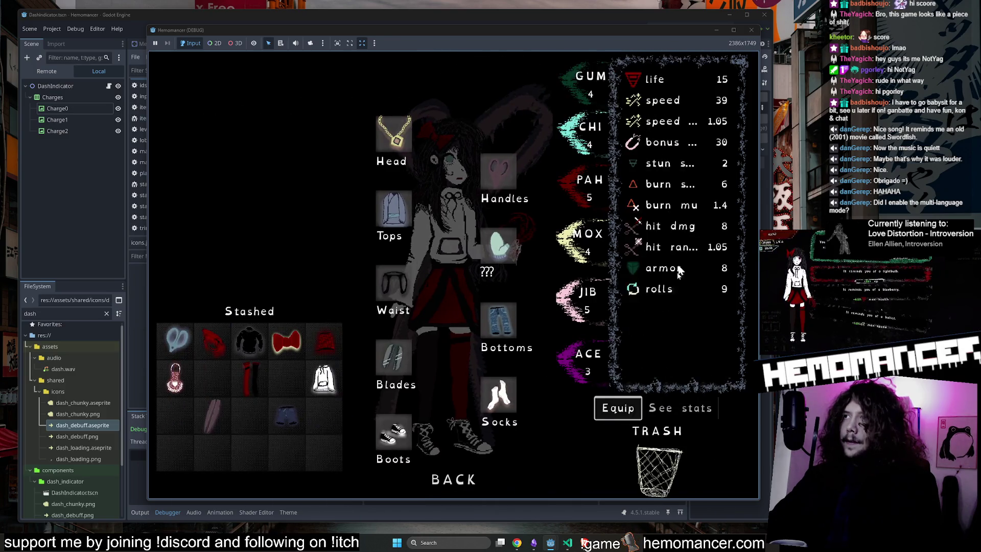
pyautogui.click(459, 488)
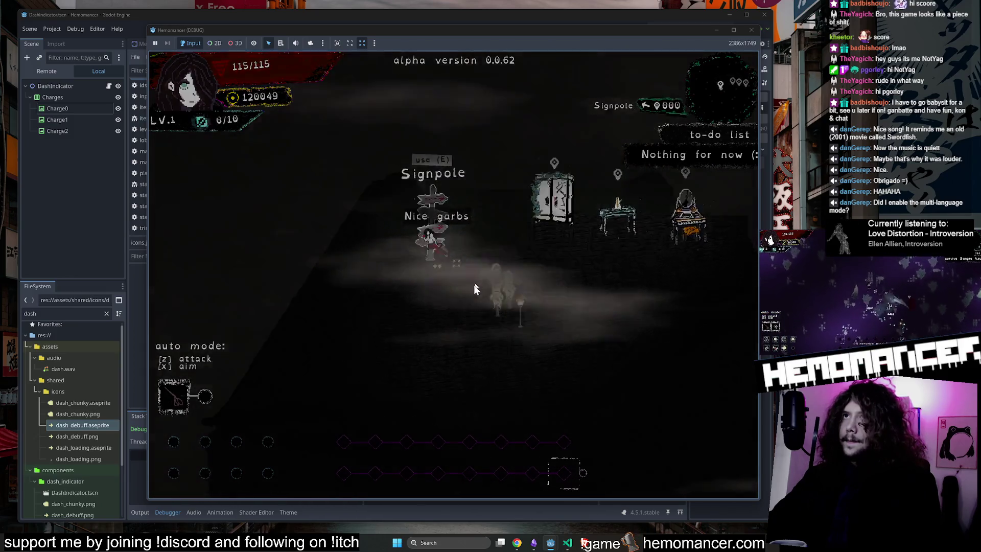
# Start the run from the Travel screen and move through Cheag Amar fighting enemies
pyautogui.press('e')
pyautogui.click(449, 338)
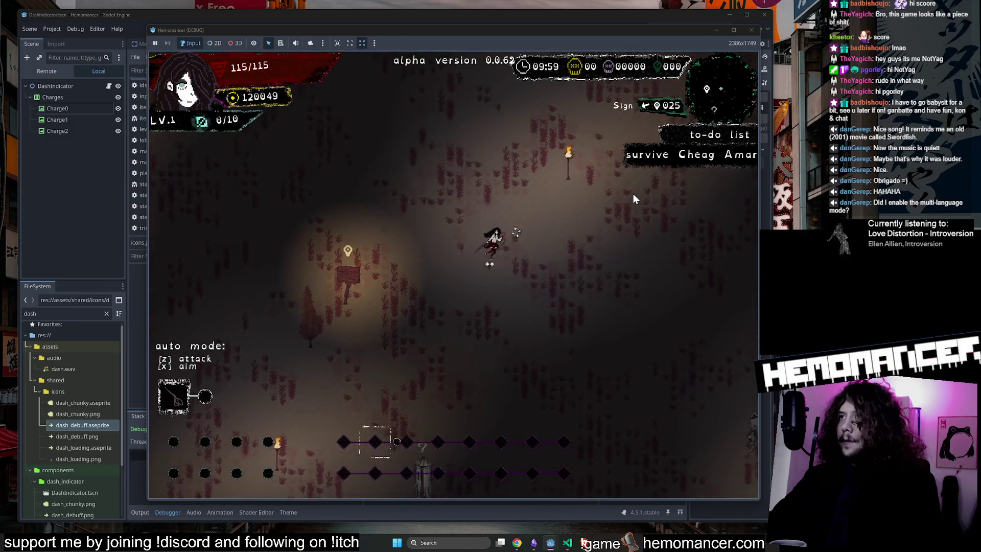
pyautogui.press('w')
pyautogui.press('d')
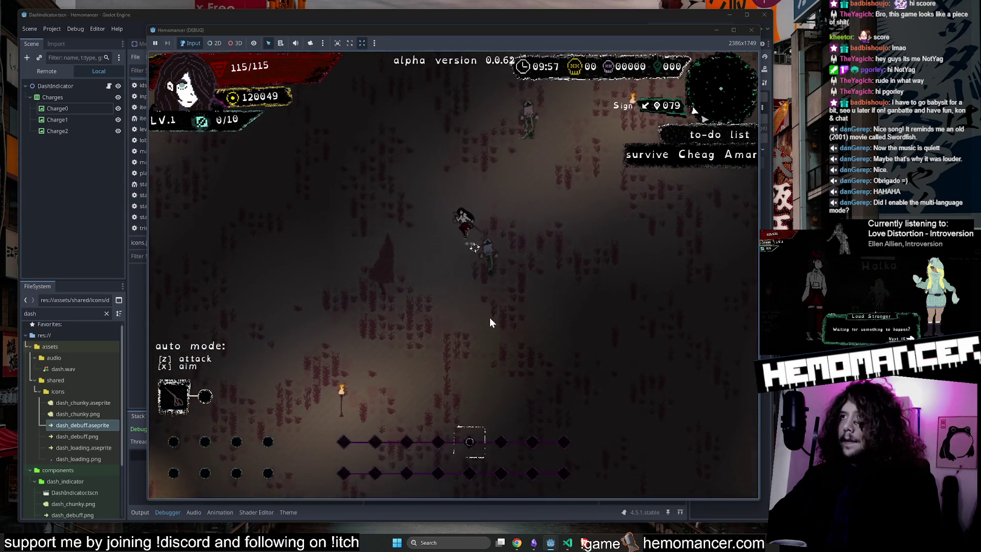
pyautogui.press('s')
pyautogui.press('d')
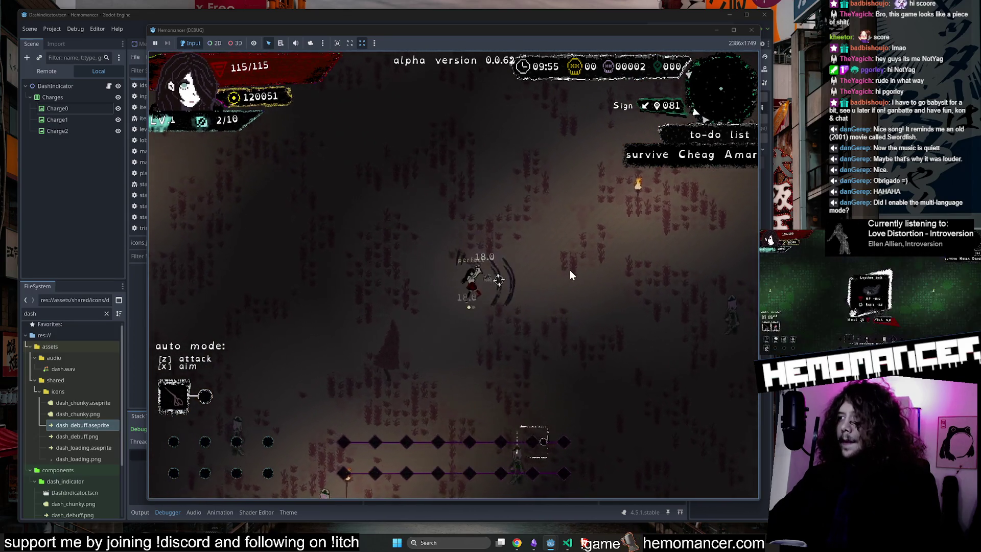
pyautogui.press('s')
pyautogui.press('d')
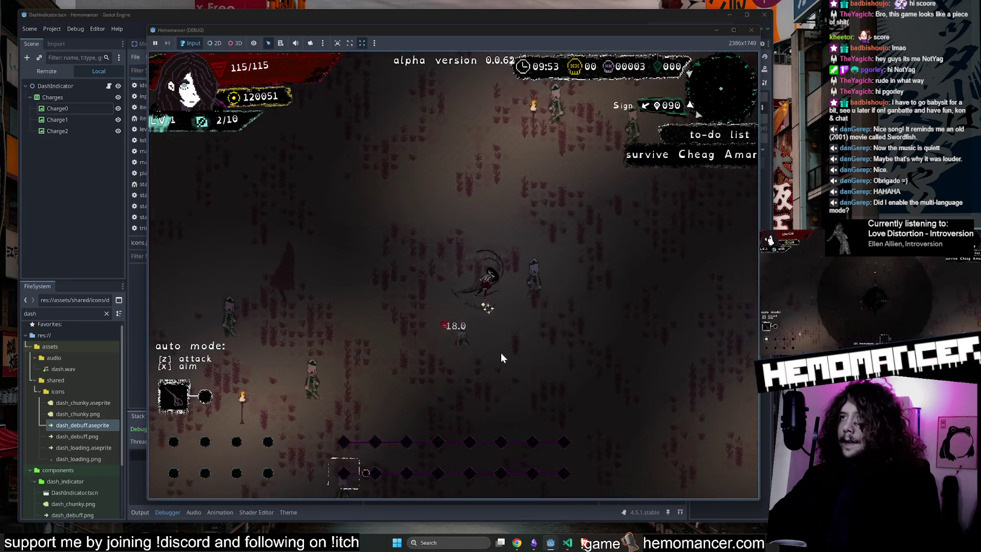
# Keep dashing and fighting until level 2 offers Megaphone, Three of Cups and Pendant
pyautogui.press('s')
pyautogui.press('d')
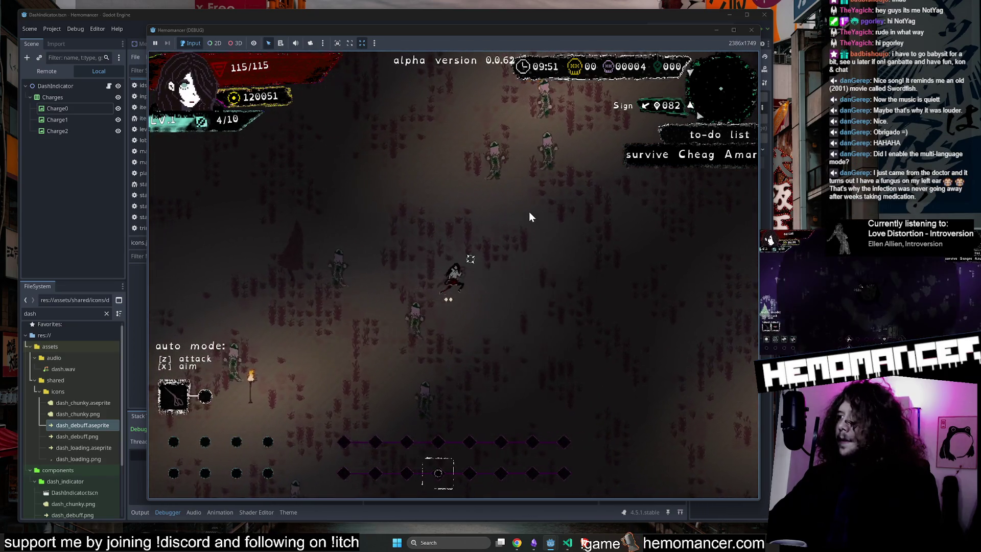
pyautogui.press('w')
pyautogui.press('d')
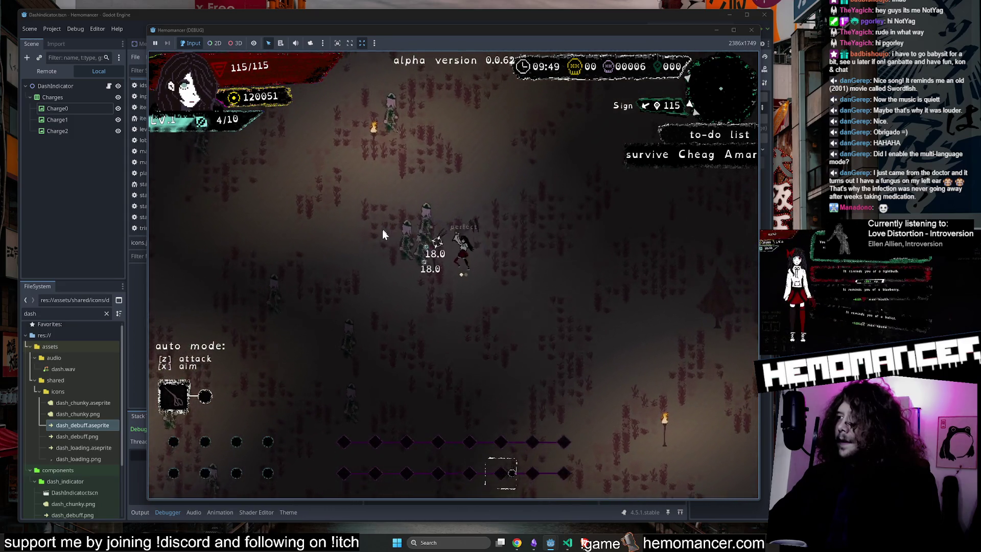
pyautogui.press('w')
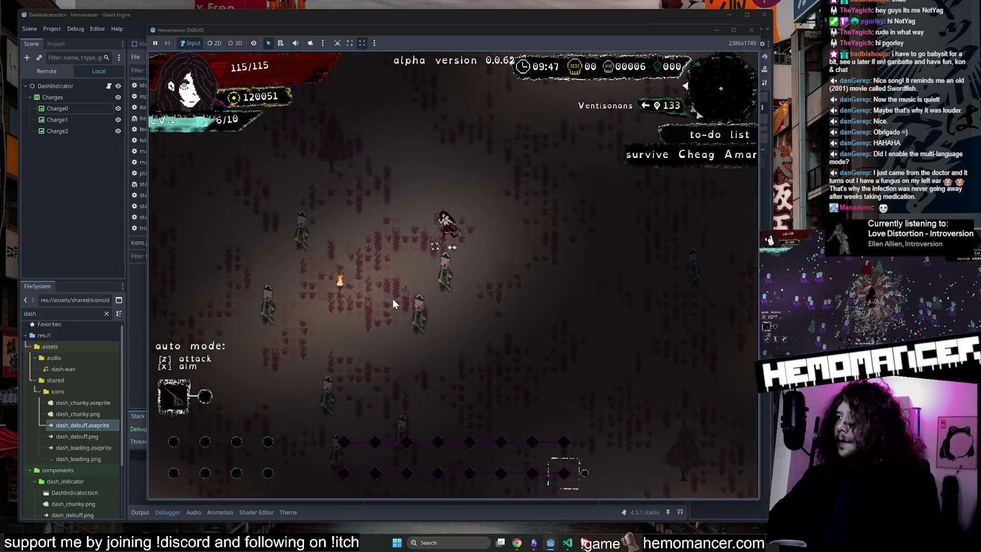
pyautogui.press('a')
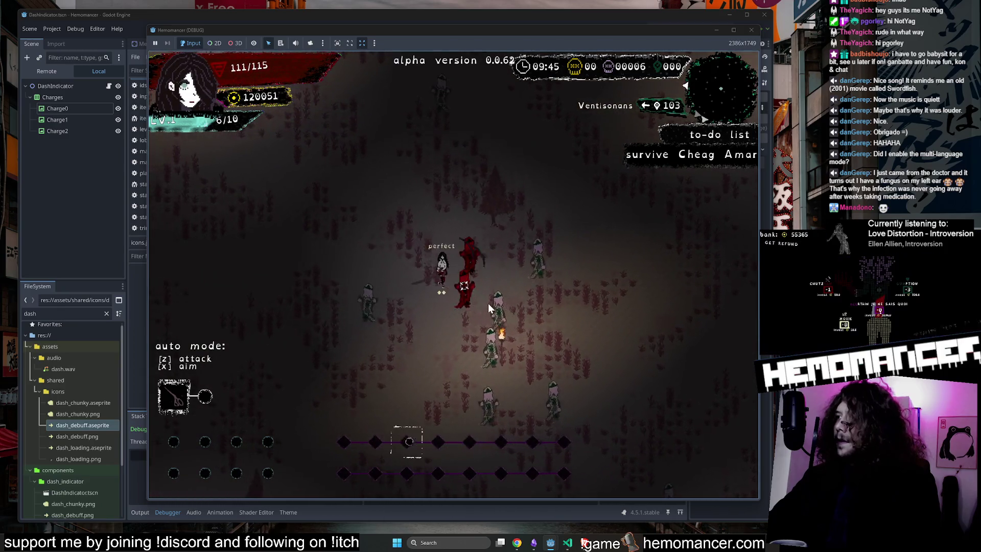
pyautogui.press('d')
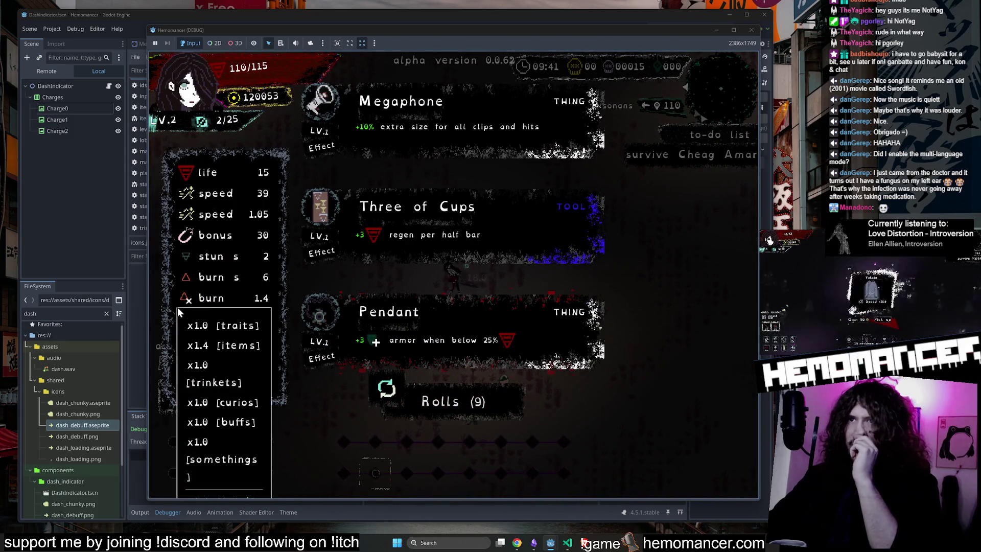
# Reroll the level-up cards, take an upgrade, and keep fighting until level 3
pyautogui.click(504, 402)
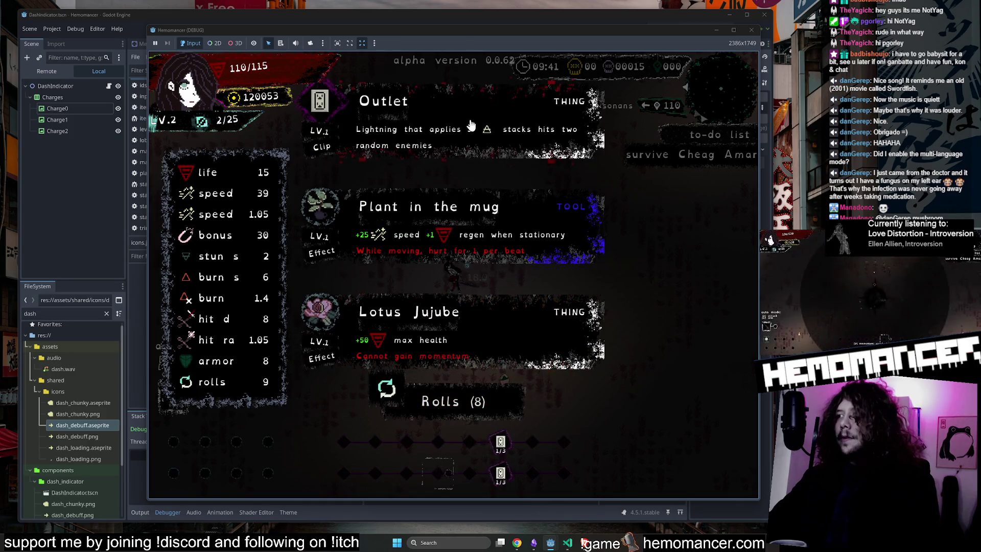
pyautogui.click(475, 135)
pyautogui.press('Up')
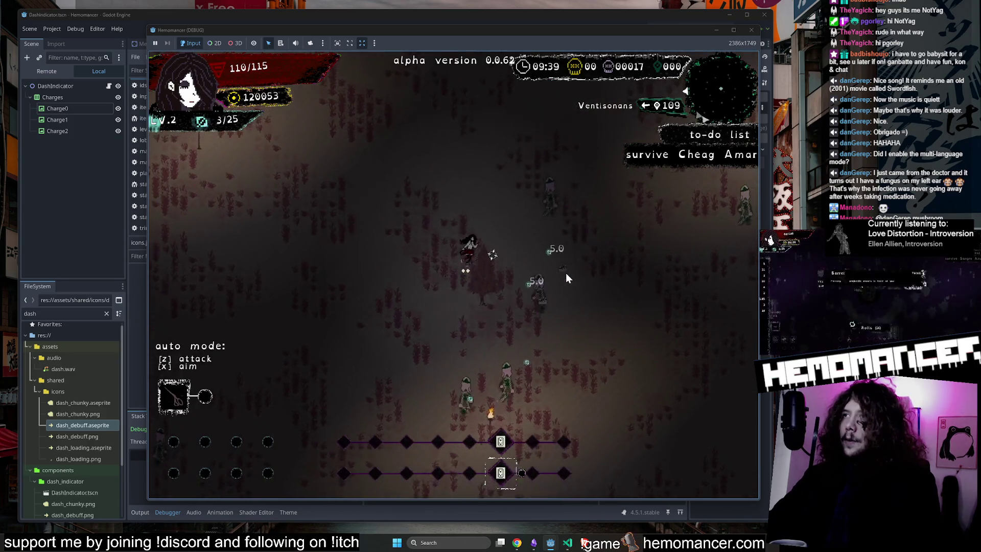
pyautogui.press('Right')
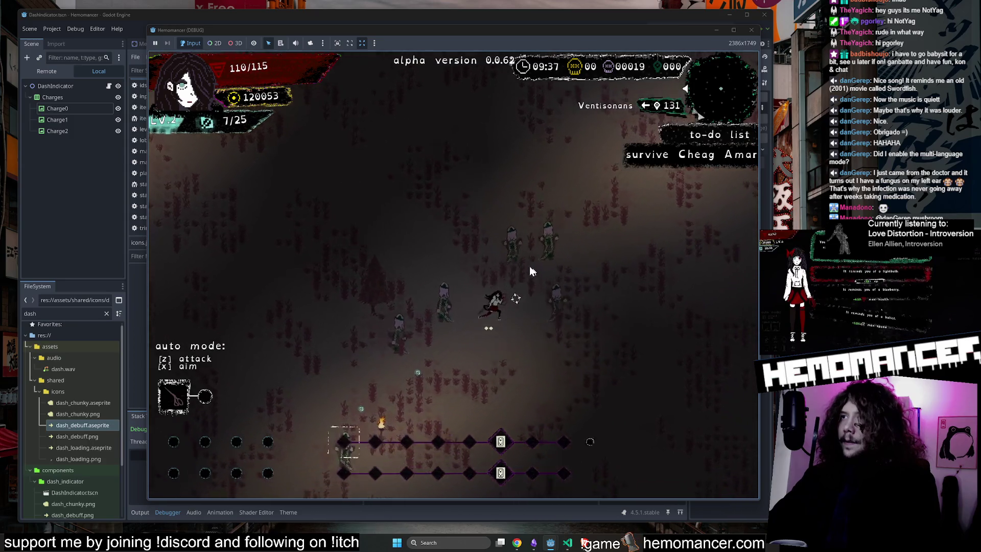
pyautogui.press('Down')
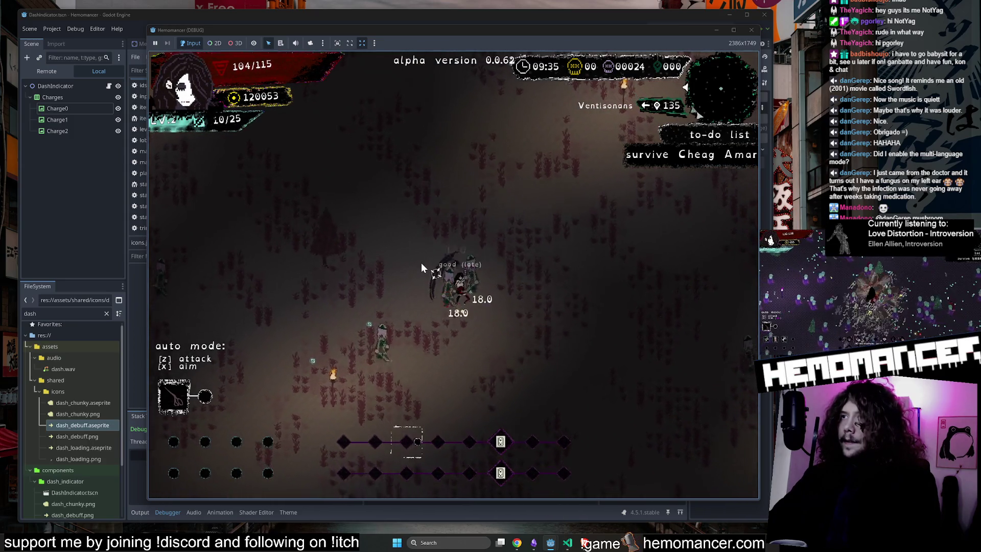
pyautogui.press('Left')
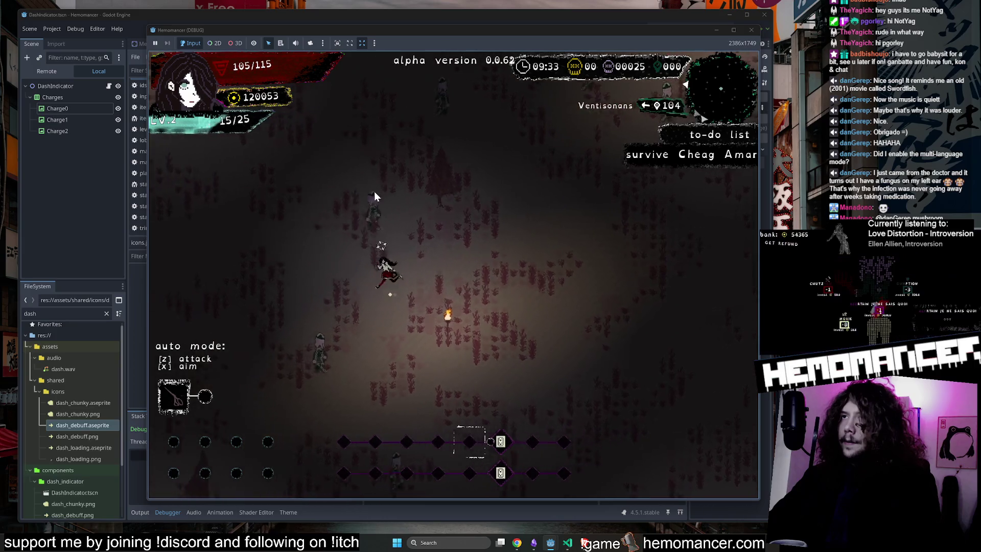
pyautogui.press('Up')
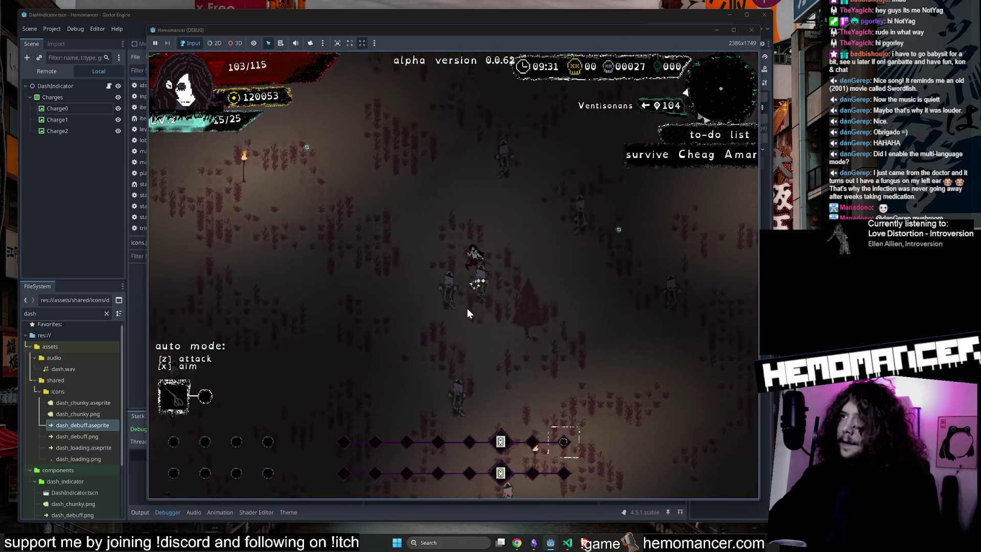
pyautogui.press('Left')
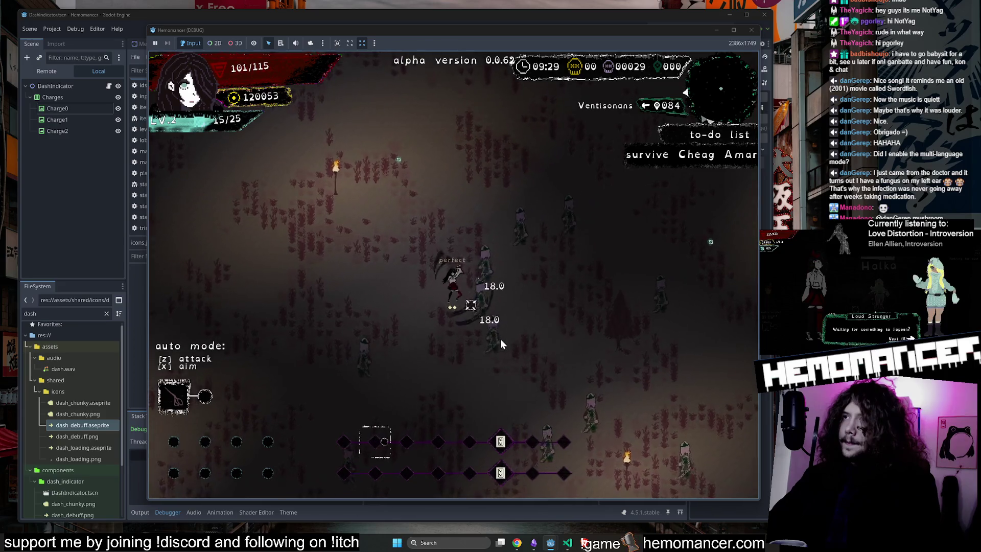
pyautogui.press('Down')
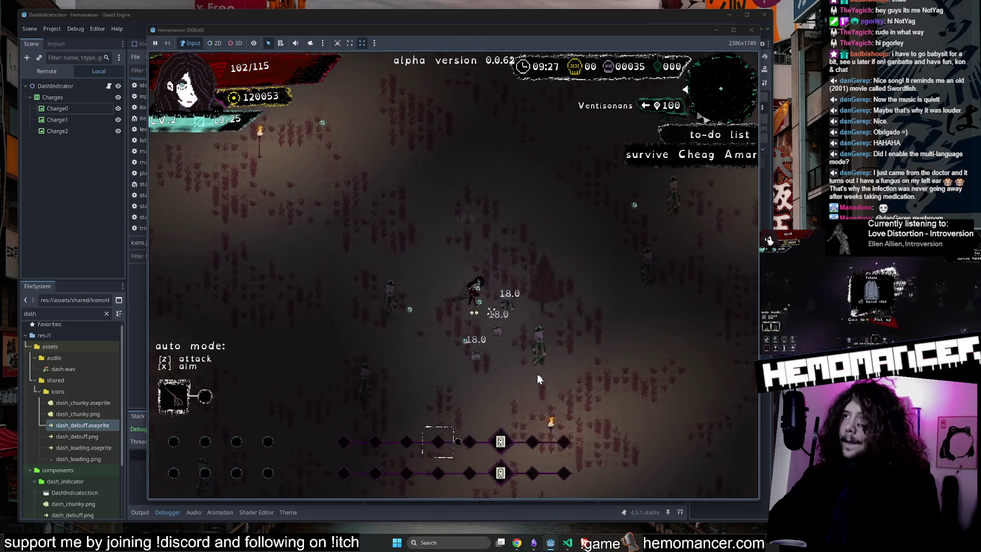
pyautogui.press('Left')
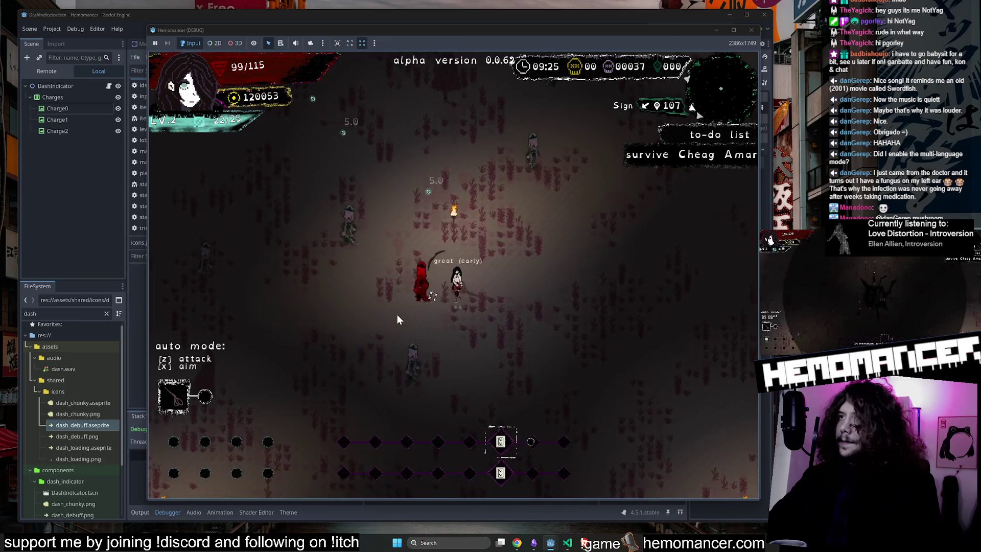
pyautogui.press('Left')
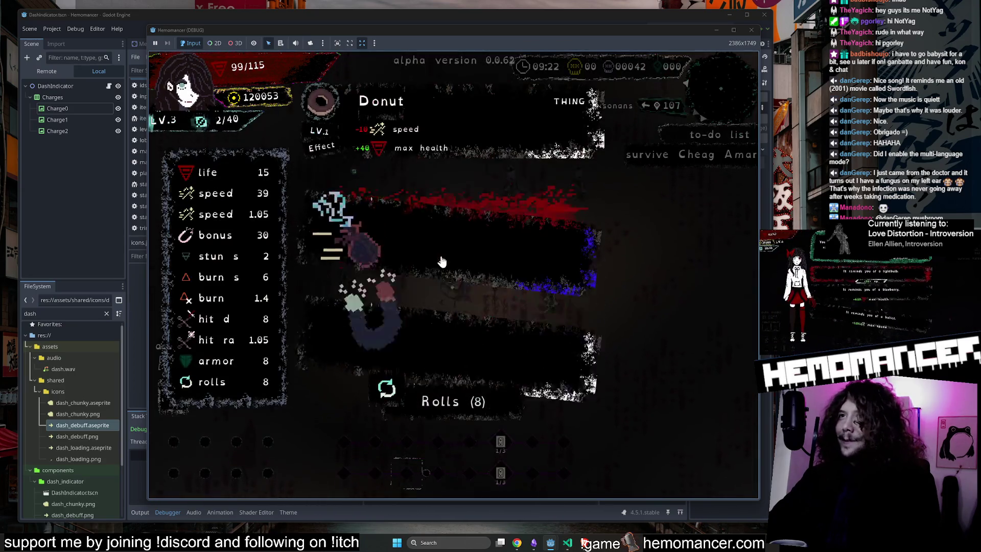
# Take the Donut upgrade and walk the character up to the Round Stone
pyautogui.click(410, 247)
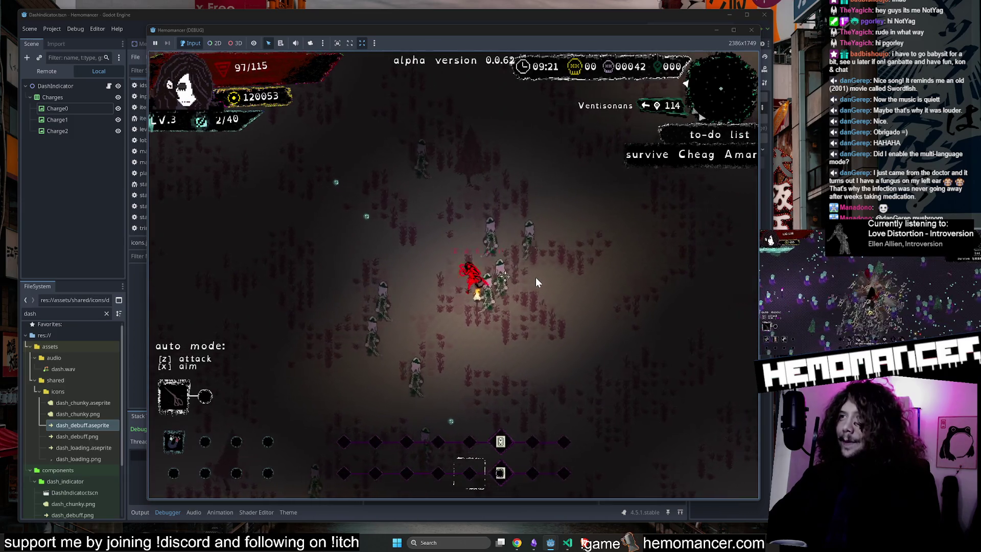
pyautogui.press('Right')
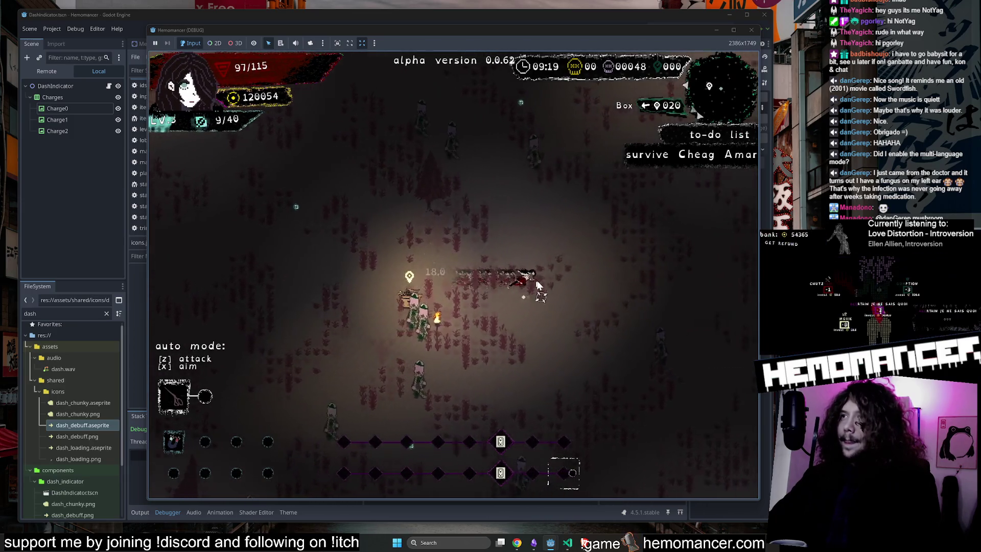
pyautogui.press('Up')
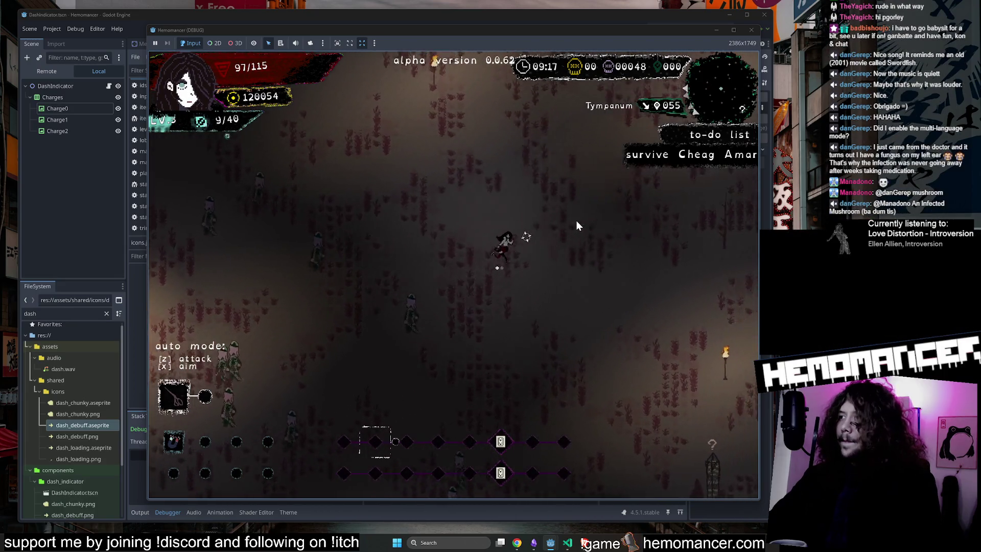
pyautogui.press('Up')
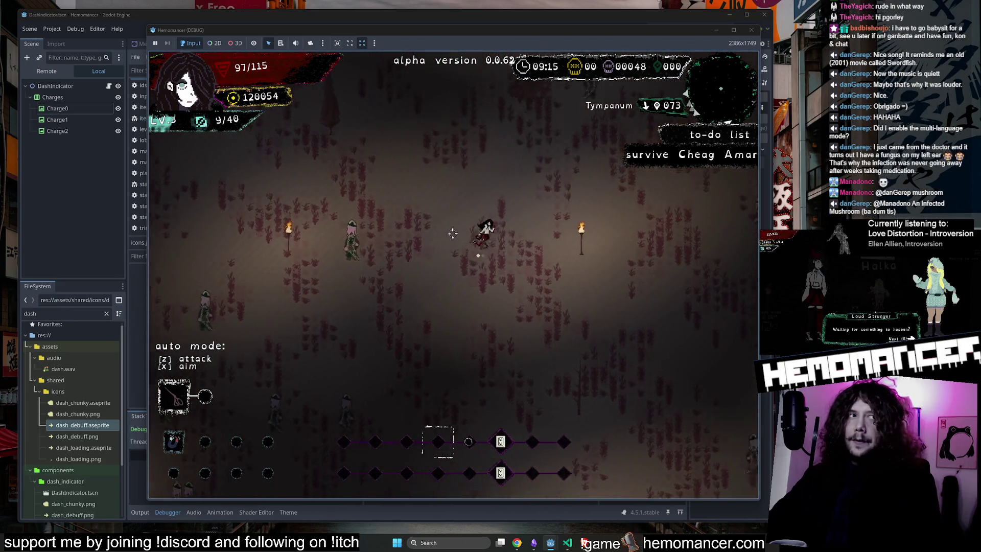
pyautogui.press('Up')
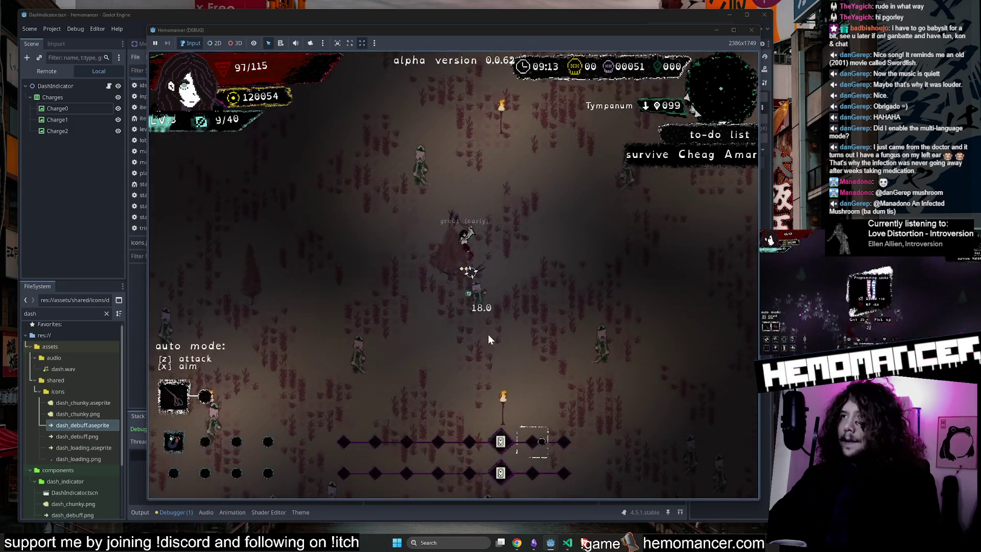
pyautogui.press('Up')
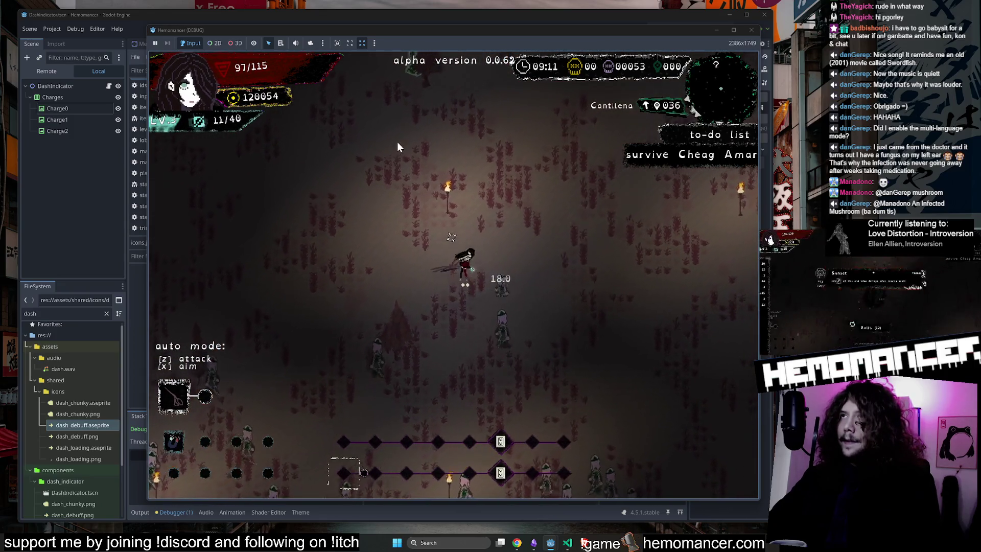
pyautogui.press('Up')
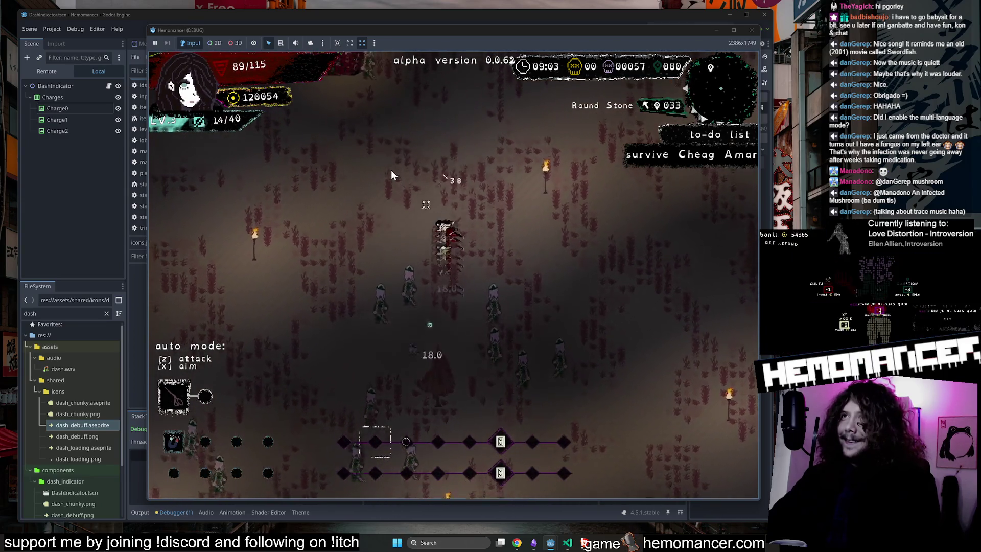
# At the Round Stone, choose 'It reminds you of a blueberry' to raise max health to 118
pyautogui.press('e')
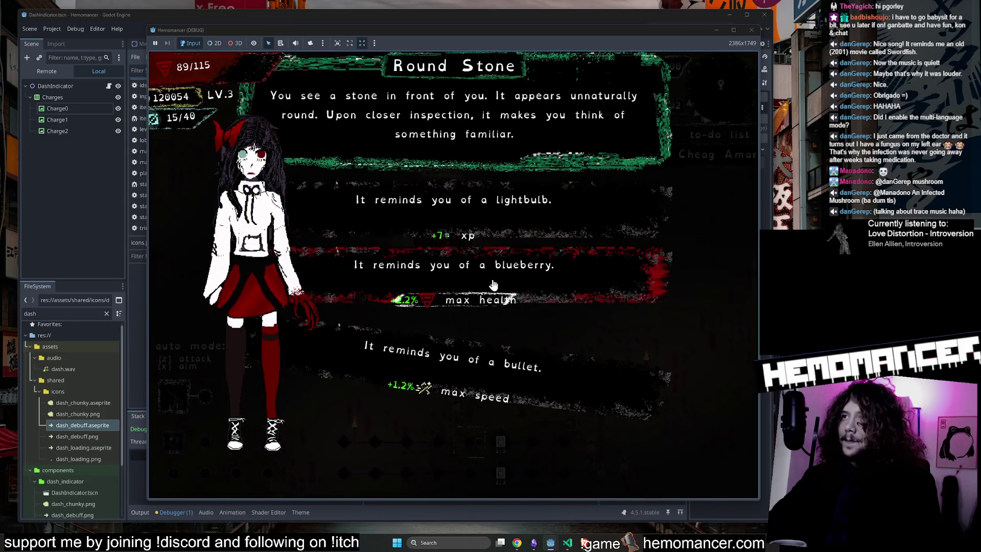
pyautogui.press('Down')
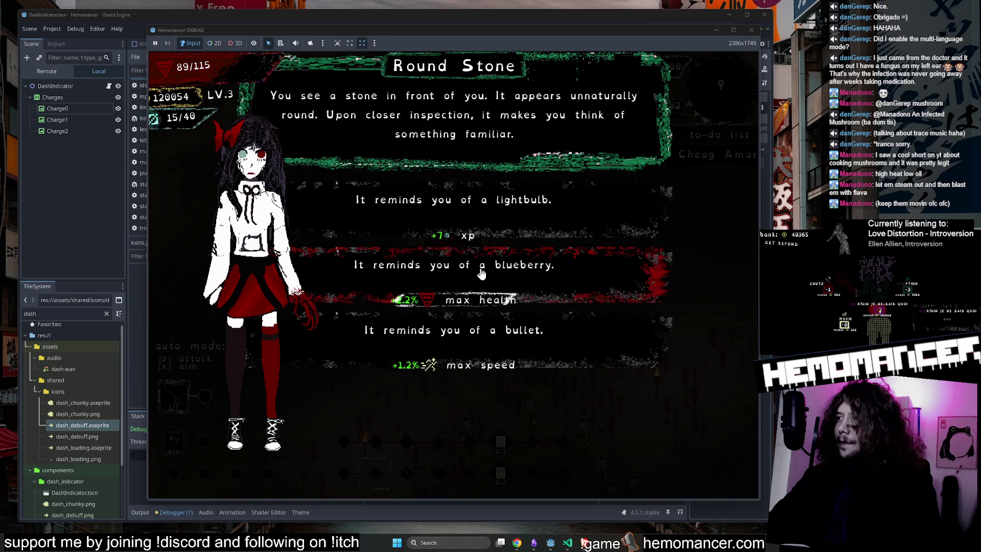
pyautogui.click(481, 271)
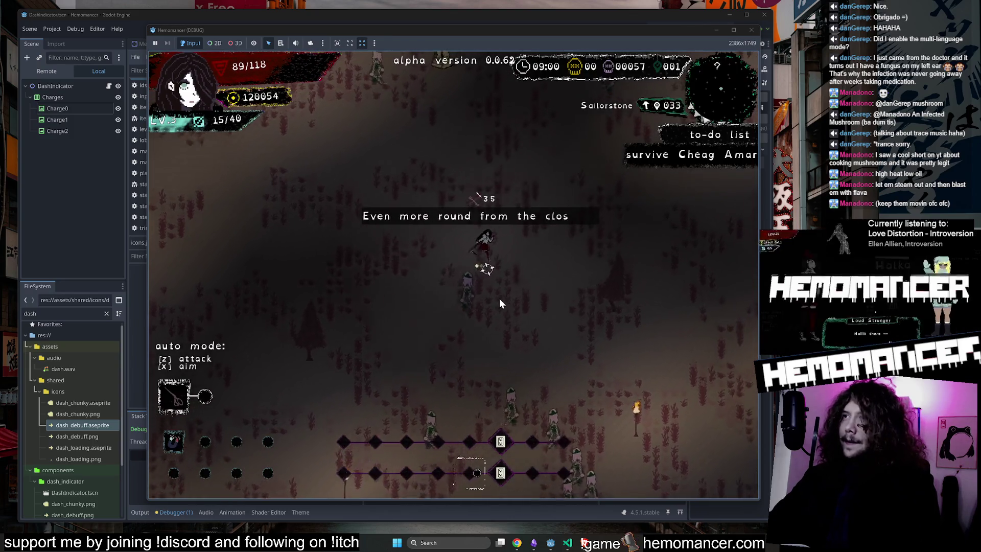
# Playtest dashing repeatedly toward Aquanimis and Metauro to spend the dash charges
pyautogui.press('w')
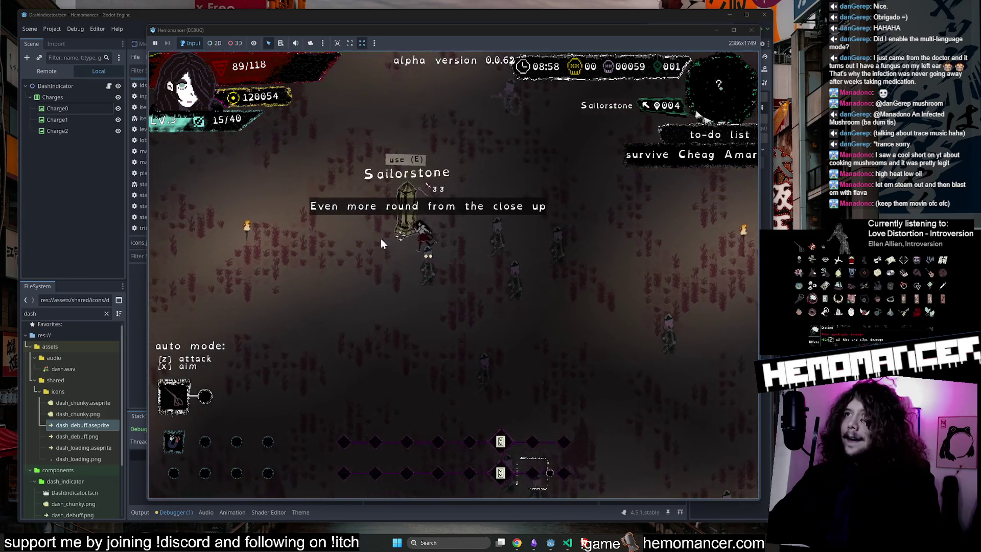
pyautogui.press('w')
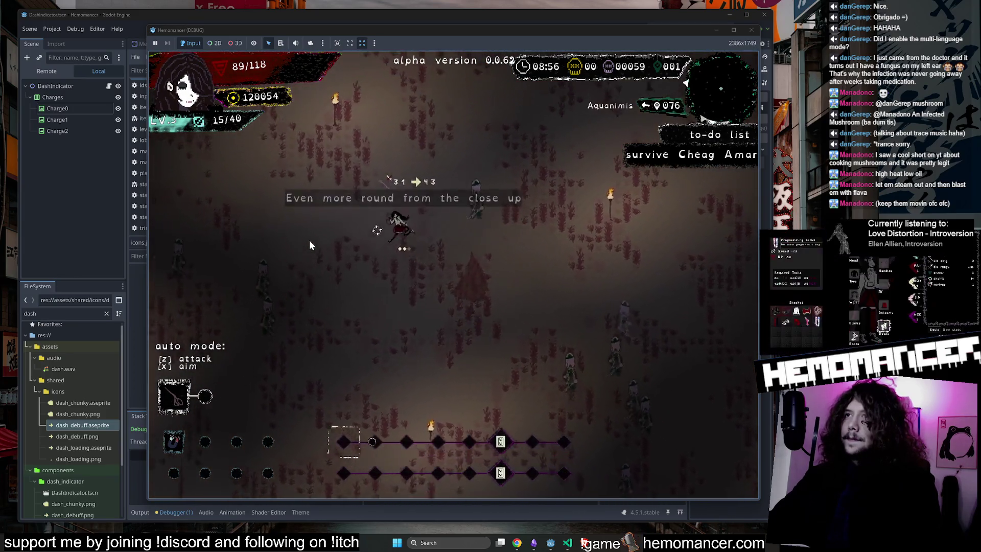
pyautogui.press('a')
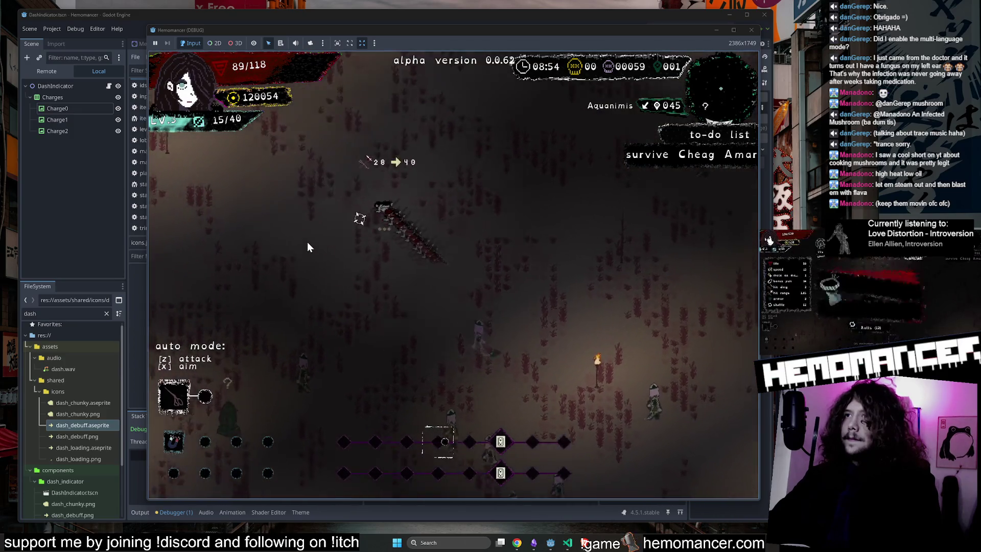
pyautogui.press('d')
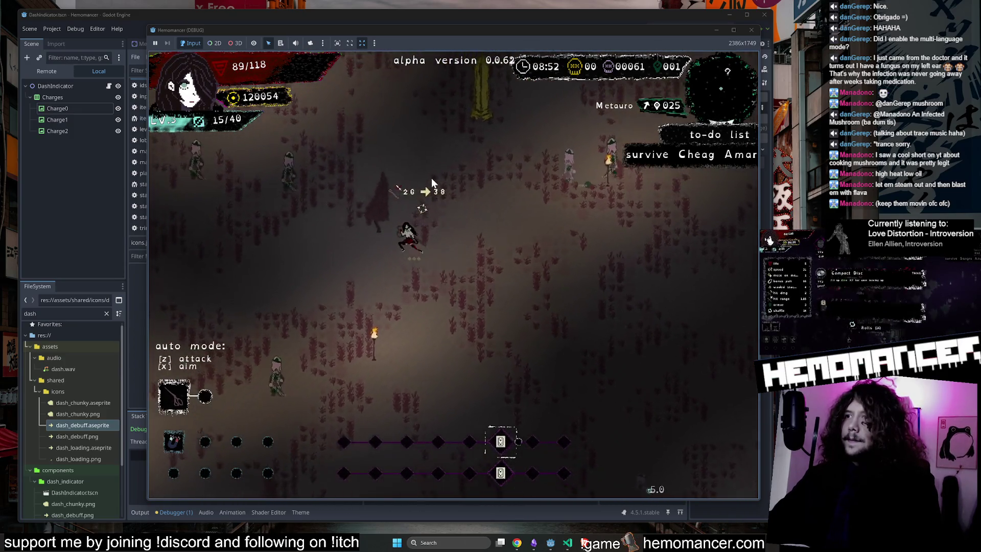
pyautogui.press('w')
pyautogui.press('d')
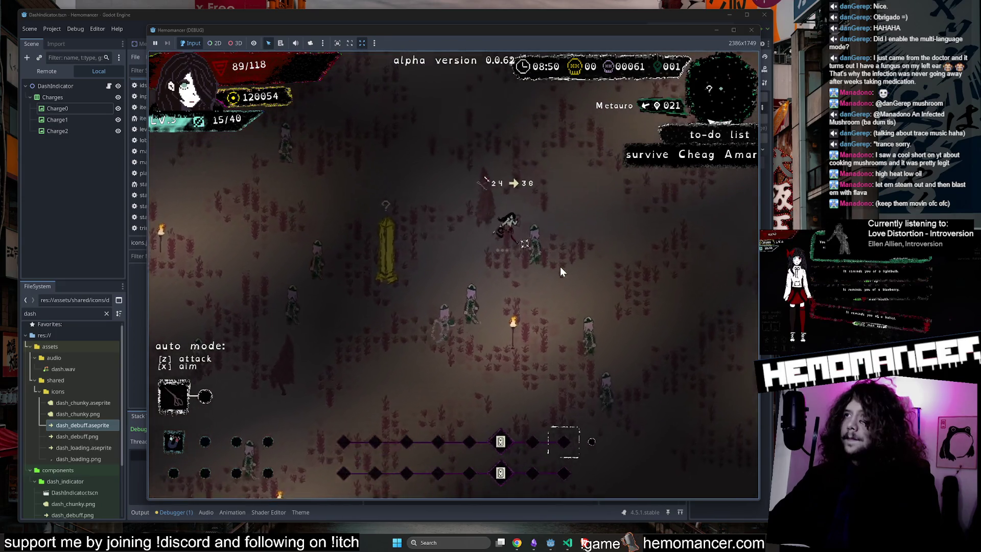
# Quit to the title, start a new game and check the Countess Necklace's Extra Dash +1 in the Wardrobe
pyautogui.press('Escape')
pyautogui.click(346, 390)
pyautogui.click(418, 271)
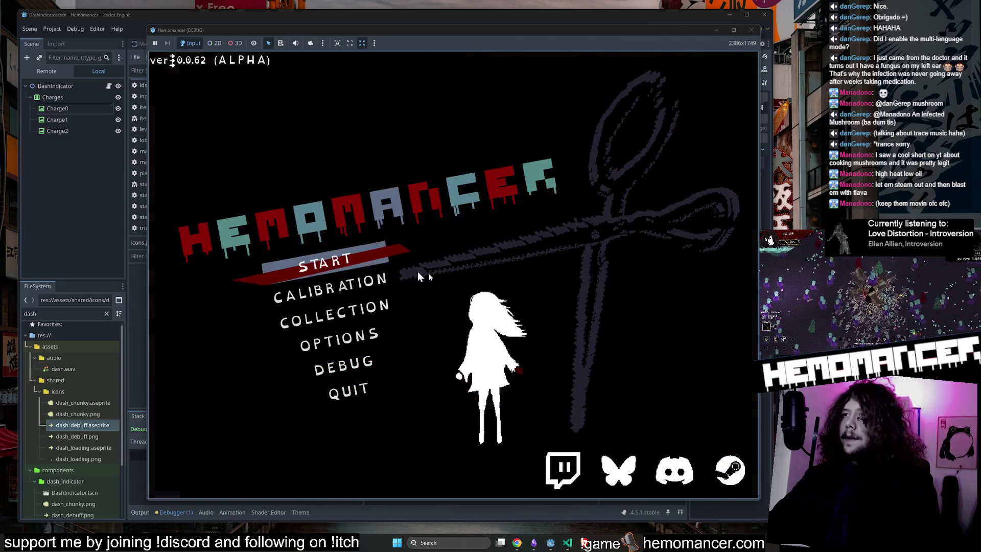
pyautogui.press('Return')
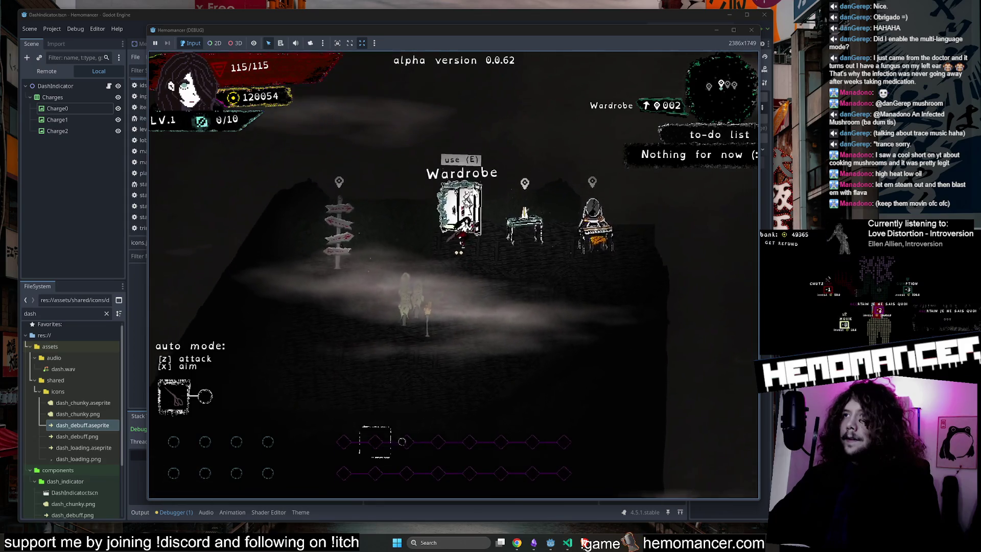
pyautogui.press('e')
pyautogui.moveTo(398, 145)
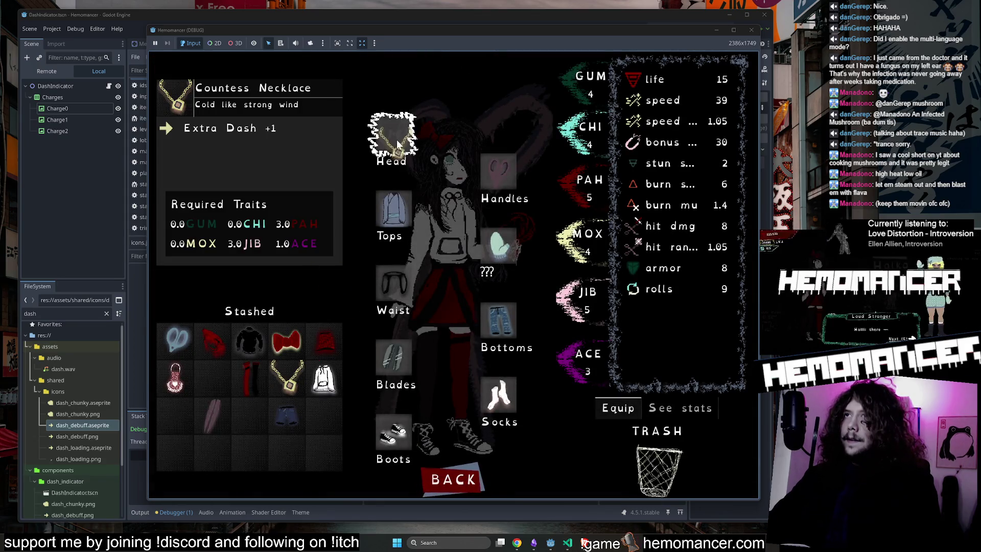
pyautogui.click(455, 478)
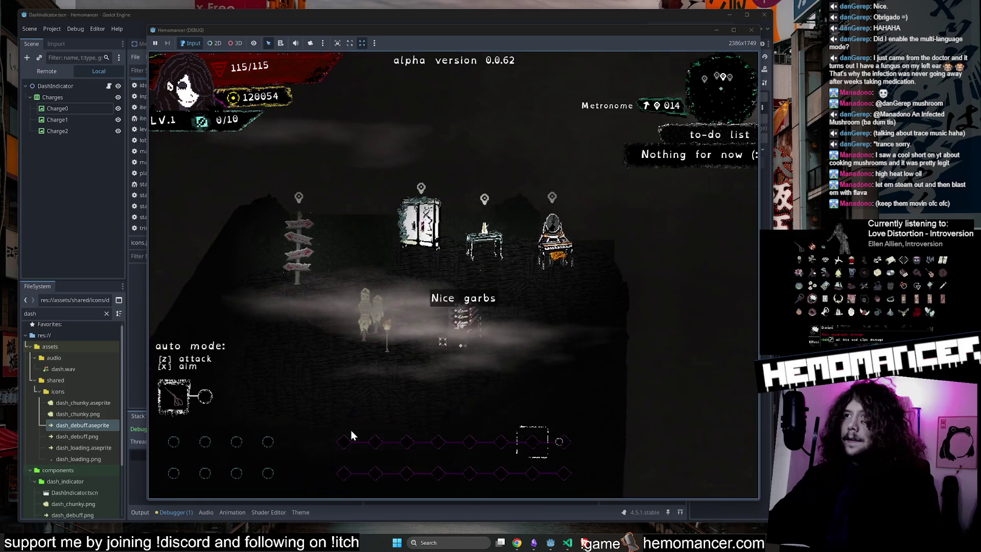
pyautogui.press('a')
pyautogui.press('s')
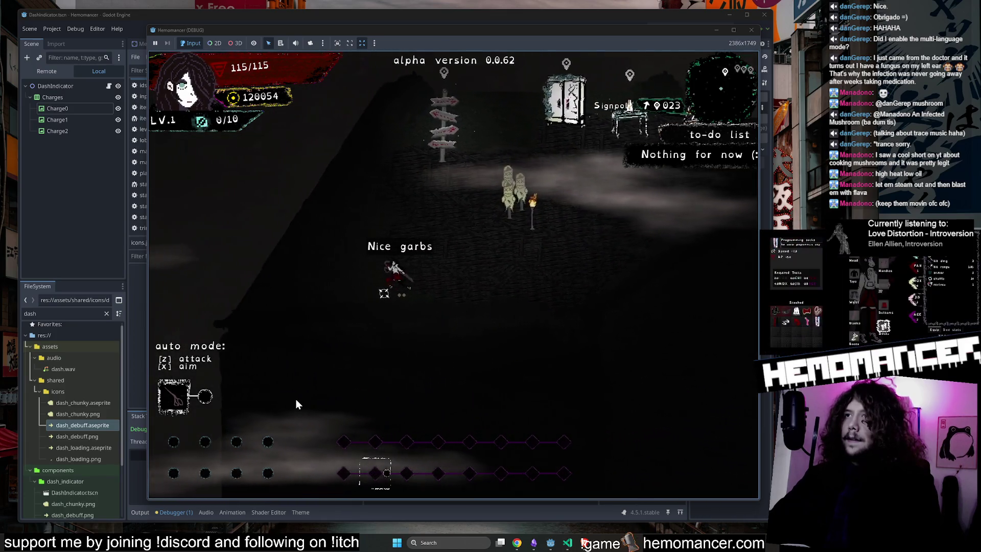
# Stop the debug session and bring up VS Code's extra_dash_charges search results
pyautogui.press('Escape')
pyautogui.press('F8')
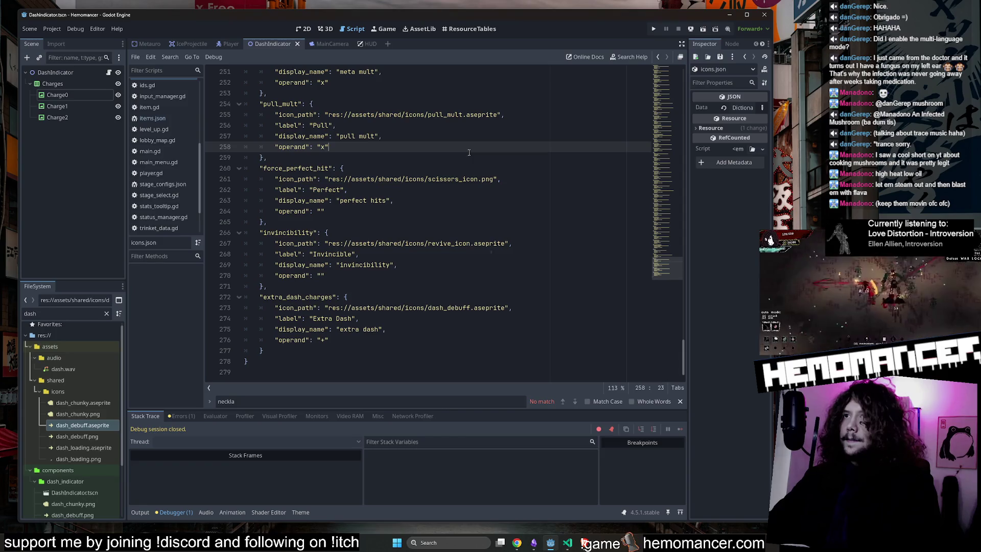
pyautogui.doubleClick(311, 296)
pyautogui.click(387, 279)
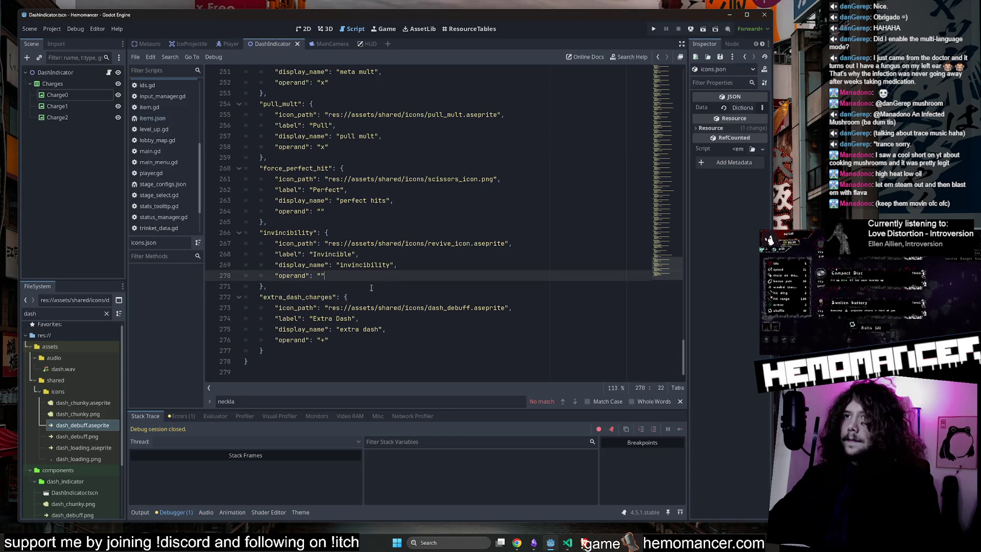
pyautogui.hotkey('ctrl', 'z')
pyautogui.click(387, 279)
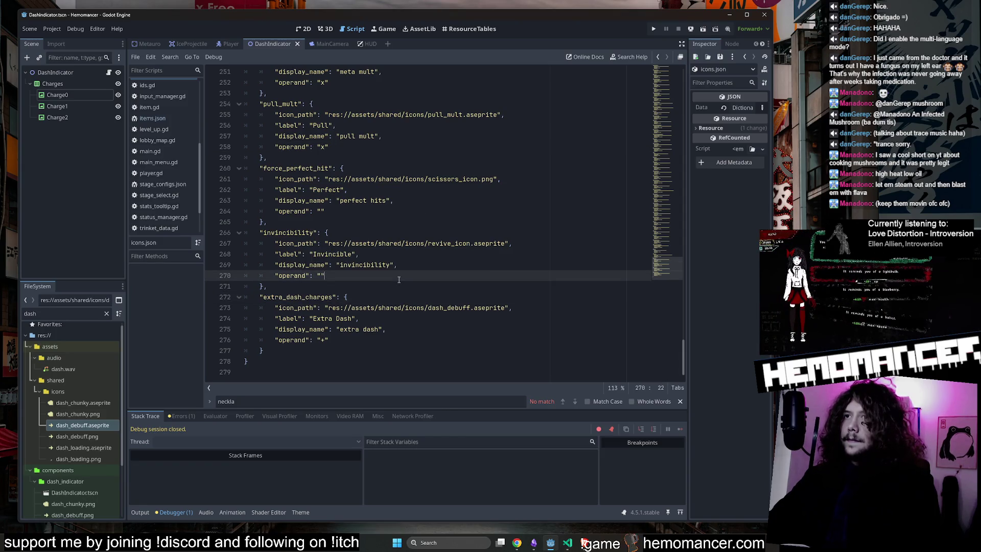
pyautogui.click(568, 543)
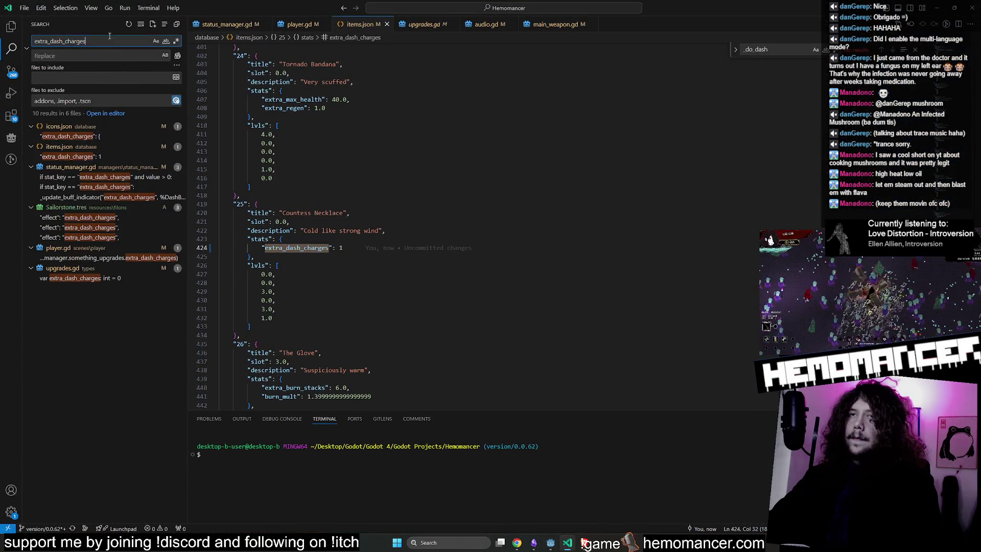
# Review each extra_dash_charges match, from icons.json through upgrades.gd to player.gd's get_dash_charges_max
pyautogui.click(109, 136)
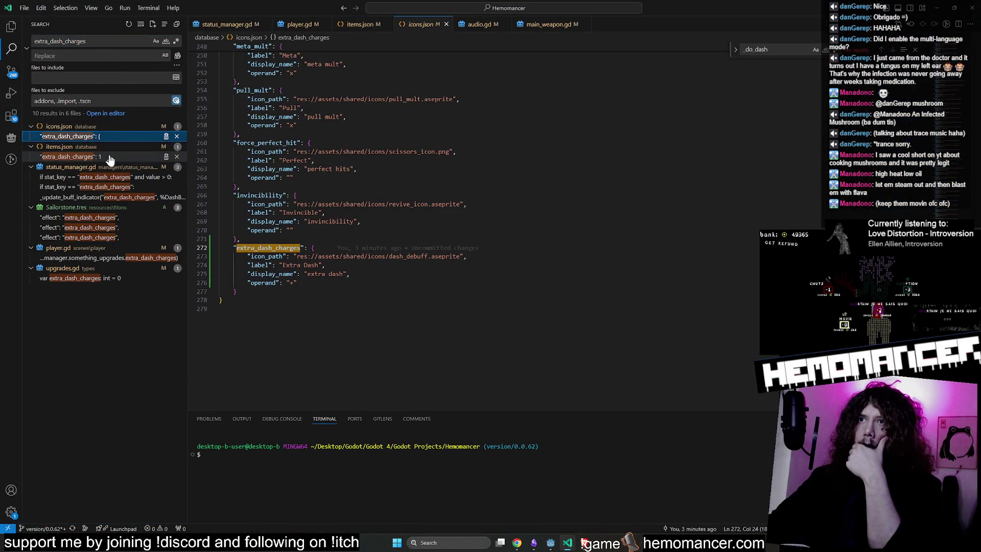
pyautogui.click(109, 157)
pyautogui.click(107, 219)
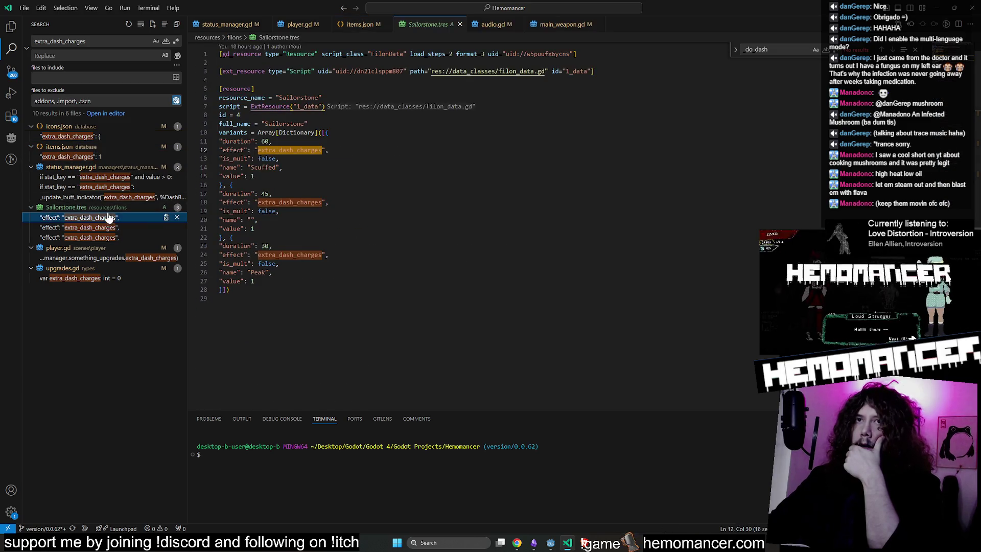
pyautogui.click(118, 179)
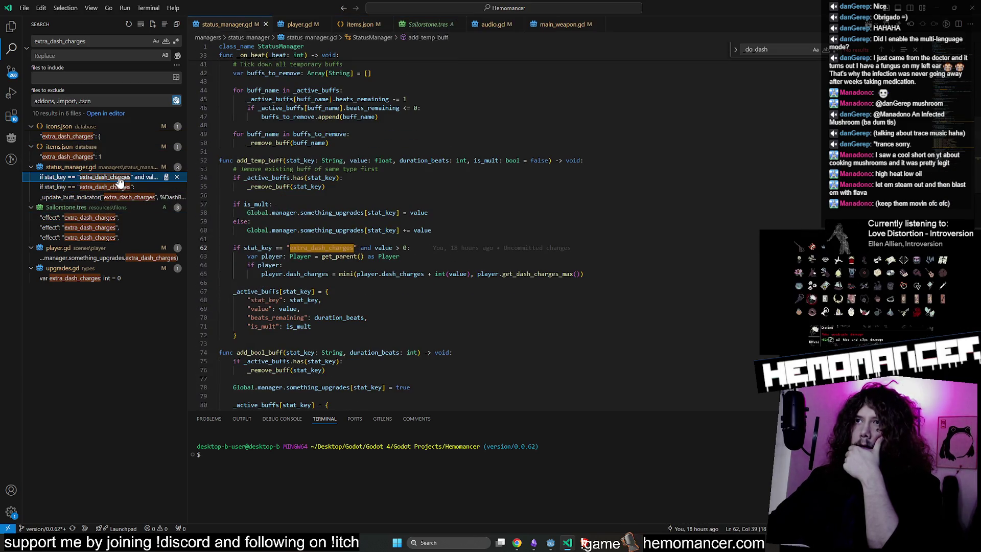
pyautogui.click(252, 248)
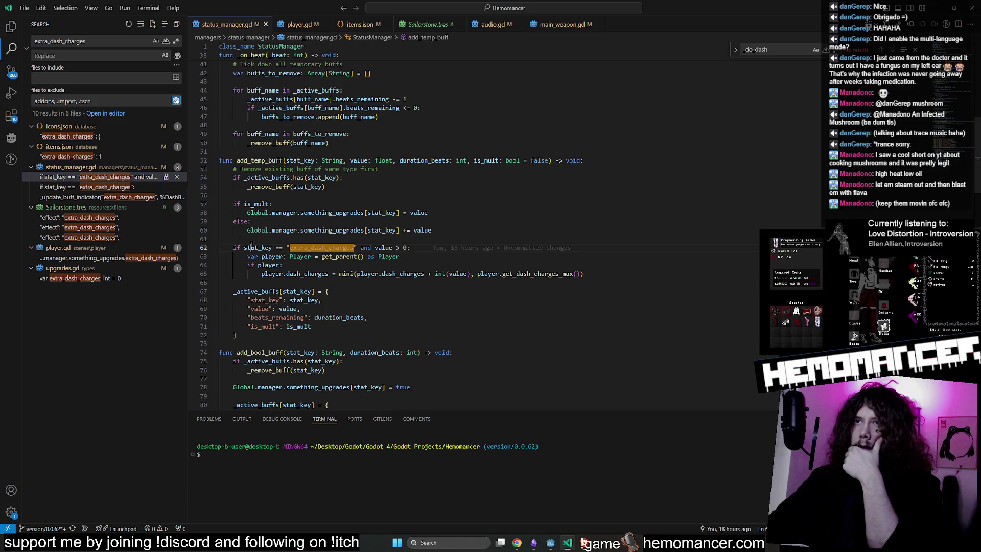
pyautogui.click(77, 278)
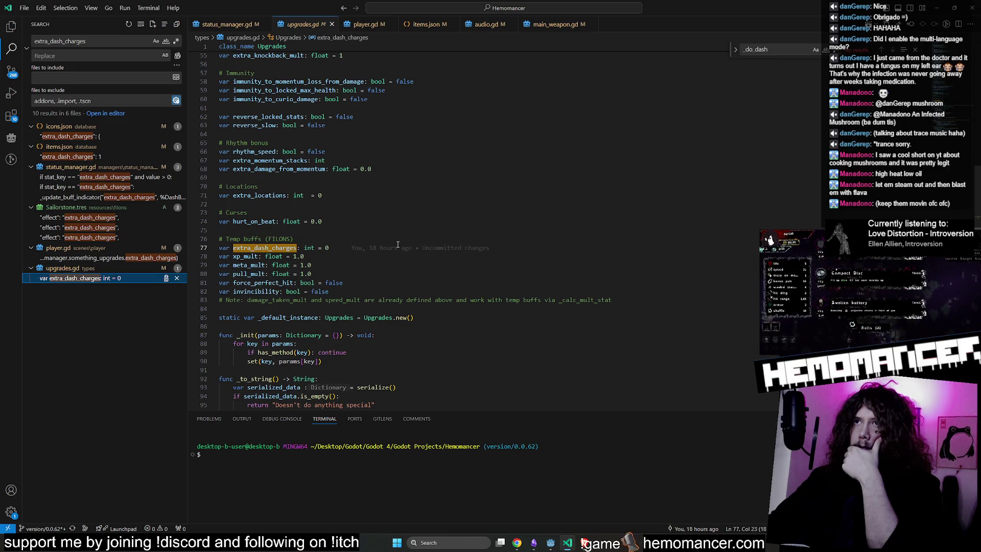
pyautogui.click(109, 257)
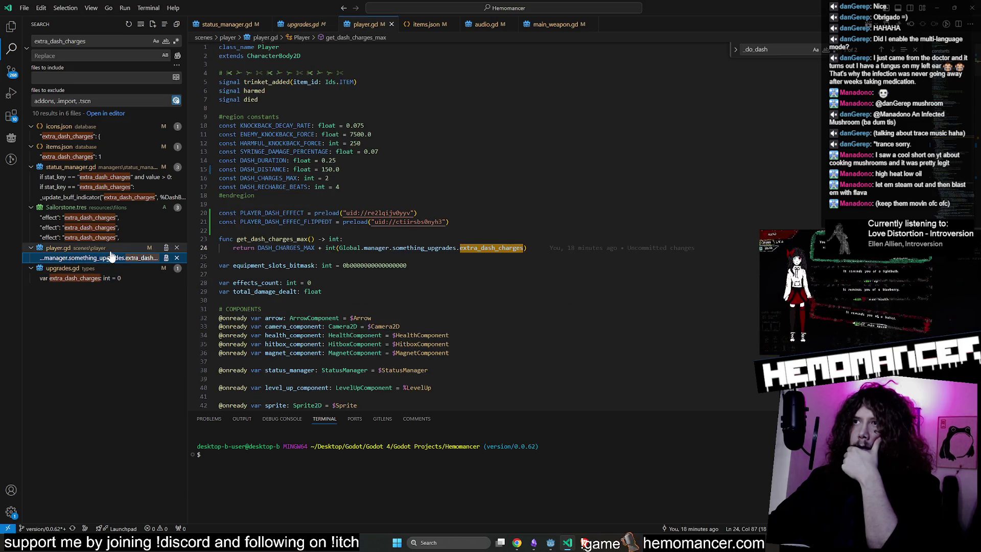
# Step through every get_dash_charges_max usage with Find, wrapping back to the definition
pyautogui.doubleClick(286, 239)
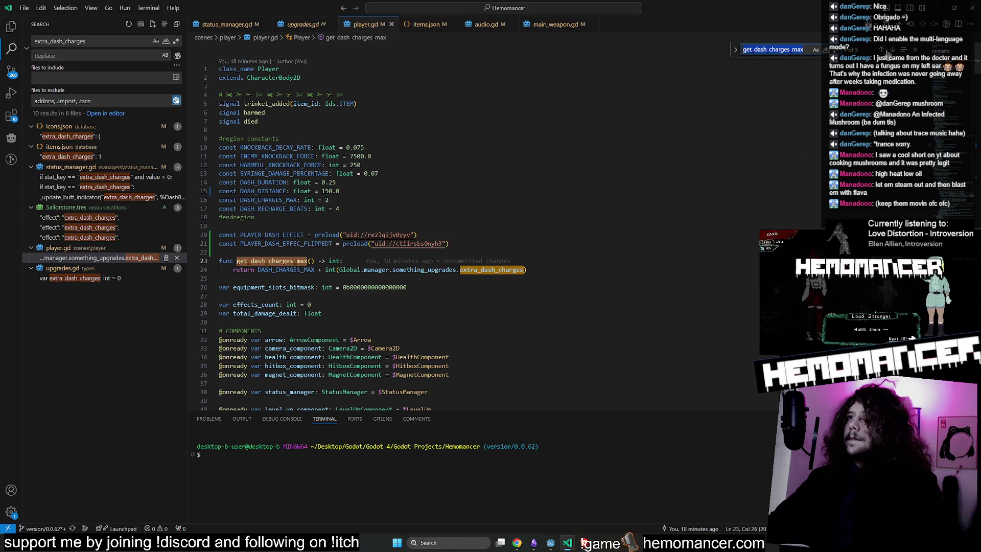
pyautogui.click(892, 50)
pyautogui.click(892, 50)
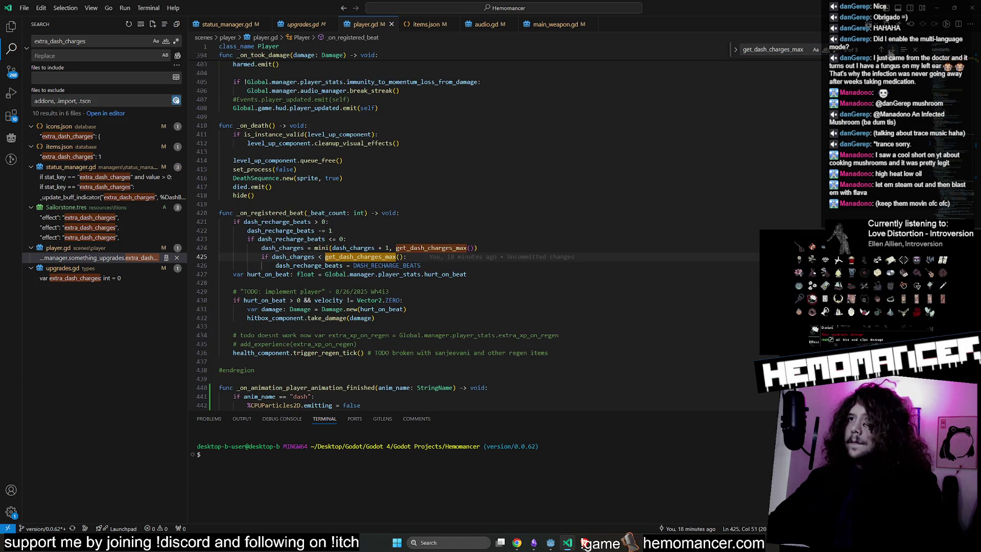
pyautogui.click(892, 50)
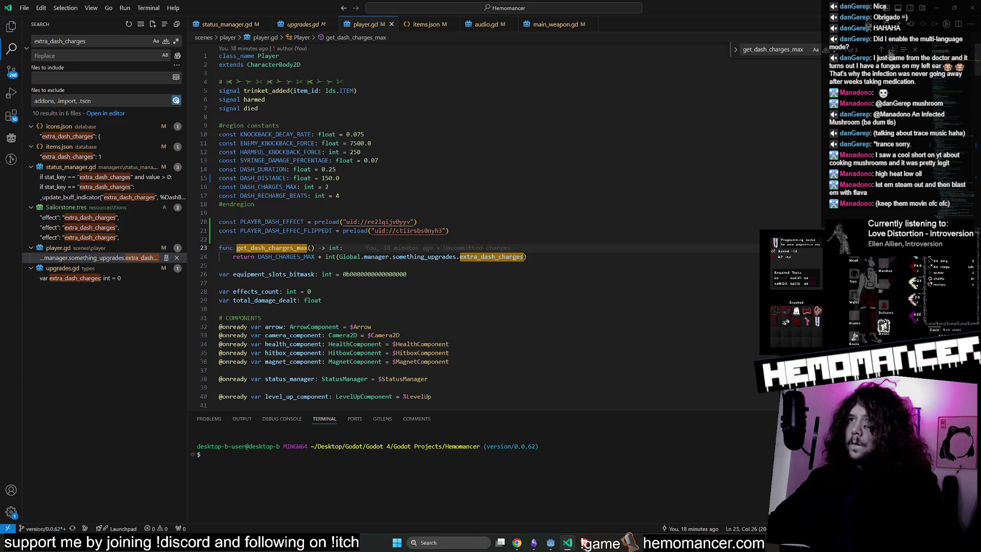
pyautogui.click(891, 50)
pyautogui.click(892, 50)
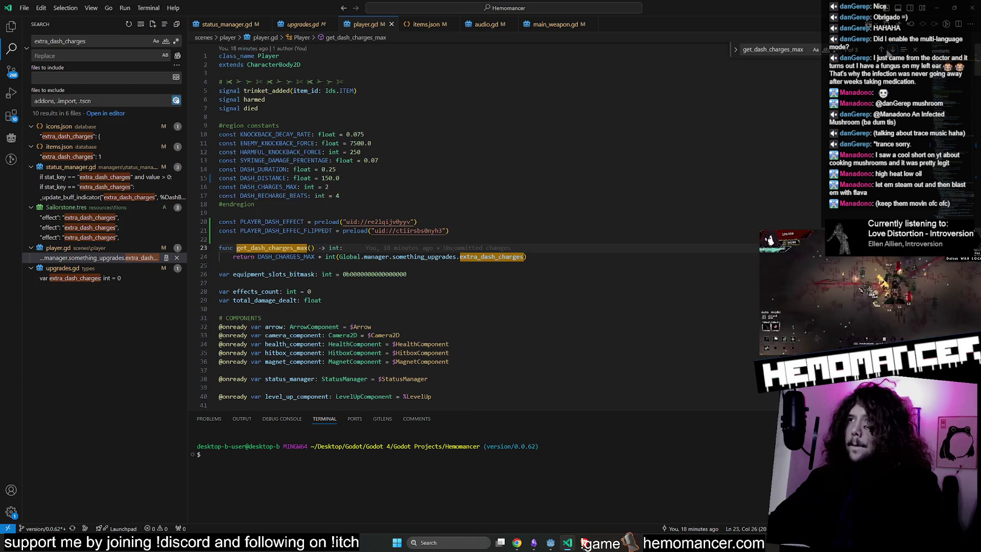
# Add a print() line above the return holding the DASH_CHARGES_MAX plus extra_dash_charges expression
pyautogui.click(414, 248)
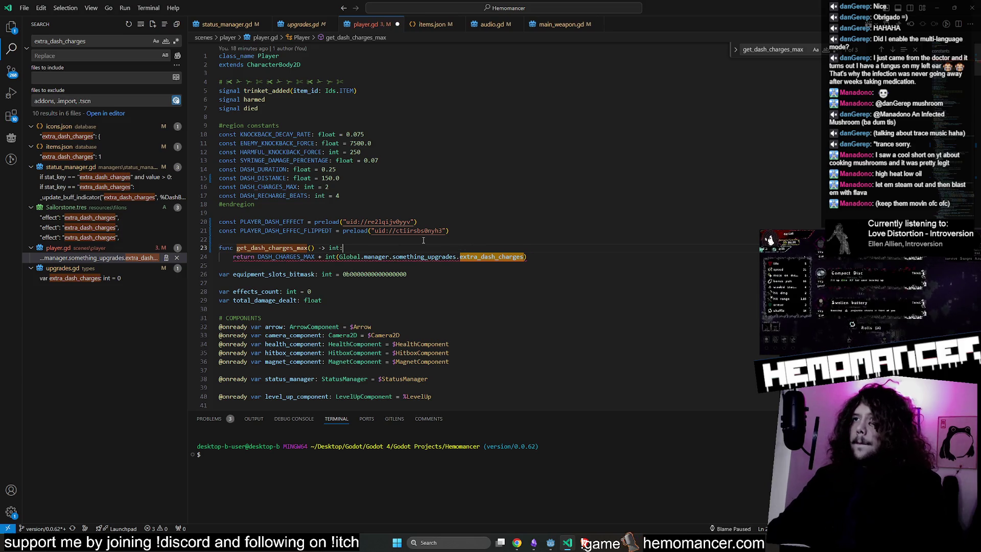
pyautogui.press('Return')
pyautogui.write('print(')
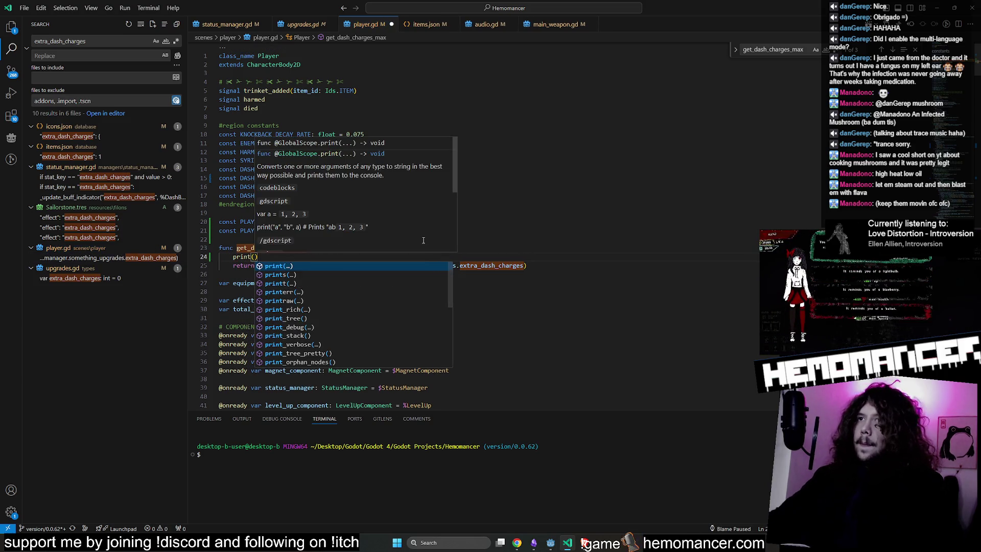
pyautogui.click(470, 187)
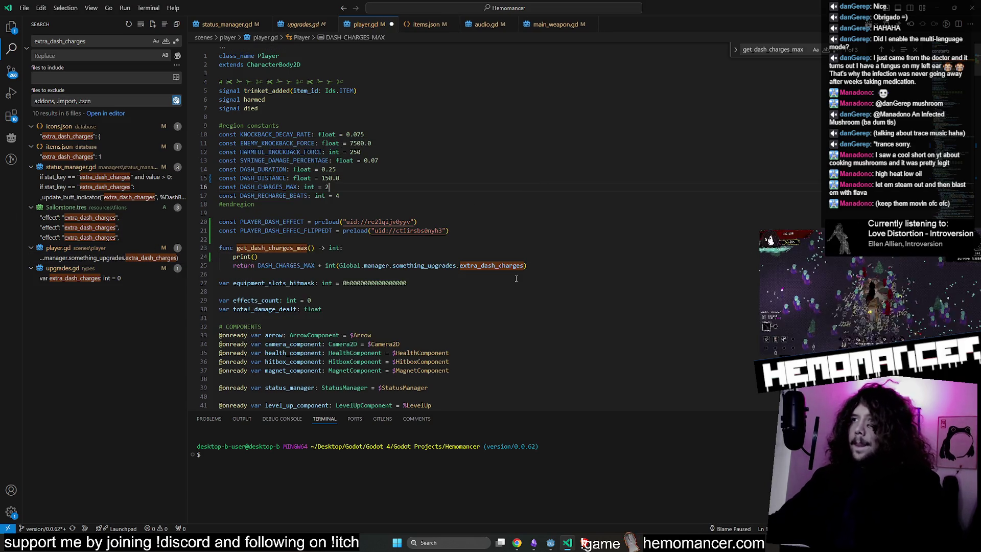
pyautogui.doubleClick(286, 265)
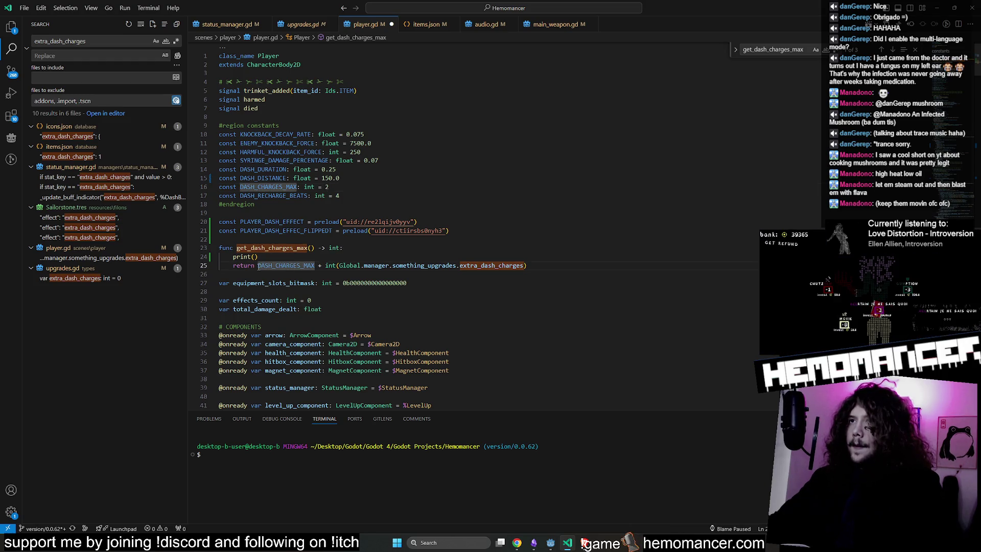
pyautogui.moveTo(286, 265); pyautogui.dragTo(567, 265)
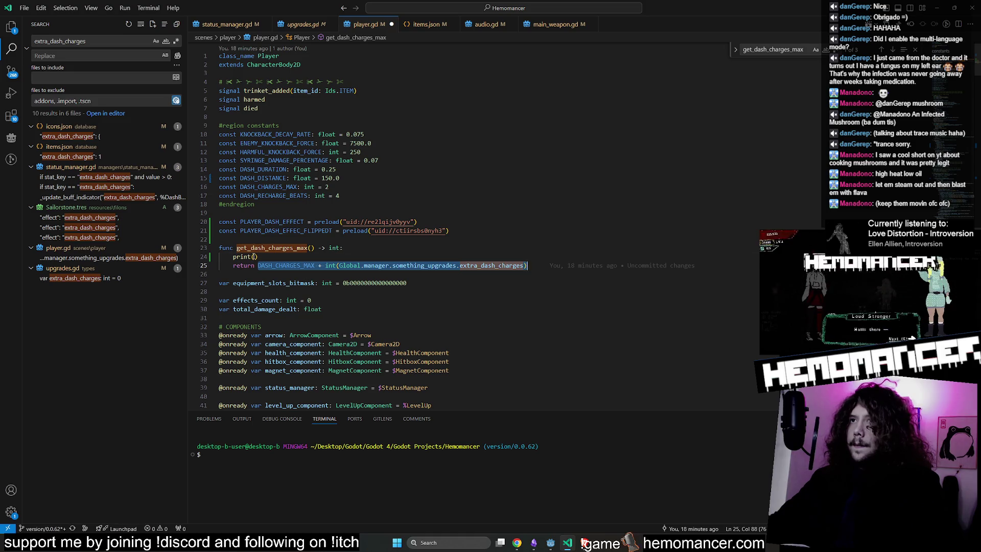
pyautogui.click(254, 257)
pyautogui.write('DASH_CHARGES_MAX + int(Global.manager.something_upgrades.extra_dash_charges)')
# Save player.gd, run the game into a continued run to log dash totals of 2, then stop it
pyautogui.hotkey('ctrl', 's')
pyautogui.click(930, 14)
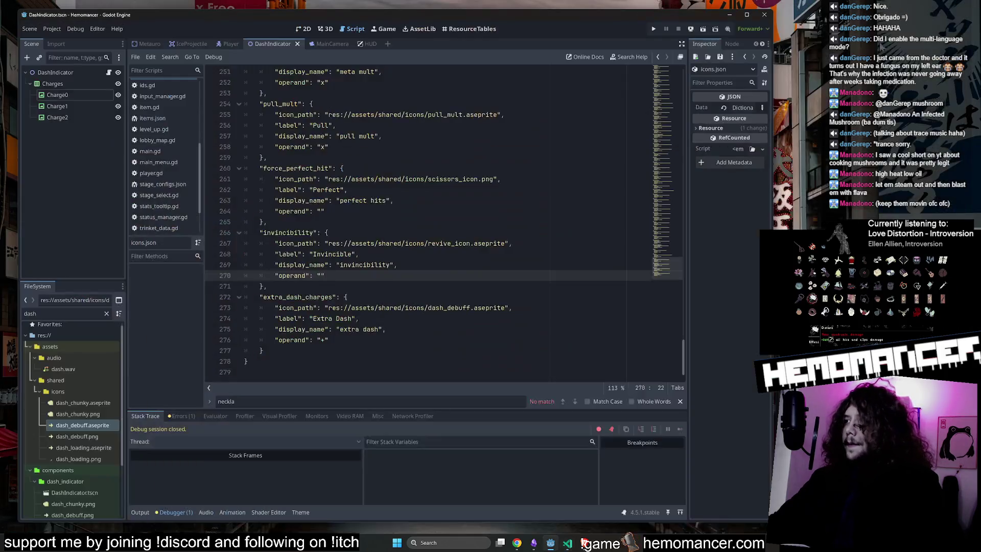
pyautogui.press('F5')
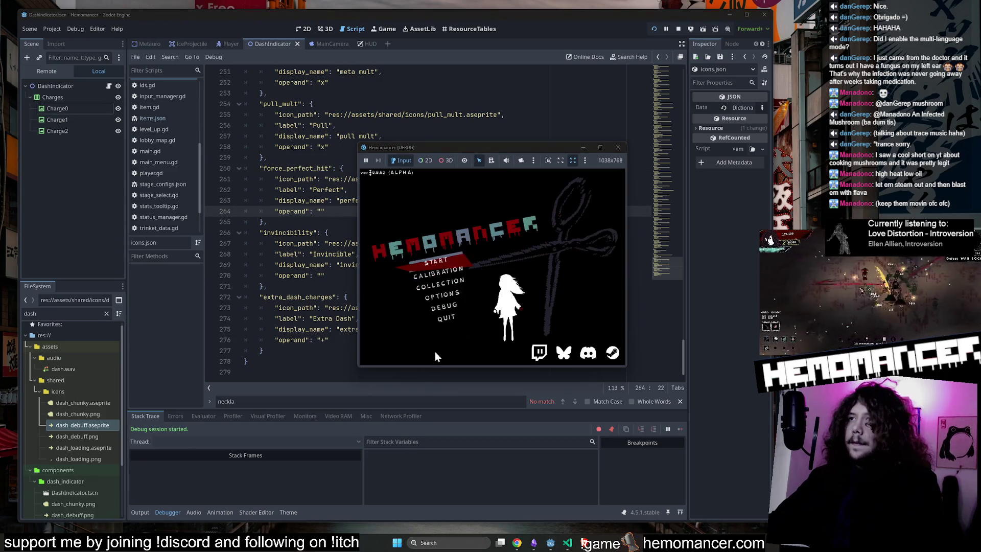
pyautogui.click(445, 262)
pyautogui.click(152, 511)
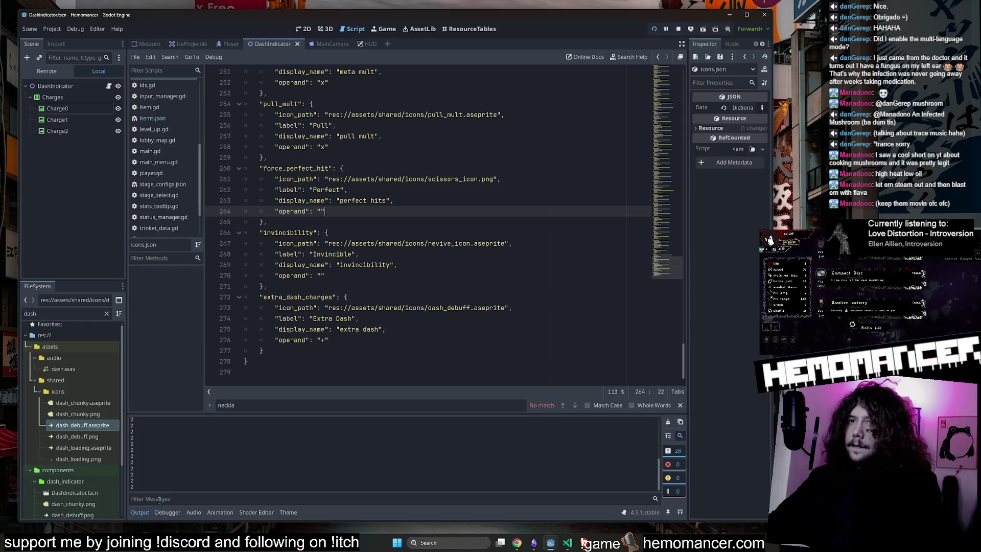
pyautogui.click(447, 259)
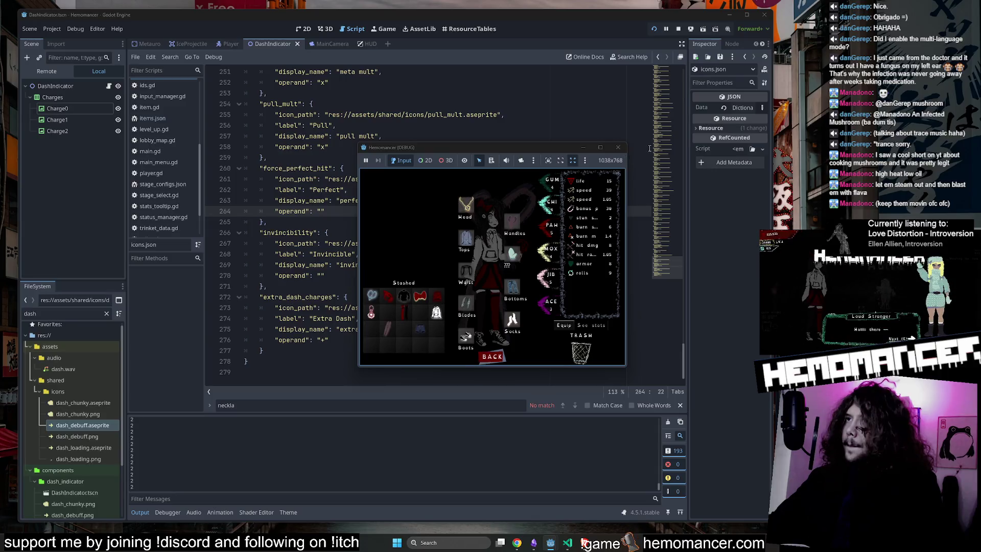
pyautogui.press('F8')
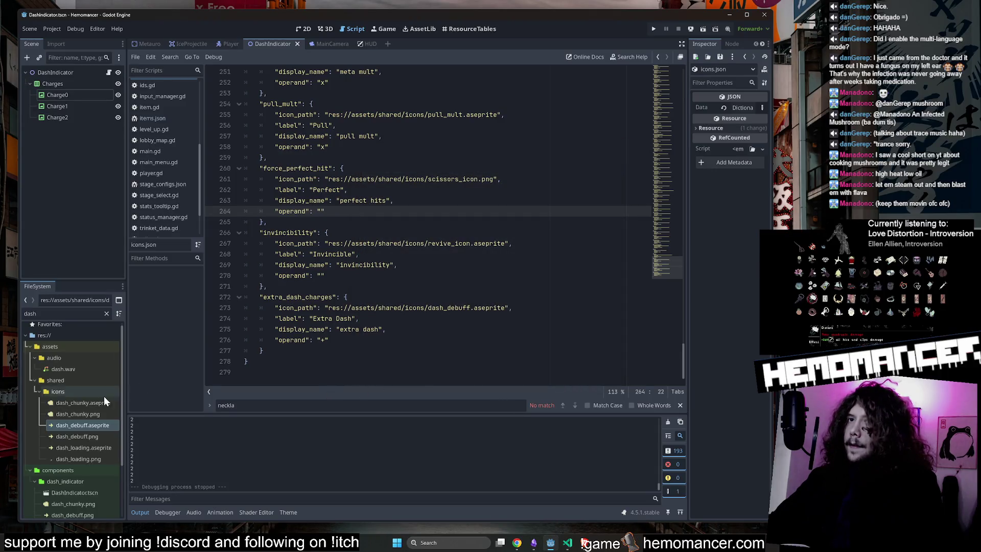
pyautogui.click(304, 30)
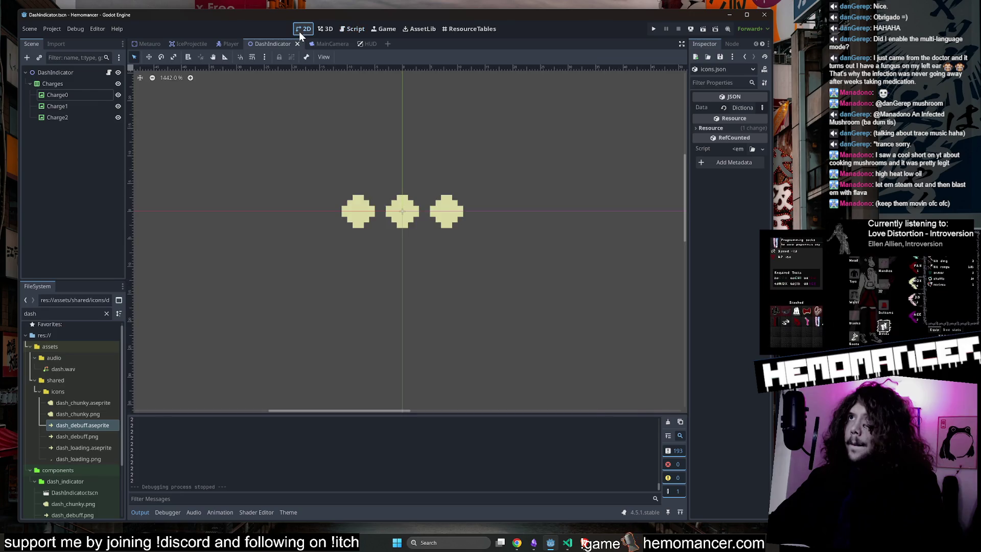
# Select and delete the debug print line from get_dash_charges_max in player.gd
pyautogui.click(567, 545)
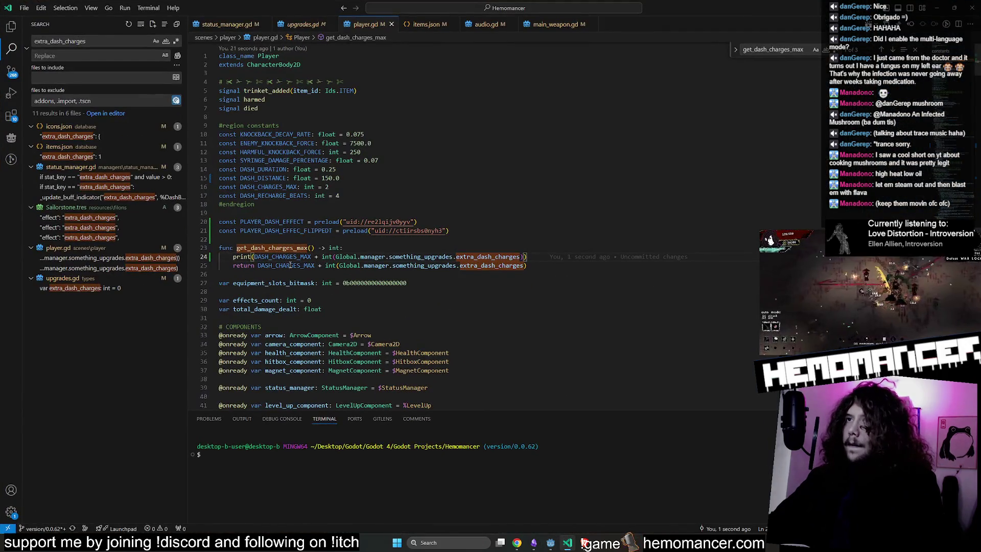
pyautogui.doubleClick(469, 257)
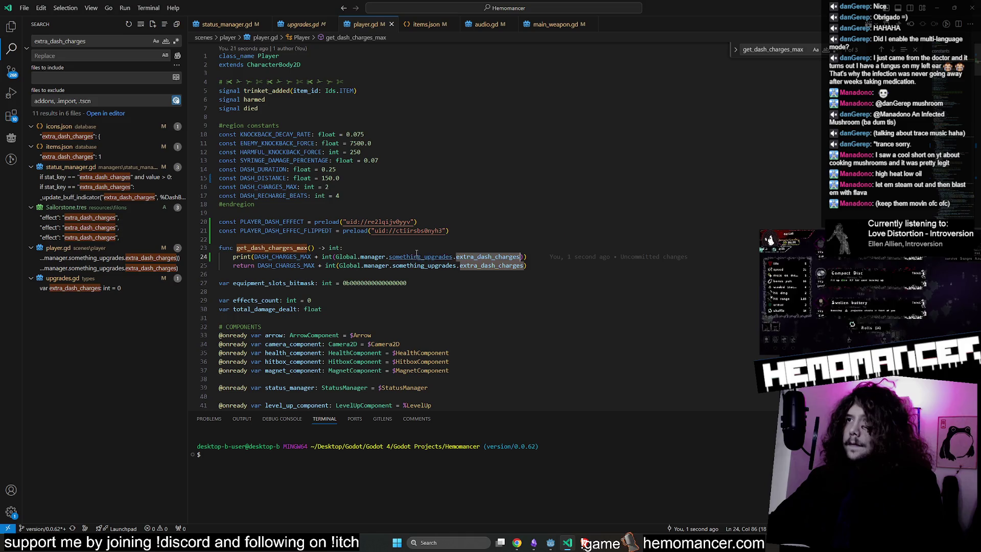
pyautogui.moveTo(418, 261)
pyautogui.moveTo(522, 257); pyautogui.dragTo(456, 257)
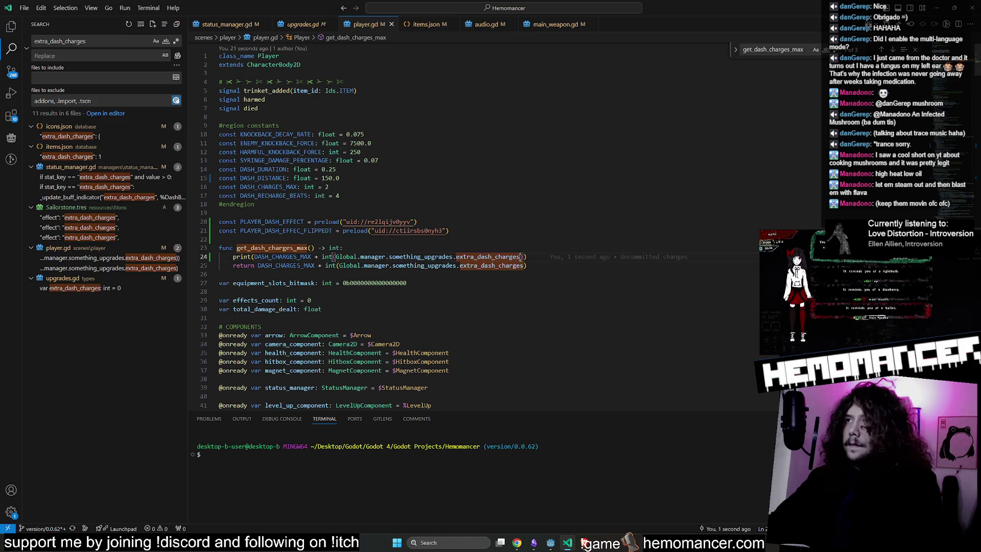
pyautogui.keyDown('shift'); pyautogui.click(337, 256); pyautogui.keyUp('shift')
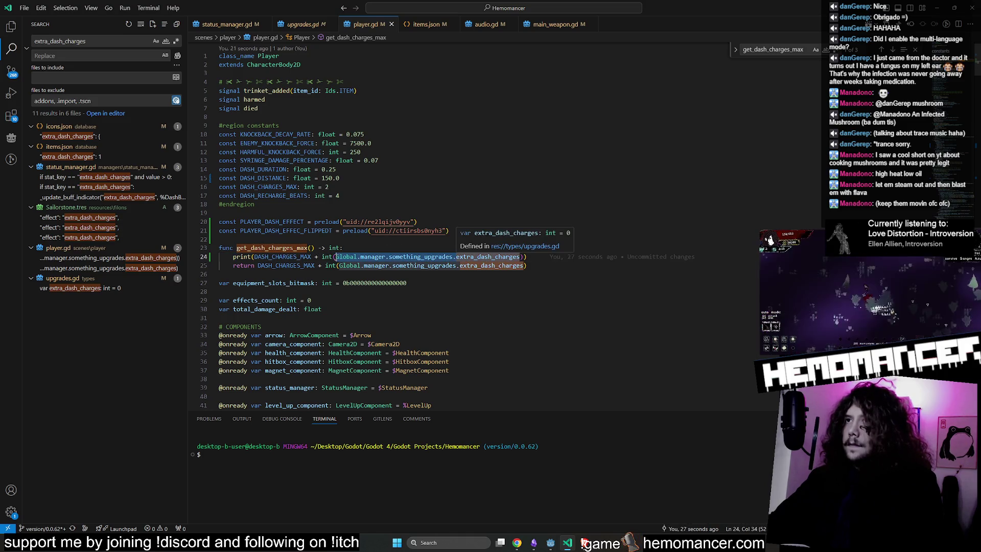
pyautogui.moveTo(552, 257); pyautogui.dragTo(573, 248)
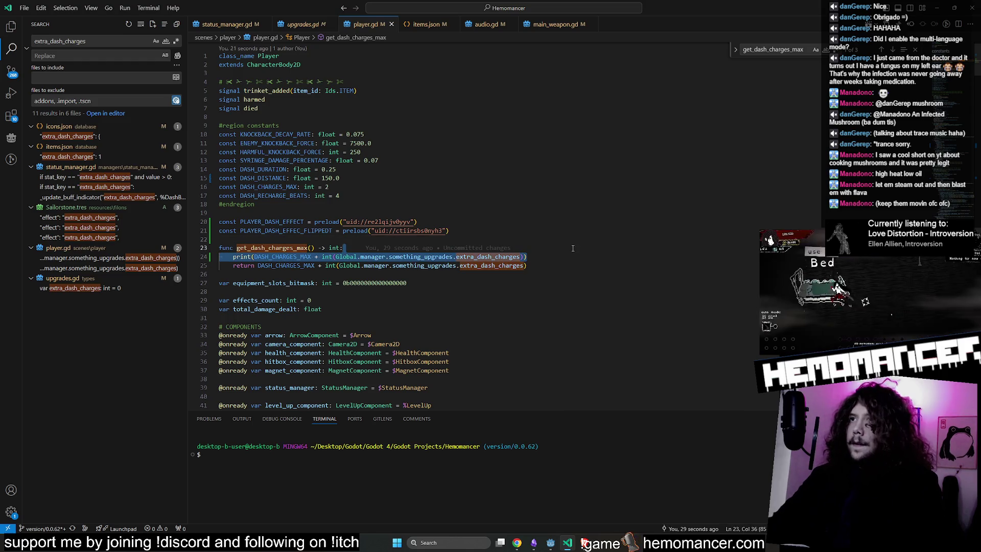
pyautogui.press('BackSpace')
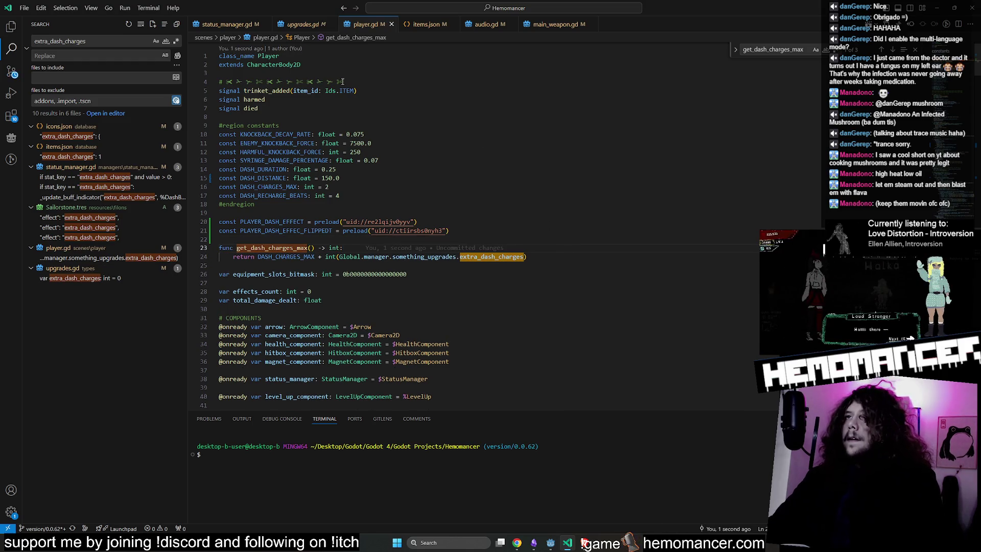
pyautogui.hotkey('ctrl', 'p')
# Open stats.gd and look over its invincibility and pull_mult getters
pyautogui.write('stats')
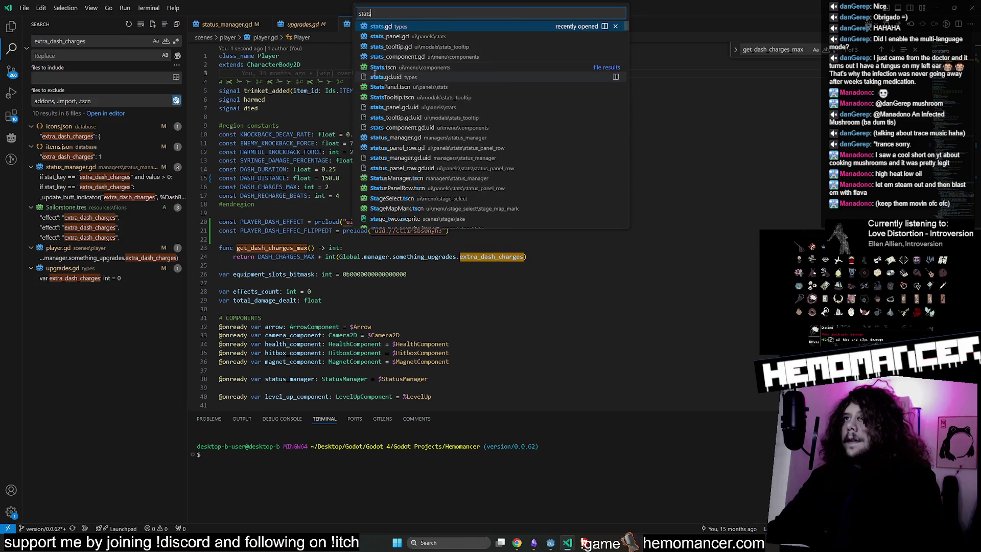
pyautogui.press('Return')
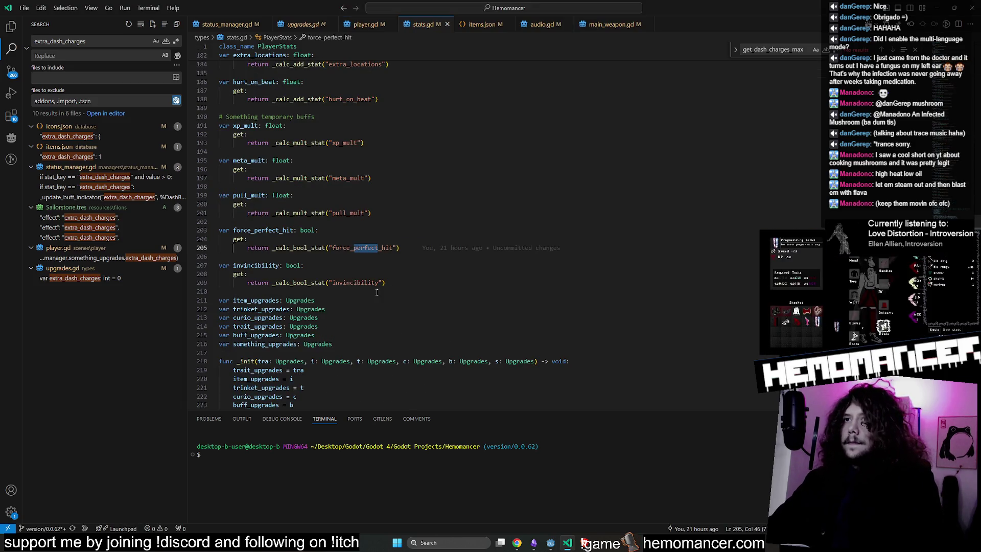
pyautogui.click(392, 285)
pyautogui.scroll(5, 393, 289)
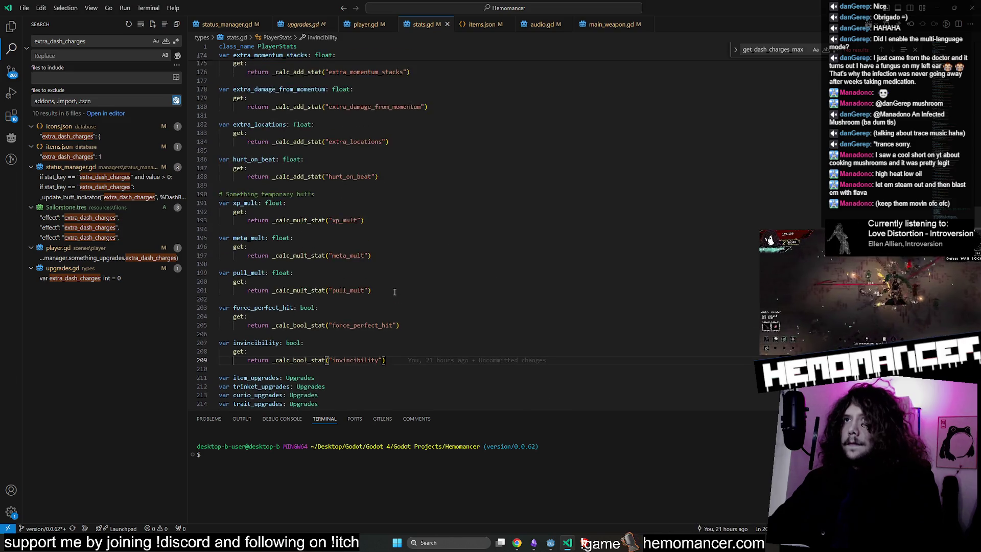
pyautogui.scroll(-3, 395, 291)
pyautogui.click(395, 291)
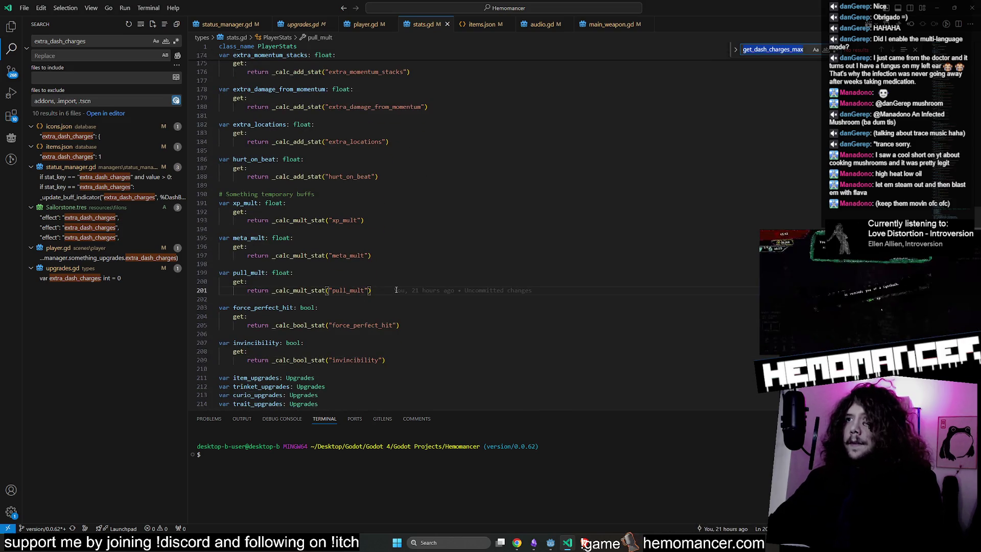
# Search 'dash' and select the extra_dash_charges int = 0 declaration line in upgrades.gd
pyautogui.write('dash')
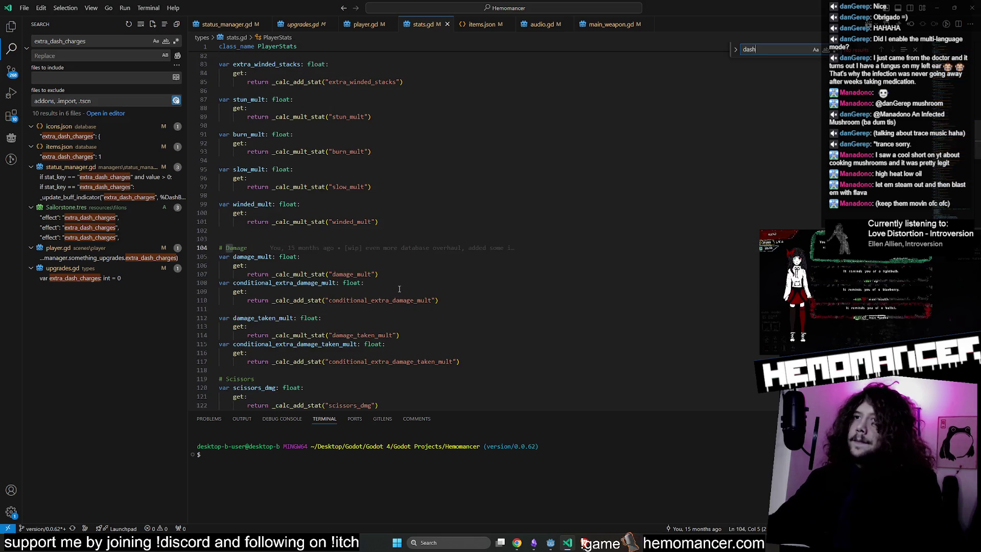
pyautogui.scroll(-15, 400, 290)
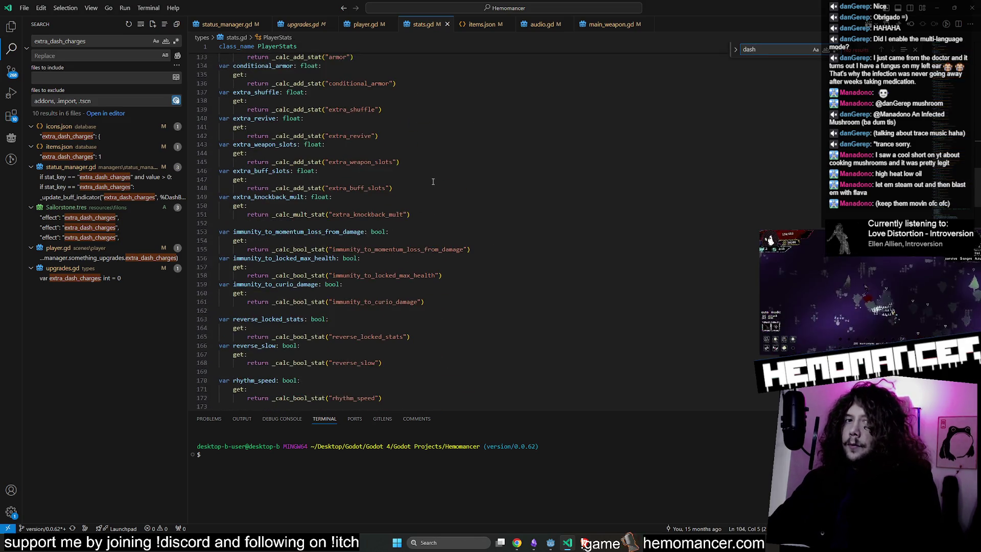
pyautogui.scroll(-18, 433, 181)
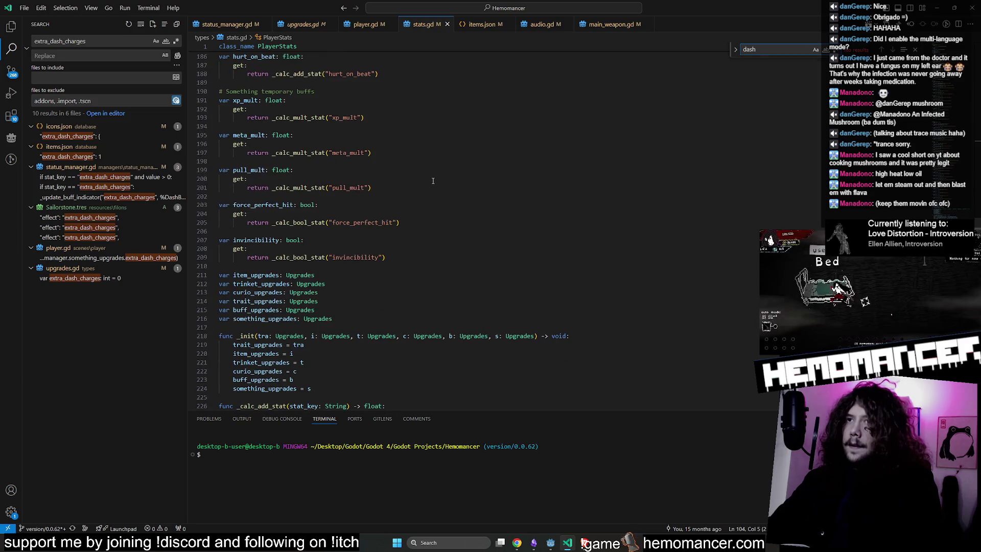
pyautogui.click(110, 278)
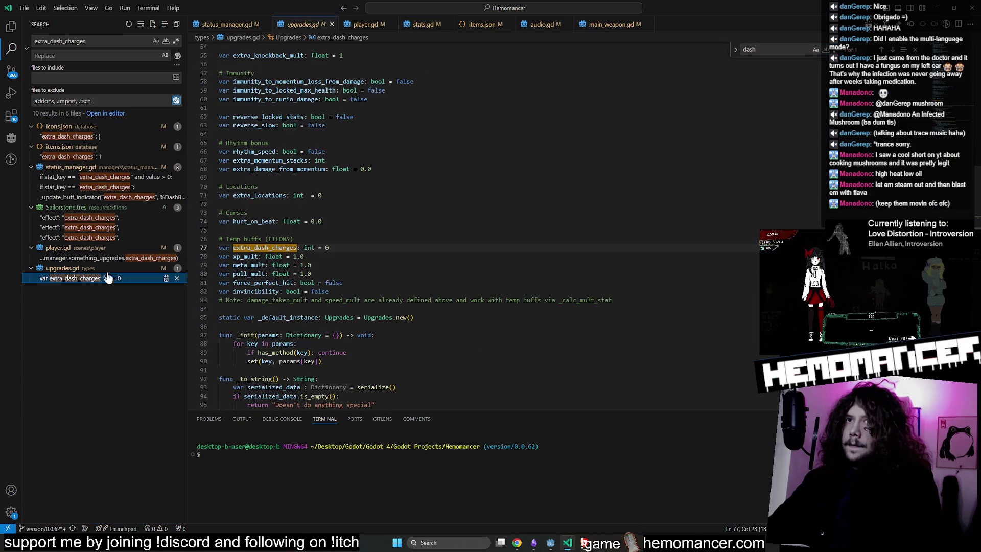
pyautogui.click(348, 250)
pyautogui.hotkey('shift', 'Up')
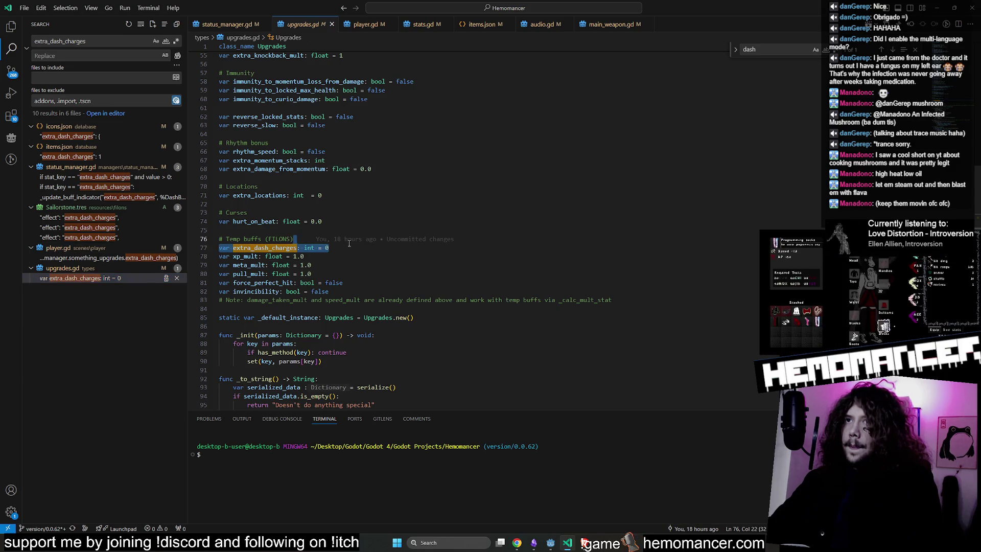
pyautogui.click(350, 250)
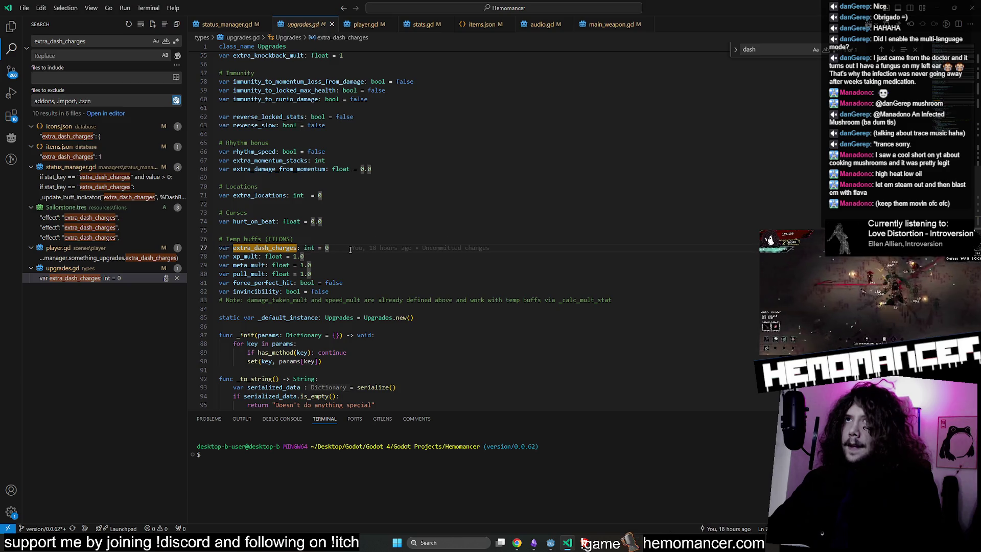
pyautogui.moveTo(350, 249); pyautogui.dragTo(354, 241)
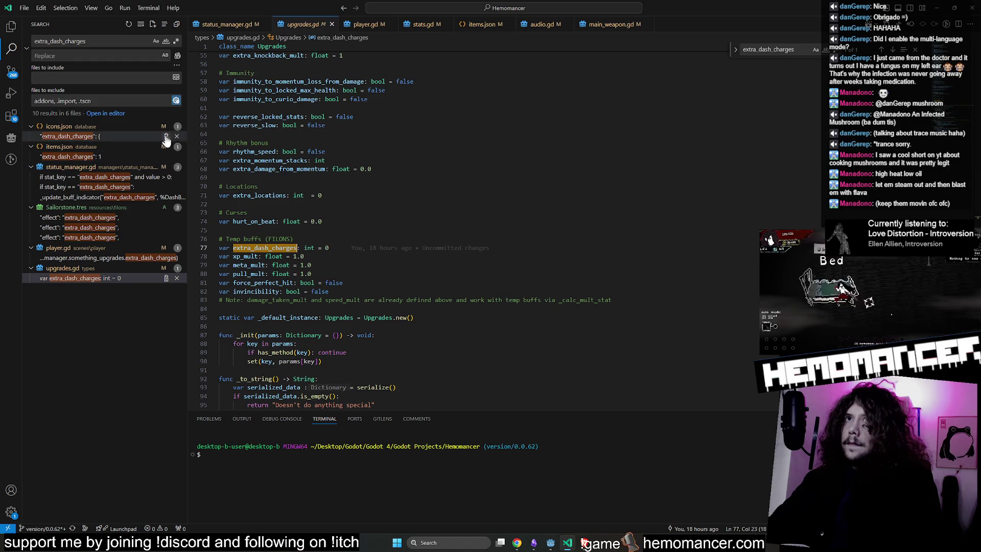
# Paste a copy of the invincibility getter block below hurt_on_beat in stats.gd
pyautogui.click(113, 261)
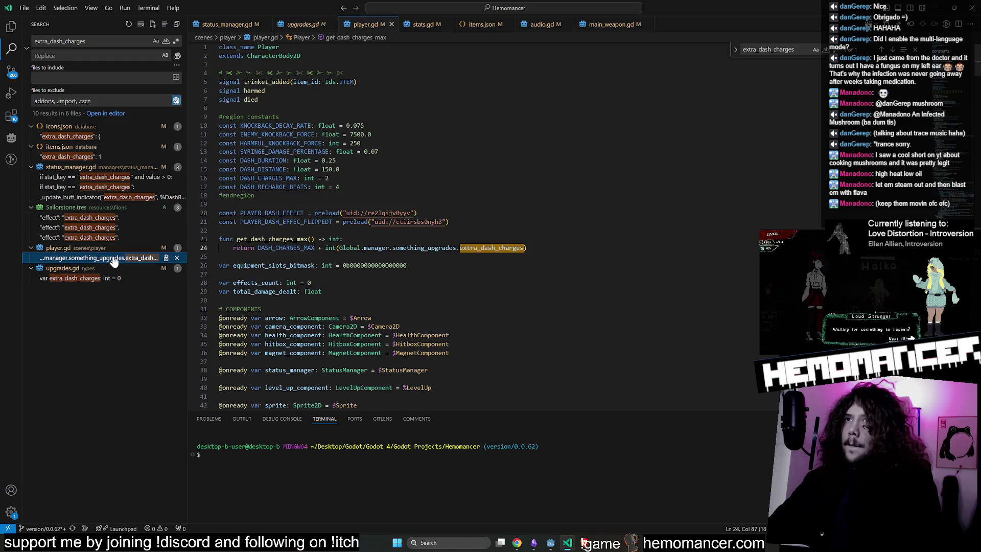
pyautogui.click(427, 26)
pyautogui.moveTo(431, 257)
pyautogui.mouseDown()
pyautogui.moveTo(245, 253)
pyautogui.moveTo(224, 240)
pyautogui.mouseUp()
pyautogui.hotkey('ctrl', 'c')
pyautogui.click(526, 262)
pyautogui.press('Return')
pyautogui.press('Return')
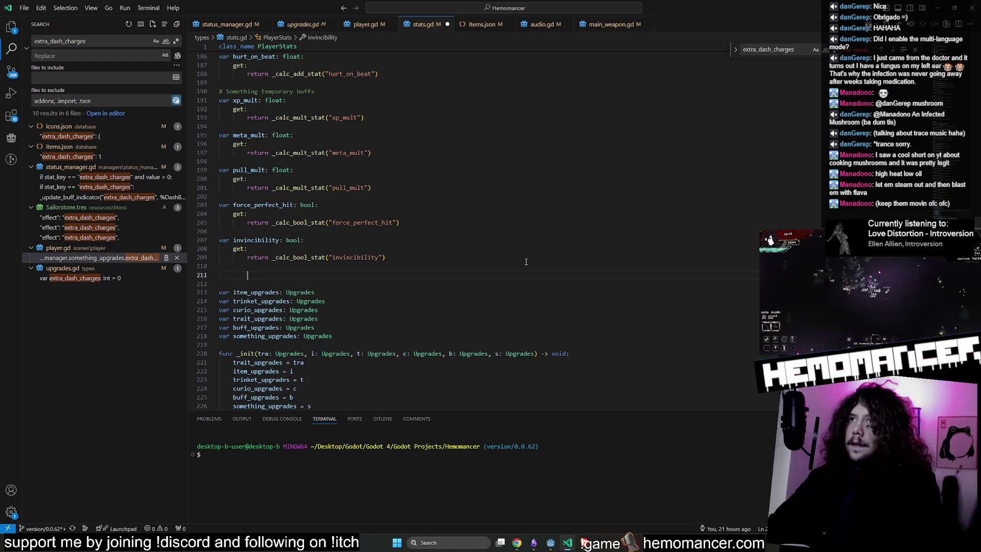
pyautogui.hotkey('ctrl', 'v')
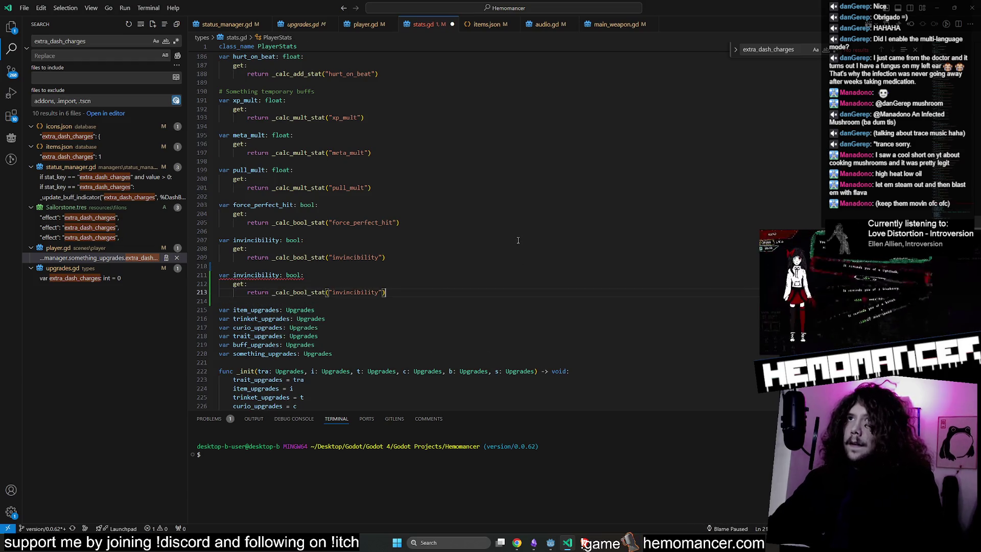
pyautogui.hotkey('ctrl', 'z')
pyautogui.hotkey('ctrl', 'z')
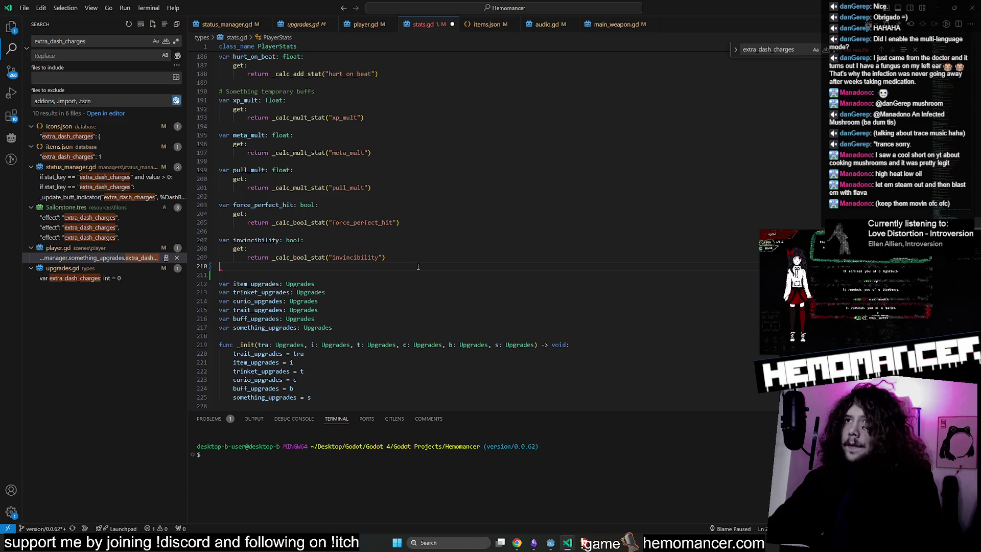
pyautogui.scroll(9, 418, 266)
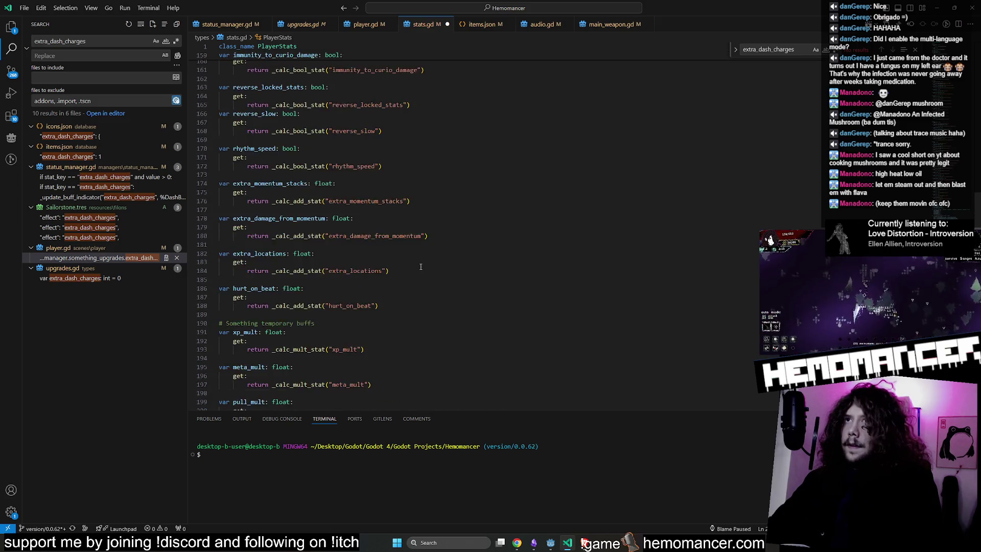
pyautogui.scroll(-1, 421, 266)
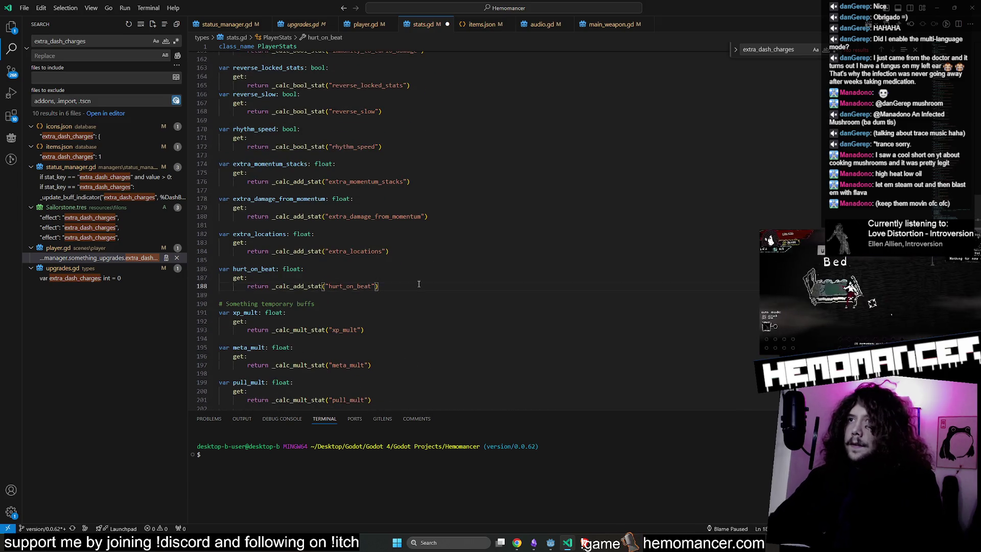
pyautogui.hotkey('ctrl', 'v')
pyautogui.press('Delete')
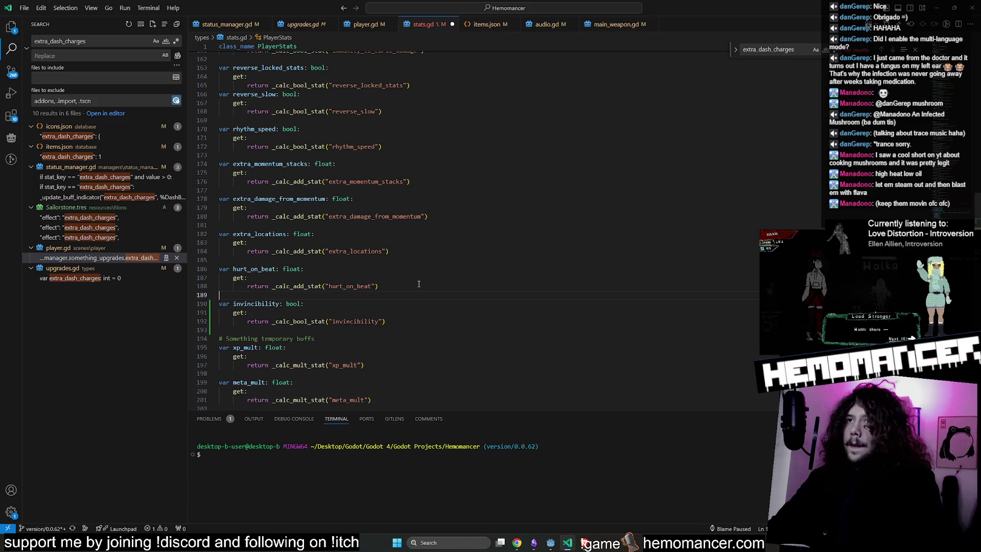
# Rename the getter to extra_dash_charges returning _calc_add_stat("extra_dash_charges") and save stats.gd
pyautogui.doubleClick(237, 304)
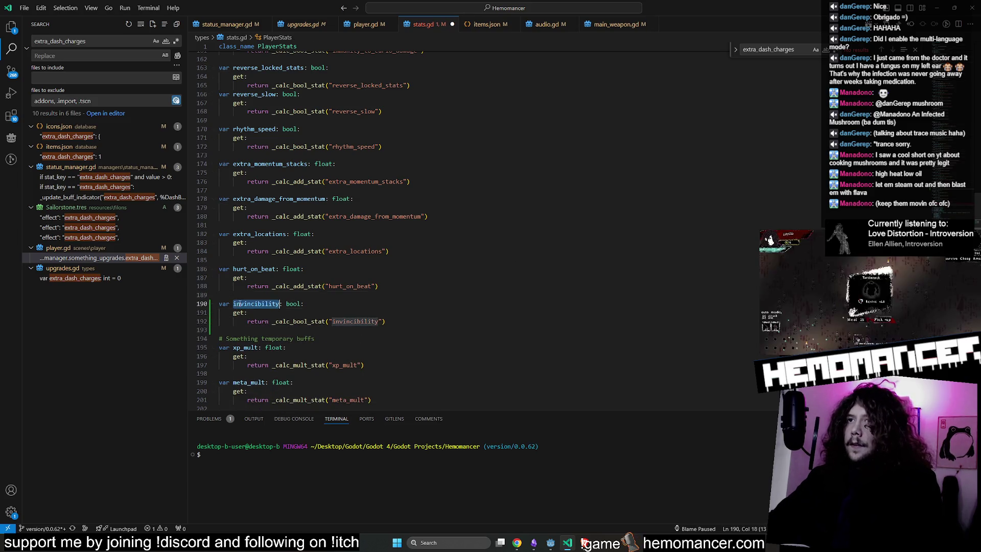
pyautogui.write('extra_dash_')
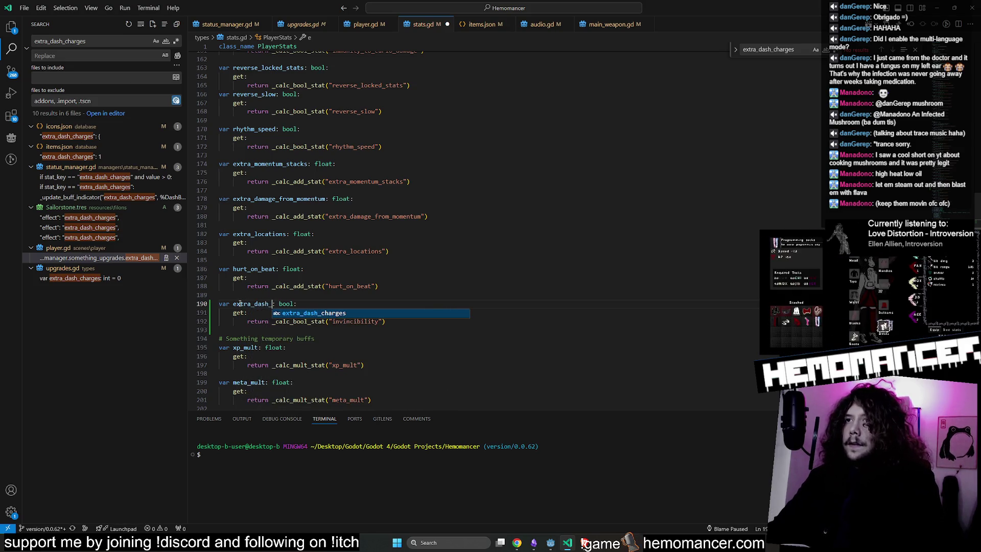
pyautogui.press('Tab')
pyautogui.doubleClick(272, 307)
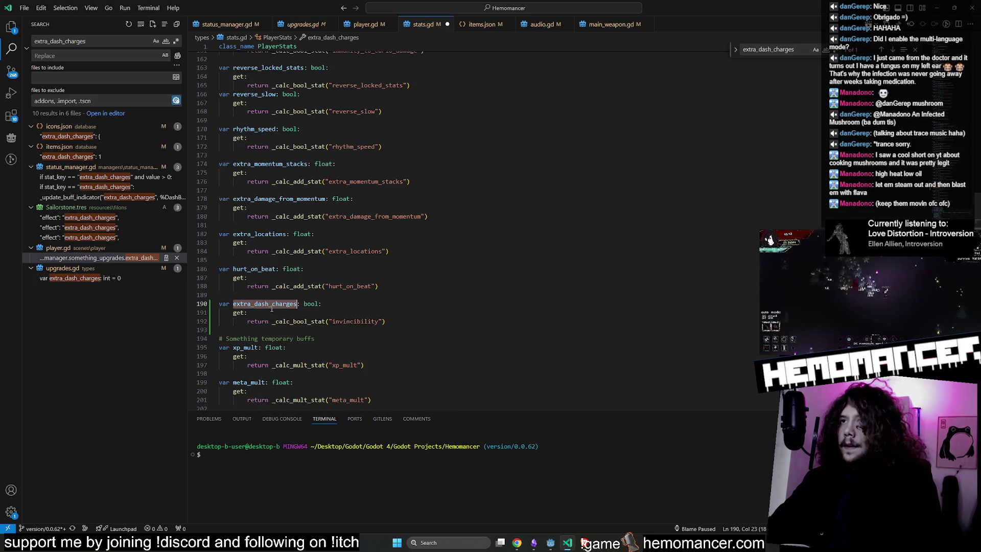
pyautogui.doubleClick(302, 287)
pyautogui.doubleClick(309, 321)
pyautogui.write('add')
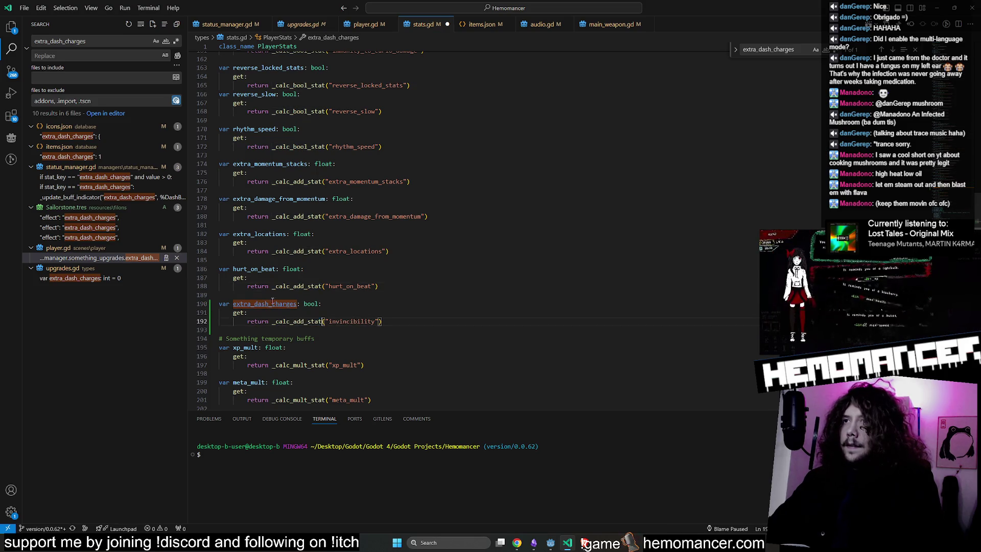
pyautogui.doubleClick(289, 305)
pyautogui.hotkey('ctrl', 'c')
pyautogui.doubleClick(352, 321)
pyautogui.hotkey('ctrl', 'v')
pyautogui.hotkey('ctrl', 's')
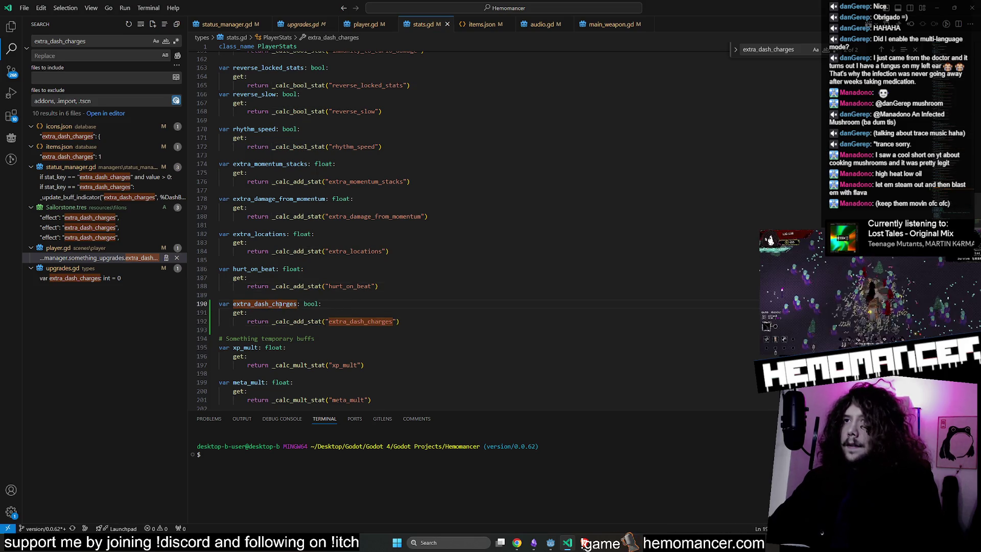
pyautogui.doubleClick(295, 306)
pyautogui.click(296, 297)
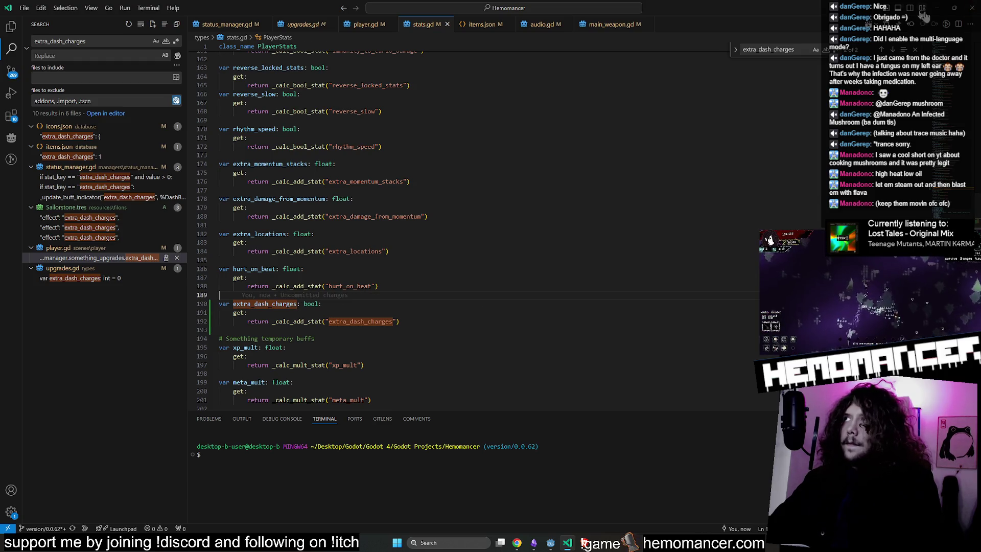
pyautogui.click(943, 10)
pyautogui.press('F5')
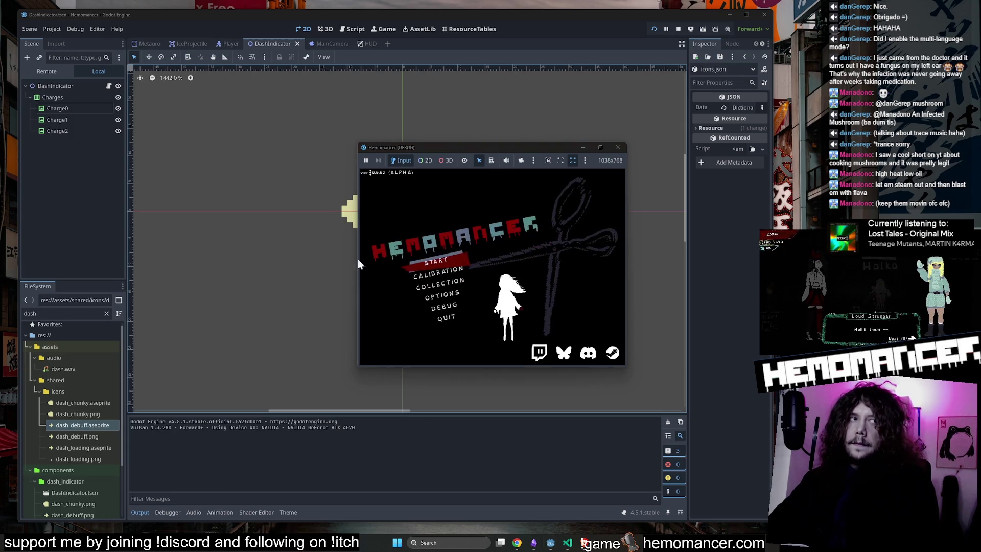
pyautogui.press('Return')
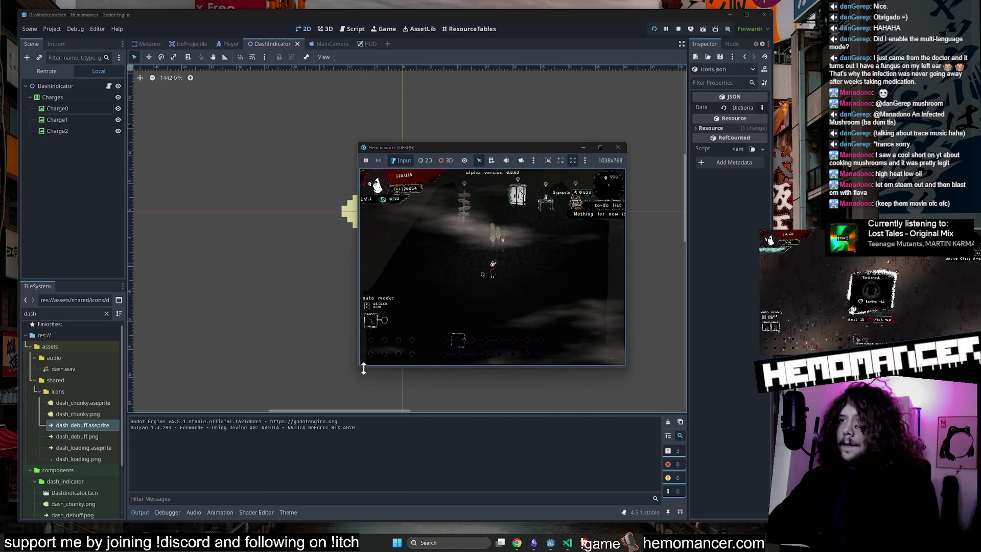
pyautogui.moveTo(359, 366); pyautogui.dragTo(111, 488)
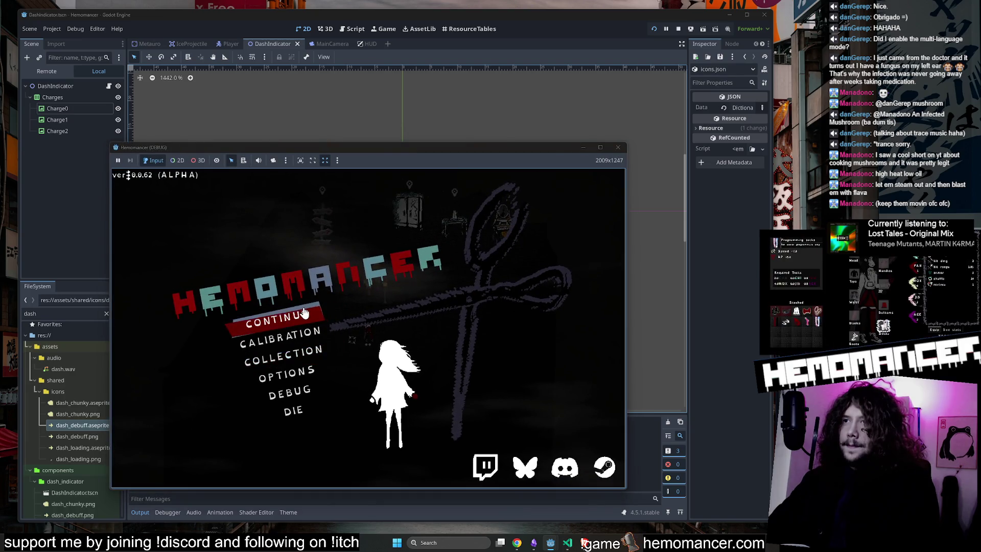
pyautogui.click(280, 317)
pyautogui.moveTo(628, 144); pyautogui.dragTo(722, 72)
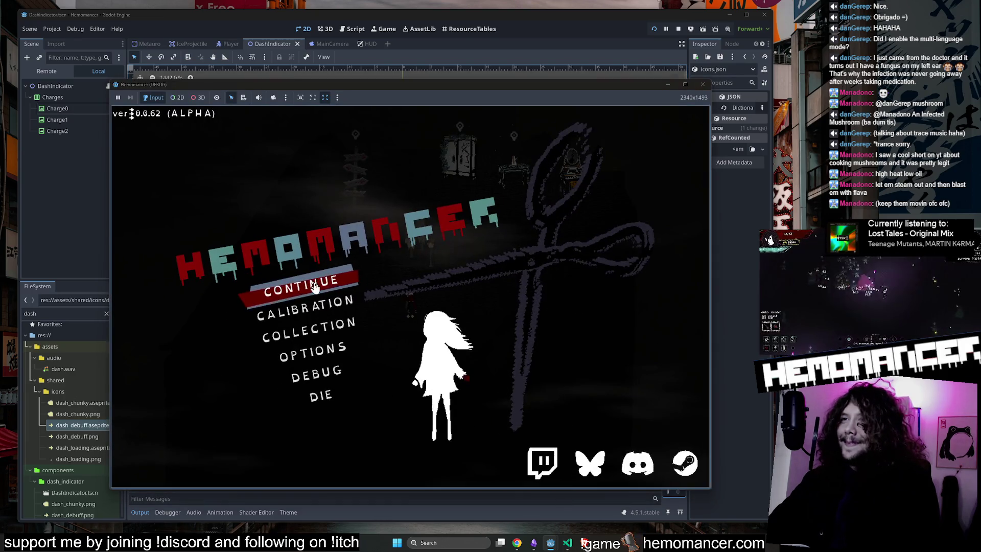
pyautogui.press('Return')
pyautogui.click(701, 85)
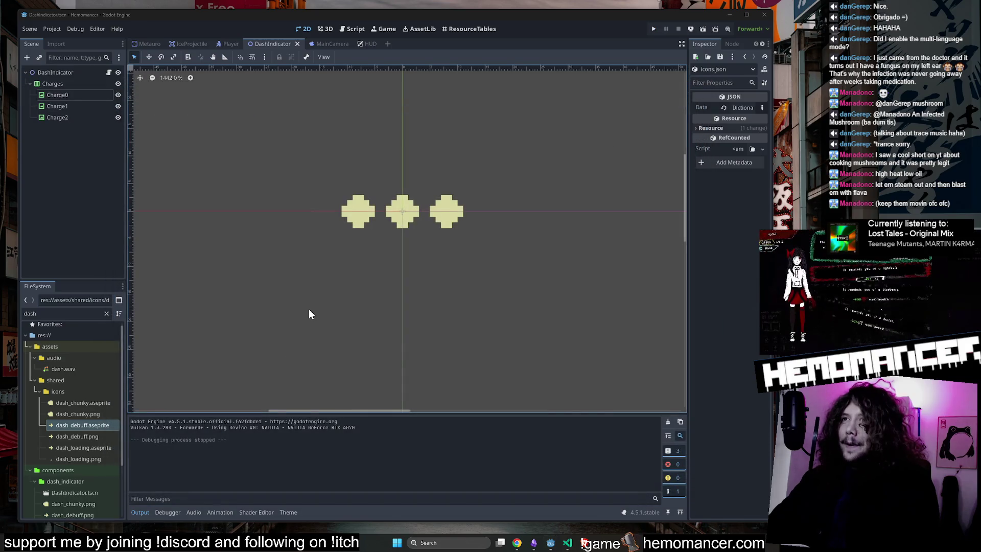
# Open upgrades.gd via quick open and scroll to the hurt_on_beat declaration
pyautogui.hotkey('ctrl', 'alt', 'o')
pyautogui.write('upg')
pyautogui.press('Return')
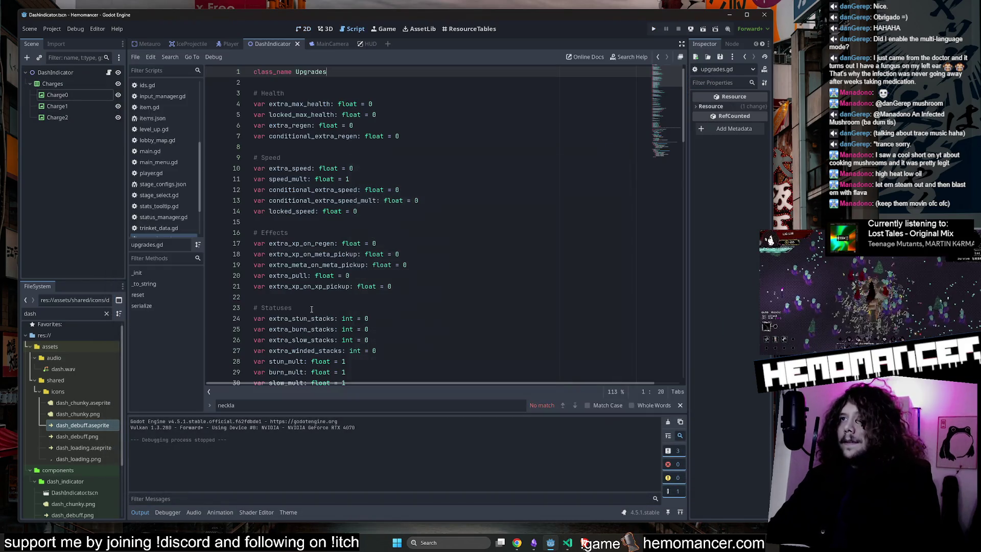
pyautogui.click(462, 254)
pyautogui.scroll(-9, 450, 250)
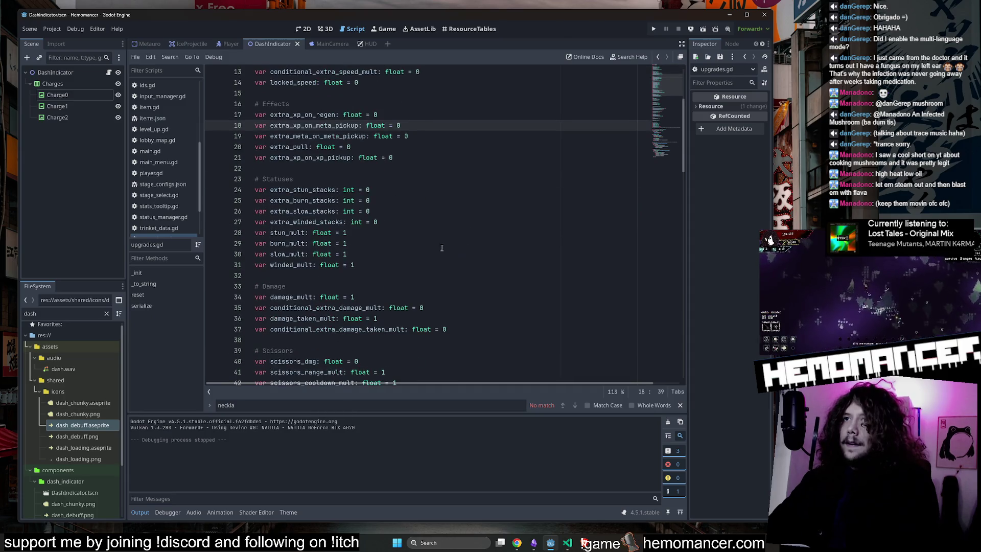
pyautogui.scroll(-8, 435, 241)
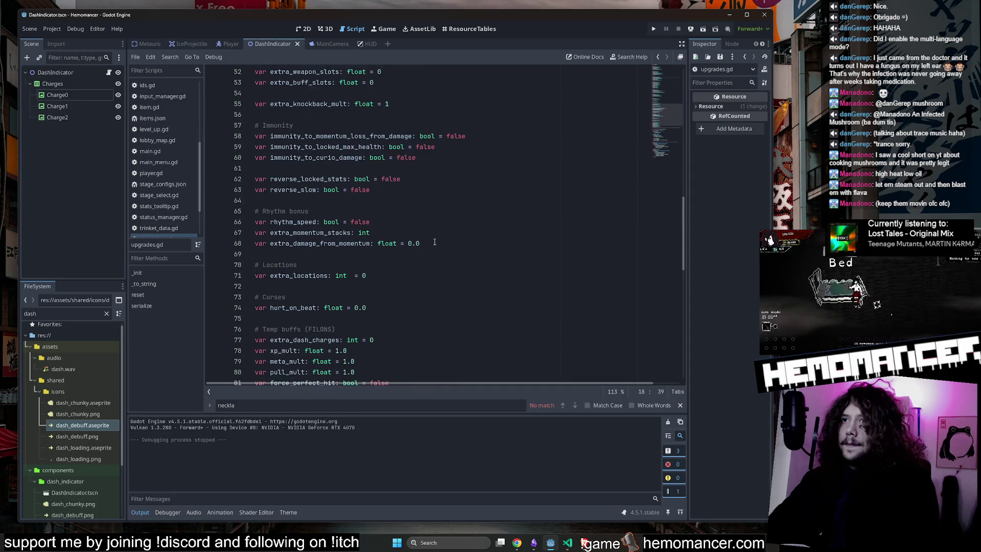
pyautogui.scroll(-4, 435, 242)
pyautogui.scroll(2, 426, 251)
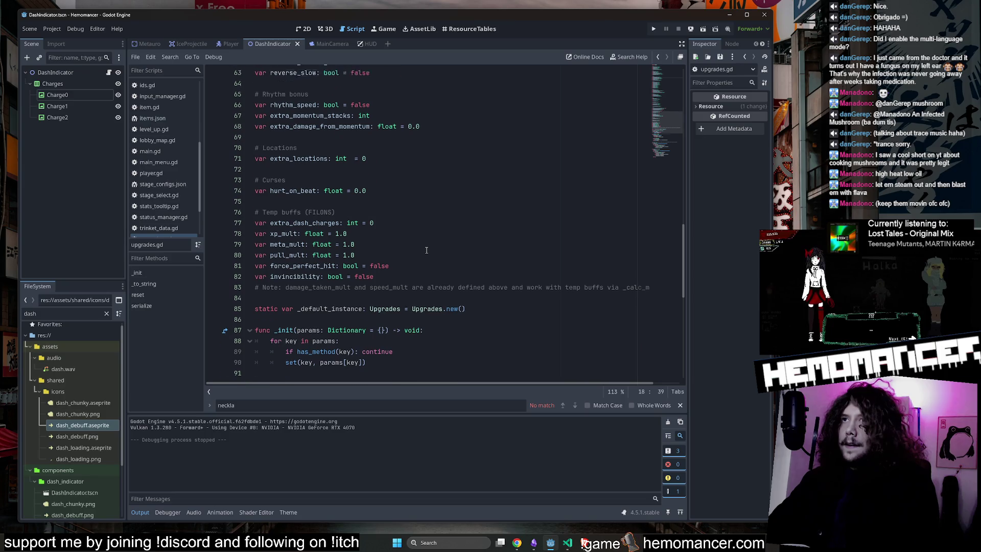
# Duplicate the hurt_on_beat declaration below it and rename the copy extra_dash_charges
pyautogui.click(422, 240)
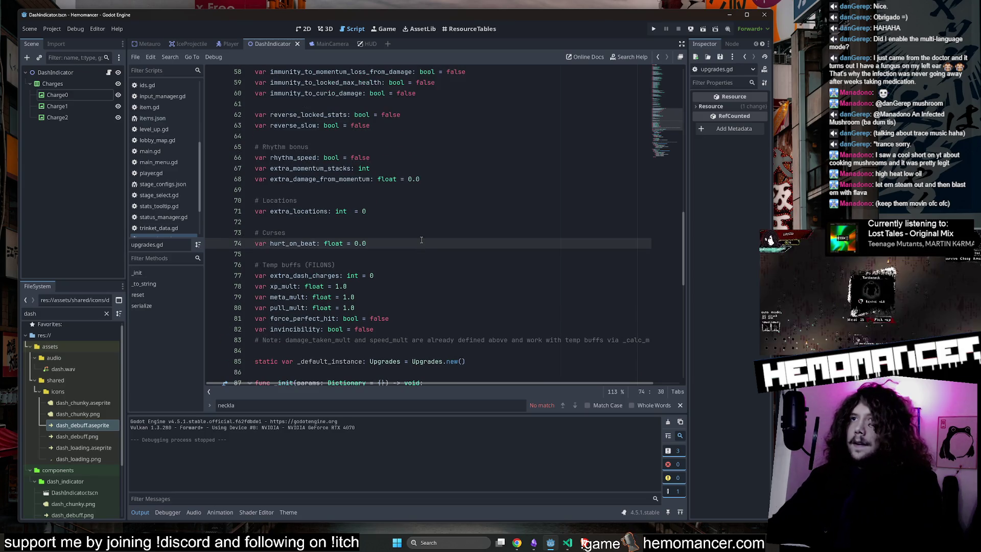
pyautogui.press('Return')
pyautogui.press('Return')
pyautogui.write('var hurt_on_beat: float = 0.0')
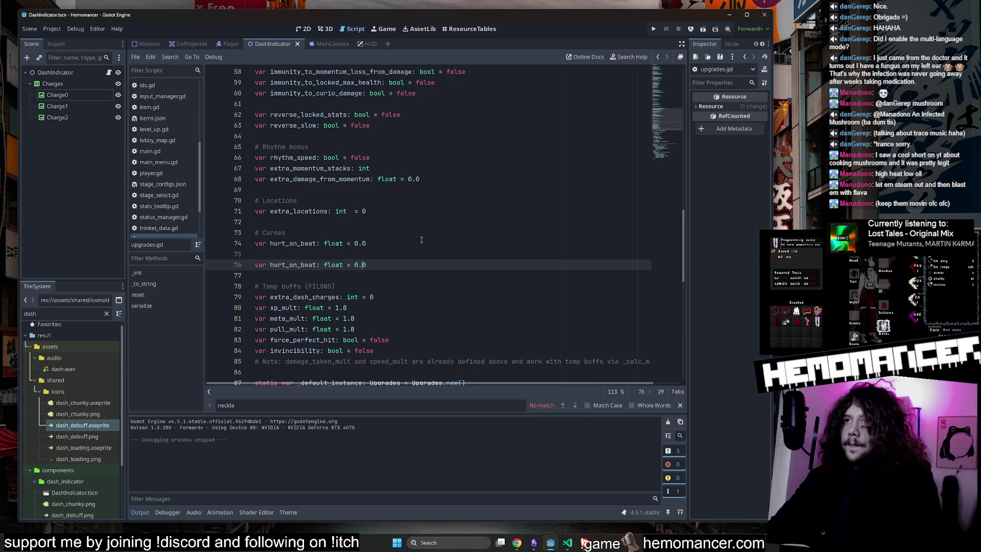
pyautogui.hotkey('ctrl', 'Left')
pyautogui.hotkey('ctrl', 'Left')
pyautogui.hotkey('ctrl', 'Left')
pyautogui.press('BackSpace')
pyautogui.press('BackSpace')
pyautogui.press('BackSpace')
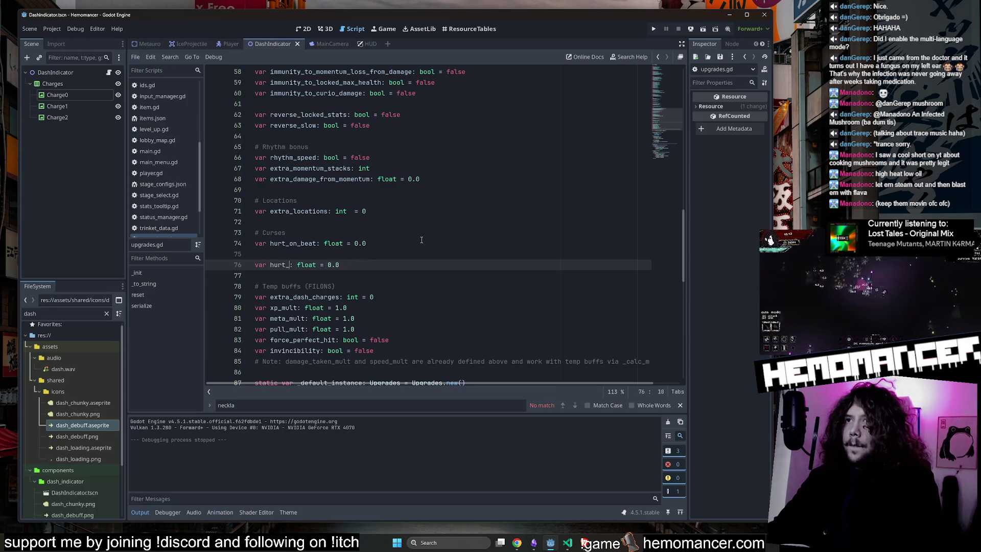
pyautogui.press('BackSpace')
pyautogui.press('BackSpace')
pyautogui.write('extra_dash_charges')
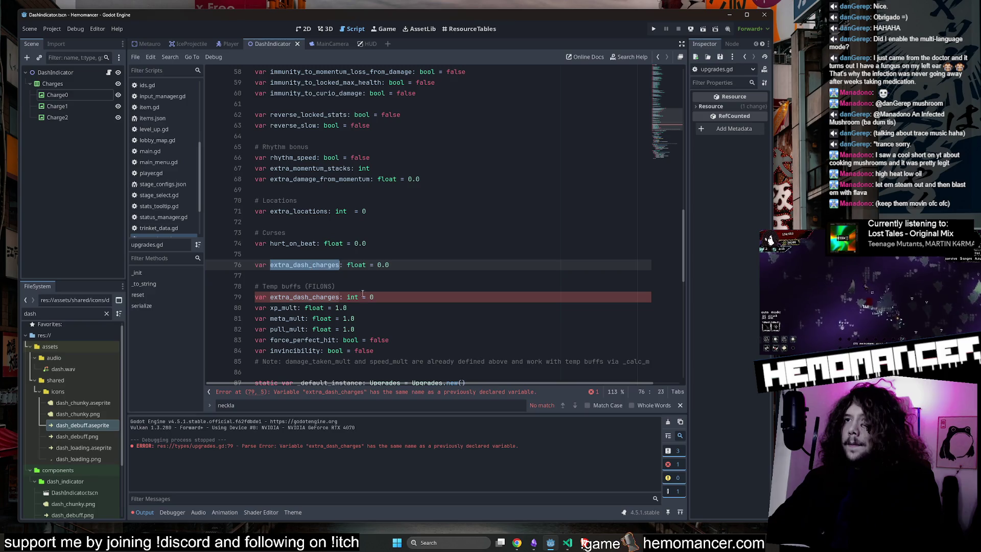
# Remove the old duplicate extra_dash_charges declaration from the temp-buff section
pyautogui.moveTo(379, 298); pyautogui.dragTo(385, 290)
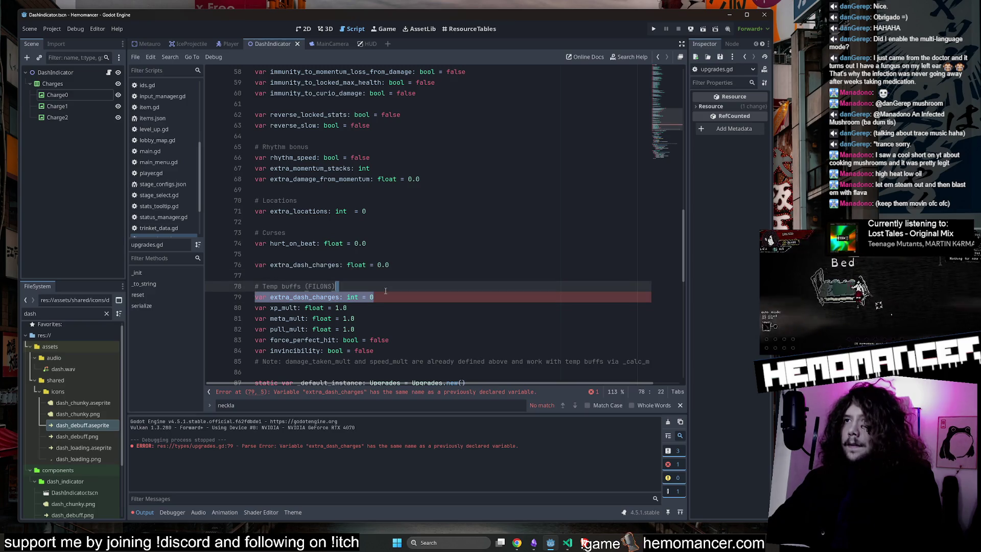
pyautogui.click(385, 297)
pyautogui.hotkey('ctrl', 'c')
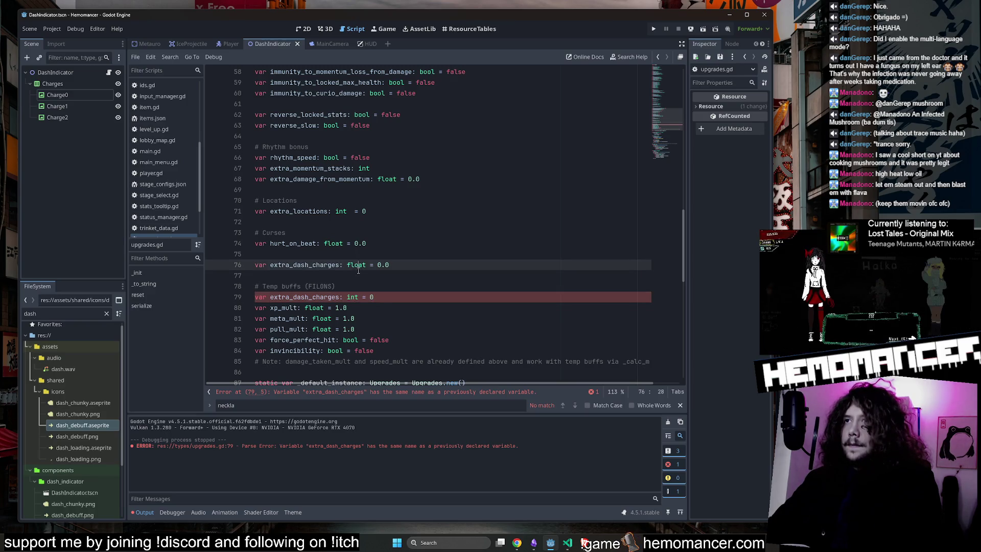
pyautogui.doubleClick(356, 264)
pyautogui.hotkey('ctrl', 'v')
pyautogui.hotkey('ctrl', 'z')
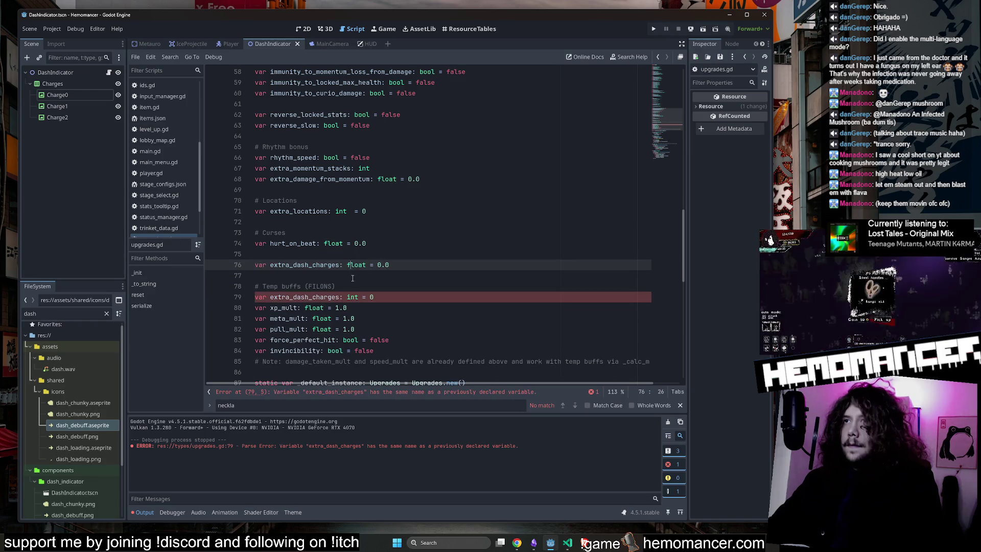
pyautogui.click(358, 265)
pyautogui.write('in')
pyautogui.click(357, 297)
pyautogui.hotkey('ctrl', 'x')
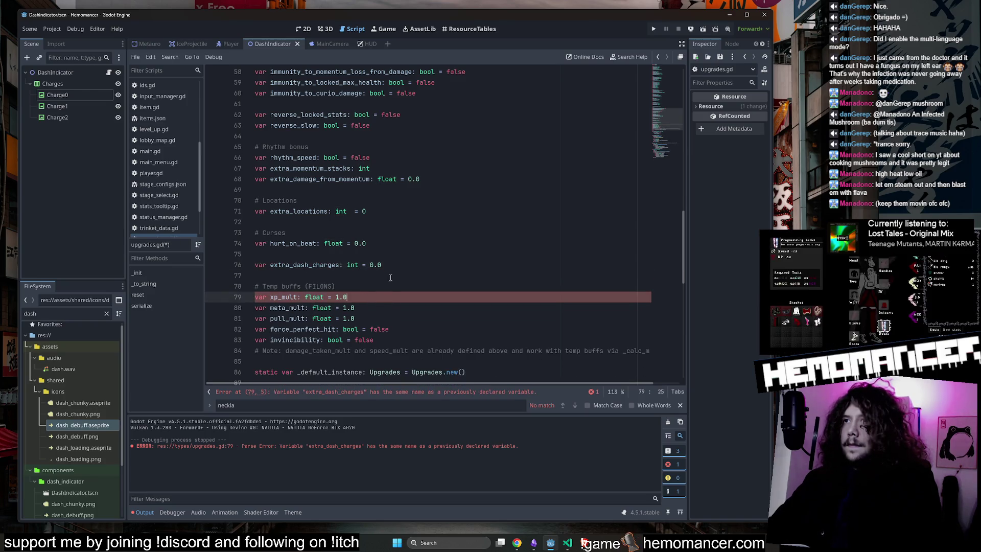
# Change the new extra_dash_charges type from float to int and save upgrades.gd
pyautogui.doubleClick(356, 264)
pyautogui.write('int')
pyautogui.moveTo(375, 265); pyautogui.dragTo(388, 265)
pyautogui.hotkey('ctrl', 's')
# Search upgrades.gd for extra_dash_charges to confirm only one declaration remains
pyautogui.doubleClick(322, 264)
pyautogui.hotkey('ctrl', 'f')
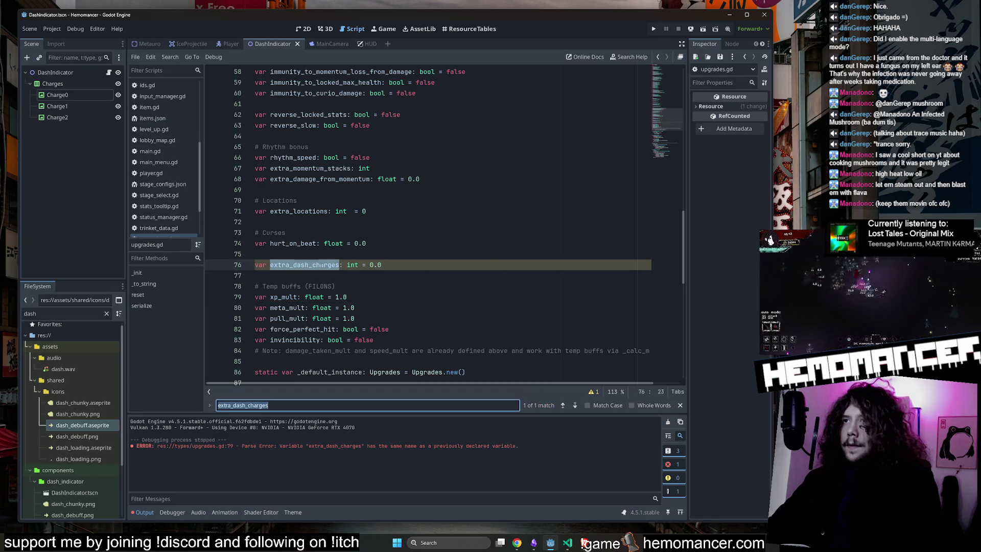
pyautogui.scroll(-7, 520, 319)
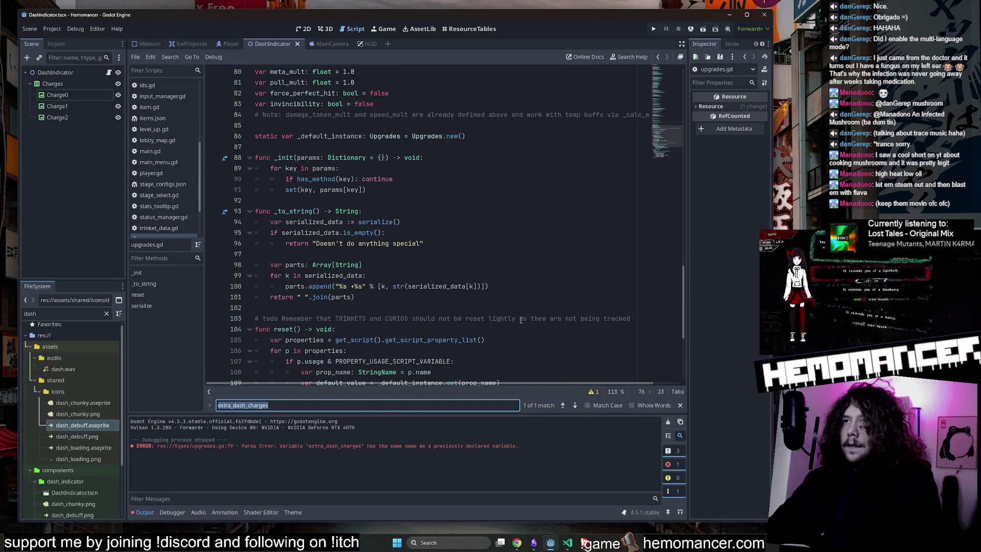
pyautogui.scroll(-4, 520, 320)
pyautogui.scroll(9, 521, 316)
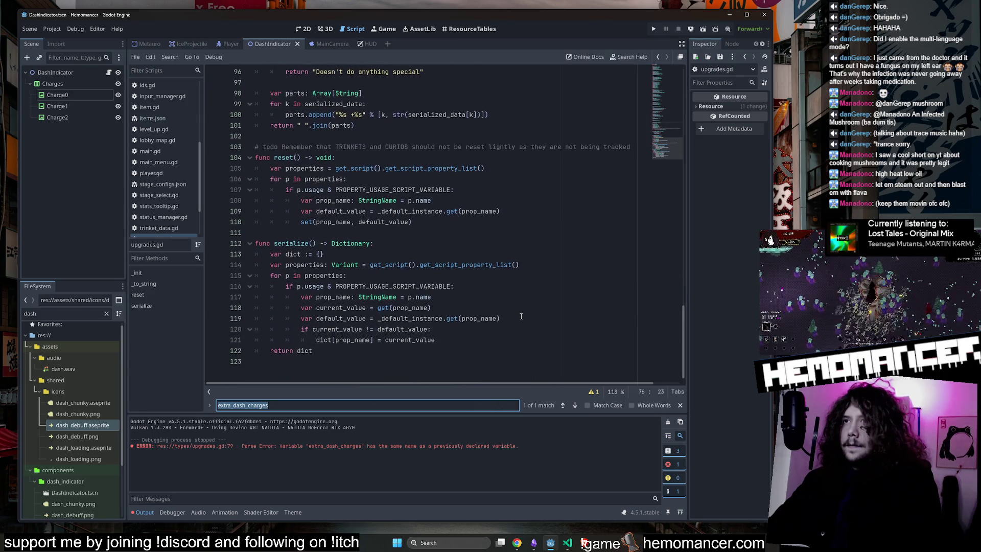
pyautogui.click(443, 223)
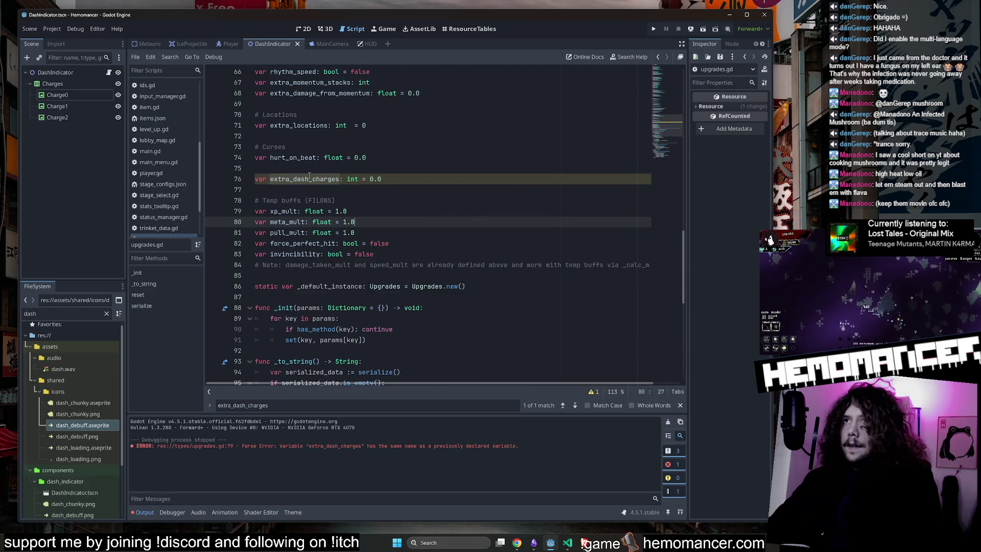
pyautogui.click(361, 170)
# Run the game, enlarge its window, and show the Remote live scene tree
pyautogui.press('F5')
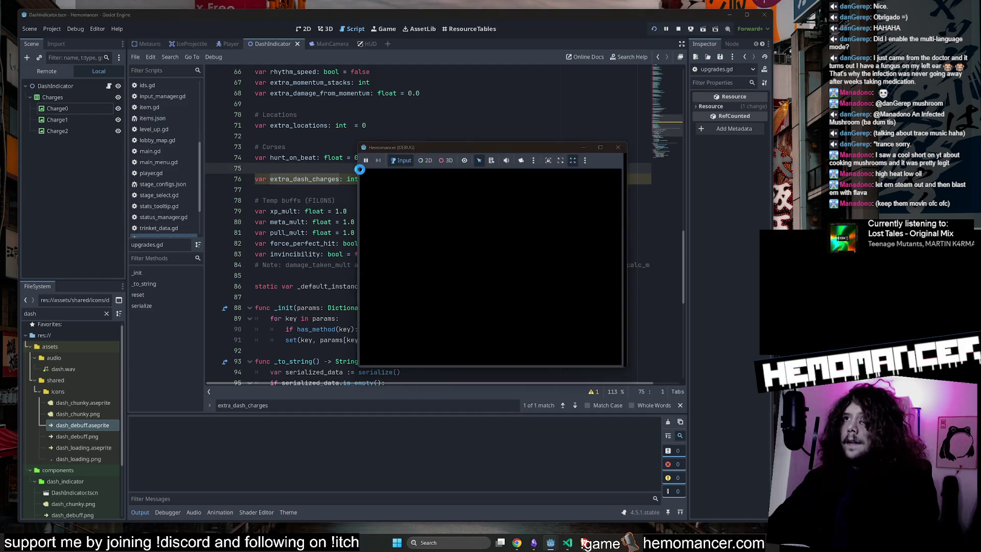
pyautogui.moveTo(360, 370)
pyautogui.mouseDown()
pyautogui.moveTo(340, 405)
pyautogui.moveTo(274, 471)
pyautogui.mouseUp()
pyautogui.click(56, 68)
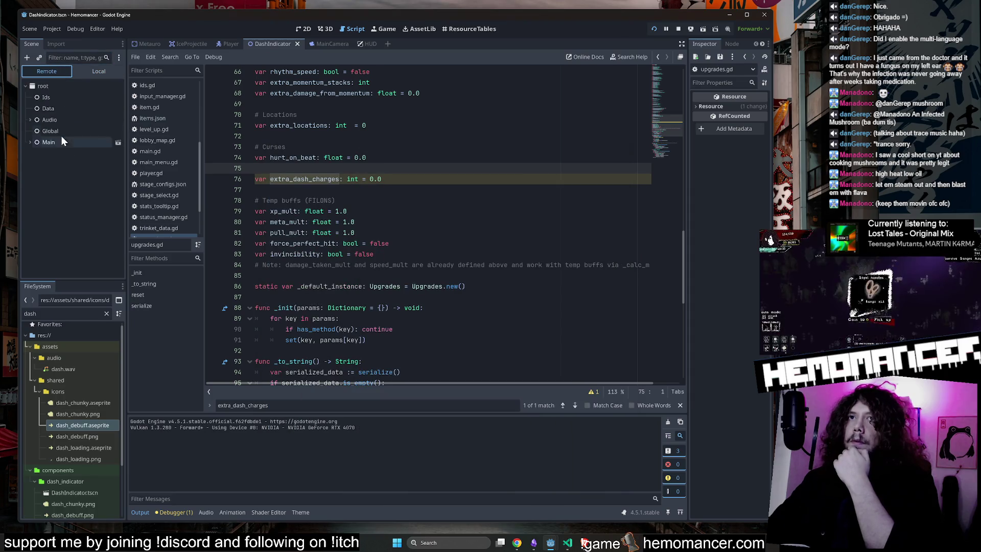
# Expand the live Main node and inspect GlobalCanvas's CanvasLayer properties
pyautogui.click(36, 143)
pyautogui.click(29, 142)
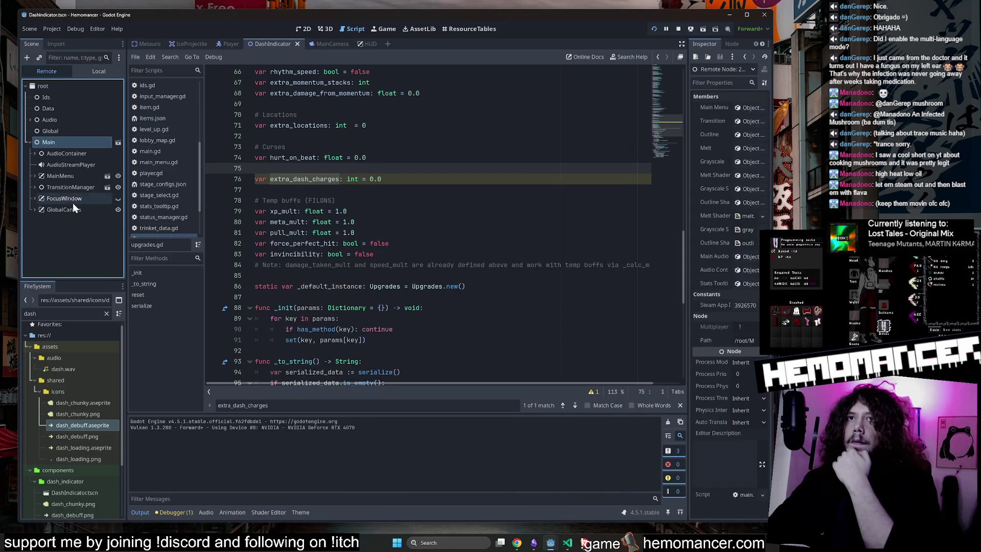
pyautogui.click(72, 209)
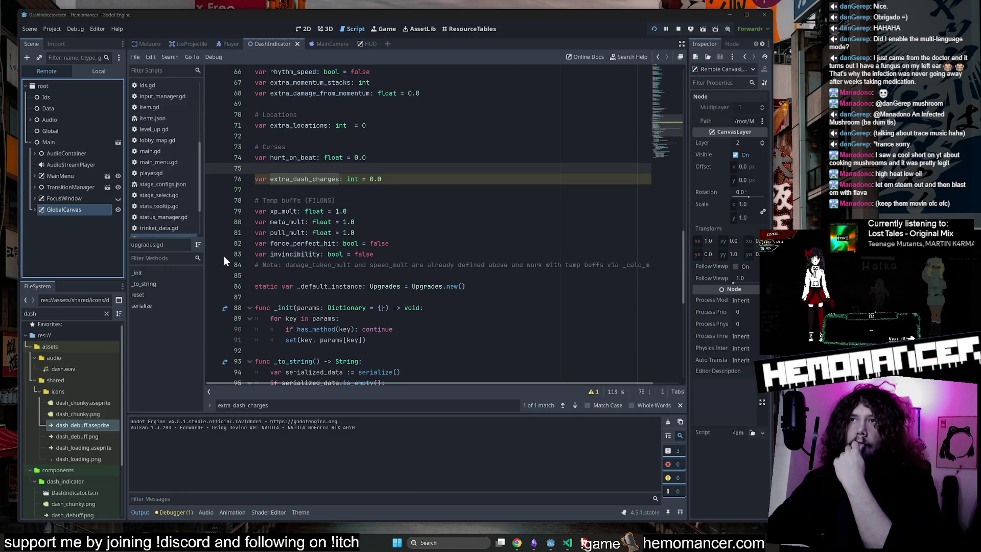
pyautogui.doubleClick(291, 180)
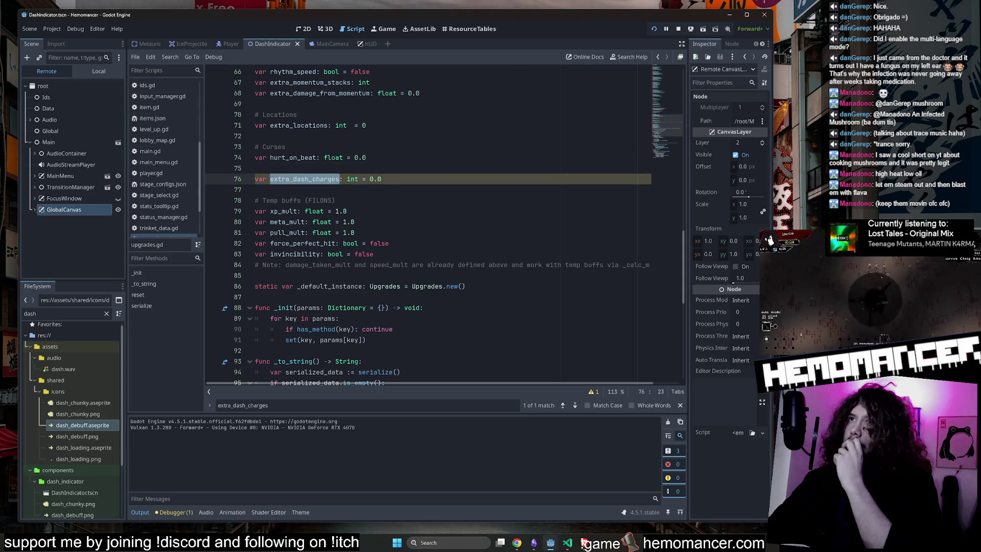
pyautogui.hotkey('alt', 'Tab')
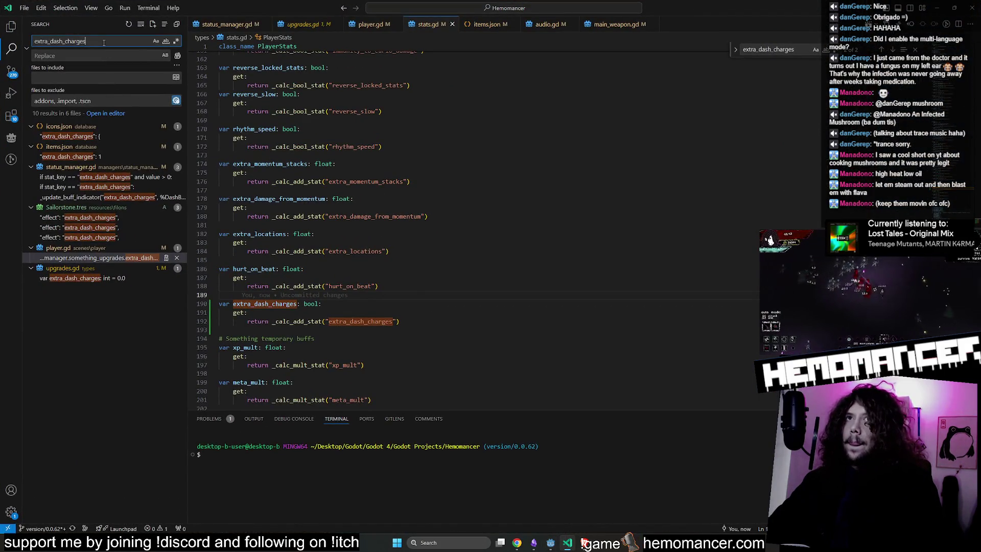
# Browse the extra_dash_charges matches in icons.json, items.json, status_manager.gd and player.gd
pyautogui.click(104, 137)
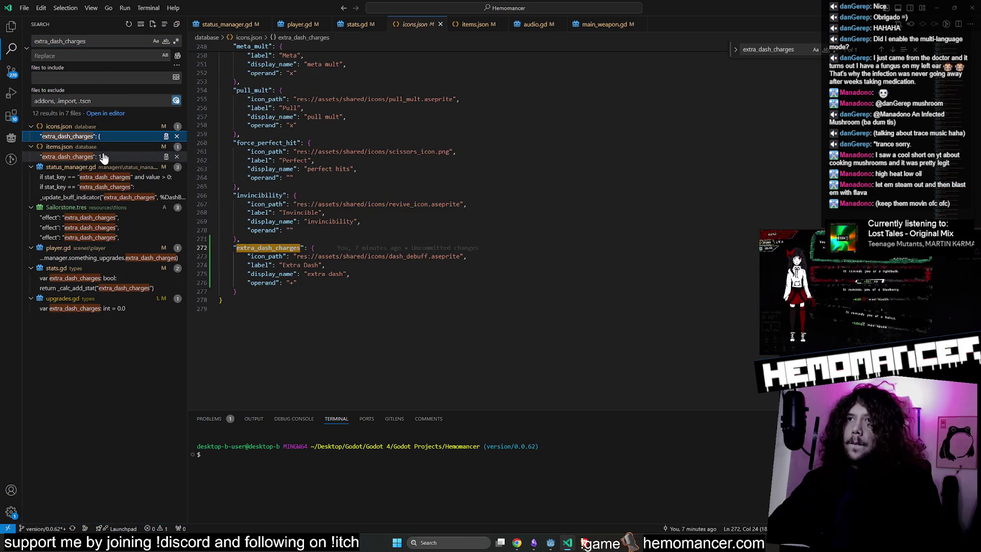
pyautogui.click(102, 156)
pyautogui.click(101, 137)
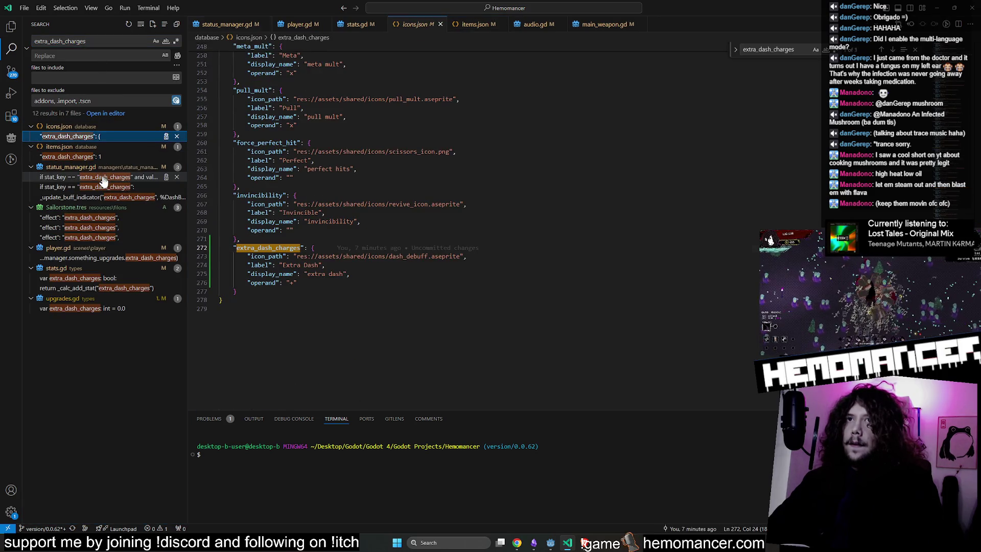
pyautogui.click(103, 177)
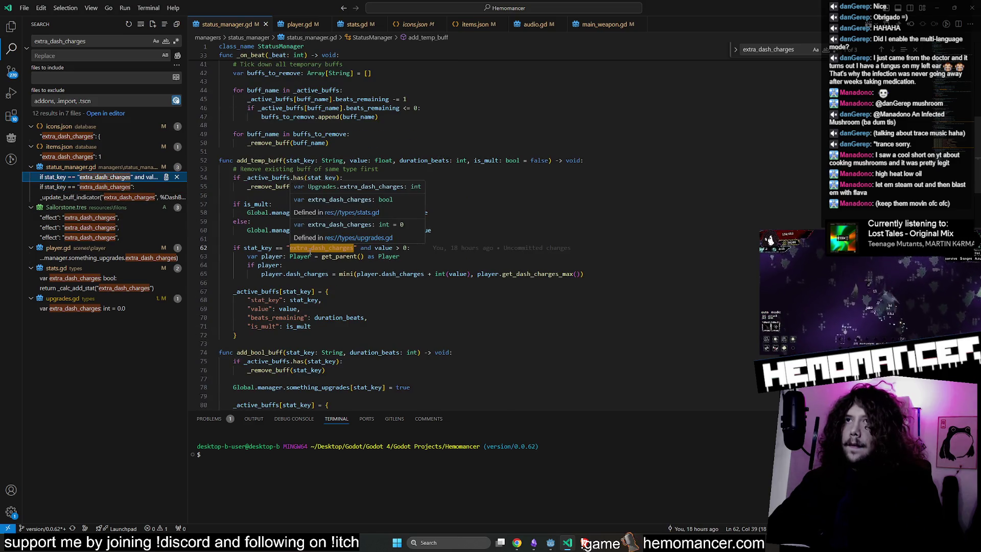
pyautogui.click(110, 187)
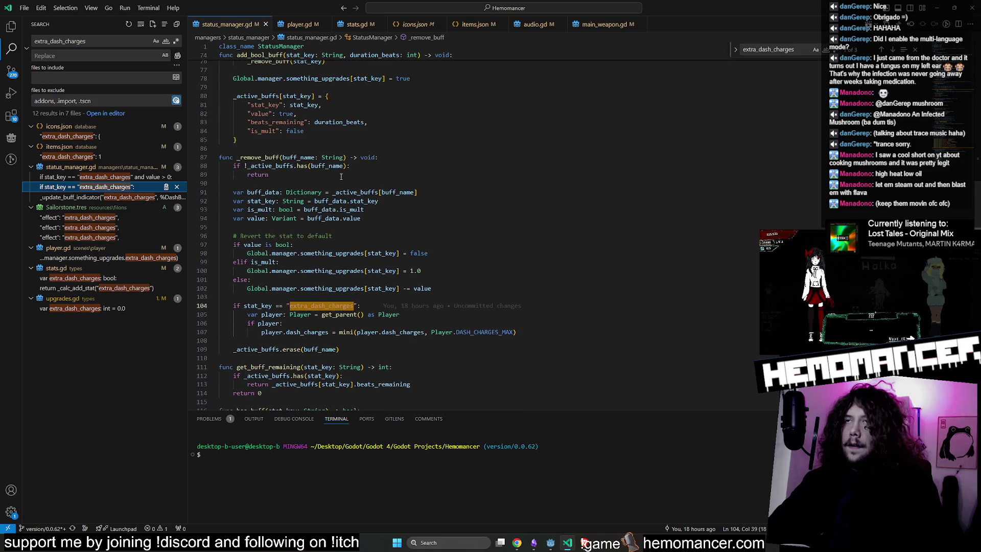
pyautogui.click(67, 198)
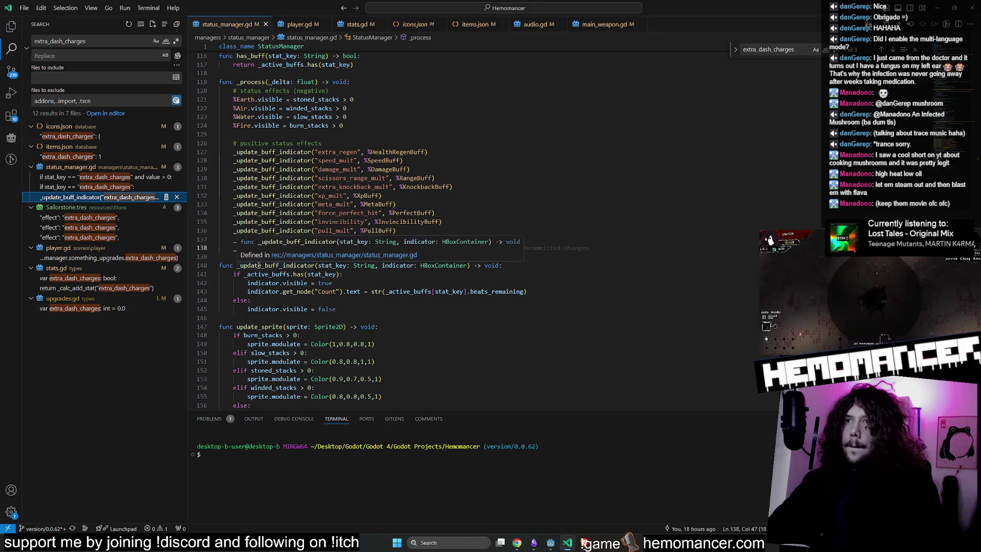
pyautogui.click(113, 258)
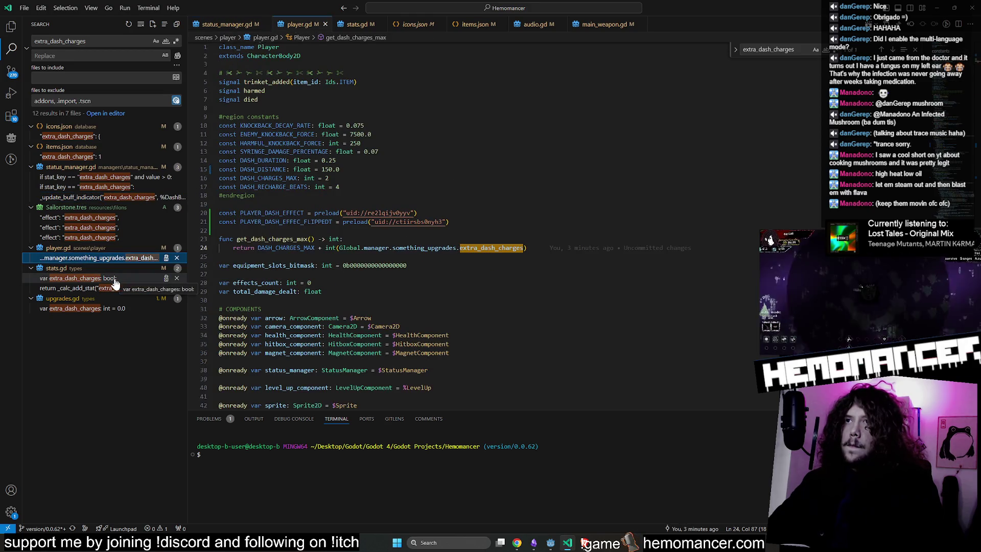
pyautogui.click(528, 239)
pyautogui.click(525, 248)
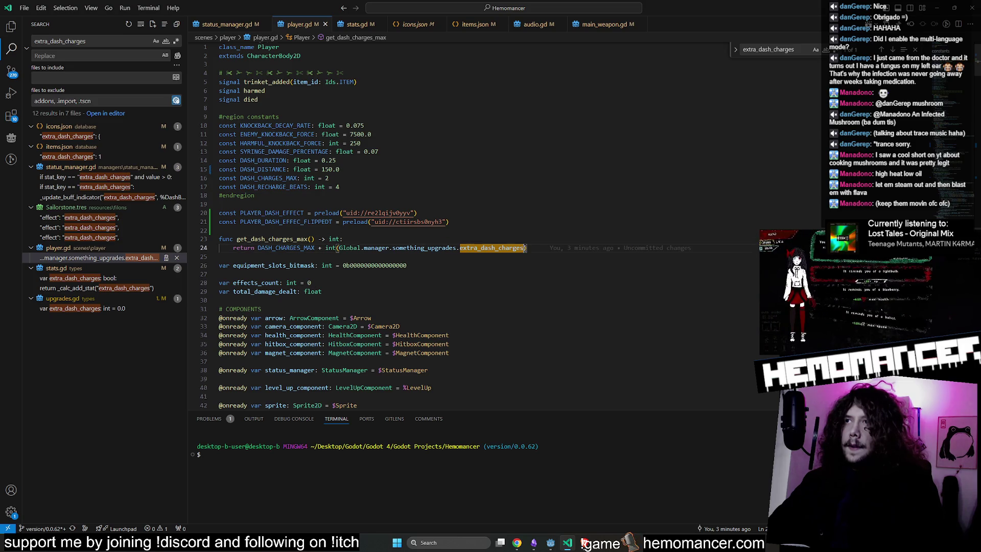
pyautogui.doubleClick(422, 249)
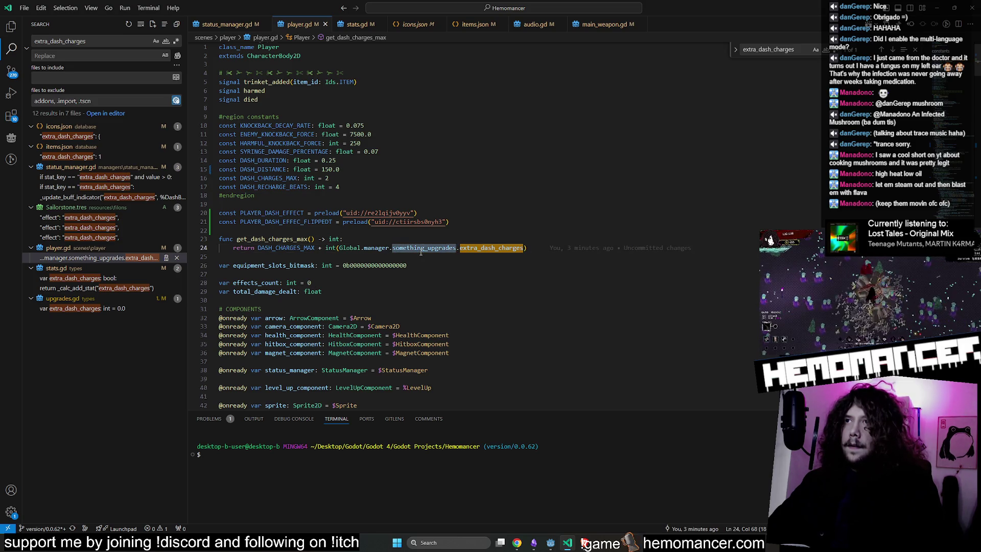
# Make the extra_dash_charges default in upgrades.gd an integer 0 and save
pyautogui.click(90, 309)
pyautogui.click(339, 249)
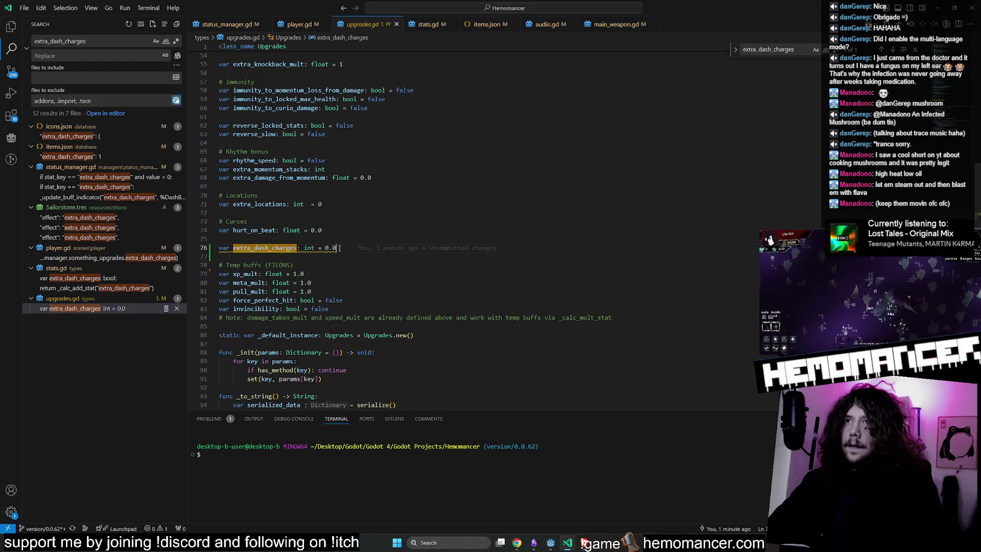
pyautogui.press('BackSpace')
pyautogui.press('BackSpace')
pyautogui.hotkey('ctrl', 's')
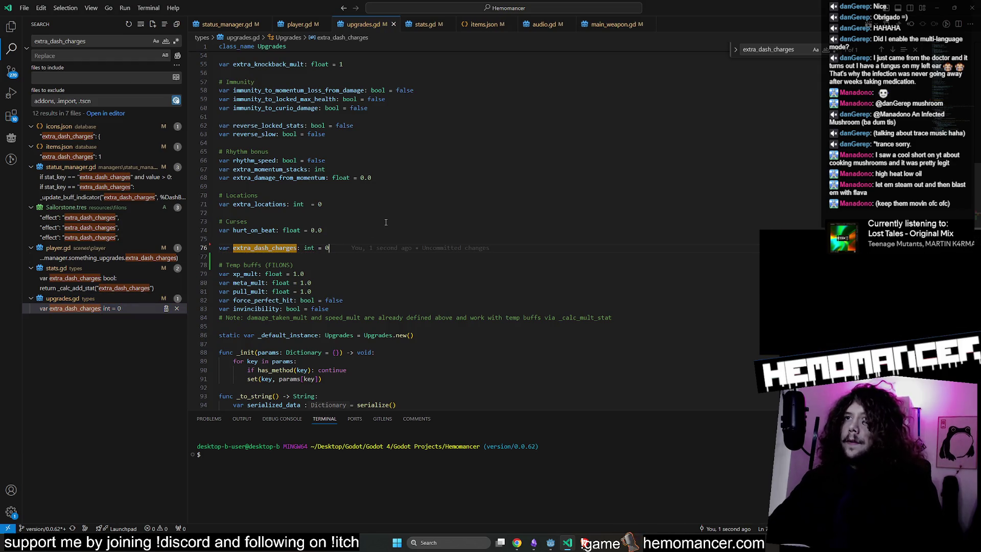
# Compare the stats.gd extra_dash_charges getter with the hurt_on_beat and extra_locations getters
pyautogui.click(115, 289)
pyautogui.click(243, 225)
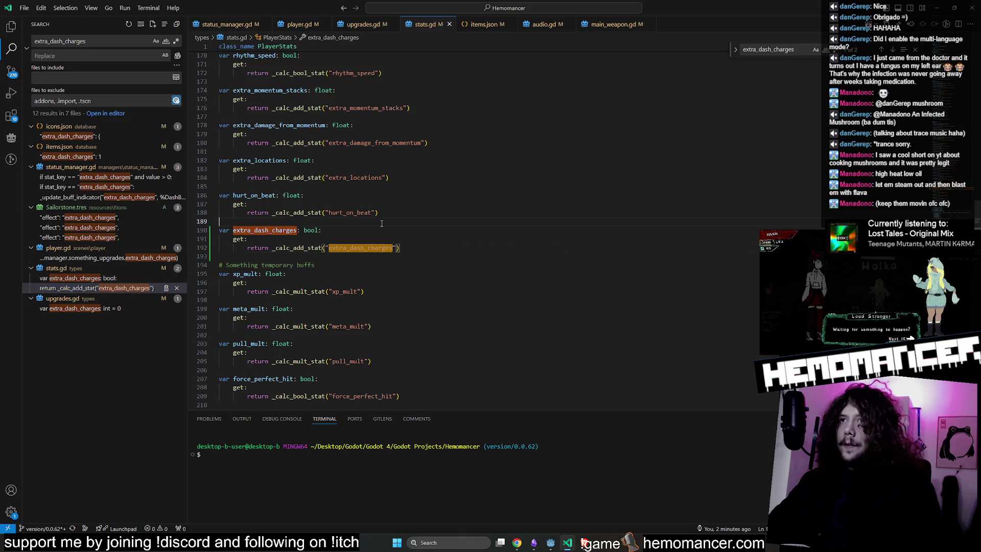
pyautogui.doubleClick(244, 231)
pyautogui.hotkey('ctrl', 'f')
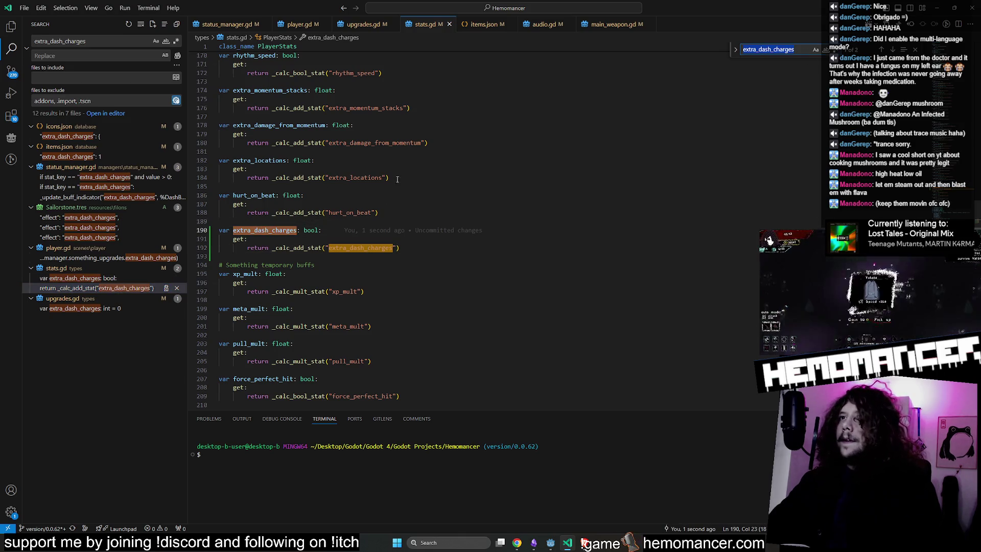
pyautogui.doubleClick(254, 196)
pyautogui.hotkey('ctrl', 'f')
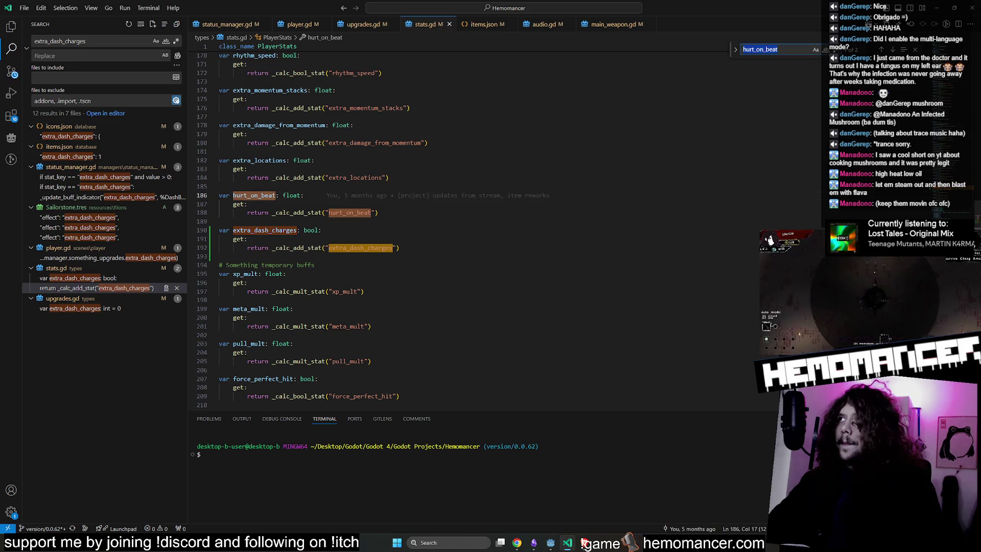
pyautogui.doubleClick(278, 162)
pyautogui.hotkey('ctrl', 'f')
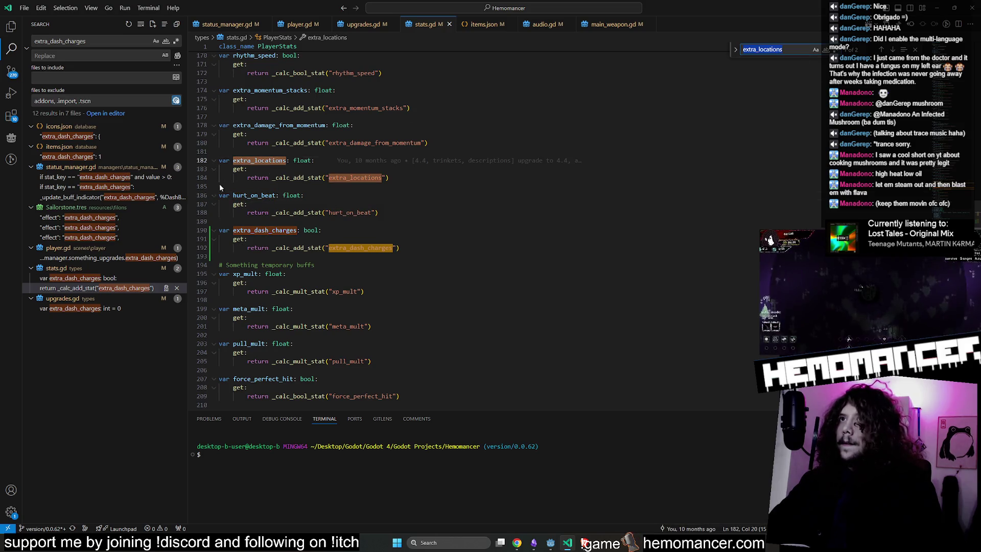
pyautogui.click(306, 195)
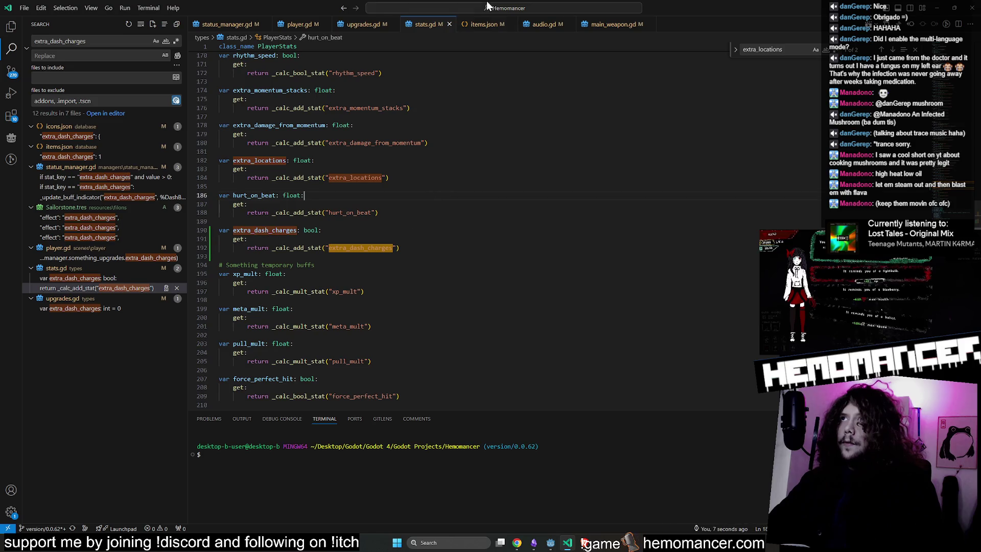
# Close the items.json, audio.gd, main_weapon.gd and stats.gd tabs
pyautogui.click(483, 25)
pyautogui.middleClick(488, 26)
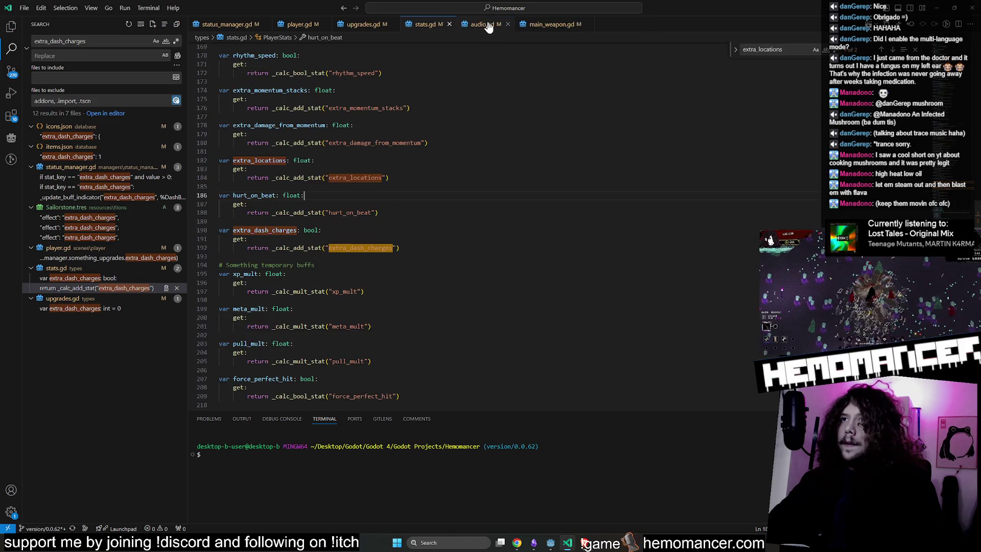
pyautogui.middleClick(489, 26)
pyautogui.middleClick(489, 26)
pyautogui.middleClick(410, 24)
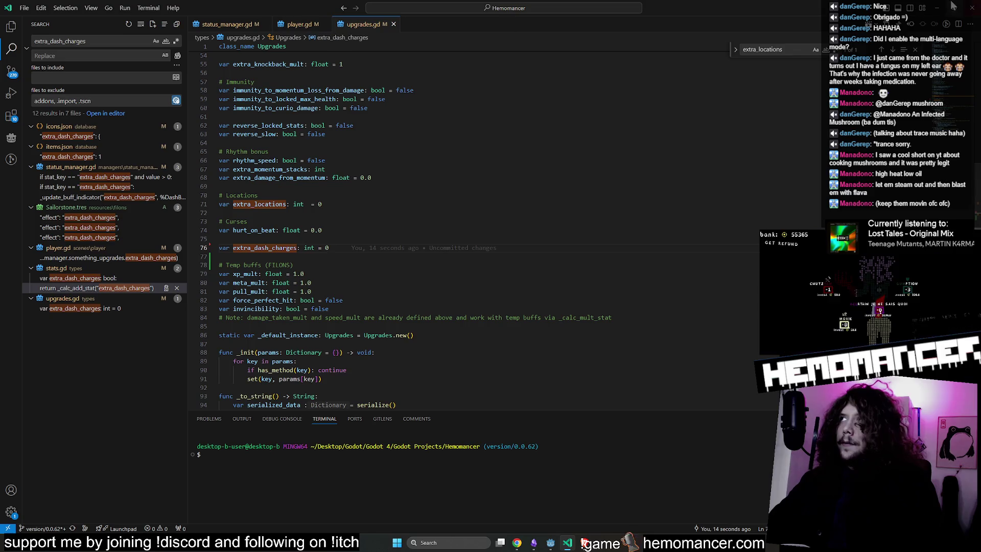
# Back in Godot, relaunch the game with F5
pyautogui.hotkey('alt', 'Tab')
pyautogui.click(523, 164)
pyautogui.press('F5')
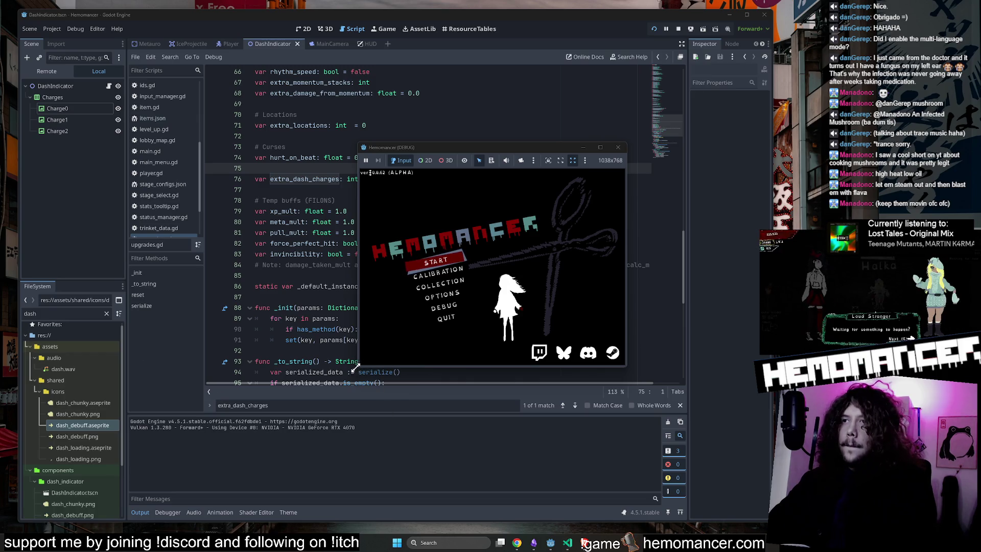
# Enlarge the Hemomancer (DEBUG) window and press START on the title menu
pyautogui.moveTo(356, 366)
pyautogui.mouseDown()
pyautogui.moveTo(256, 449)
pyautogui.moveTo(136, 486)
pyautogui.moveTo(136, 518)
pyautogui.mouseUp()
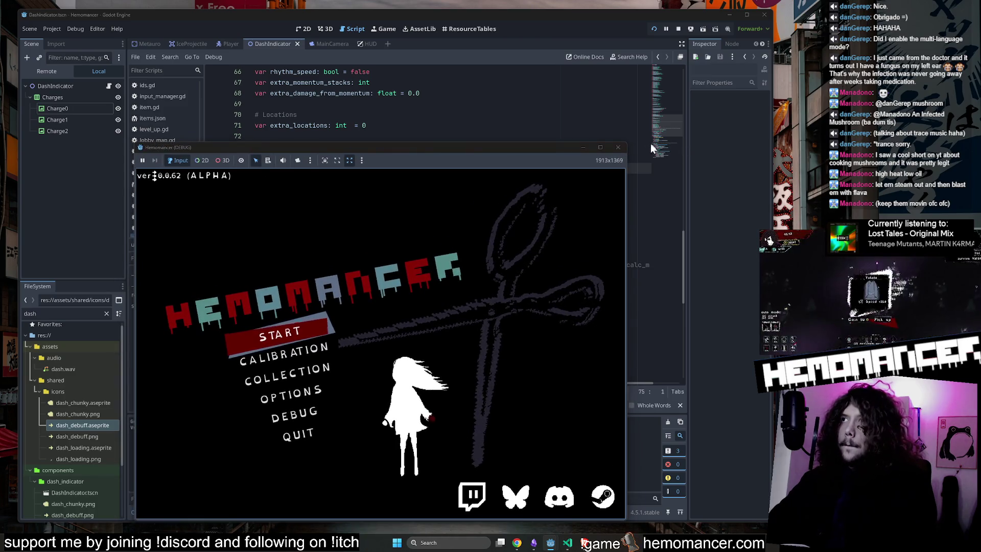
pyautogui.moveTo(624, 145)
pyautogui.mouseDown()
pyautogui.moveTo(658, 78)
pyautogui.moveTo(741, 41)
pyautogui.mouseUp()
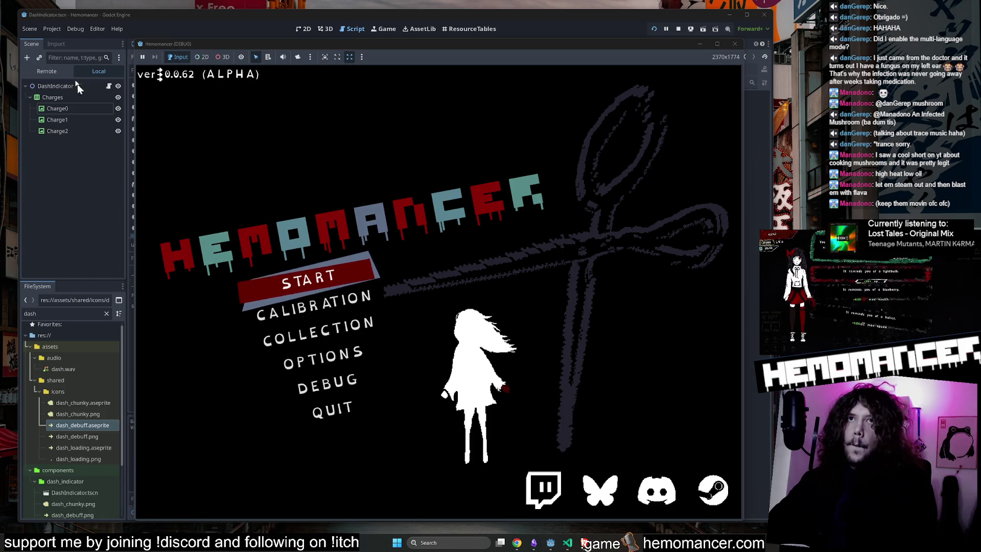
pyautogui.click(67, 76)
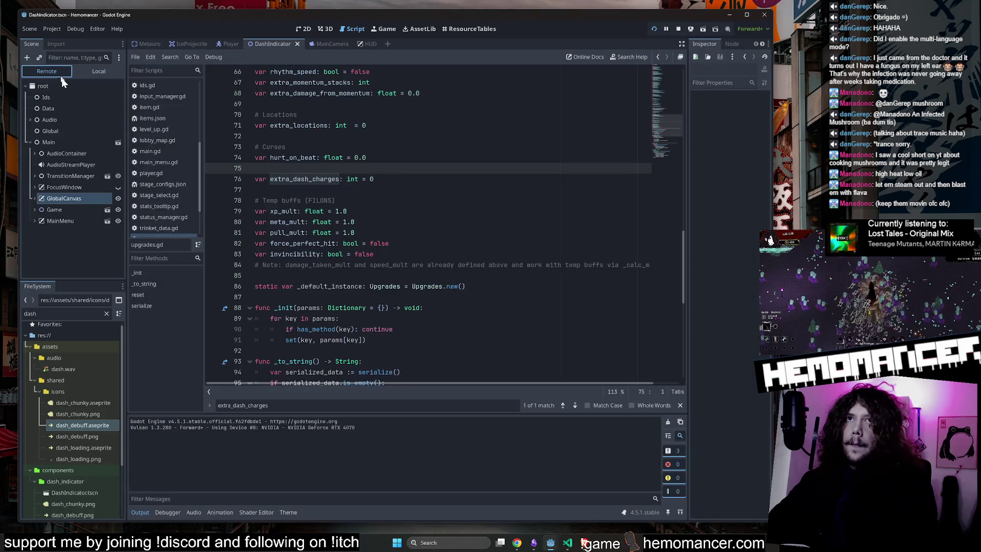
# Inspect the live Game node and lobby map, widening the Inspector for full property names
pyautogui.doubleClick(68, 209)
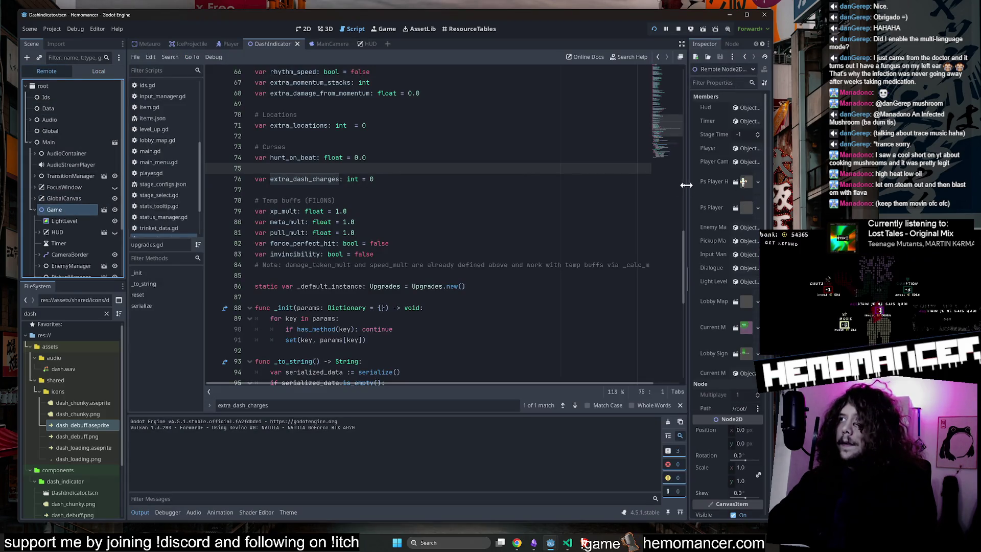
pyautogui.moveTo(686, 185); pyautogui.dragTo(584, 186)
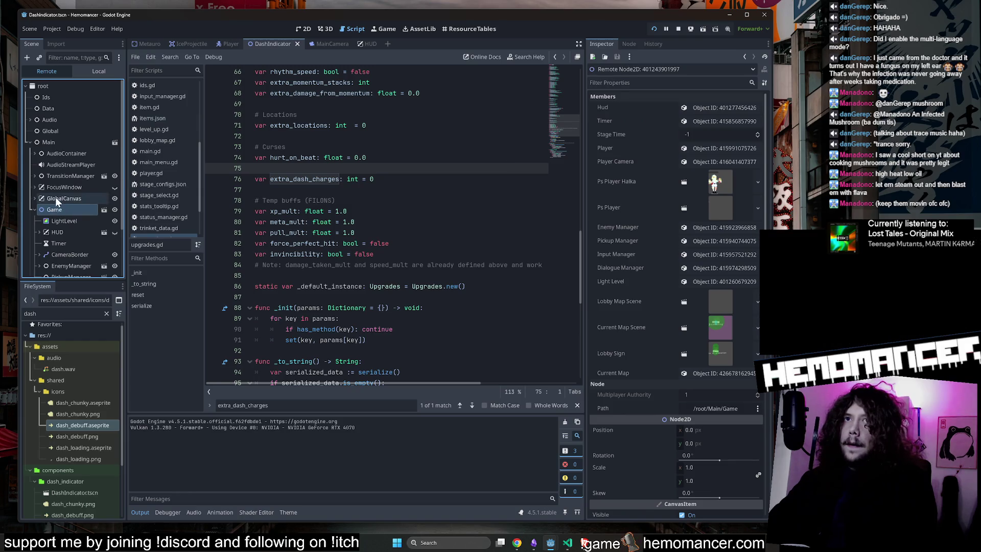
pyautogui.scroll(-3, 628, 269)
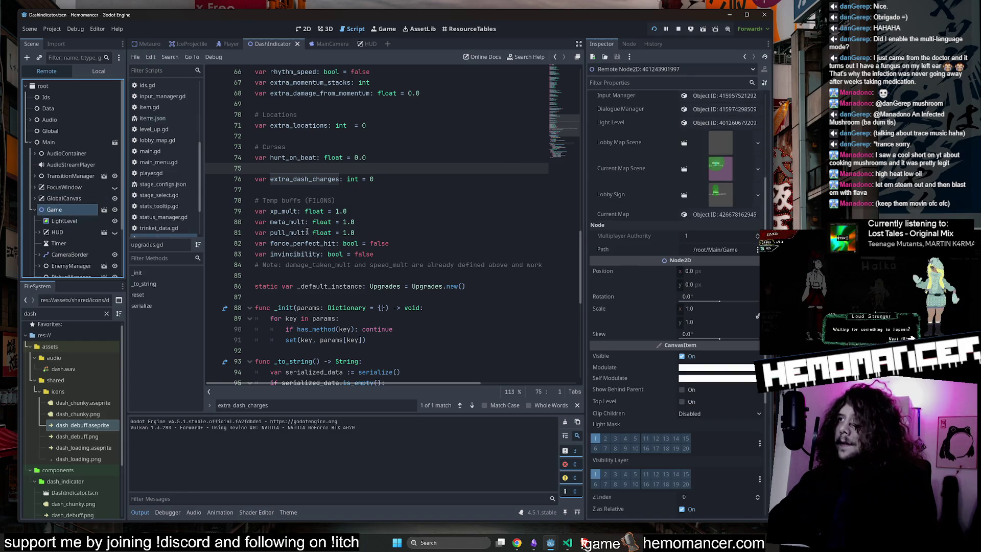
pyautogui.scroll(-3, 32, 211)
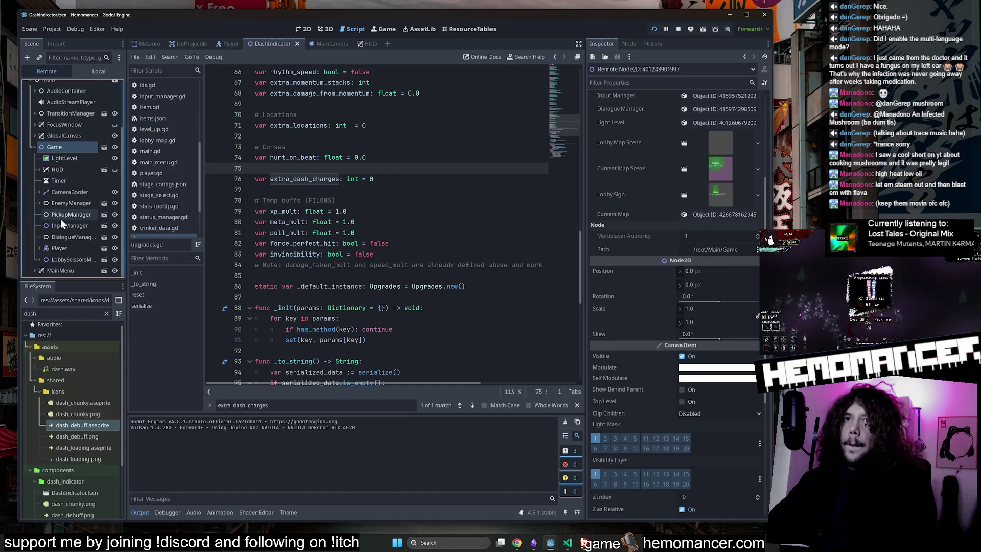
pyautogui.click(63, 258)
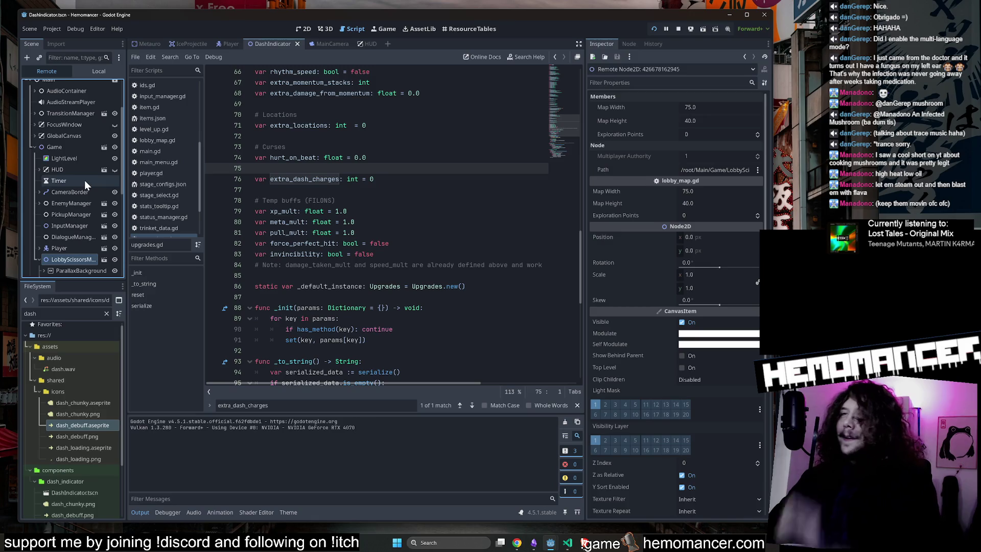
pyautogui.scroll(-5, 697, 282)
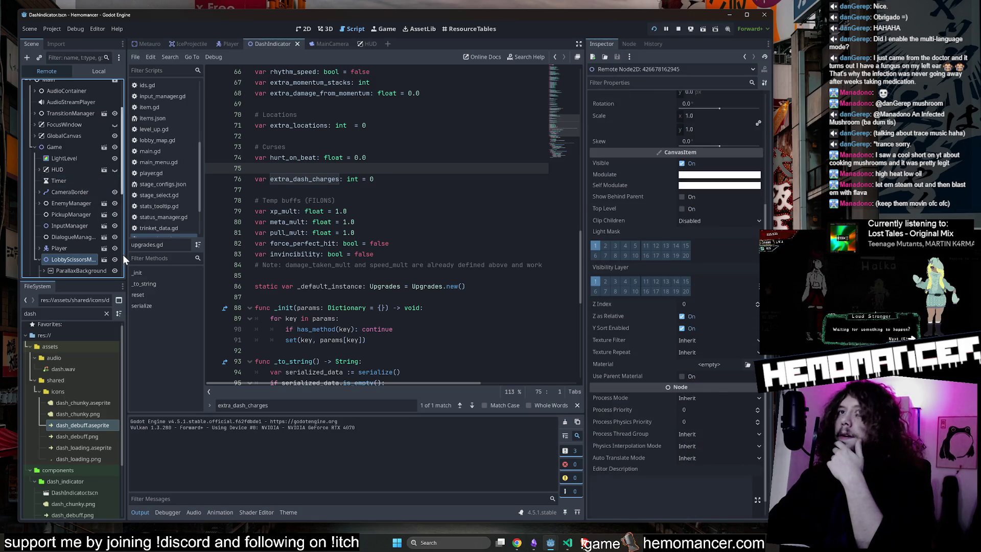
pyautogui.scroll(-3, 92, 231)
pyautogui.scroll(3, 92, 231)
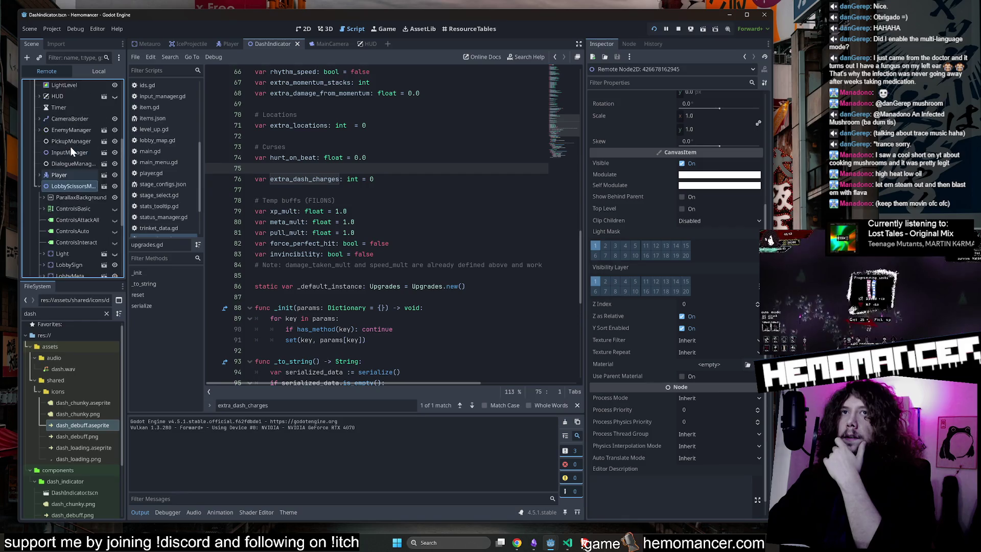
pyautogui.click(70, 146)
pyautogui.click(34, 147)
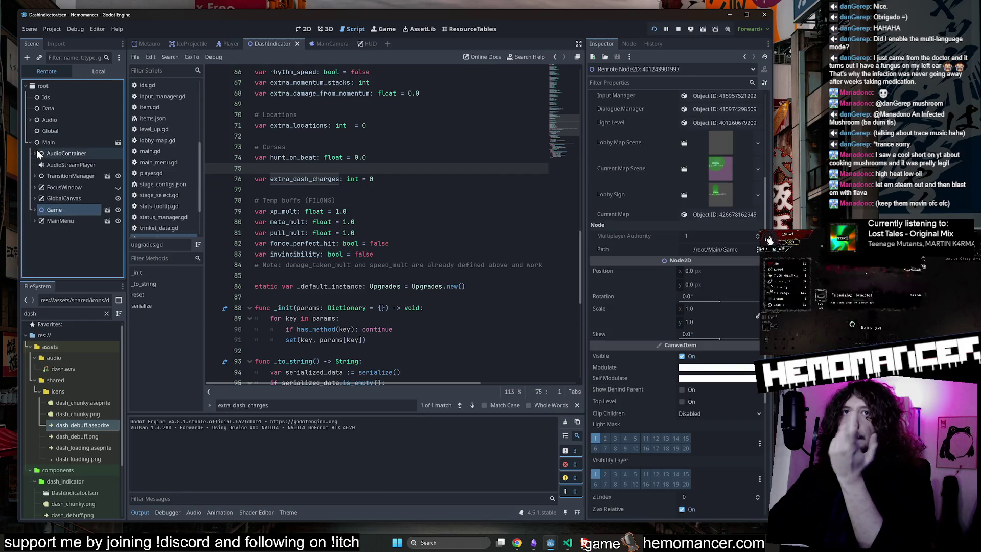
# Open Global's Manager and its player stats object to check Extra Dash Charges
pyautogui.click(47, 134)
pyautogui.scroll(-3, 697, 283)
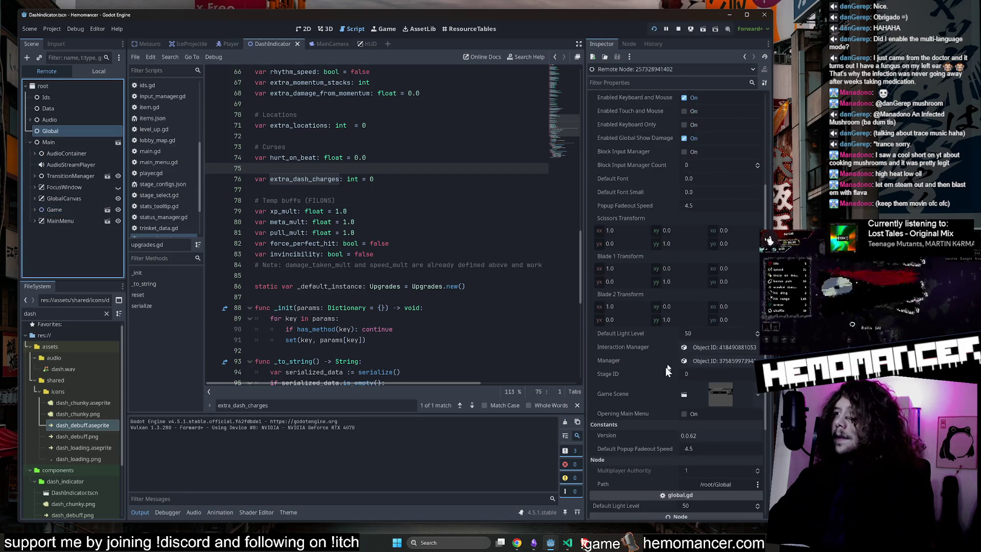
pyautogui.click(700, 358)
pyautogui.click(682, 161)
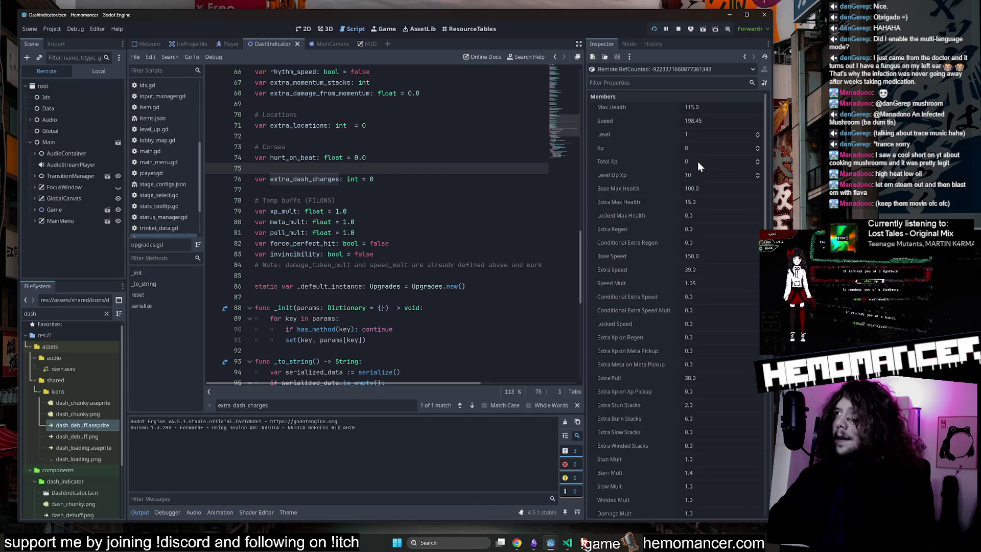
pyautogui.scroll(-10, 662, 194)
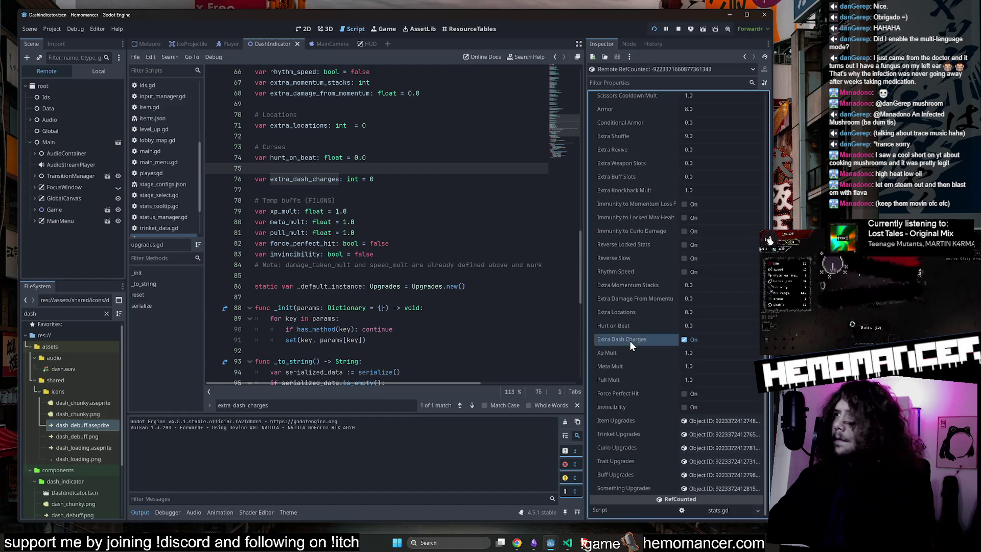
pyautogui.click(568, 543)
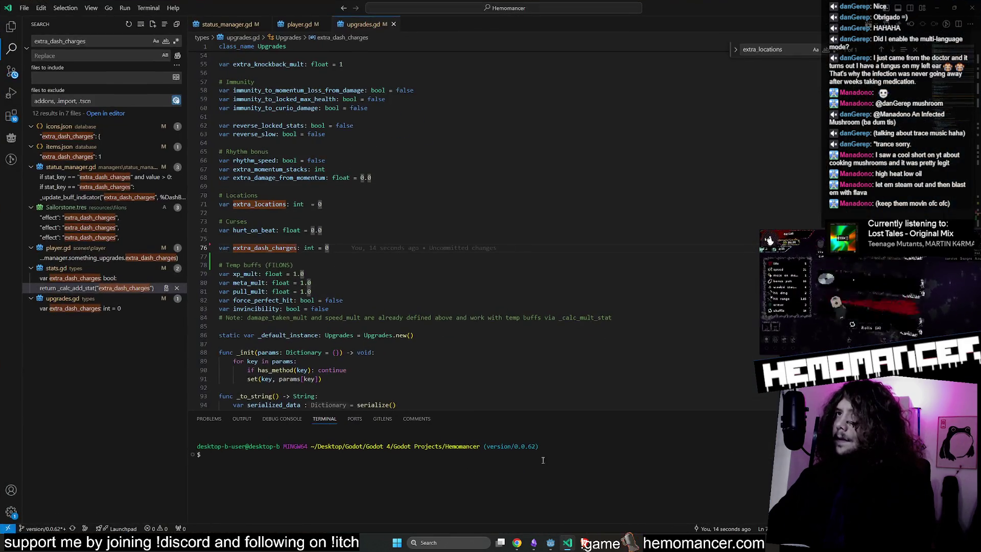
# Re-run the extra_dash_charges project search and view the status_manager.gd, Sailorstone.tres and player.gd matches
pyautogui.doubleClick(265, 248)
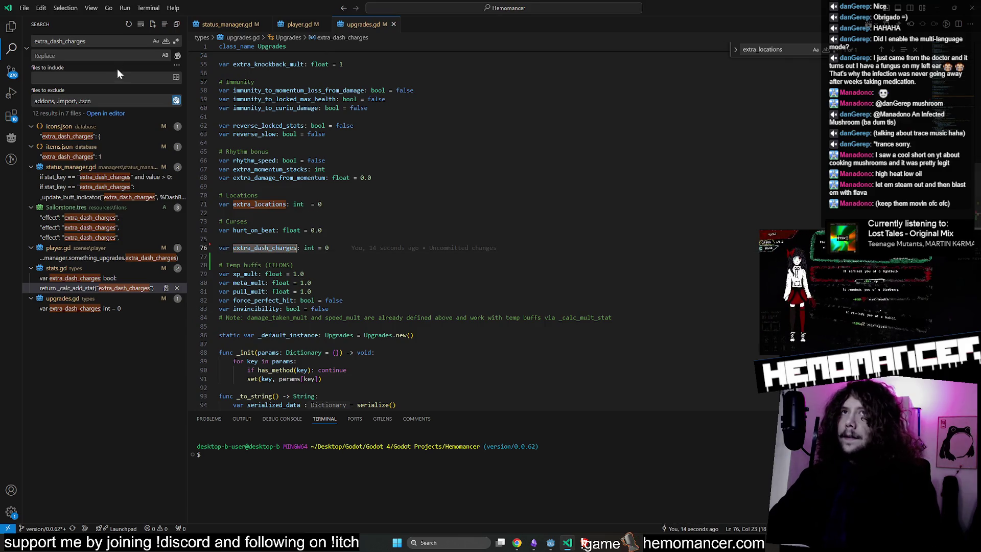
pyautogui.hotkey('ctrl', 'shift', 'f')
pyautogui.click(117, 177)
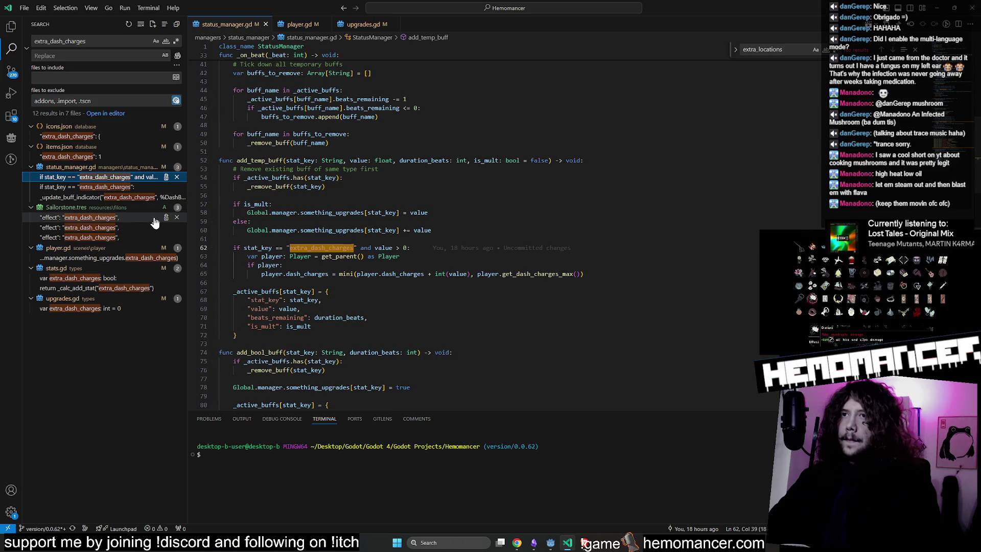
pyautogui.click(125, 227)
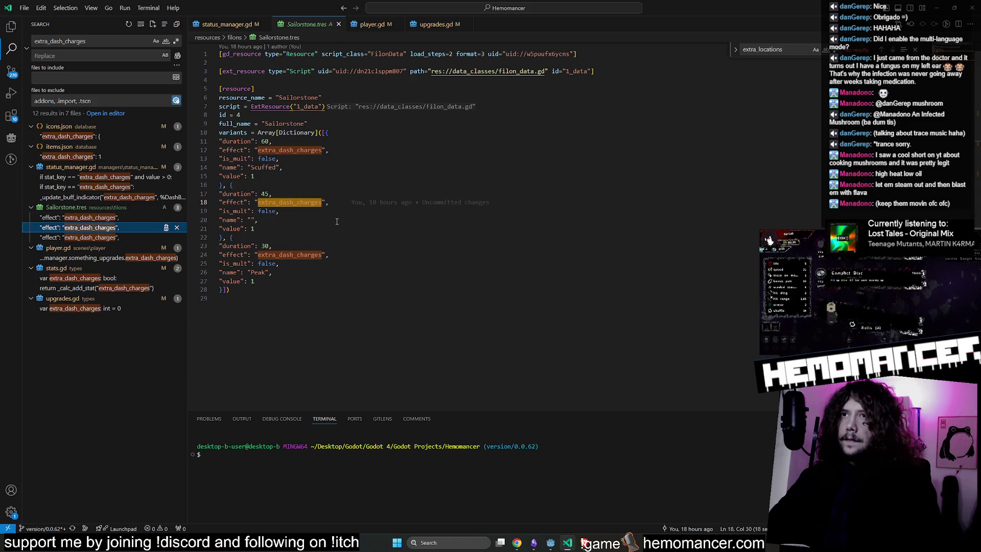
pyautogui.click(86, 260)
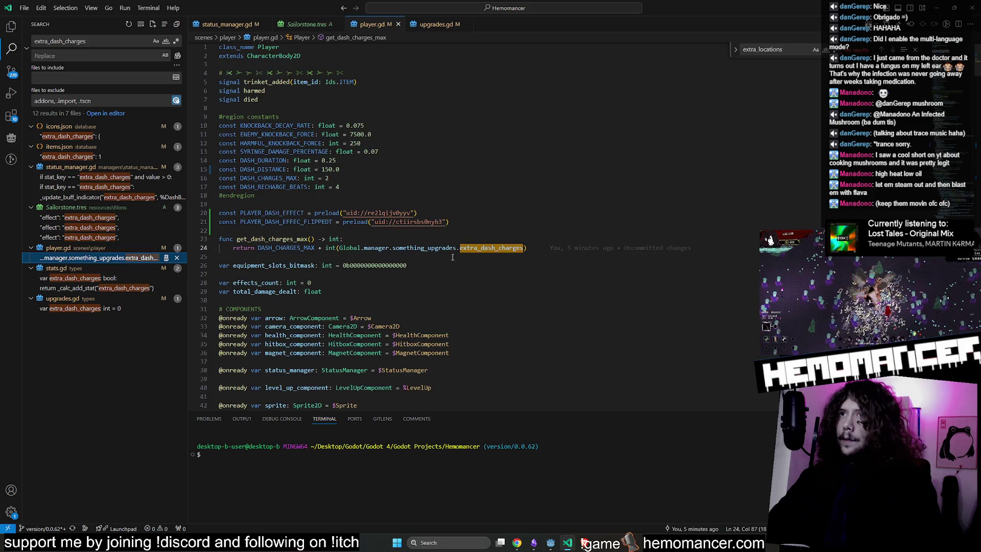
# Follow something_upgrades to the Upgrades class's line 76 declaration, then open the stats.gd getter
pyautogui.moveTo(443, 248)
pyautogui.moveTo(479, 249)
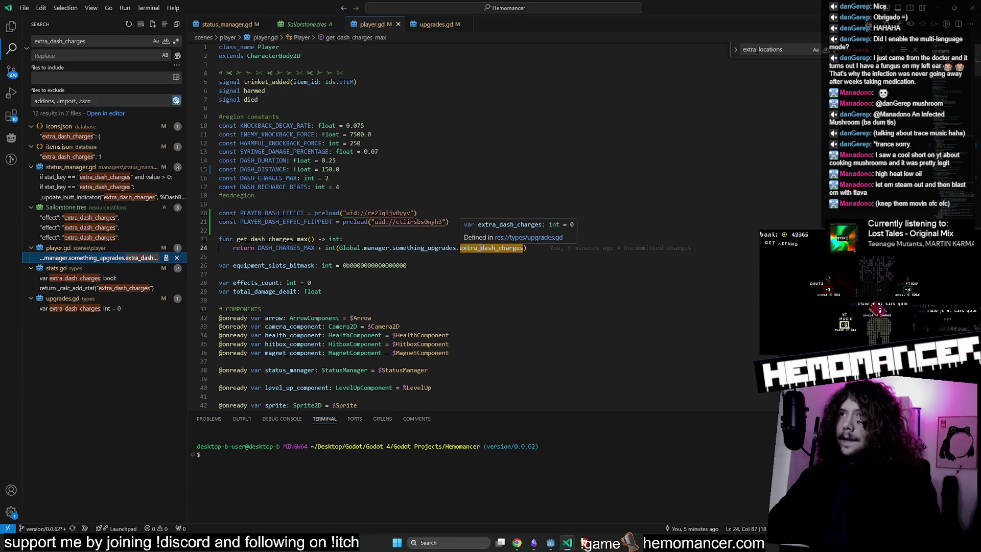
pyautogui.keyDown('ctrl'); pyautogui.click(444, 249); pyautogui.keyUp('ctrl')
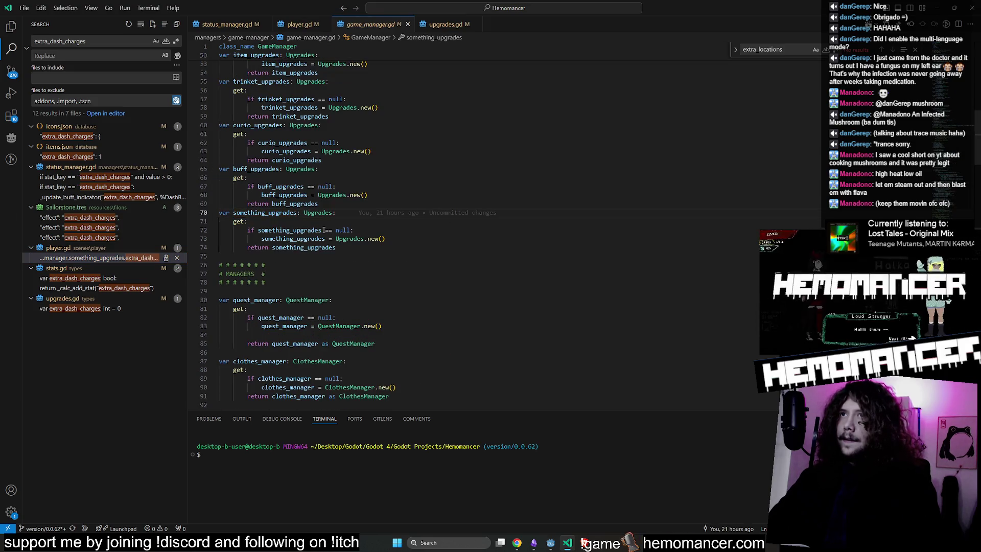
pyautogui.doubleClick(271, 213)
pyautogui.keyDown('ctrl'); pyautogui.click(358, 240); pyautogui.keyUp('ctrl')
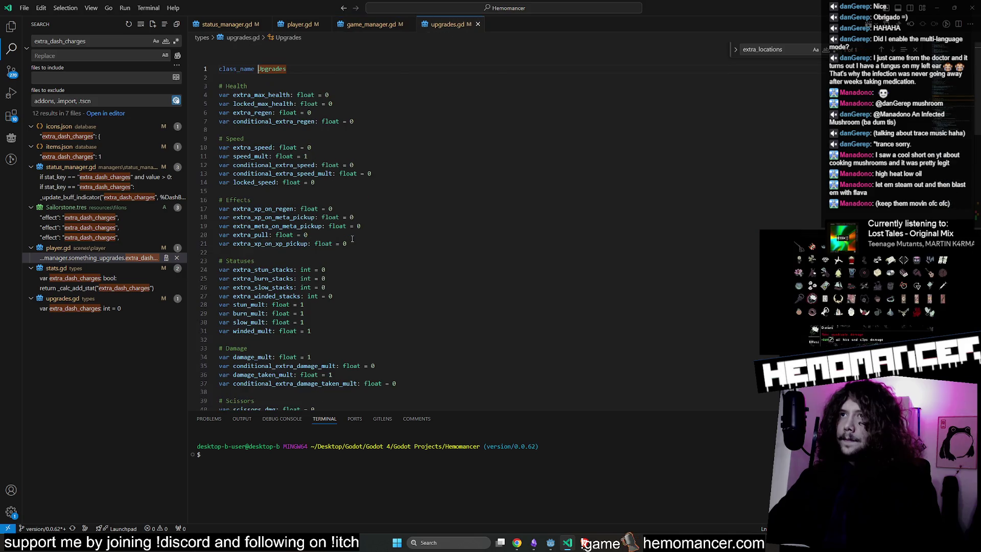
pyautogui.scroll(-5, 359, 230)
pyautogui.scroll(-6, 361, 219)
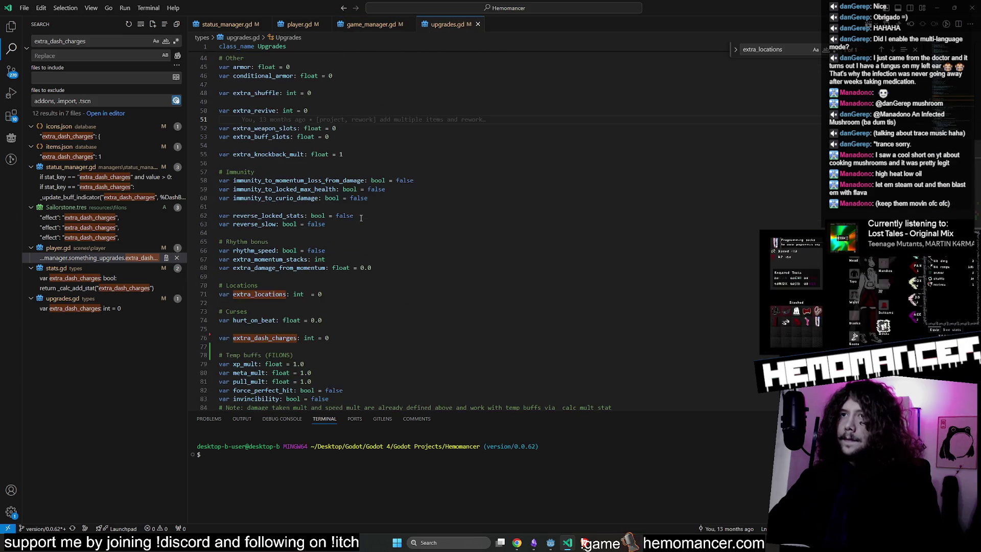
pyautogui.doubleClick(283, 262)
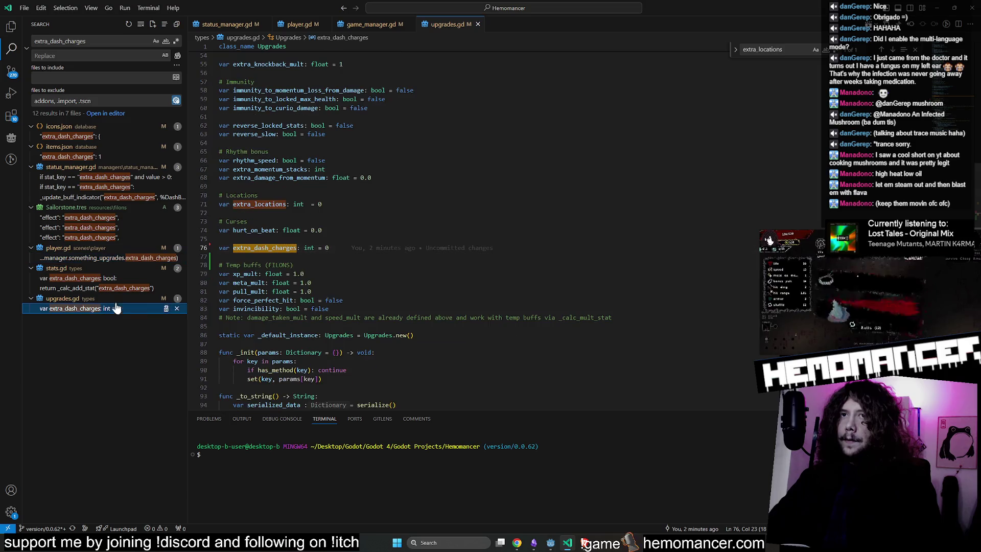
pyautogui.click(103, 278)
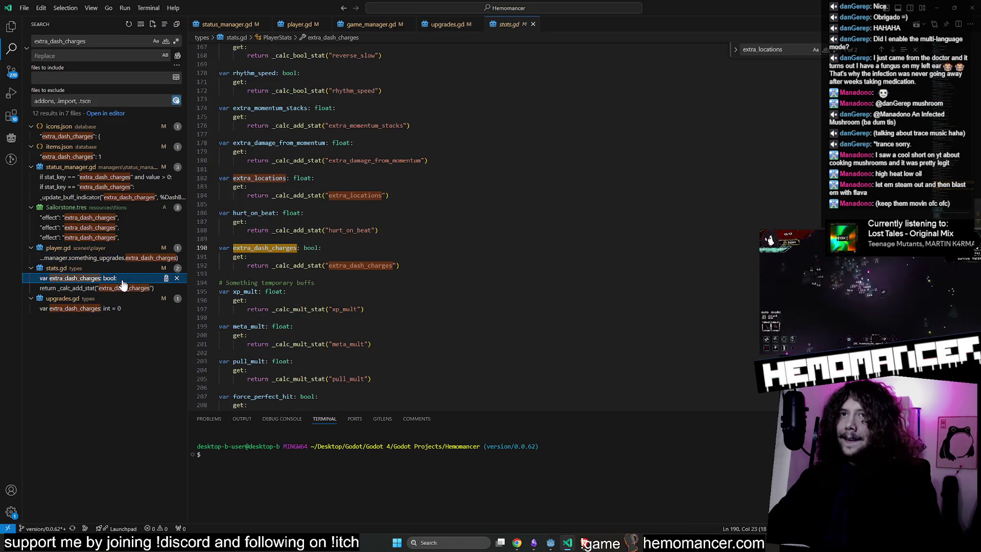
# Change the extra_dash_charges getter on line 190 of stats.gd from bool to int
pyautogui.doubleClick(311, 249)
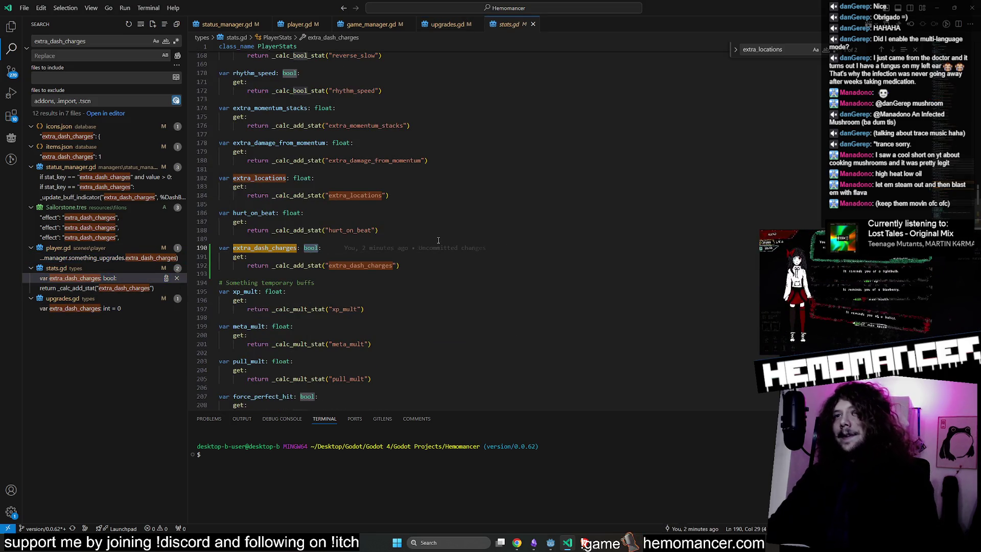
pyautogui.write('int')
pyautogui.press('Escape')
pyautogui.press('Up')
pyautogui.press('Up')
pyautogui.press('Up')
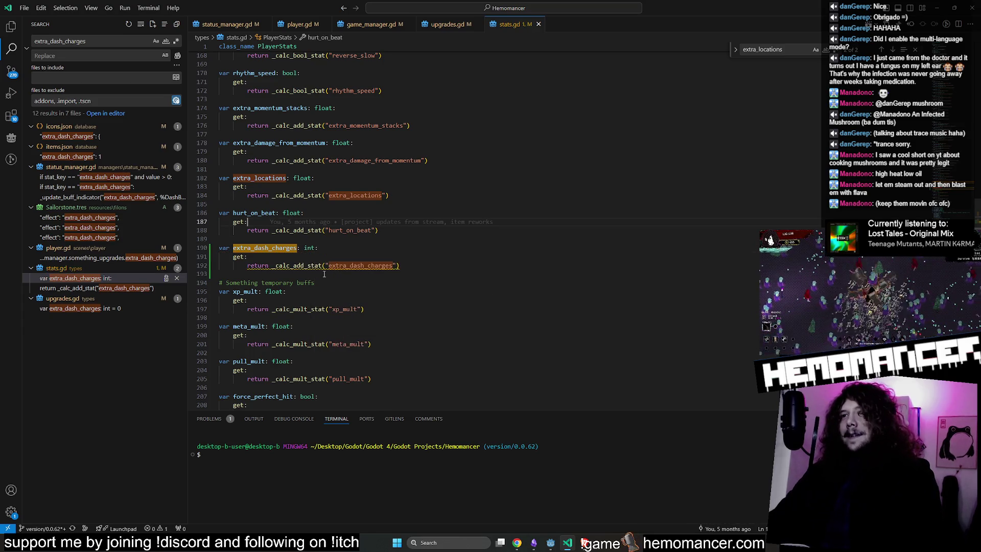
pyautogui.click(337, 250)
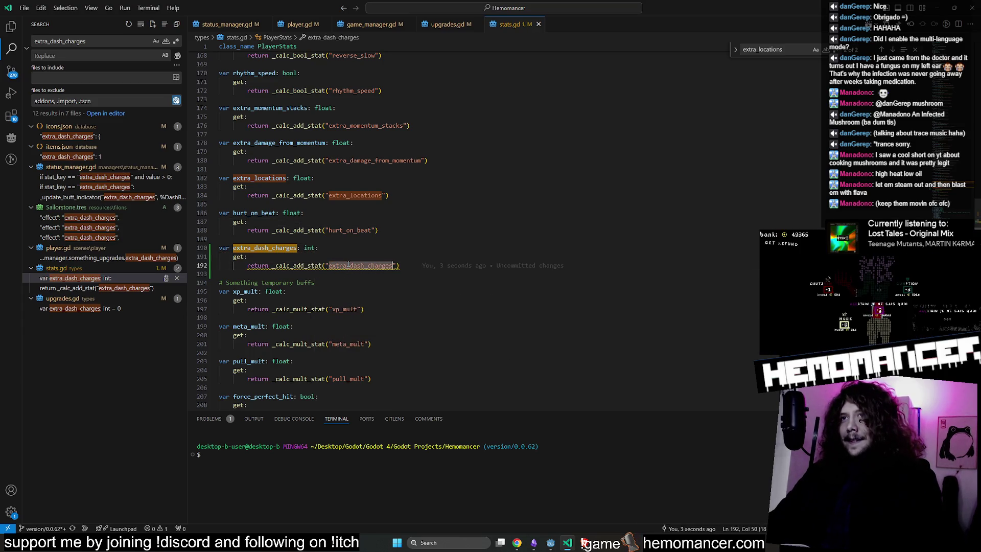
pyautogui.moveTo(301, 266)
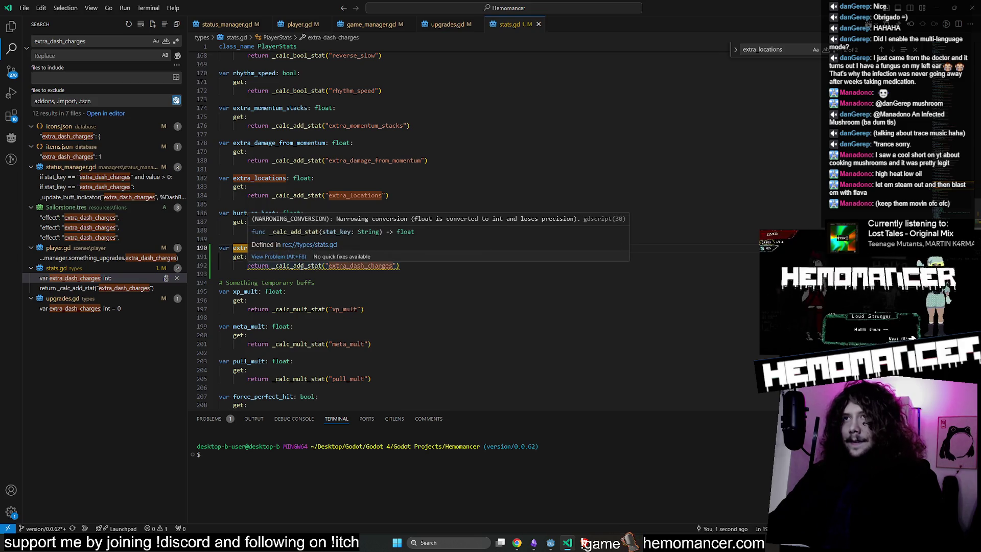
pyautogui.click(300, 303)
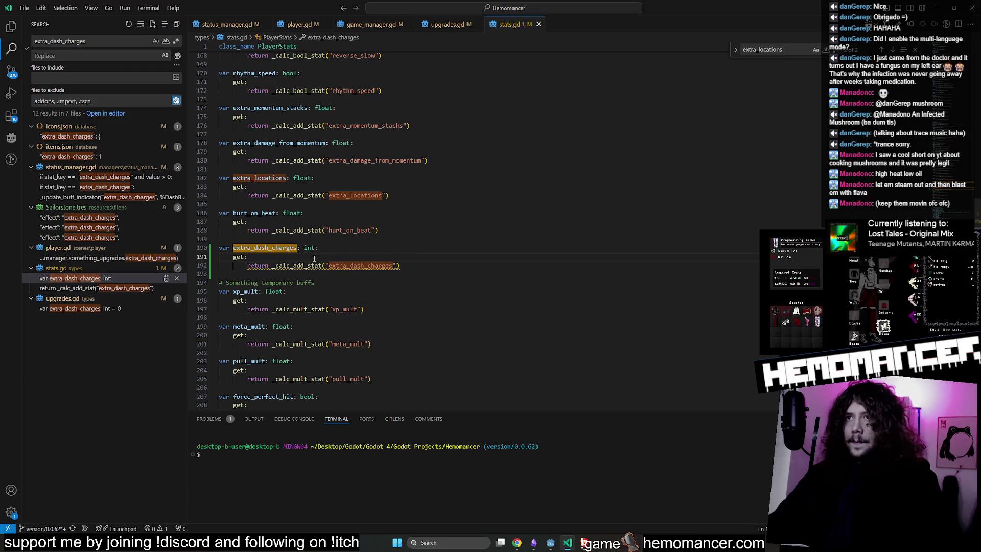
# Stop the running Godot debug session
pyautogui.click(939, 8)
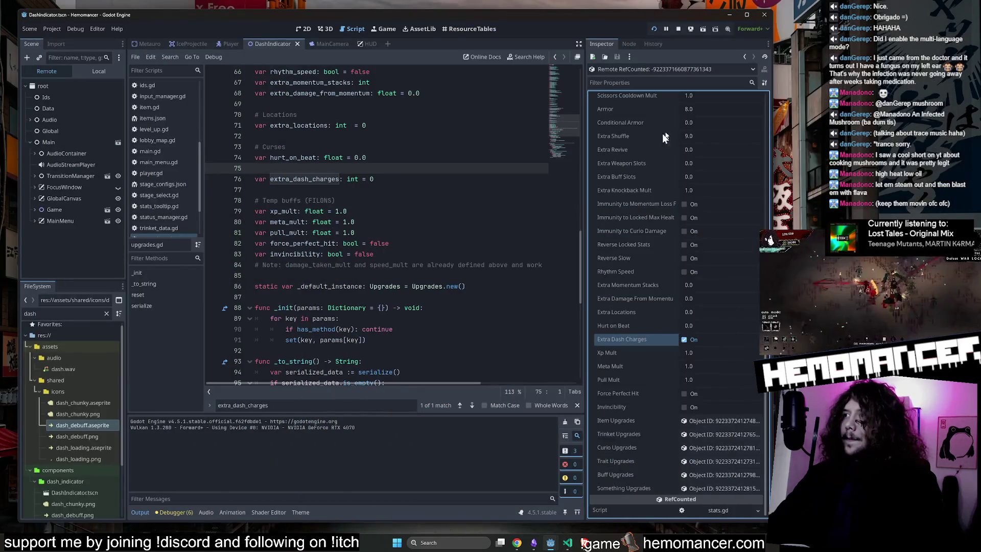
pyautogui.click(678, 29)
pyautogui.click(475, 136)
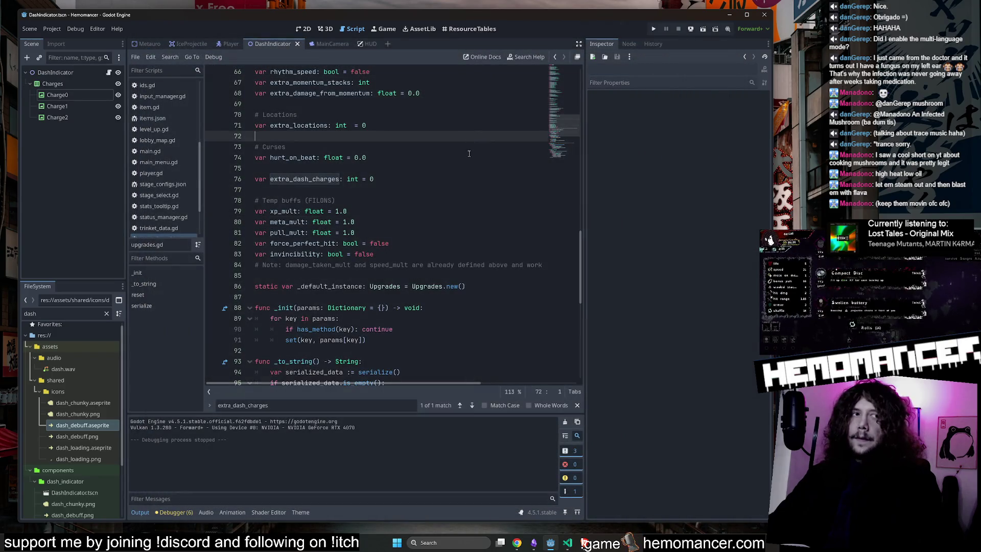
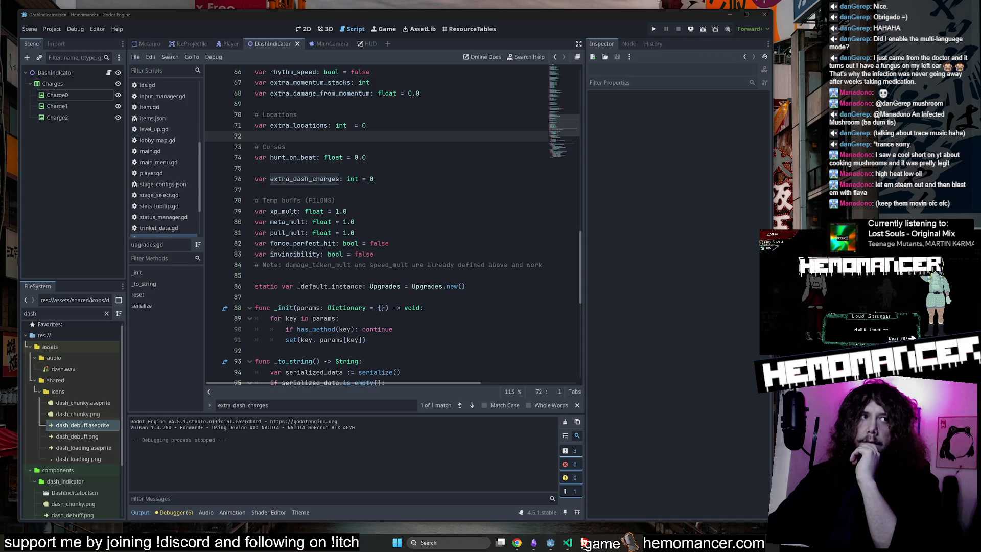
# Run the game with F5, enlarge its window, start it, walk right, then quit with F8
pyautogui.click(427, 130)
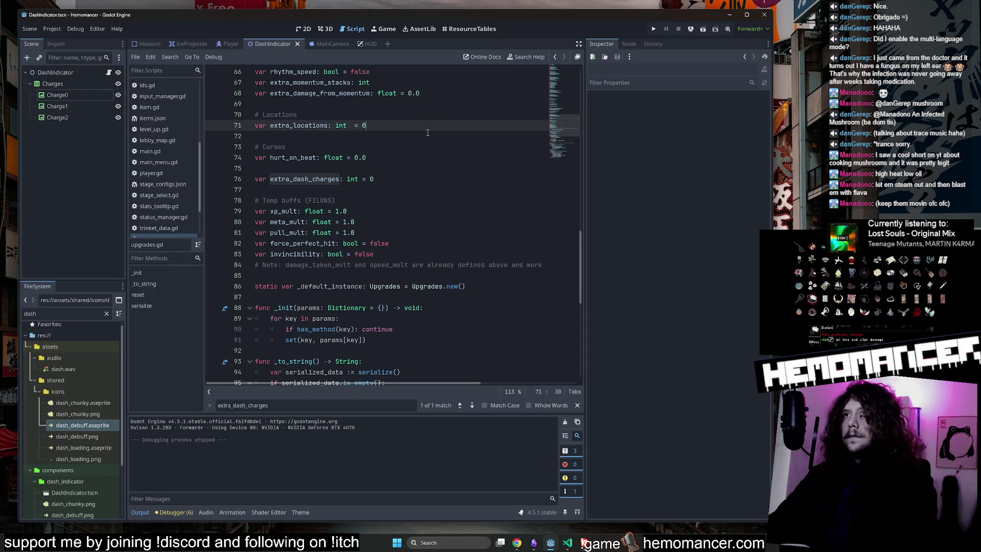
pyautogui.press('F5')
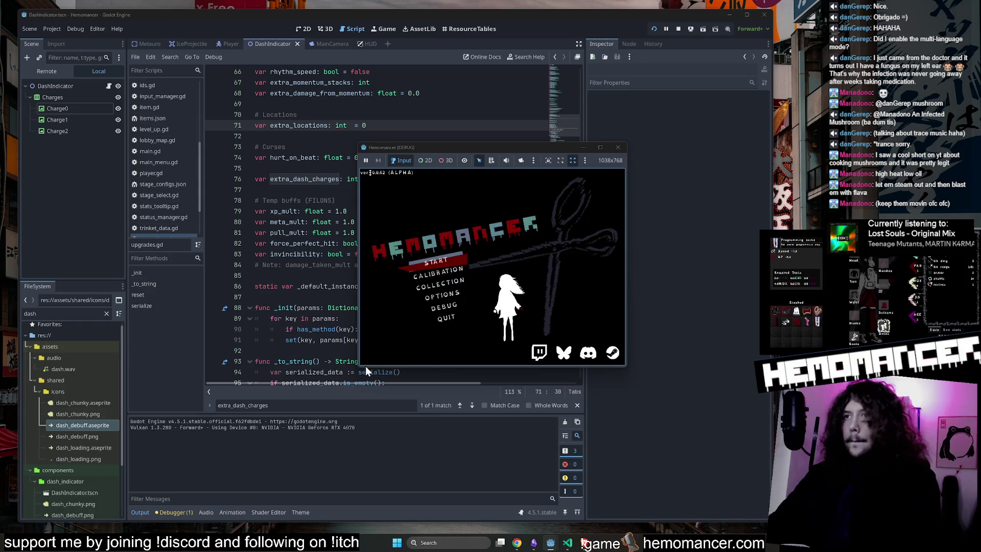
pyautogui.moveTo(345, 377)
pyautogui.mouseDown()
pyautogui.moveTo(84, 532)
pyautogui.moveTo(10, 531)
pyautogui.mouseUp()
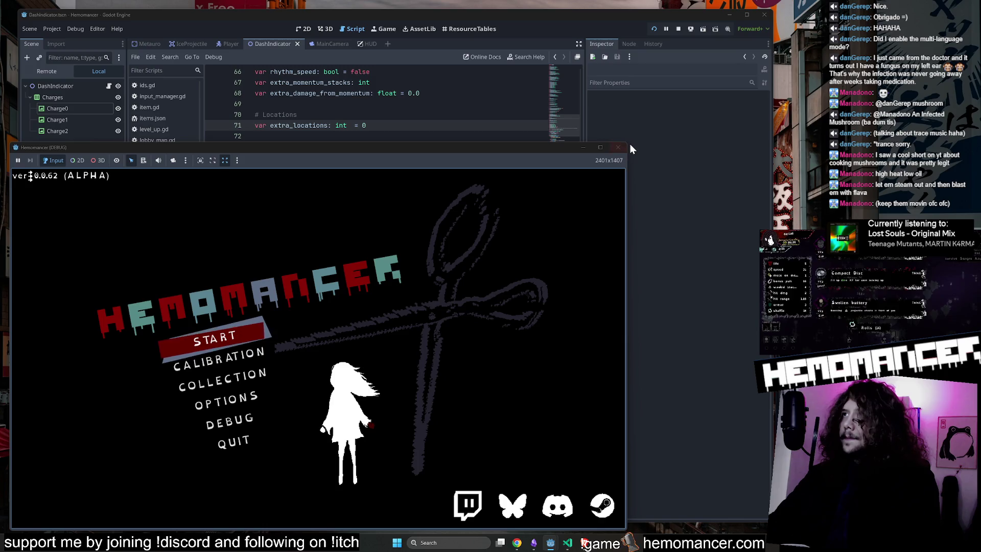
pyautogui.moveTo(626, 141); pyautogui.dragTo(782, 19)
pyautogui.click(311, 267)
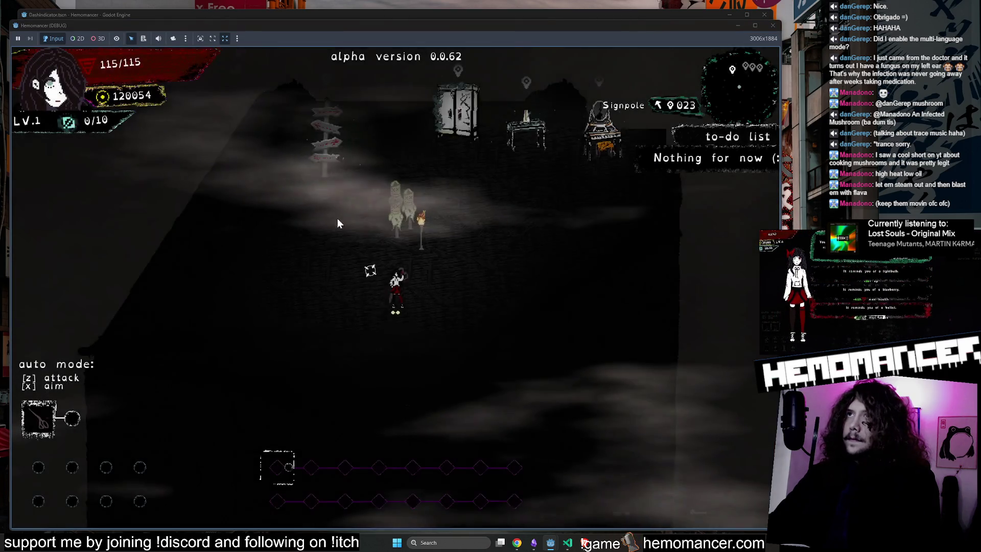
pyautogui.press('d')
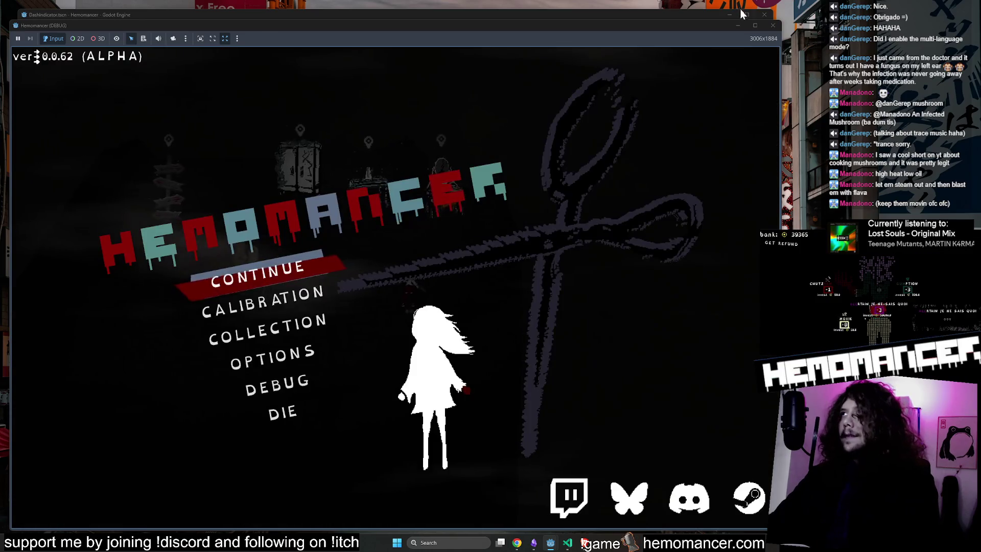
pyautogui.press('F8')
# Open the Player scene and select the Global node in the Remote scene tree
pyautogui.click(227, 46)
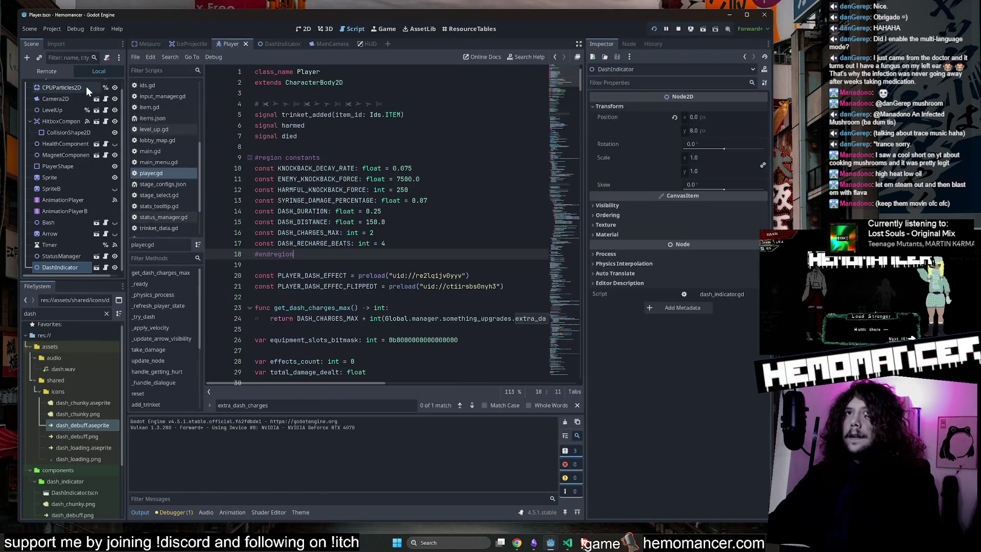
pyautogui.scroll(1, 63, 234)
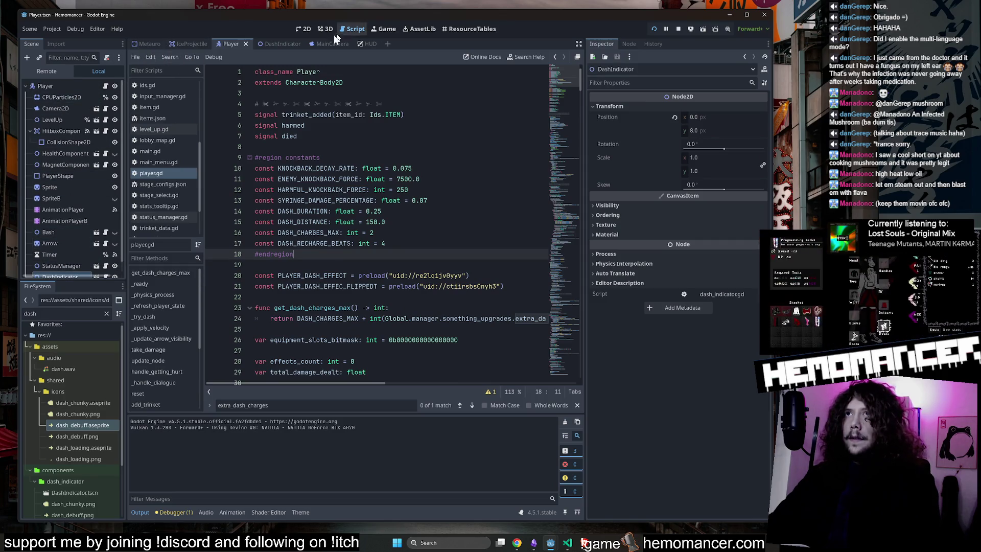
pyautogui.click(61, 71)
pyautogui.click(66, 209)
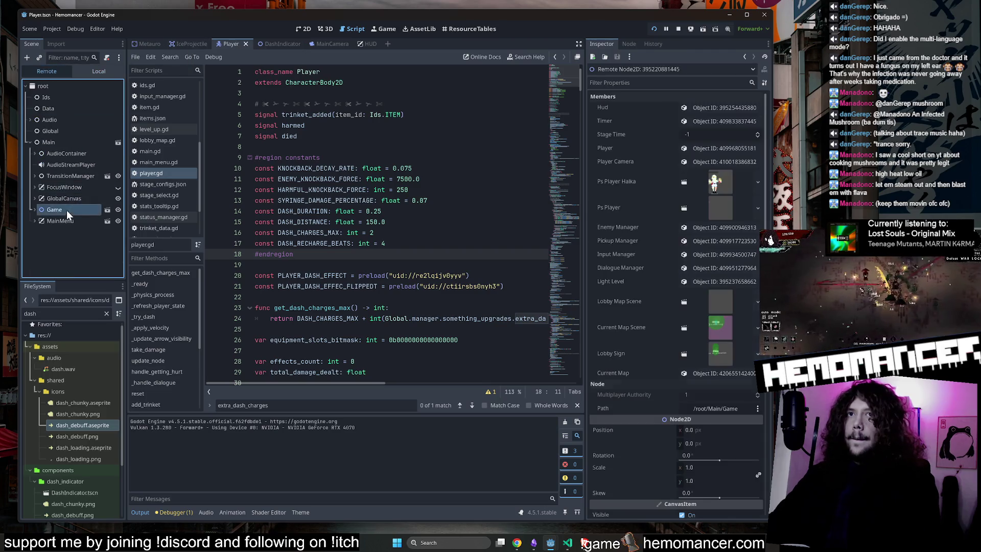
pyautogui.click(31, 143)
pyautogui.click(53, 131)
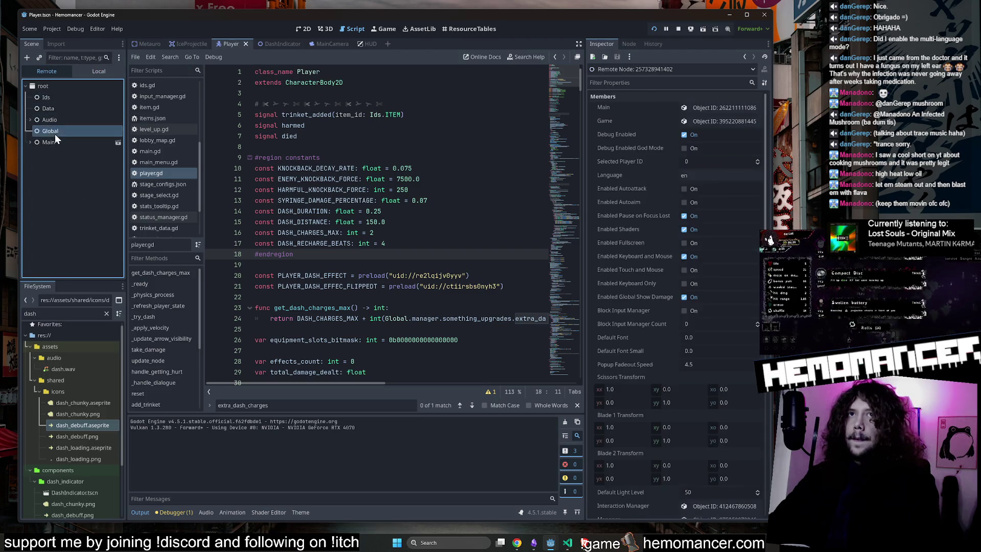
pyautogui.scroll(-5, 713, 211)
# Inspect Manager > Player Stats and confirm Extra Dash Charges is 1
pyautogui.click(695, 210)
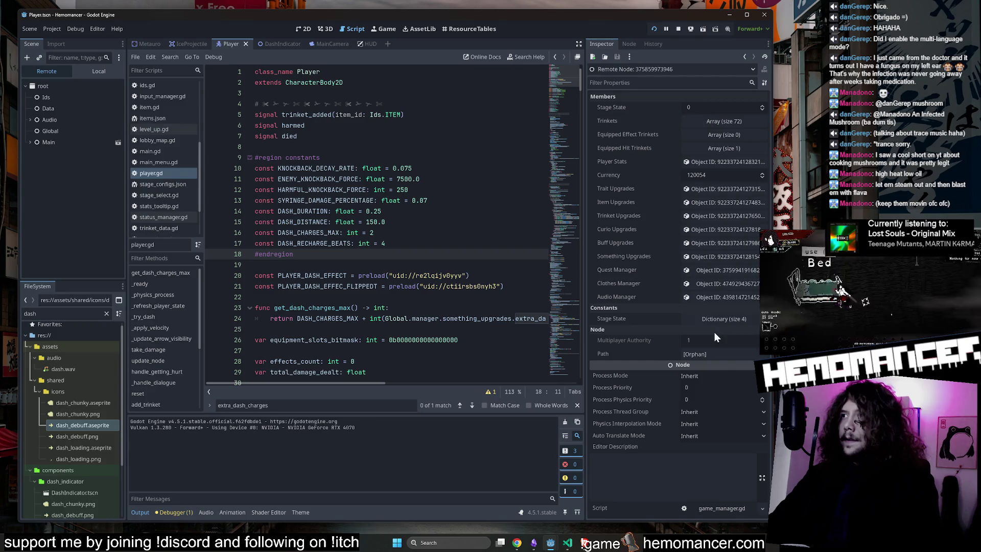
pyautogui.click(715, 163)
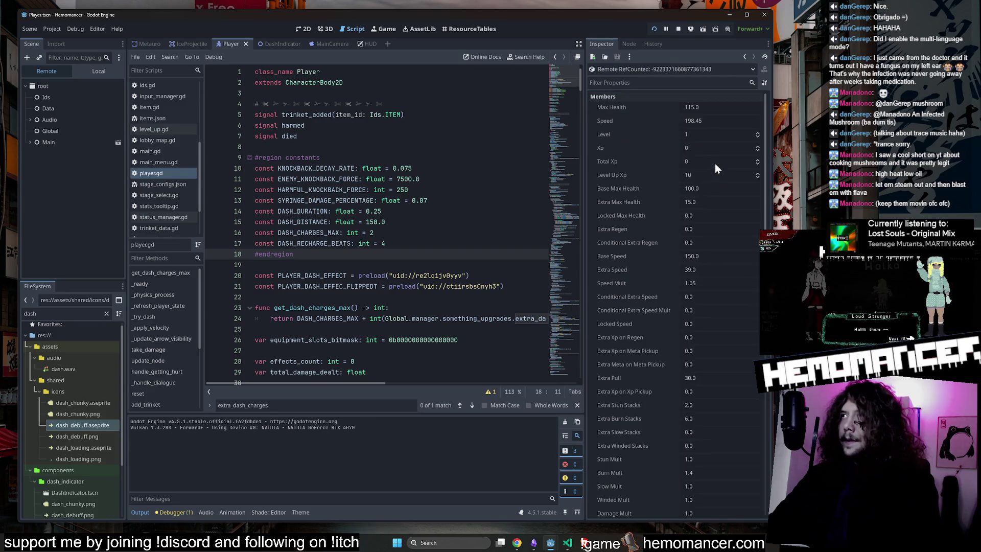
pyautogui.scroll(-5, 692, 228)
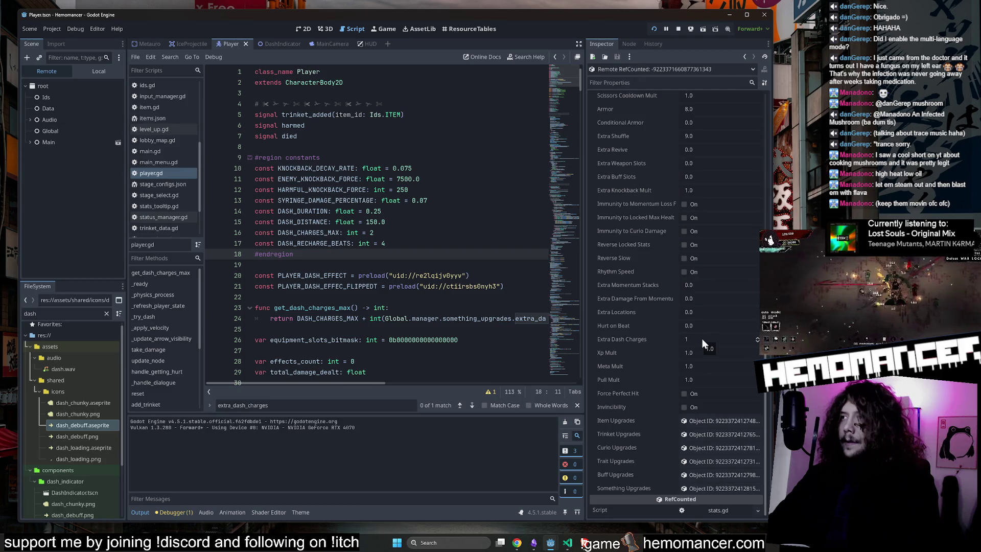
pyautogui.click(618, 340)
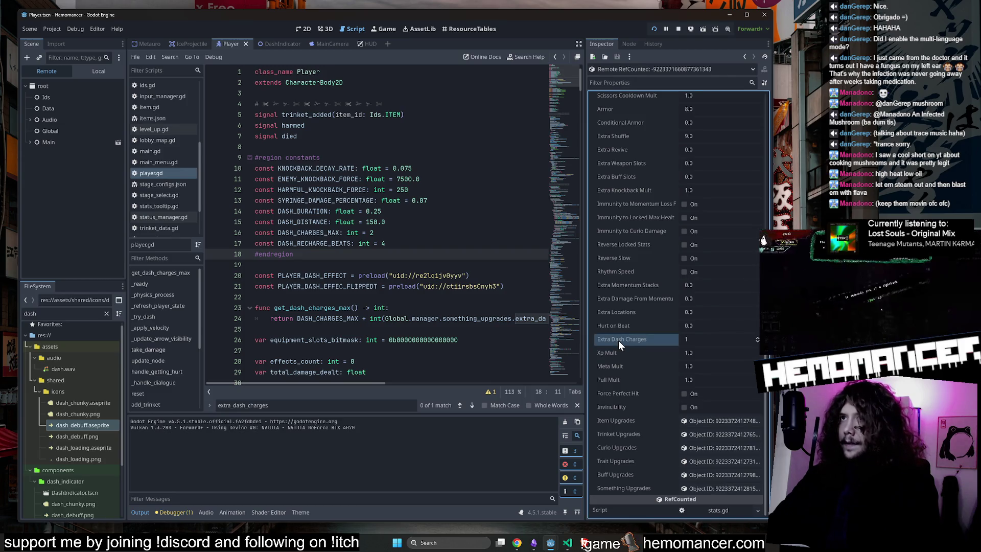
pyautogui.scroll(-2, 334, 257)
# Select DASH_CHARGES_MAX on line 24 to see its uses, then open the DashIndicator script
pyautogui.click(334, 257)
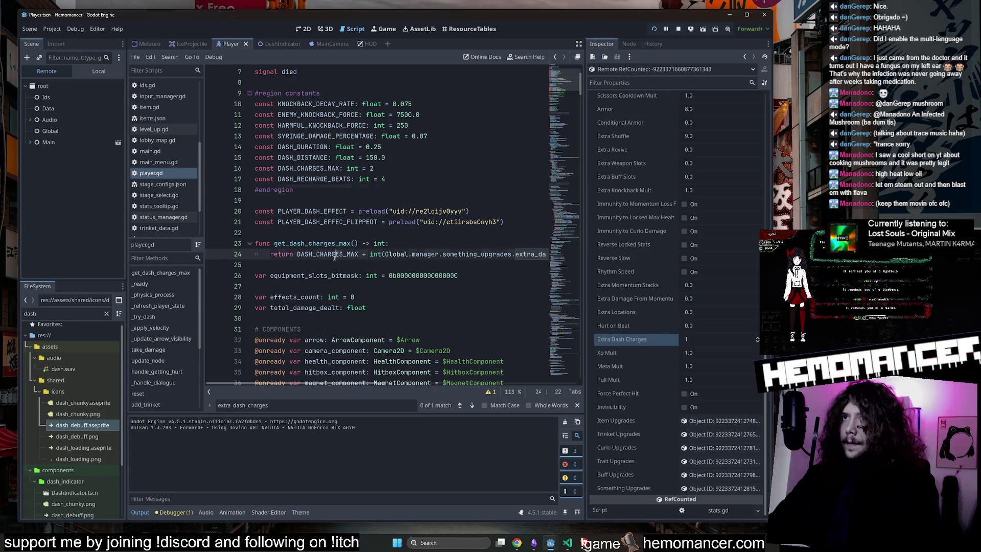
pyautogui.doubleClick(334, 254)
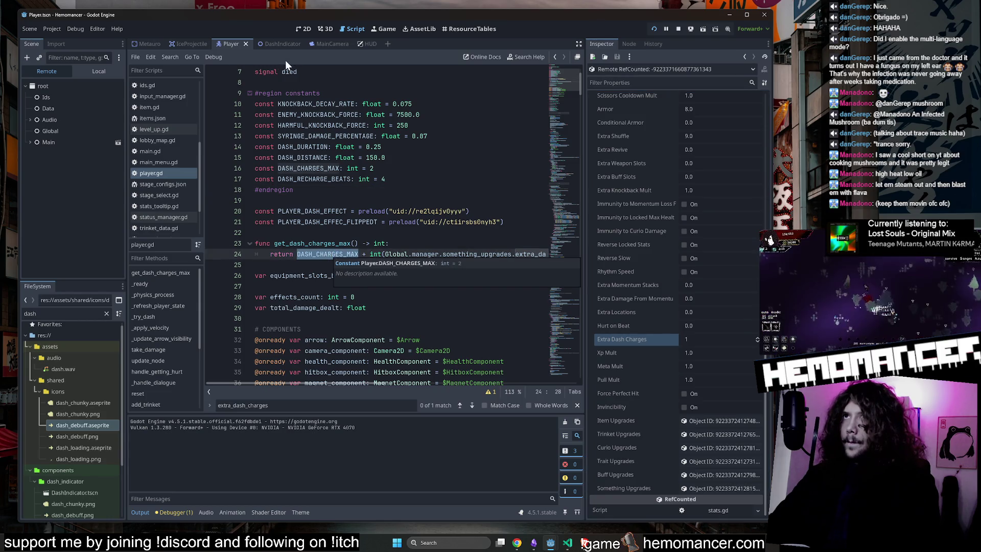
pyautogui.click(283, 44)
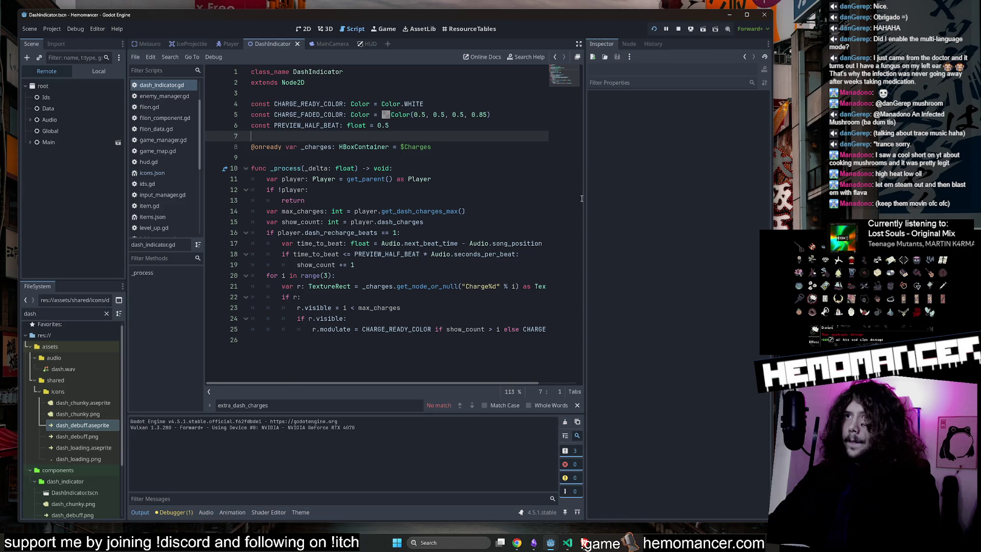
# Widen the script editor and add print(max_charges) on a new line 15
pyautogui.moveTo(583, 198); pyautogui.dragTo(680, 198)
pyautogui.doubleClick(306, 211)
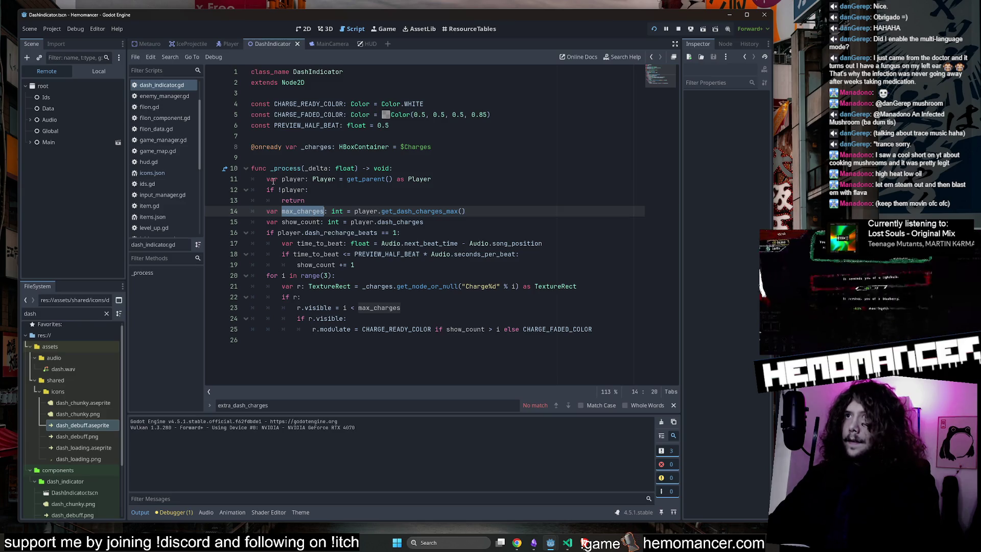
pyautogui.click(521, 213)
pyautogui.press('Return')
pyautogui.write('print(max_charges)')
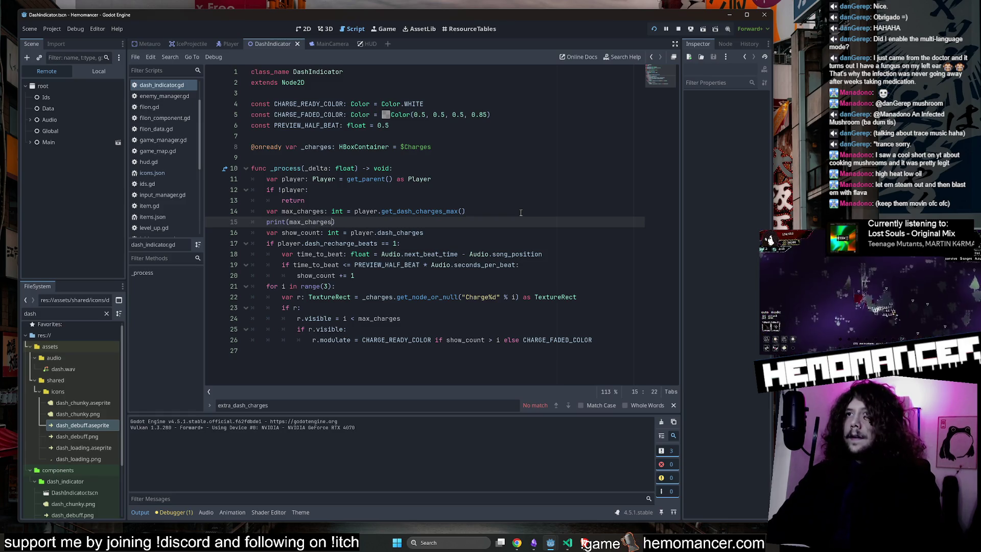
# Jump to the get_dash_charges_max definition and run the game to check the printed charges
pyautogui.keyDown('ctrl'); pyautogui.click(418, 213); pyautogui.keyUp('ctrl')
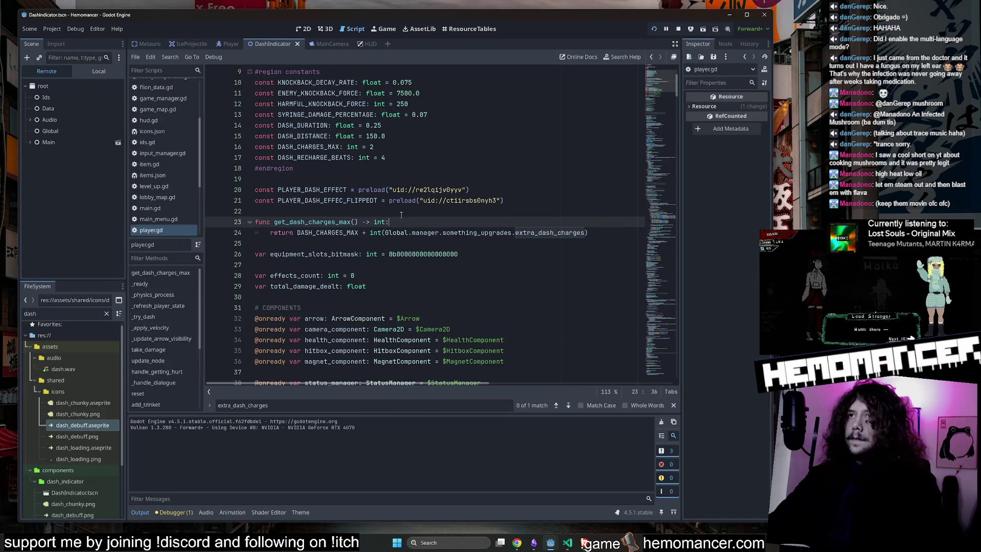
pyautogui.click(404, 168)
pyautogui.press('F5')
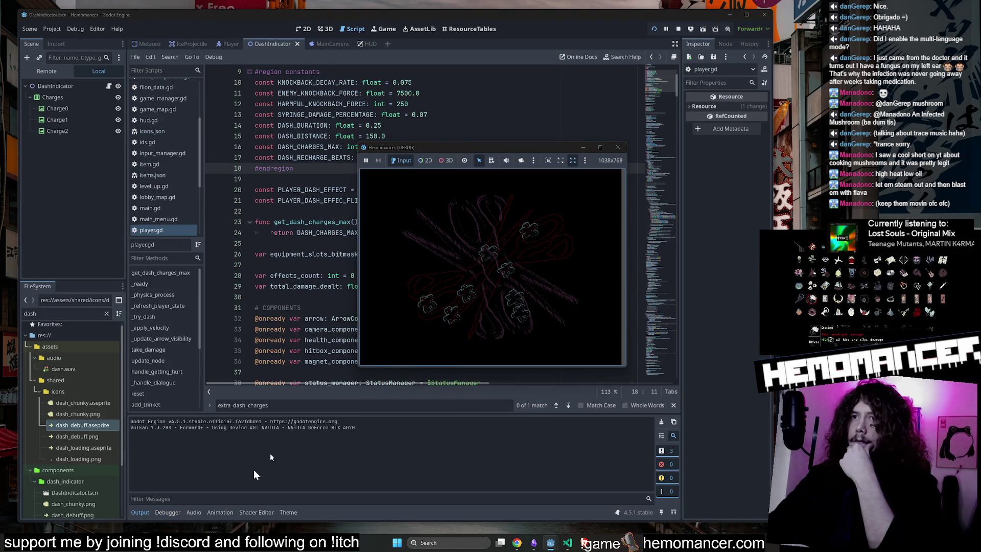
# Stop the test game and select the int(...) extra_dash_charges term on line 24
pyautogui.click(424, 263)
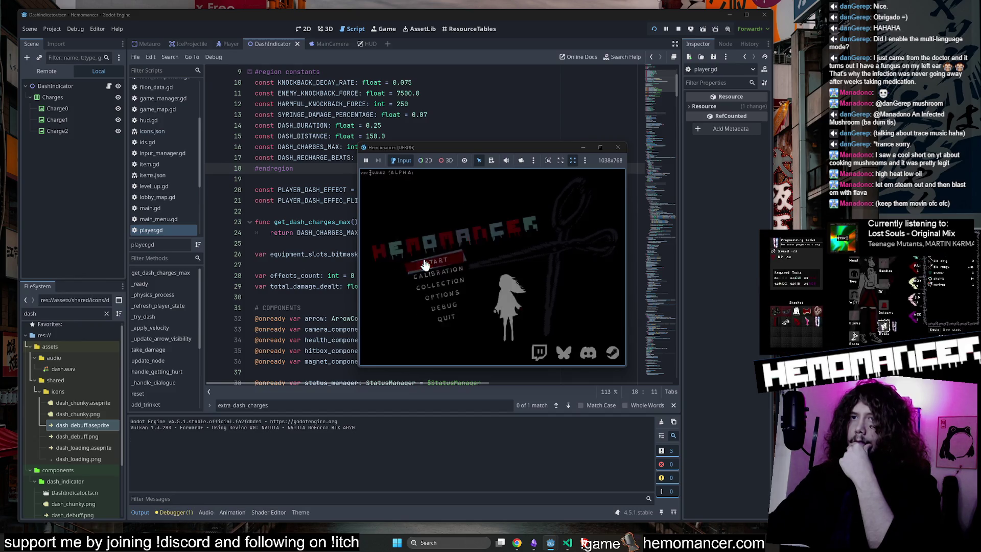
pyautogui.click(616, 148)
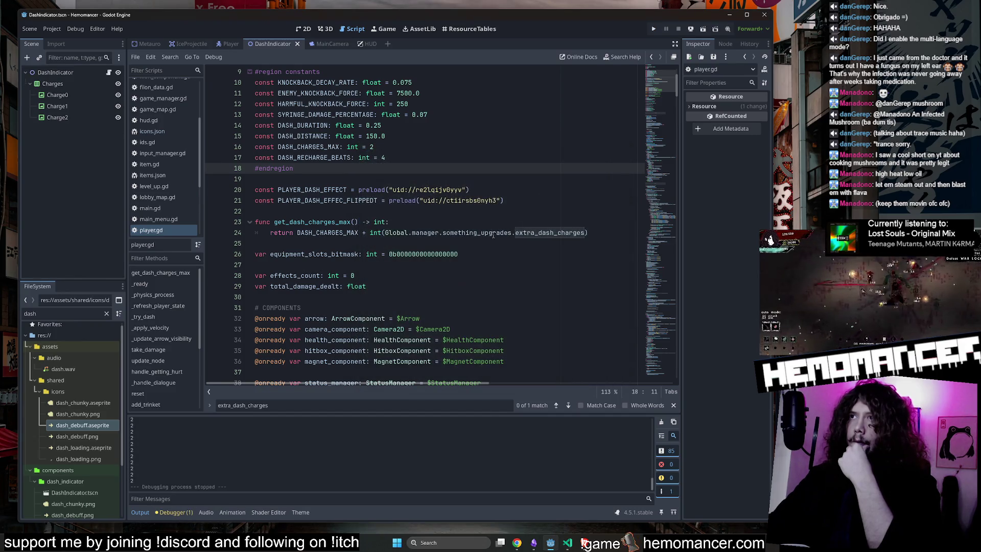
pyautogui.moveTo(584, 233); pyautogui.dragTo(384, 234)
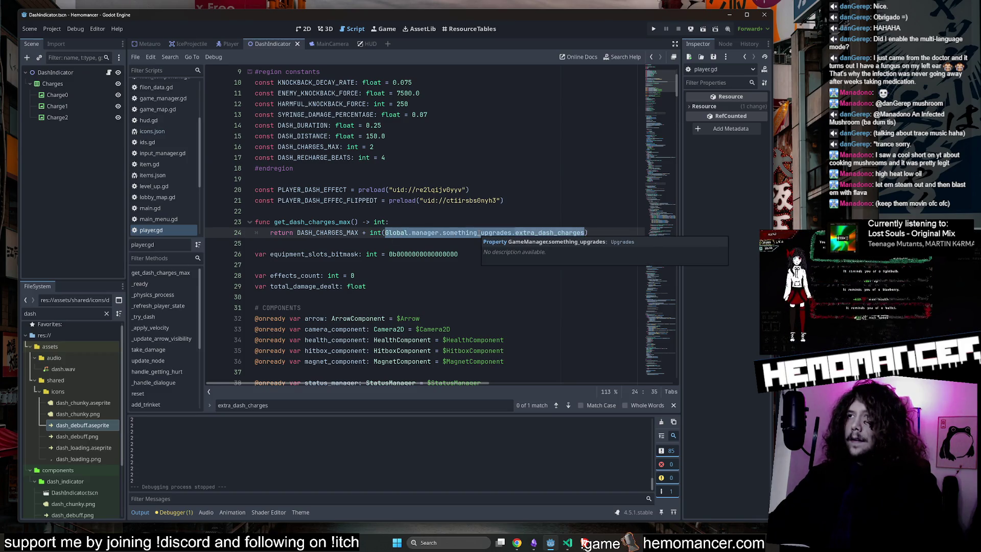
pyautogui.click(478, 233)
pyautogui.moveTo(520, 236); pyautogui.dragTo(370, 234)
pyautogui.hotkey('ctrl', 'c')
# Append a + and a pasted copy of the int(...) term to the end of line 24
pyautogui.click(615, 234)
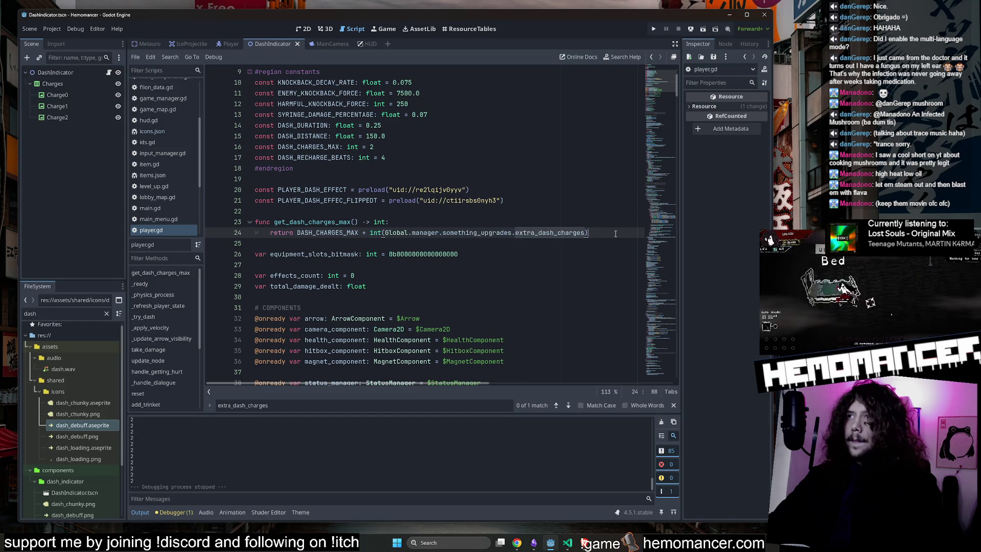
pyautogui.write(' +')
pyautogui.hotkey('ctrl', 'v')
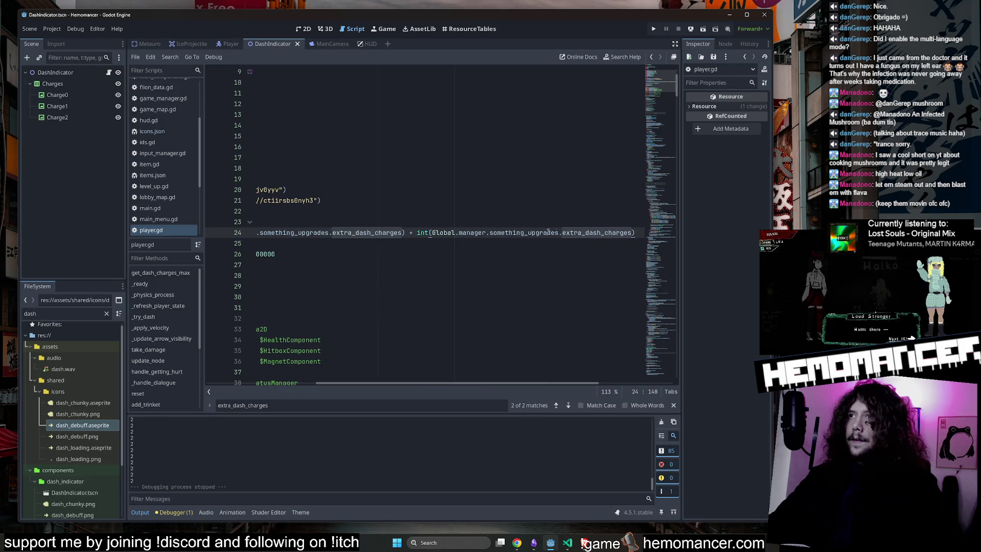
pyautogui.hotkey('ctrl', 'z')
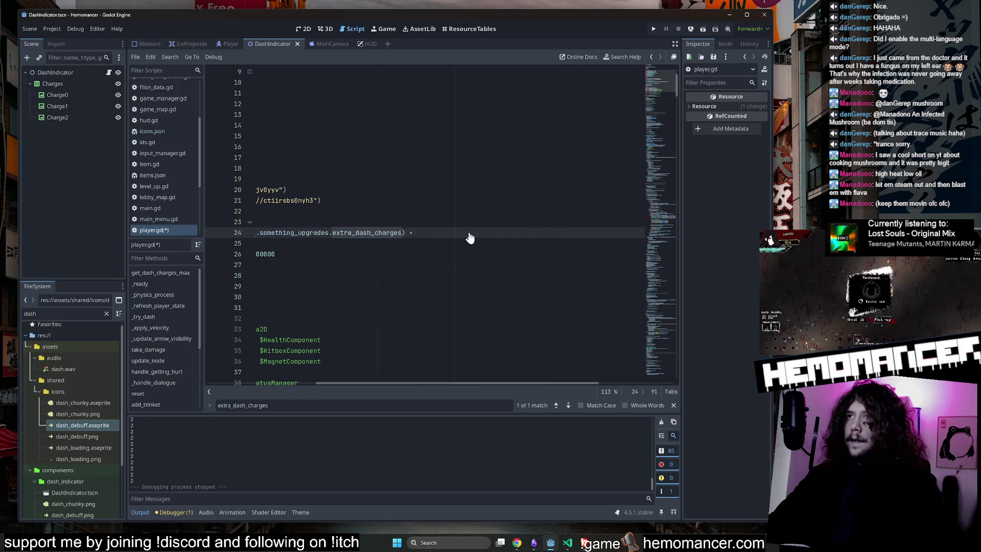
pyautogui.hotkey('ctrl', 'v')
# Change something_upgrades to player_stats in the copied term, then save and run the game
pyautogui.click(507, 233)
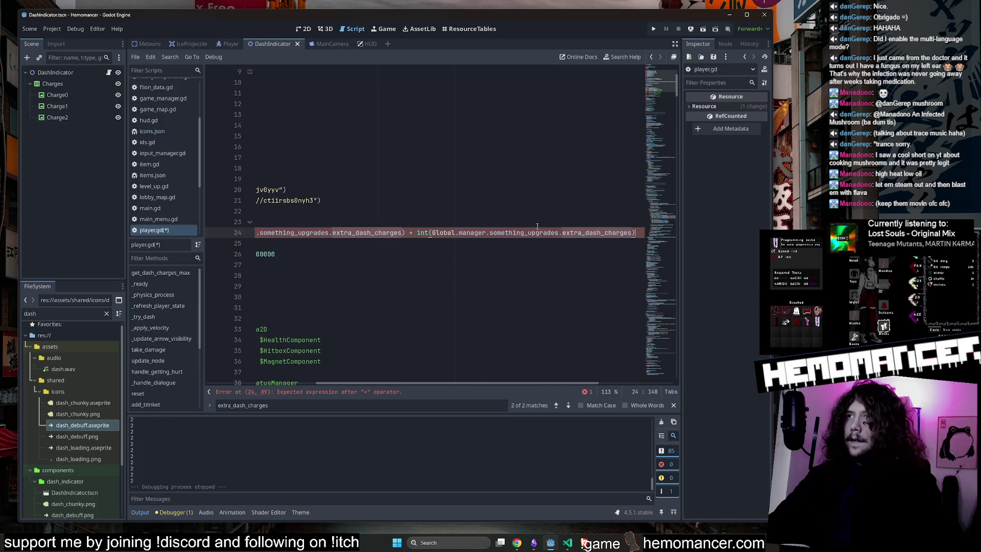
pyautogui.doubleClick(506, 233)
pyautogui.write('player_stats')
pyautogui.press('Return')
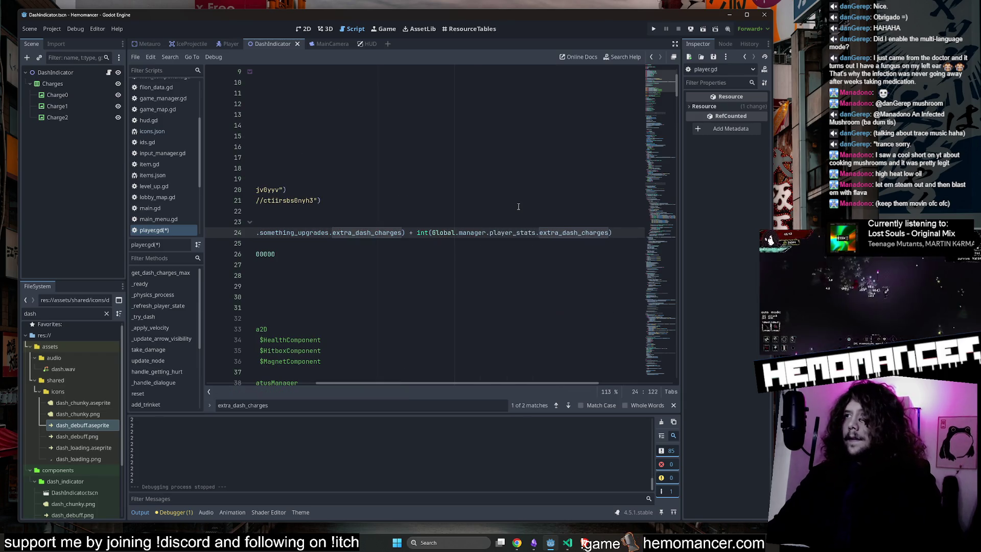
pyautogui.click(473, 254)
pyautogui.press('F5')
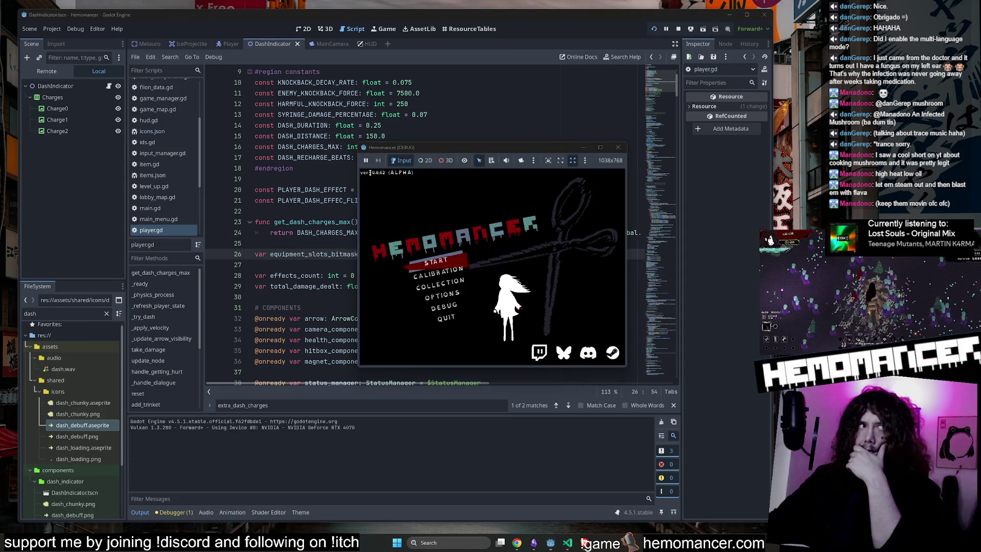
# Continue the saved game and walk the character across the hub to the Signpost
pyautogui.click(436, 261)
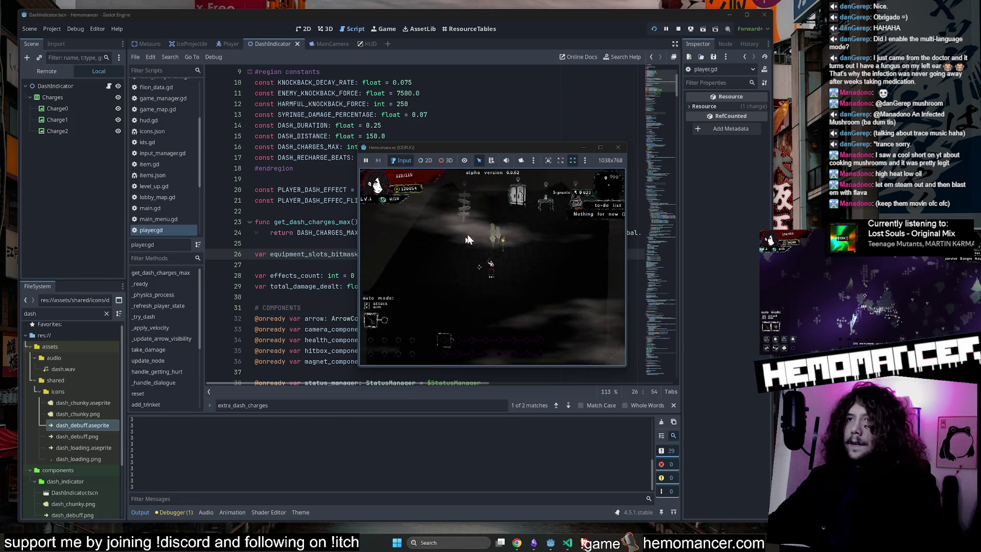
pyautogui.click(600, 147)
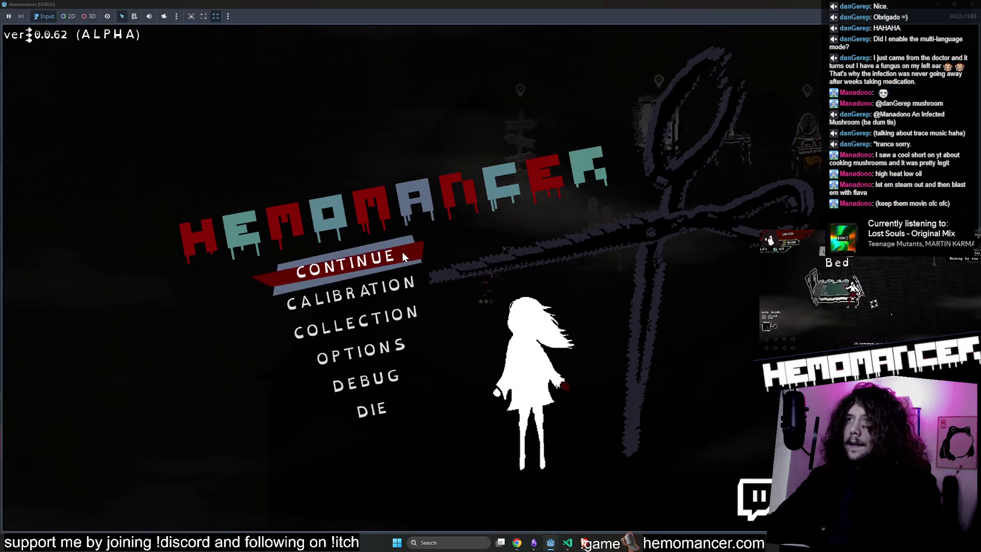
pyautogui.click(403, 252)
pyautogui.press('d')
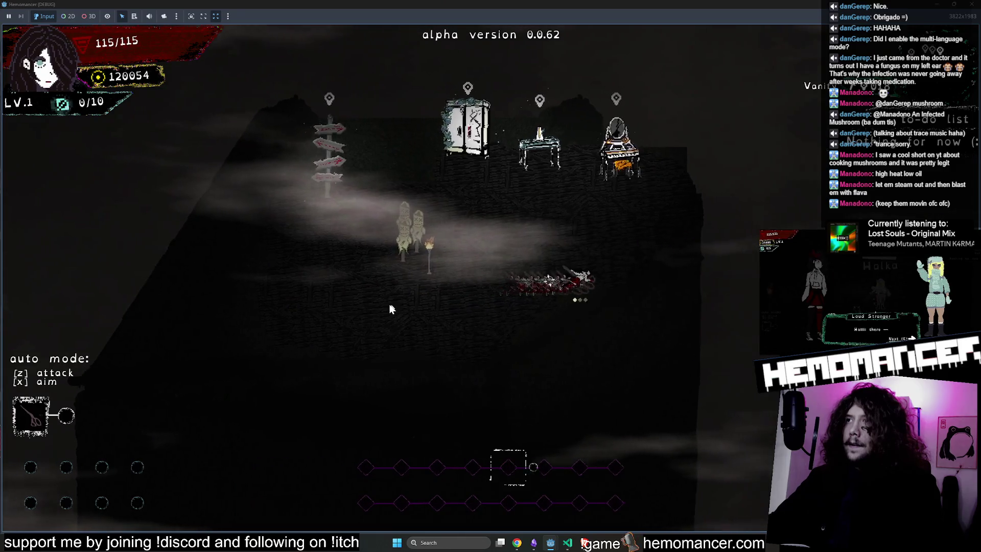
pyautogui.press('a')
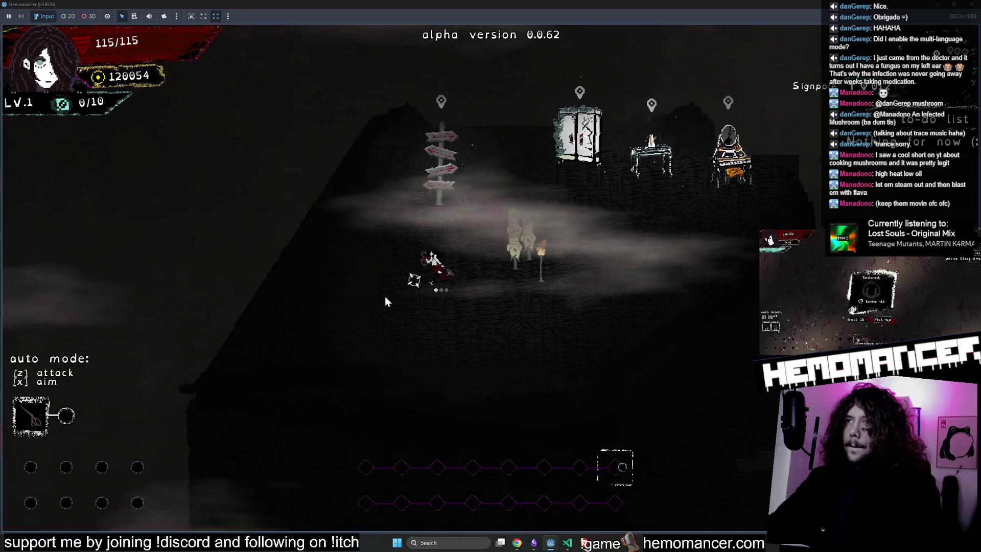
pyautogui.press('s')
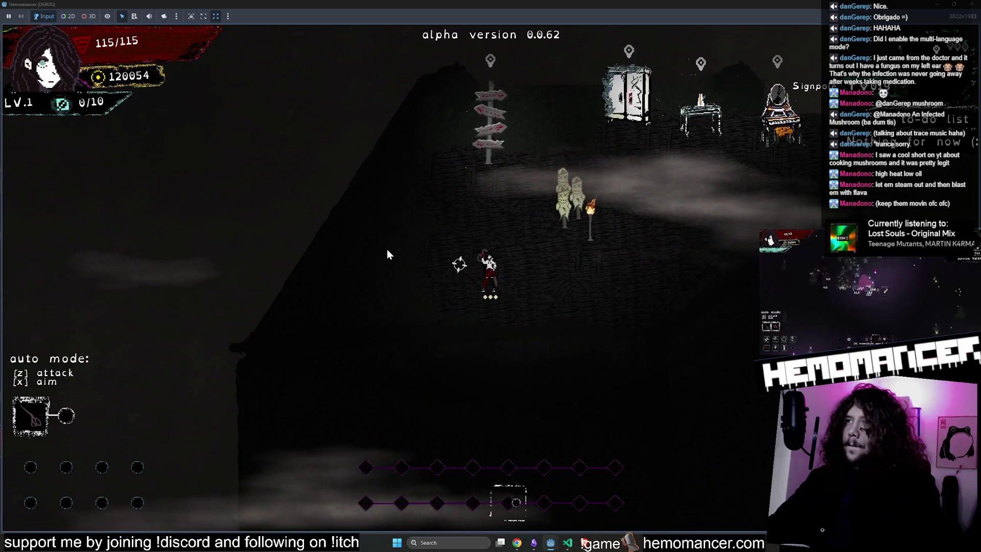
# Start a run from the Signpost's travel map and move around the red-grass field
pyautogui.press('w')
pyautogui.press('e')
pyautogui.press('Return')
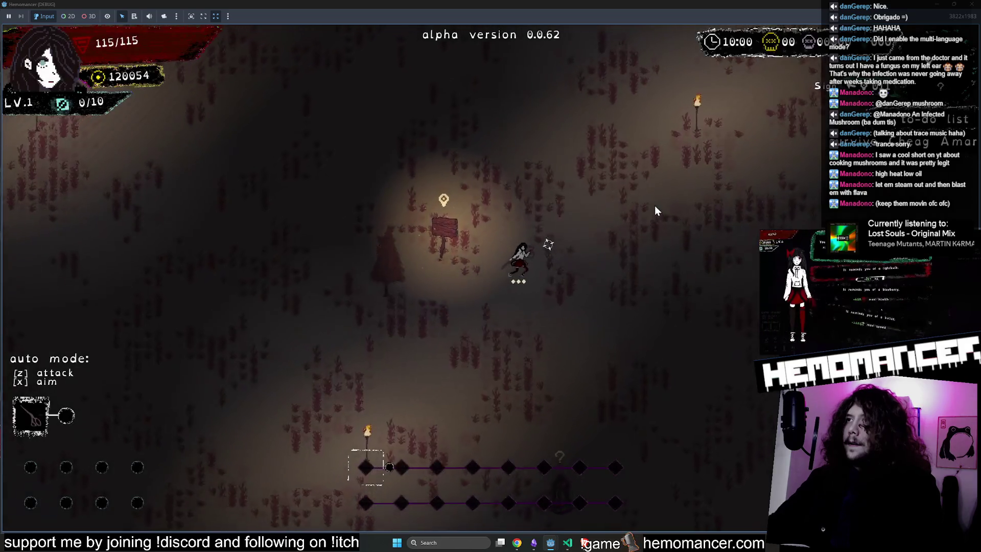
pyautogui.hotkey('w', 'd')
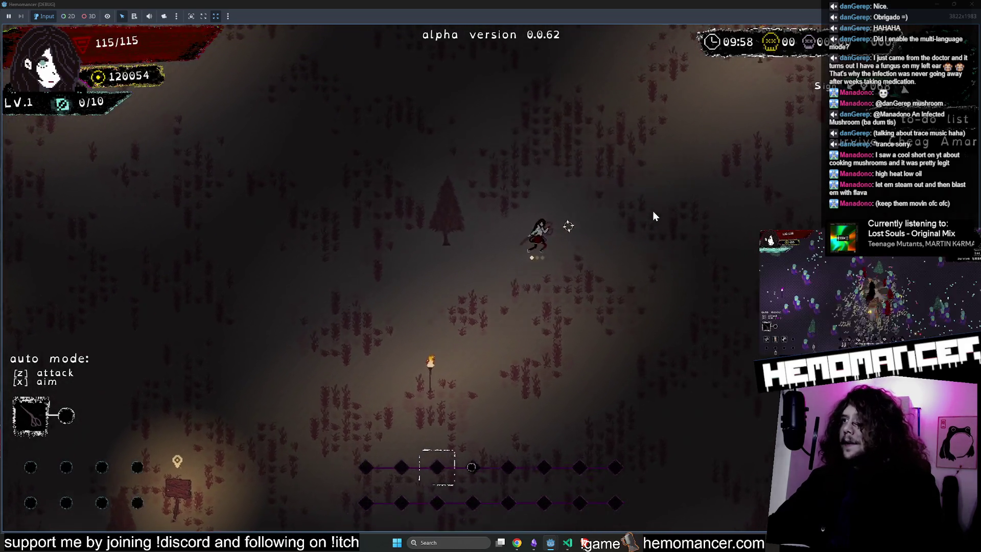
pyautogui.hotkey('w', 'd')
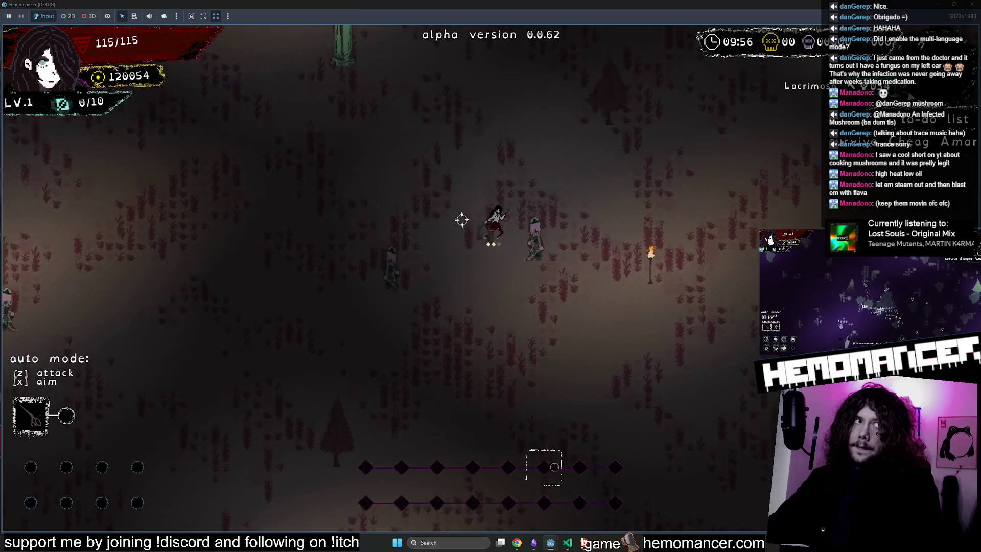
pyautogui.hotkey('w', 'a')
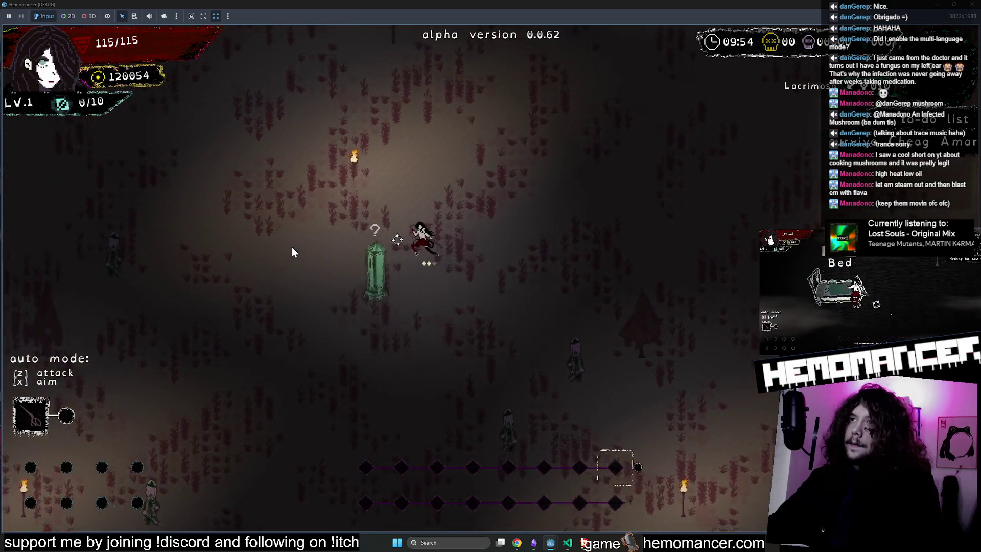
pyautogui.hotkey('w', 'a')
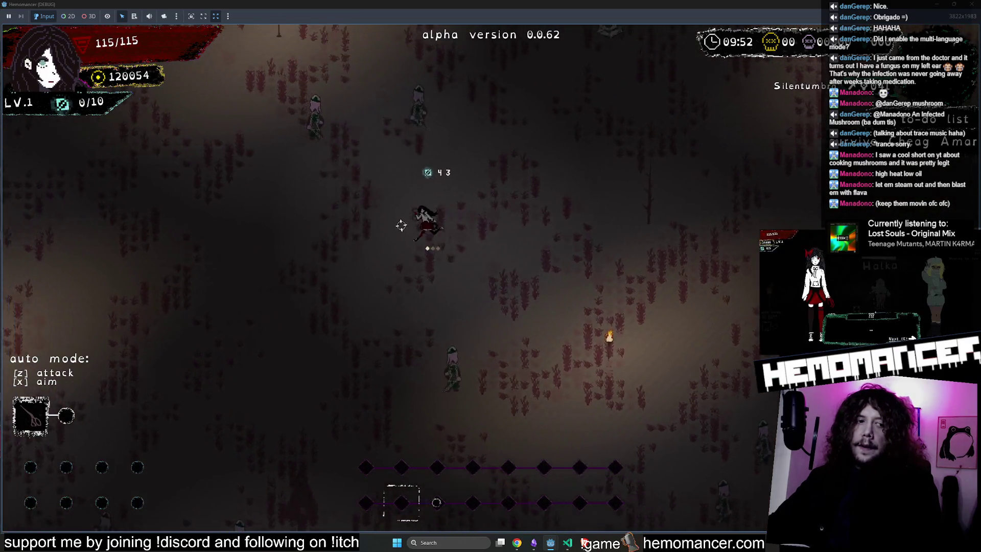
pyautogui.hotkey('w', 'd')
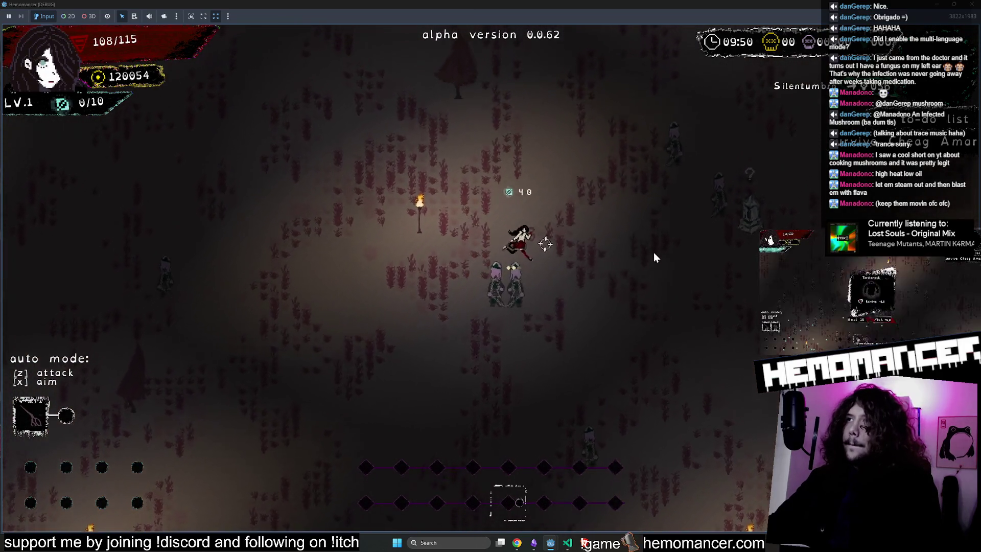
pyautogui.hotkey('w', 'd')
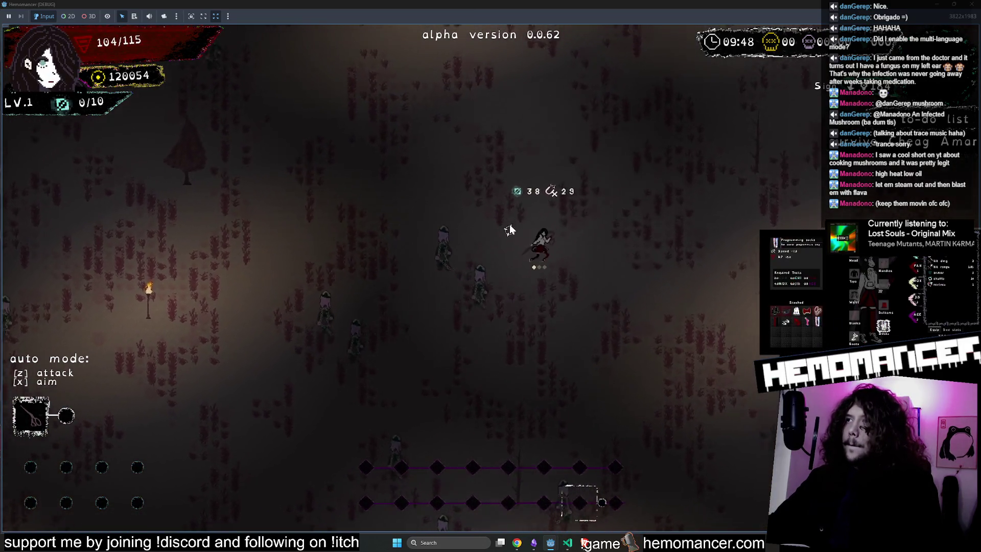
# Pause and resume the run twice
pyautogui.press('Escape')
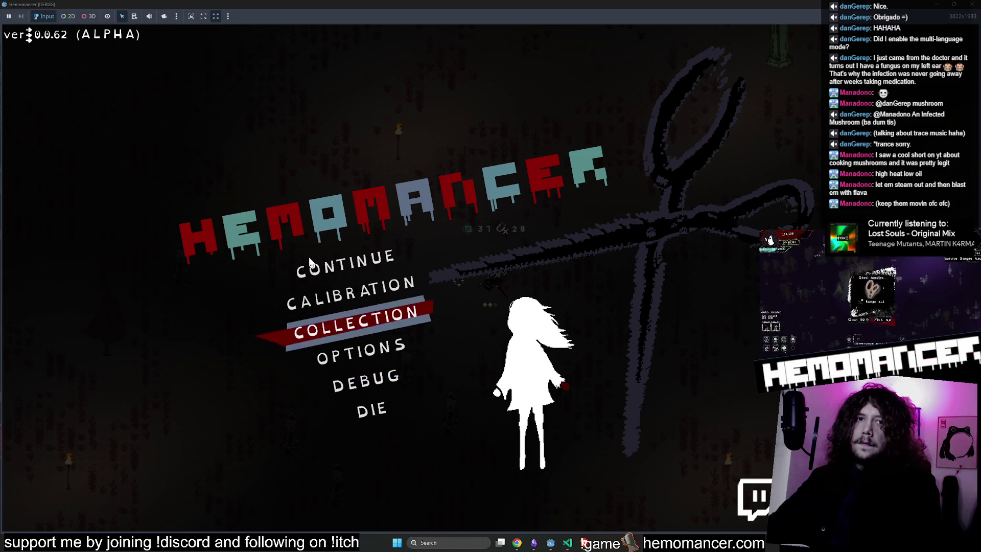
pyautogui.click(324, 270)
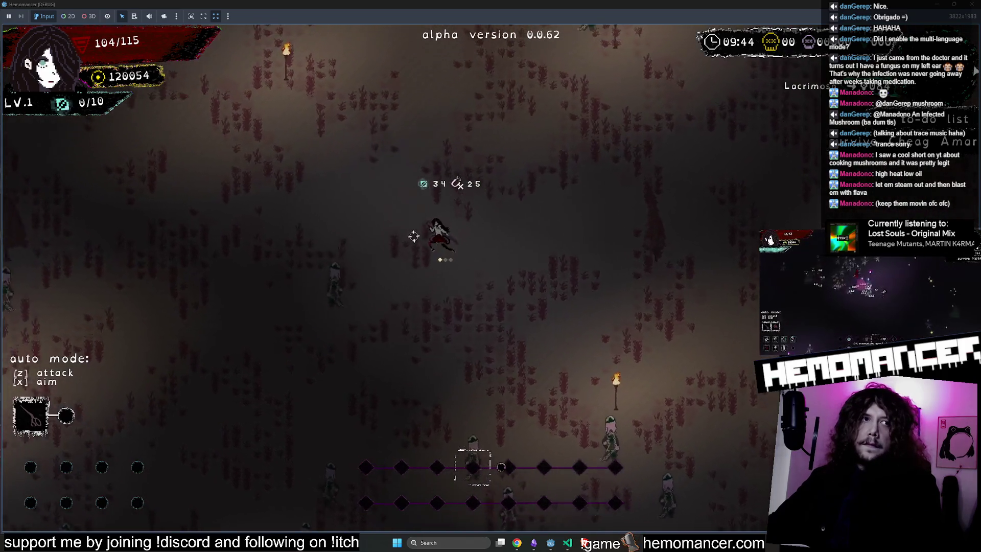
pyautogui.press('Escape')
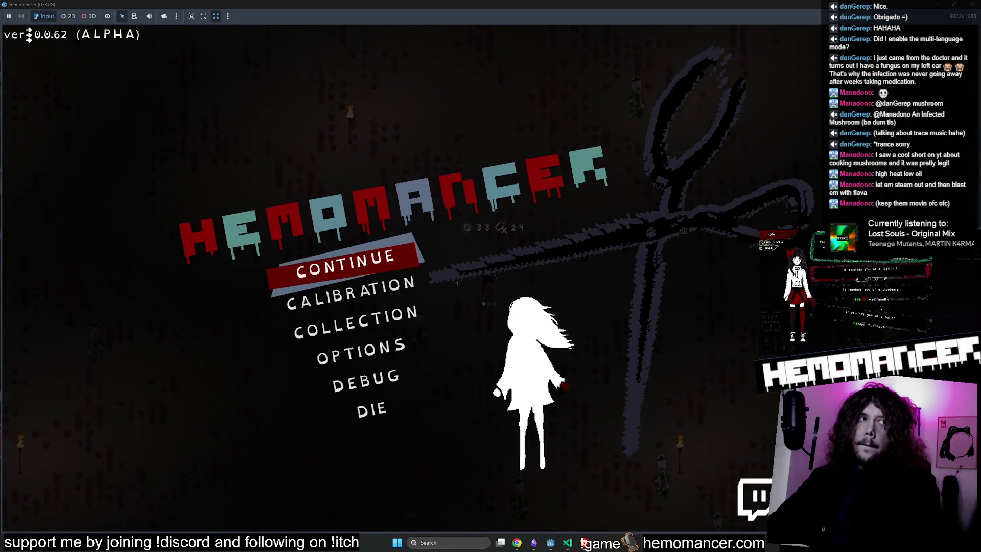
pyautogui.click(333, 262)
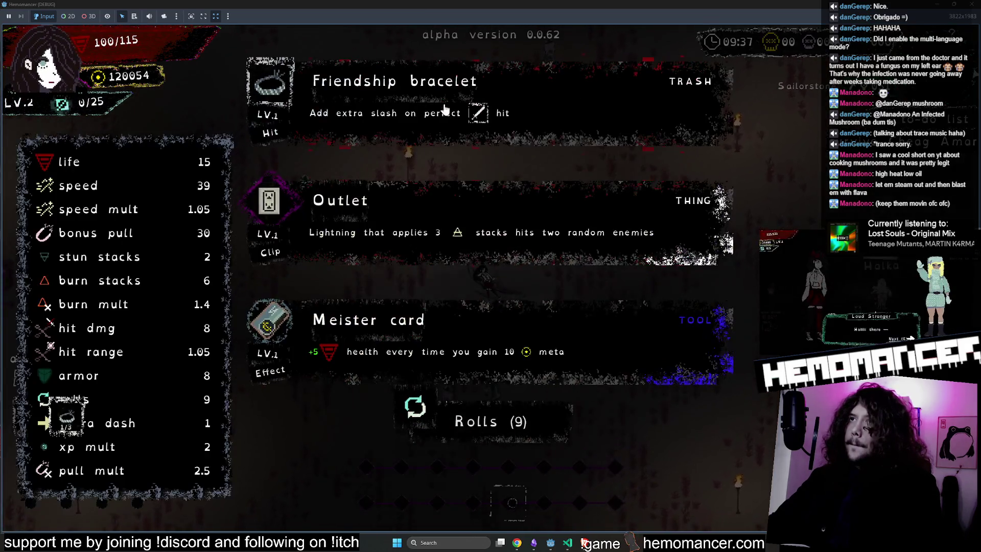
# Take Friendship bracelet, the Round Stone blueberry, and Direct hotline, then quit and stop the game
pyautogui.click(444, 109)
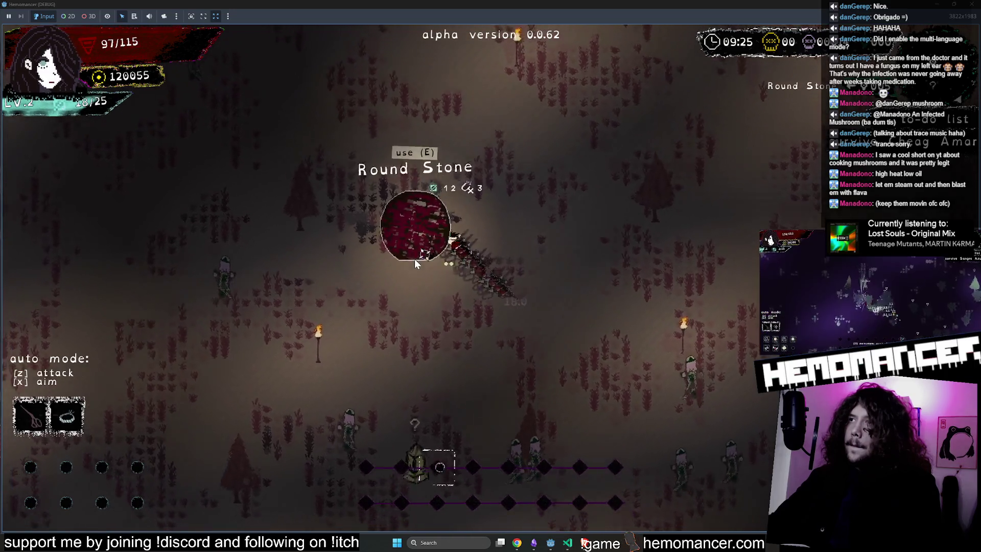
pyautogui.press('e')
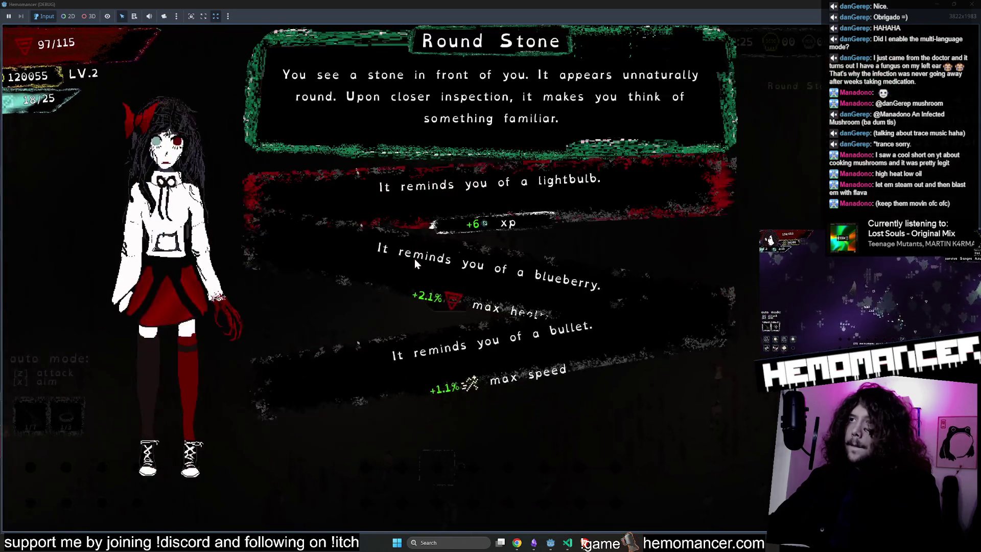
pyautogui.click(415, 258)
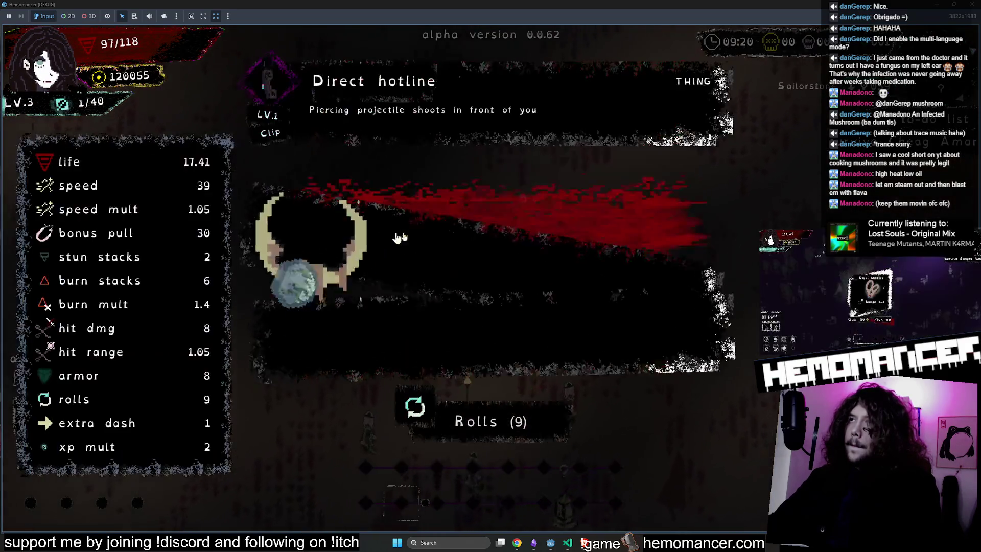
pyautogui.click(546, 294)
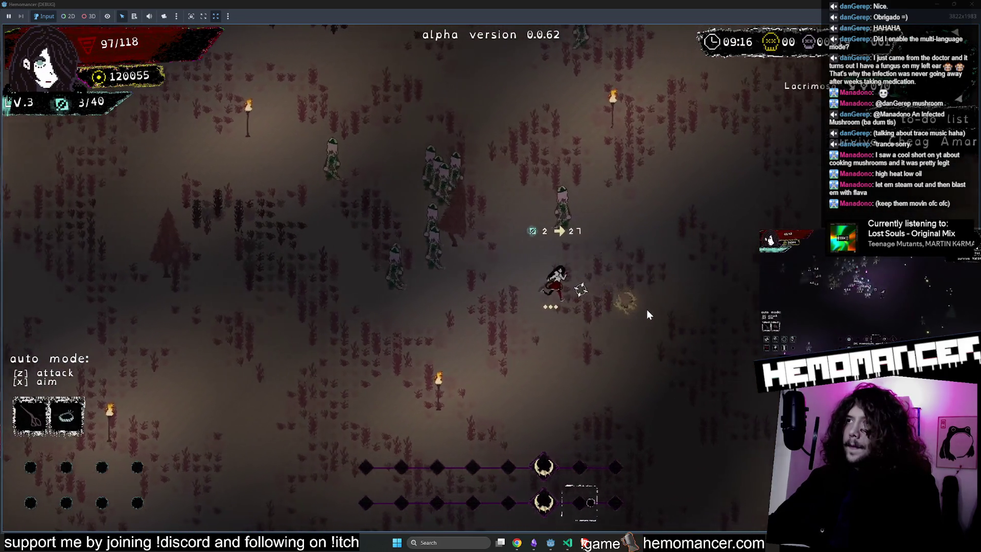
pyautogui.press('Escape')
pyautogui.press('F8')
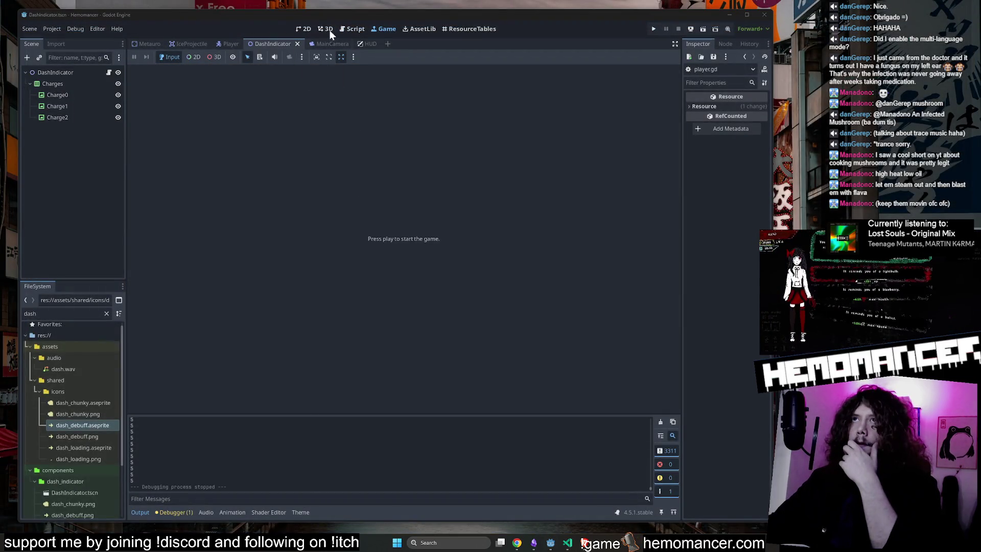
# In the 2D view, duplicate Charge2 into Charge3 and Charge3 into Charge4
pyautogui.click(310, 29)
pyautogui.click(66, 122)
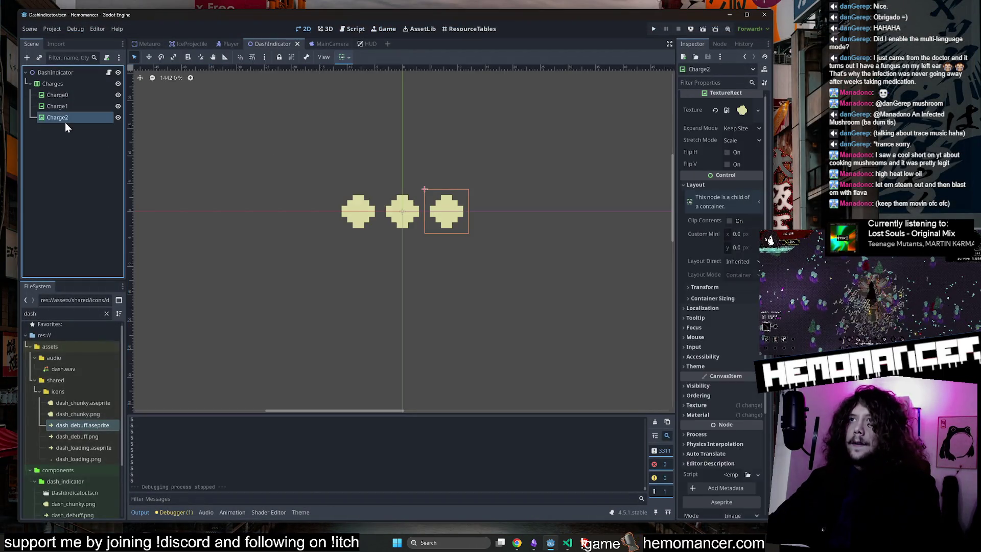
pyautogui.hotkey('ctrl', 'd')
pyautogui.click(66, 131)
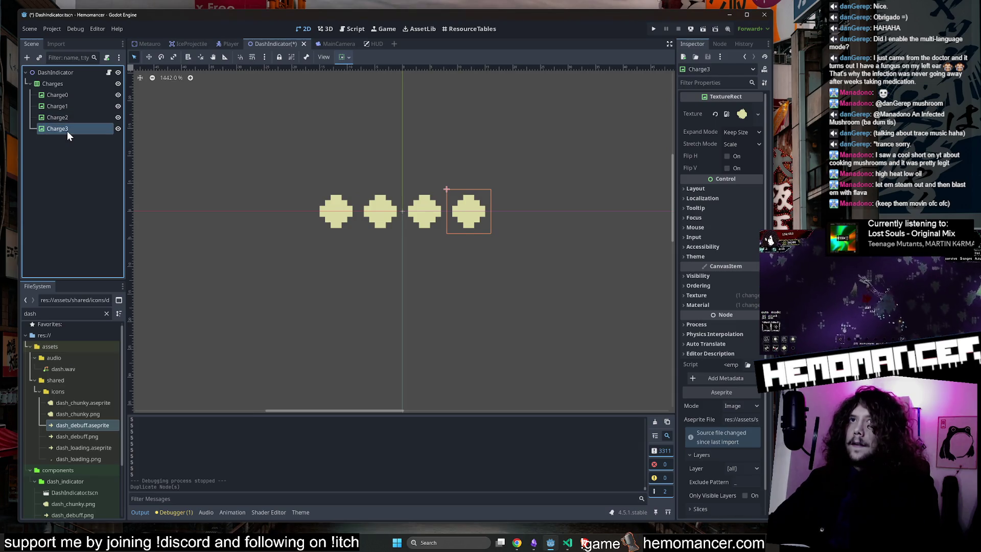
pyautogui.hotkey('ctrl', 'd')
pyautogui.hotkey('ctrl', 'd')
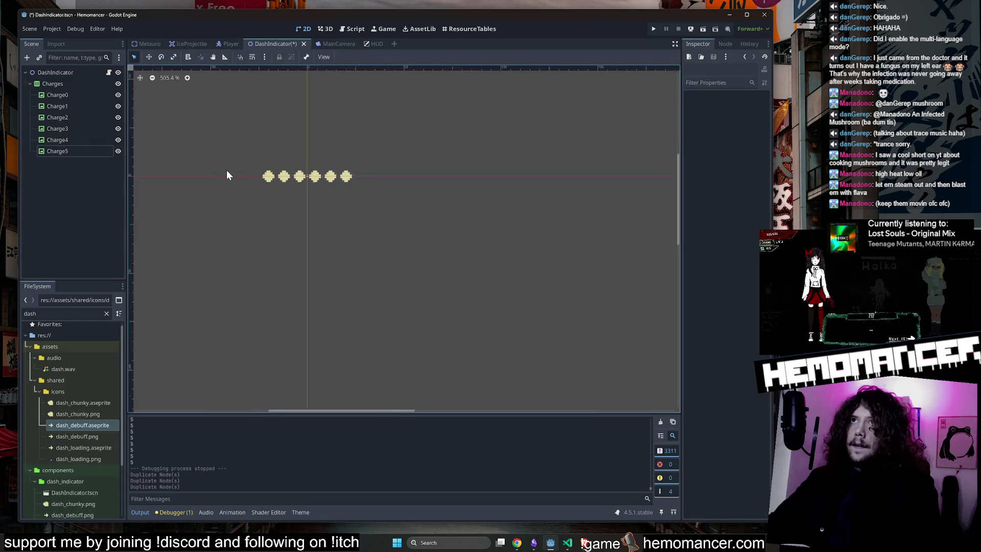
pyautogui.scroll(-5, 274, 265)
# Save and run the game, visit the calibration screen and main menu, close it, then relaunch
pyautogui.press('F5')
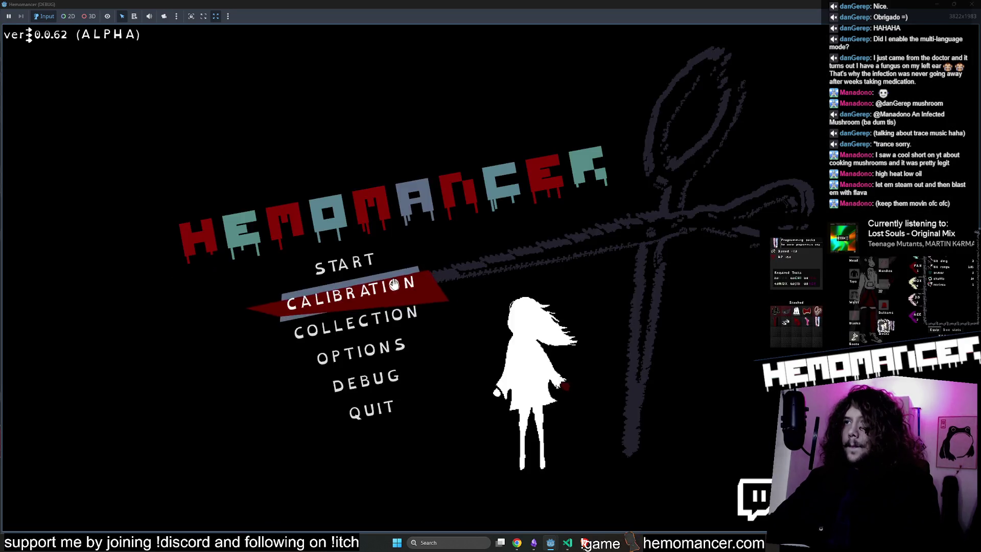
pyautogui.click(390, 281)
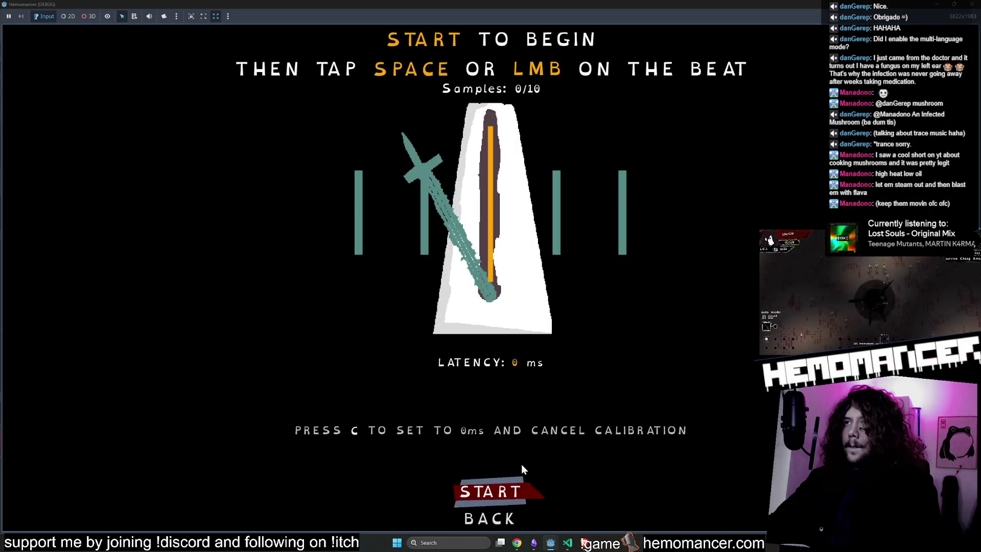
pyautogui.click(500, 520)
pyautogui.click(366, 261)
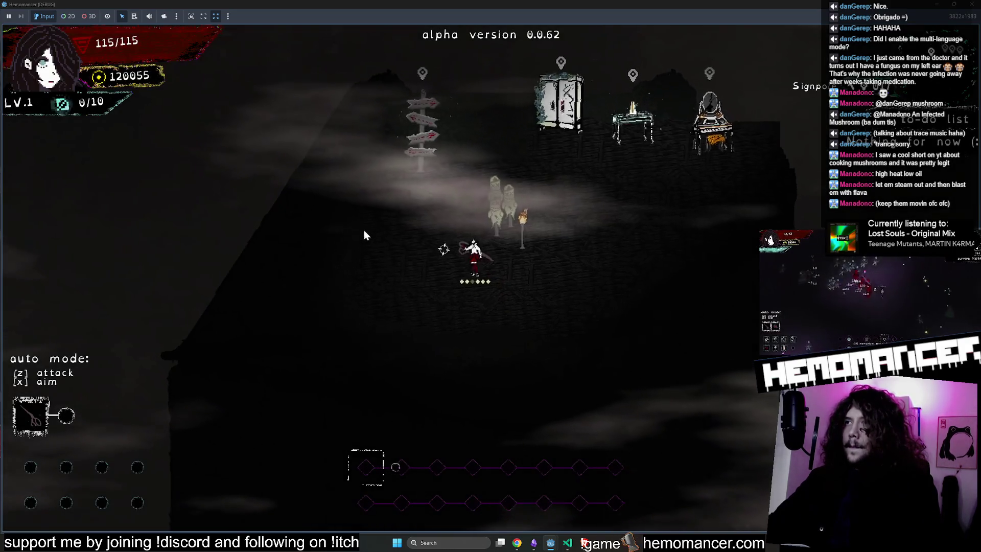
pyautogui.click(971, 6)
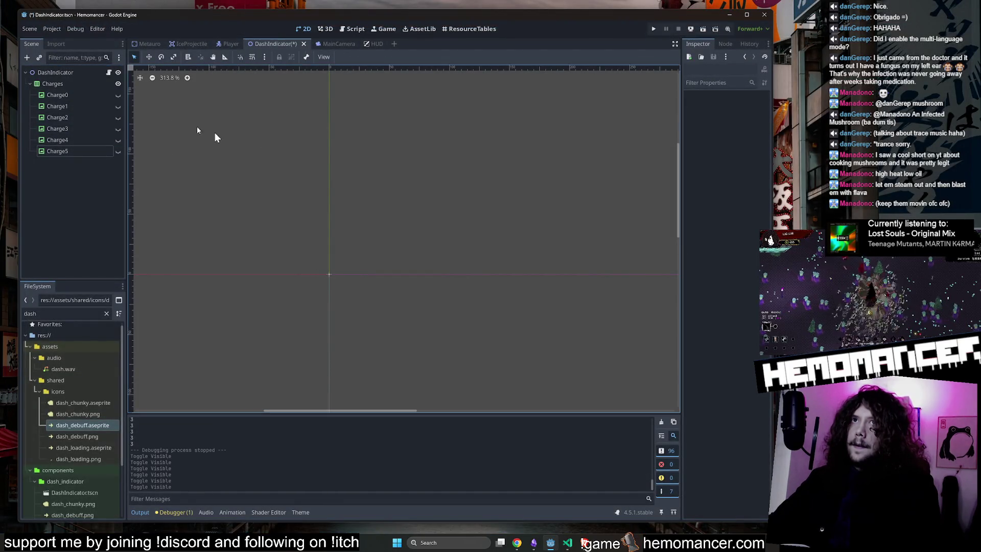
pyautogui.press('F5')
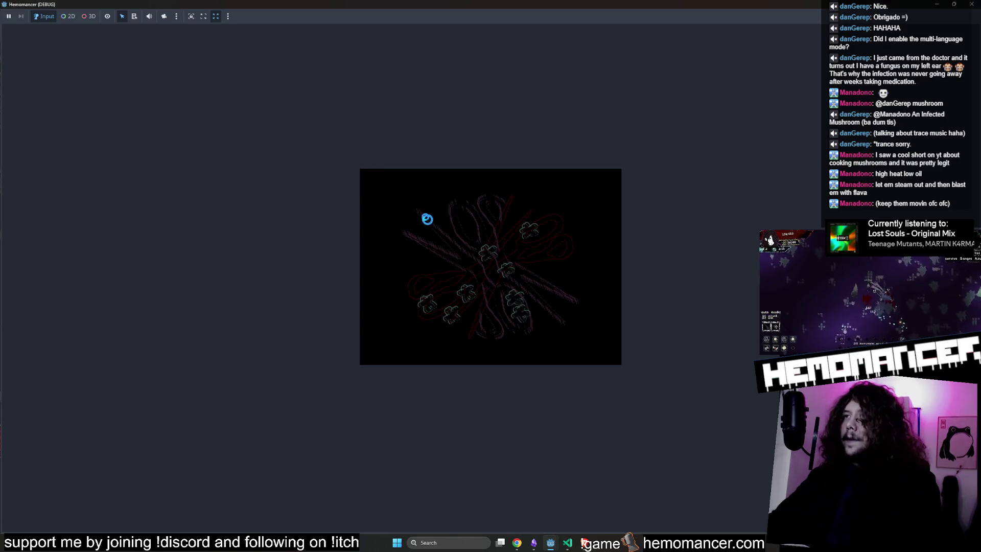
# Start the game and travel from the signpole to the next level
pyautogui.press('Return')
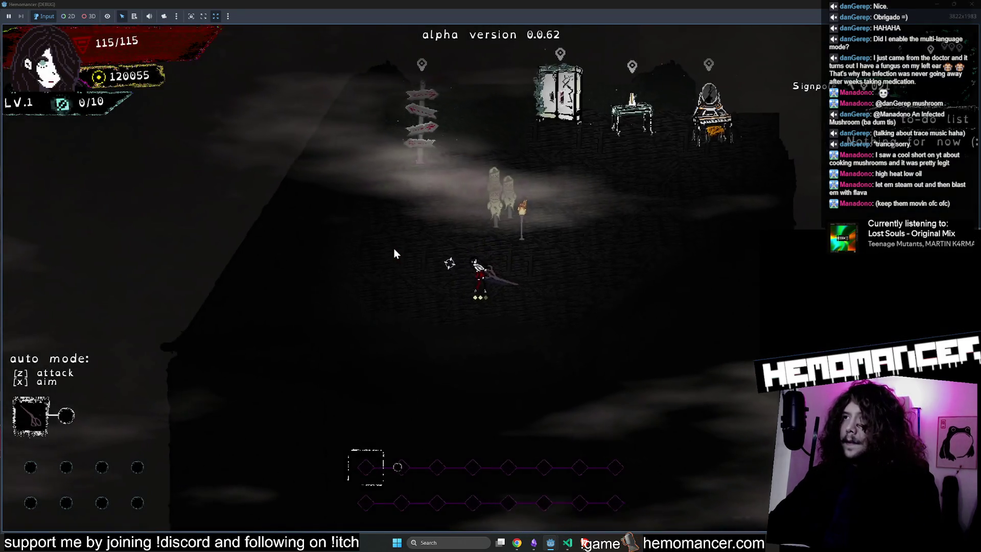
pyautogui.press('w')
pyautogui.press('e')
pyautogui.press('Return')
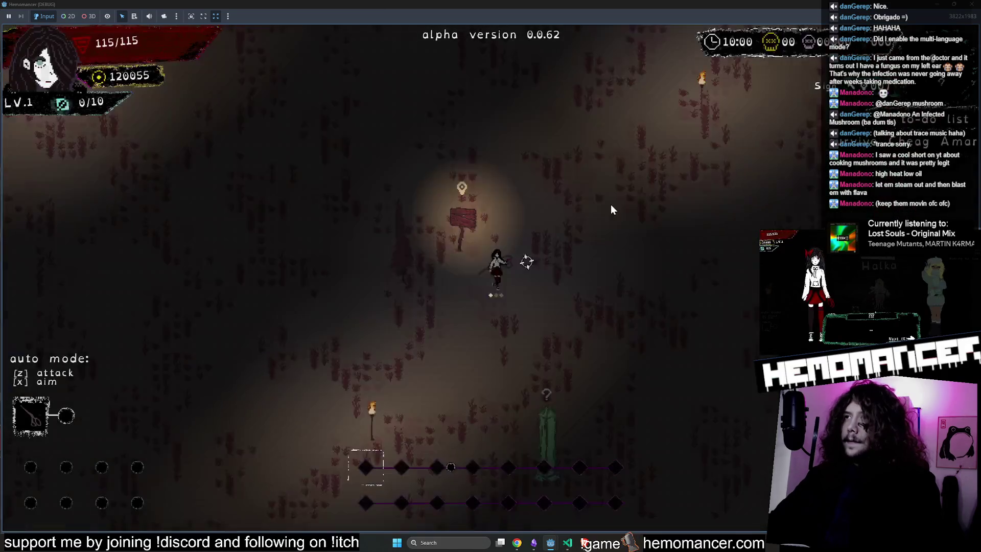
# Move the Hemomancer down through the level, ending with a dash to the right
pyautogui.press('s')
pyautogui.press('d')
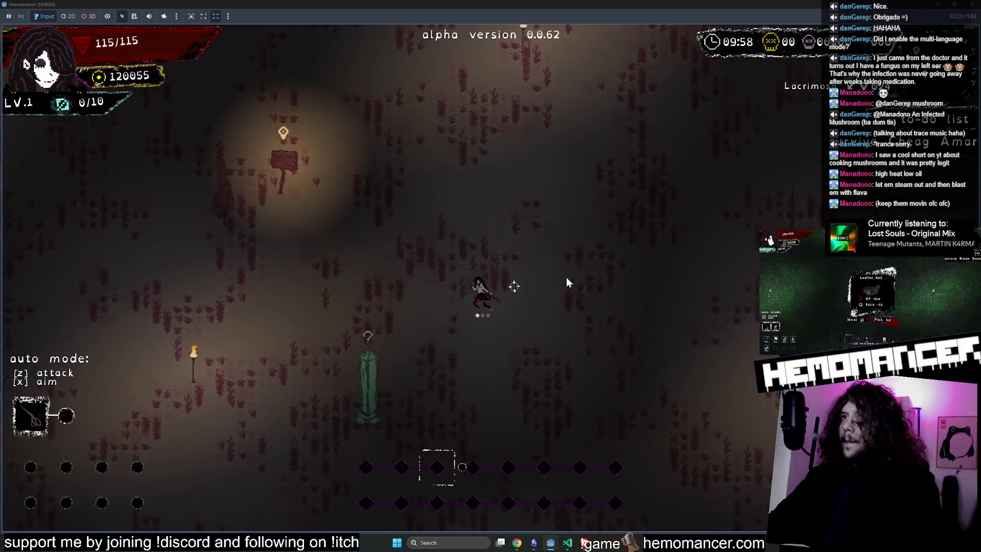
pyautogui.press('s')
pyautogui.press('a')
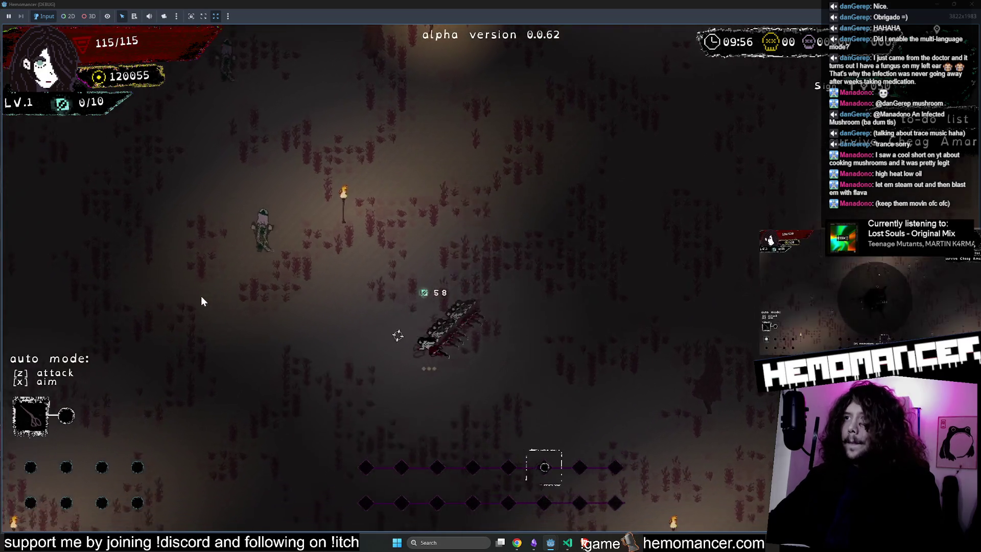
pyautogui.press('s')
pyautogui.press('d')
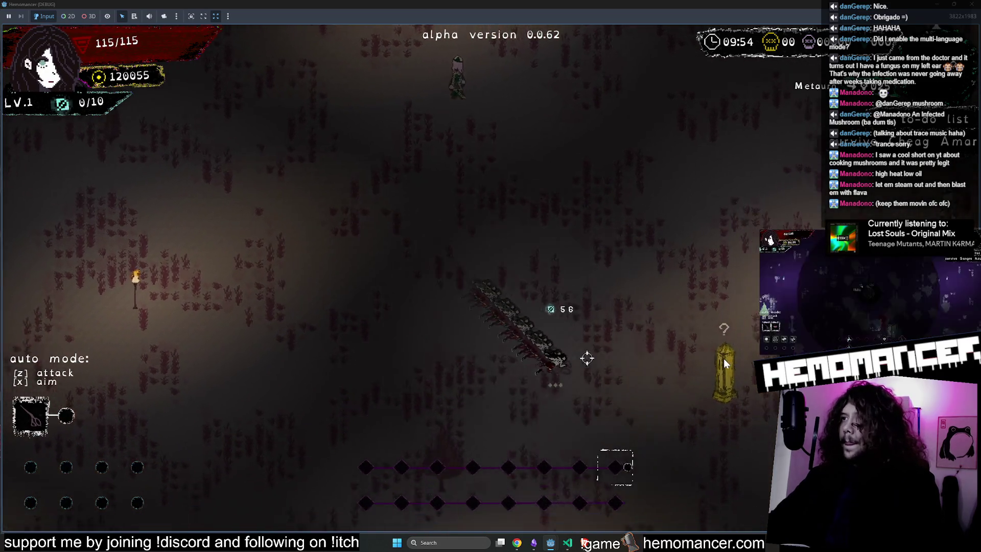
pyautogui.press('s')
pyautogui.press('d')
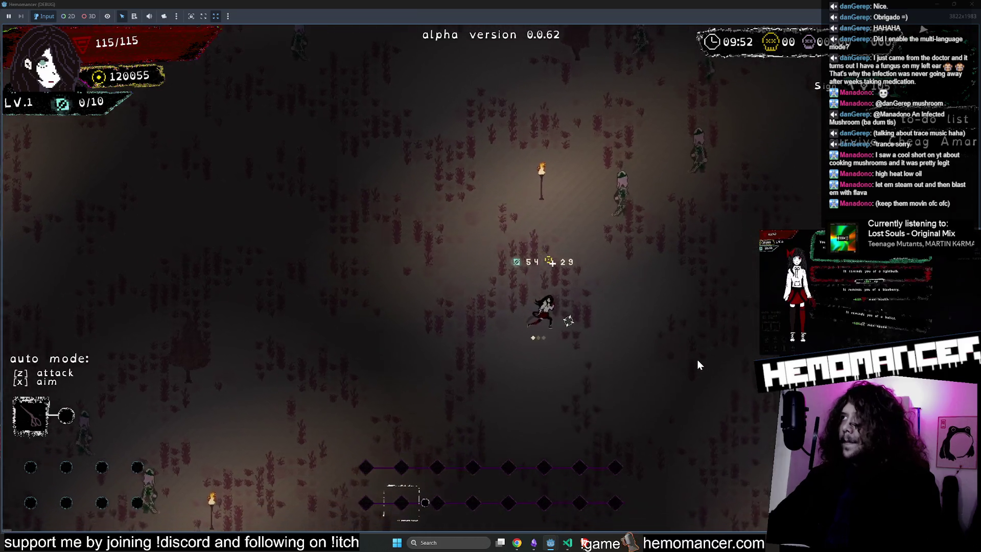
pyautogui.press('s')
pyautogui.press('d')
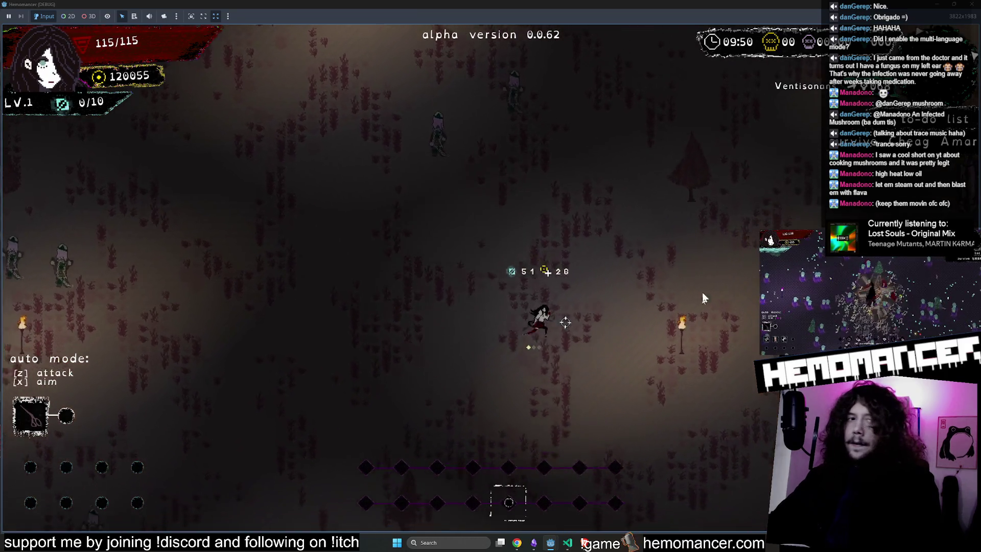
# Weave the character up-right and back down, then run left past the torch
pyautogui.press('w')
pyautogui.press('d')
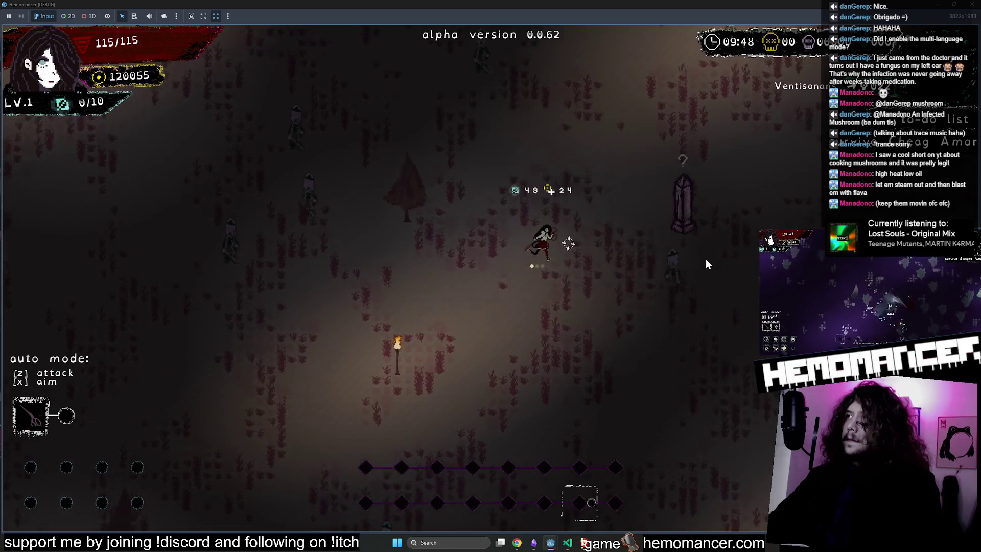
pyautogui.press('d')
pyautogui.press('w')
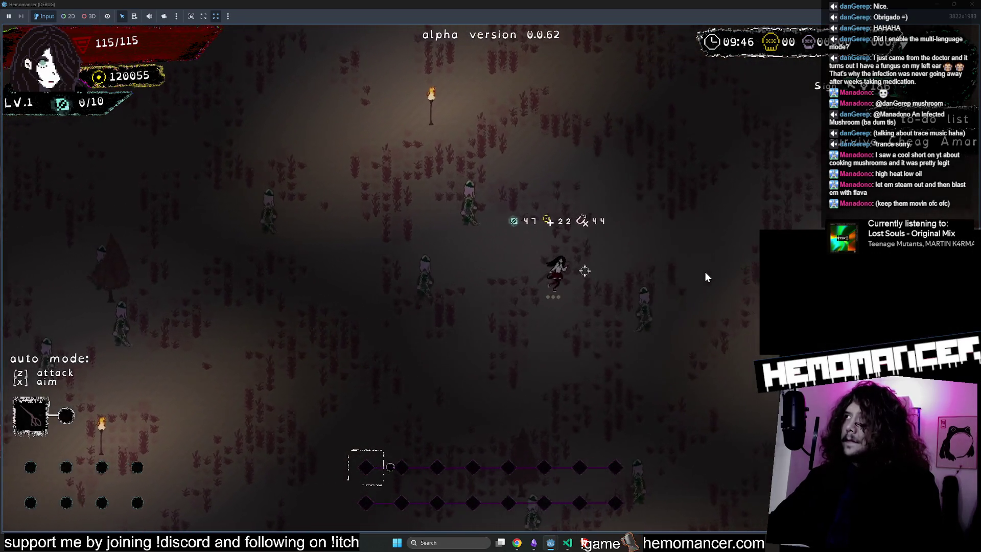
pyautogui.press('w')
pyautogui.press('a')
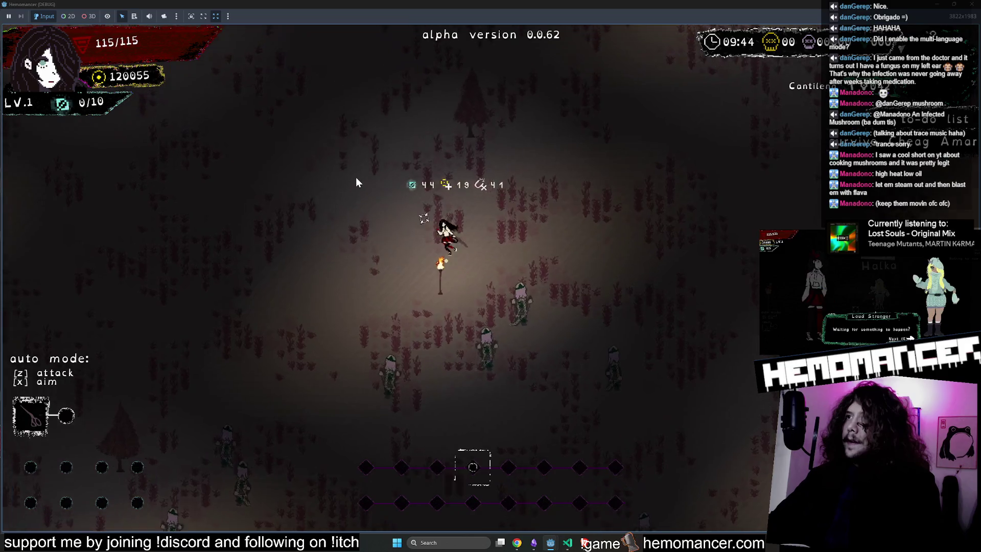
pyautogui.press('s')
pyautogui.press('d')
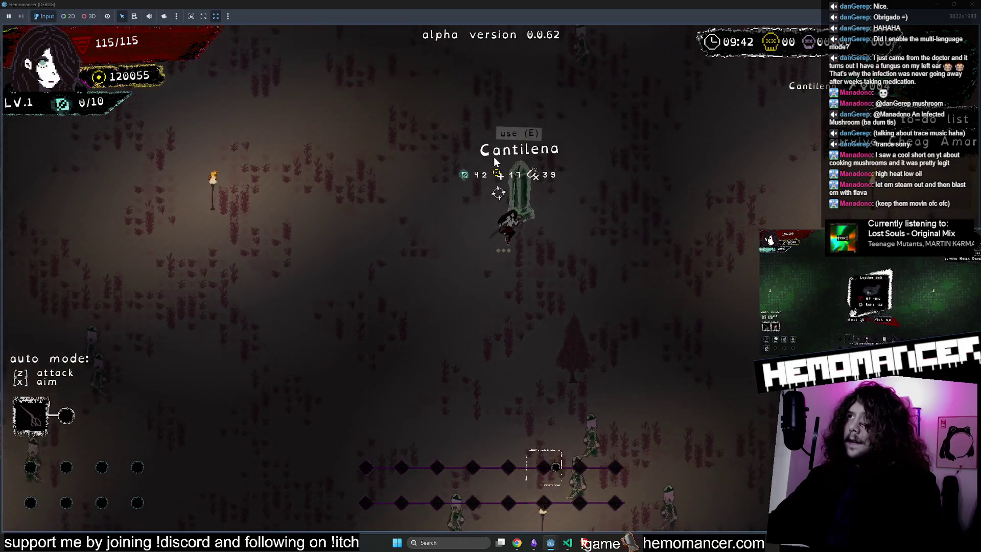
pyautogui.press('a')
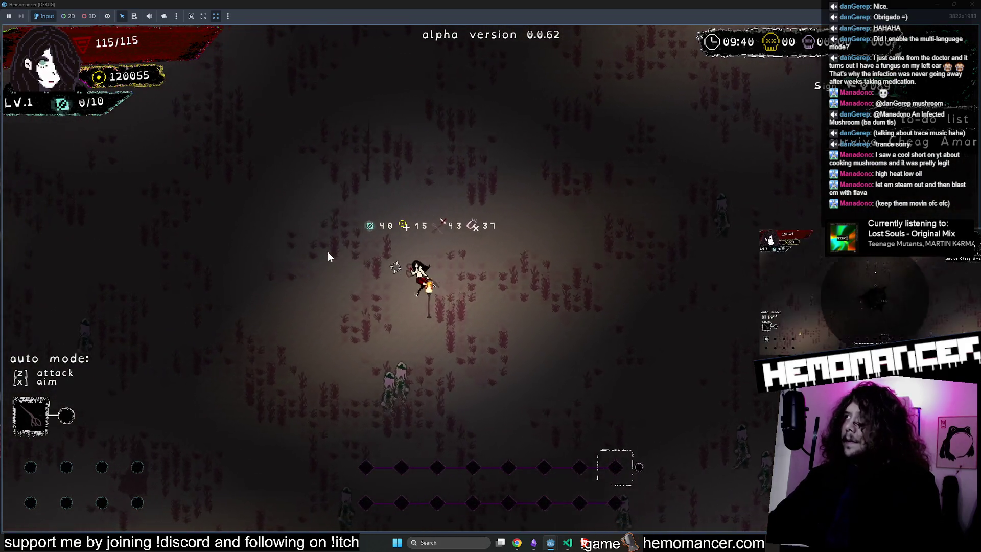
# Dash up-left to the signpost, read it, then walk away from it
pyautogui.press('a')
pyautogui.press('w')
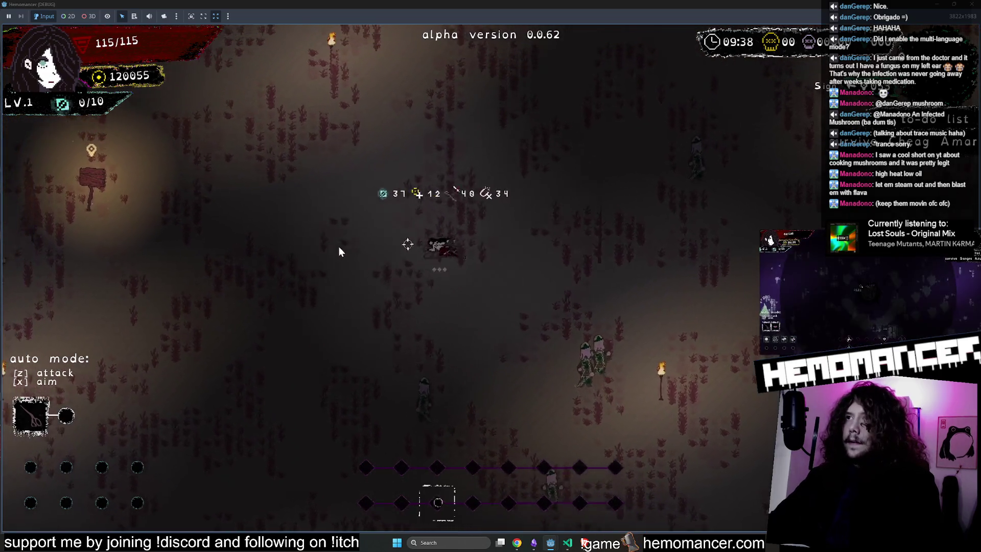
pyautogui.press('a')
pyautogui.press('w')
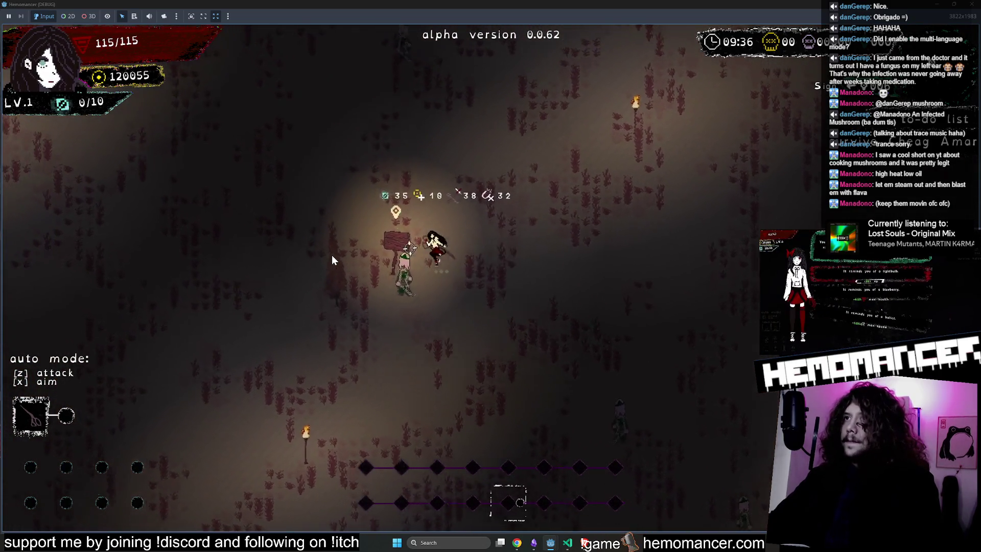
pyautogui.press('a')
pyautogui.press('w')
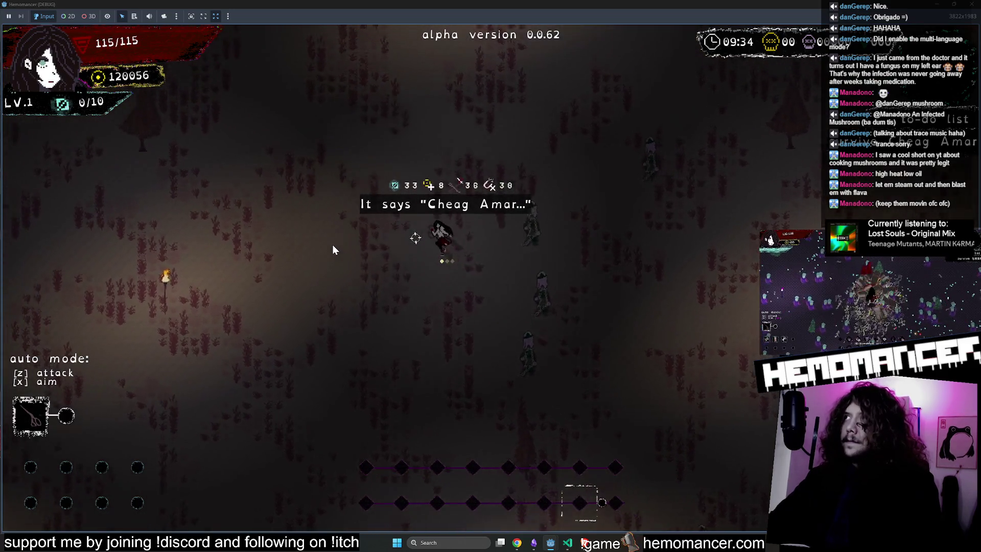
pyautogui.press('a')
pyautogui.press('w')
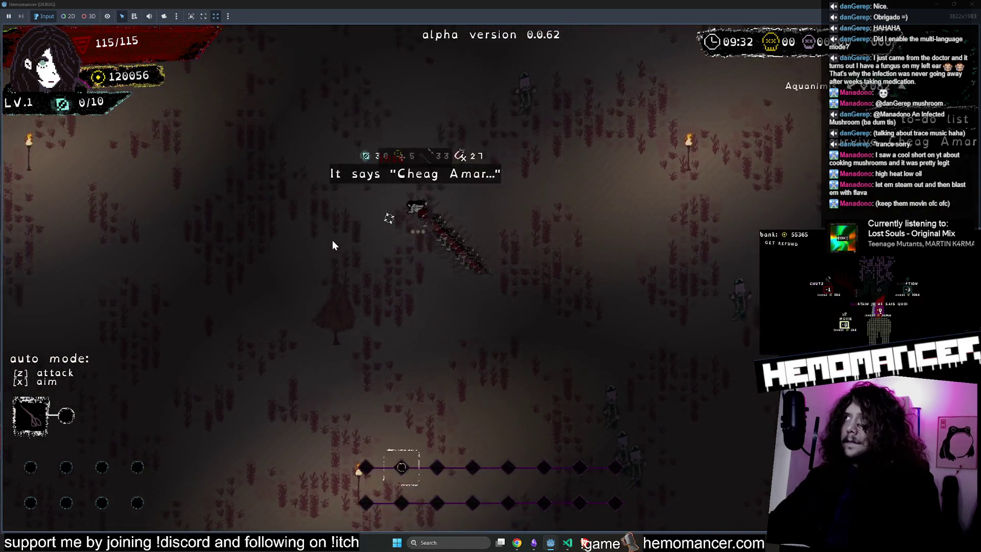
pyautogui.press('w')
pyautogui.press('d')
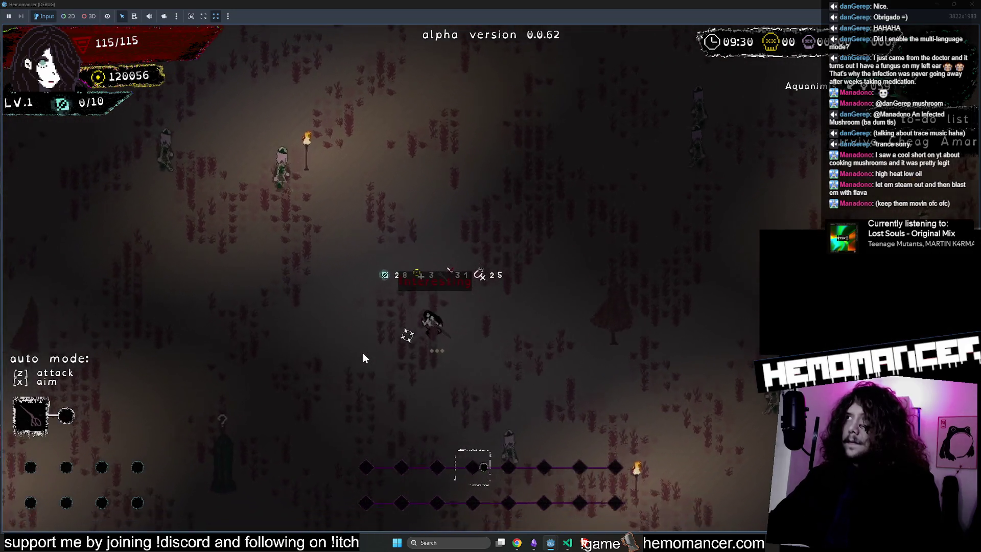
# Walk to the gravestone, interact with it, and pick one of its blessings
pyautogui.press('s')
pyautogui.press('a')
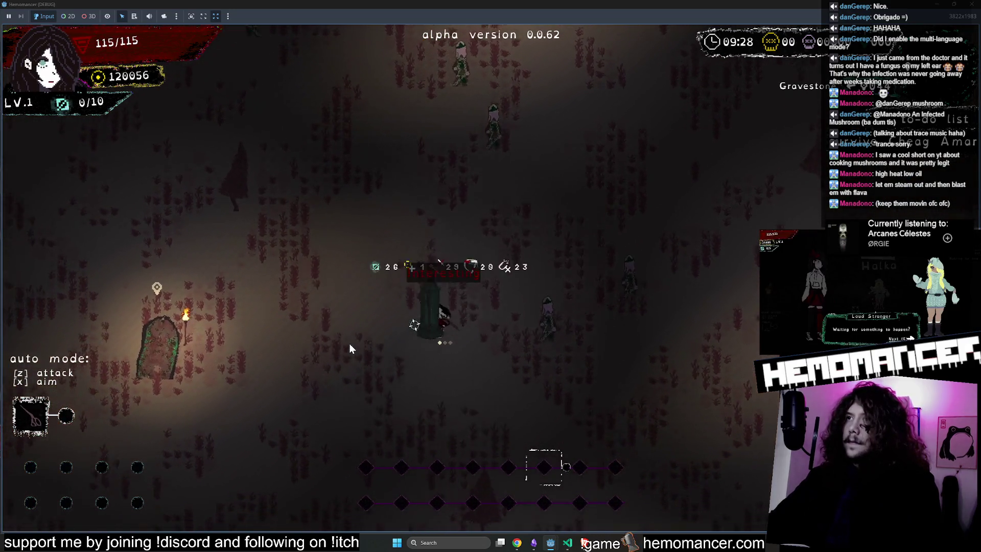
pyautogui.press('a')
pyautogui.press('e')
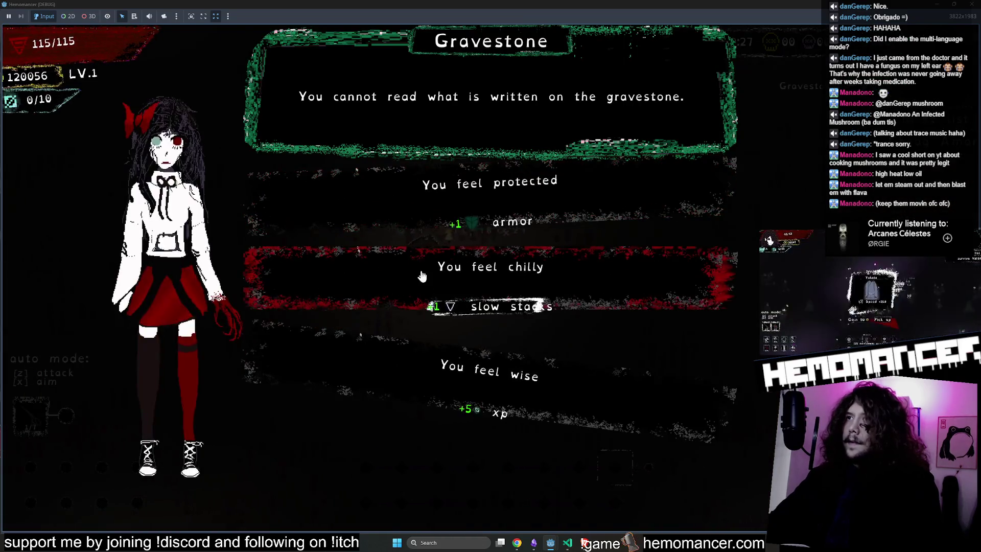
pyautogui.click(421, 276)
# Walk up-left past the golden statue, then head down-left
pyautogui.press('a')
pyautogui.press('w')
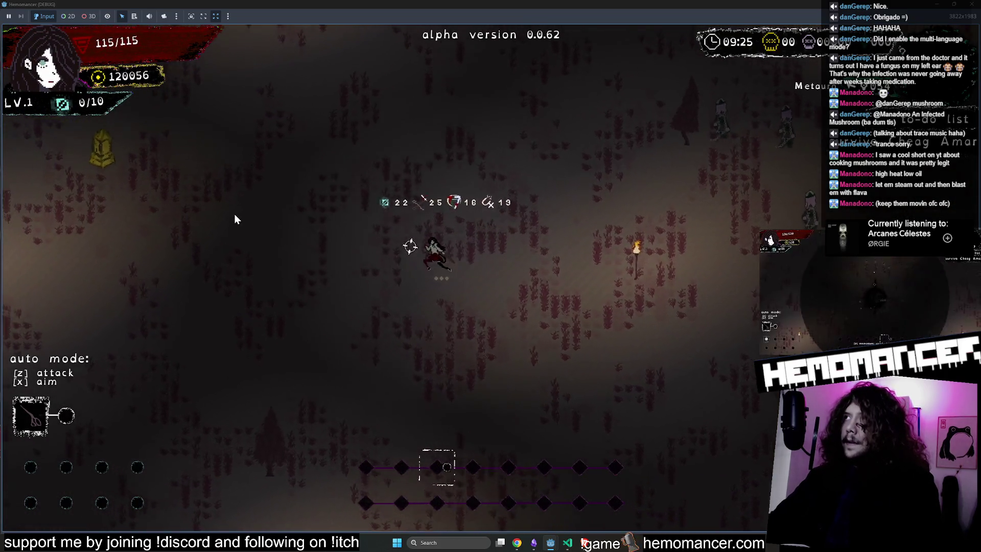
pyautogui.press('w')
pyautogui.press('a')
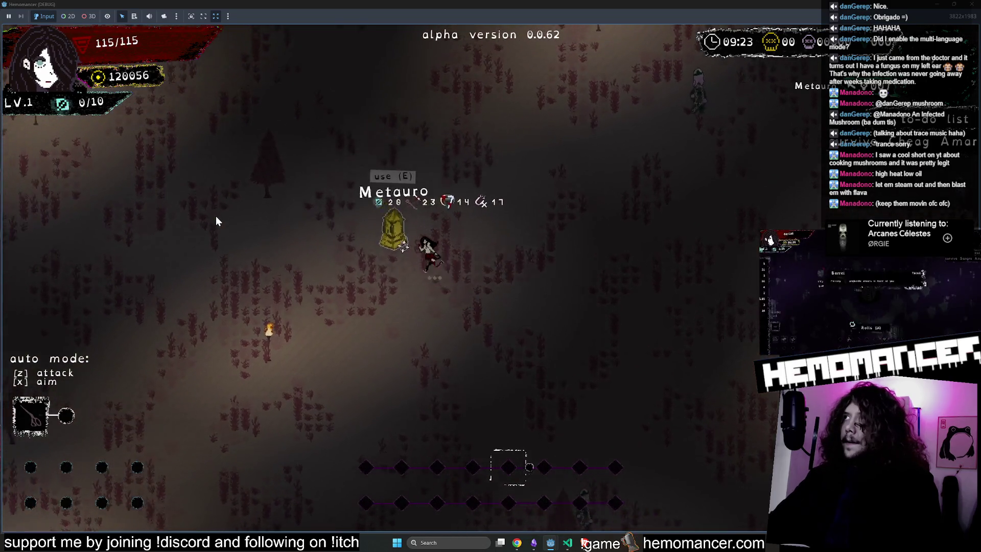
pyautogui.press('w')
pyautogui.press('a')
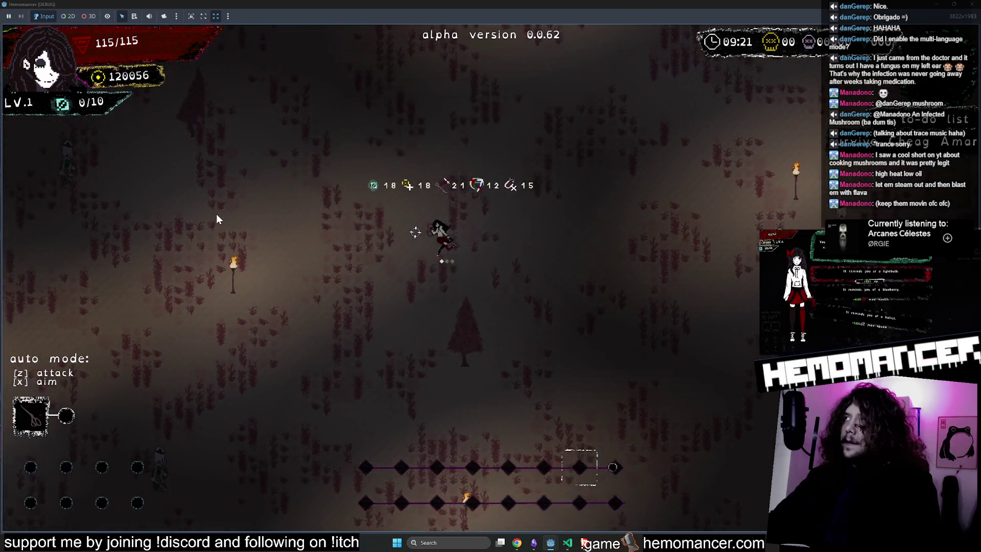
pyautogui.press('a')
pyautogui.press('s')
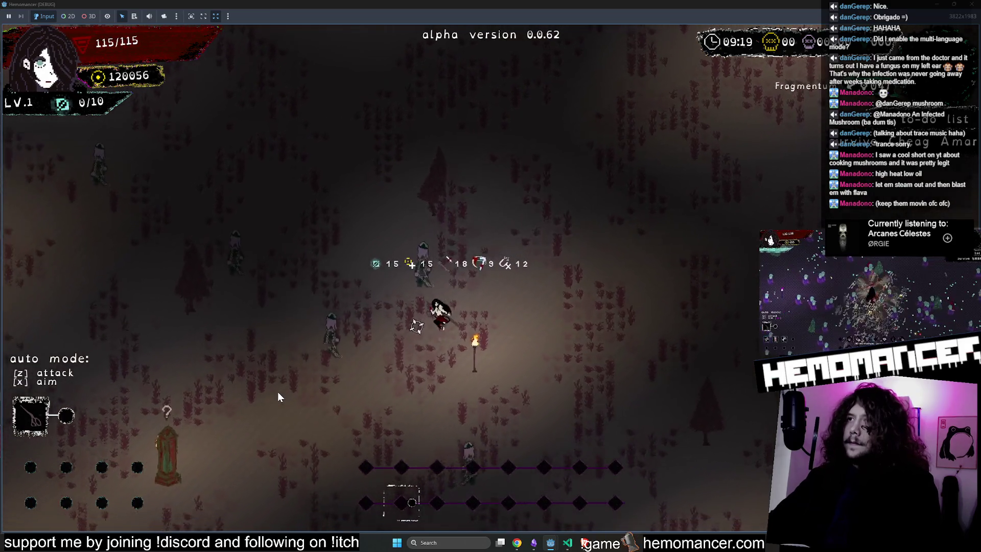
pyautogui.press('a')
pyautogui.press('s')
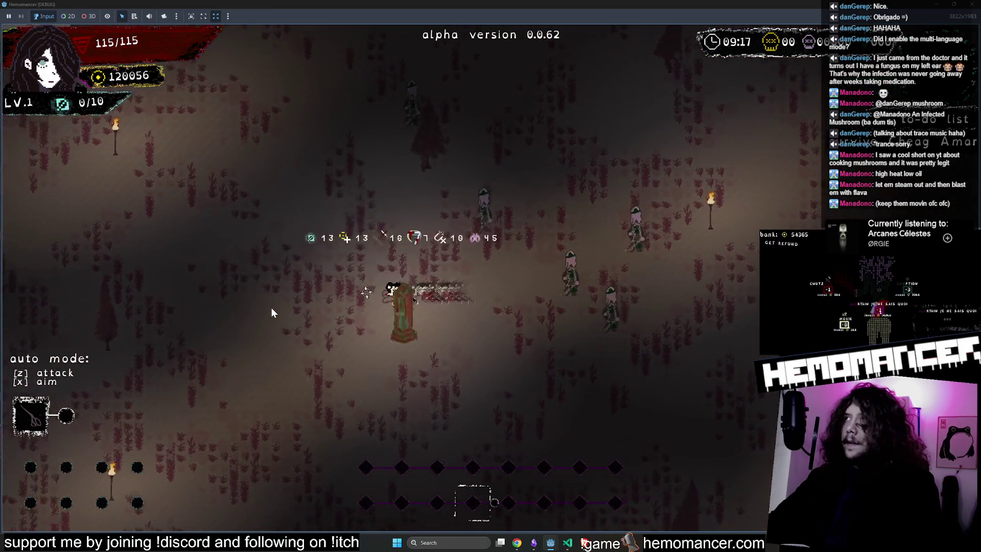
# Keep walking the character far to the left, then turn up-left
pyautogui.press('a')
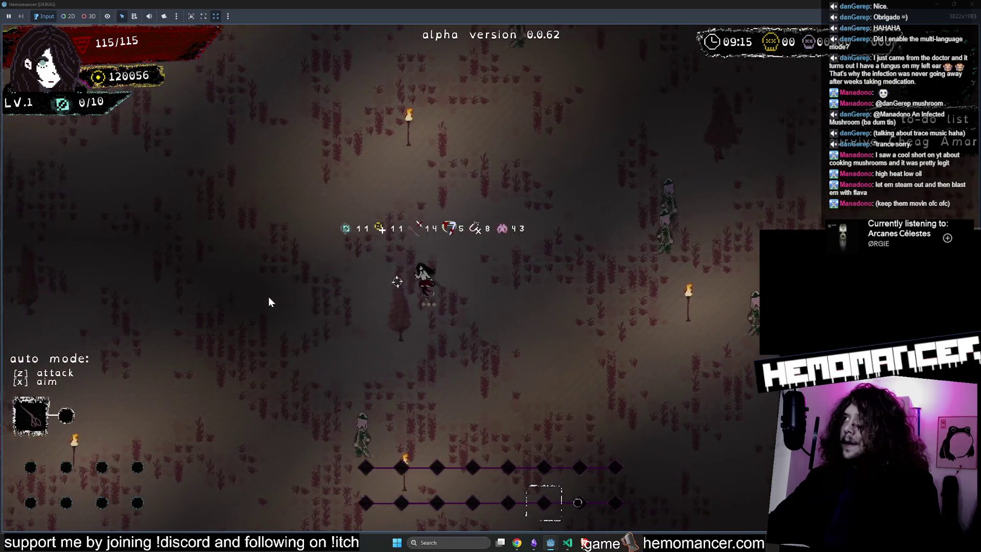
pyautogui.press('a')
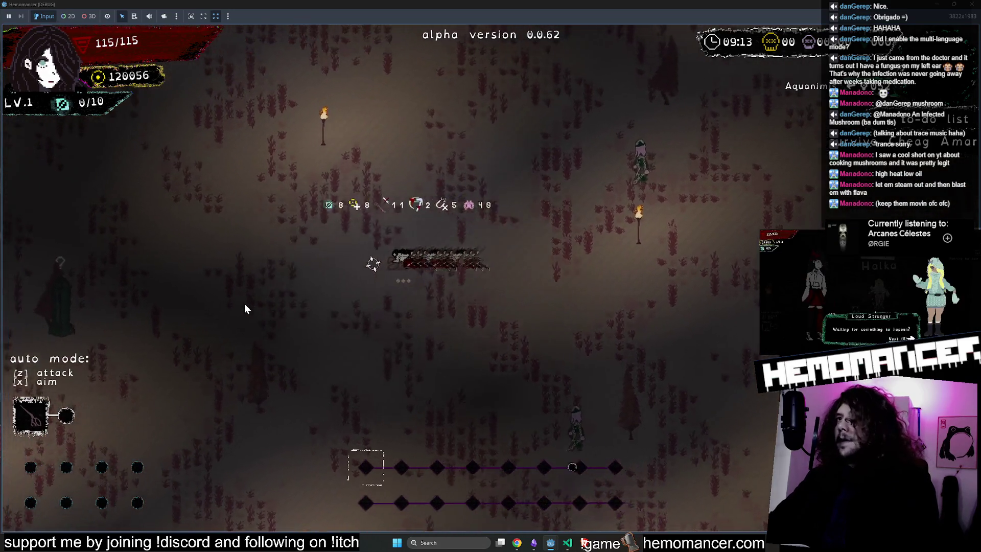
pyautogui.press('a')
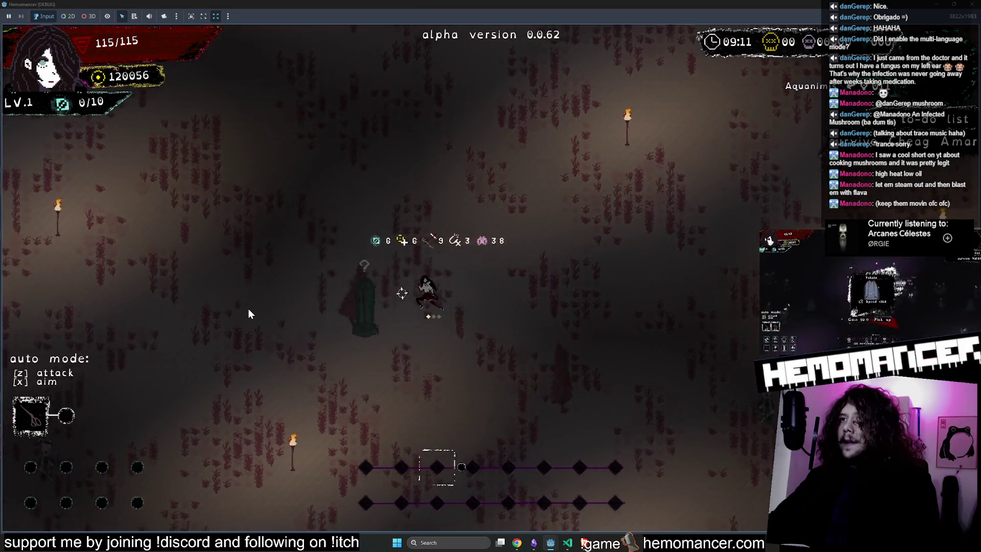
pyautogui.press('a')
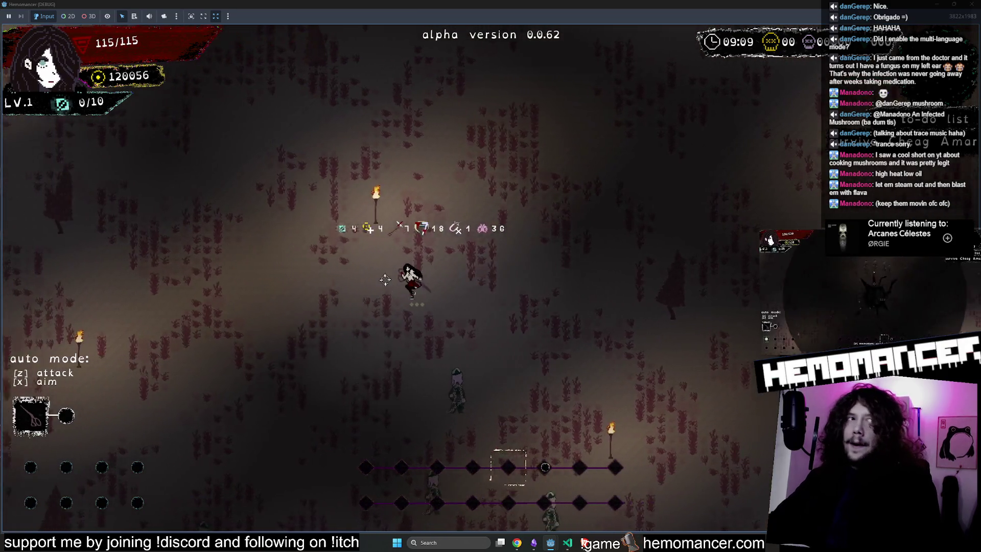
pyautogui.press('a')
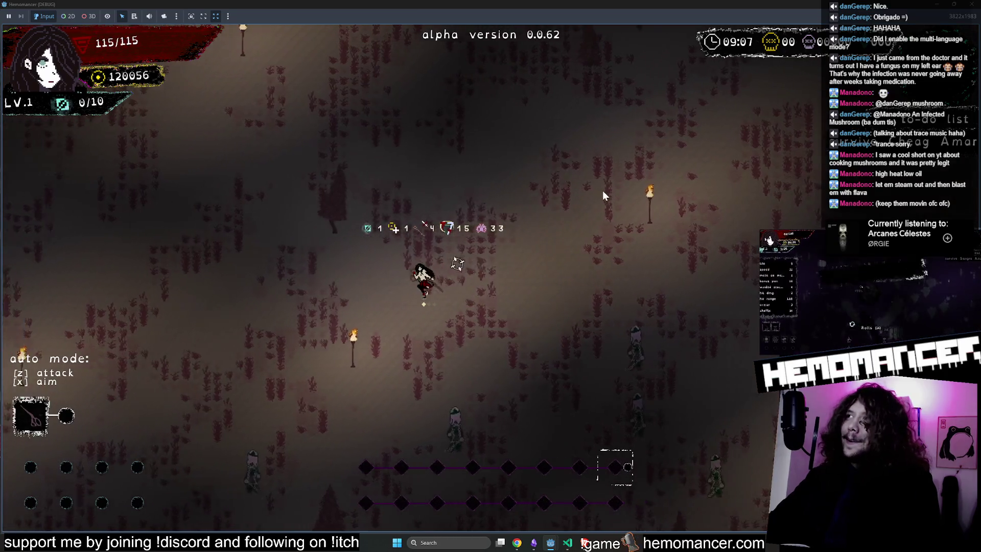
pyautogui.press('a')
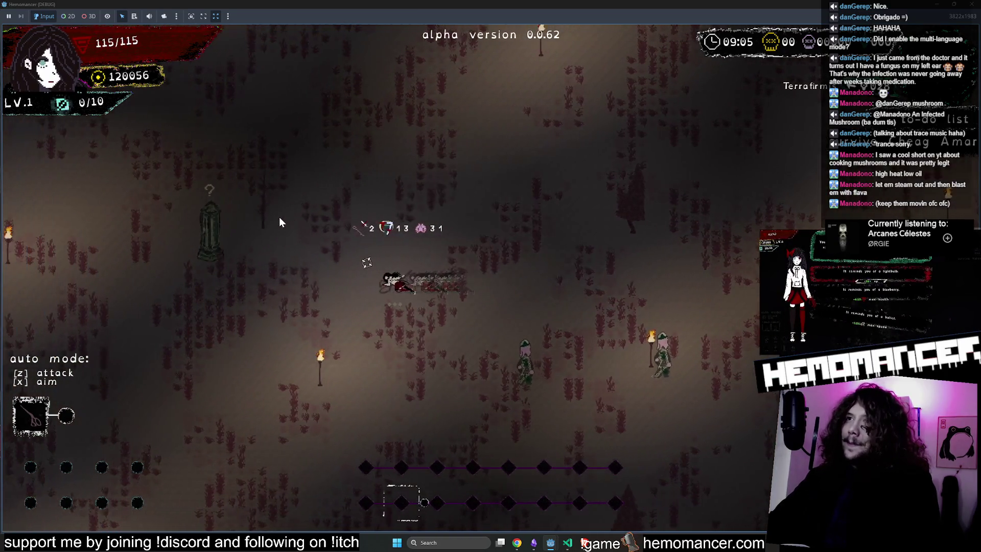
pyautogui.press('a')
pyautogui.press('w')
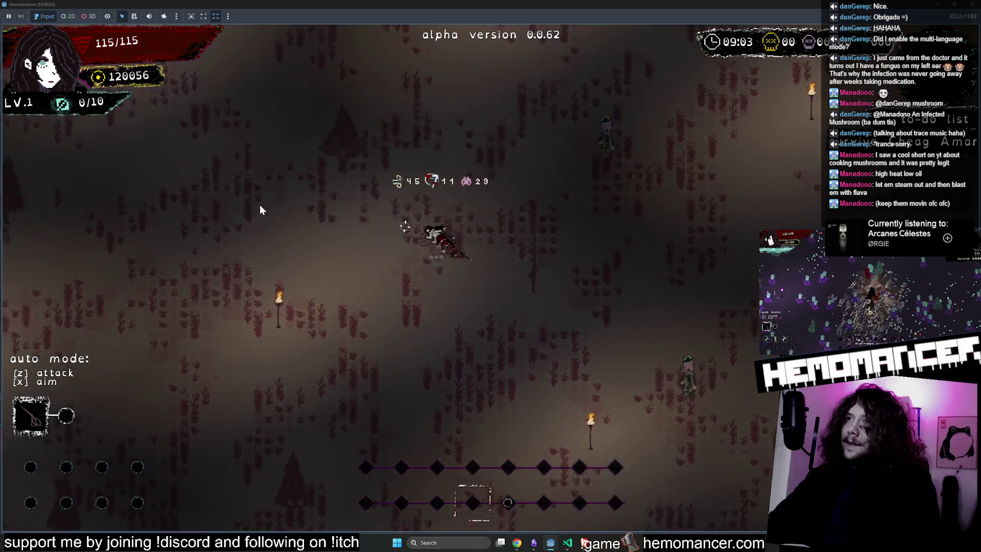
# Cross the field to the brazier, interact with it, and dismiss its offer to resume play
pyautogui.press('w')
pyautogui.press('a')
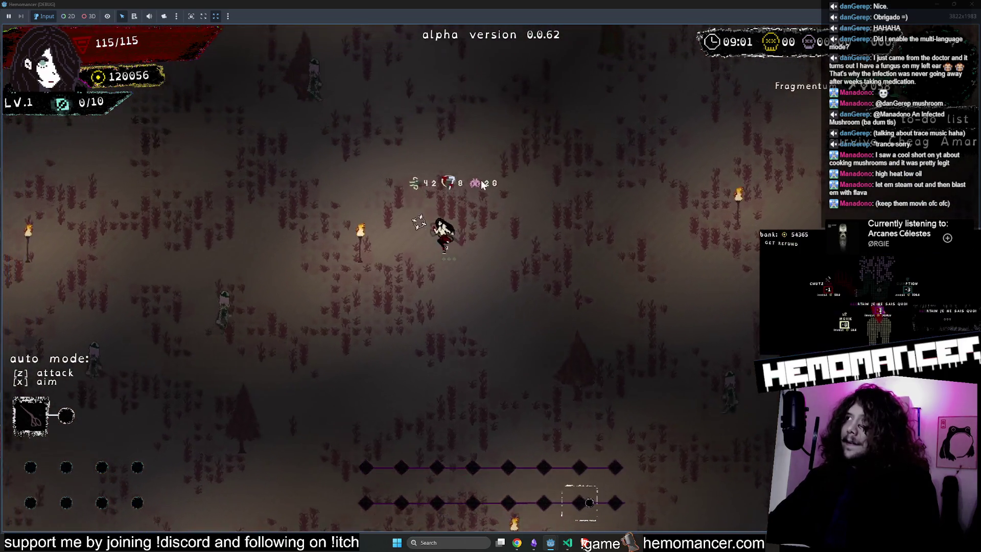
pyautogui.press('w')
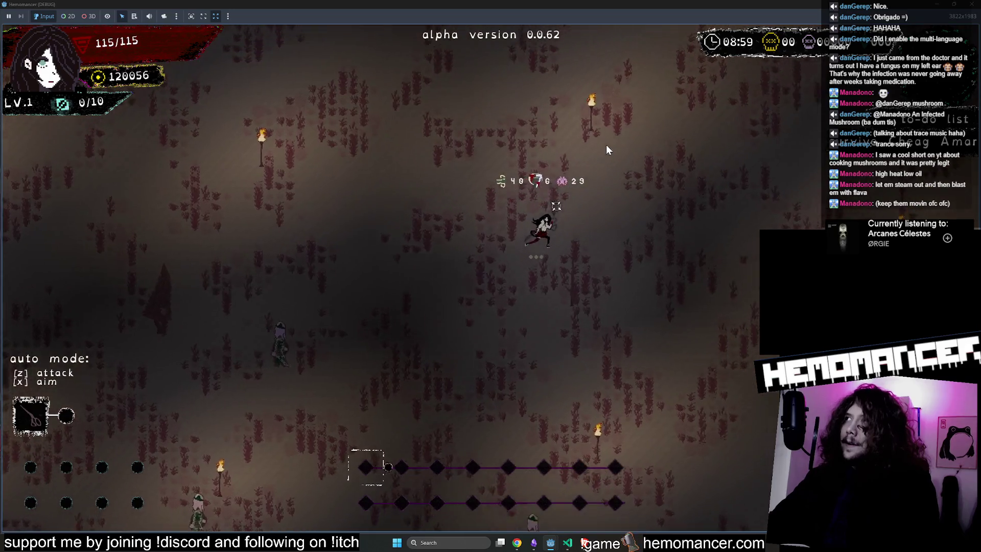
pyautogui.press('w')
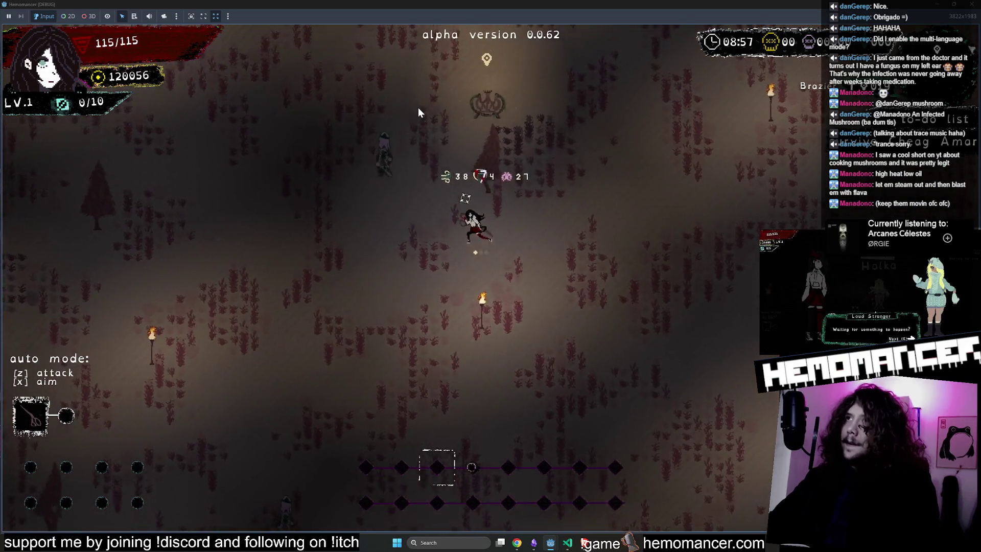
pyautogui.press('e')
pyautogui.click(467, 219)
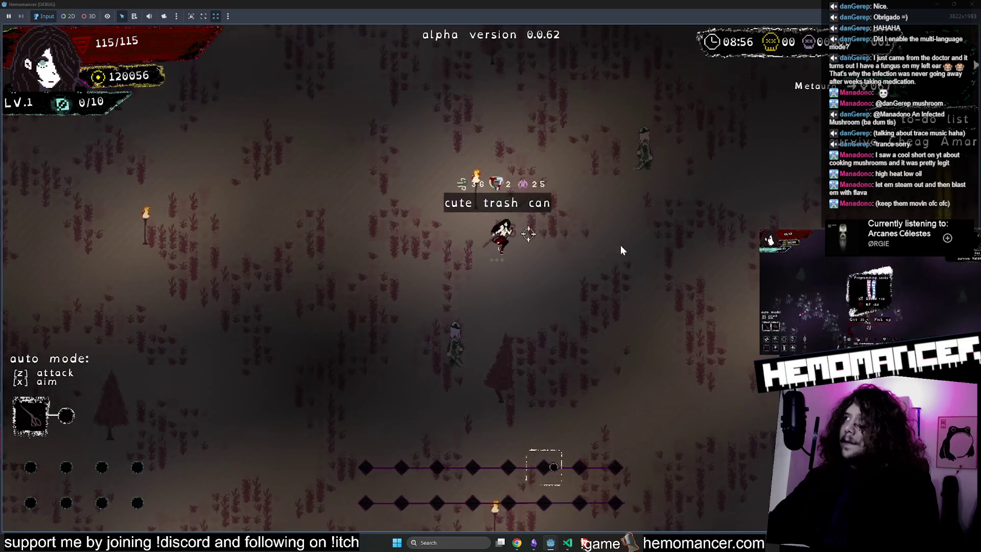
# Walk the character across the field past the Fragmentum and Terrafirmis pillars
pyautogui.press('d')
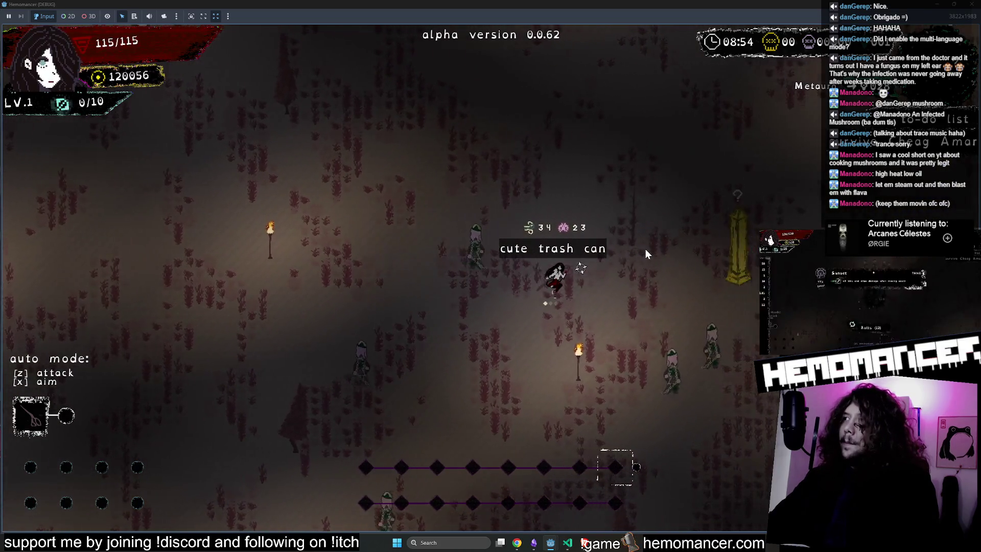
pyautogui.press('d')
pyautogui.press('w')
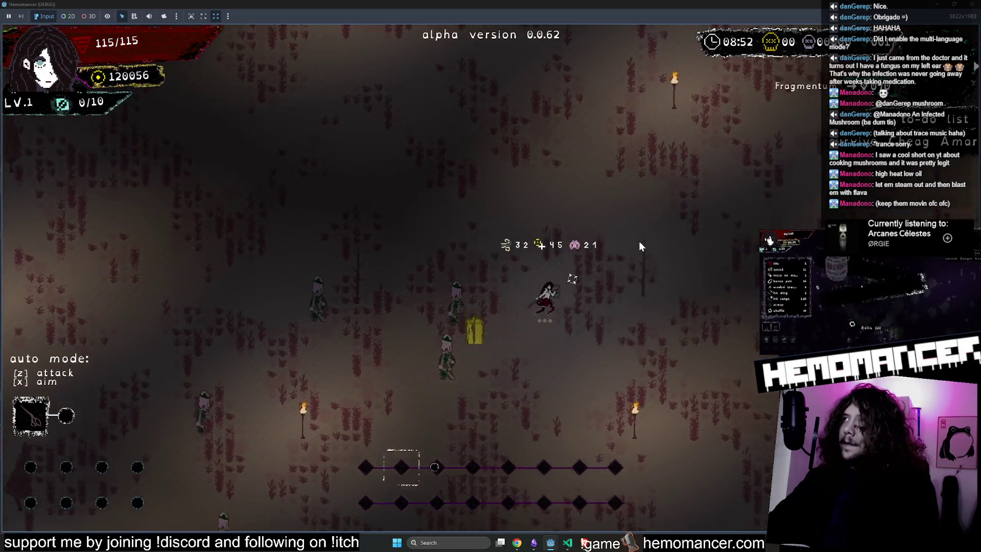
pyautogui.press('d')
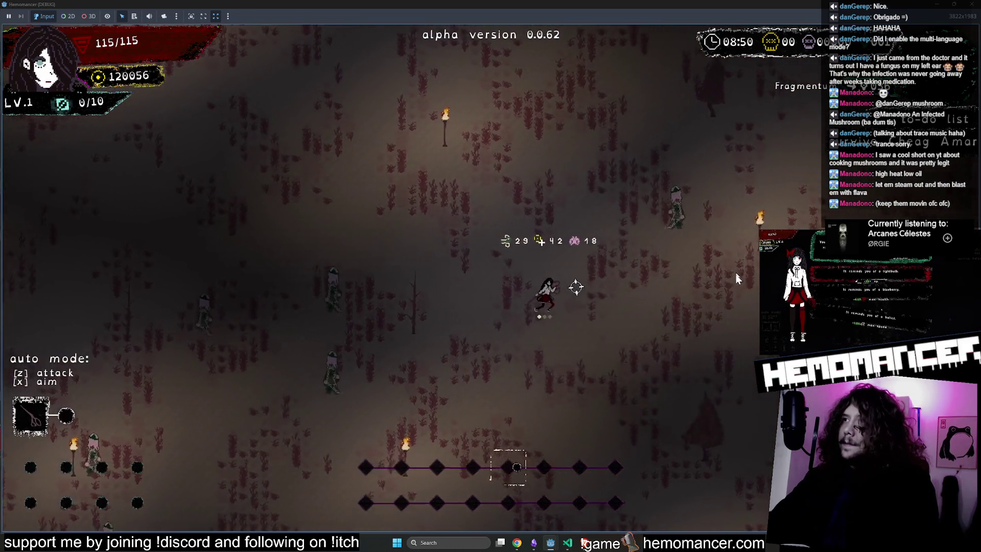
pyautogui.press('d')
pyautogui.press('w')
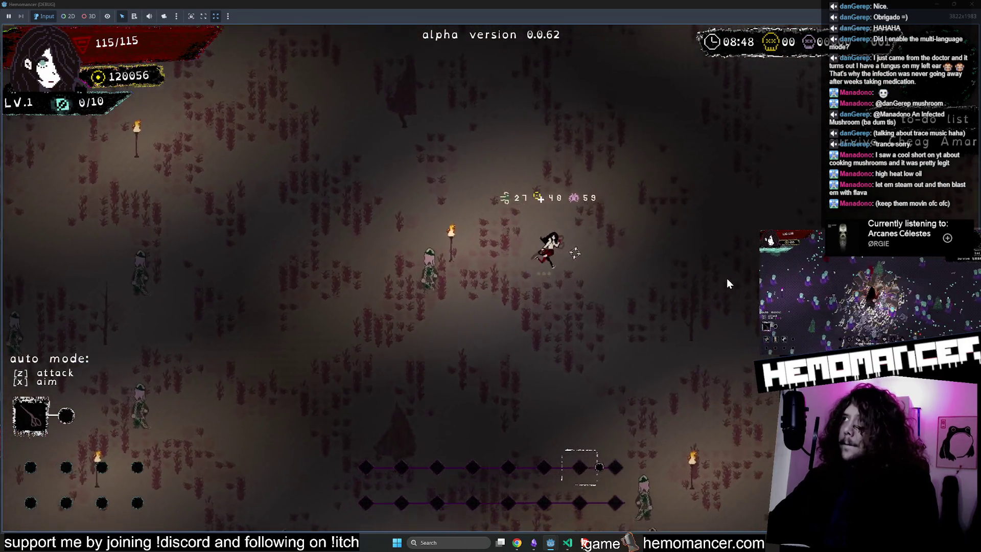
pyautogui.press('d')
pyautogui.press('w')
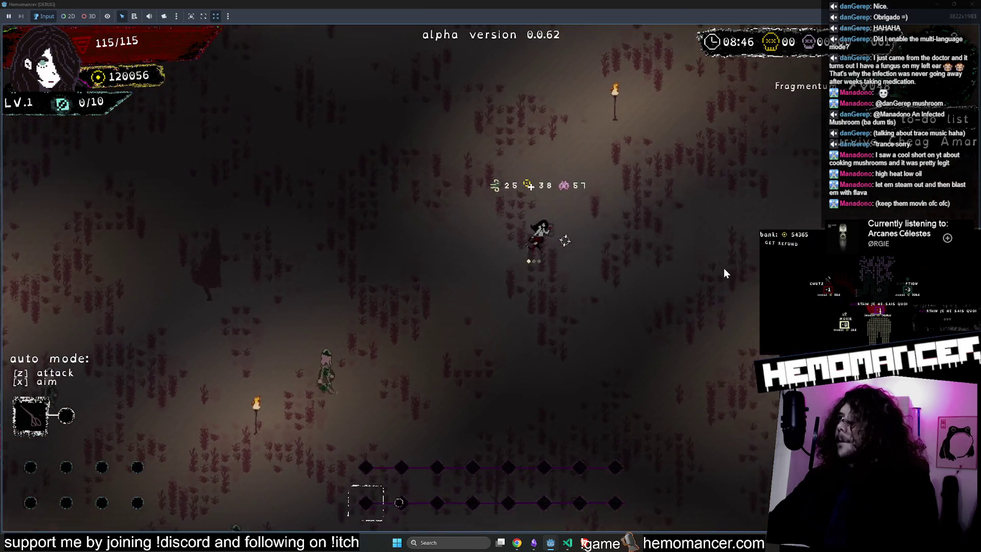
pyautogui.press('d')
pyautogui.press('w')
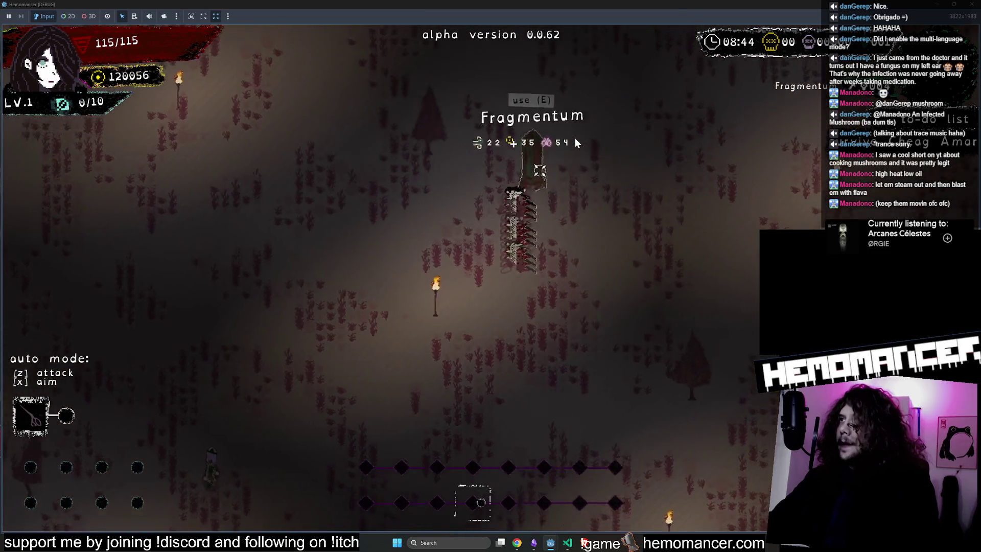
pyautogui.press('w')
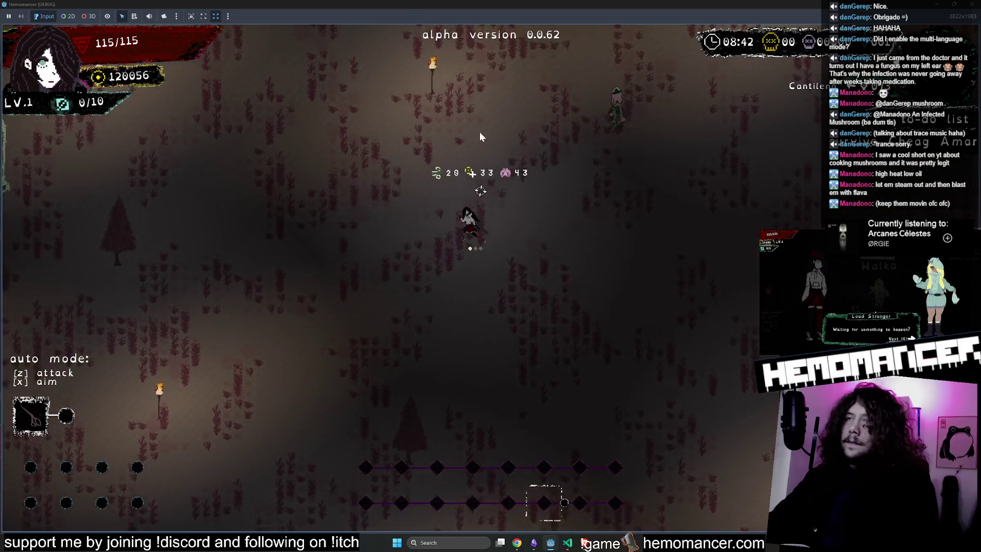
pyautogui.press('a')
pyautogui.press('w')
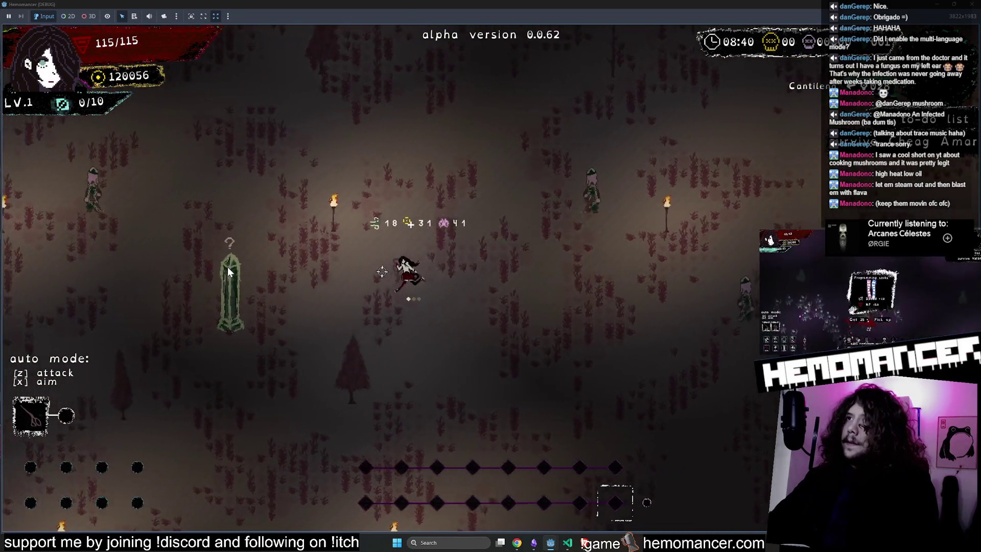
pyautogui.press('a')
pyautogui.press('w')
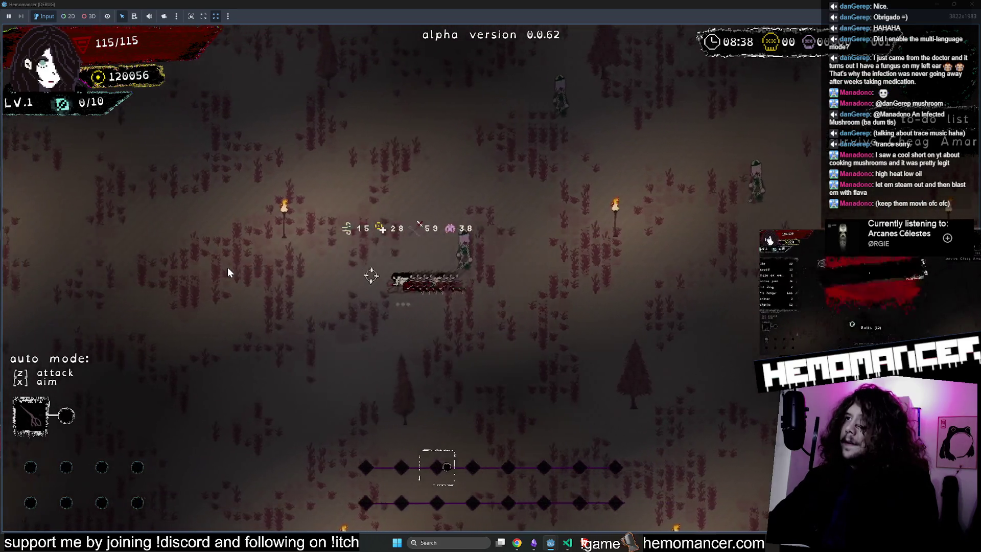
pyautogui.press('d')
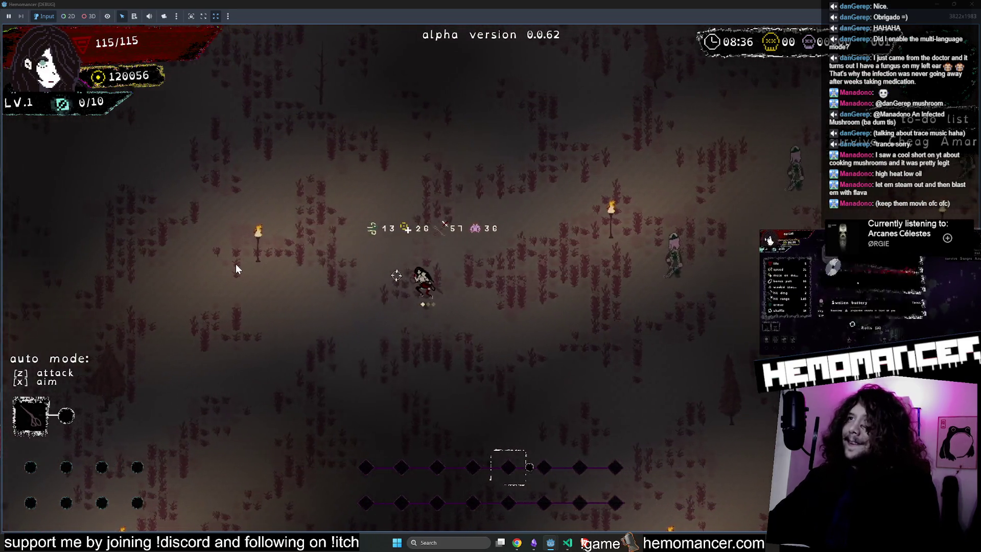
pyautogui.press('a')
pyautogui.press('w')
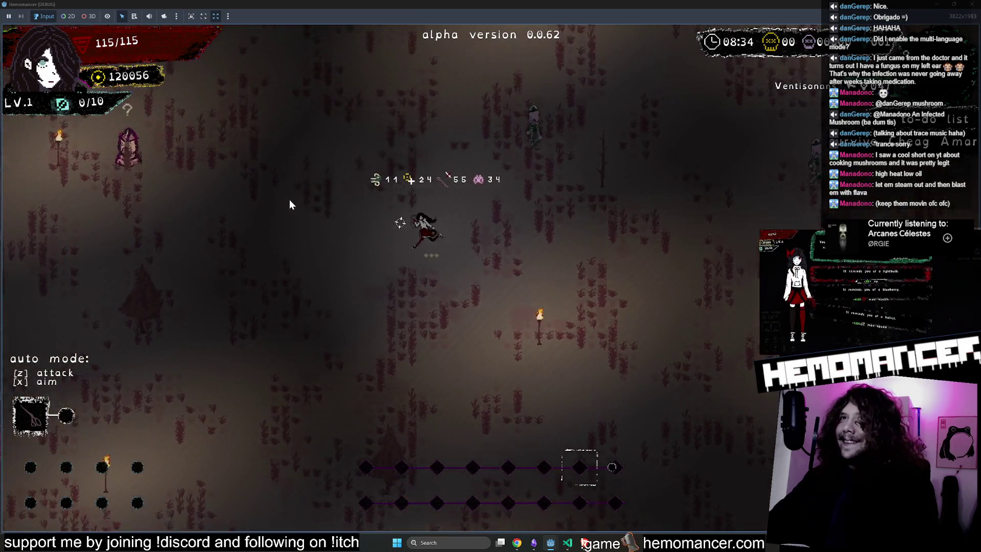
pyautogui.press('a')
pyautogui.press('w')
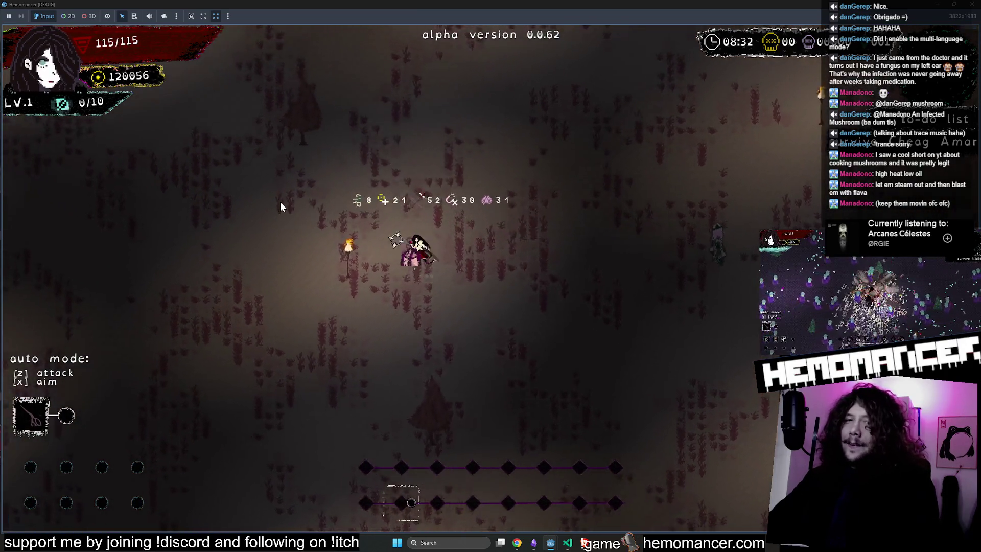
pyautogui.press('a')
pyautogui.press('w')
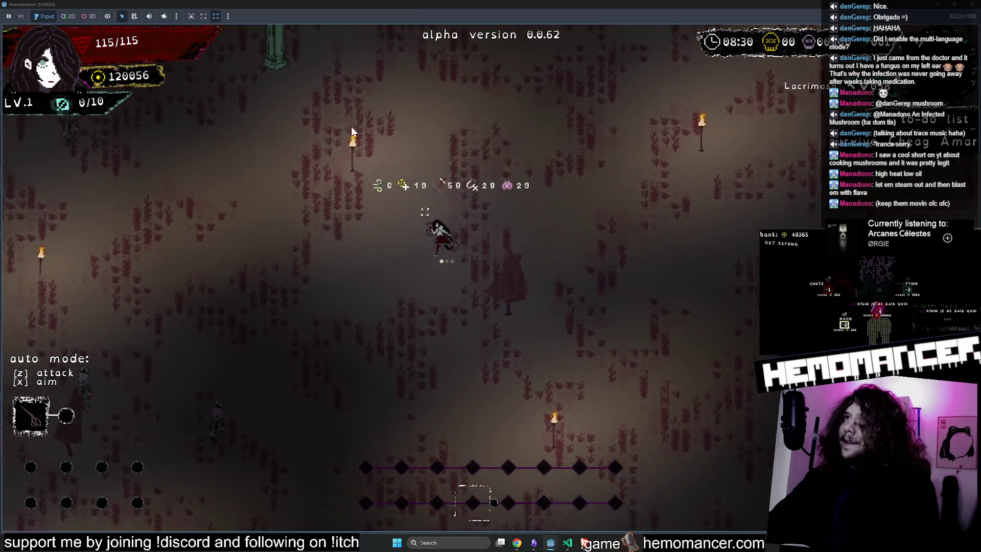
pyautogui.press('a')
pyautogui.press('w')
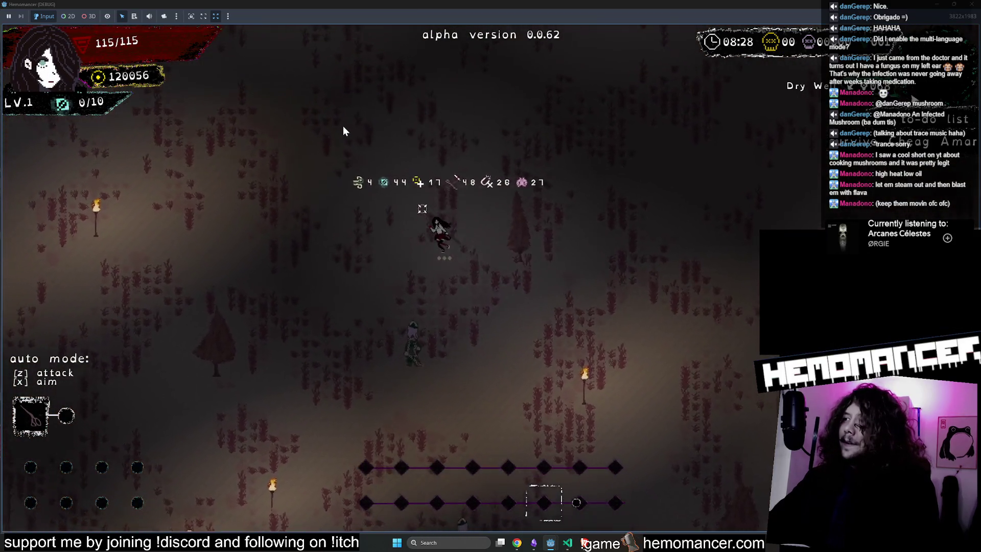
pyautogui.press('a')
pyautogui.press('w')
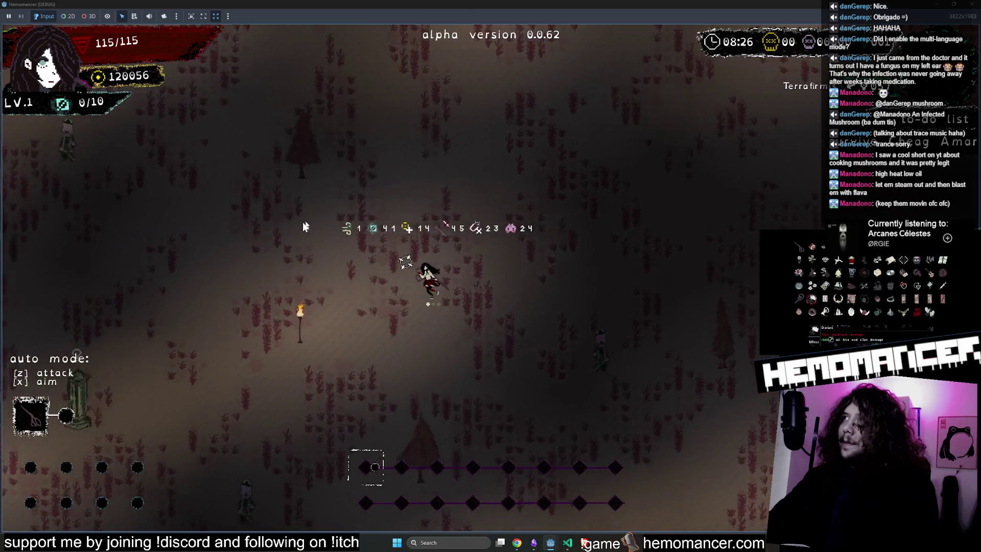
pyautogui.press('a')
pyautogui.press('s')
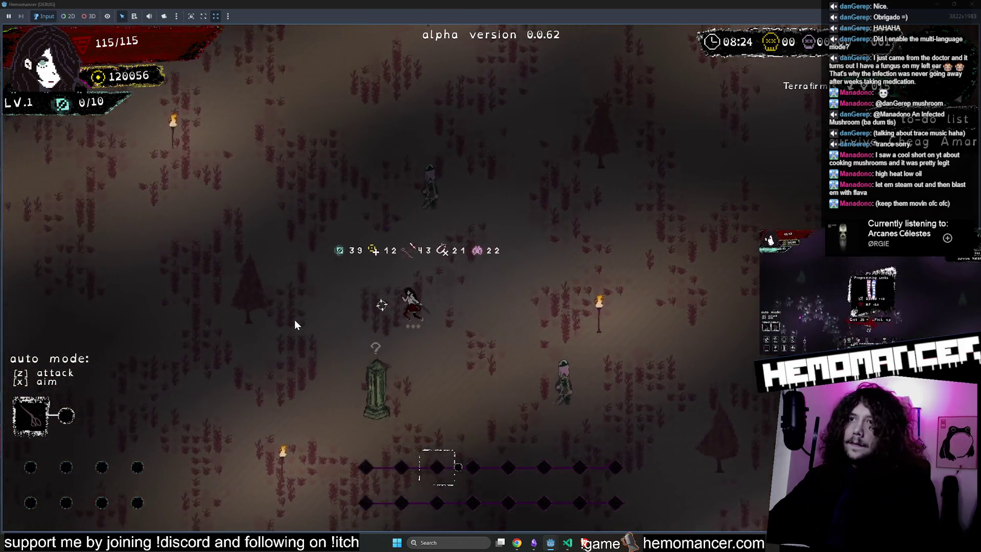
pyautogui.press('a')
pyautogui.press('w')
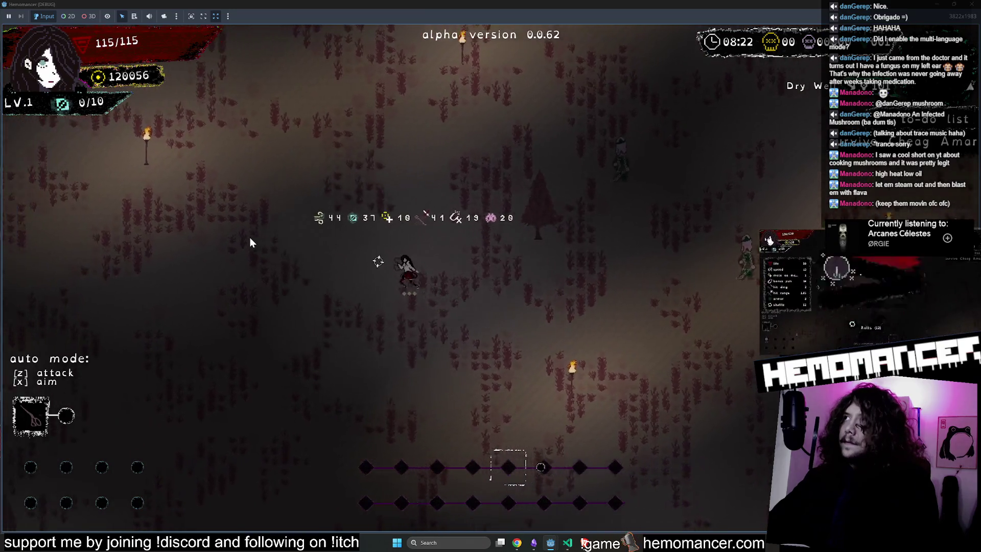
pyautogui.press('a')
pyautogui.press('w')
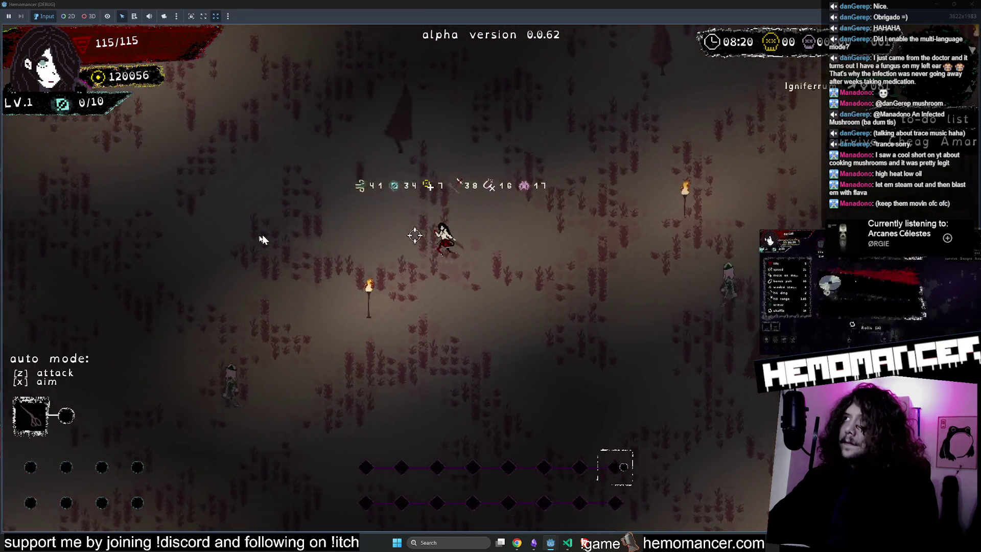
pyautogui.press('d')
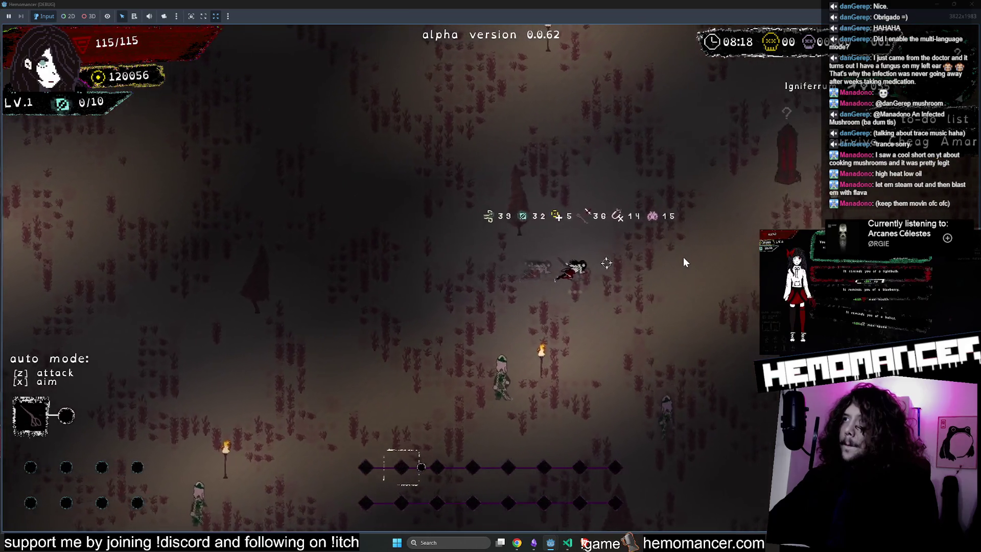
pyautogui.press('d')
pyautogui.press('w')
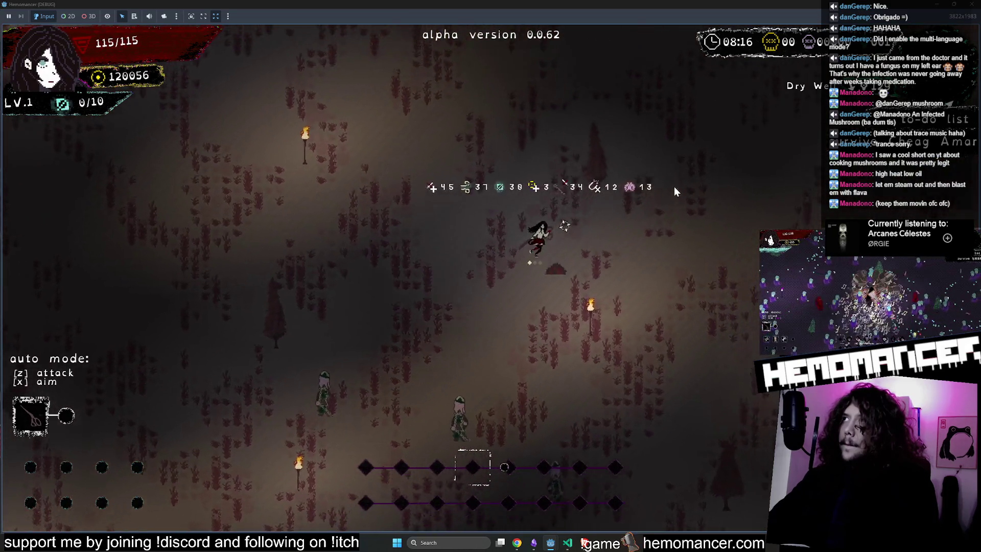
pyautogui.press('d')
pyautogui.press('w')
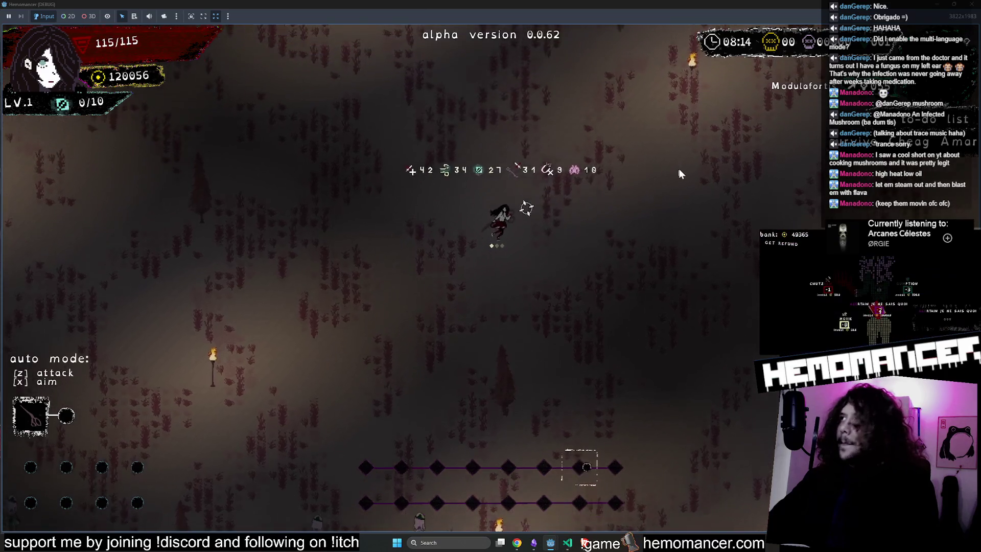
pyautogui.press('d')
pyautogui.press('w')
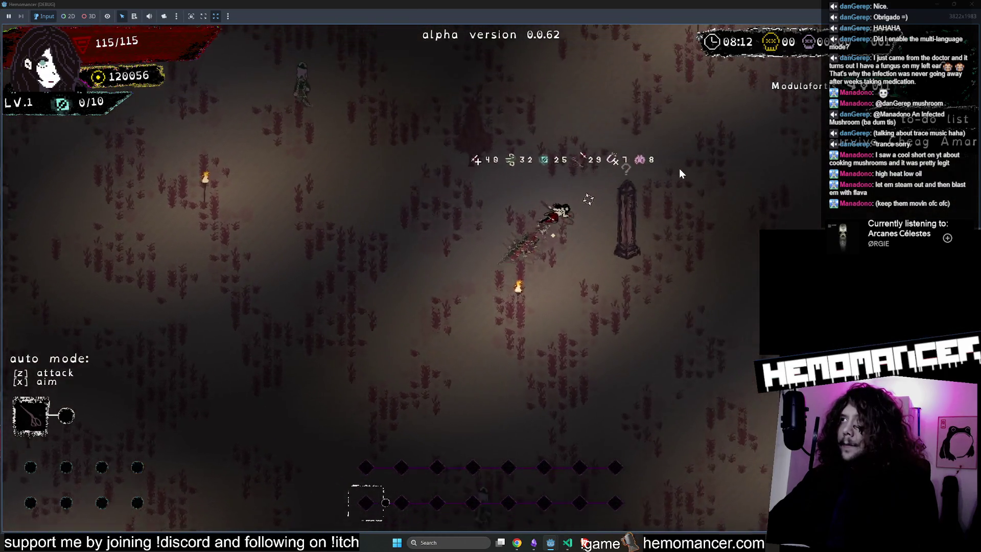
pyautogui.press('d')
pyautogui.press('w')
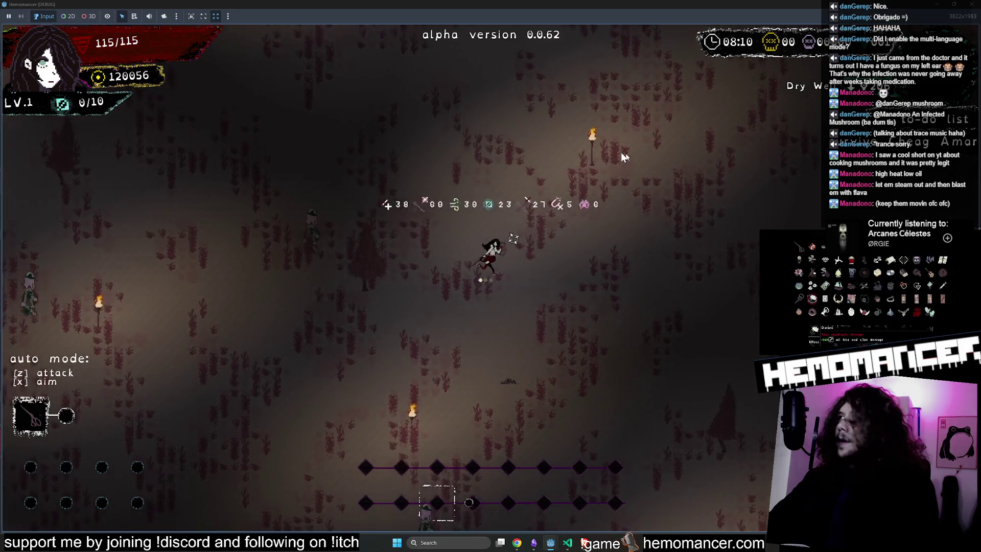
pyautogui.press('w')
pyautogui.press('a')
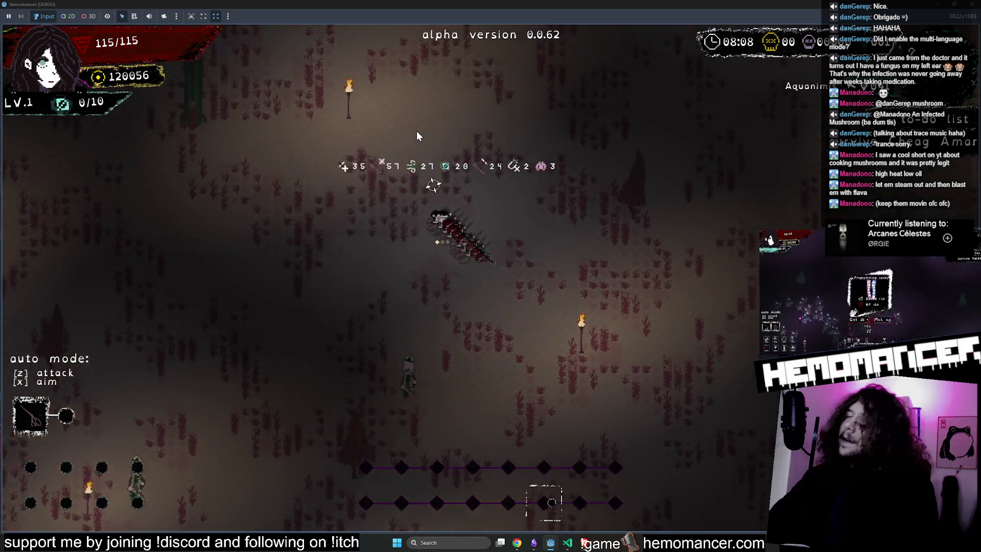
pyautogui.press('w')
pyautogui.press('a')
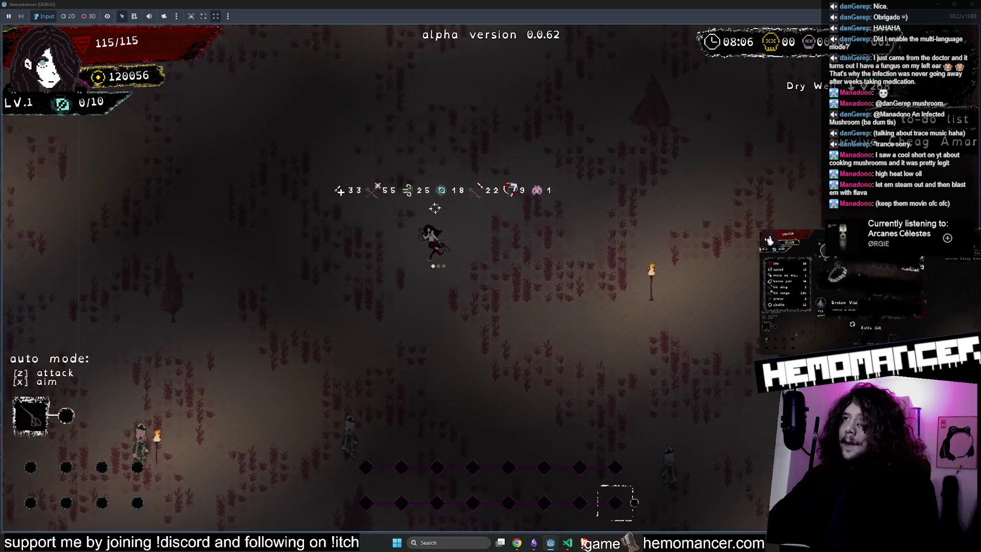
pyautogui.press('w')
pyautogui.press('a')
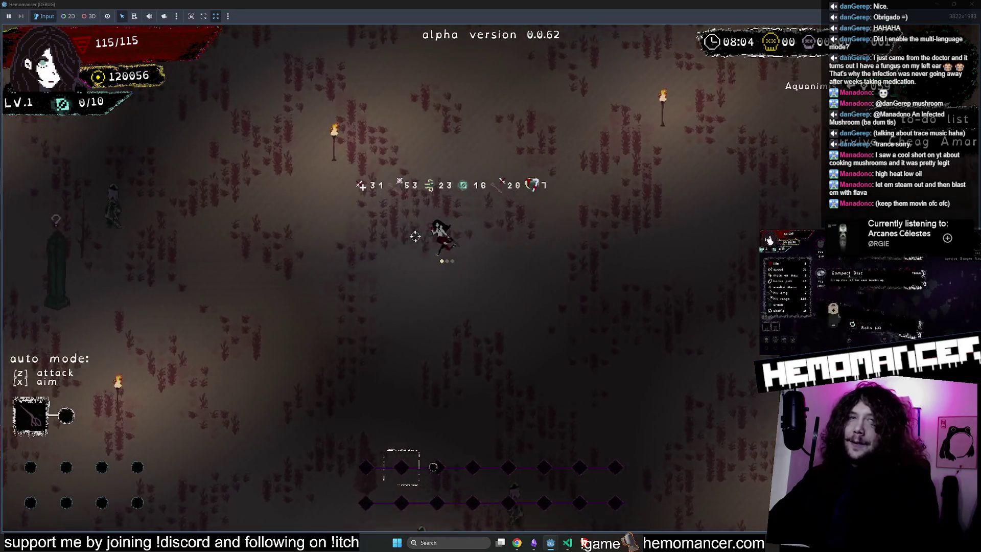
pyautogui.press('w')
pyautogui.press('a')
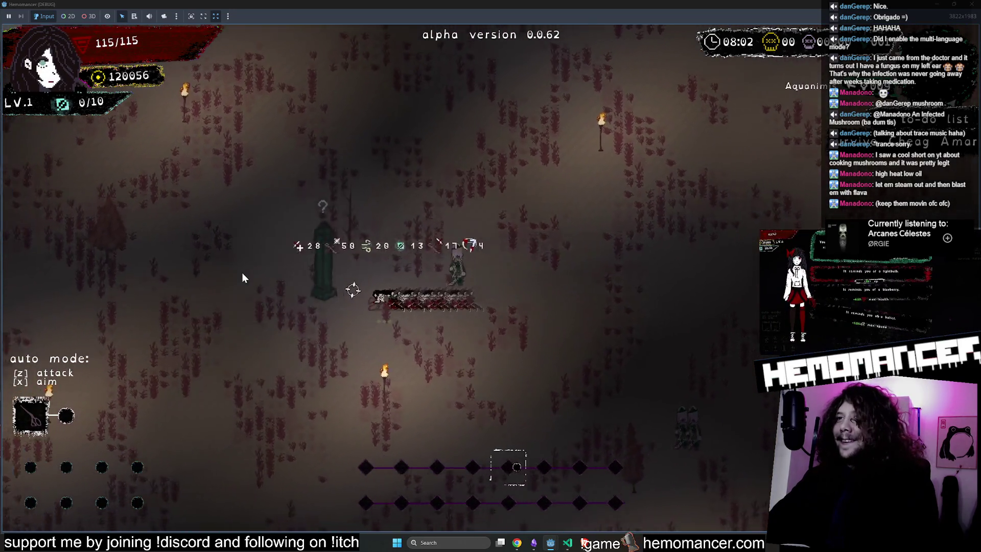
# Reach the Round Stone and pick the blueberry option, raising max health to 118
pyautogui.press('w')
pyautogui.press('a')
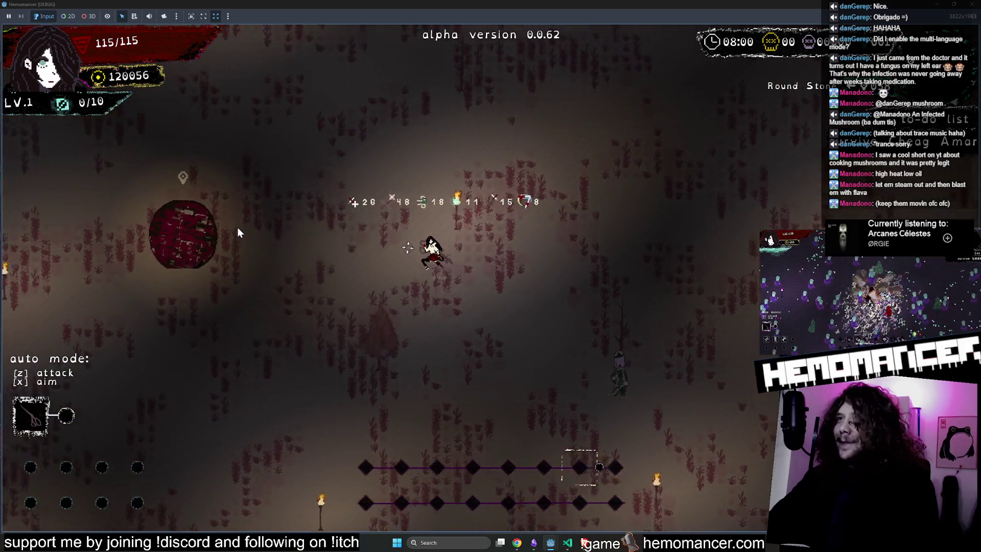
pyautogui.press('a')
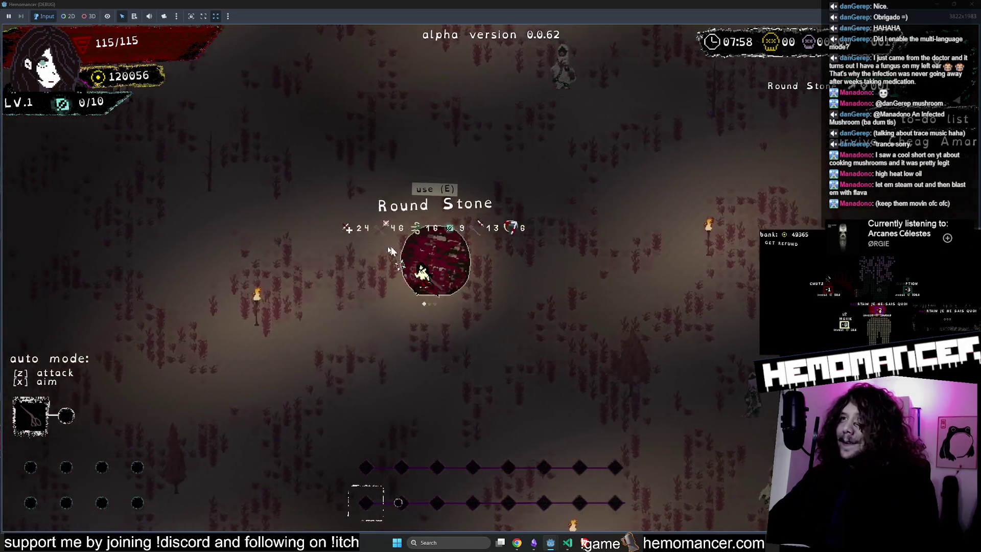
pyautogui.press('e')
pyautogui.click(427, 295)
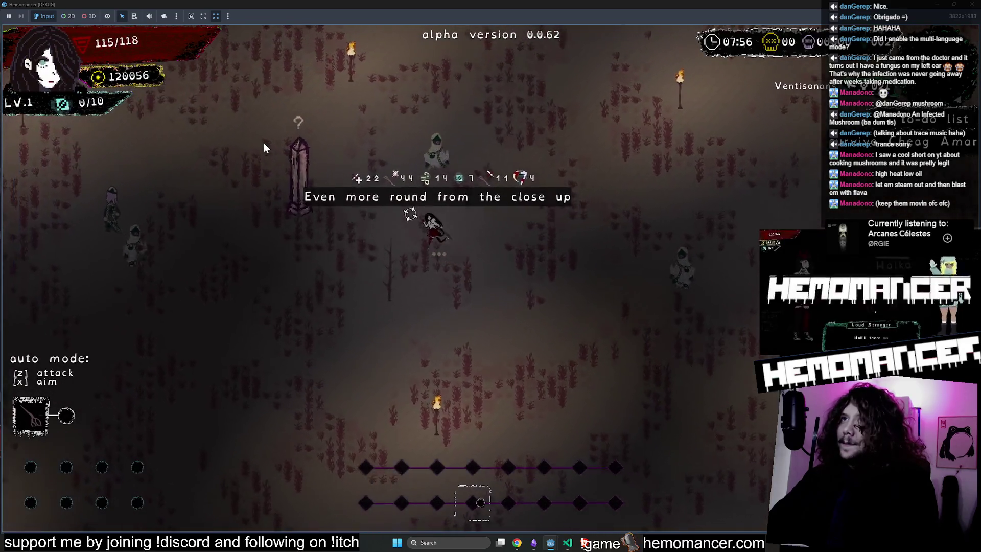
# Walk past the green, Fragmentum, Sailorstone and Silentumbra obelisks toward Lacrimosa
pyautogui.press('w')
pyautogui.press('a')
pyautogui.press('Left')
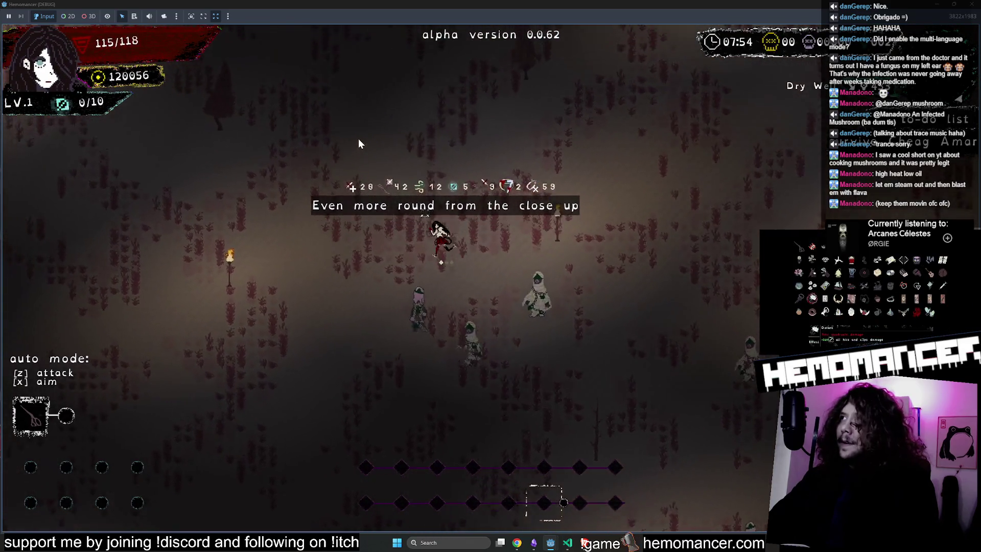
pyautogui.press('Left')
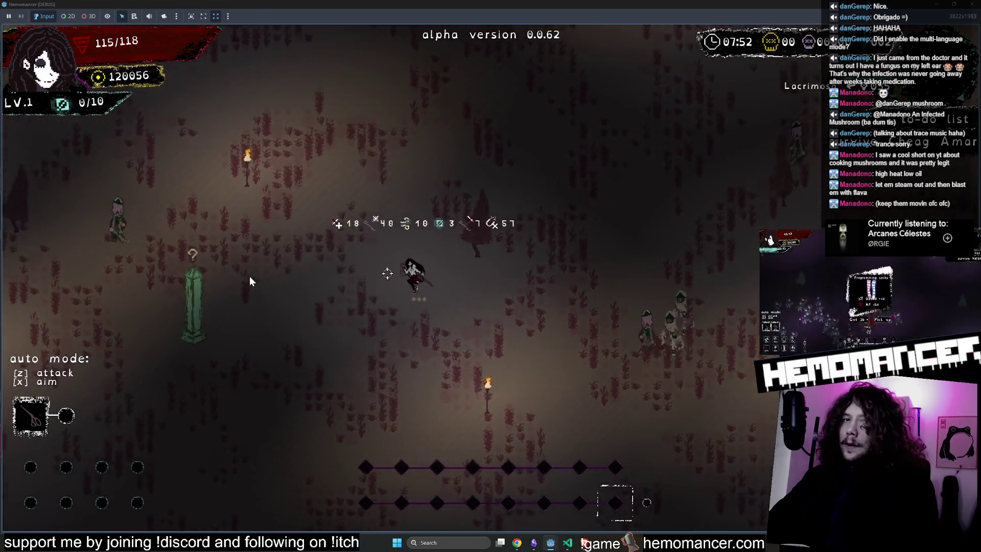
pyautogui.press('Up')
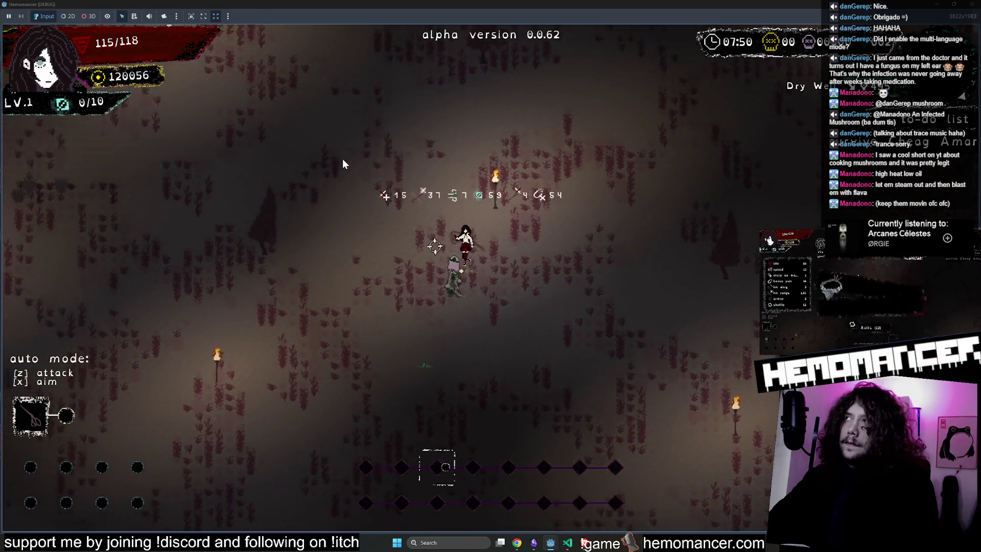
pyautogui.press('Up')
pyautogui.press('Left')
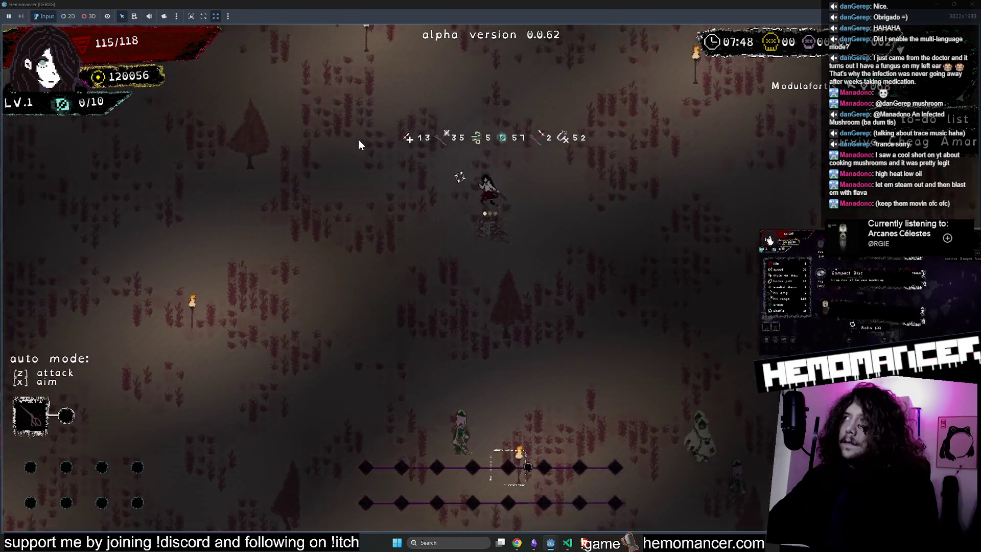
pyautogui.press('Up')
pyautogui.press('Left')
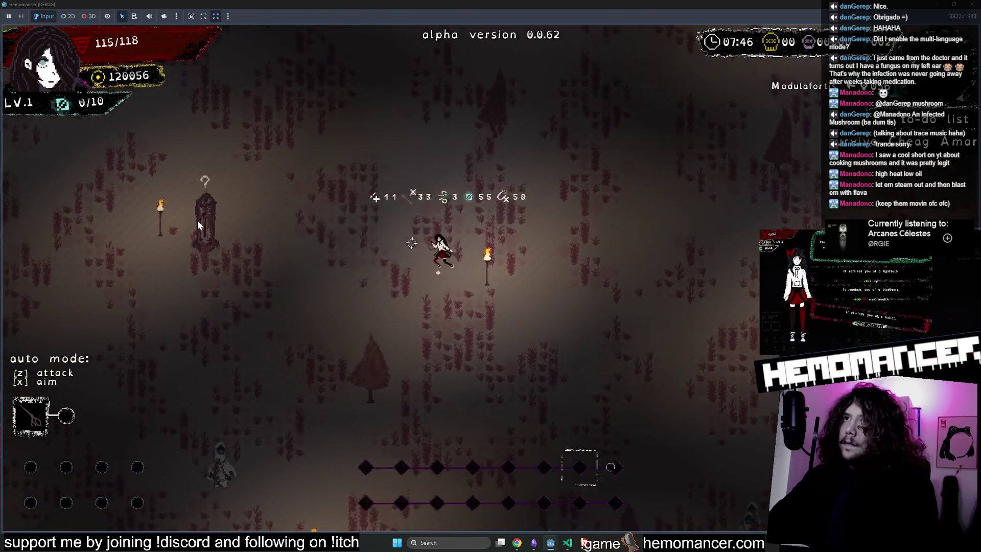
pyautogui.press('Up')
pyautogui.press('Left')
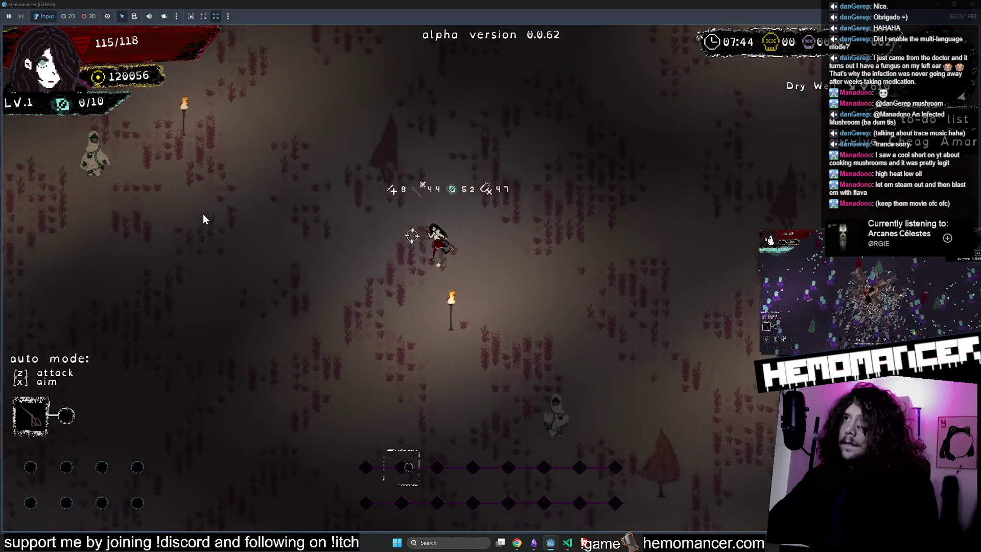
pyautogui.press('Up')
pyautogui.press('Left')
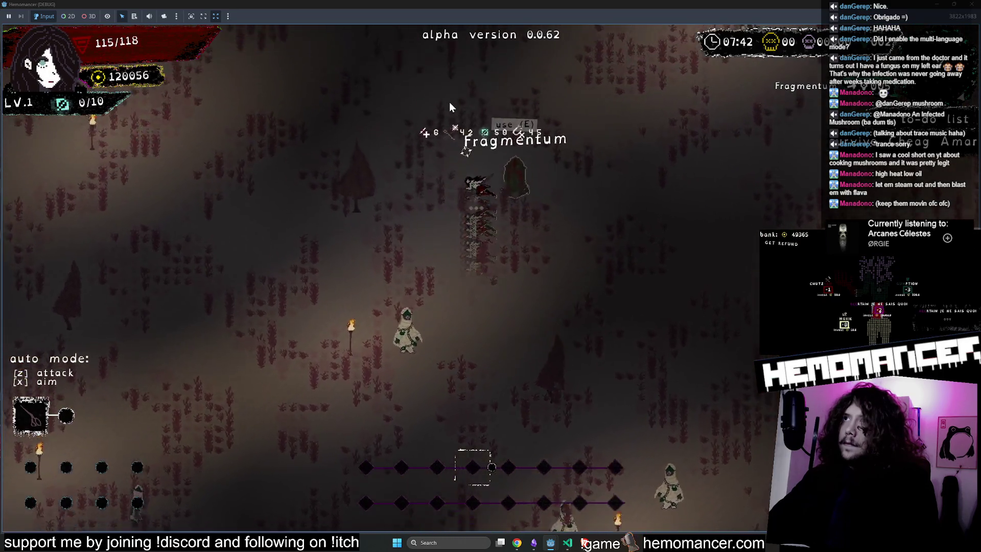
pyautogui.press('Up')
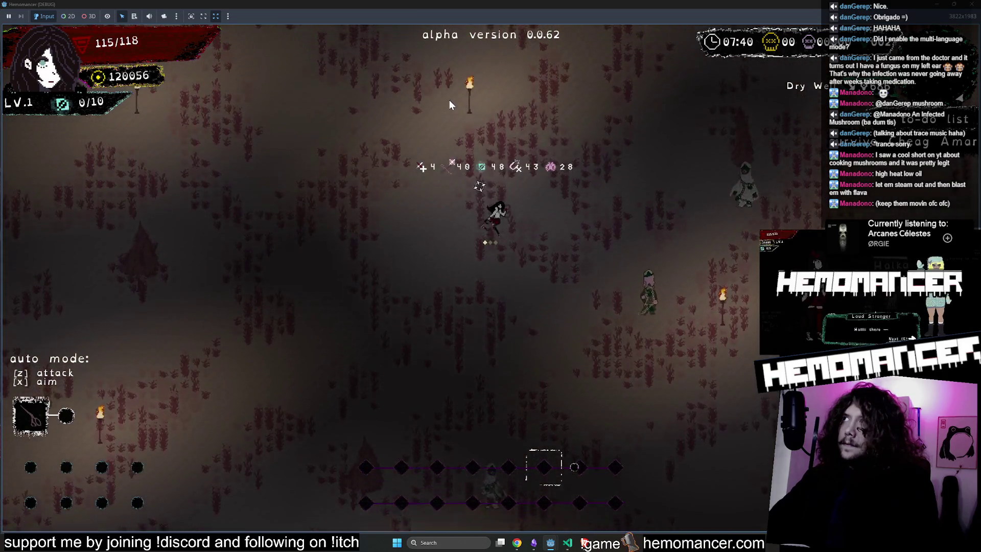
pyautogui.press('Up')
pyautogui.press('Right')
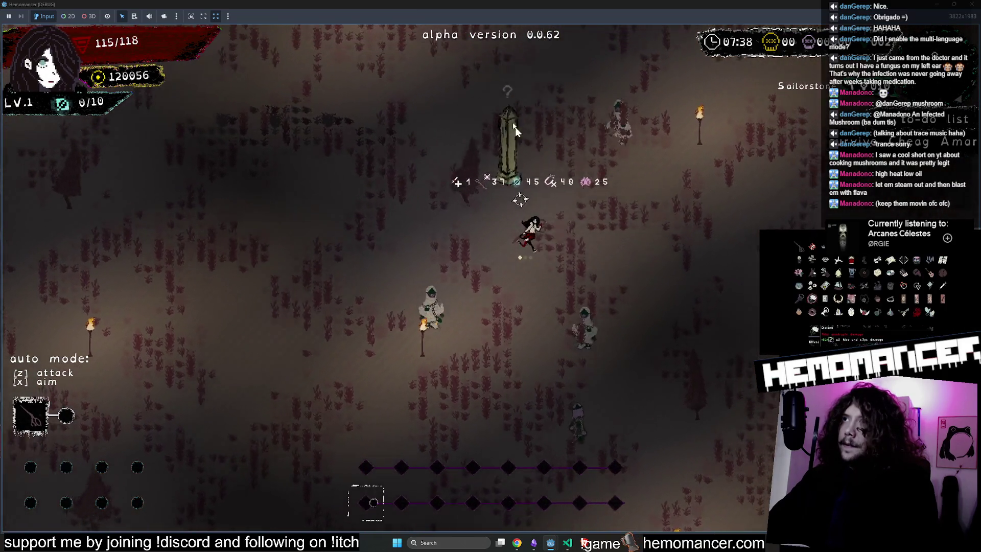
pyautogui.press('Up')
pyautogui.press('Left')
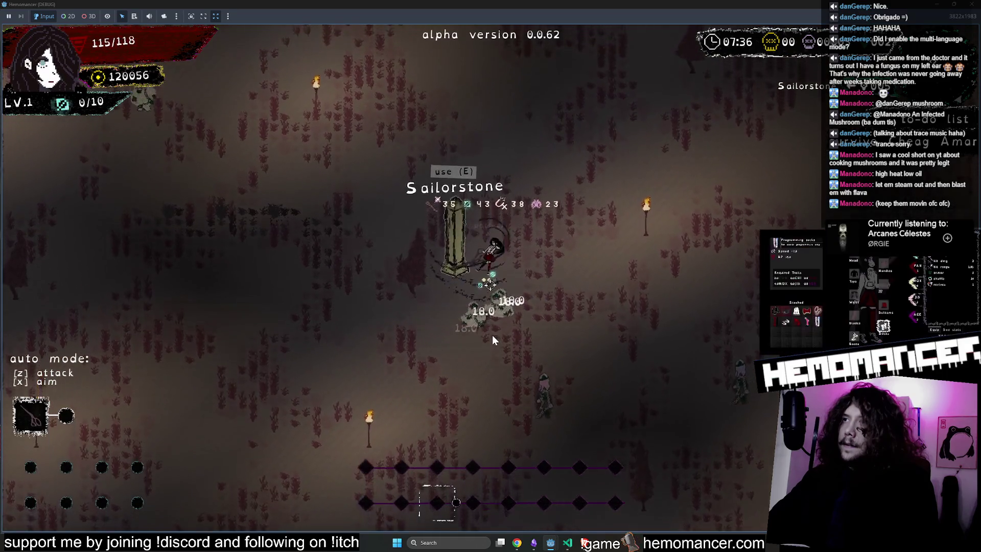
pyautogui.press('Up')
pyautogui.press('Left')
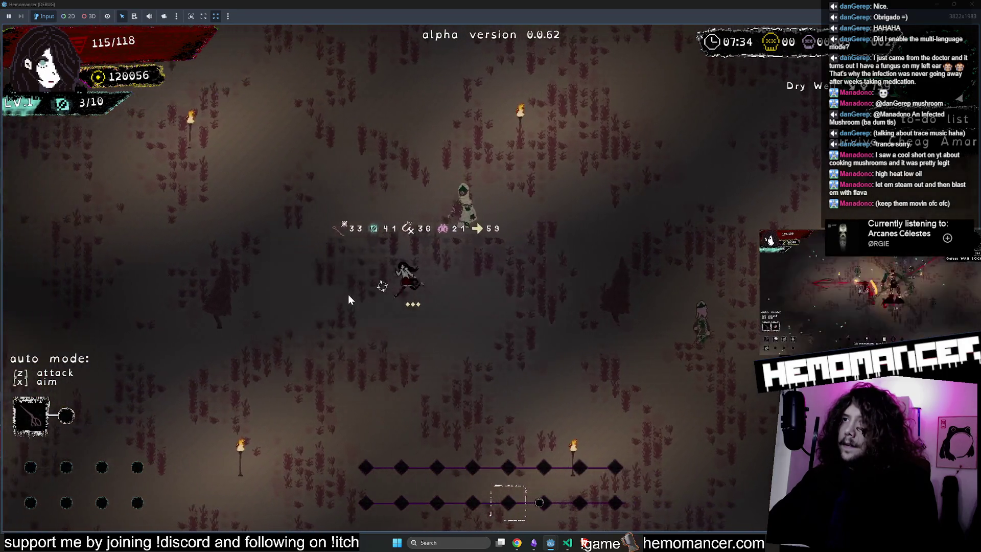
pyautogui.press('Up')
pyautogui.press('Left')
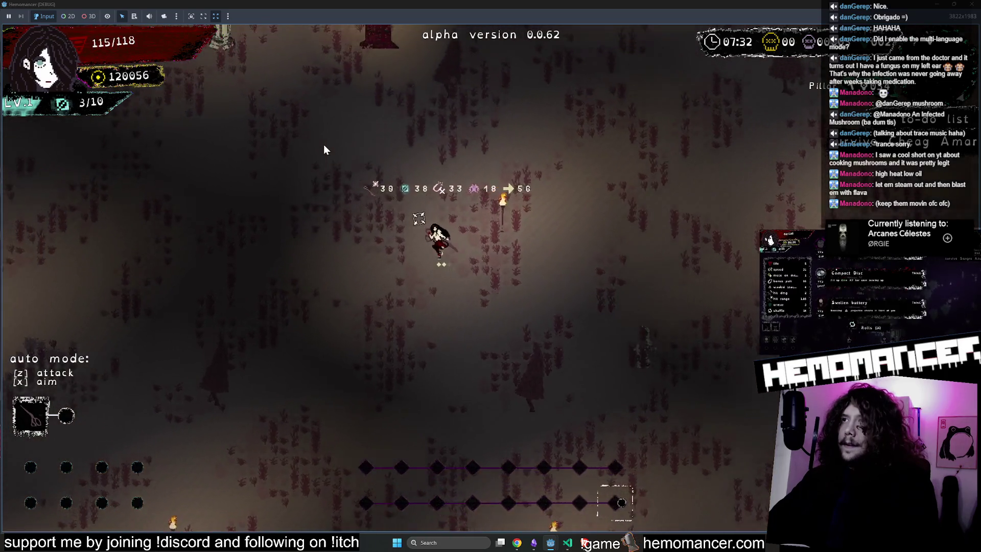
pyautogui.press('Up')
pyautogui.press('Left')
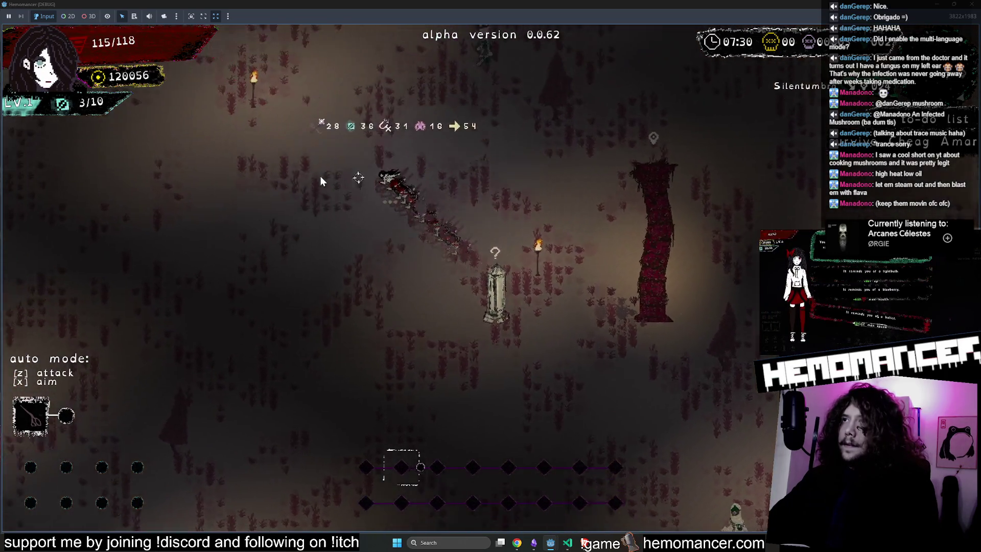
pyautogui.press('Up')
pyautogui.press('Left')
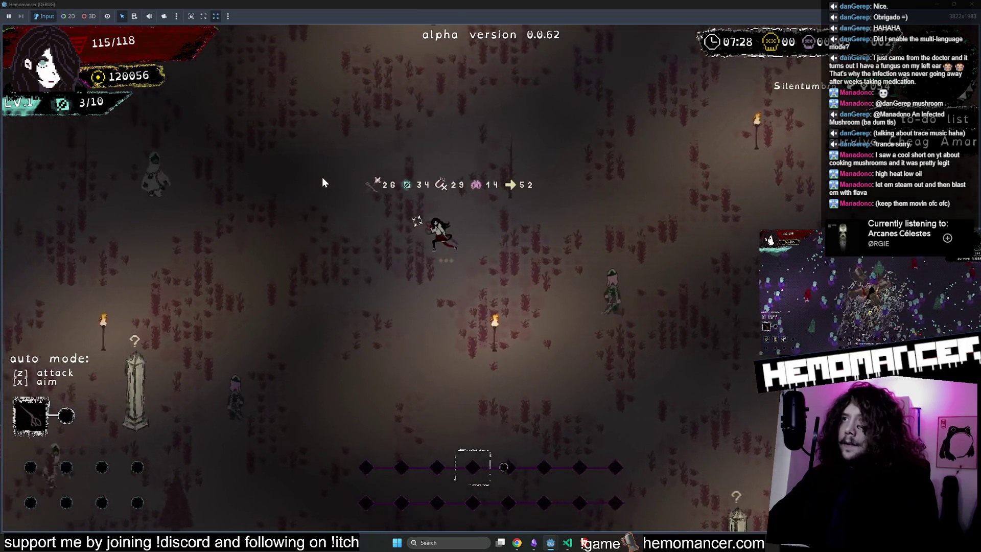
pyautogui.press('Up')
pyautogui.press('Left')
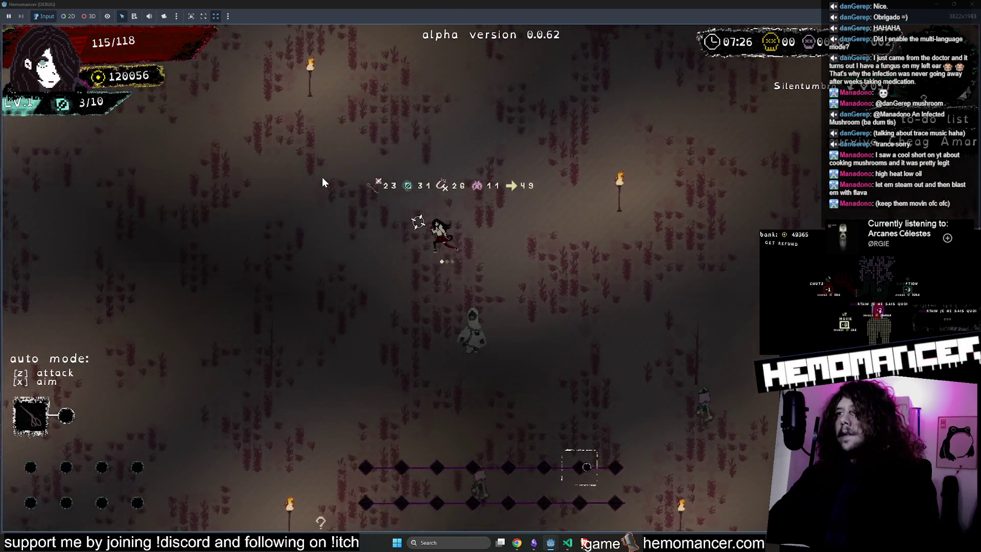
pyautogui.press('Up')
pyautogui.press('Left')
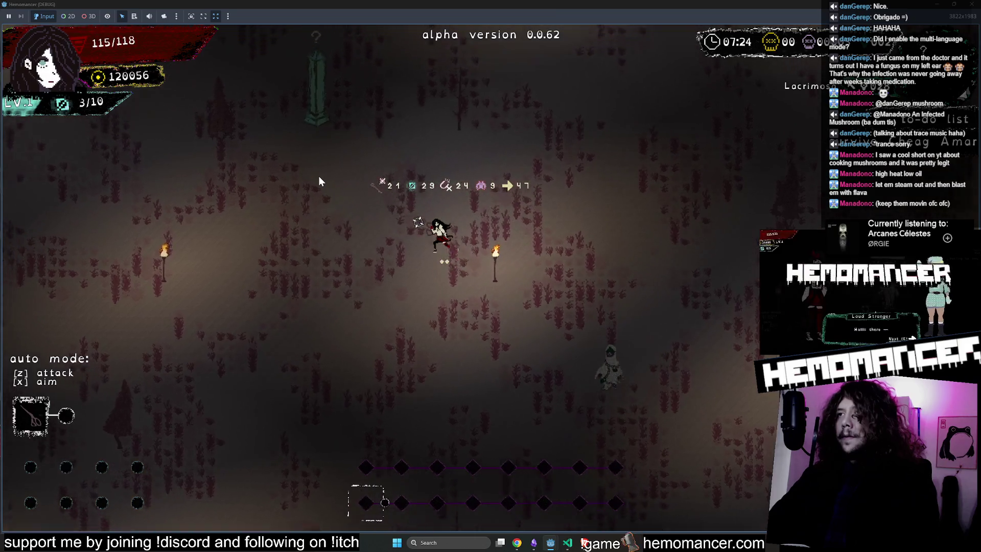
# Pause the game and move the selection to the Die option
pyautogui.press('Up')
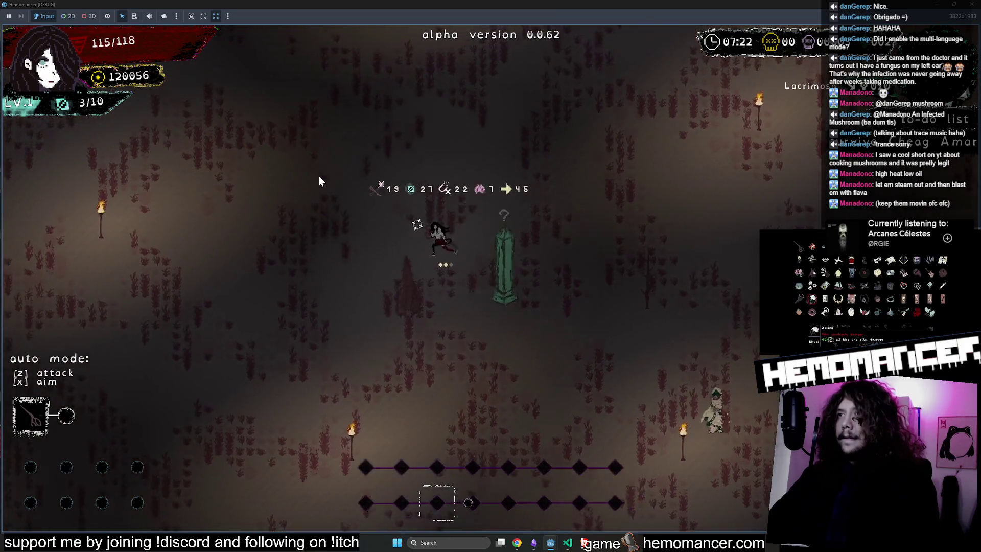
pyautogui.press('Escape')
pyautogui.press('Up')
# Resize the game window and continue the saved run from the title menu
pyautogui.moveTo(570, 4)
pyautogui.mouseDown()
pyautogui.moveTo(622, 35)
pyautogui.moveTo(499, 64)
pyautogui.mouseUp()
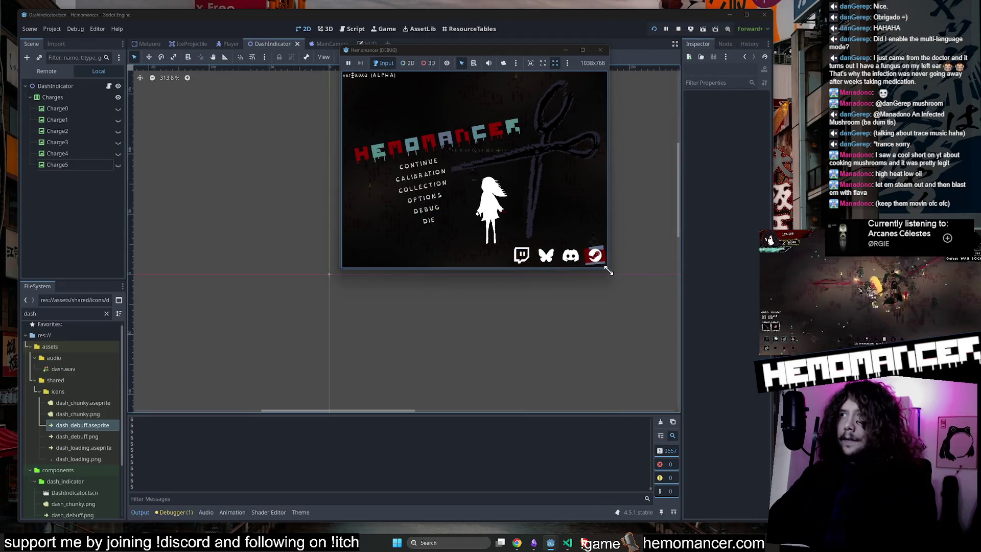
pyautogui.moveTo(609, 271); pyautogui.dragTo(771, 438)
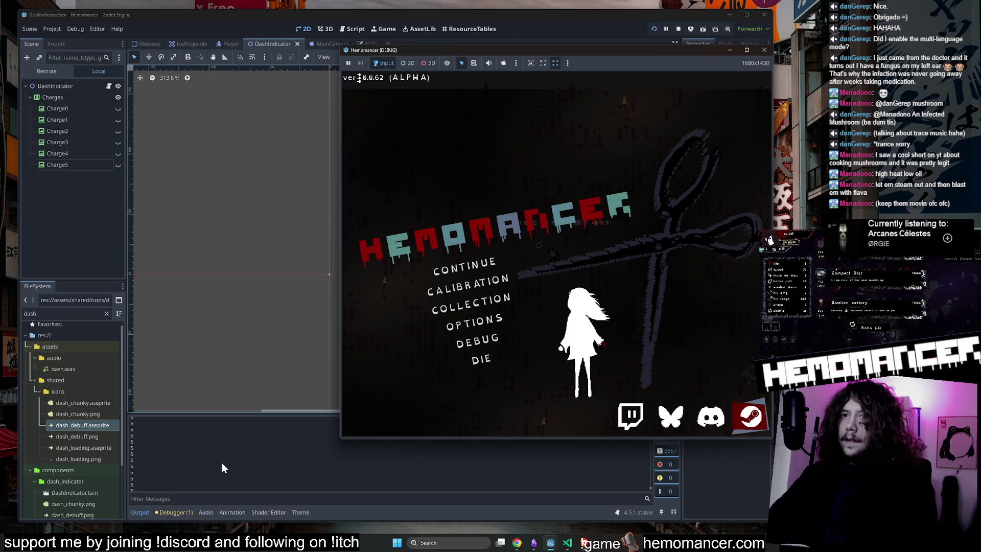
pyautogui.click(472, 265)
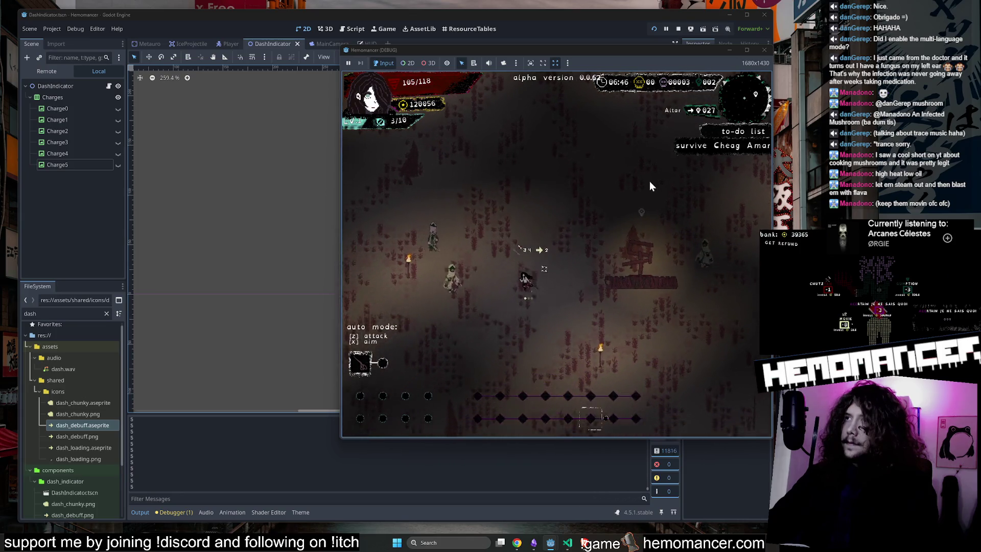
# Leave the run to the title, close the game window, and open the Player scene
pyautogui.press('Escape')
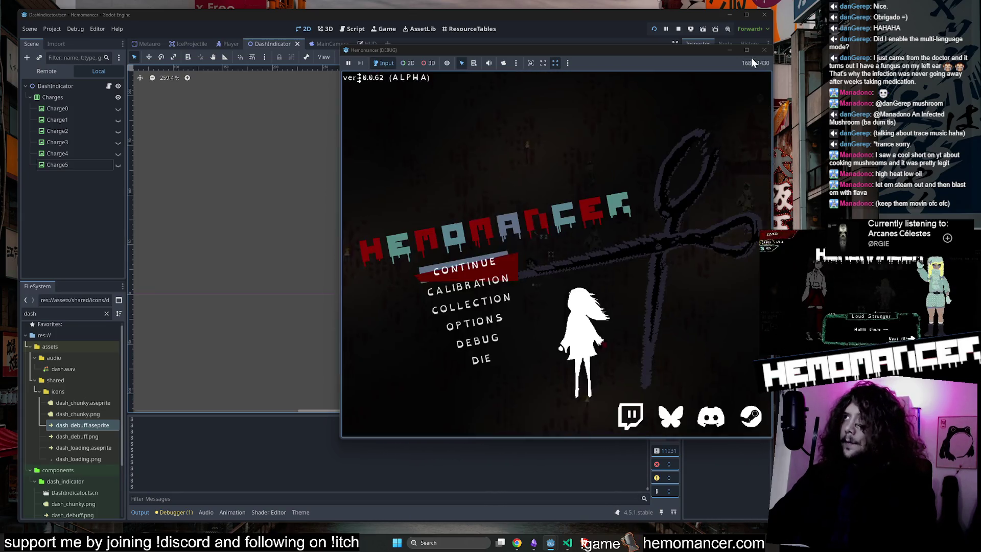
pyautogui.click(764, 49)
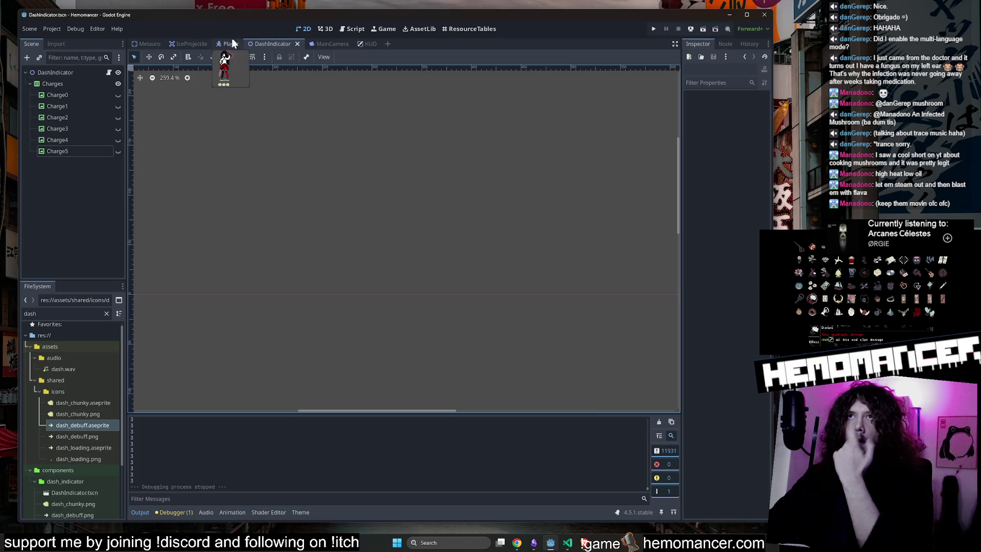
pyautogui.click(231, 44)
# In player.gd, remove the second extra-charges term from the dash charges line and save
pyautogui.click(107, 73)
pyautogui.scroll(-3, 530, 236)
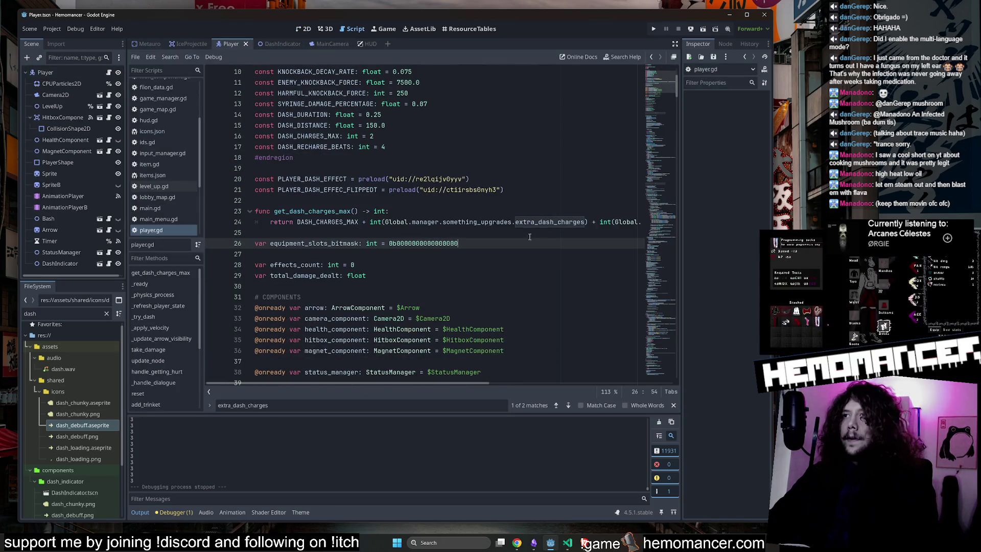
pyautogui.click(594, 221)
pyautogui.hotkey('ctrl', 'z')
pyautogui.hotkey('ctrl', 'z')
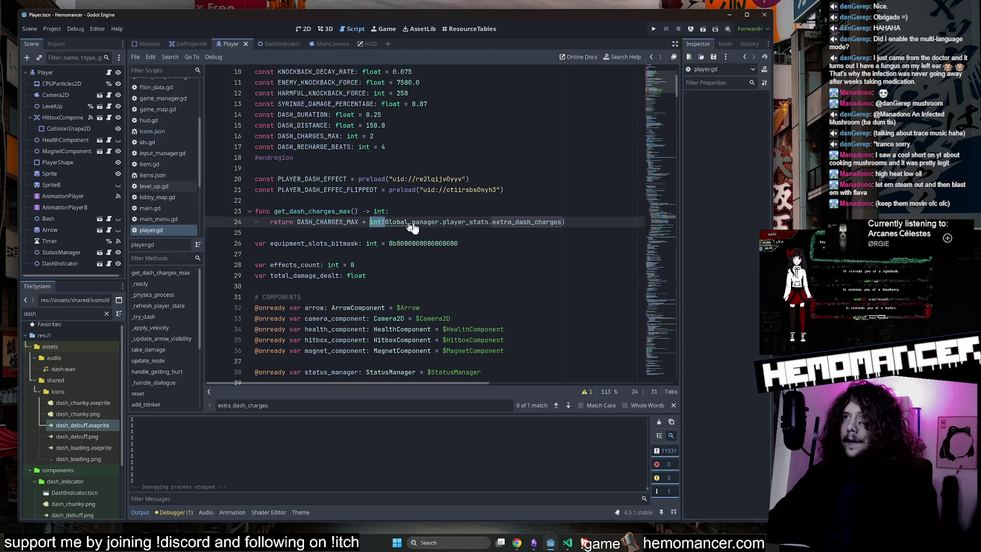
pyautogui.press('BackSpace')
pyautogui.click(527, 200)
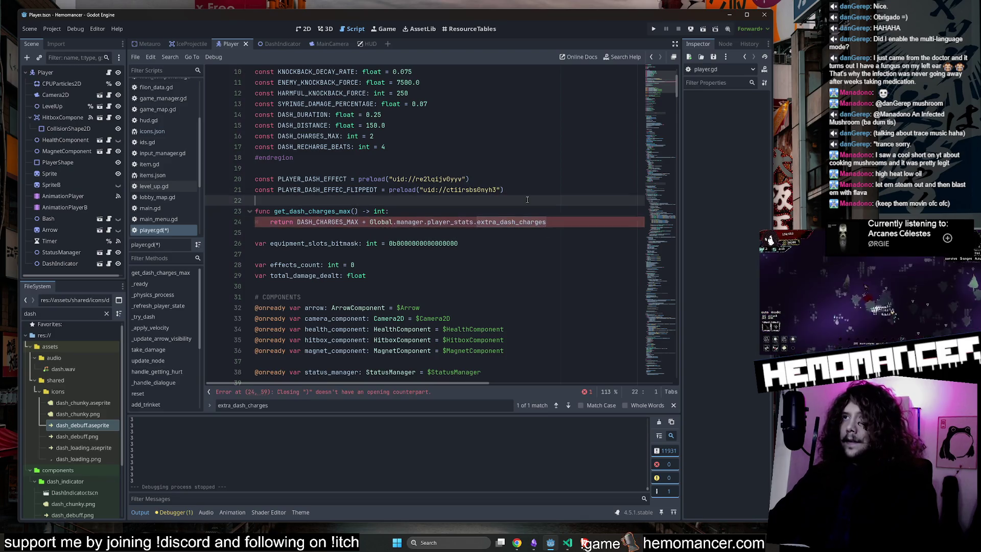
pyautogui.hotkey('ctrl', 's')
# Review the dash charges return line, then run the project with F5
pyautogui.click(337, 222)
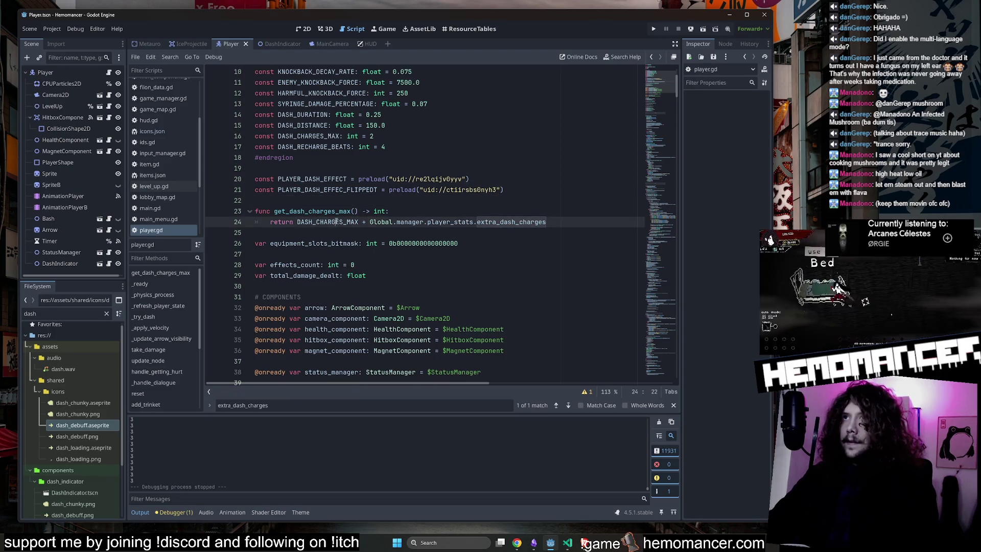
pyautogui.tripleClick(336, 222)
pyautogui.doubleClick(336, 222)
pyautogui.click(456, 203)
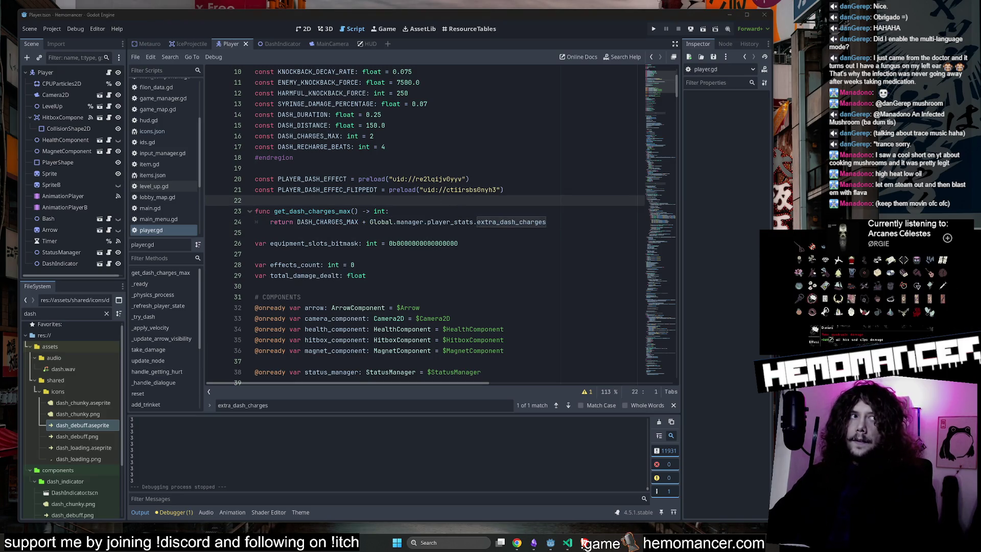
pyautogui.click(490, 254)
pyautogui.press('F5')
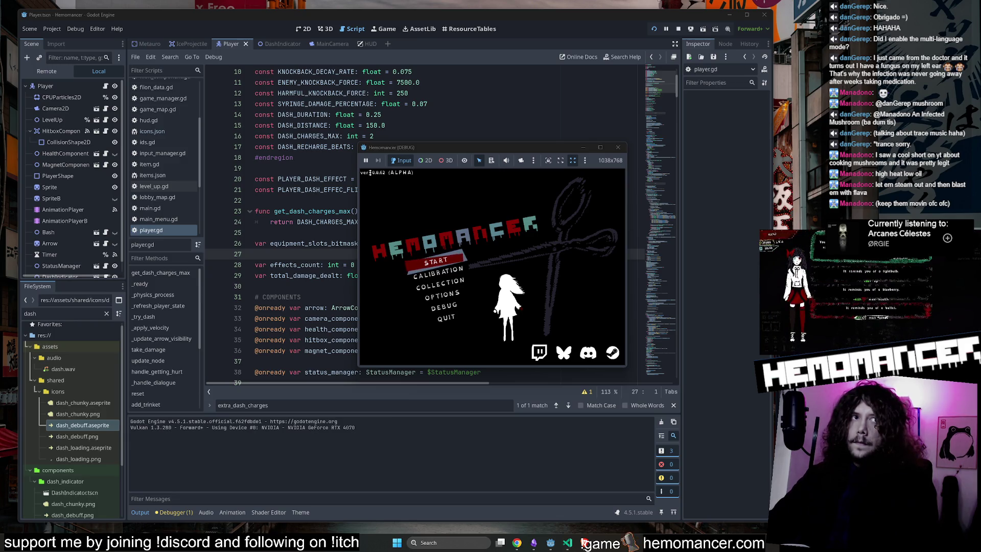
# Enlarge the game window to fill the editor and continue the saved game
pyautogui.click(452, 261)
pyautogui.moveTo(358, 368); pyautogui.dragTo(124, 492)
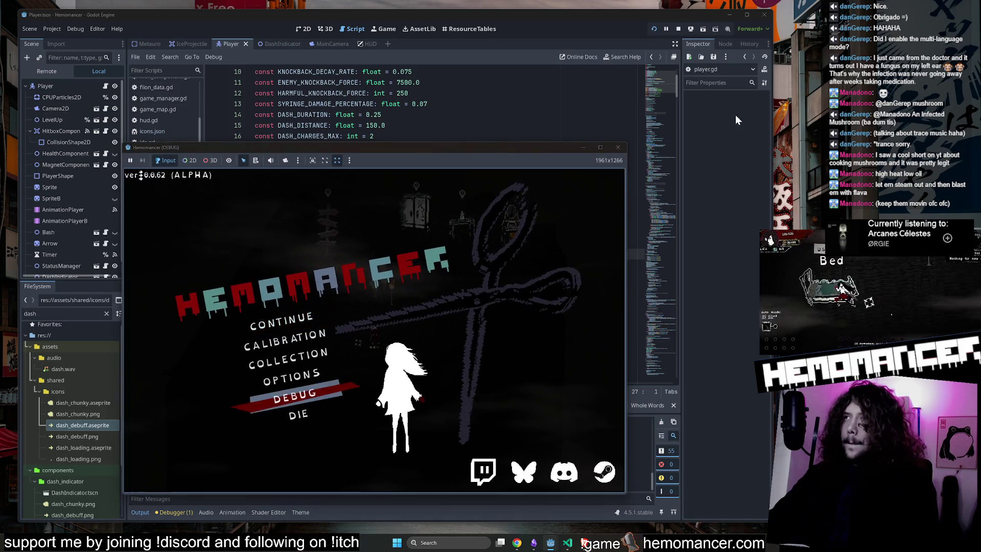
pyautogui.moveTo(624, 142); pyautogui.dragTo(766, 35)
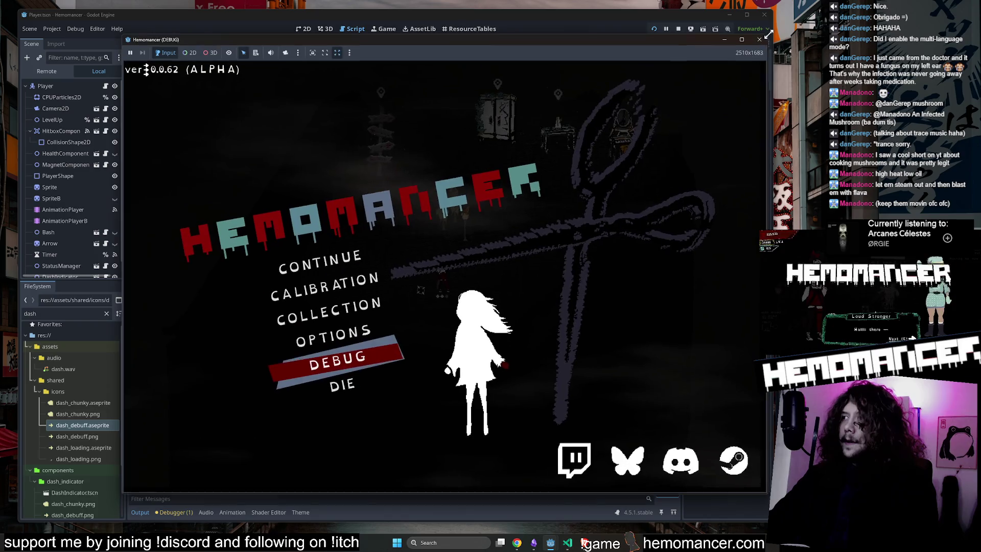
pyautogui.click(351, 268)
# Walk up to the camp signpole and start a run at the chosen destination
pyautogui.press('w')
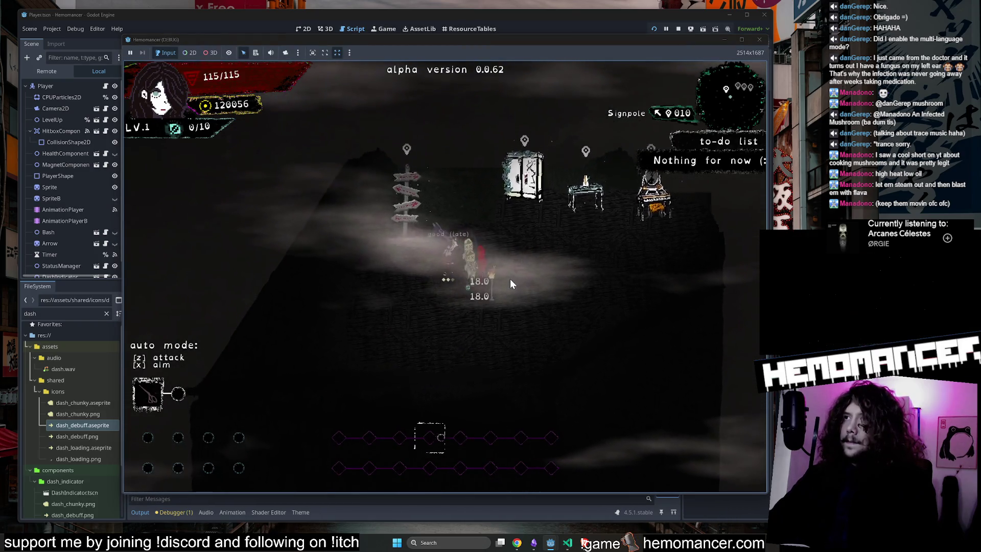
pyautogui.press('w')
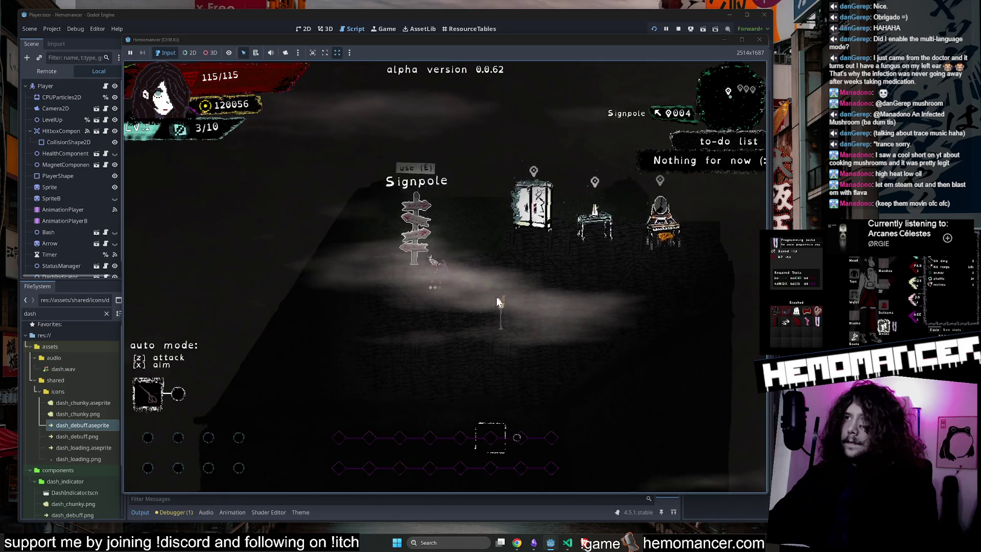
pyautogui.press('e')
pyautogui.click(452, 323)
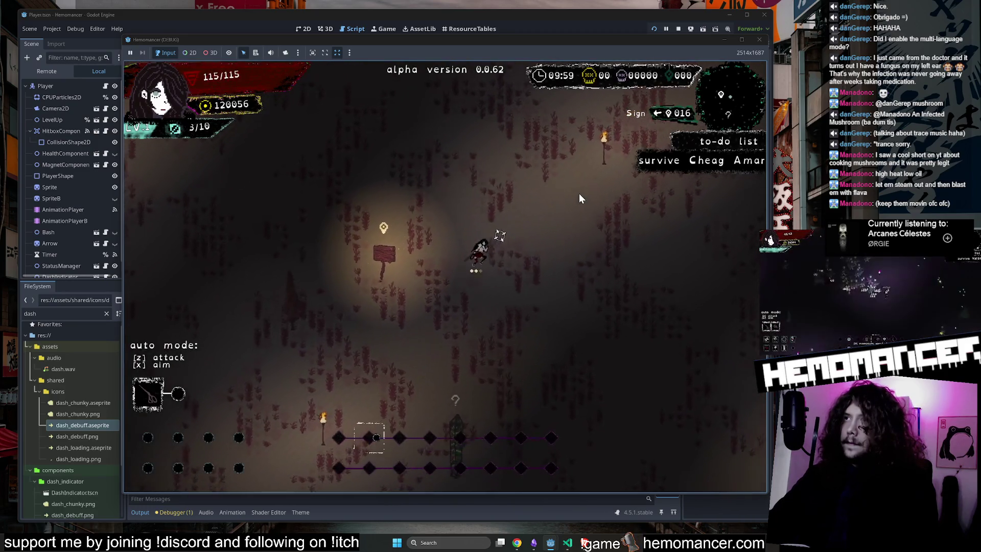
# Walk the character around the field, down-left then up-right
pyautogui.press('s')
pyautogui.press('a')
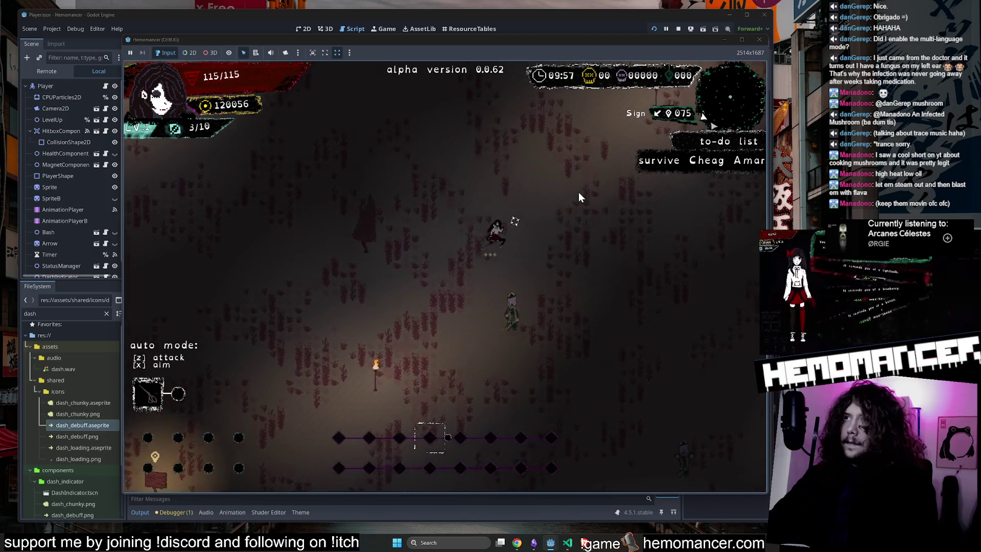
pyautogui.press('w')
pyautogui.press('d')
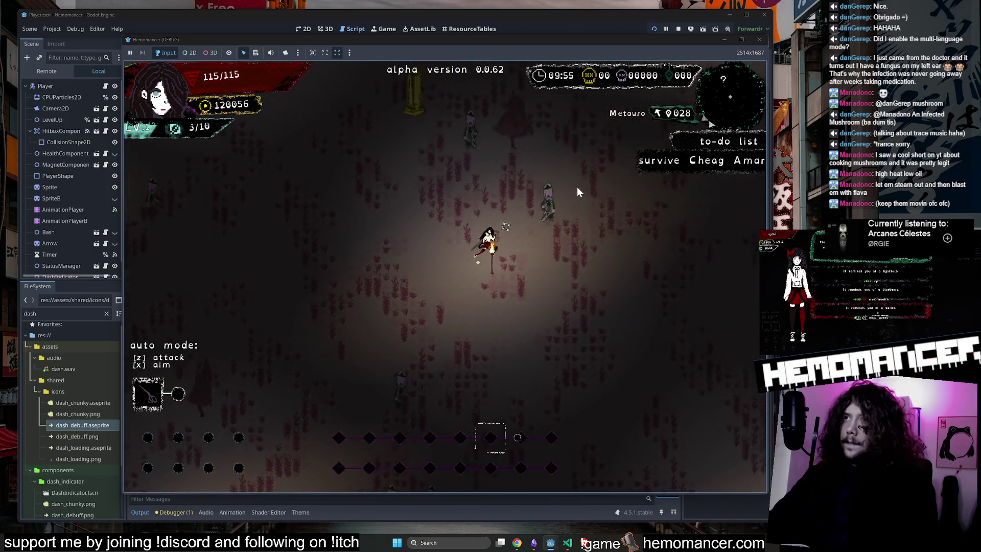
pyautogui.press('w')
pyautogui.press('d')
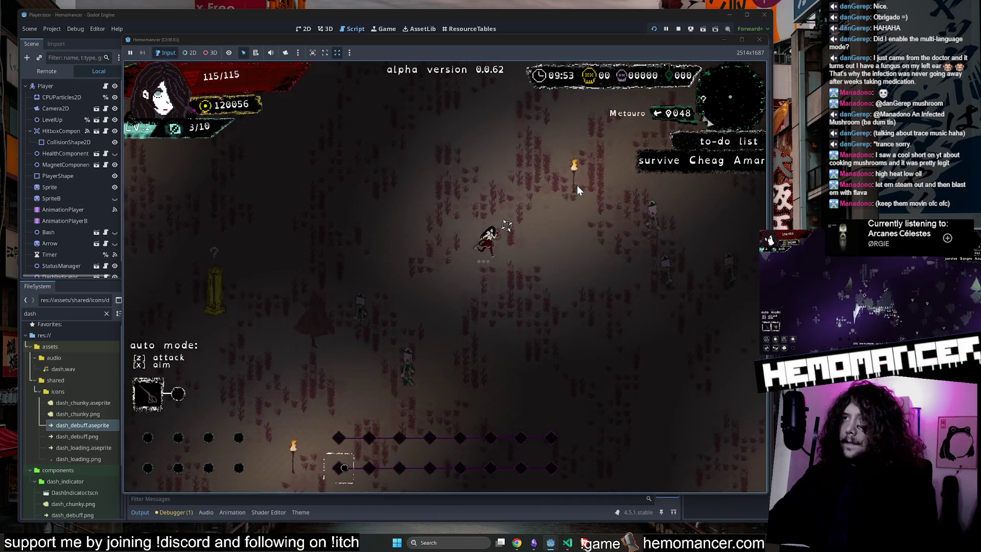
pyautogui.press('w')
pyautogui.press('d')
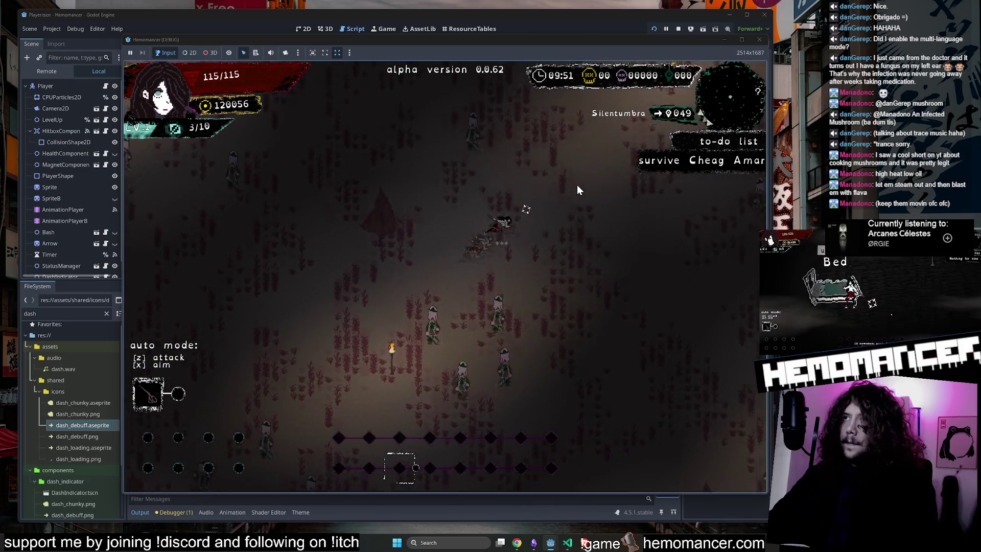
# Fight the enemies, dash to test the charges, then quit and close the game window
pyautogui.press('s')
pyautogui.press('a')
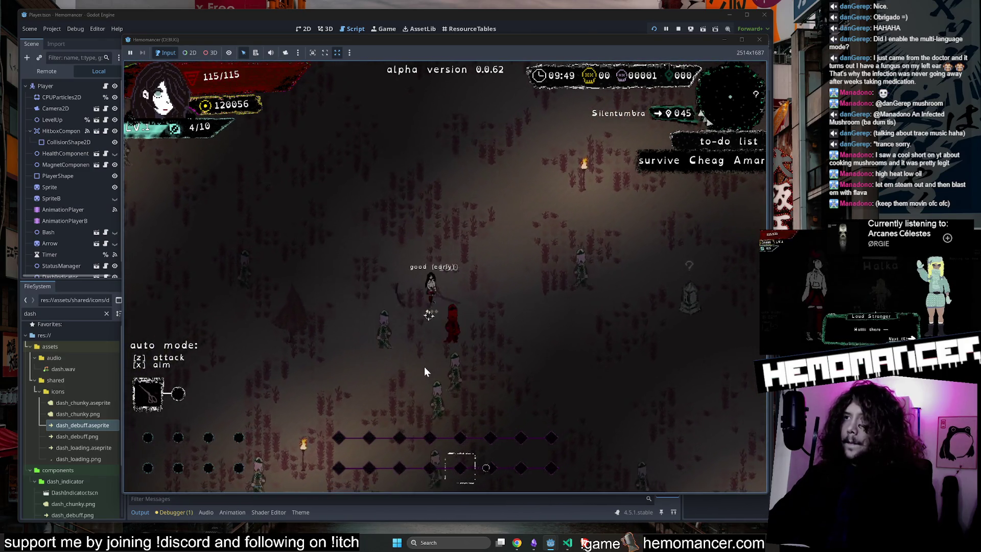
pyautogui.press('s')
pyautogui.press('a')
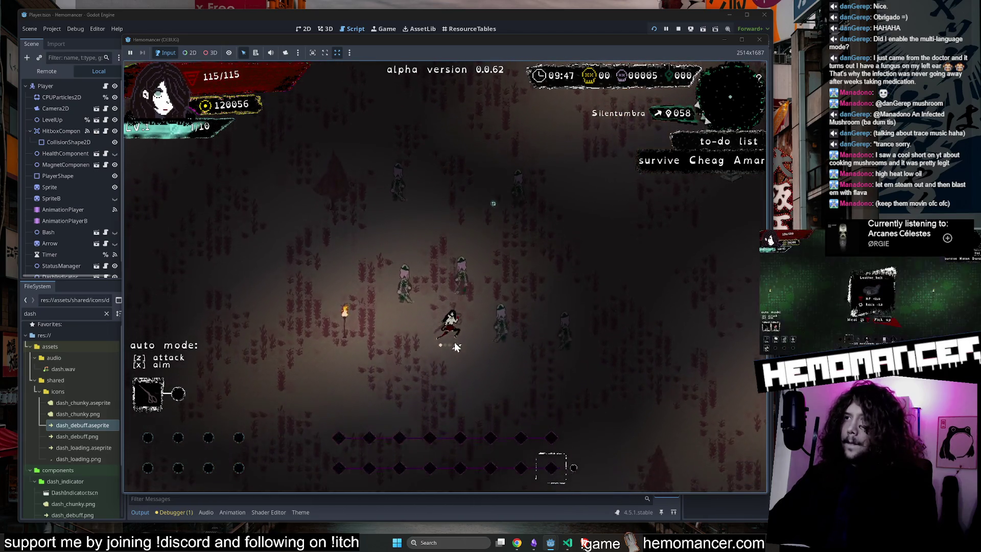
pyautogui.press('w')
pyautogui.press('d')
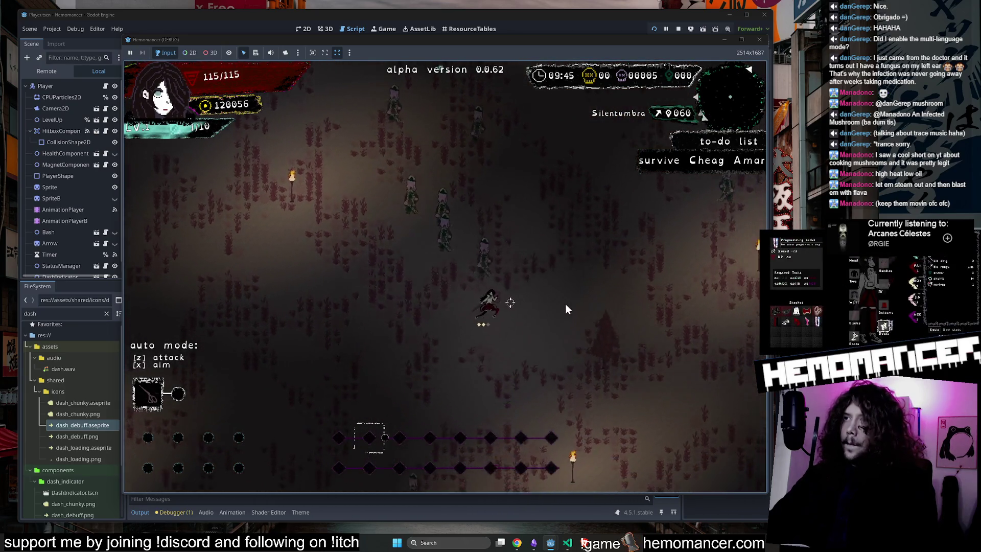
pyautogui.press('space')
pyautogui.press('Escape')
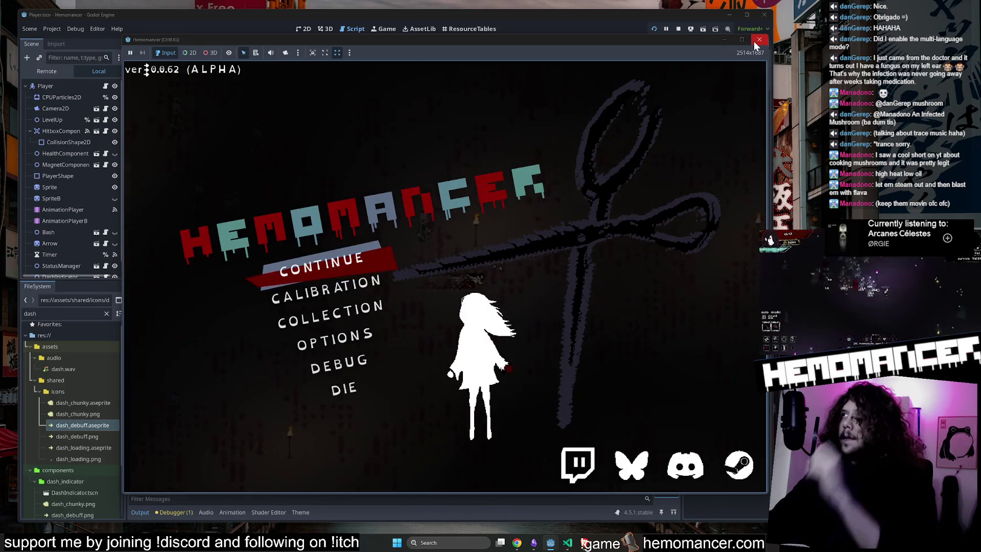
pyautogui.click(759, 40)
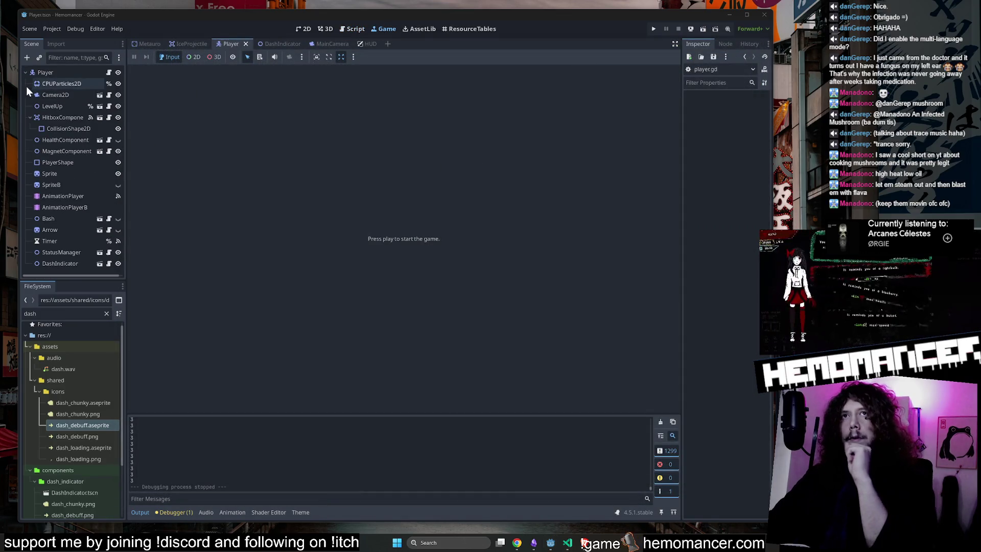
# Browse the Player, DashIndicator and HUD scenes and open the DashIndicator's script, dash_indicator.gd
pyautogui.click(90, 73)
pyautogui.click(269, 44)
pyautogui.click(367, 44)
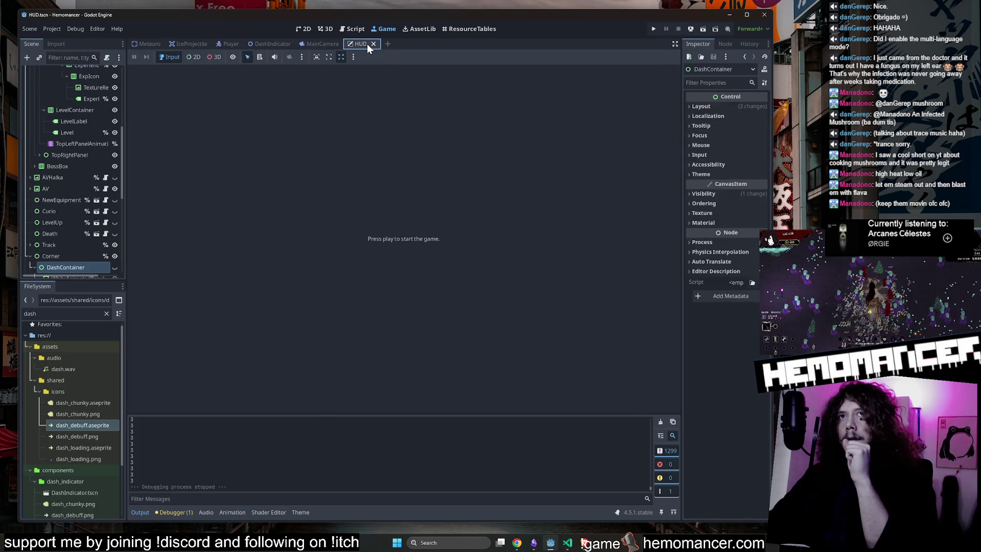
pyautogui.click(237, 43)
pyautogui.click(298, 30)
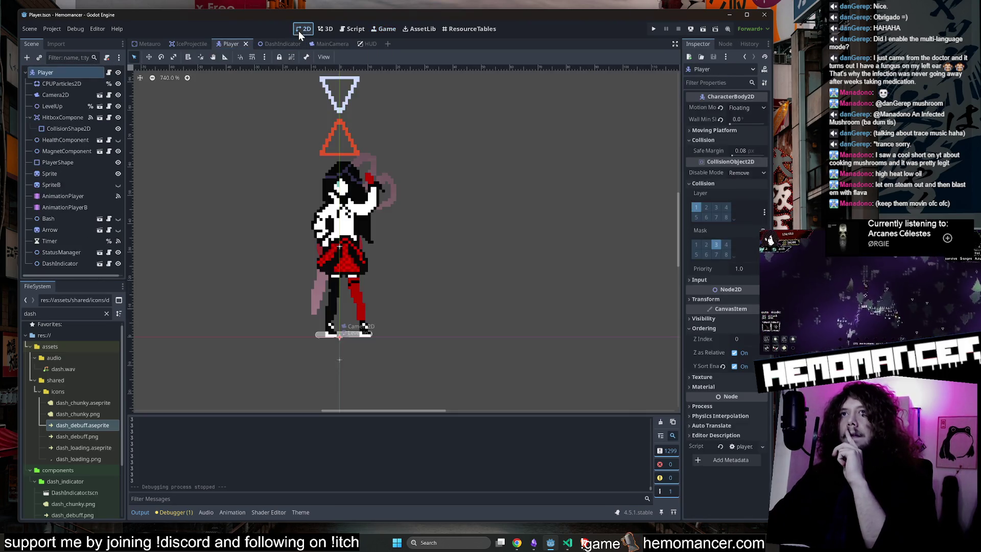
pyautogui.click(286, 44)
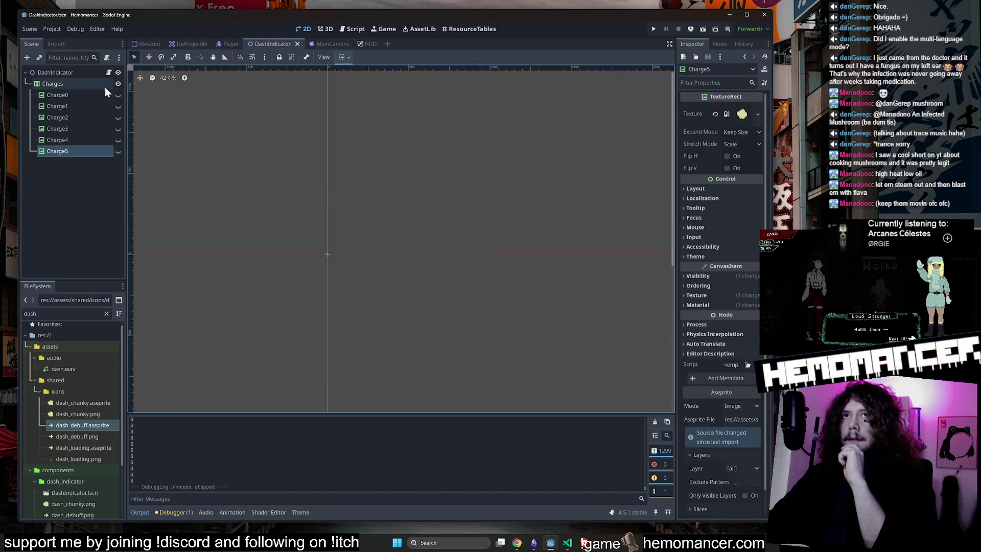
pyautogui.scroll(5, 315, 266)
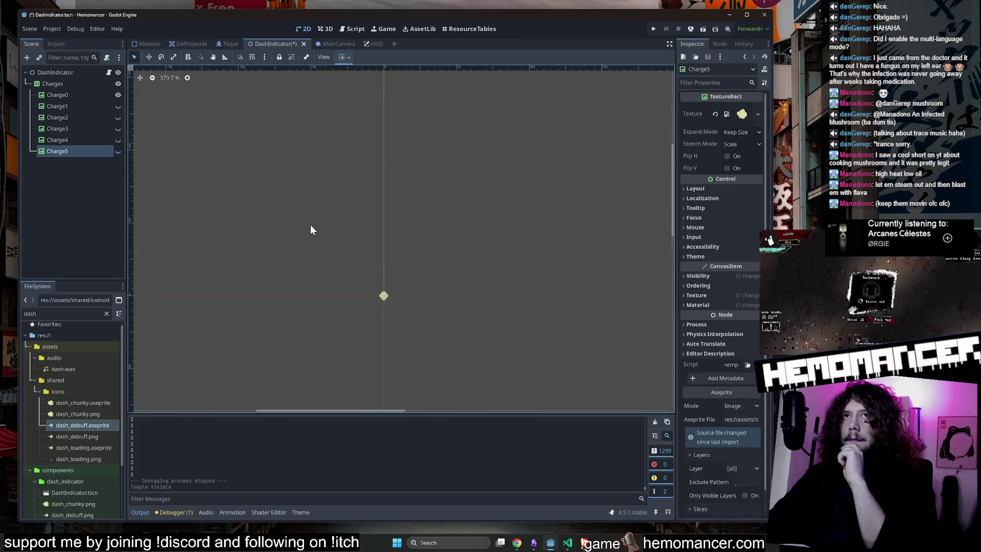
pyautogui.click(109, 72)
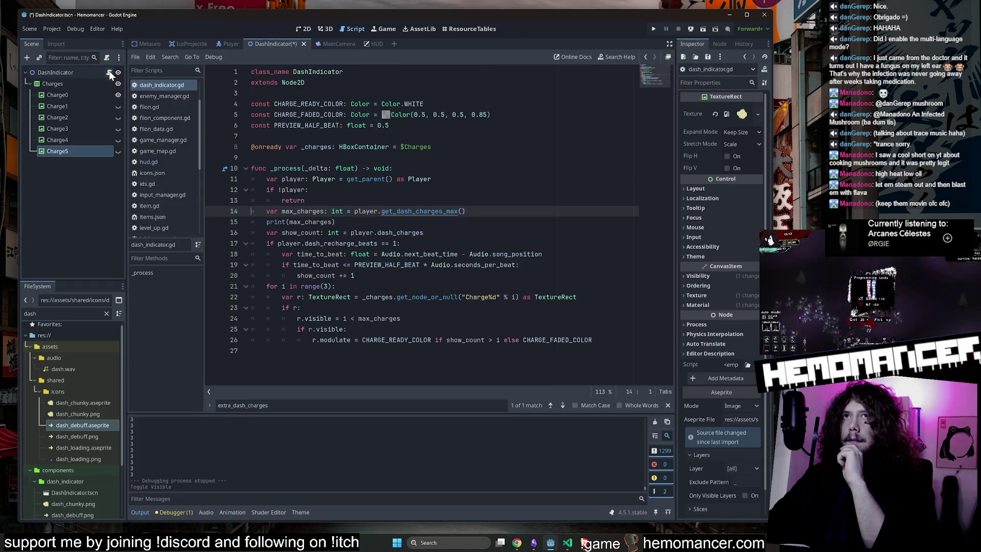
# Change line 21's loop from range(3) to range(max_charges), save the script, and run the game
pyautogui.click(486, 197)
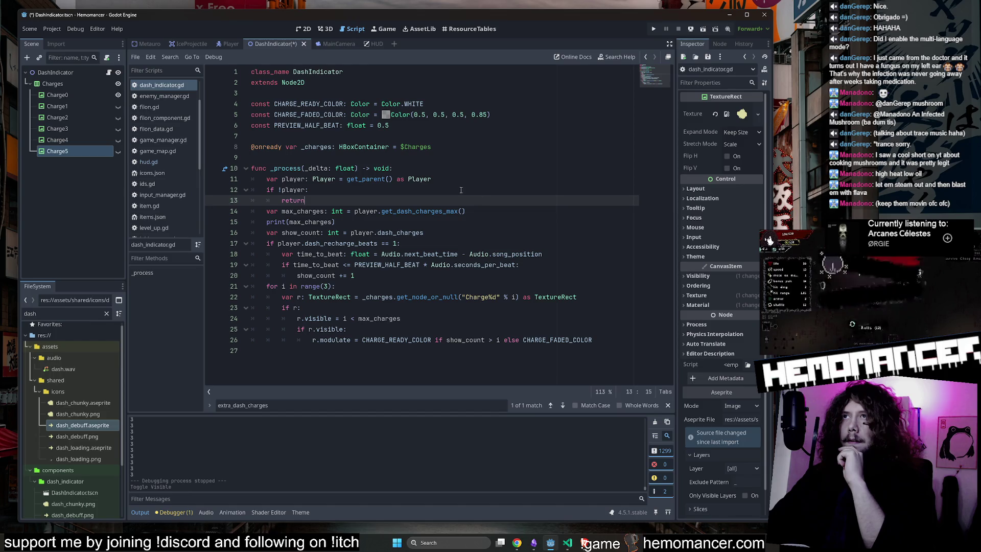
pyautogui.doubleClick(318, 244)
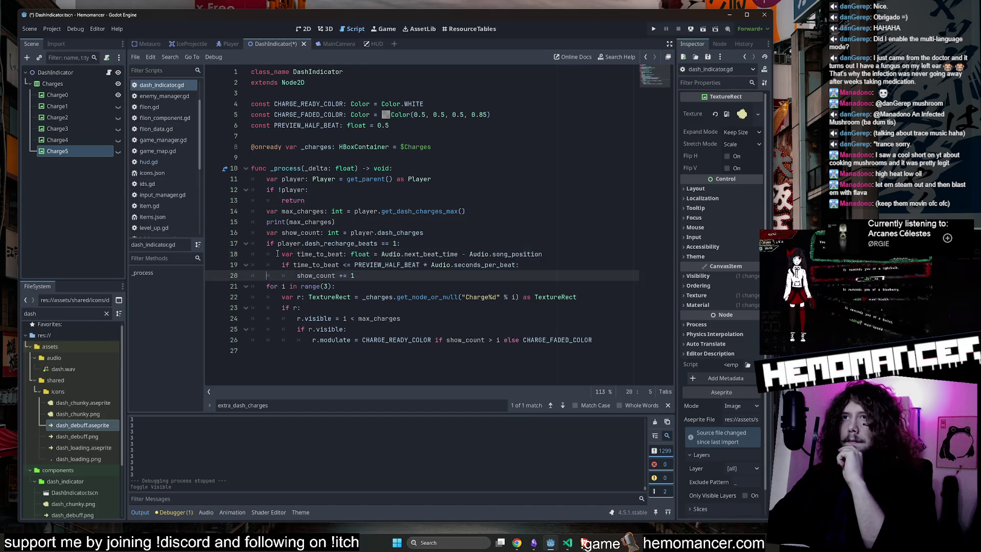
pyautogui.click(456, 289)
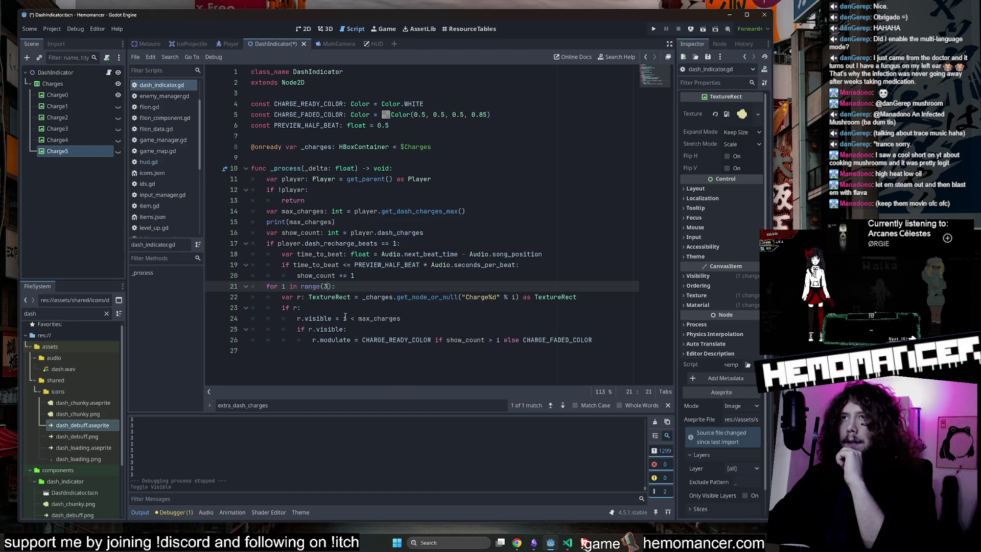
pyautogui.moveTo(481, 209); pyautogui.dragTo(366, 211)
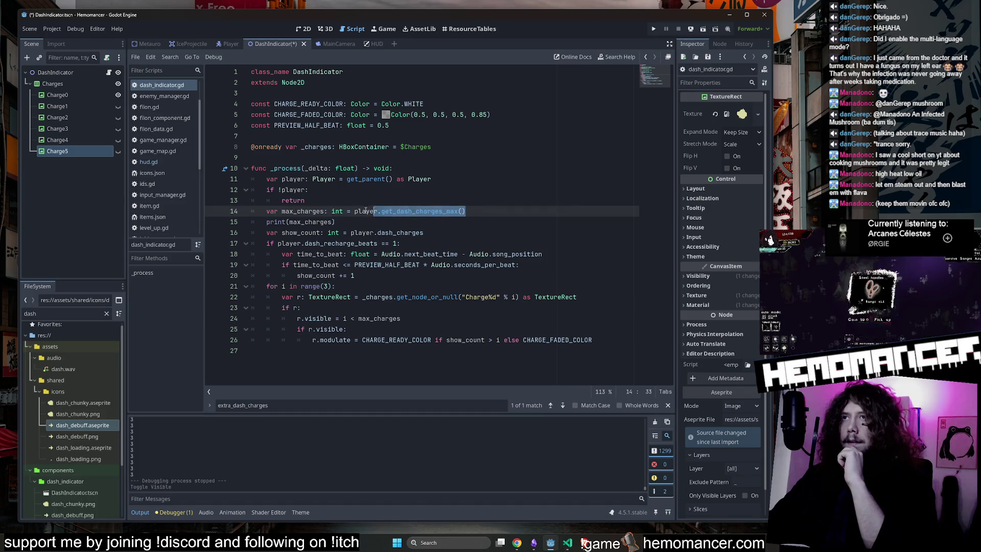
pyautogui.click(327, 287)
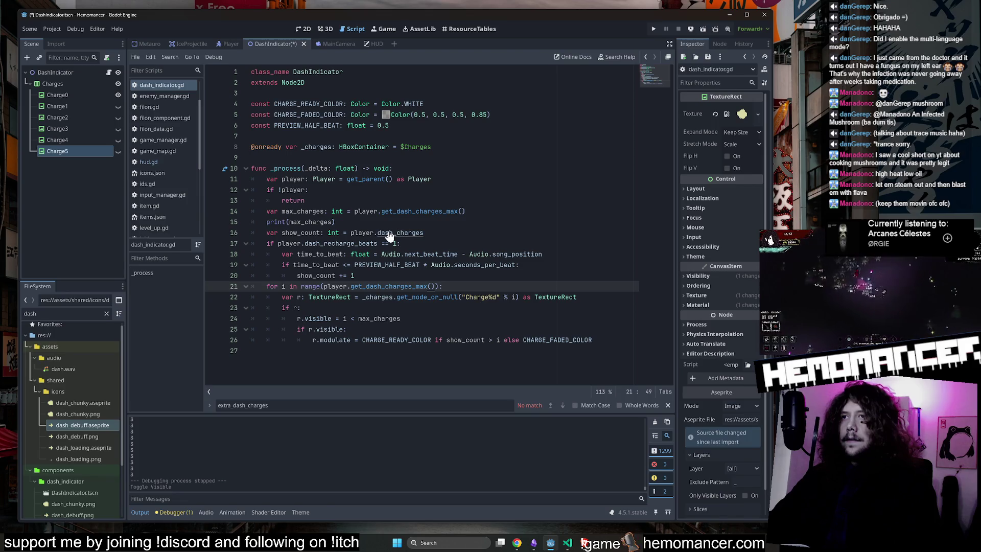
pyautogui.click(307, 211)
pyautogui.click(327, 287)
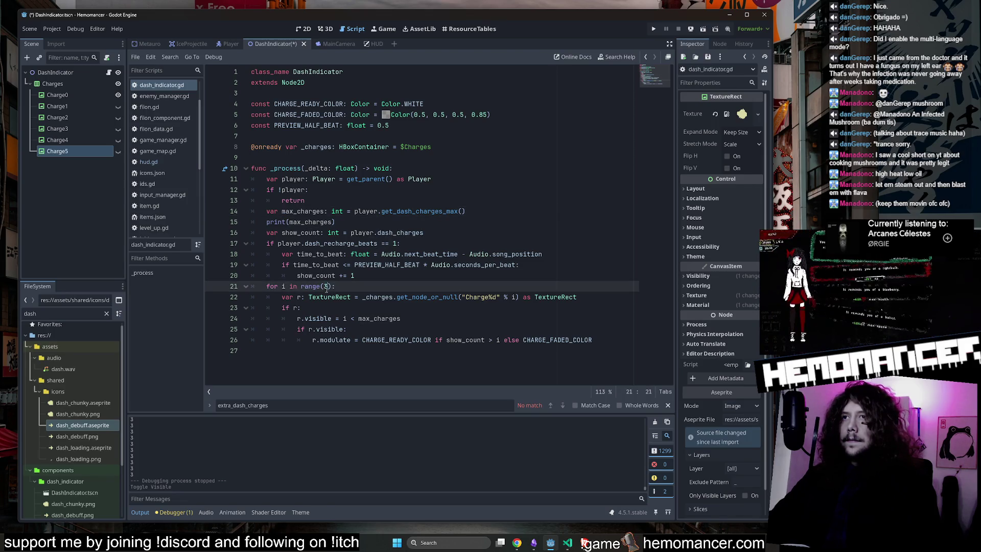
pyautogui.write('ax_charges')
pyautogui.click(526, 174)
pyautogui.hotkey('ctrl', 's')
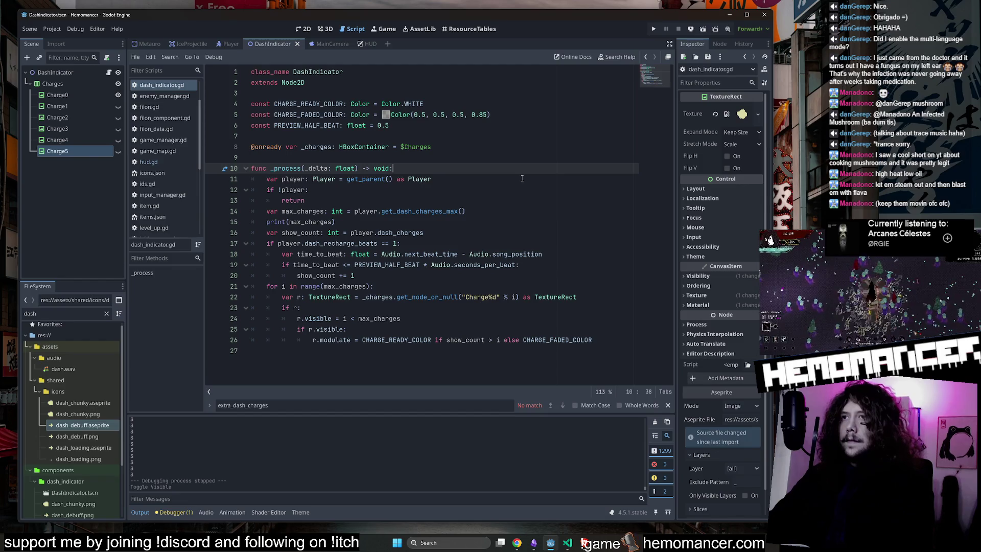
pyautogui.press('F5')
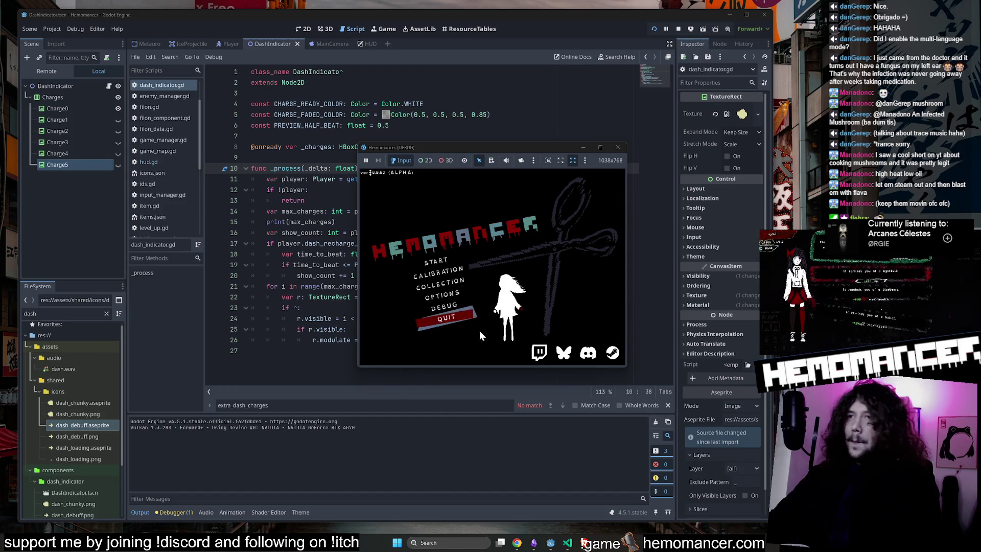
# Continue from the main menu in an enlarged game window and walk up to open the wardrobe
pyautogui.click(444, 262)
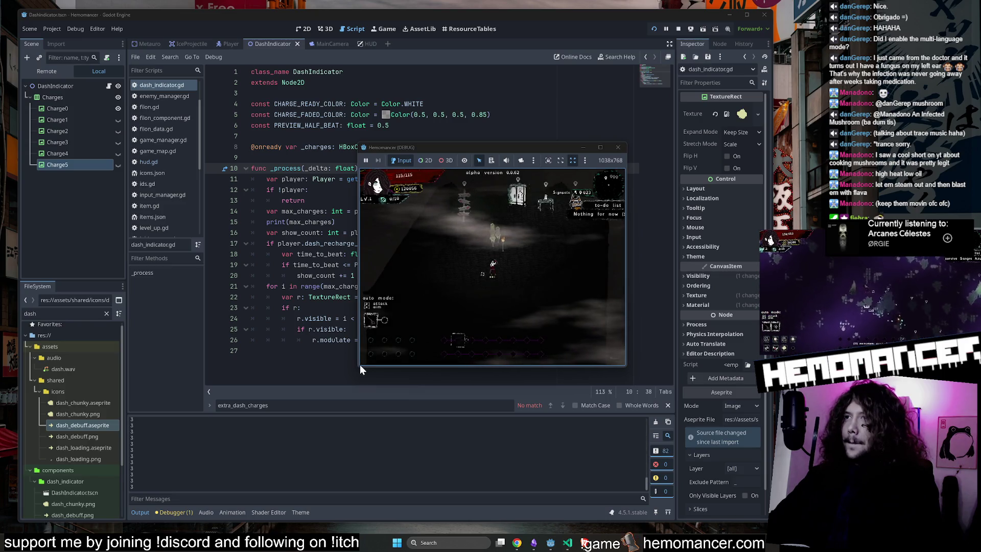
pyautogui.moveTo(360, 364)
pyautogui.mouseDown()
pyautogui.moveTo(307, 416)
pyautogui.moveTo(194, 467)
pyautogui.mouseUp()
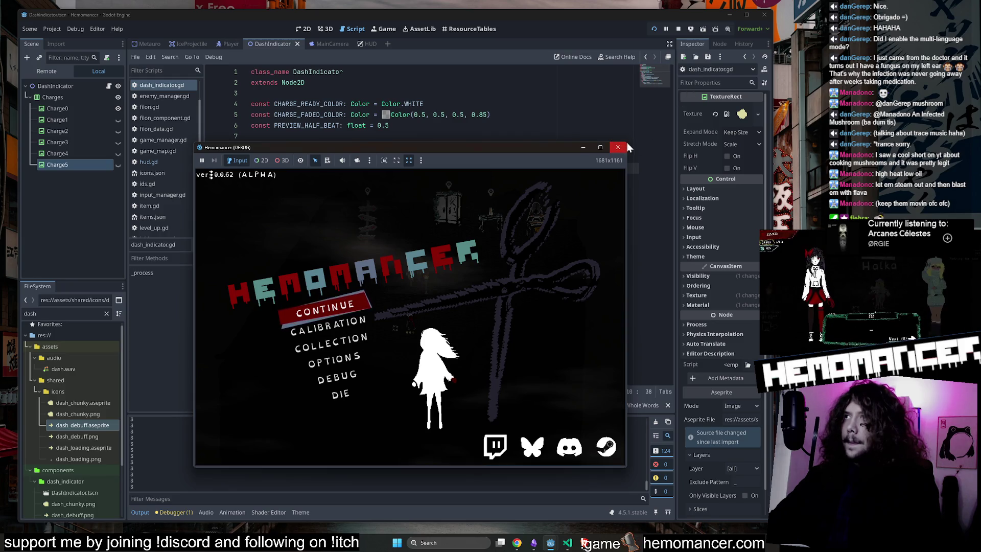
pyautogui.click(366, 260)
pyautogui.press('w')
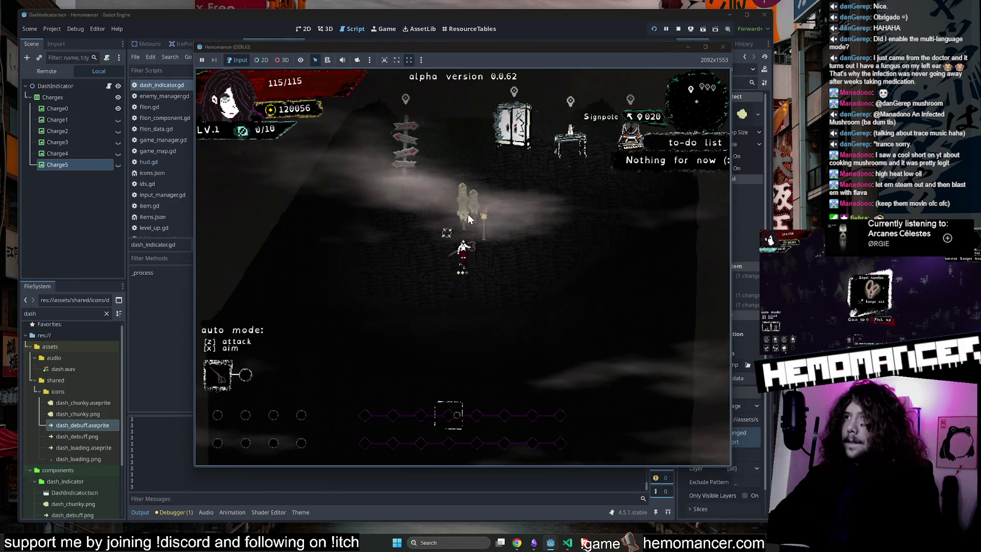
pyautogui.press('e')
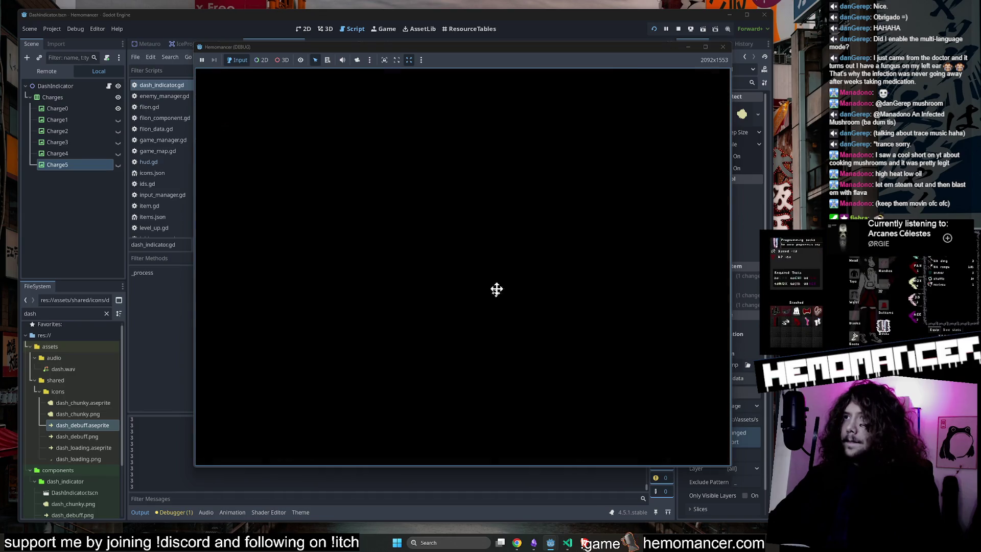
# Leave the wardrobe, reopen it once more, return to the level and stop the running game
pyautogui.click(462, 449)
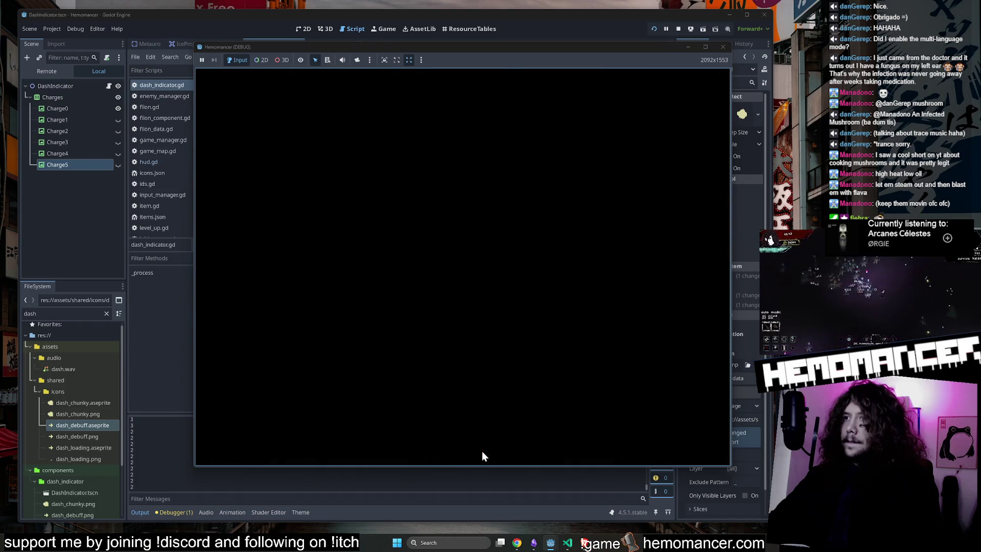
pyautogui.press('a')
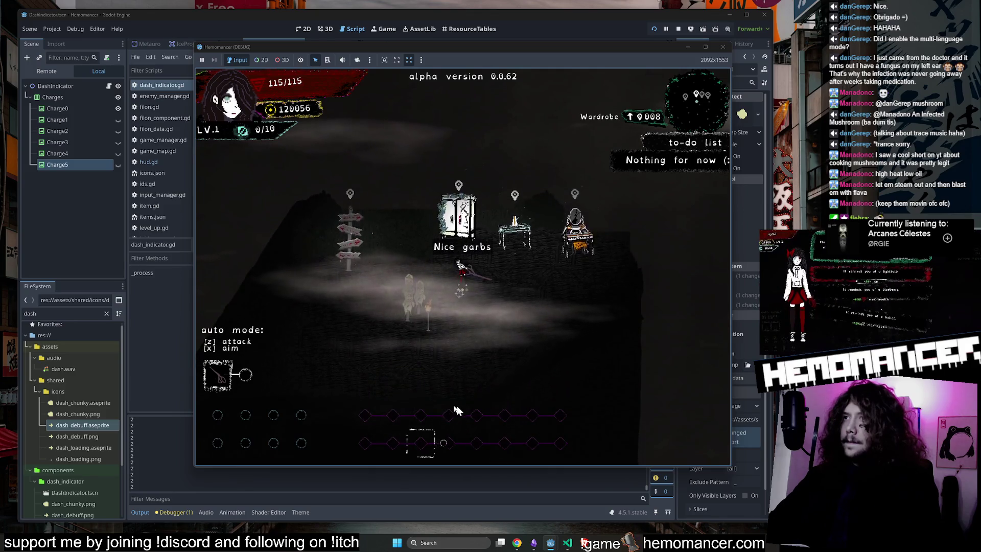
pyautogui.press('e')
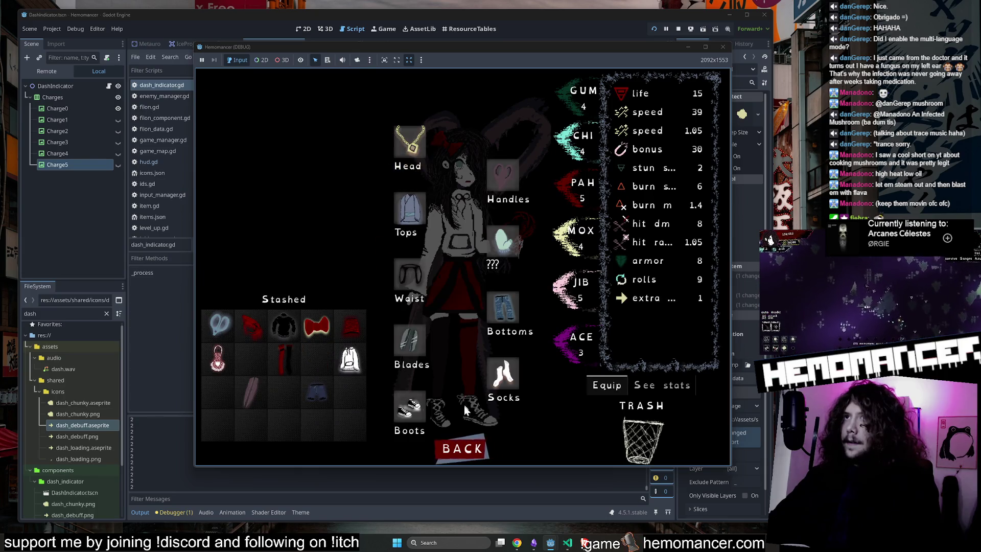
pyautogui.click(466, 446)
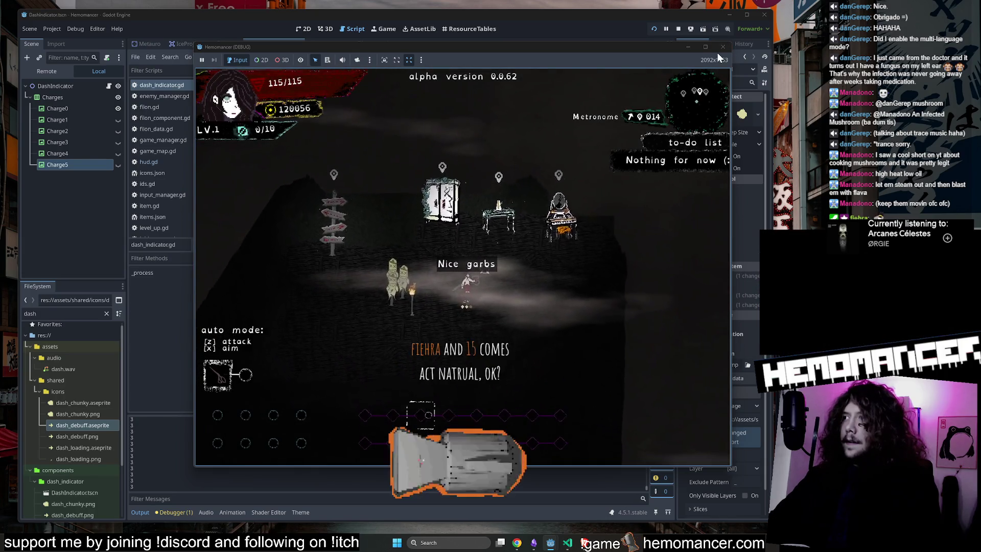
pyautogui.click(721, 47)
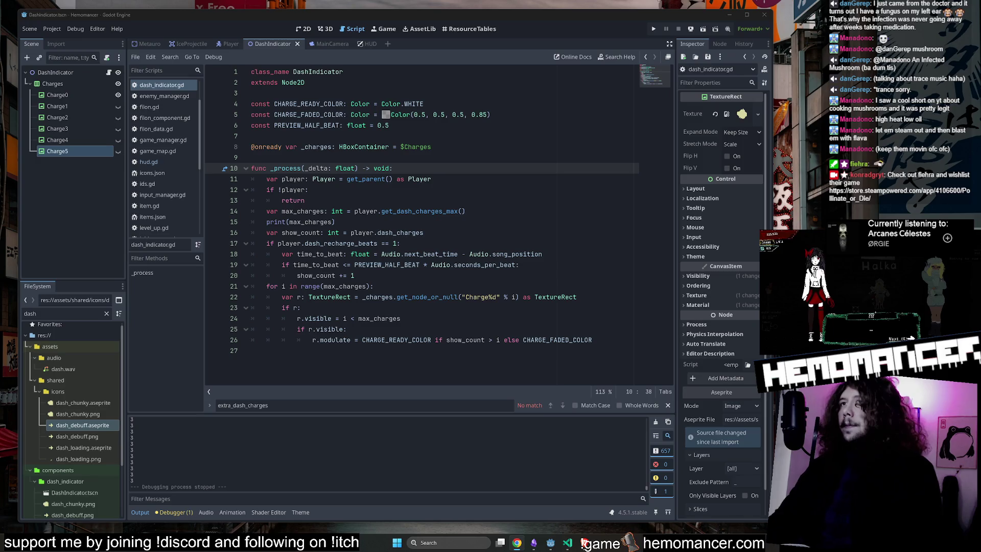
# Close the find bar, look over DashIndicator's _process code, then switch to the Player scene's player.gd
pyautogui.click(668, 405)
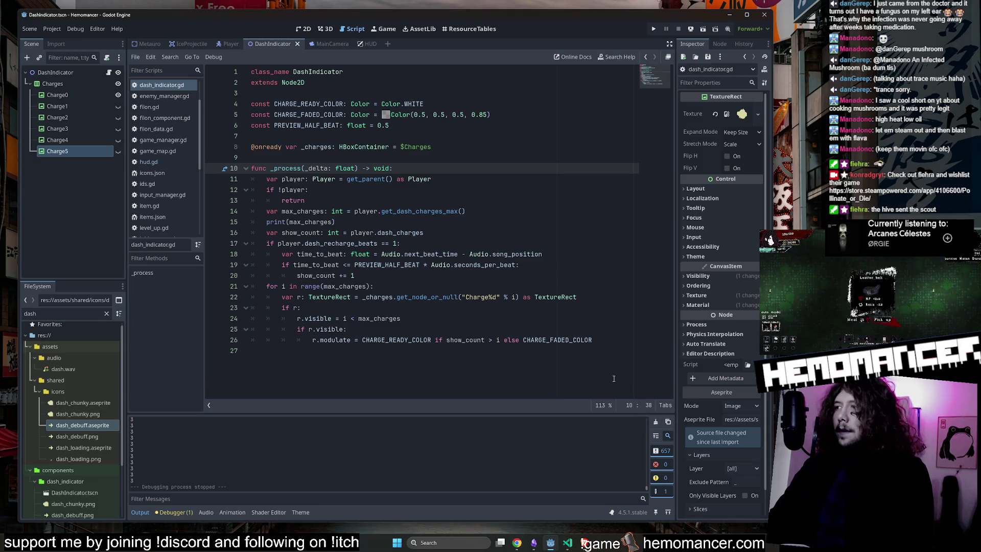
pyautogui.click(356, 366)
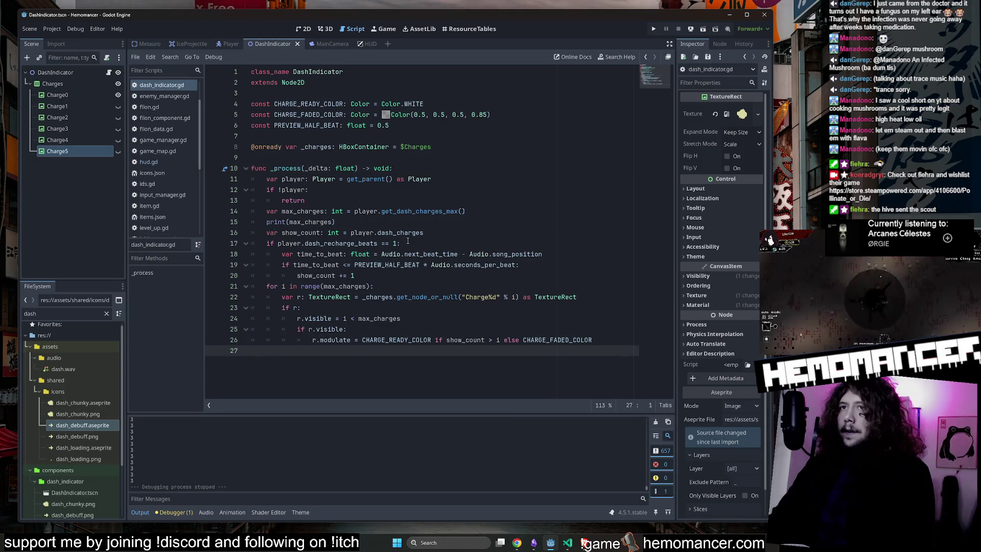
pyautogui.press('Up')
pyautogui.press('Up')
pyautogui.press('Up')
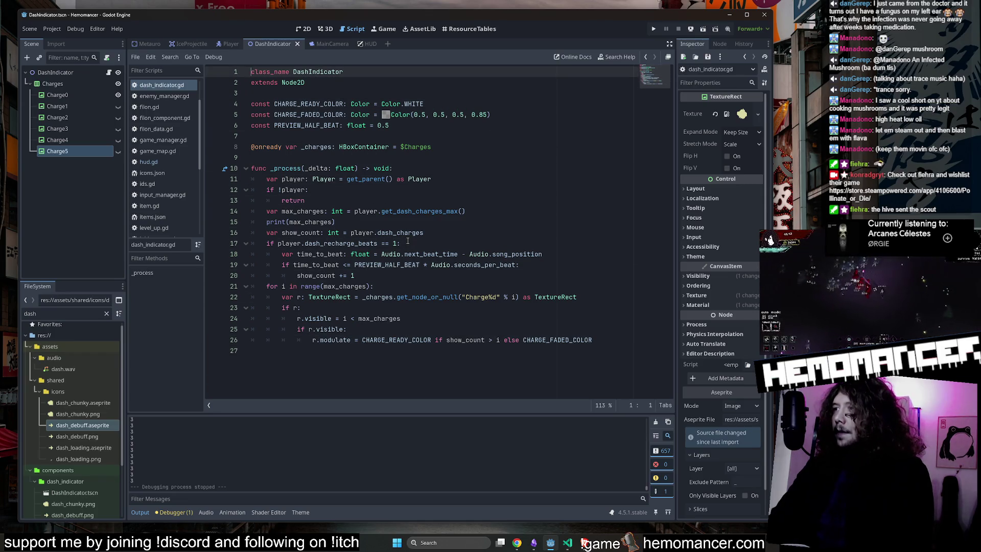
pyautogui.press('Down')
pyautogui.press('Down')
pyautogui.press('Down')
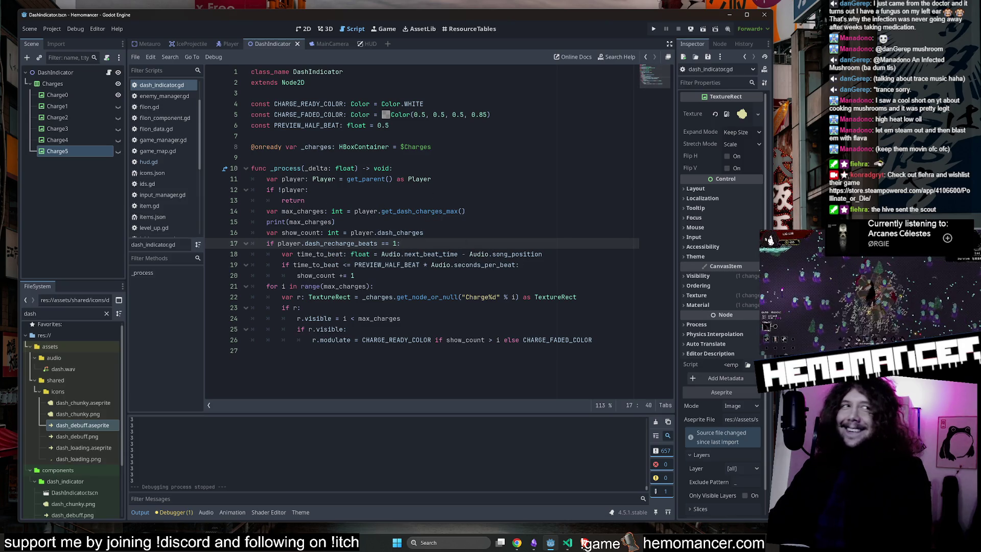
pyautogui.click(408, 179)
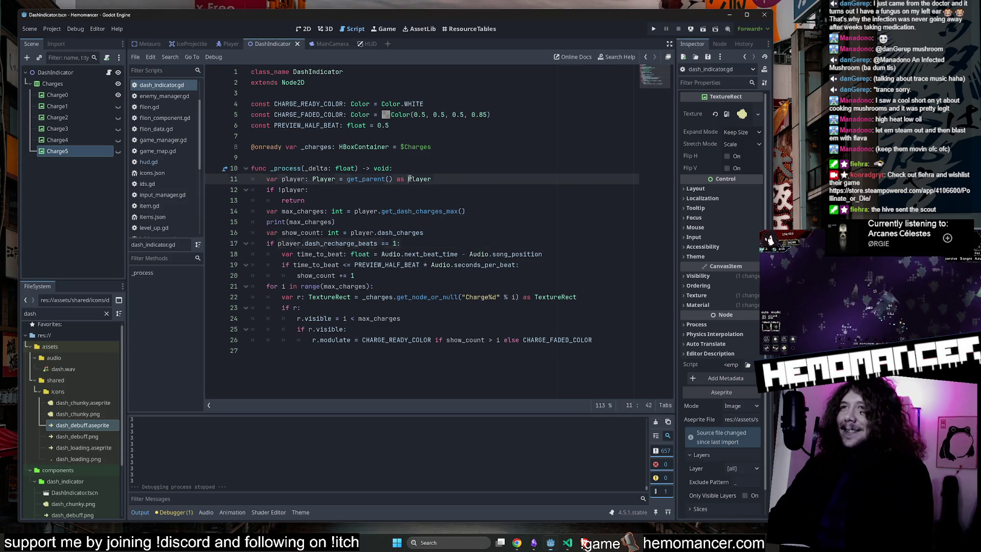
pyautogui.press('Down')
pyautogui.press('Down')
pyautogui.press('Down')
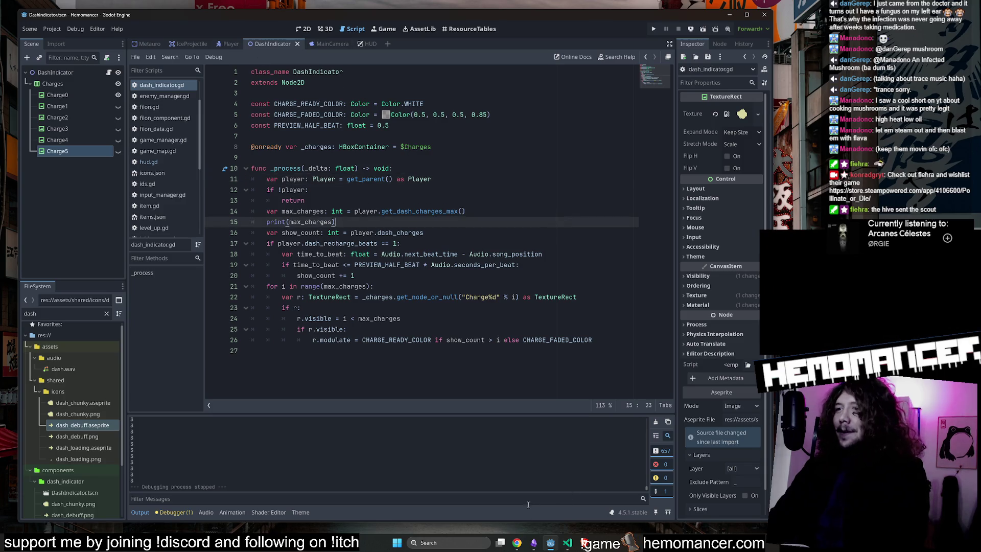
pyautogui.click(224, 44)
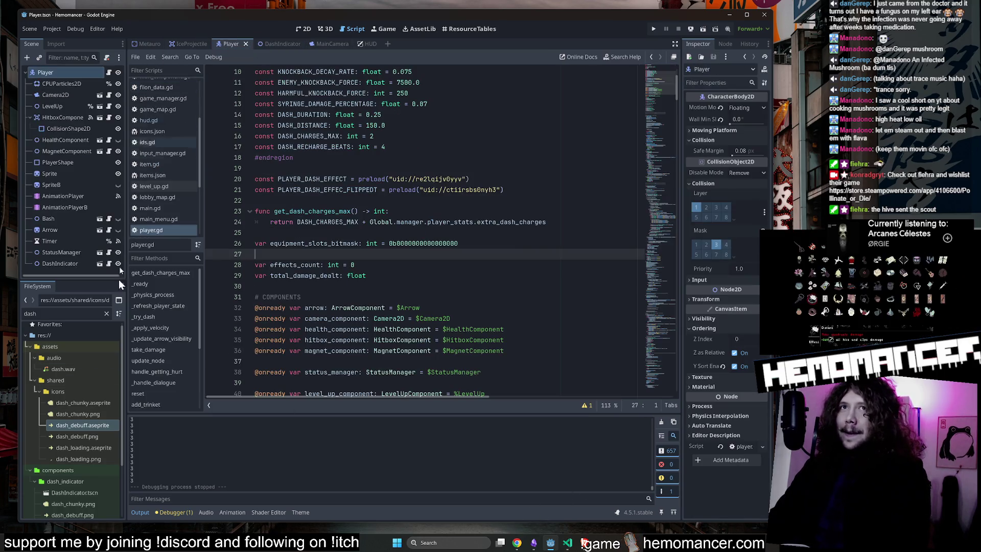
# Filter the FileSystem by 'play' and open scenes/player/player_v5.aseprite in Aseprite
pyautogui.click(68, 314)
pyautogui.write('play')
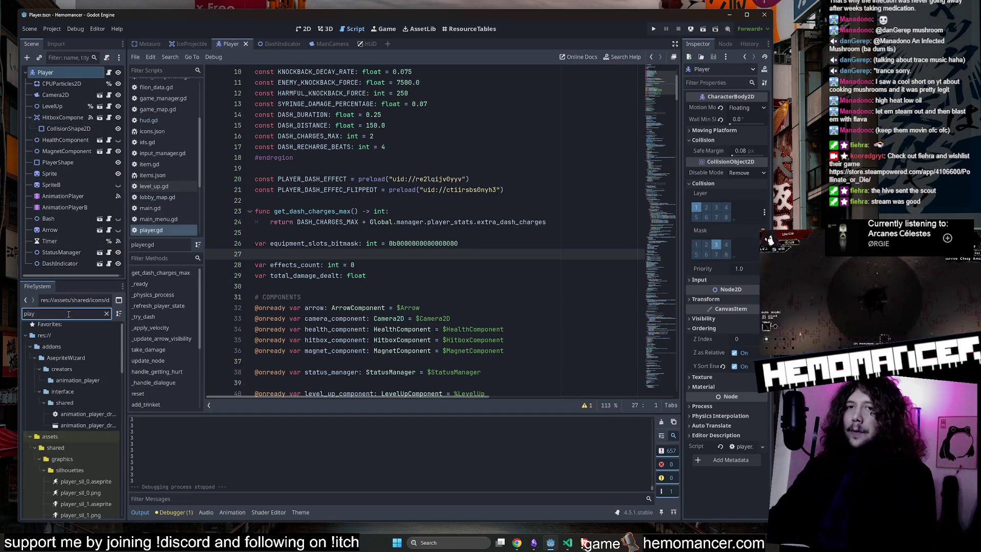
pyautogui.scroll(-10, 87, 447)
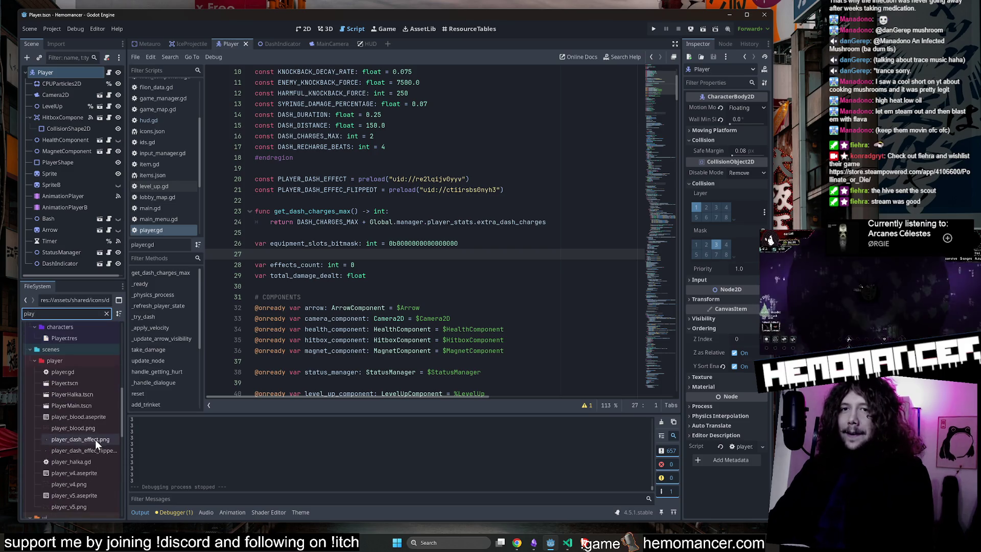
pyautogui.click(92, 492)
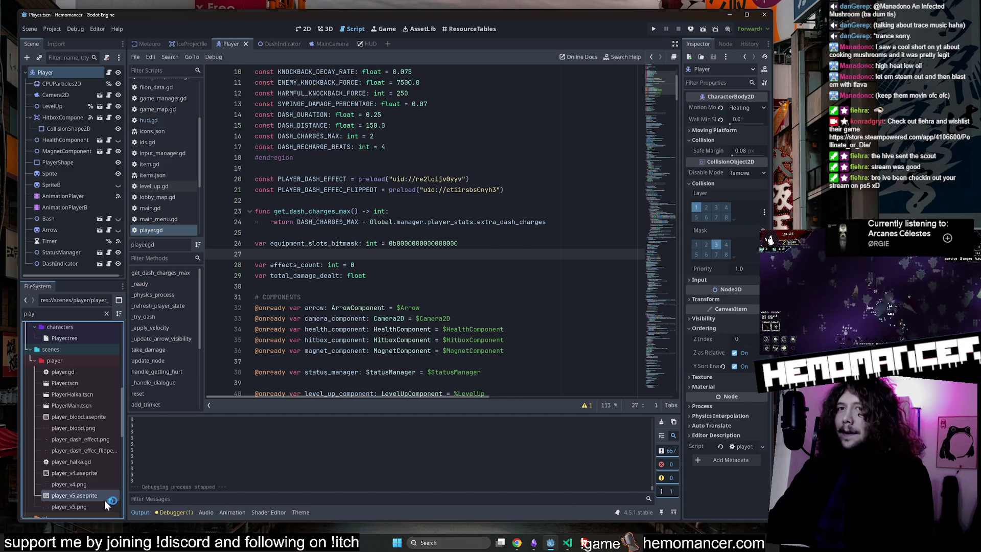
pyautogui.doubleClick(74, 495)
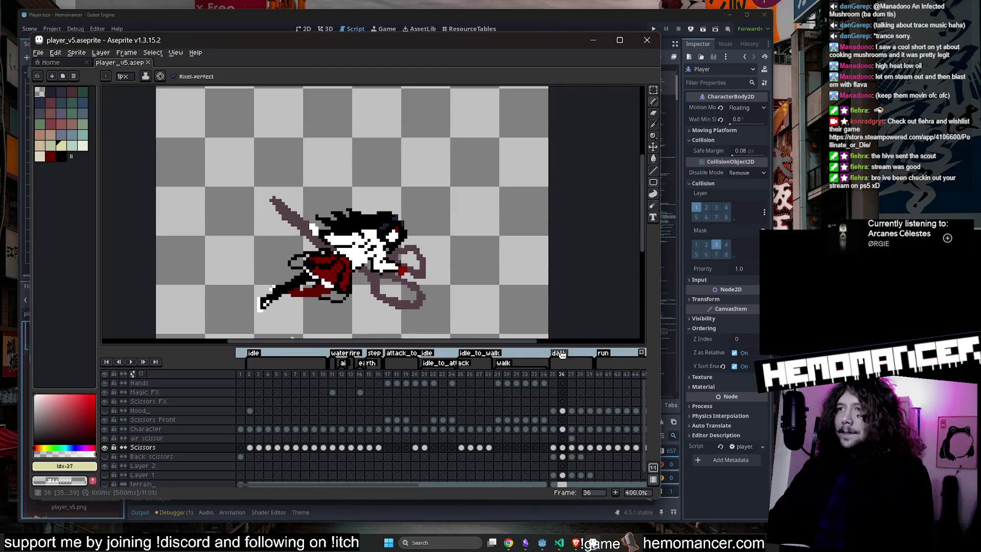
# Check the dash tag properties, zoom in on the character, play the dash animation, then minimize Aseprite
pyautogui.doubleClick(559, 353)
pyautogui.press('Return')
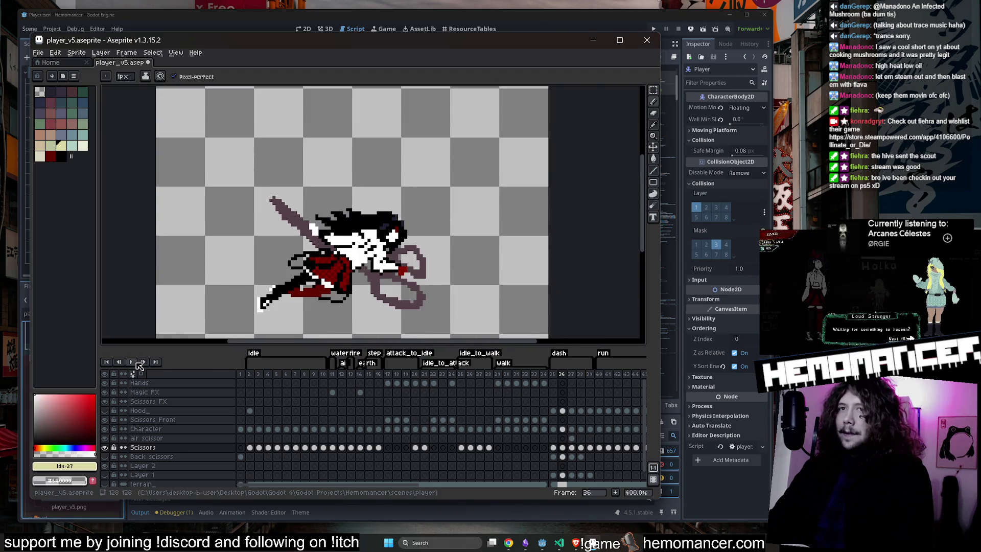
pyautogui.moveTo(249, 266); pyautogui.dragTo(290, 213)
pyautogui.scroll(1, 289, 214)
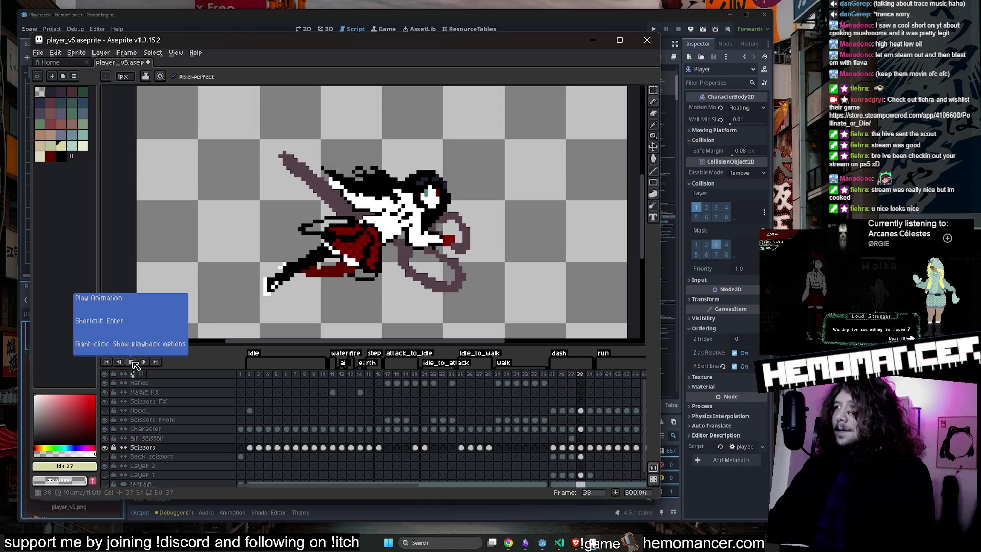
pyautogui.click(132, 361)
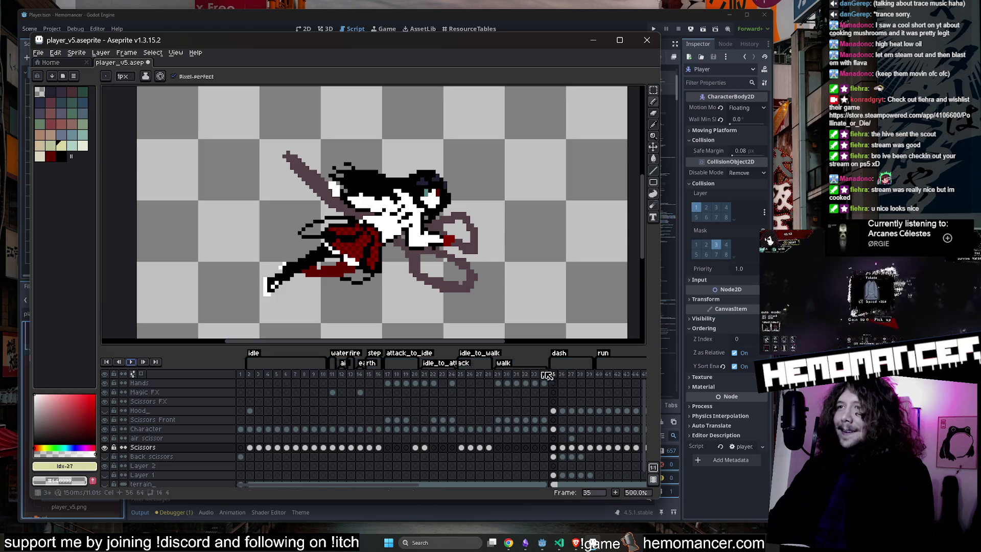
pyautogui.doubleClick(558, 353)
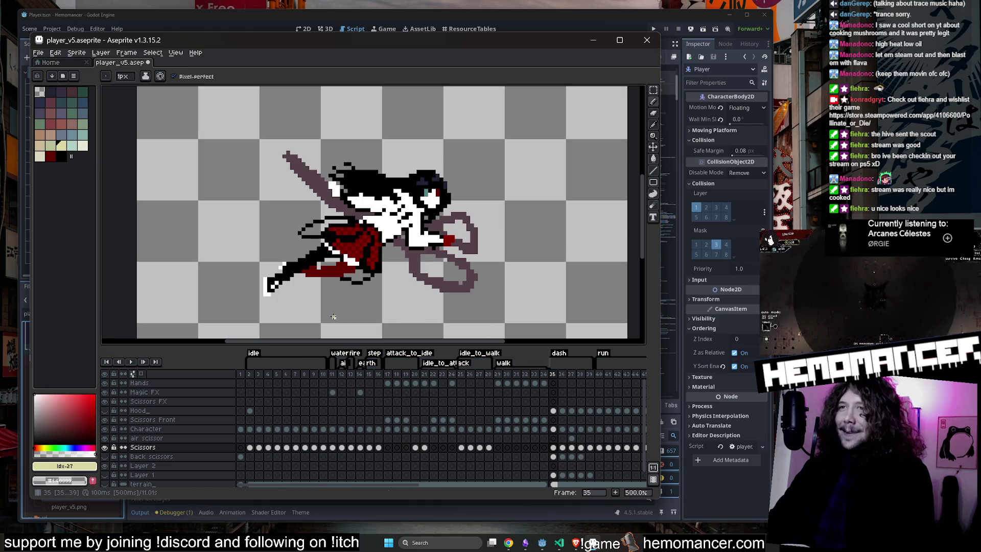
pyautogui.click(590, 41)
# Save, run the game full-size, and travel via the Signpole to the dark forest level
pyautogui.click(514, 189)
pyautogui.hotkey('ctrl', 's')
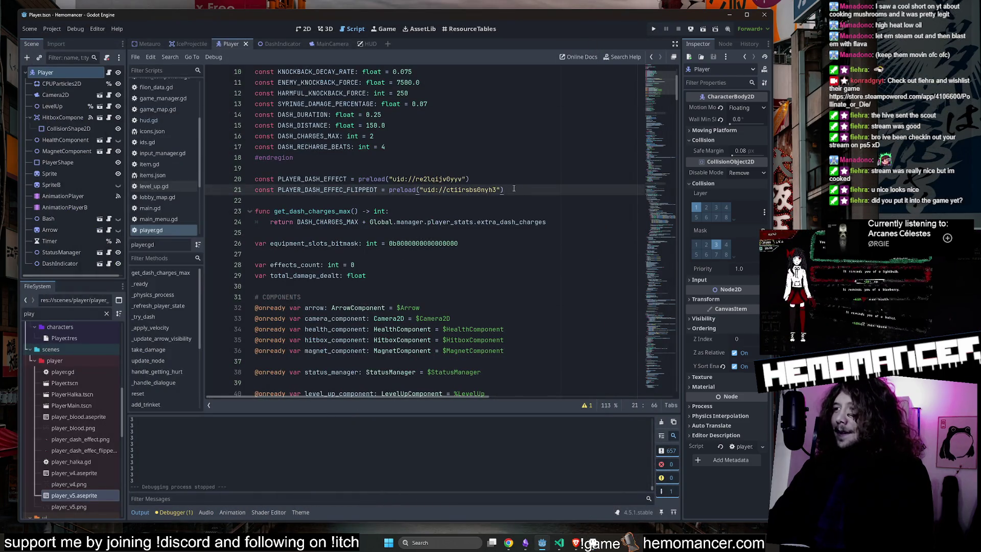
pyautogui.press('F5')
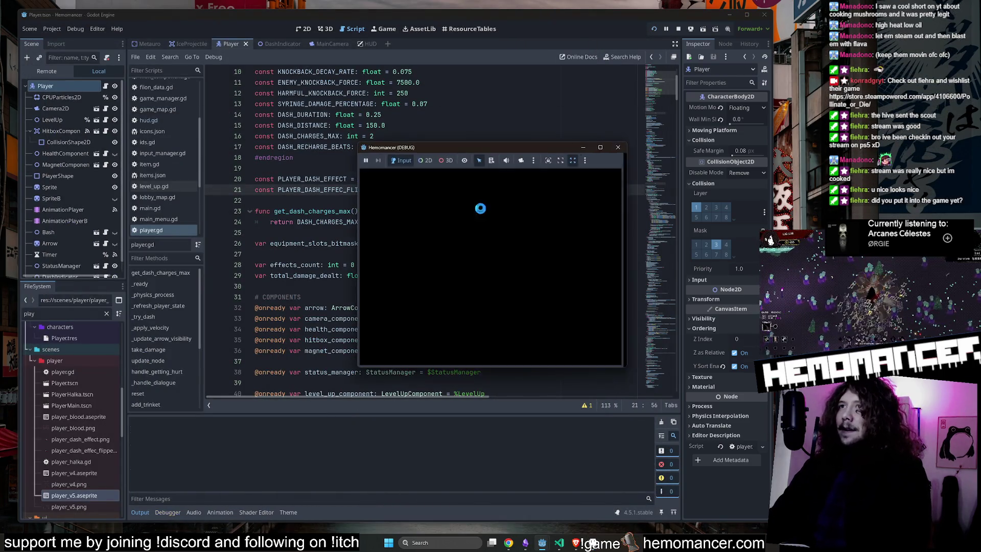
pyautogui.click(601, 148)
pyautogui.press('w')
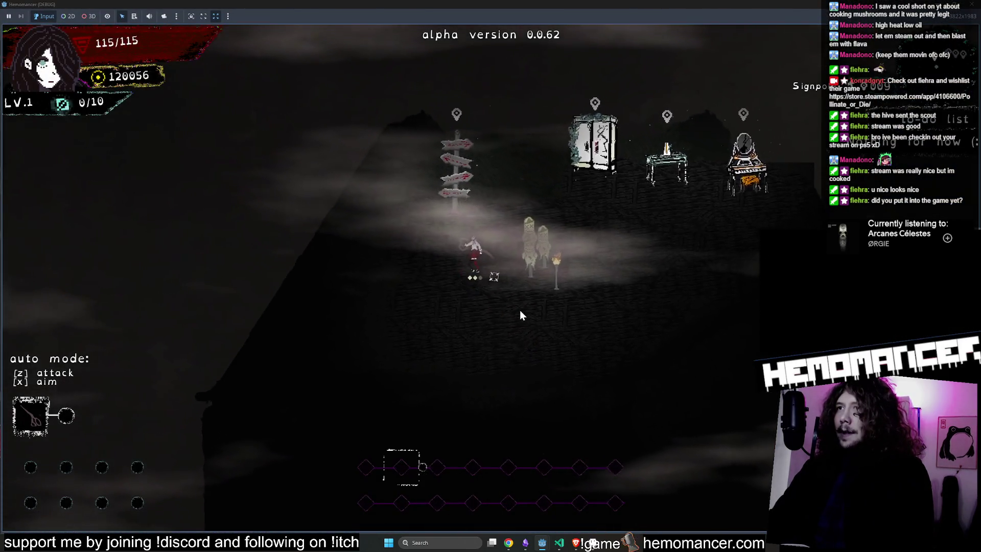
pyautogui.press('e')
pyautogui.press('Return')
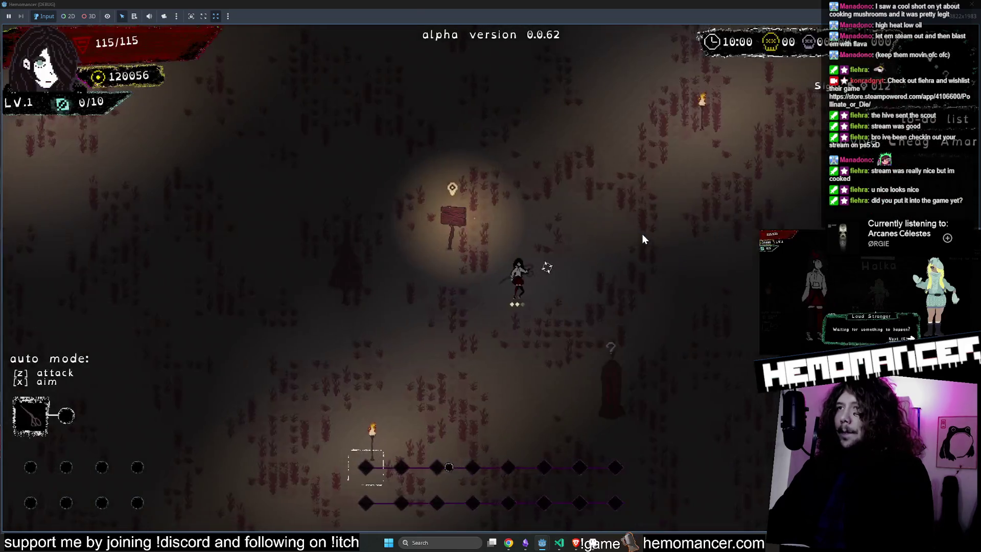
# Walk right through the forest and dash in several directions to test the dash charges
pyautogui.press('d')
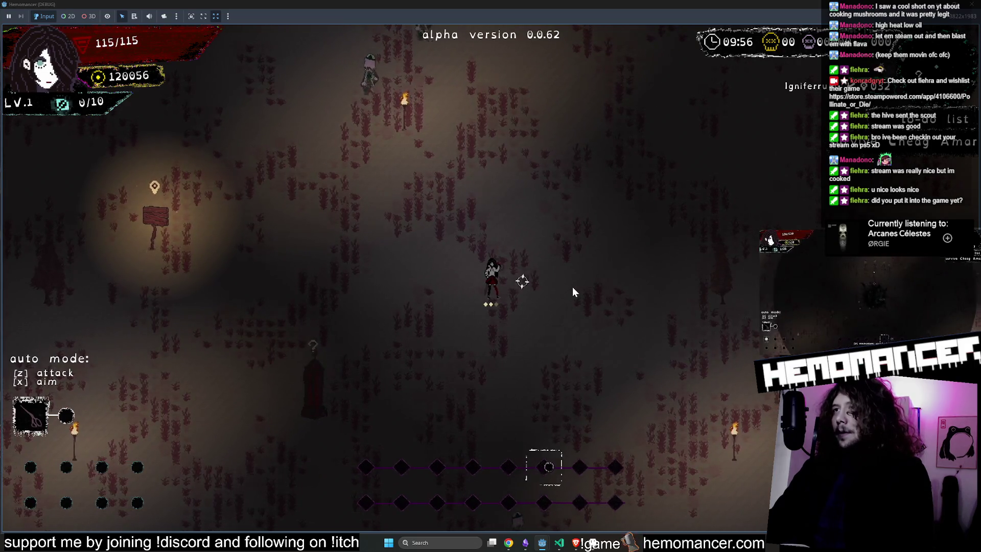
pyautogui.press('d')
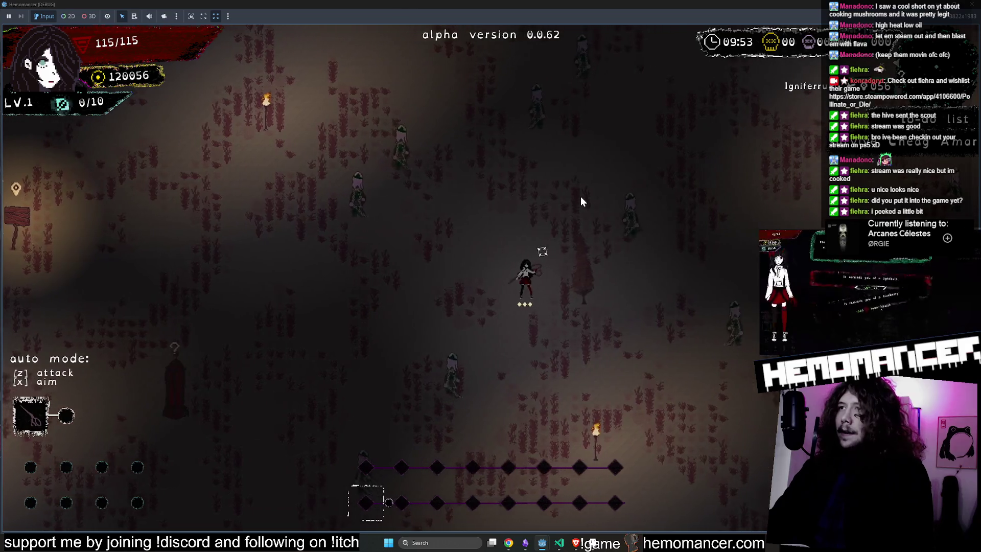
pyautogui.press('d')
pyautogui.press('w')
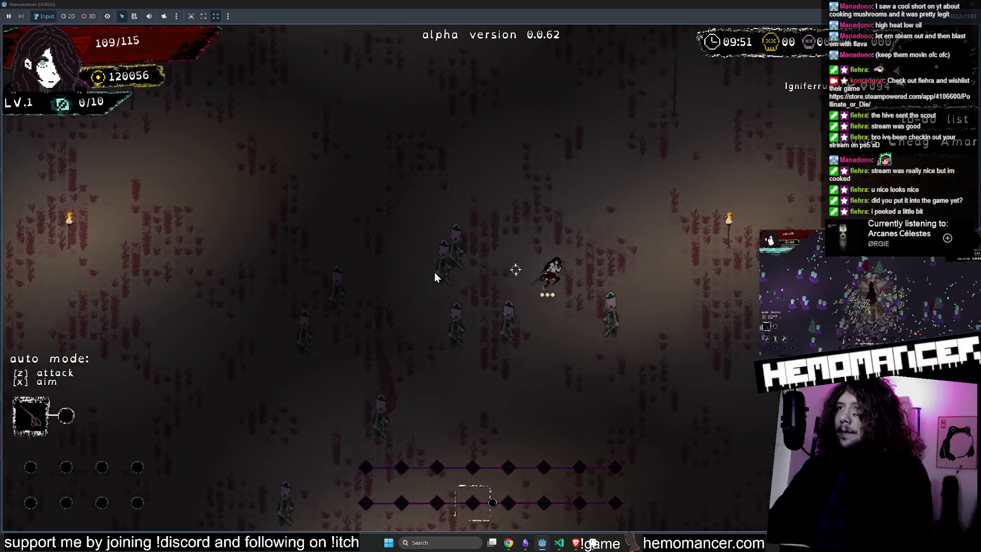
pyautogui.press('a')
pyautogui.press('w')
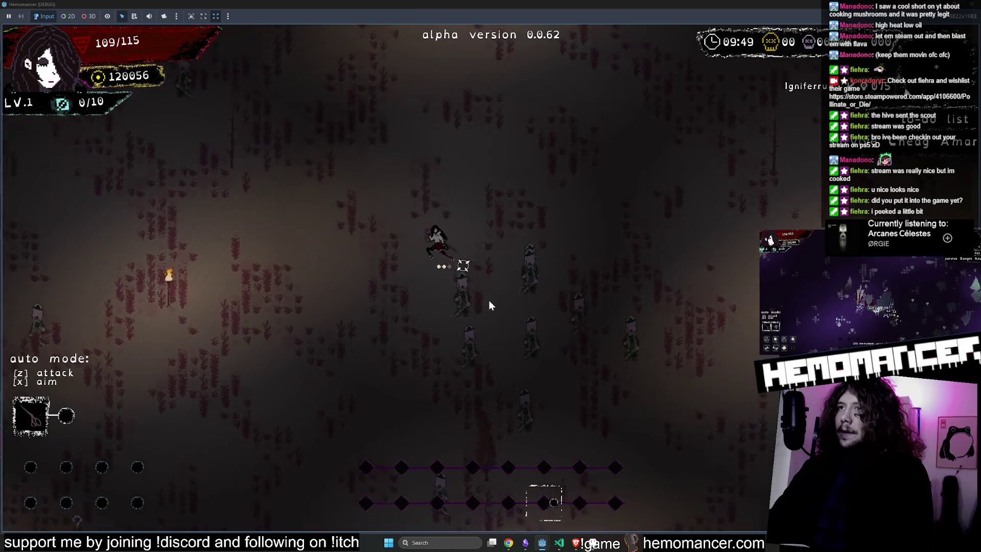
pyautogui.press('s')
pyautogui.press('d')
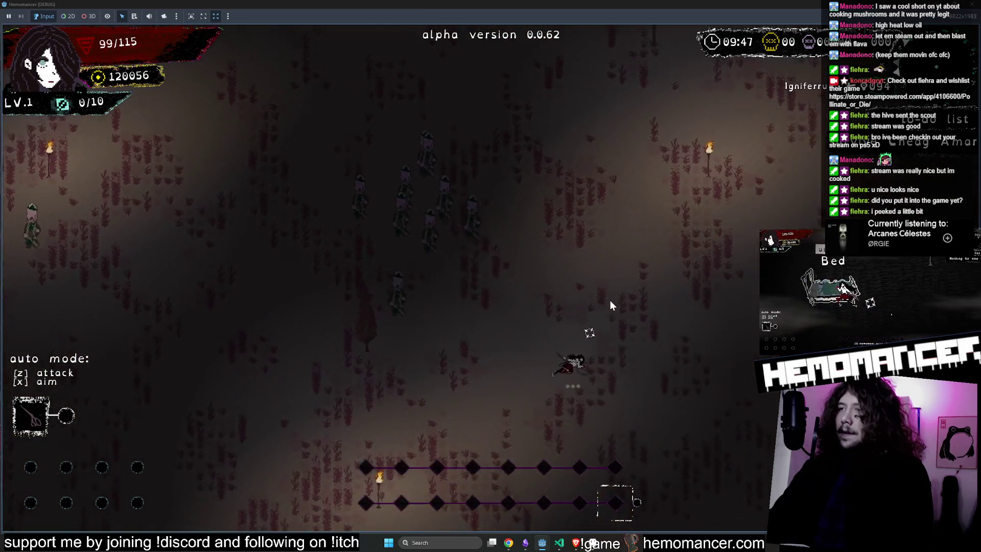
pyautogui.press('w')
pyautogui.press('a')
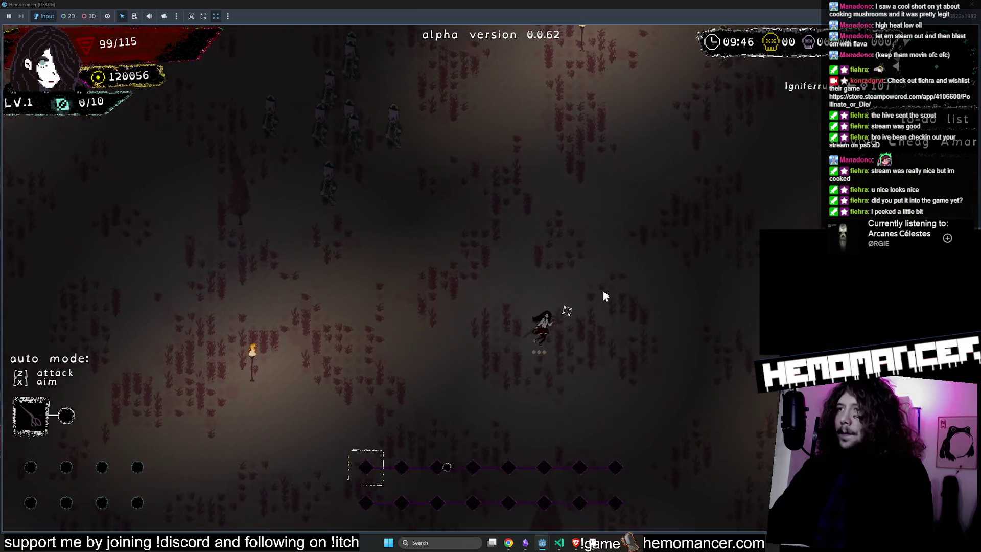
pyautogui.press('d')
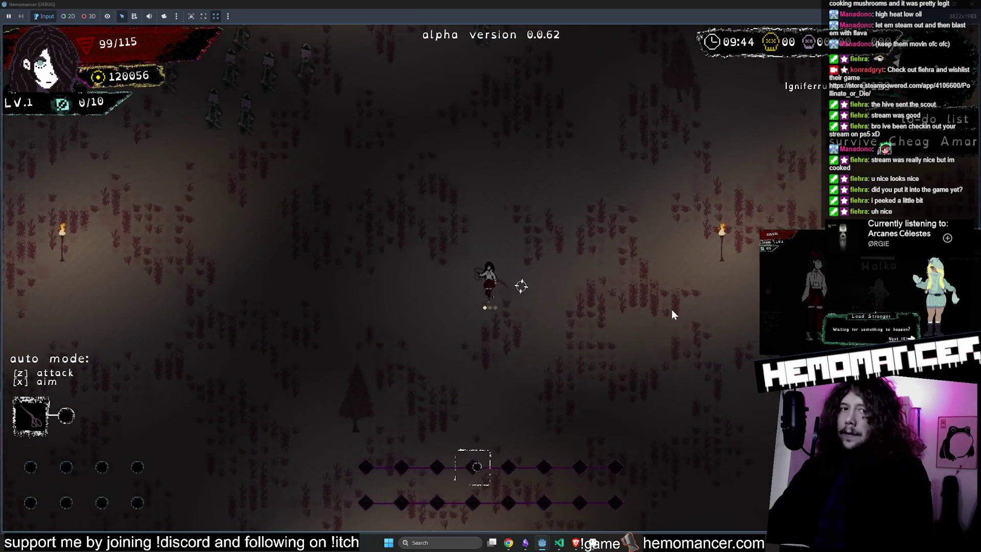
pyautogui.press('d')
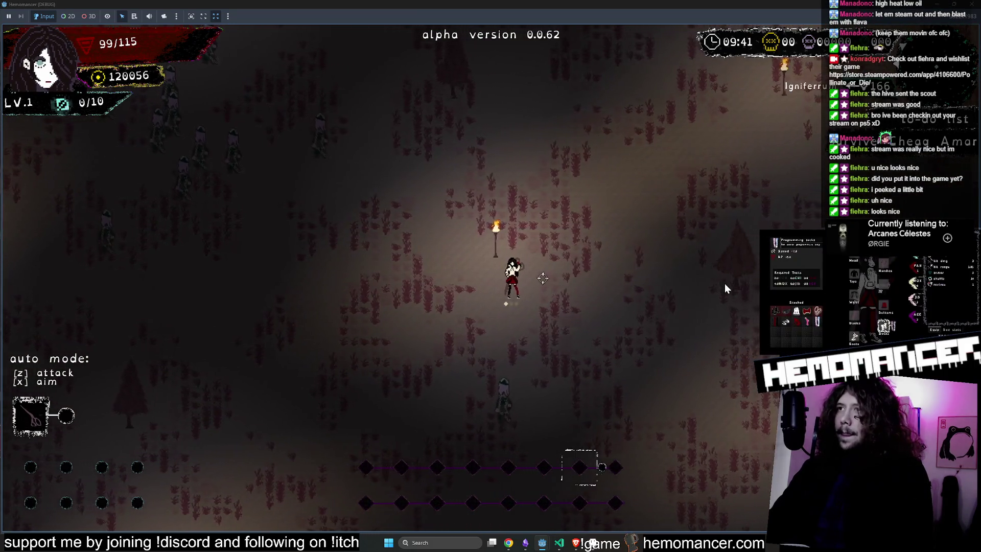
# Turn on auto attack with Z and fight through the enemy crowds until reaching level 2
pyautogui.press('w')
pyautogui.press('d')
pyautogui.press('z')
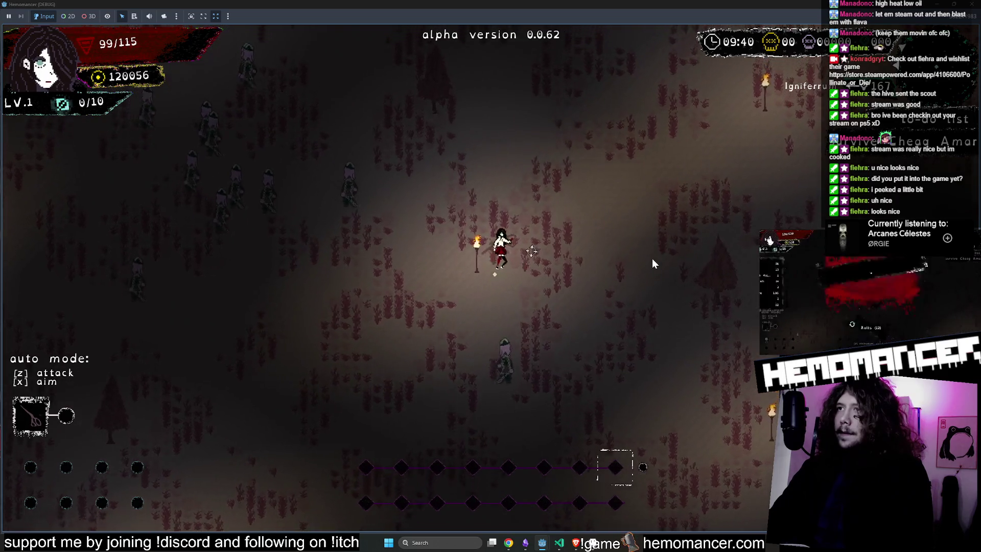
pyautogui.press('w')
pyautogui.press('a')
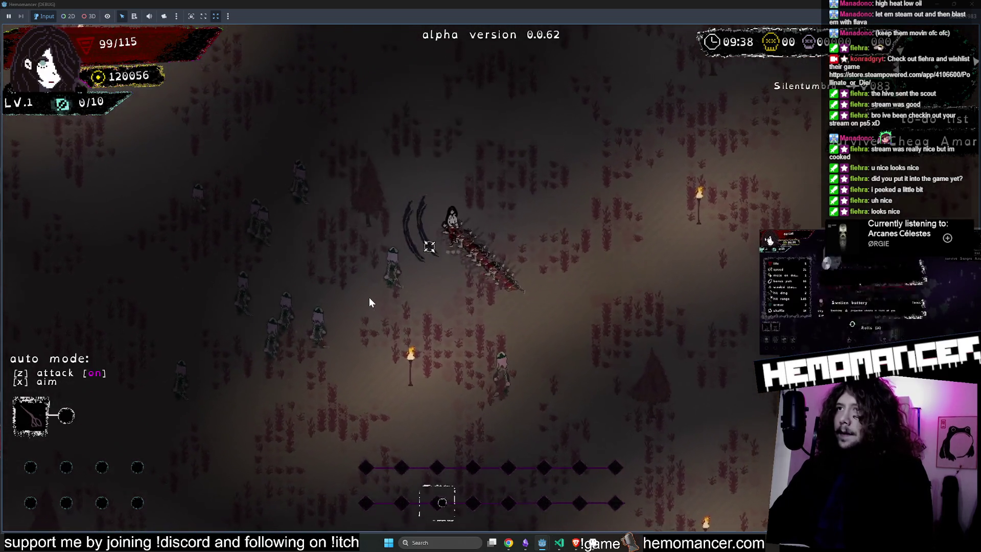
pyautogui.press('a')
pyautogui.press('s')
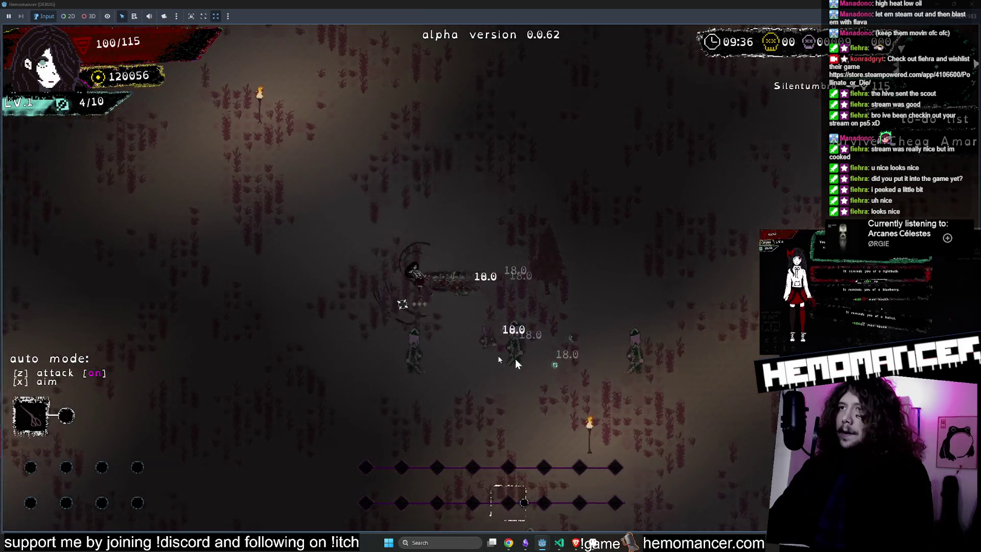
pyautogui.press('a')
pyautogui.press('s')
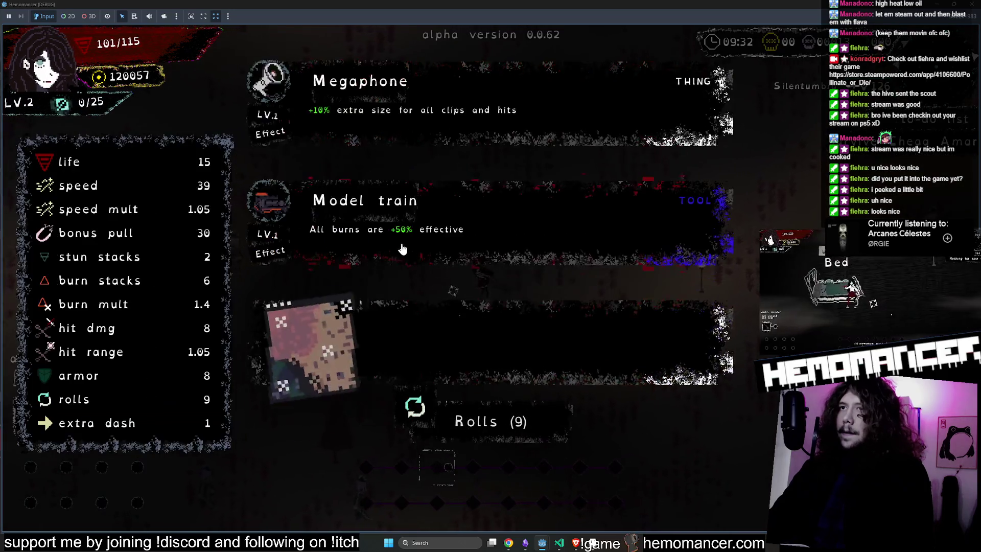
# Pick the Model train upgrade, then toggle auto attack off and back on with Z
pyautogui.click(402, 249)
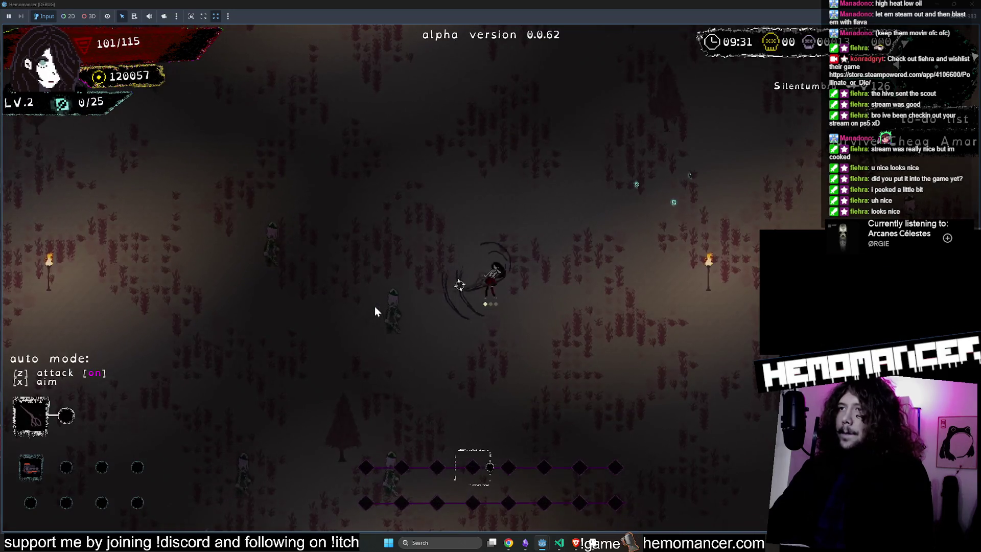
pyautogui.press('z')
pyautogui.press('w')
pyautogui.press('d')
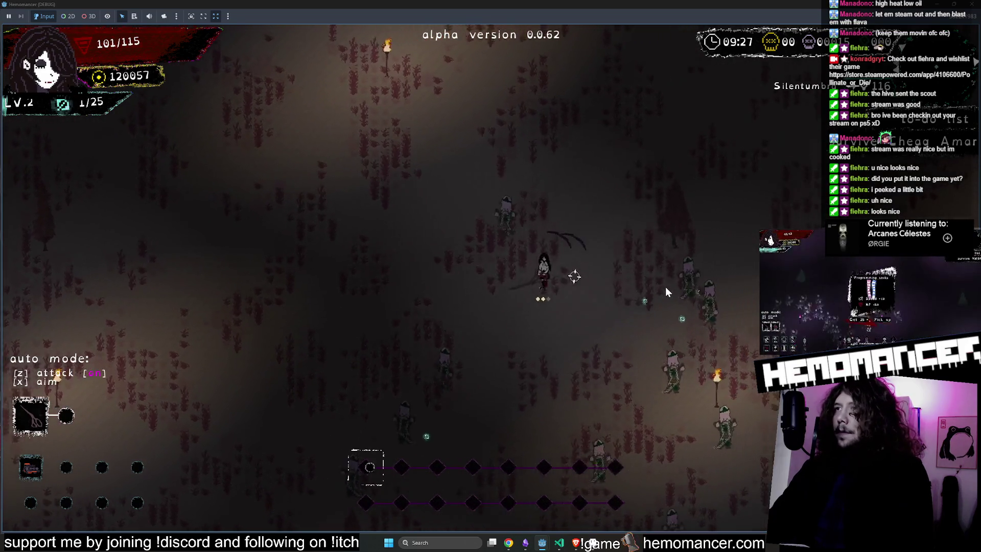
pyautogui.press('z')
pyautogui.press('z')
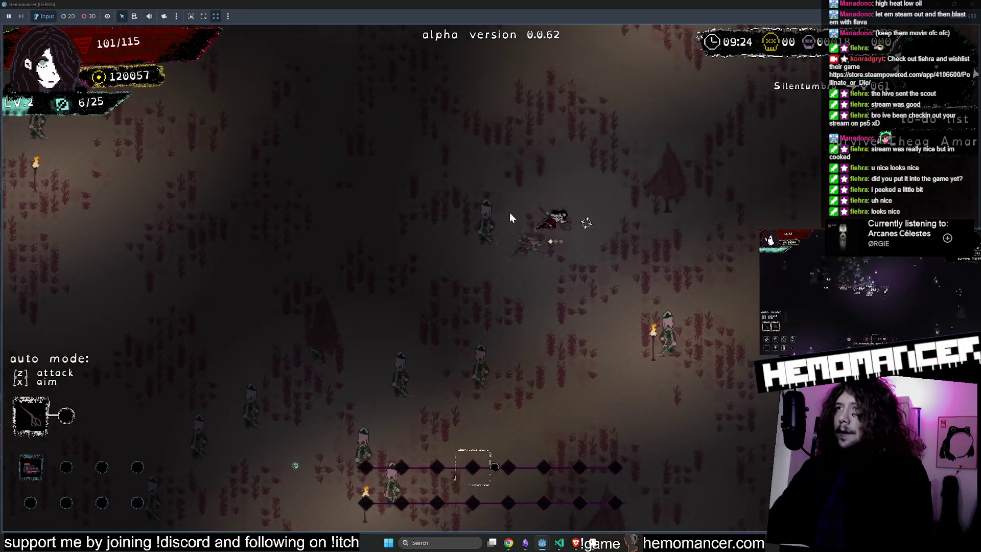
# Steer the character up-left, left, then down-right around the enemies with WASD
pyautogui.press('w')
pyautogui.press('a')
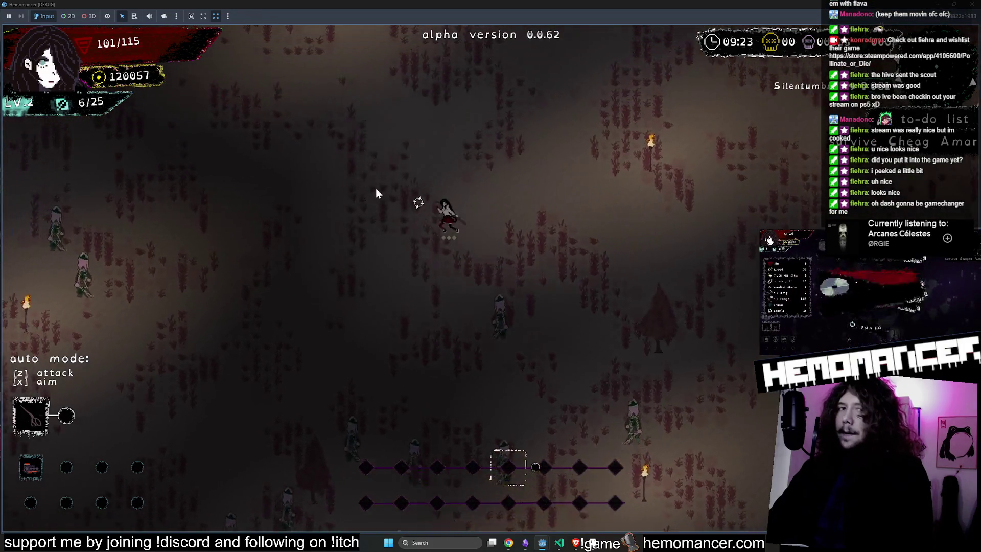
pyautogui.press('w')
pyautogui.press('a')
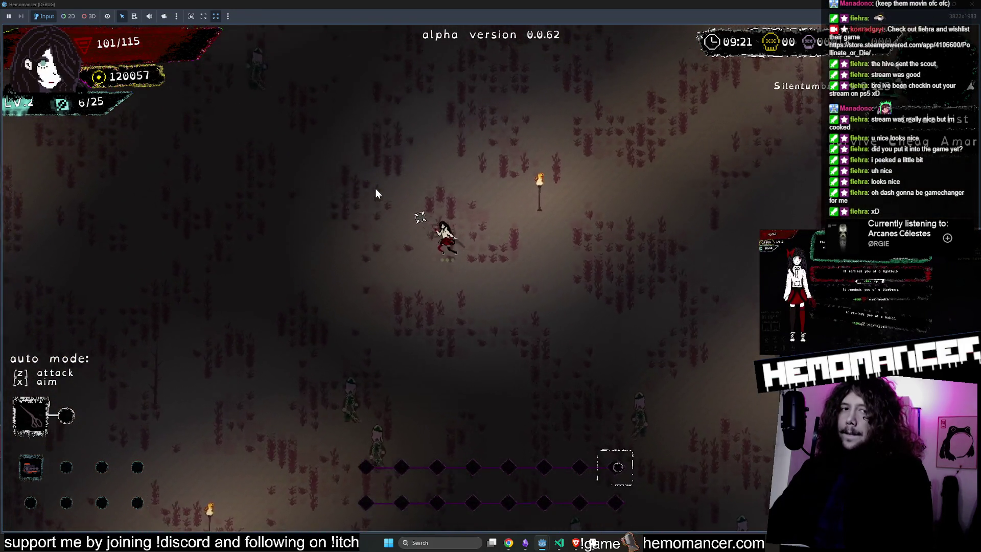
pyautogui.press('w')
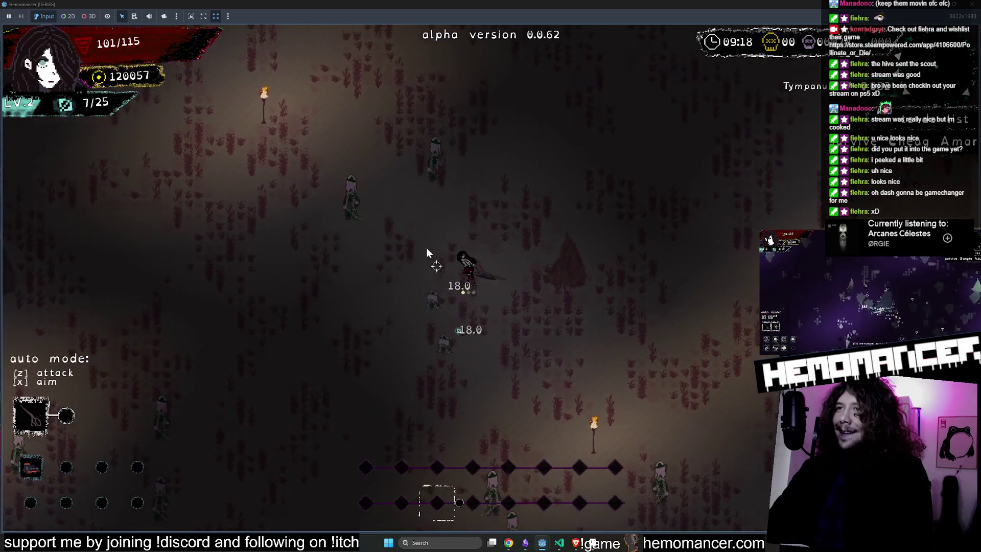
pyautogui.press('a')
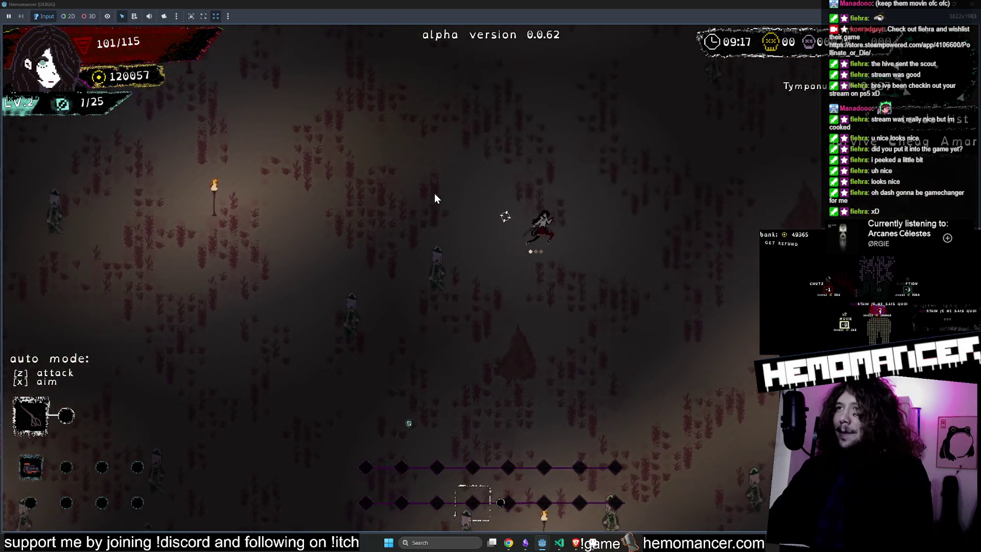
pyautogui.press('s')
pyautogui.press('a')
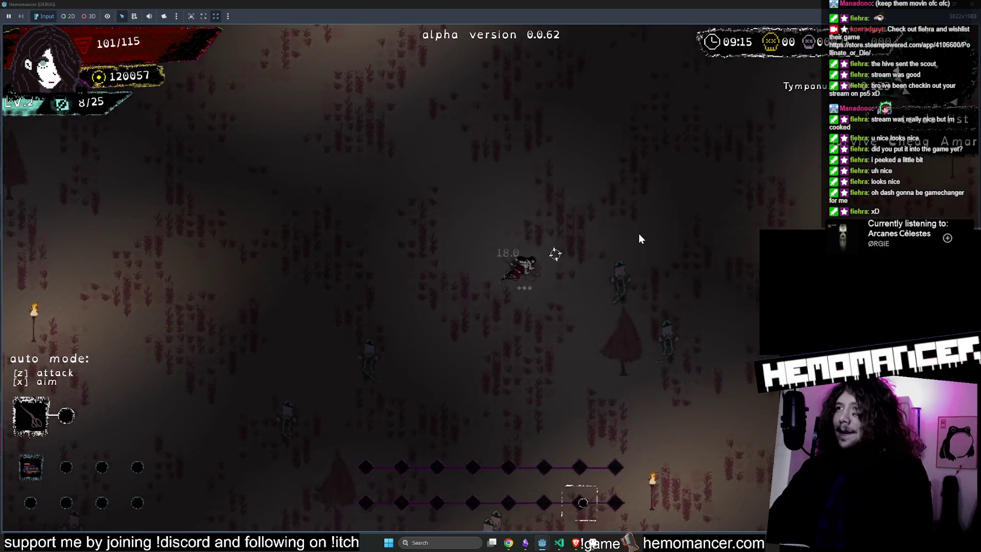
pyautogui.press('s')
pyautogui.press('d')
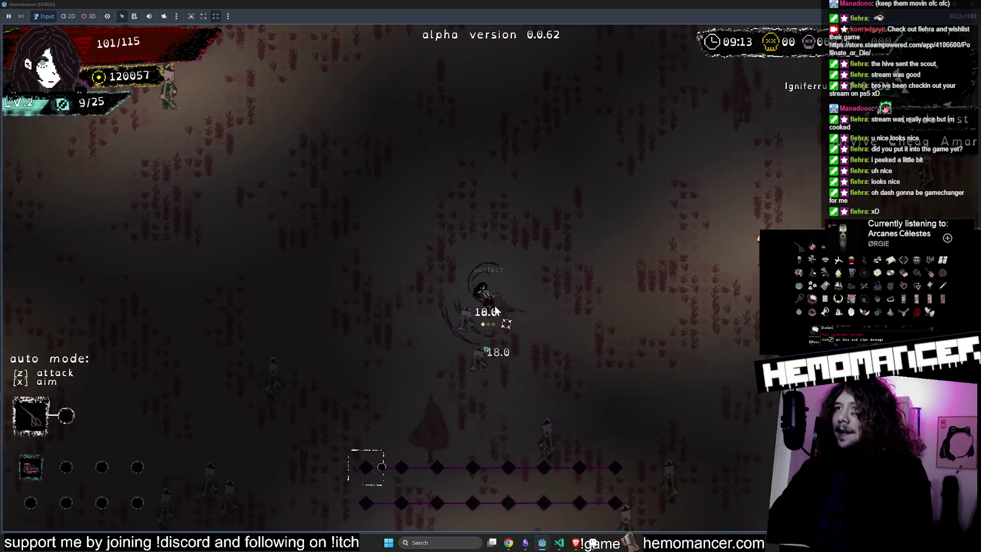
pyautogui.press('d')
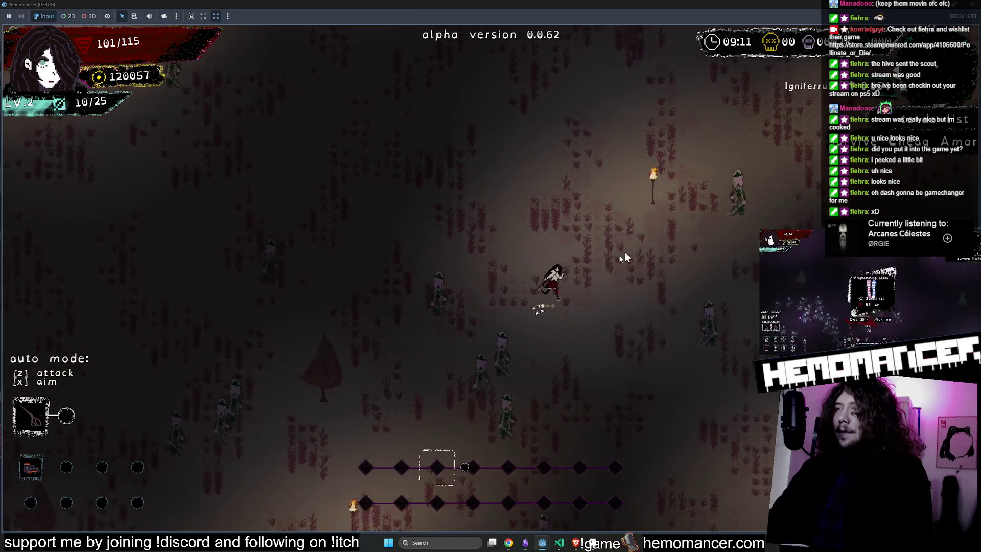
pyautogui.press('d')
# Keep dodging enemies, circling left and back up-right, to gain experience toward level 3
pyautogui.press('s')
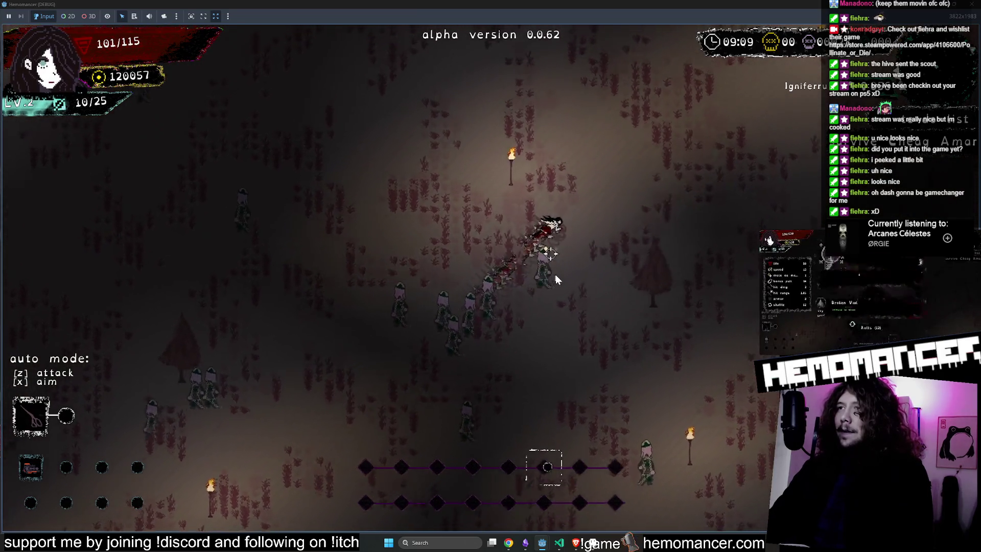
pyautogui.press('a')
pyautogui.press('s')
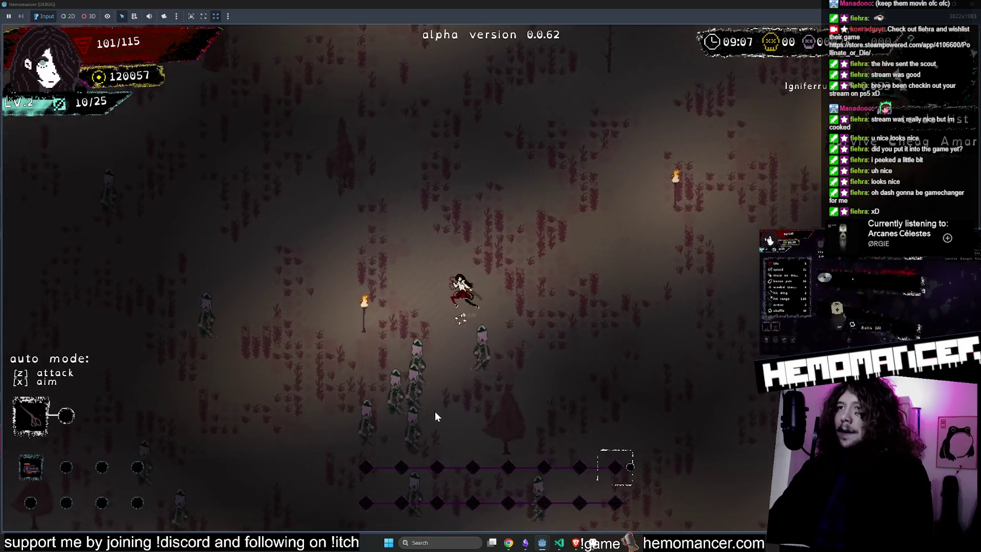
pyautogui.press('w')
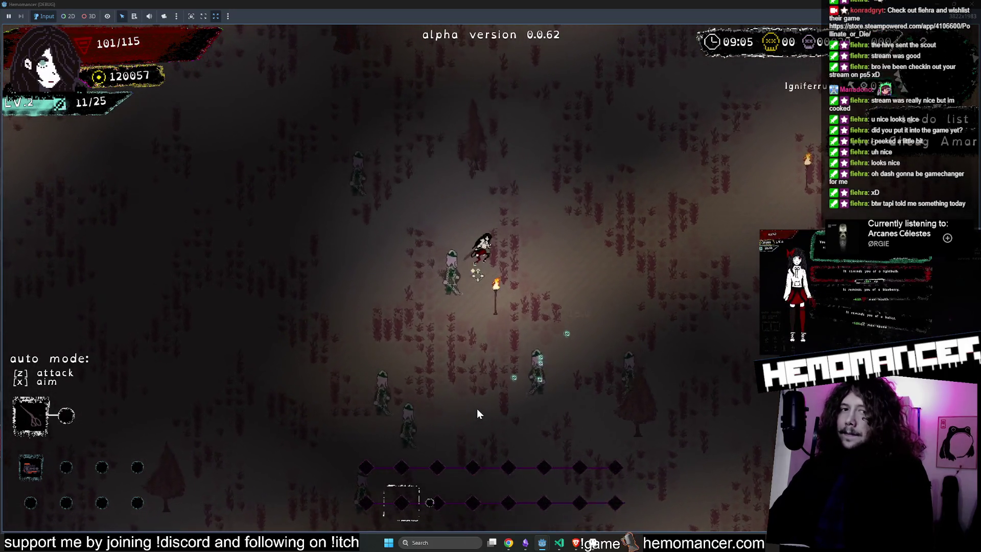
pyautogui.press('d')
pyautogui.press('s')
pyautogui.press('a')
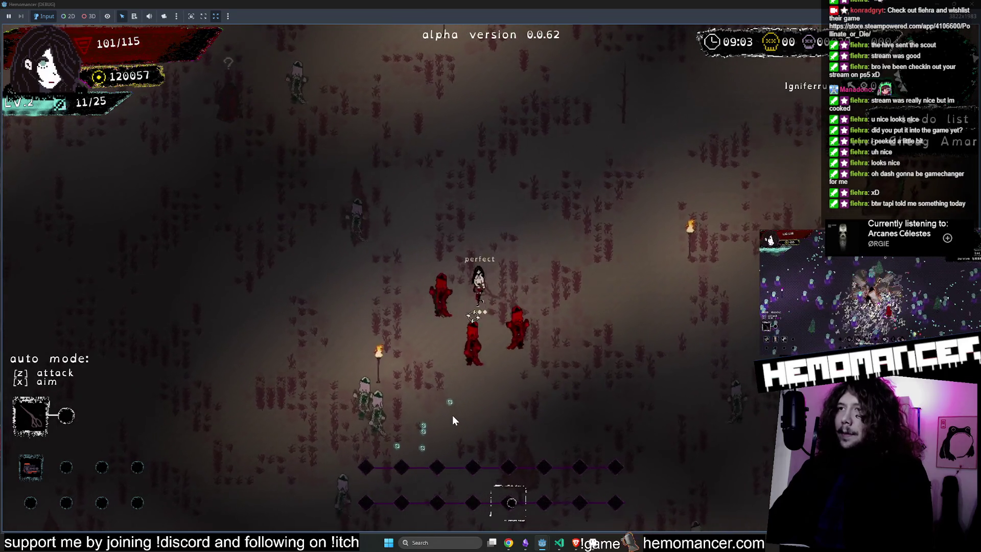
pyautogui.press('s')
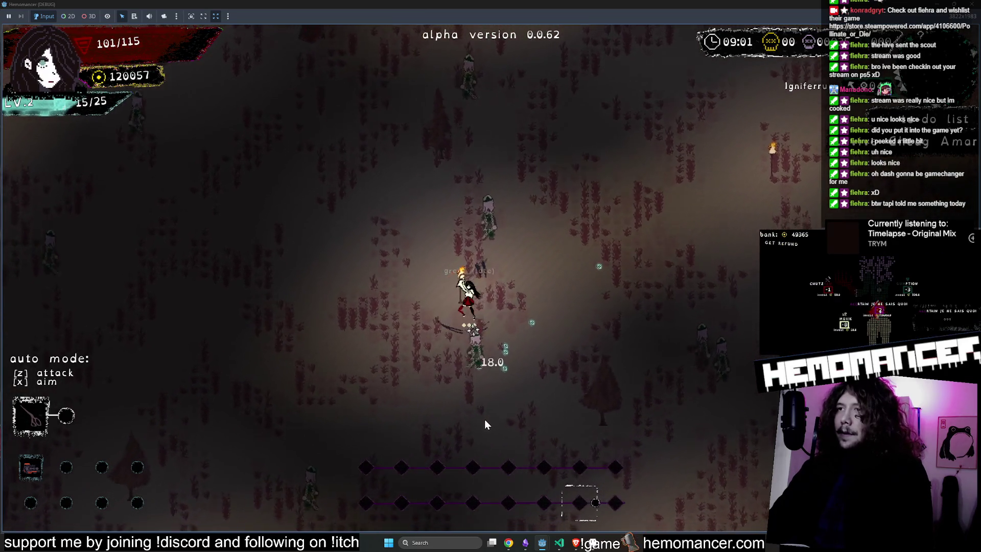
pyautogui.press('a')
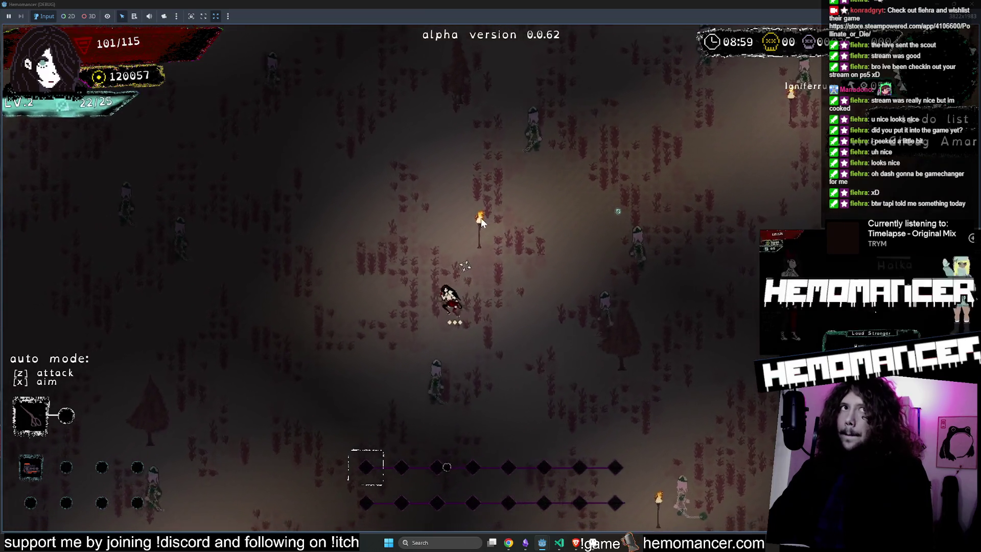
pyautogui.press('w')
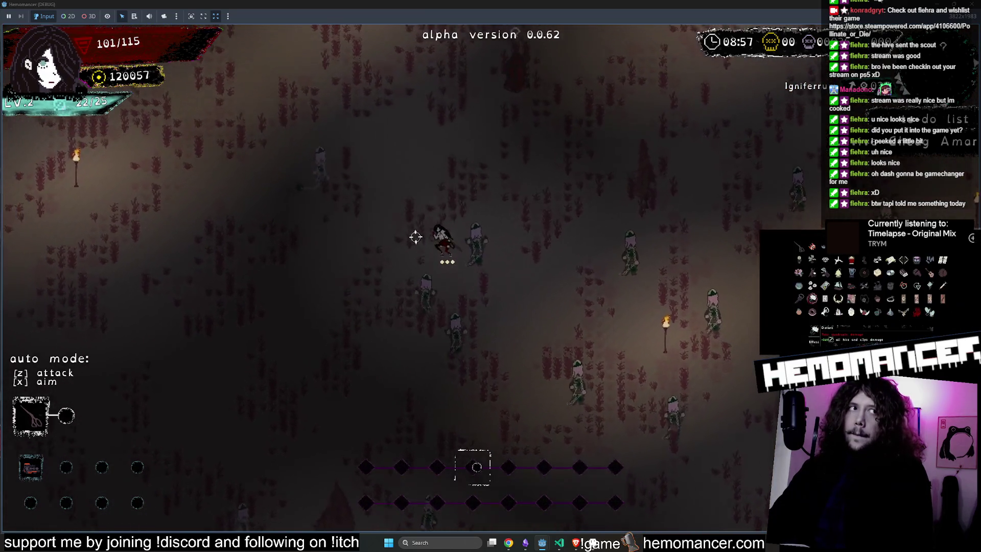
pyautogui.press('w')
pyautogui.press('d')
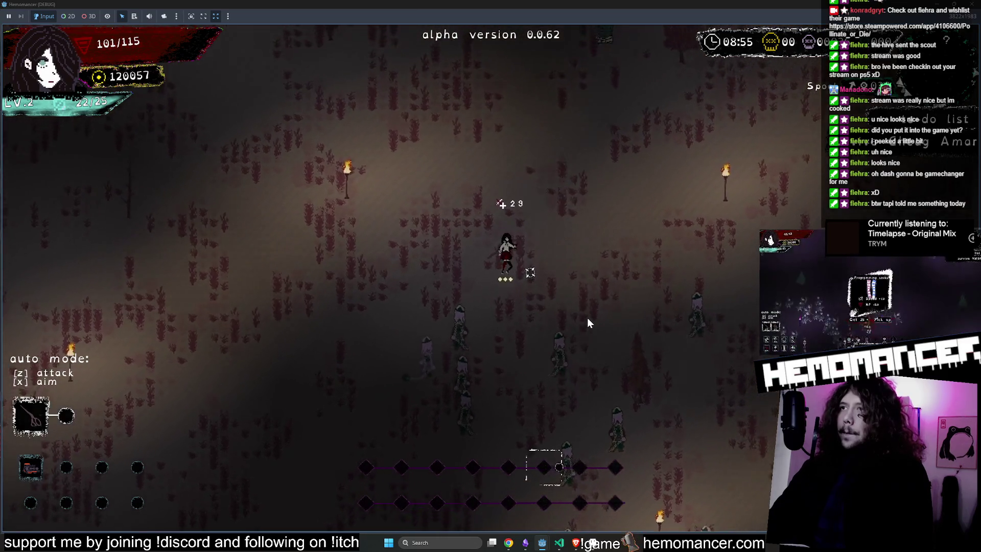